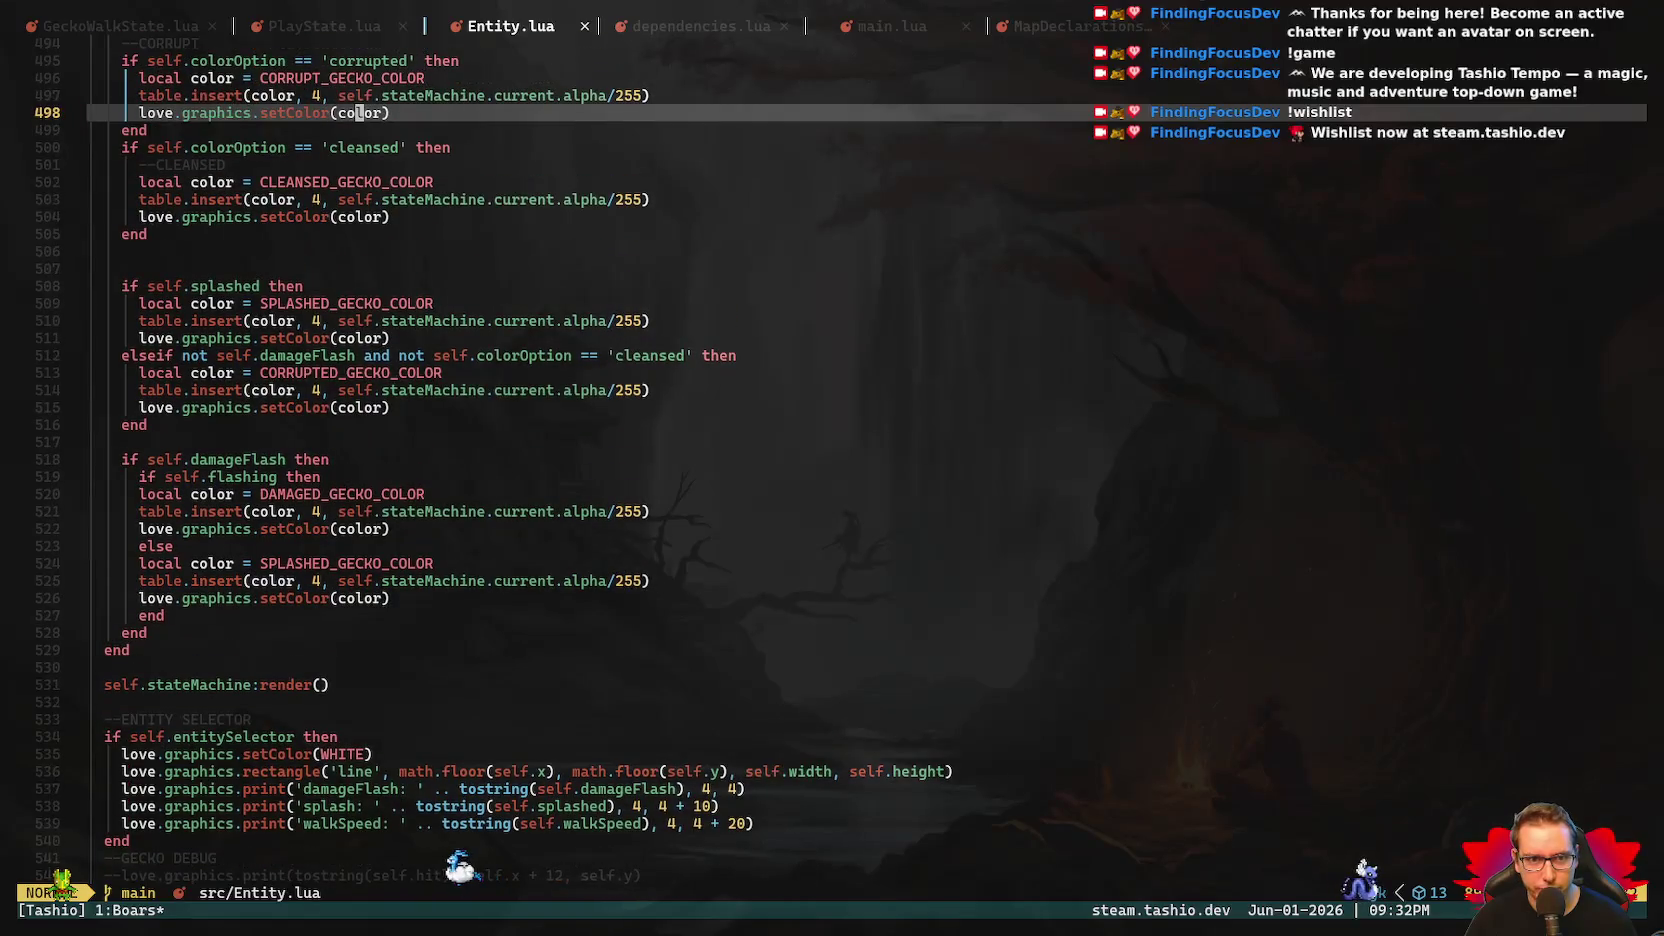
pyautogui.press('k')
pyautogui.press('k')
pyautogui.press('k')
# - Move up through Entity.lua's render, clamping and knockback code, then switch buffers to MapDeclarations.lua
pyautogui.press('k')
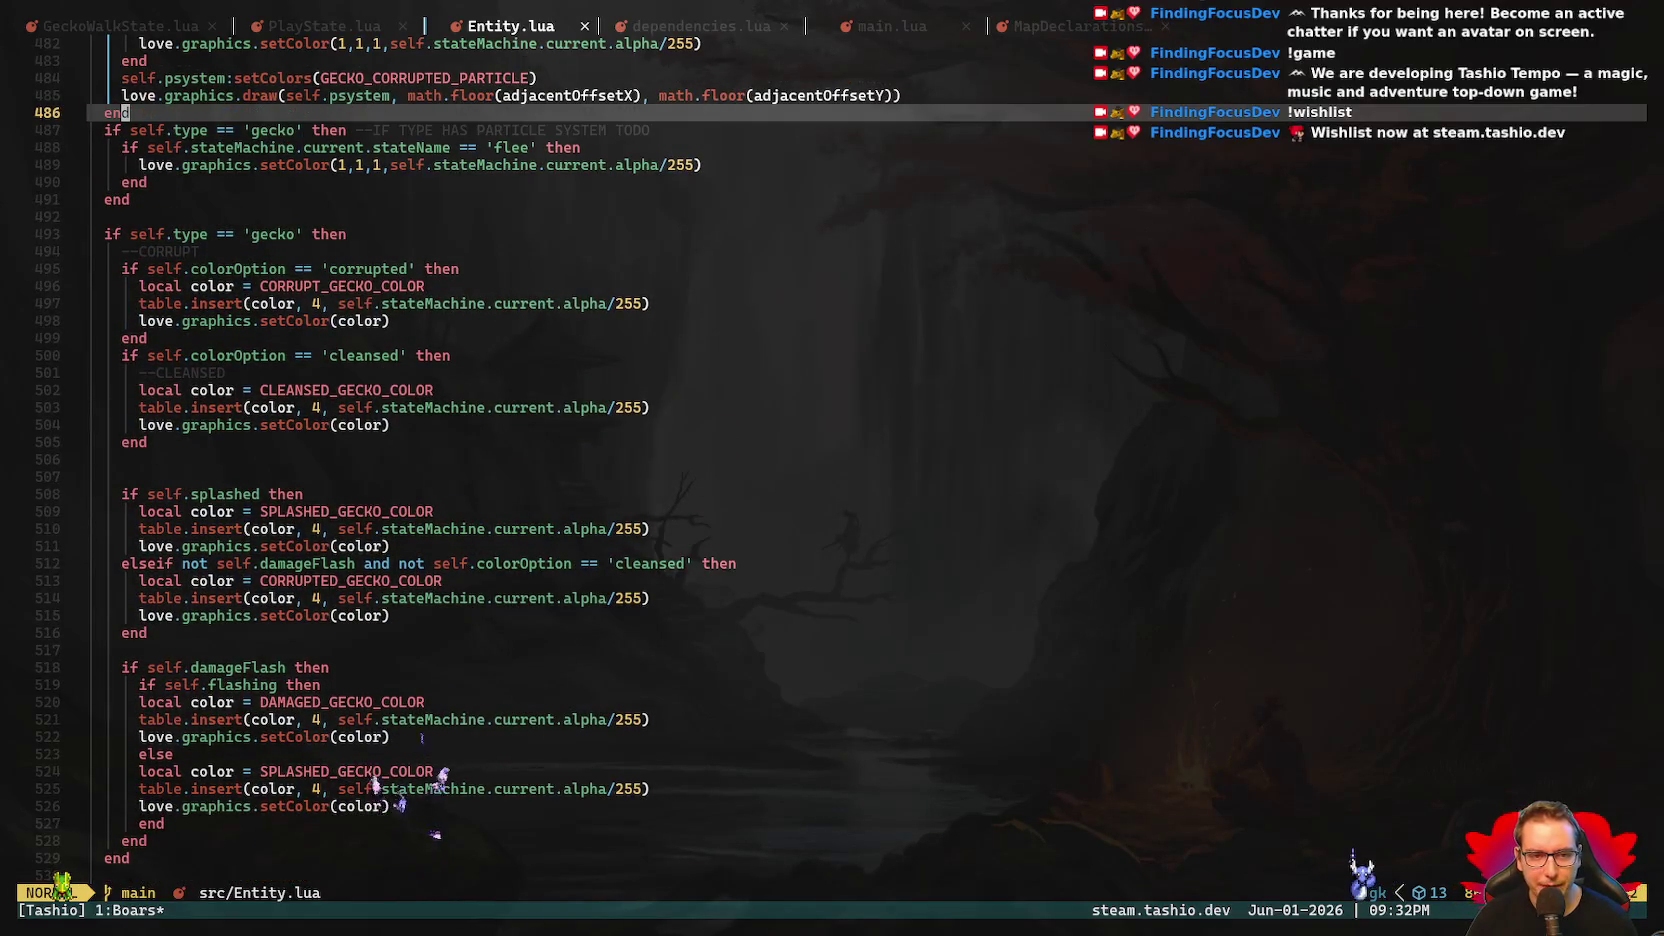
pyautogui.press('k')
pyautogui.press('k')
pyautogui.press('k')
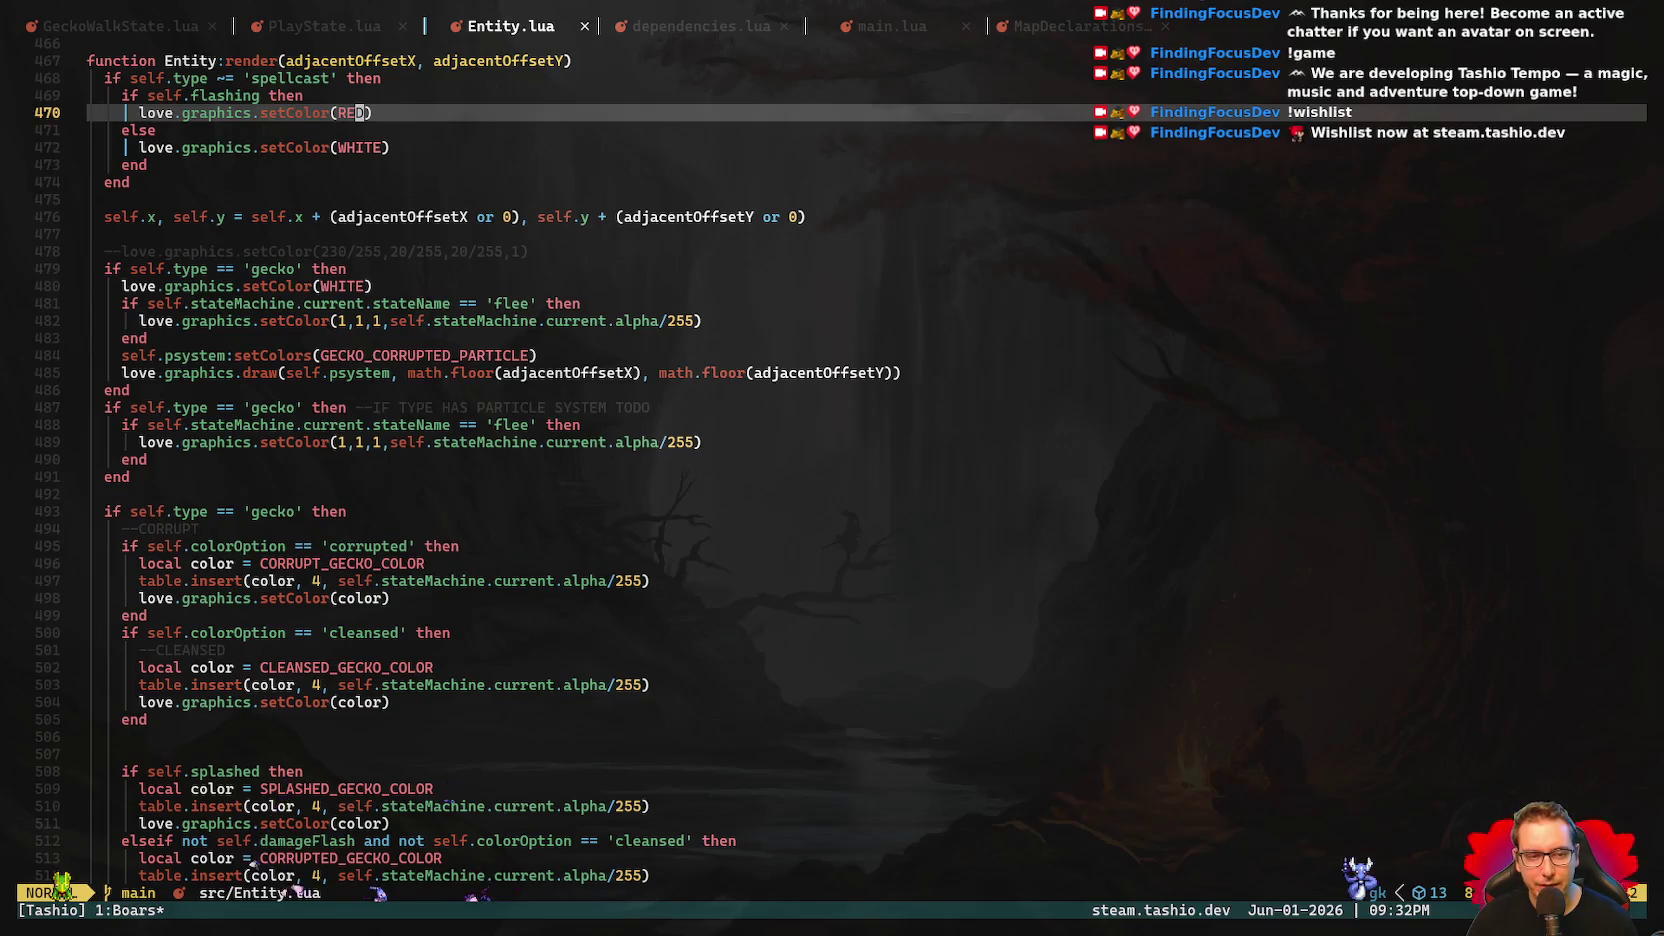
pyautogui.press('k')
pyautogui.press('k')
pyautogui.press('k')
pyautogui.press('k')
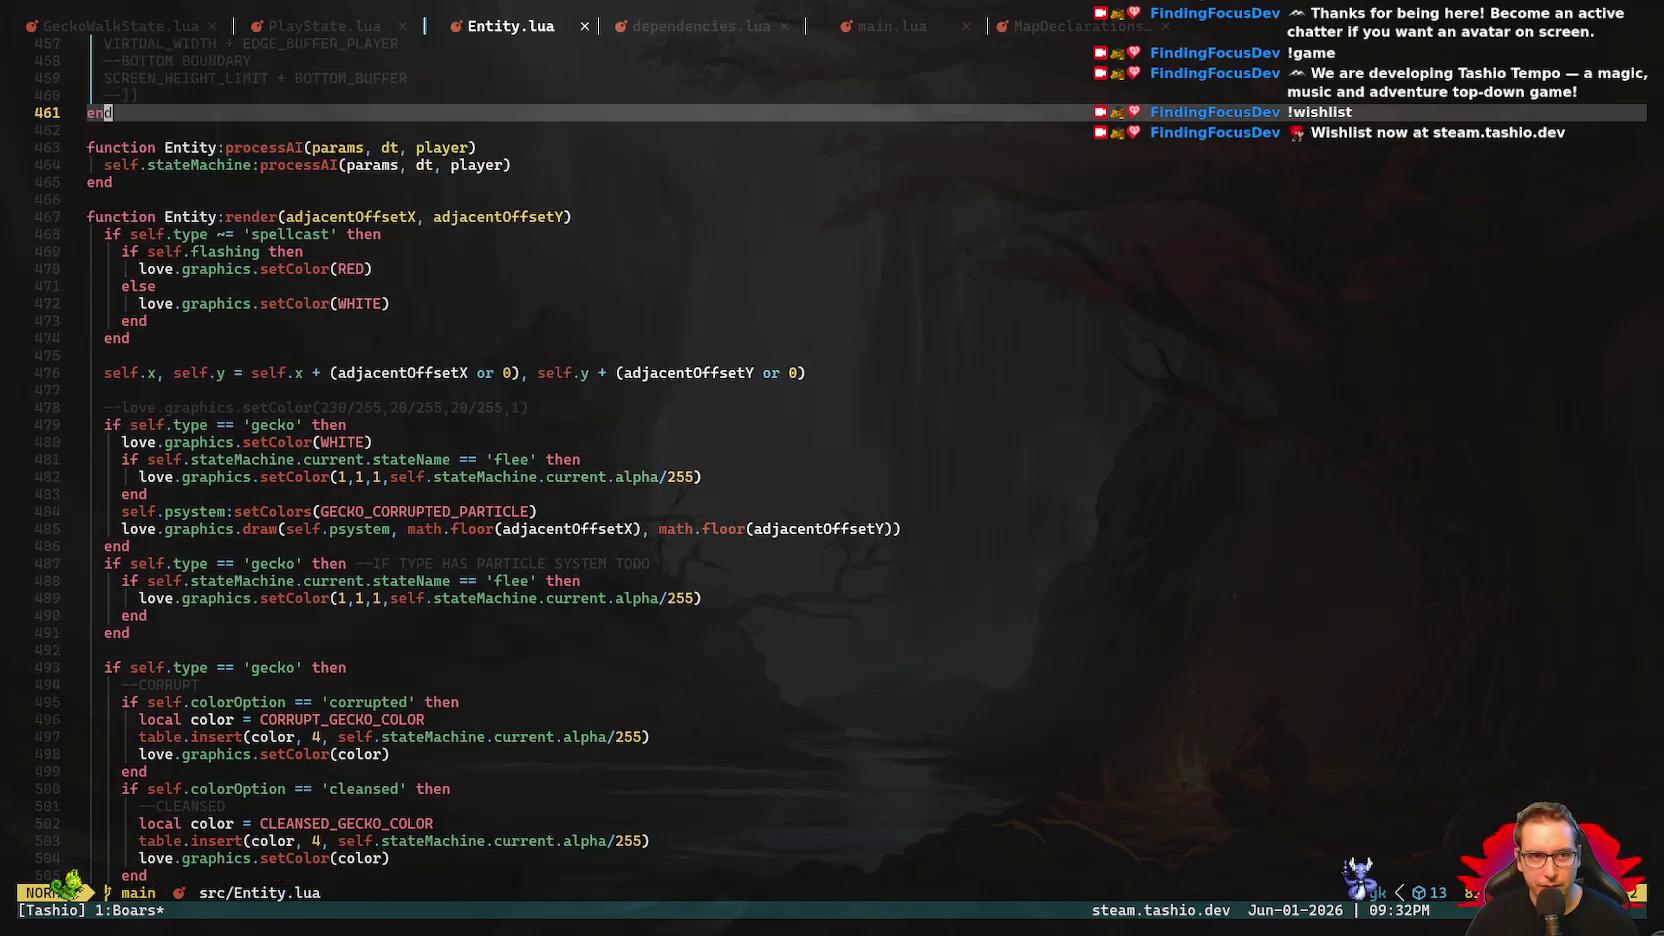
pyautogui.press('k')
pyautogui.press('k')
pyautogui.press('k')
pyautogui.press('k')
pyautogui.press('k')
pyautogui.press('k')
pyautogui.press('k')
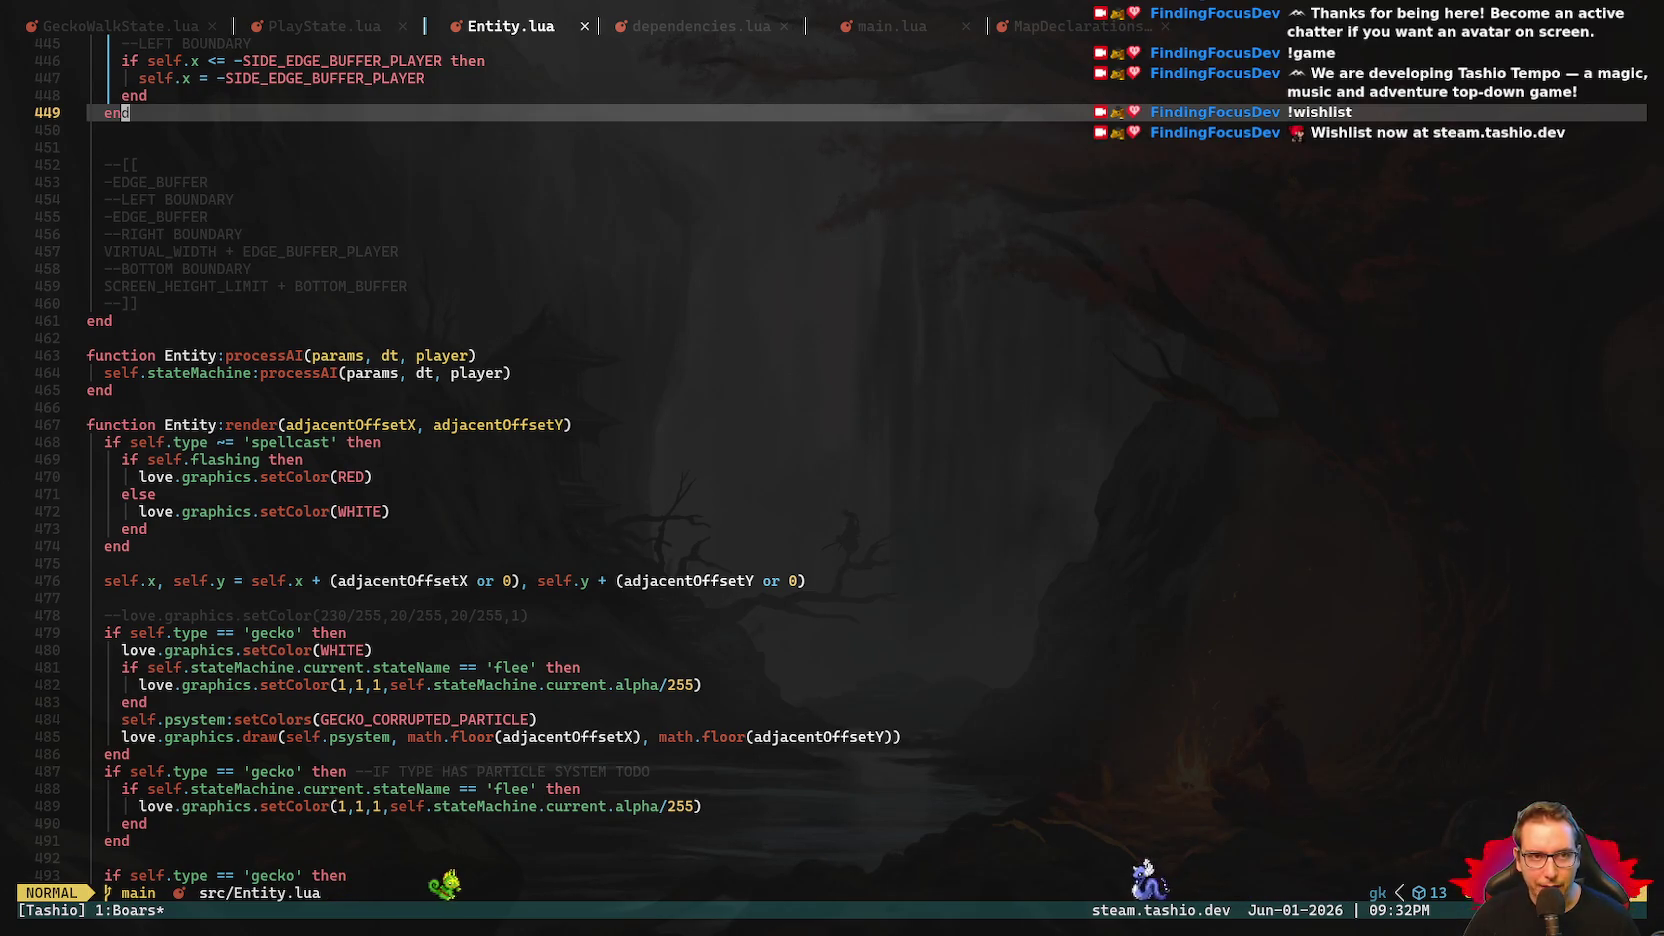
pyautogui.hotkey('ctrl', 'u')
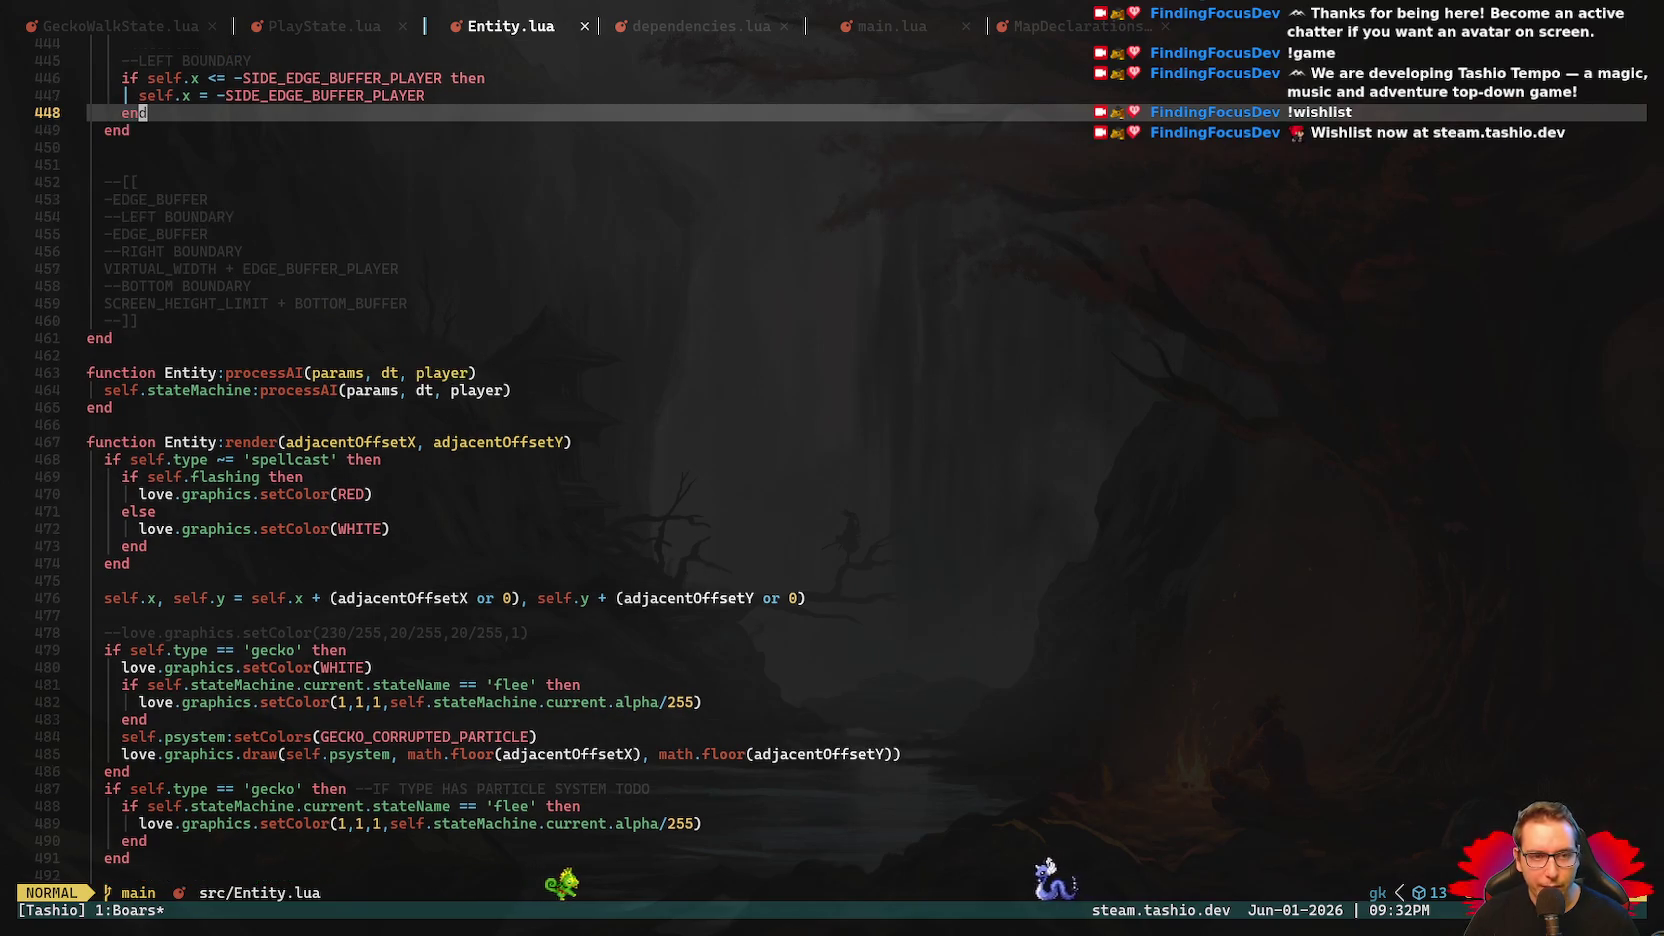
pyautogui.hotkey('ctrl', 'u')
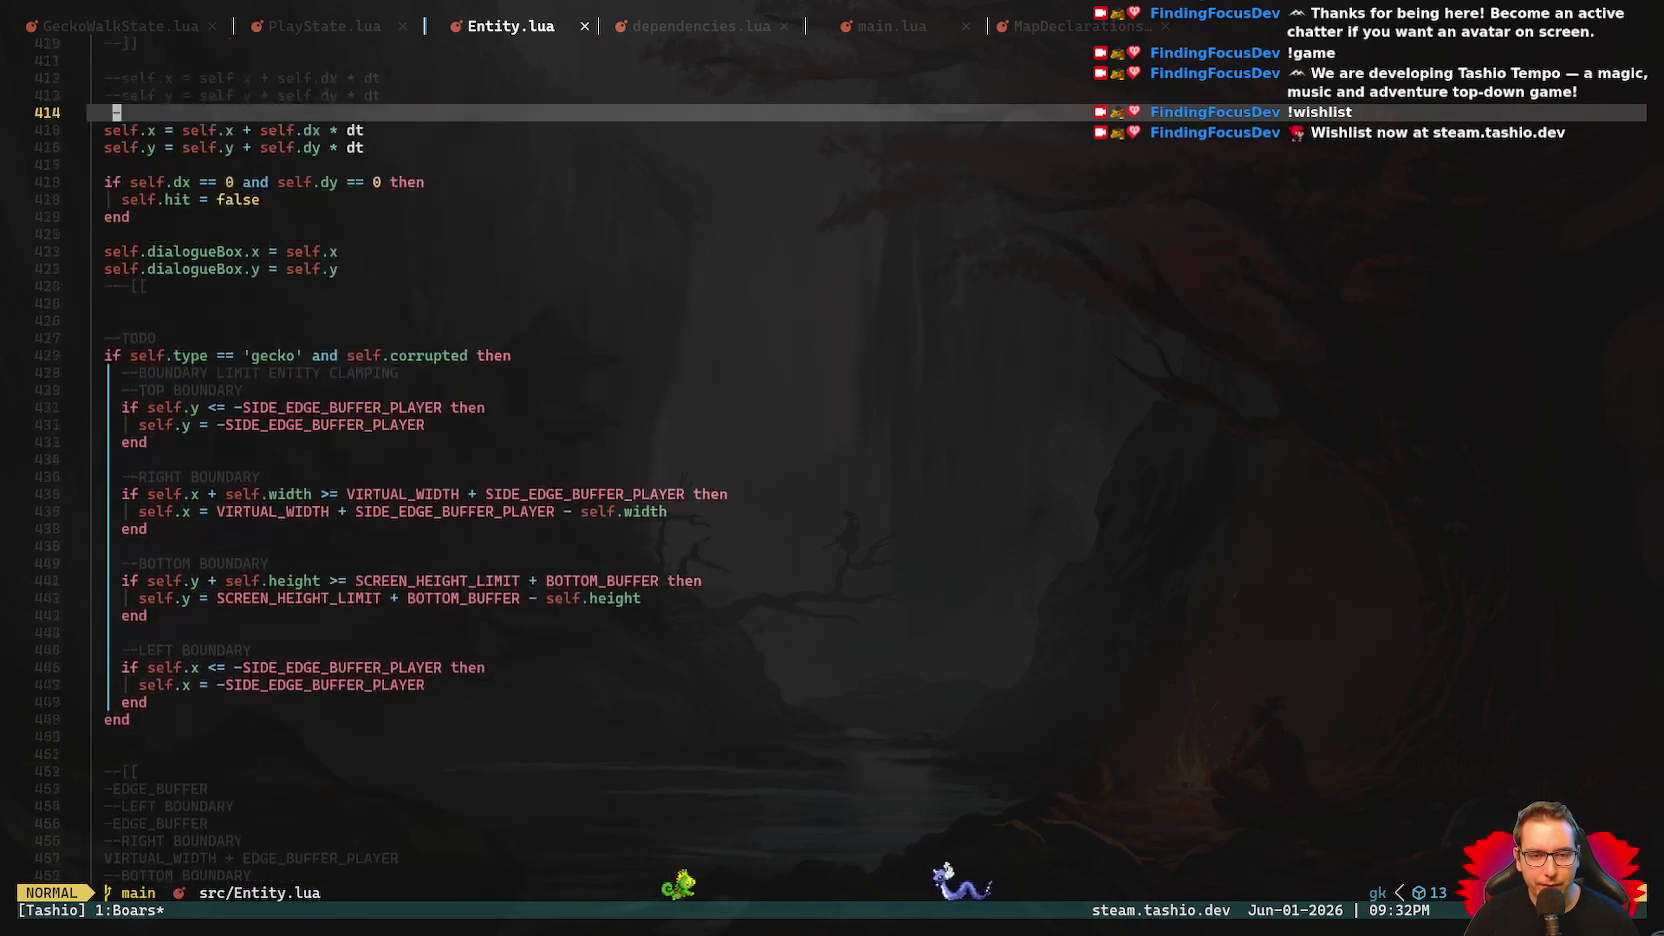
pyautogui.hotkey('ctrl', 'u')
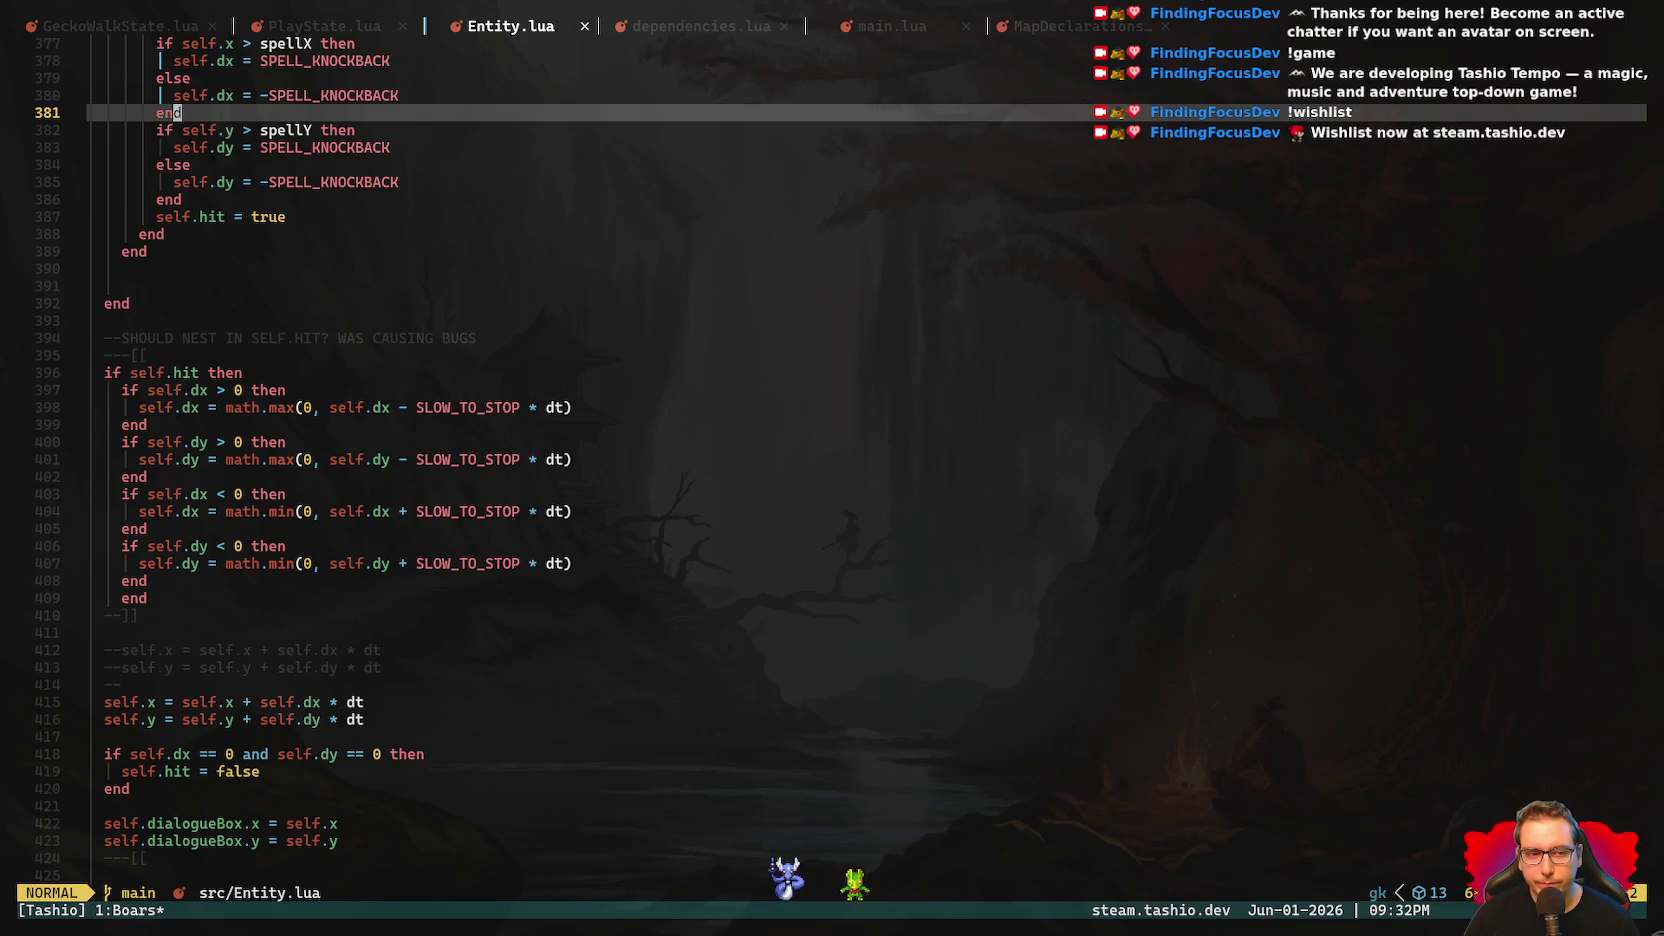
pyautogui.hotkey('shift', 'l')
pyautogui.hotkey('shift', 'l')
pyautogui.hotkey('shift', 'l')
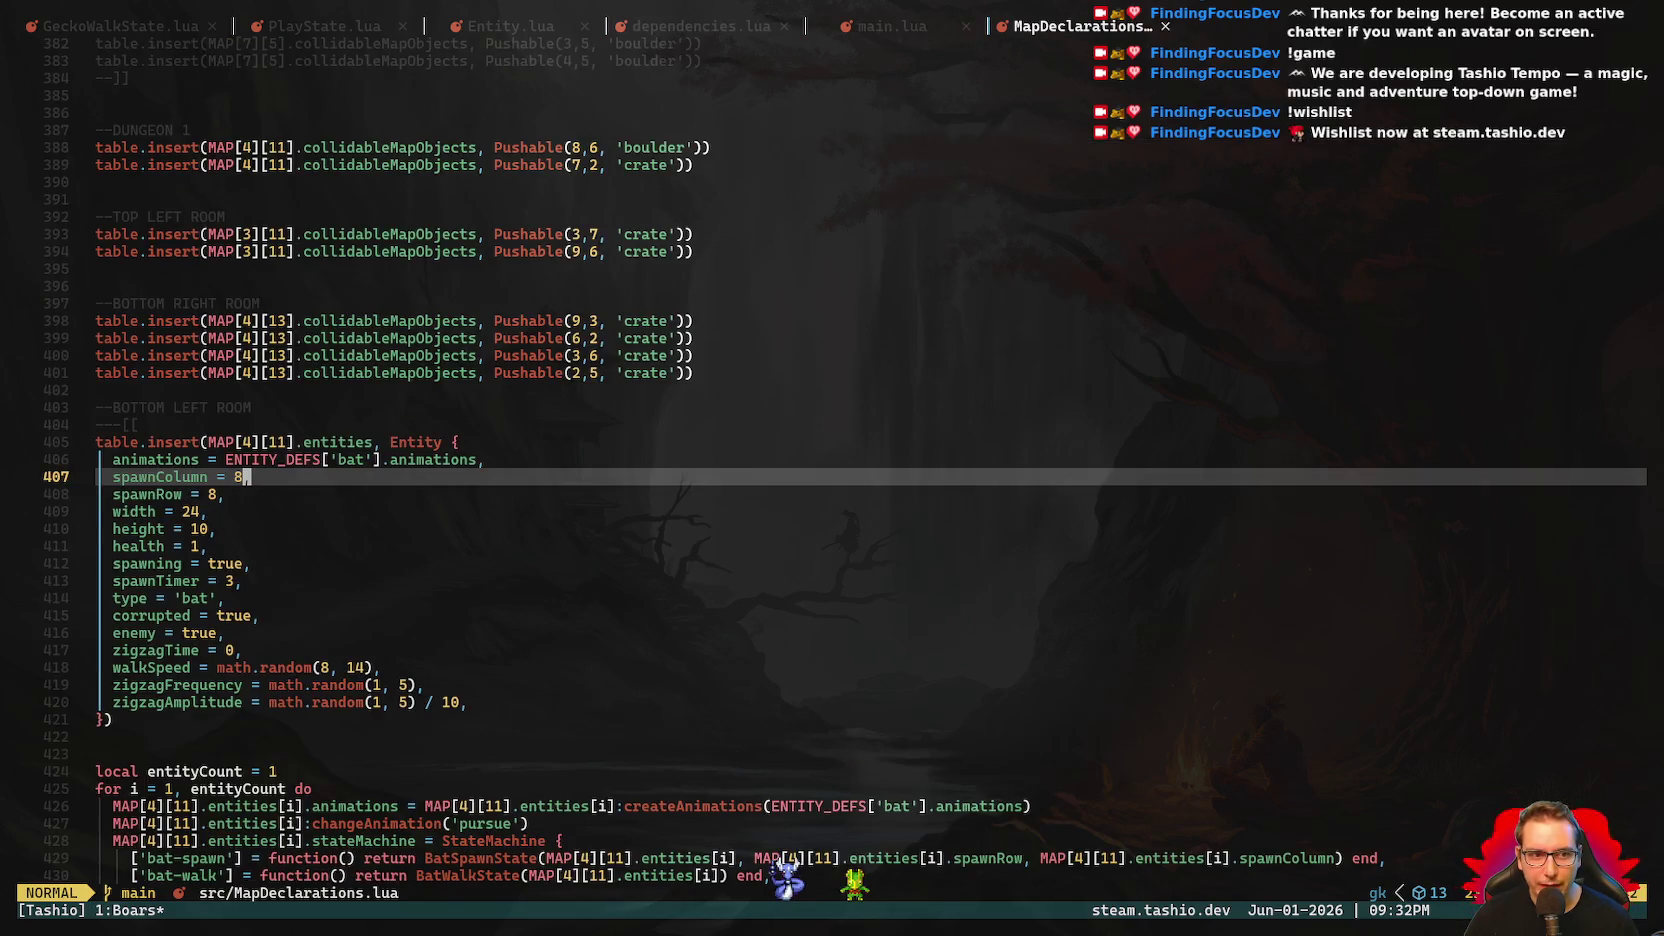
# - Open src/entity_defs.lua through the project file finder using the query 'defs'
pyautogui.press('k')
pyautogui.press('k')
pyautogui.press('k')
pyautogui.press('k')
pyautogui.press('k')
pyautogui.press('k')
pyautogui.press('k')
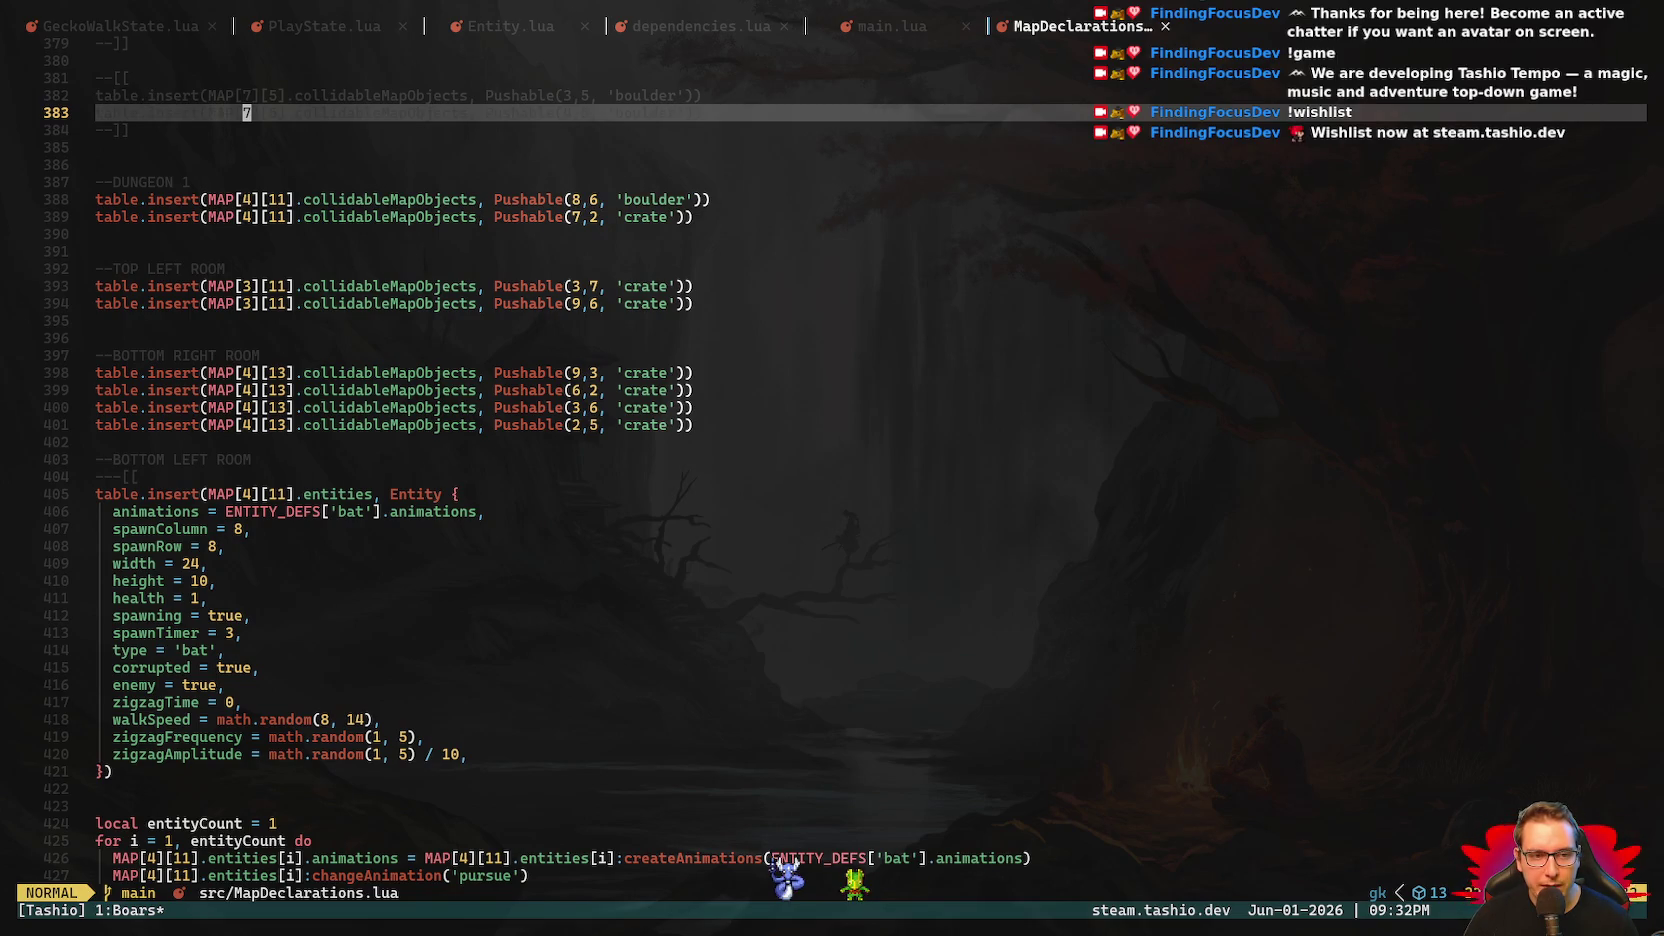
pyautogui.hotkey('ctrl', 'p')
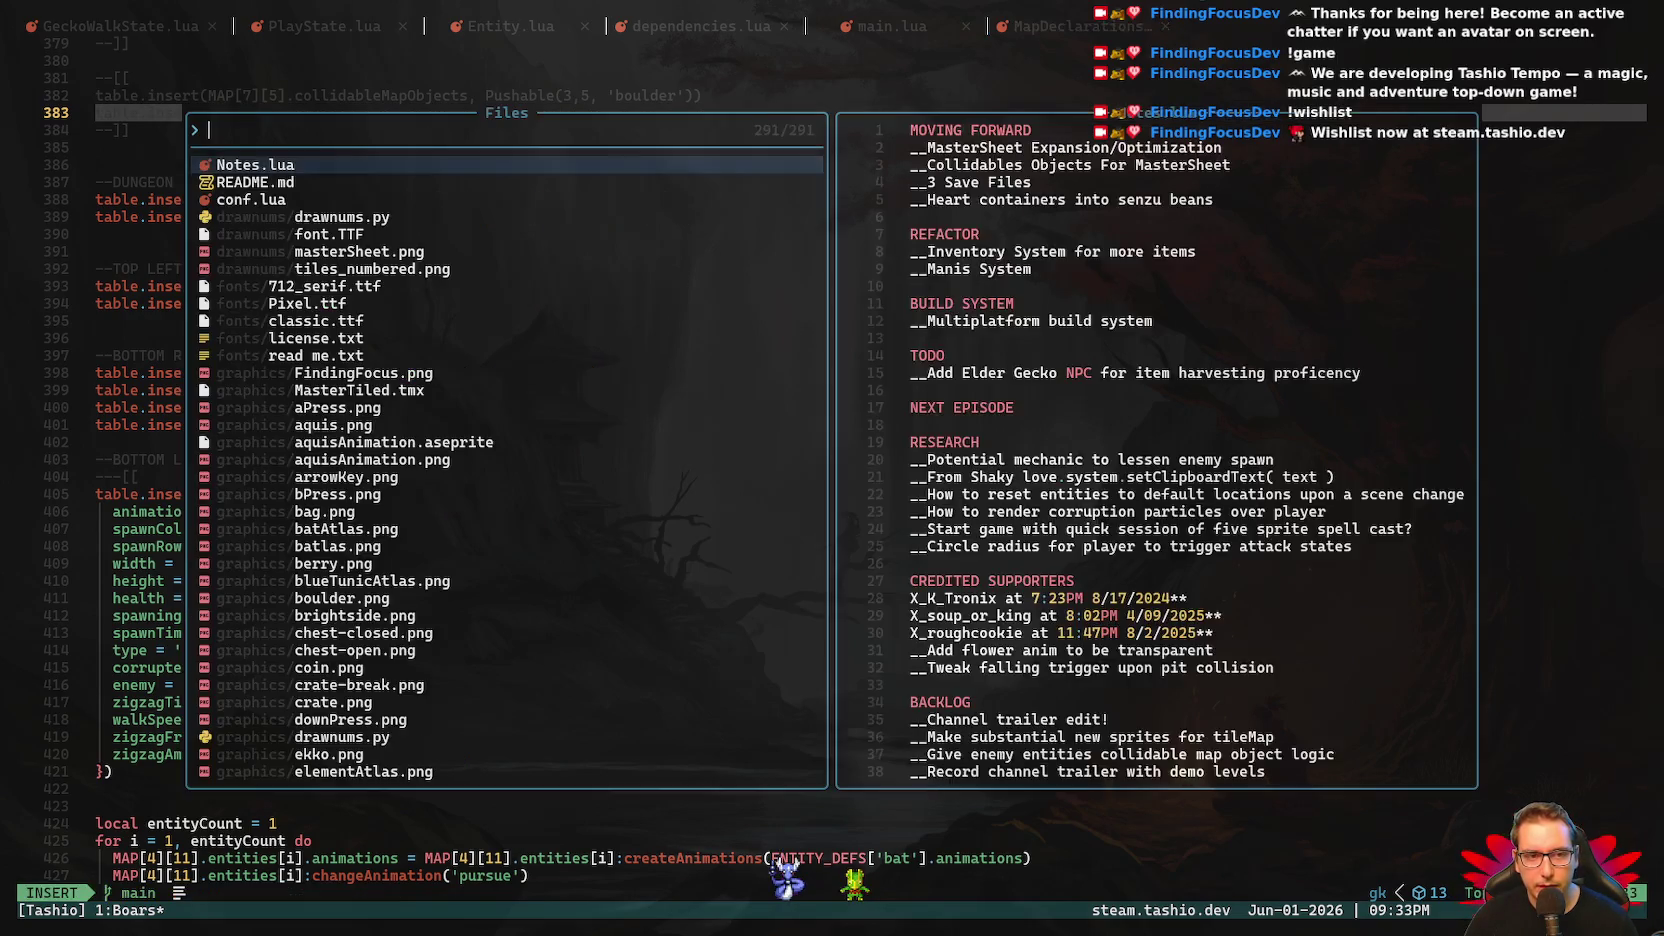
pyautogui.write('Entit')
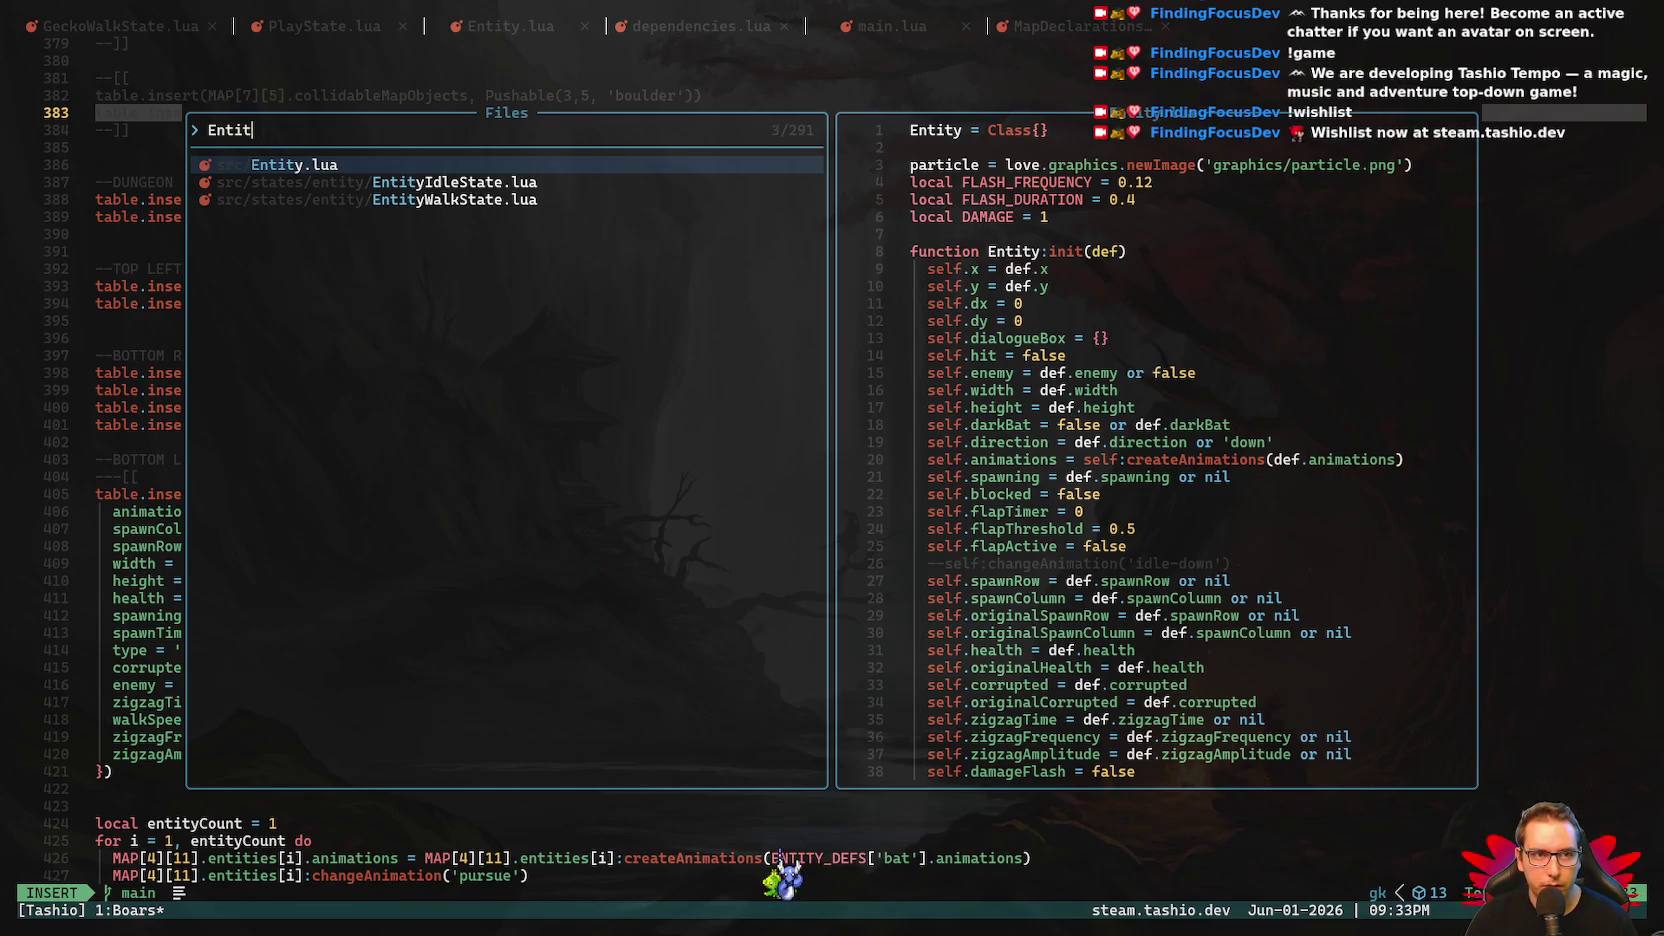
pyautogui.press('BackSpace')
pyautogui.press('BackSpace')
pyautogui.press('BackSpace')
pyautogui.press('BackSpace')
pyautogui.press('BackSpace')
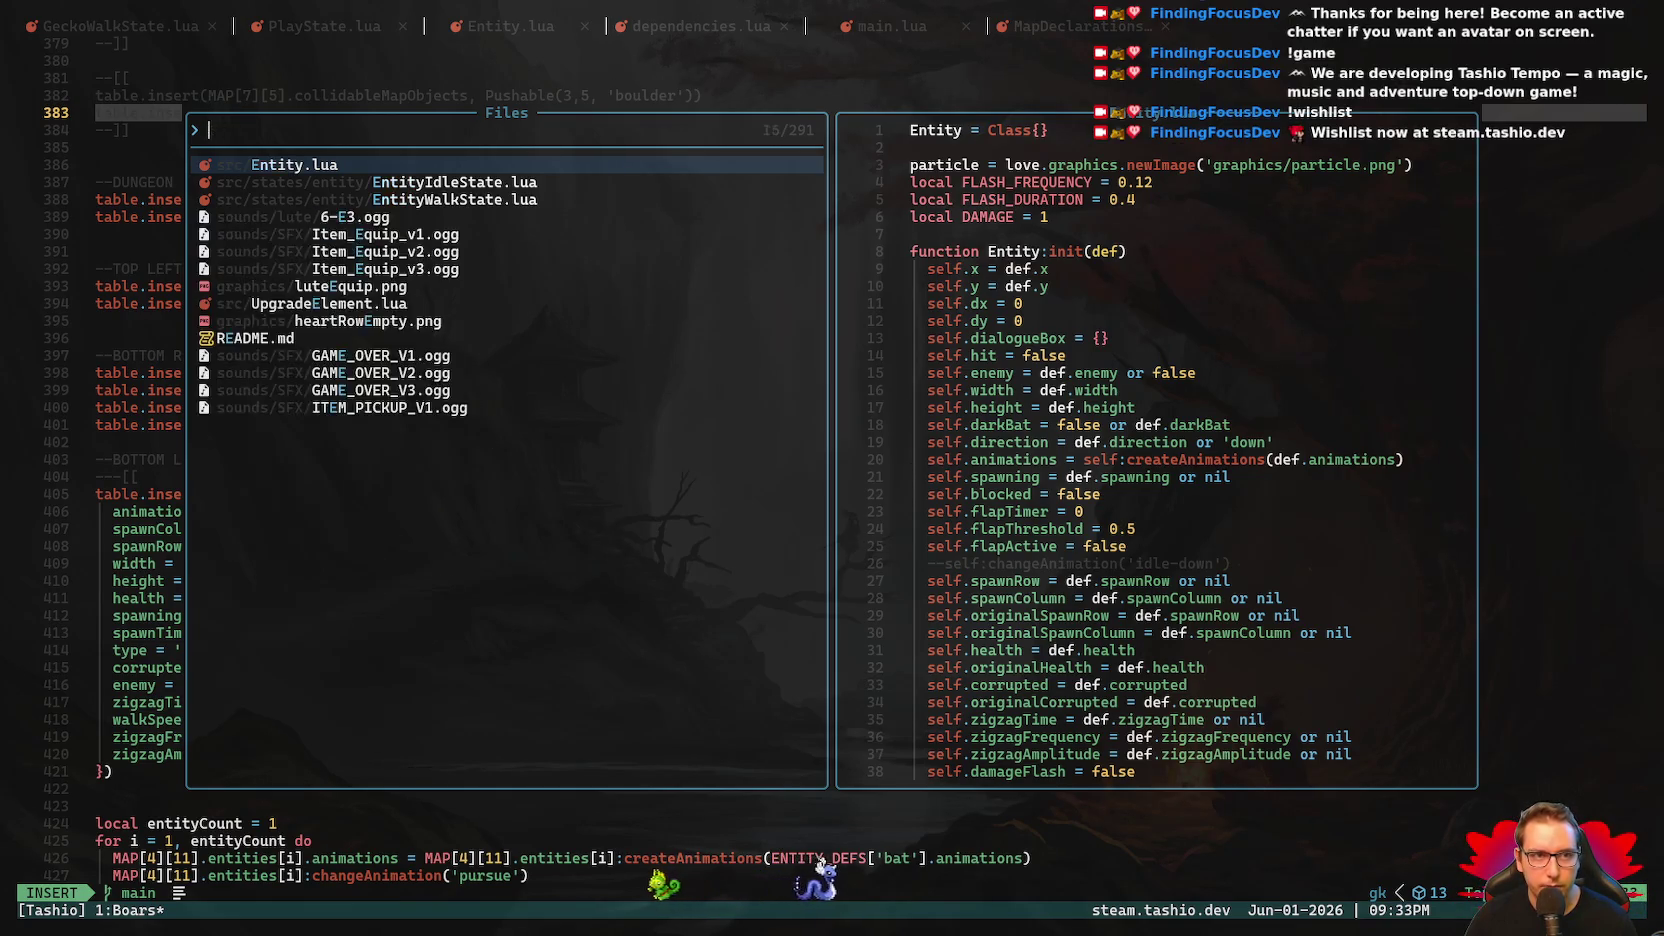
pyautogui.write('defs')
pyautogui.press('Return')
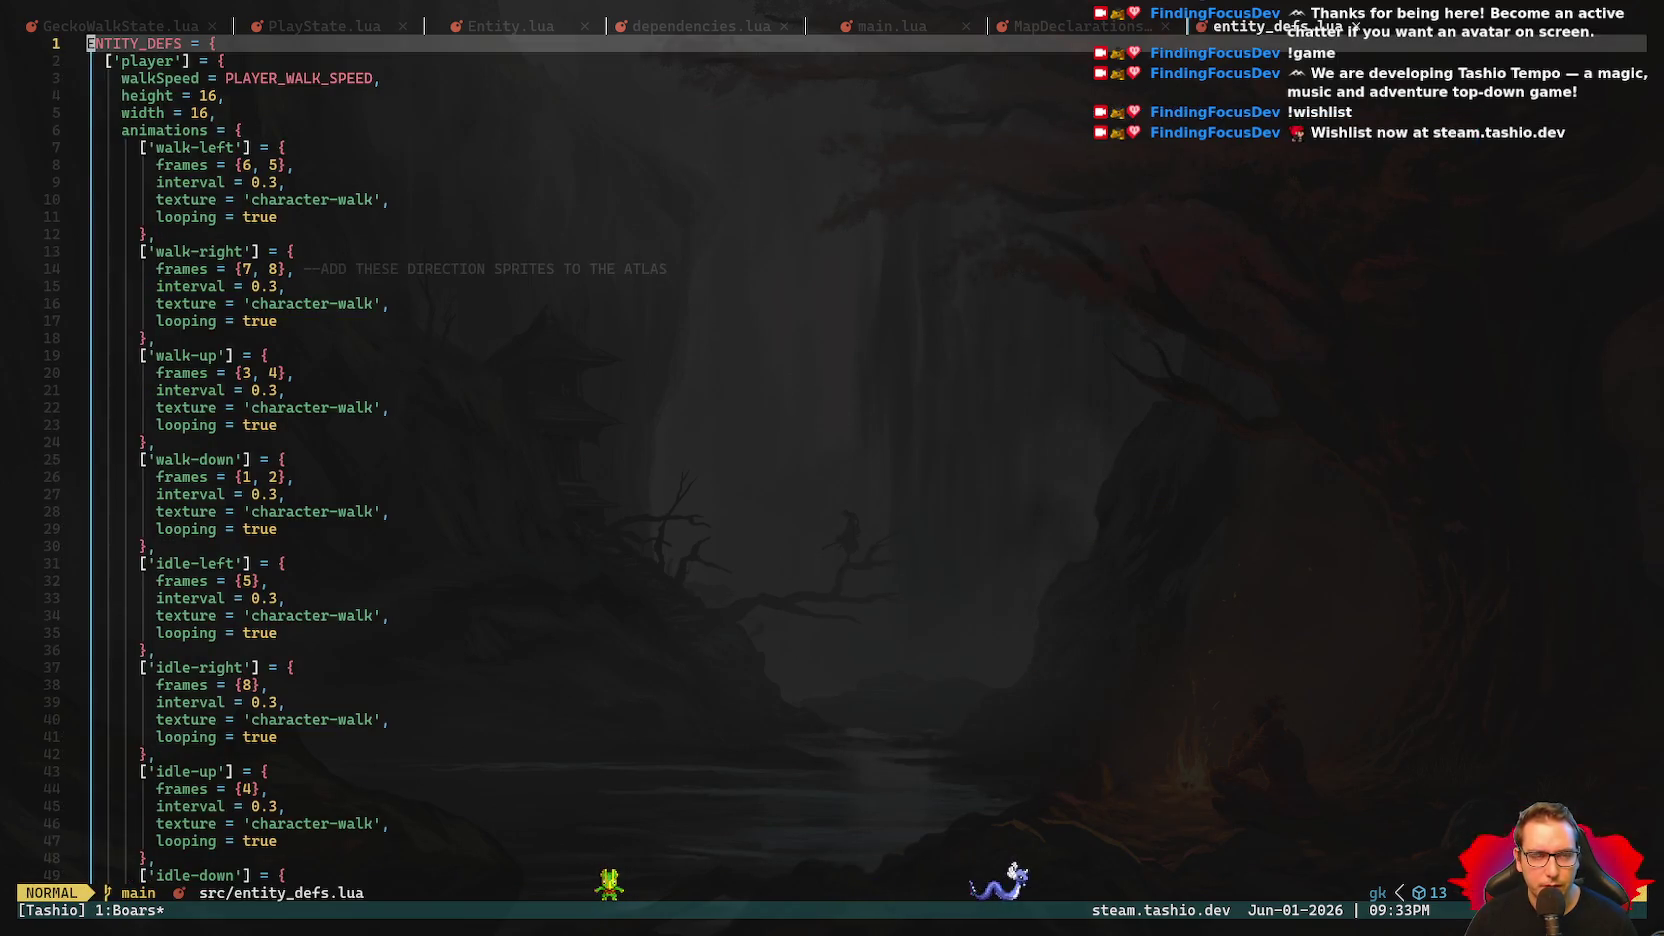
# - Find the first gecko entry and yank its three opening lines (gecko, animations, idle-up)
pyautogui.press('j')
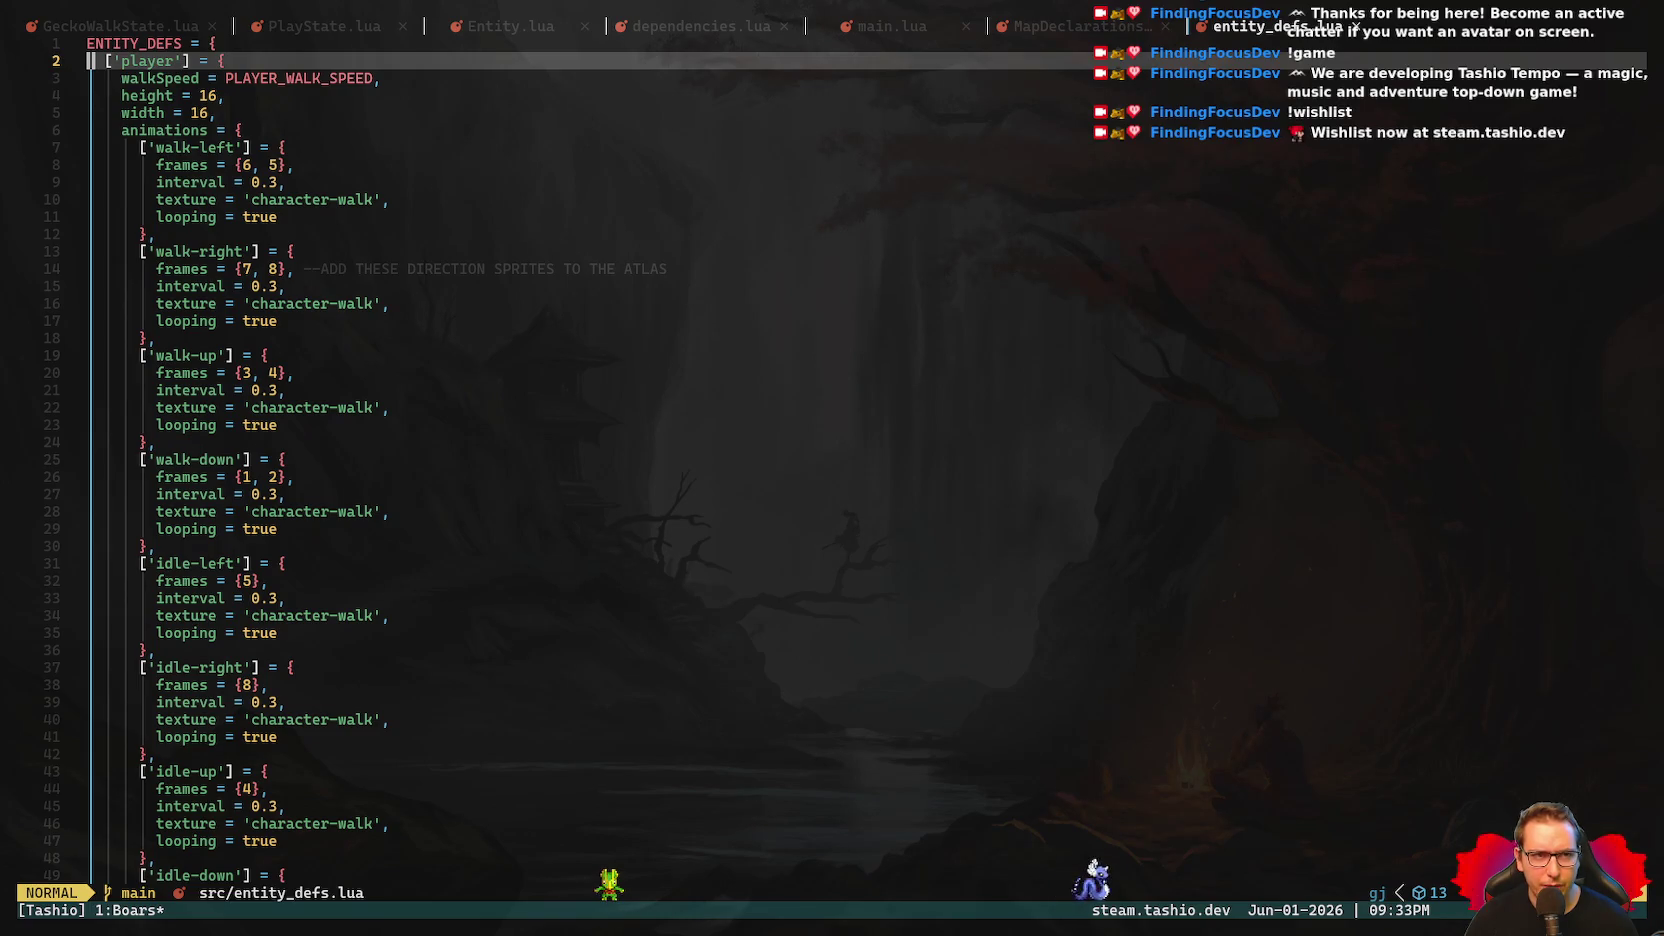
pyautogui.press('j')
pyautogui.press('j')
pyautogui.press('j')
pyautogui.press('j')
pyautogui.press('j')
pyautogui.press('j')
pyautogui.press('j')
pyautogui.press('j')
pyautogui.press('j')
pyautogui.press('j')
pyautogui.press('j')
pyautogui.press('j')
pyautogui.press('j')
pyautogui.press('j')
pyautogui.press('j')
pyautogui.press('j')
pyautogui.press('j')
pyautogui.press('j')
pyautogui.press('j')
pyautogui.press('j')
pyautogui.press('j')
pyautogui.press('j')
pyautogui.press('j')
pyautogui.press('j')
pyautogui.press('j')
pyautogui.press('j')
pyautogui.press('j')
pyautogui.press('j')
pyautogui.press('j')
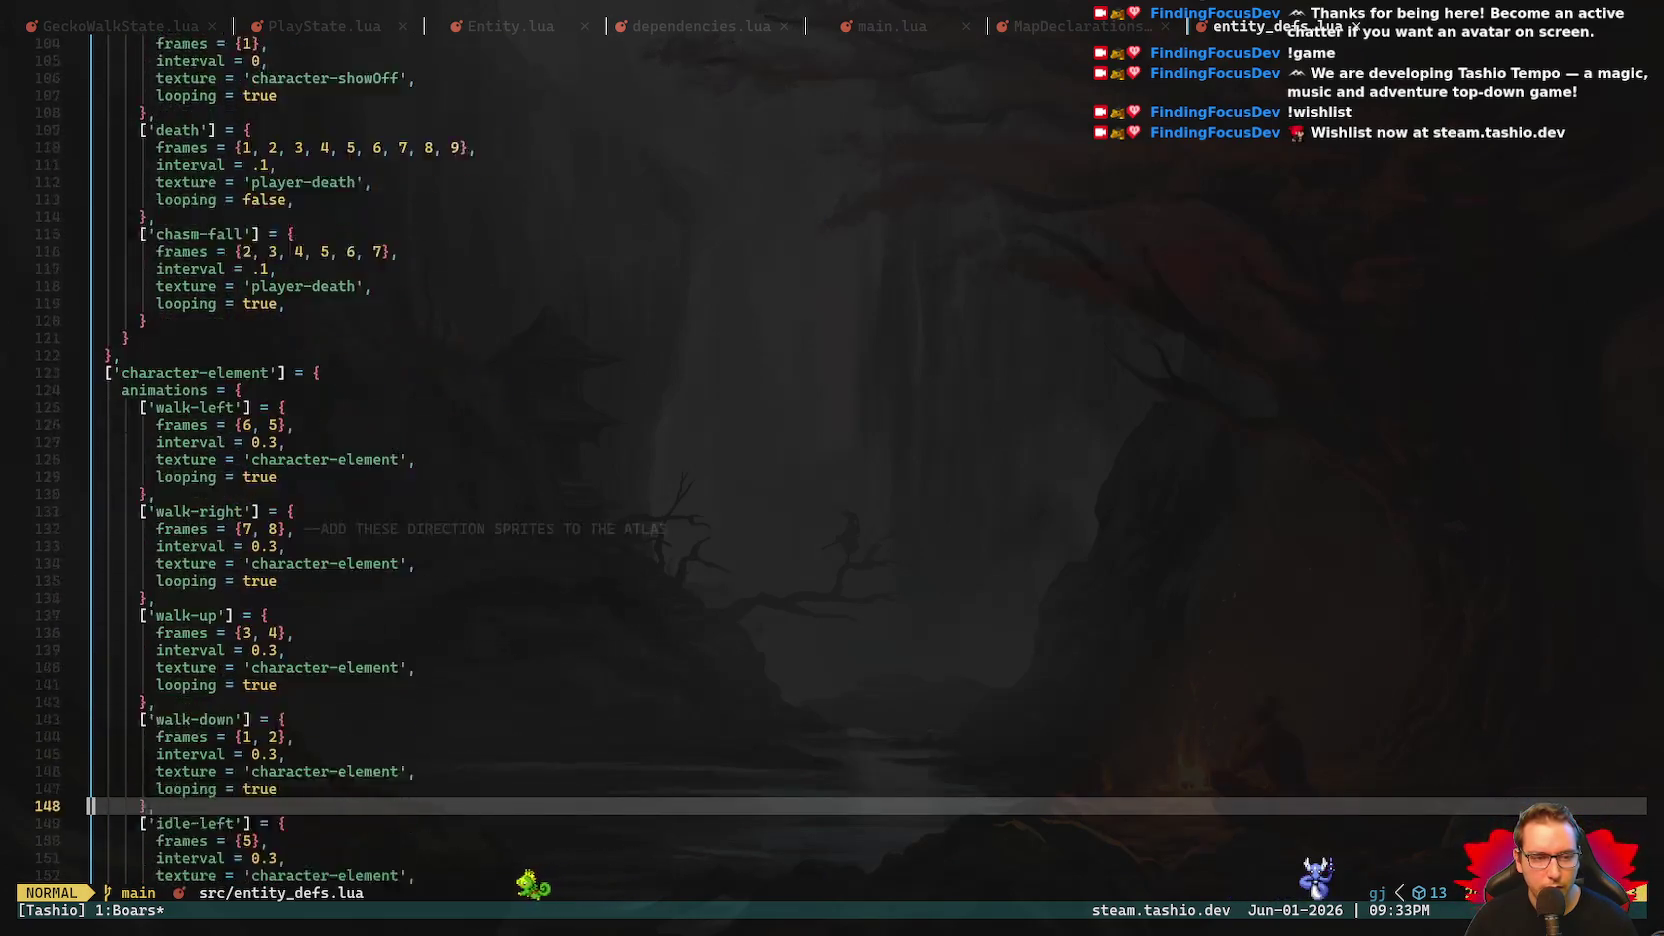
pyautogui.press('j')
pyautogui.press('j')
pyautogui.press('j')
pyautogui.write('/gecko')
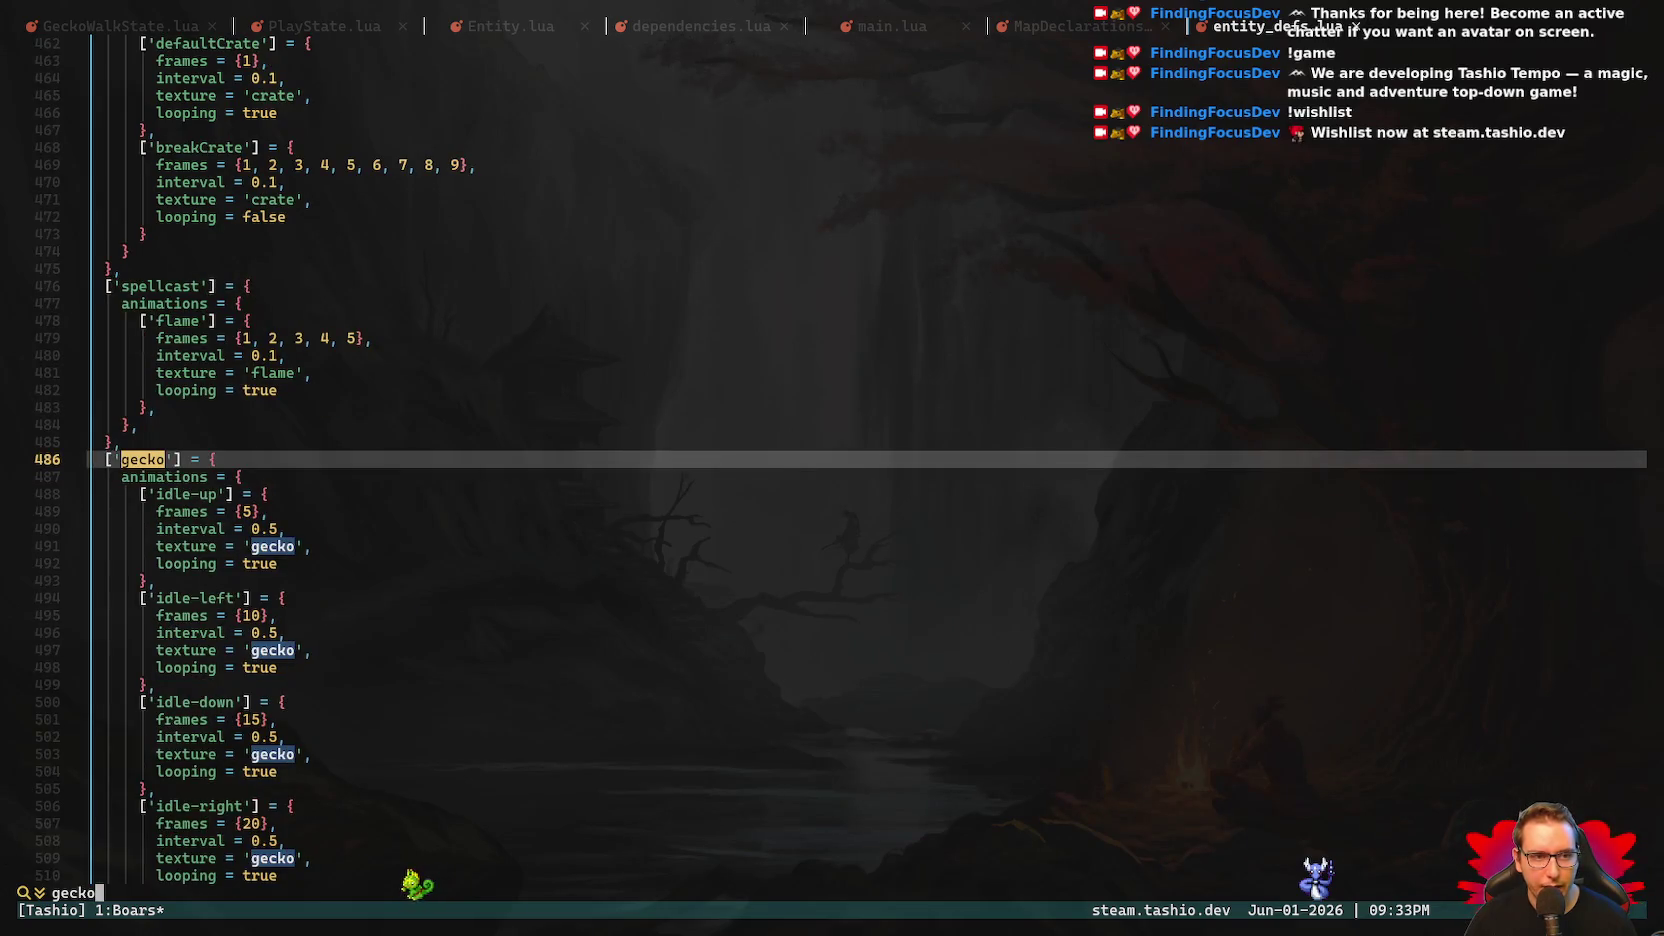
pyautogui.press('Return')
pyautogui.press('k')
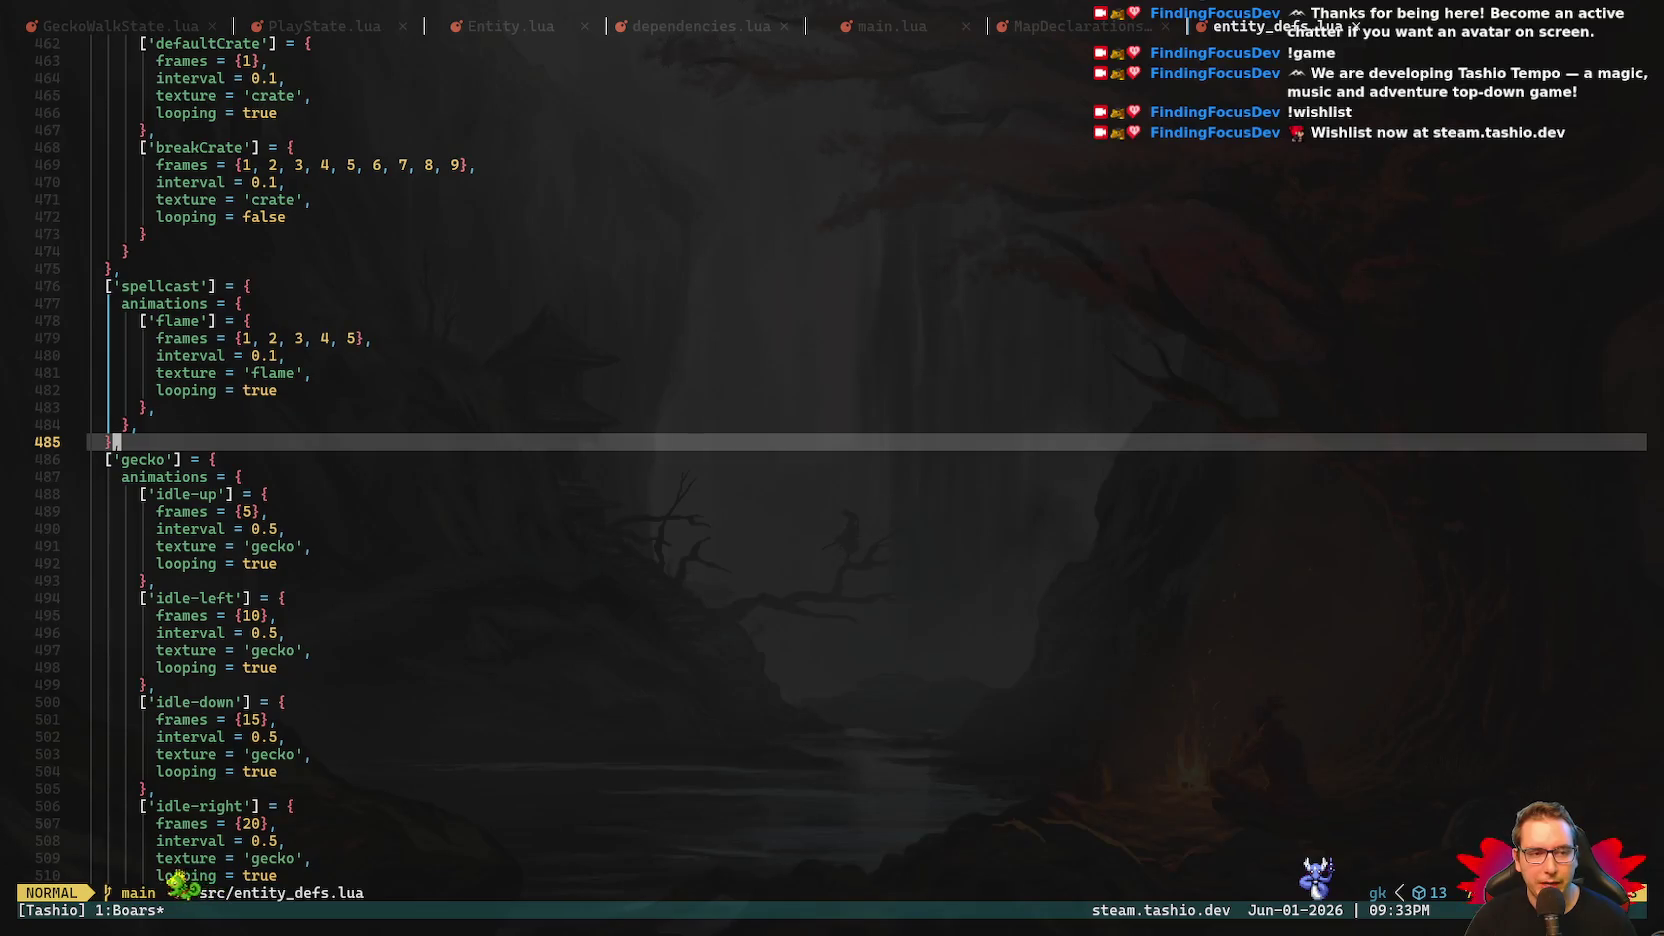
pyautogui.press('j')
pyautogui.press('j')
pyautogui.press('j')
pyautogui.press('j')
# - Move to the end of ENTITY_DEFS, onto the line closing the bat entry
pyautogui.press('j')
pyautogui.press('j')
pyautogui.press('k')
pyautogui.press('k')
pyautogui.press('k')
pyautogui.press('k')
pyautogui.press('V')
pyautogui.press('j')
pyautogui.press('j')
pyautogui.press('y')
pyautogui.press('j')
pyautogui.press('j')
pyautogui.press('j')
pyautogui.press('j')
pyautogui.press('j')
pyautogui.press('j')
pyautogui.press('j')
pyautogui.press('j')
pyautogui.press('j')
pyautogui.press('j')
pyautogui.press('j')
pyautogui.press('j')
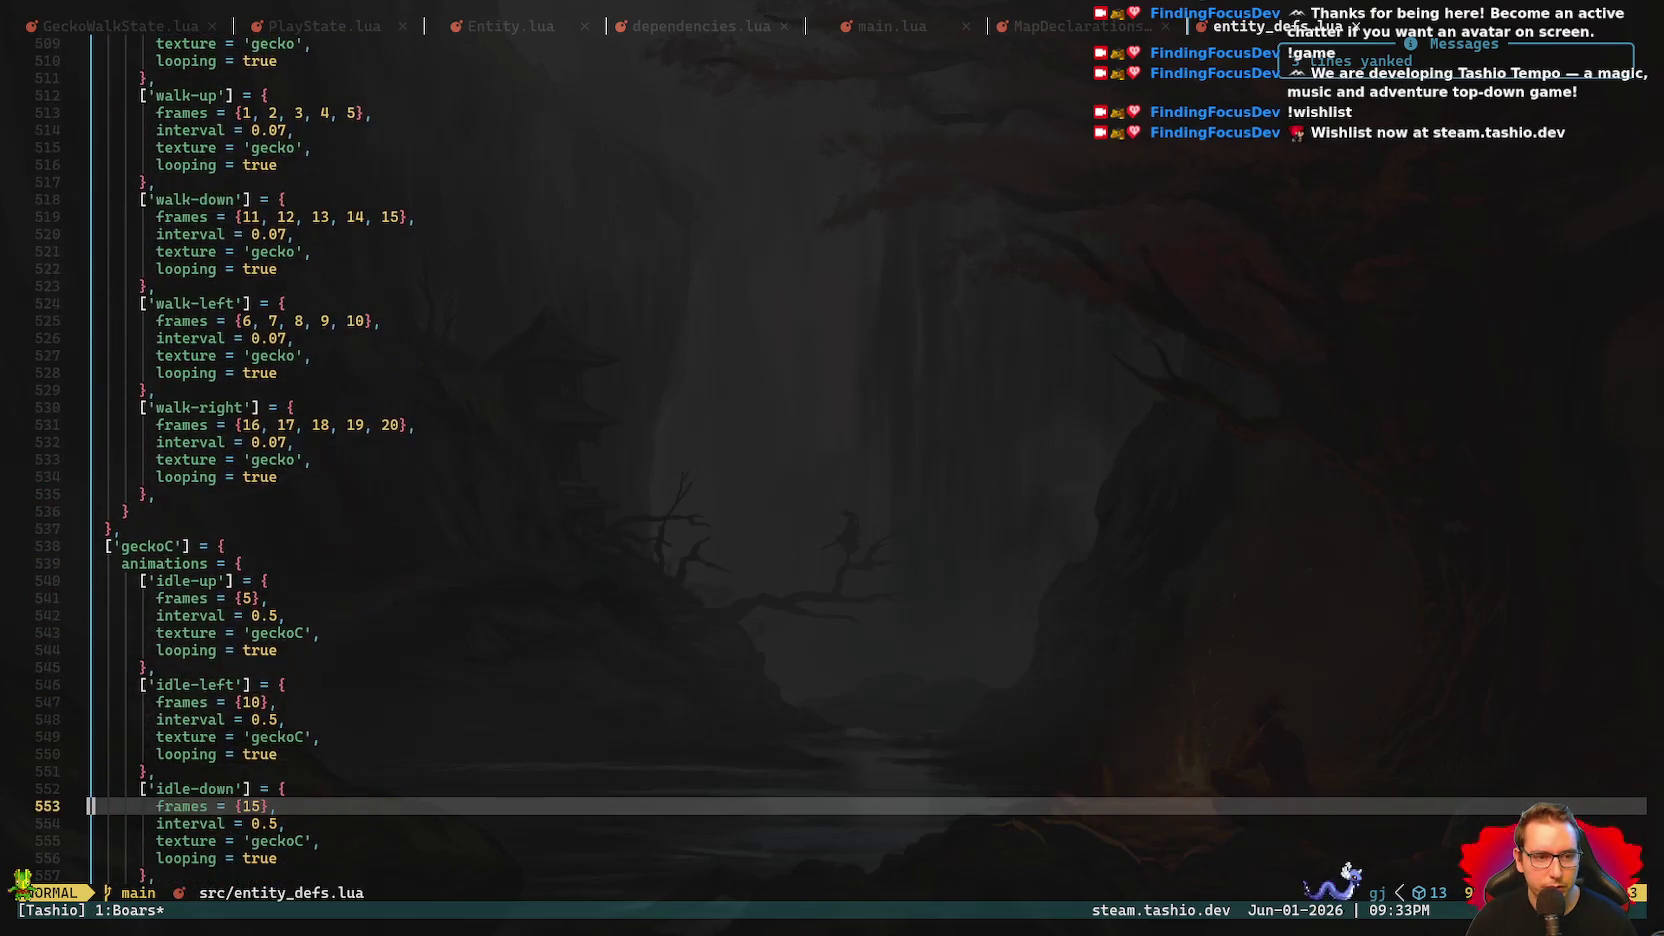
pyautogui.press('j')
pyautogui.press('j')
pyautogui.press('j')
pyautogui.press('j')
pyautogui.press('j')
pyautogui.press('j')
pyautogui.press('j')
pyautogui.press('j')
pyautogui.press('j')
pyautogui.press('j')
pyautogui.press('j')
pyautogui.press('k')
pyautogui.press('j')
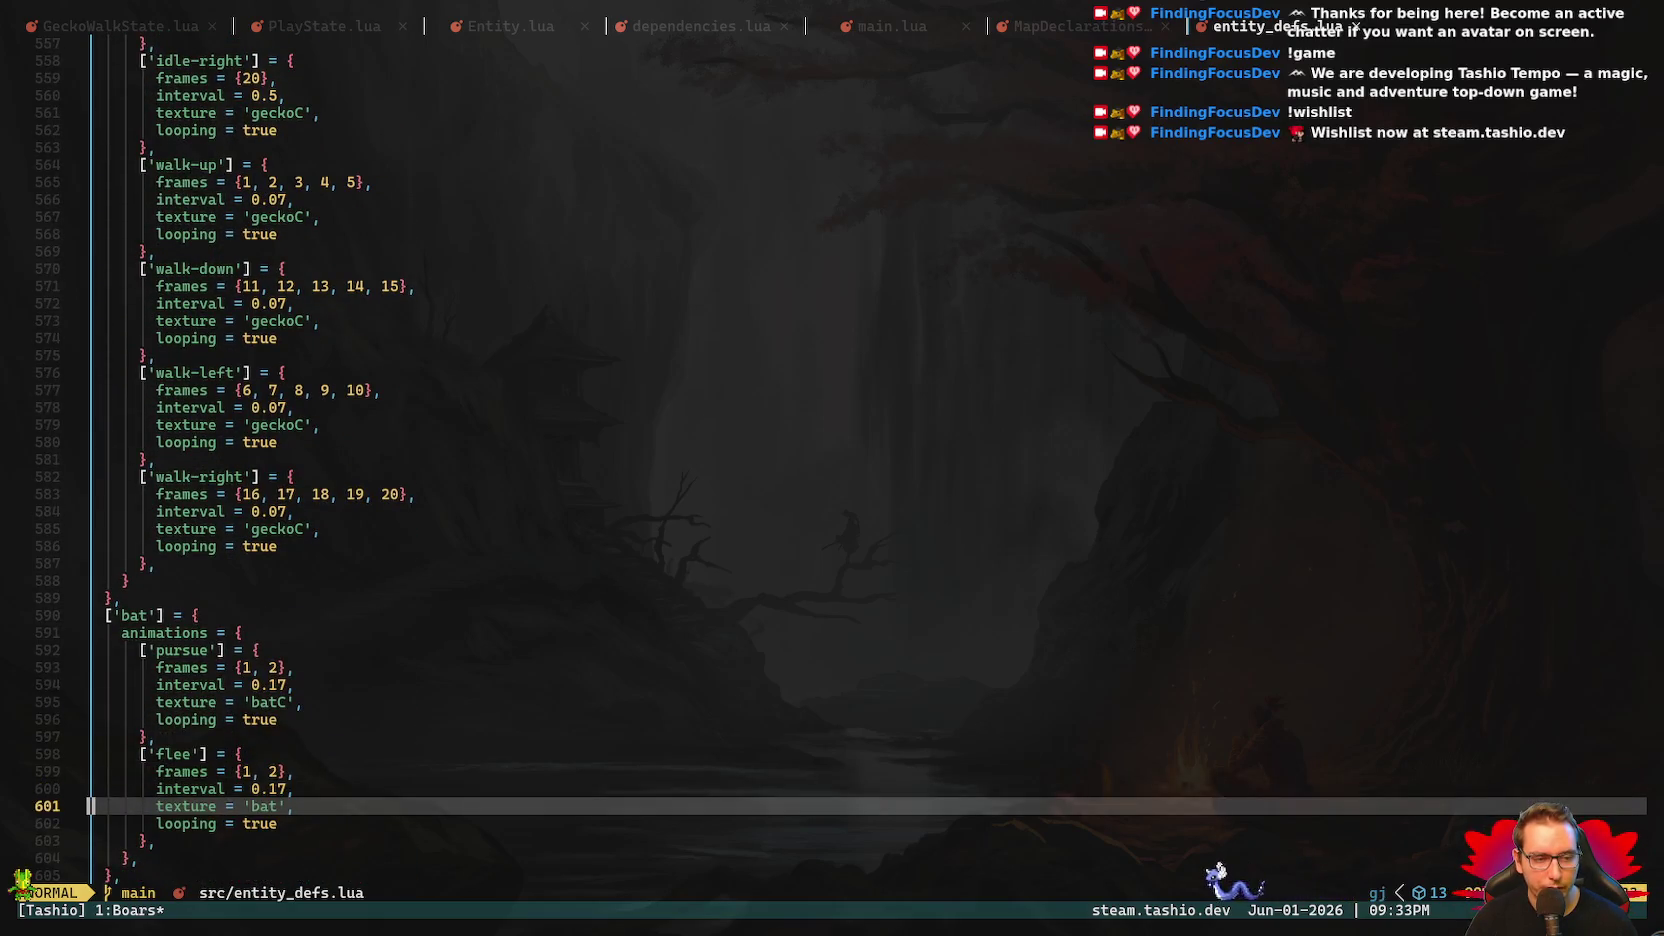
pyautogui.press('G')
pyautogui.press('k')
pyautogui.press('k')
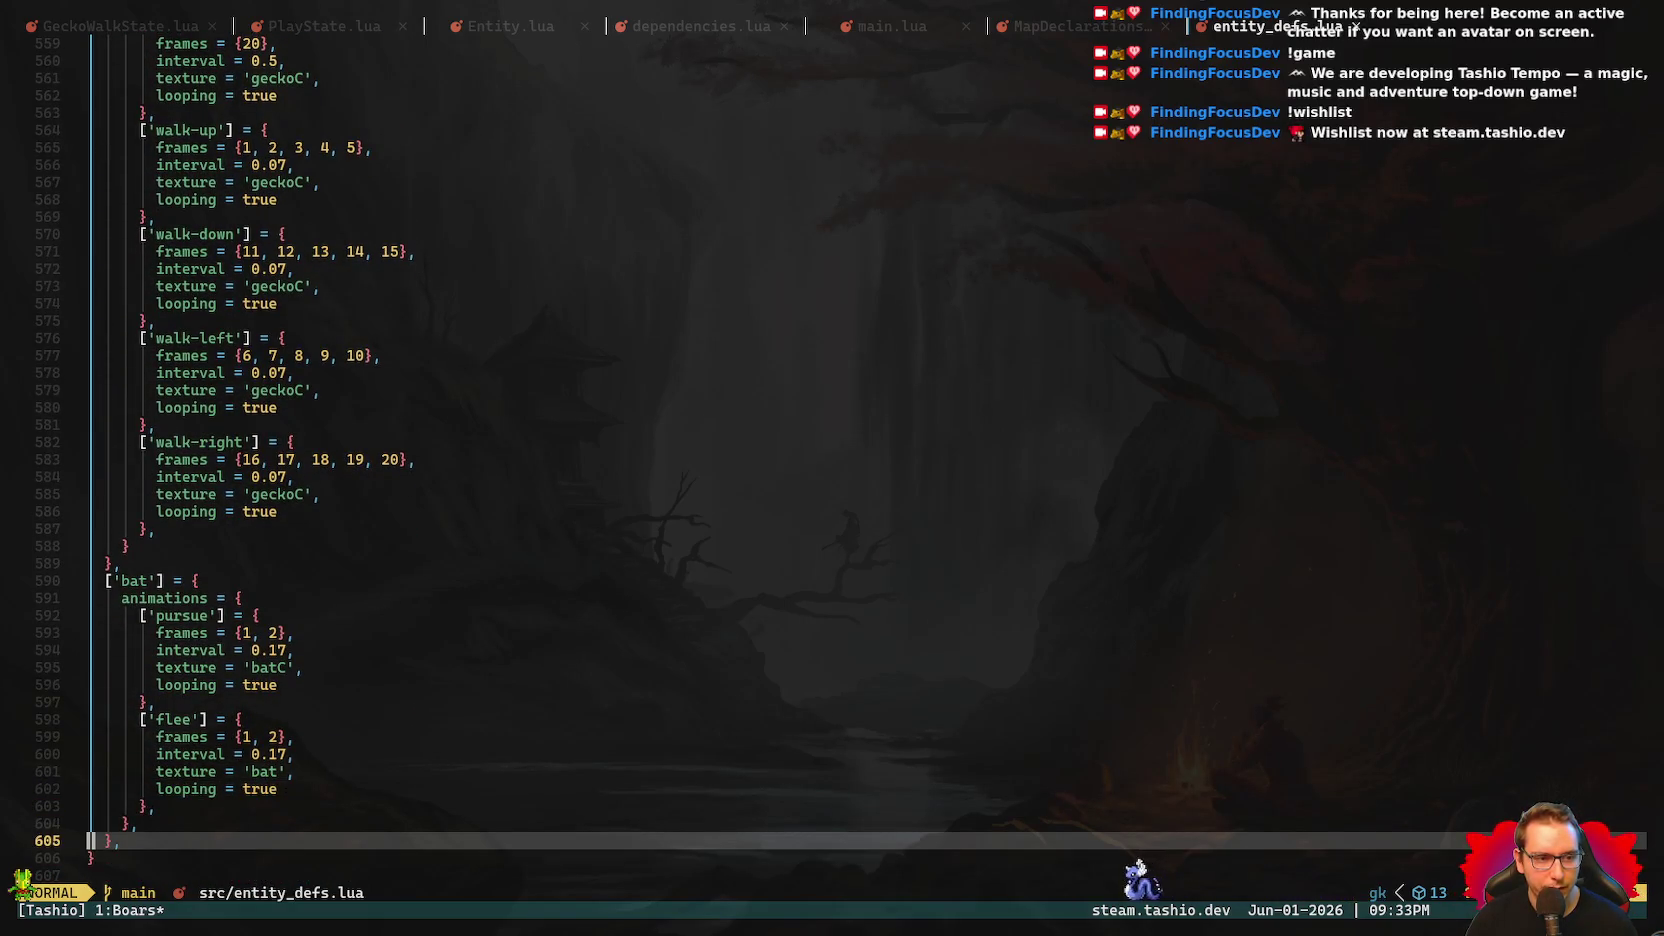
pyautogui.press('k')
pyautogui.press('j')
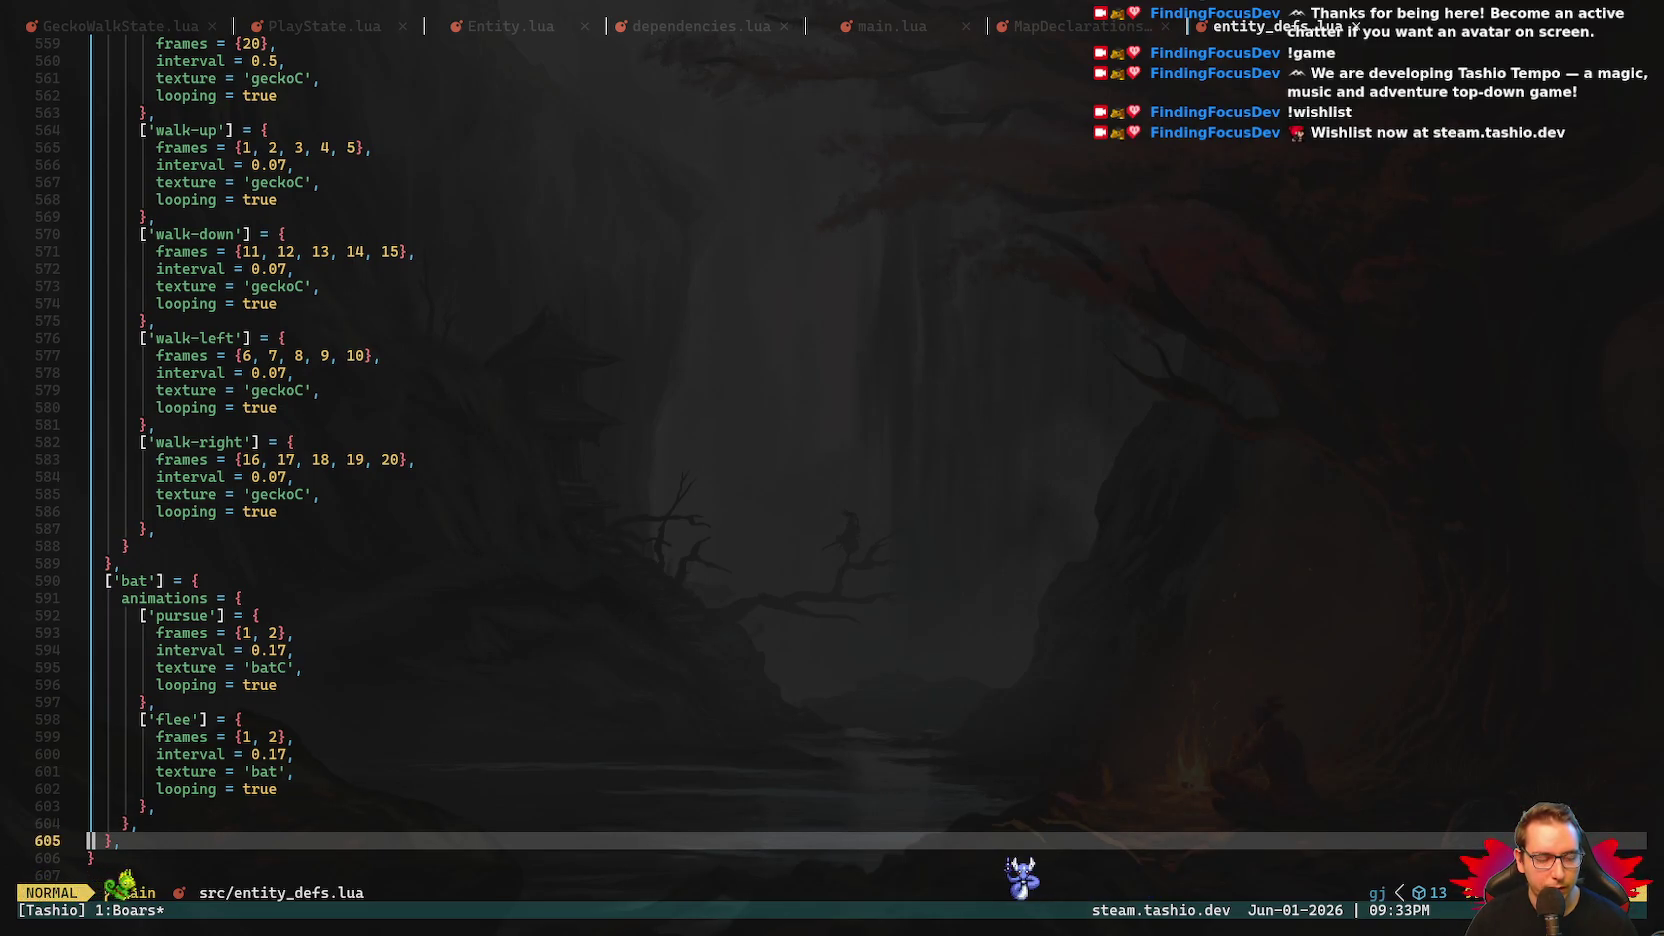
# - Paste the gecko lines after the bat entry and rename the new entry to boar
pyautogui.press('p')
pyautogui.write('cw')
pyautogui.write('boaer')
pyautogui.press('BackSpace')
pyautogui.press('Escape')
pyautogui.press('j')
pyautogui.press('j')
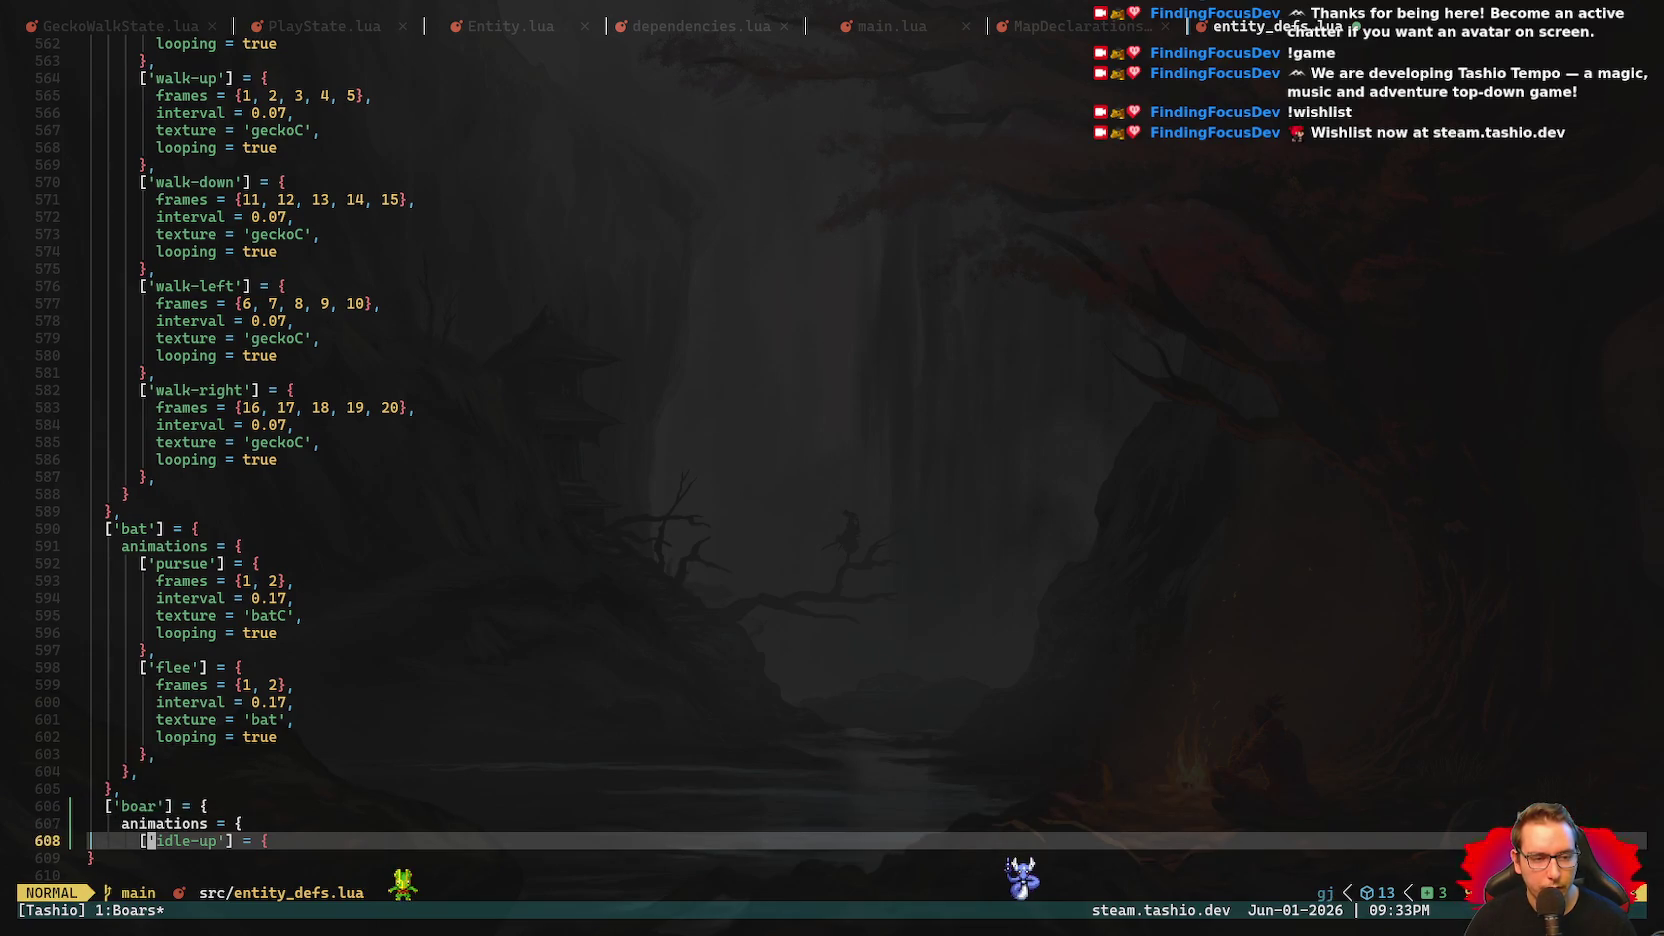
# - Copy the bat pursue animation's property lines under the boar idle-up animation
pyautogui.press('k')
pyautogui.press('k')
pyautogui.press('k')
pyautogui.press('k')
pyautogui.press('k')
pyautogui.press('k')
pyautogui.press('k')
pyautogui.press('k')
pyautogui.hotkey('shift', 'v')
pyautogui.press('j')
pyautogui.press('j')
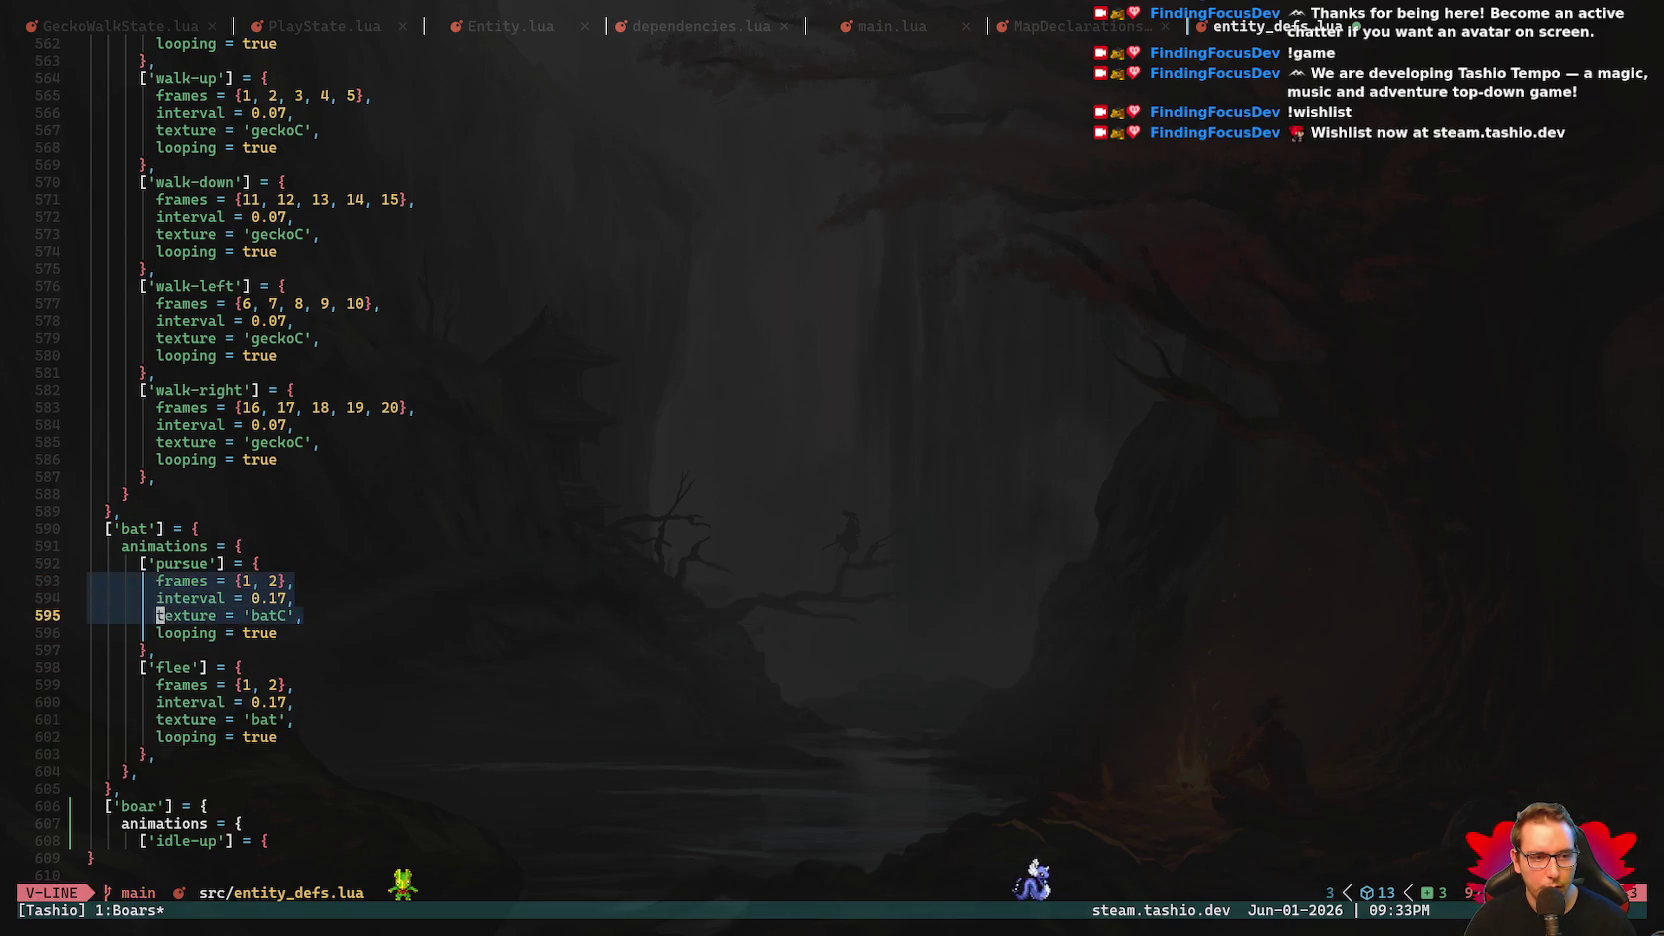
pyautogui.press('j')
pyautogui.press('y')
pyautogui.press('j')
pyautogui.press('j')
pyautogui.press('j')
pyautogui.press('j')
pyautogui.press('j')
pyautogui.press('j')
pyautogui.press('j')
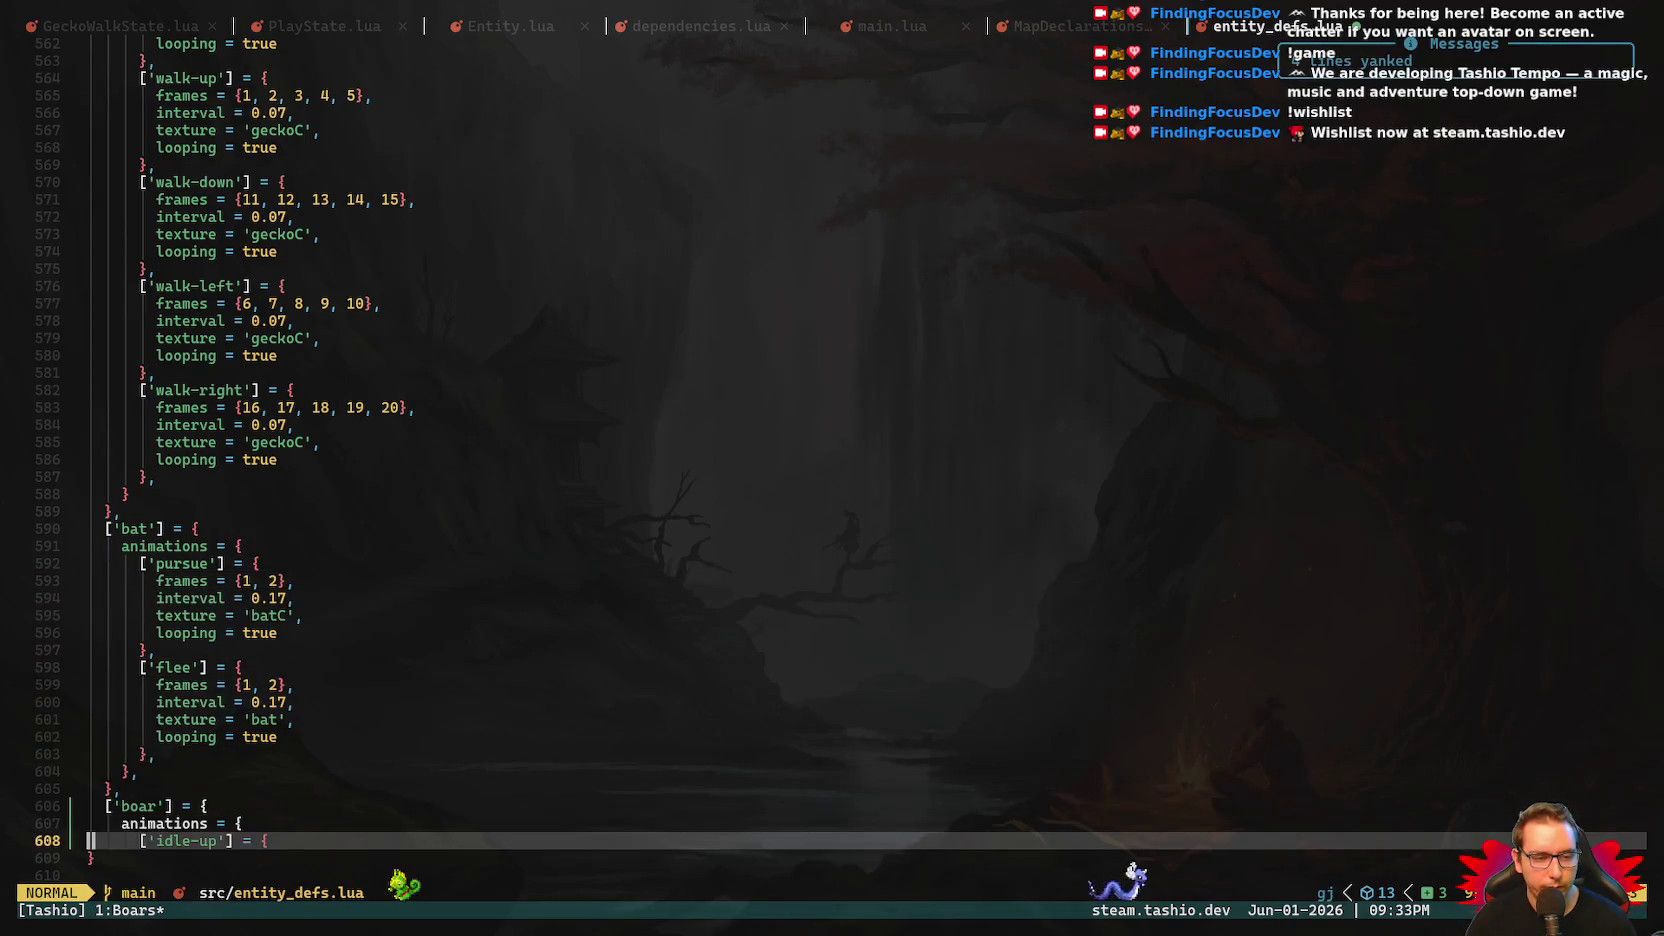
pyautogui.press('p')
pyautogui.press('j')
pyautogui.press('j')
pyautogui.press('j')
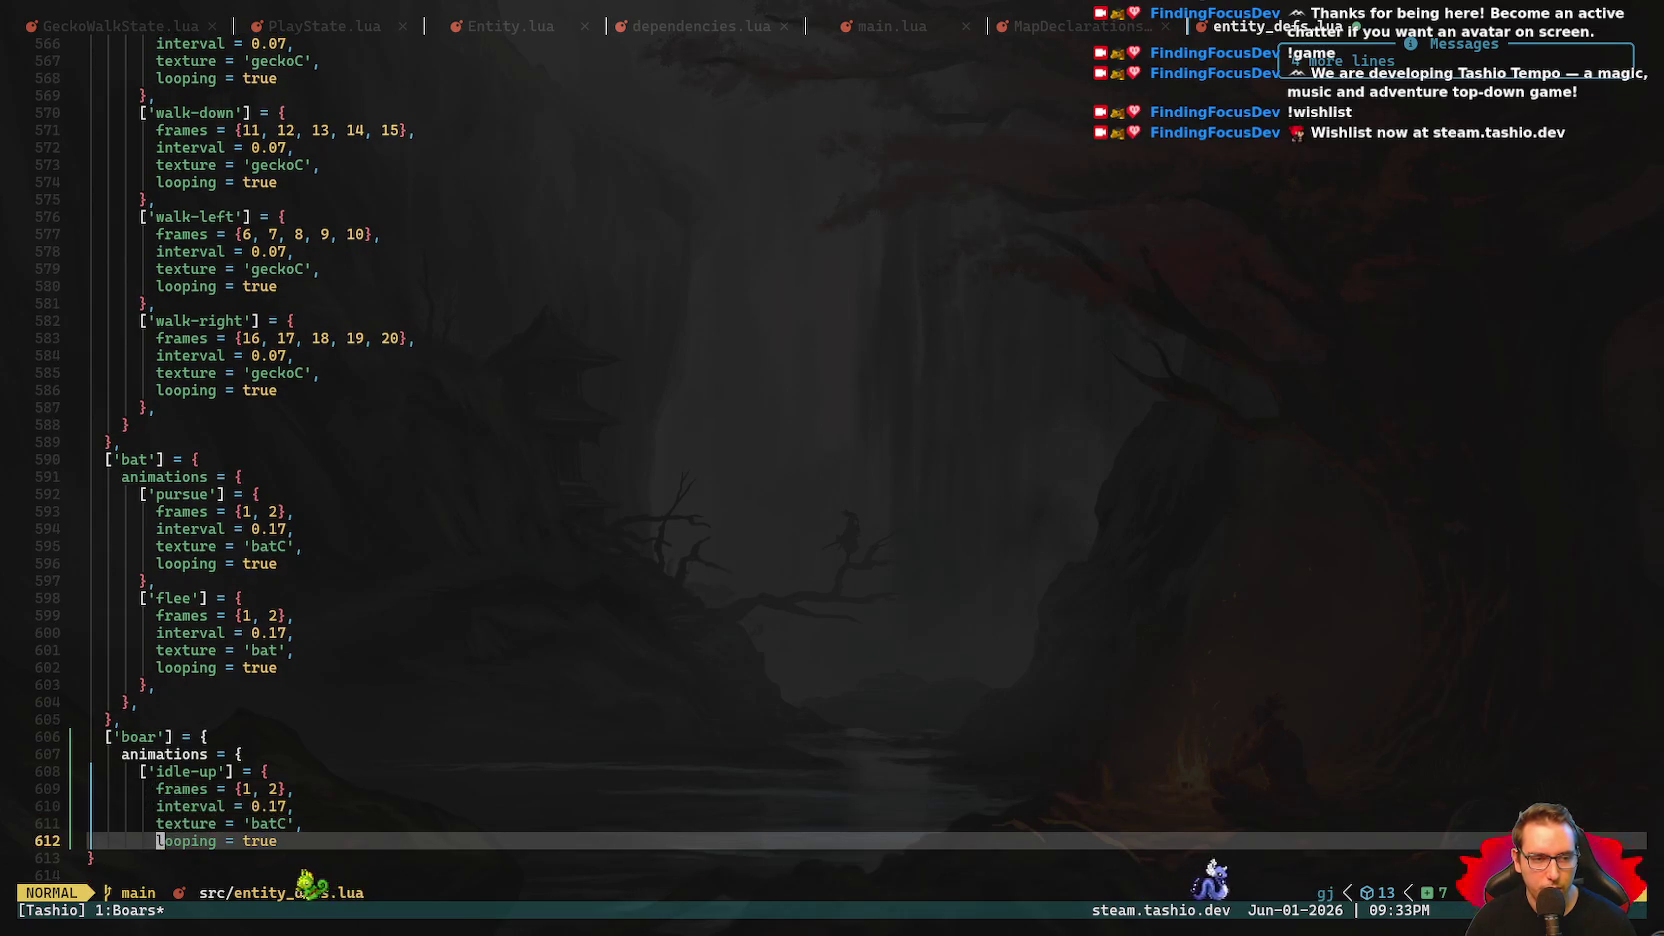
# - Add closing braces for the boar idle-up and animations tables, then save the file
pyautogui.press('o')
pyautogui.write('},')
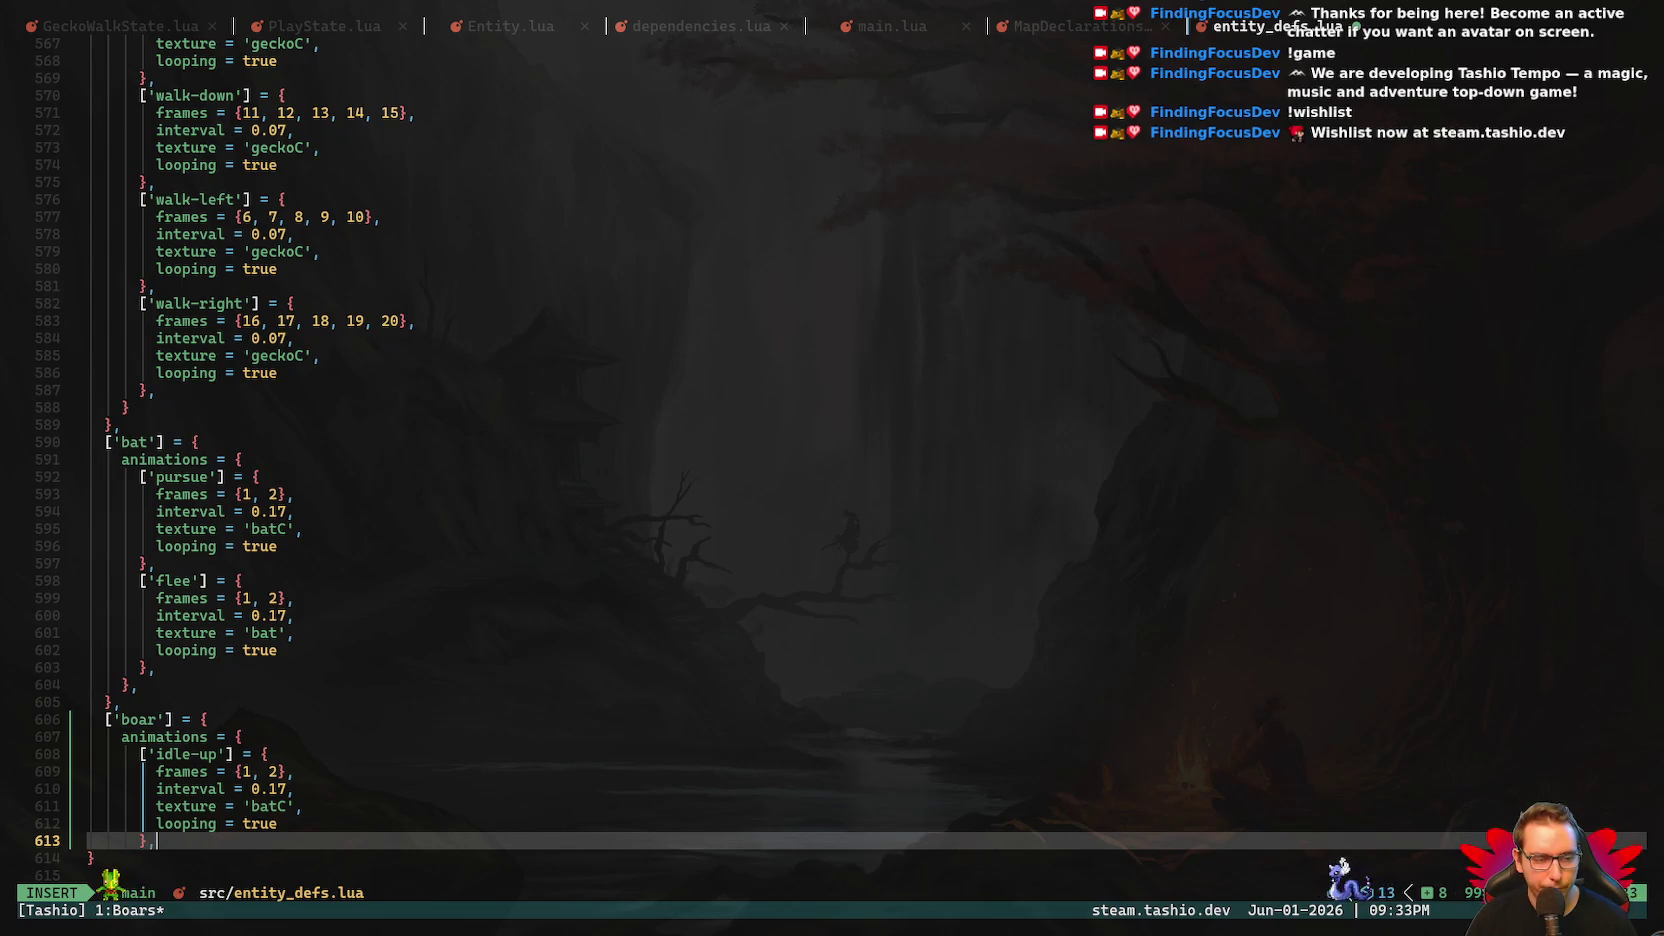
pyautogui.press('Return')
pyautogui.write('},')
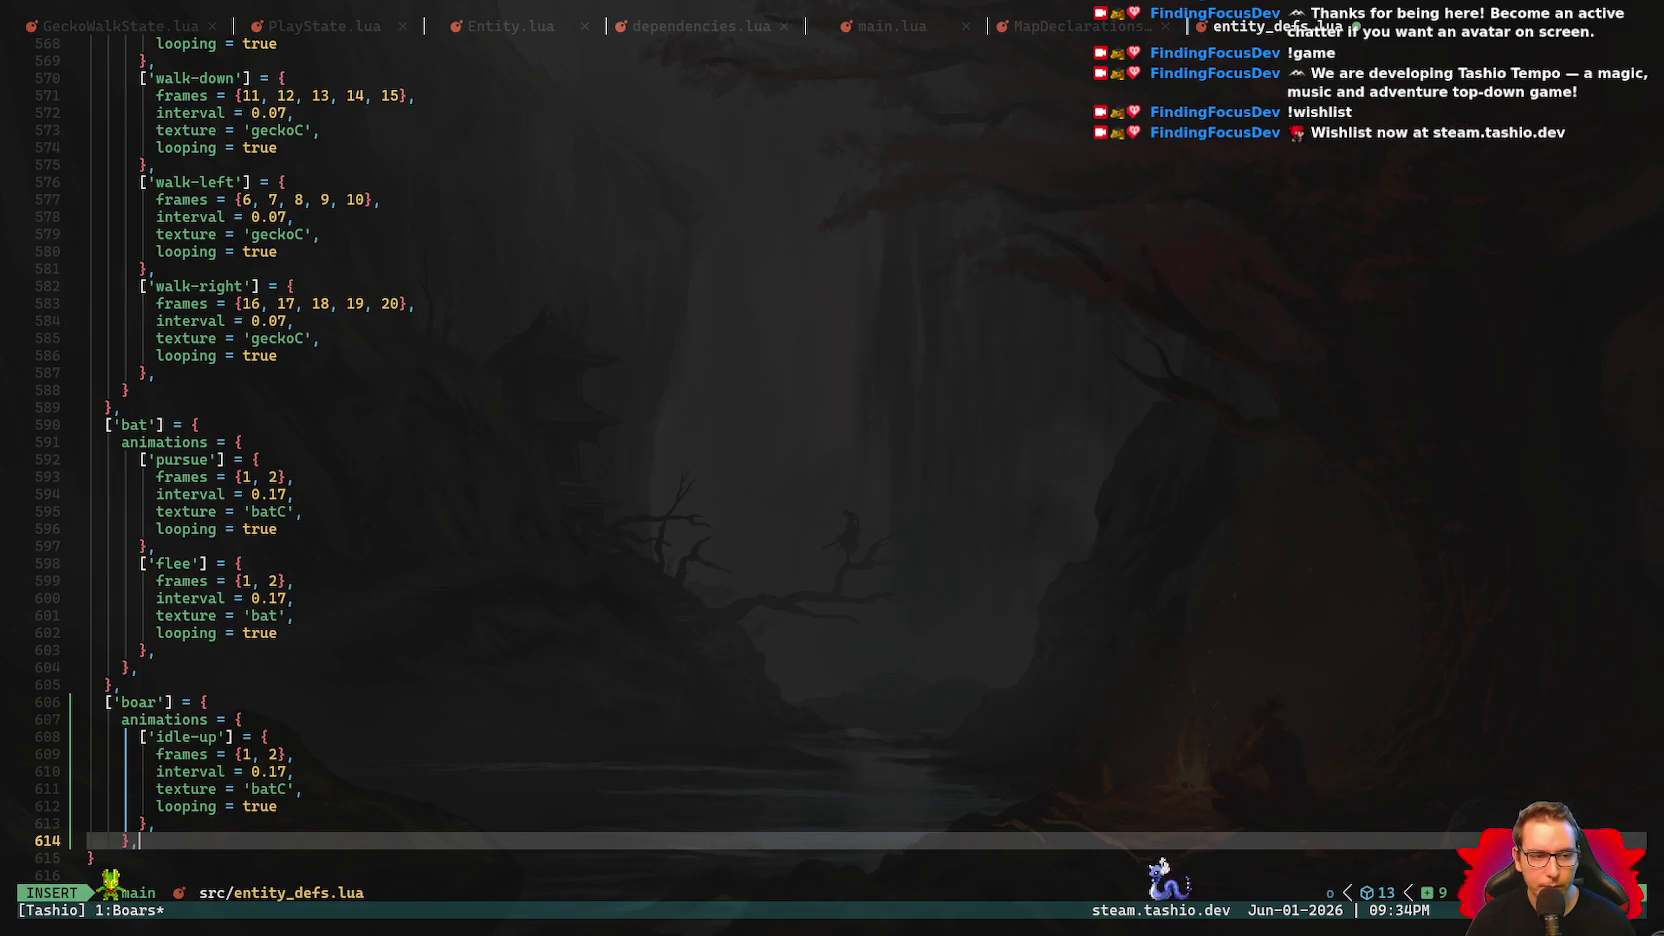
pyautogui.press('Escape')
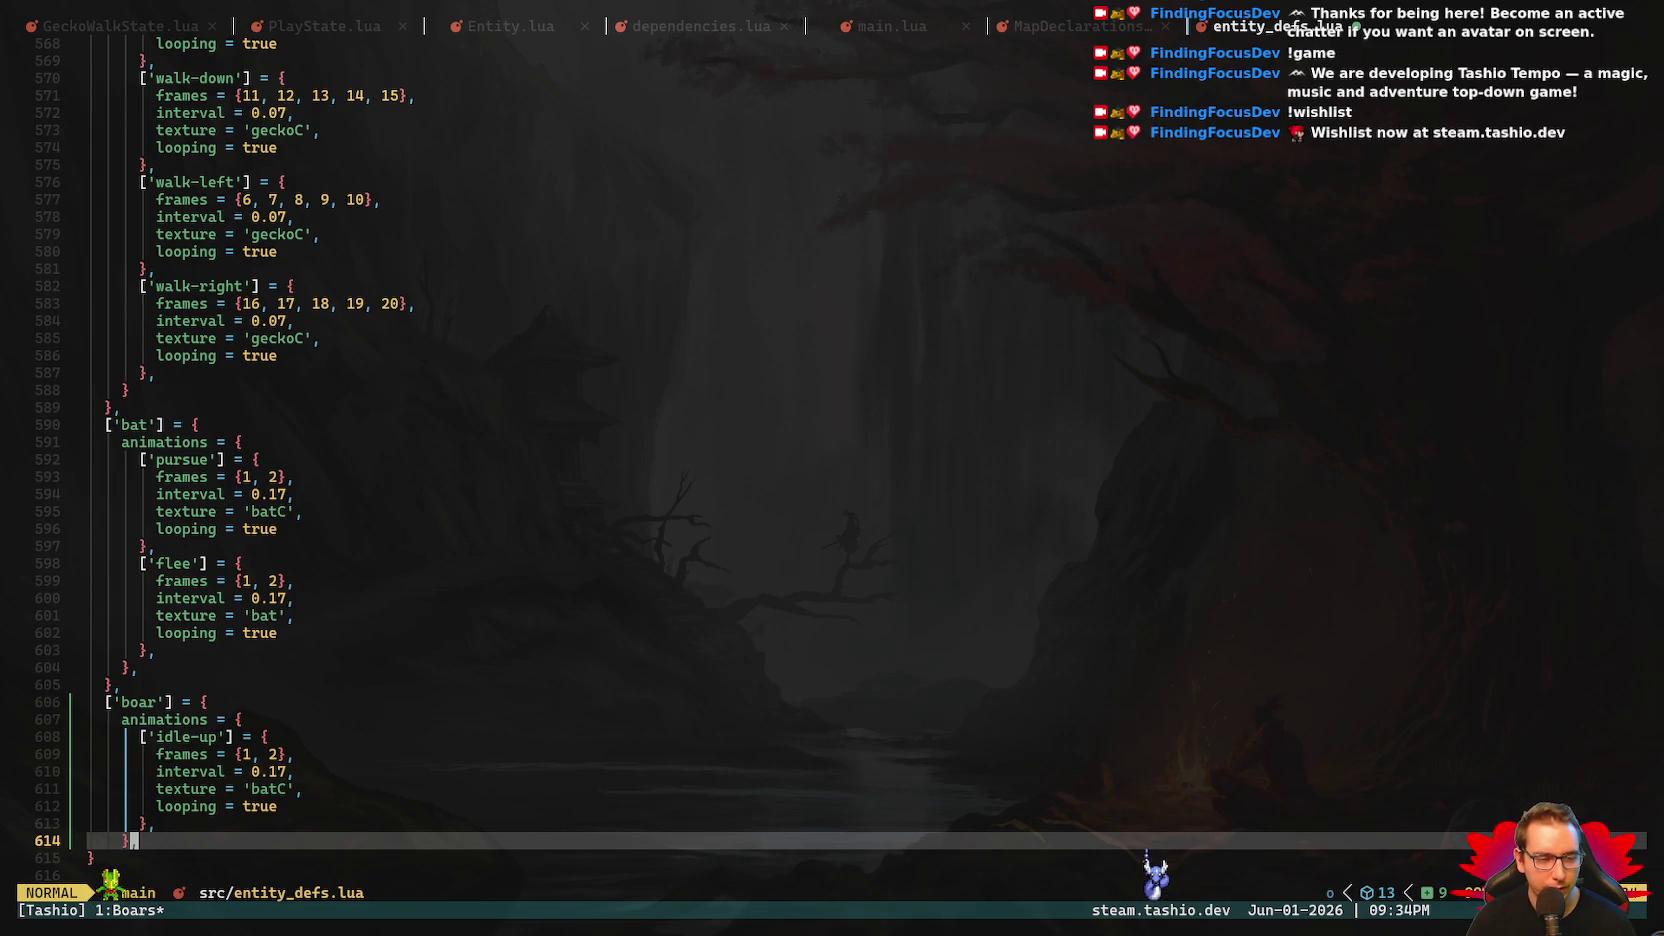
pyautogui.write('o')
pyautogui.write('}')
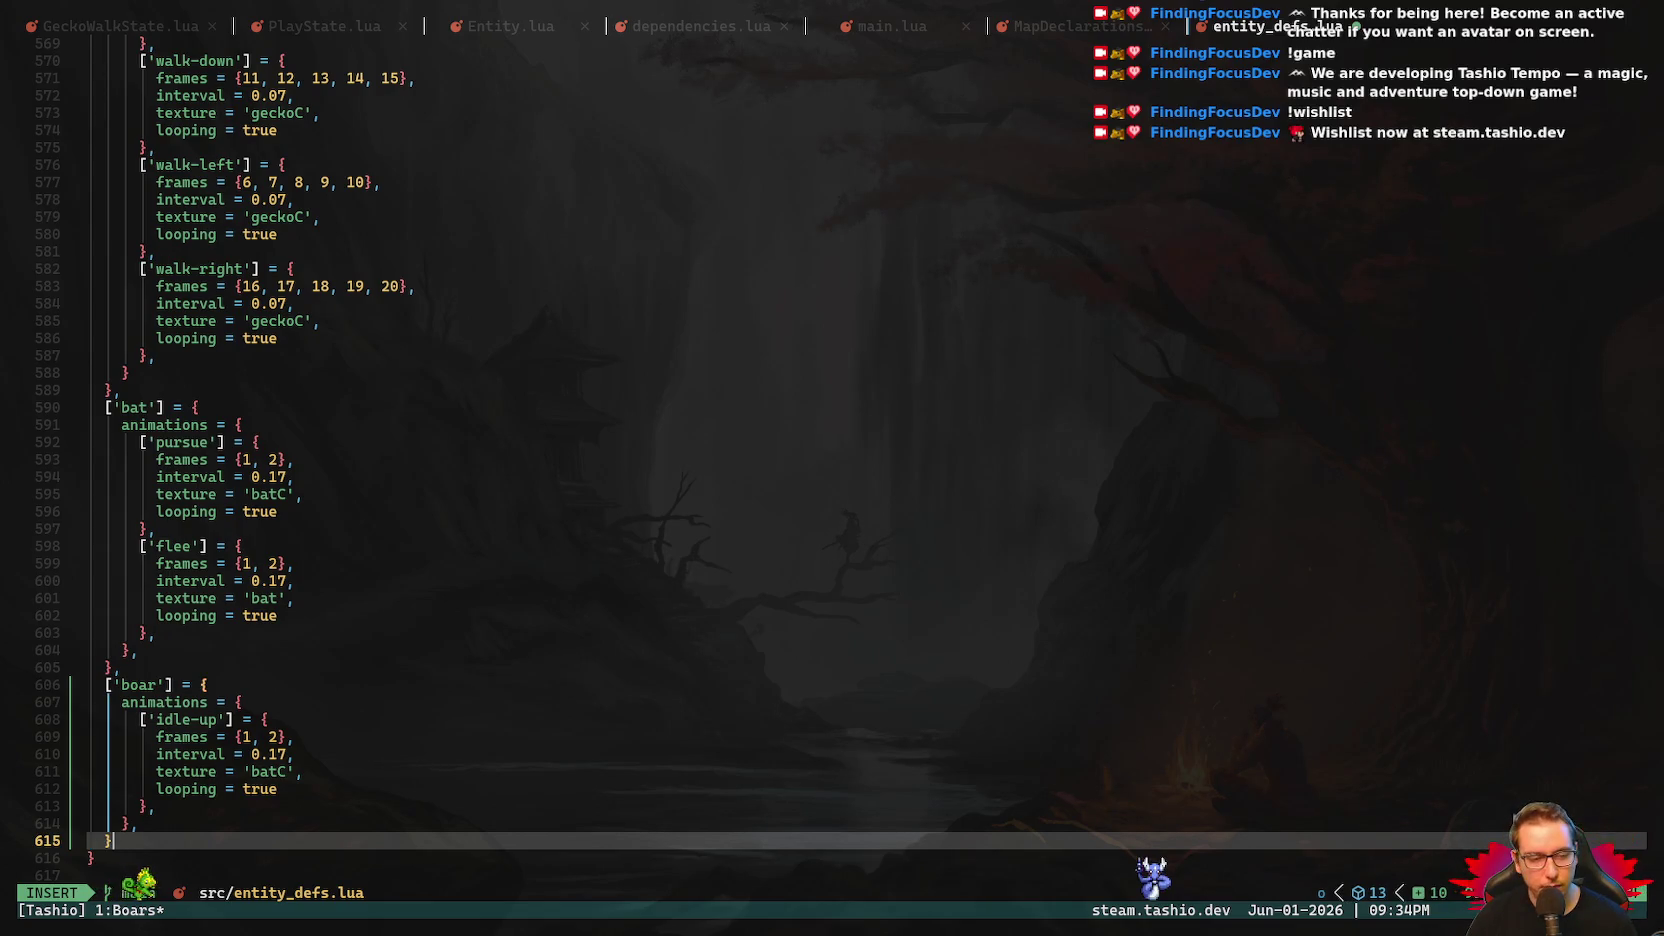
pyautogui.write(',')
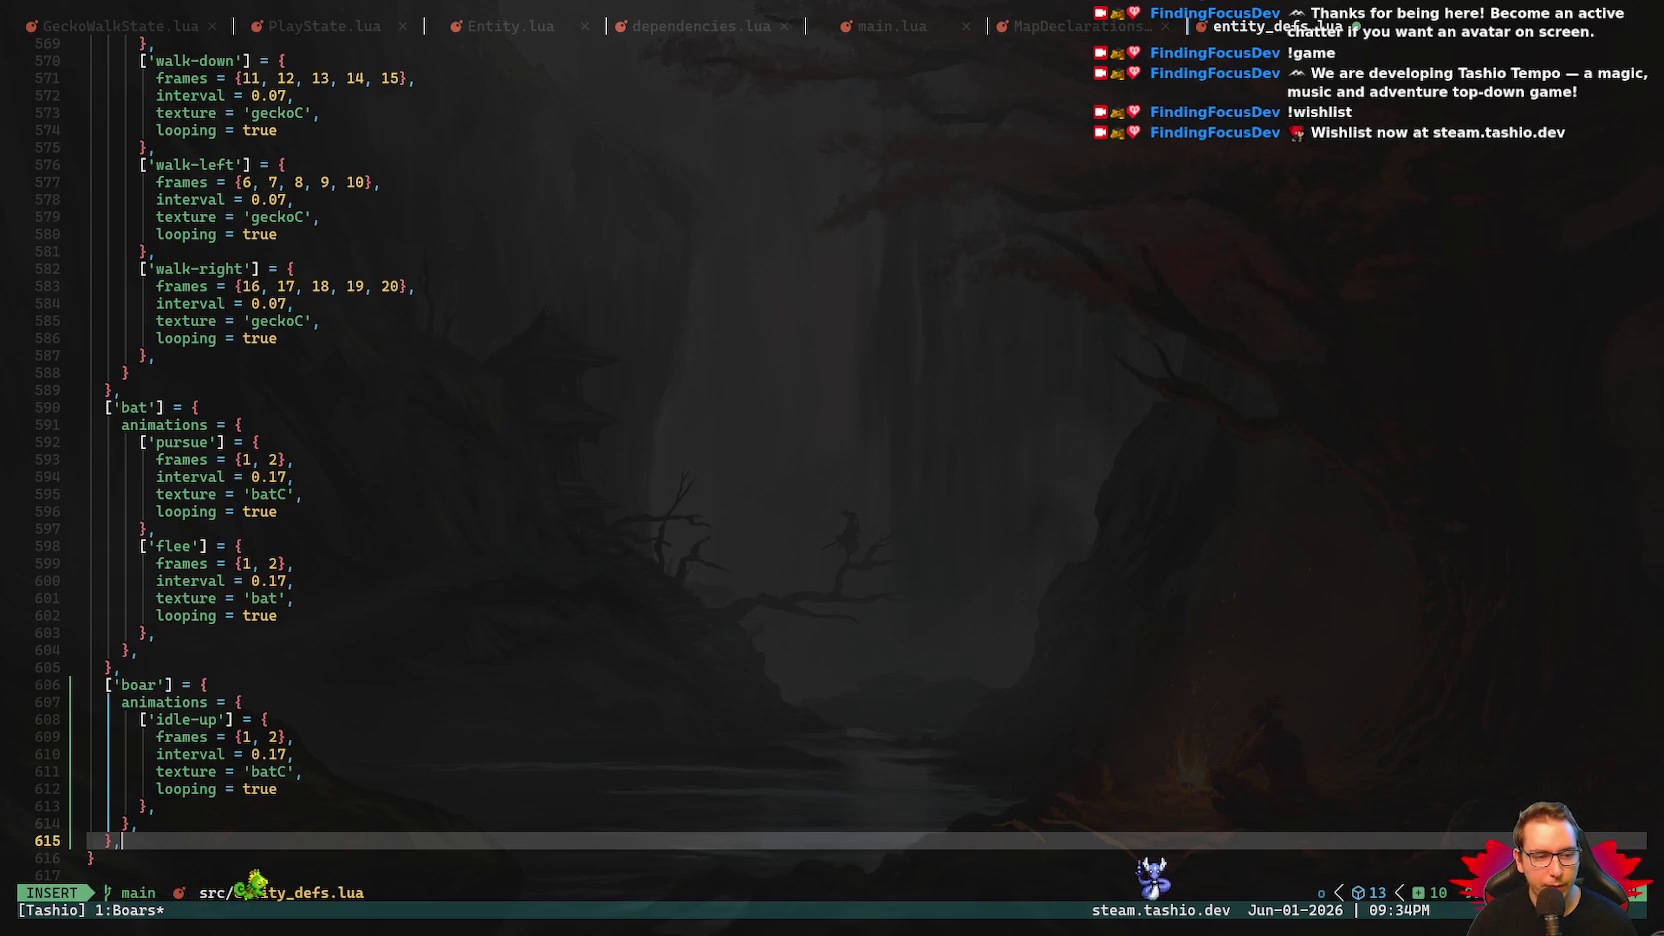
pyautogui.press('Escape')
pyautogui.press('space')
pyautogui.press('w')
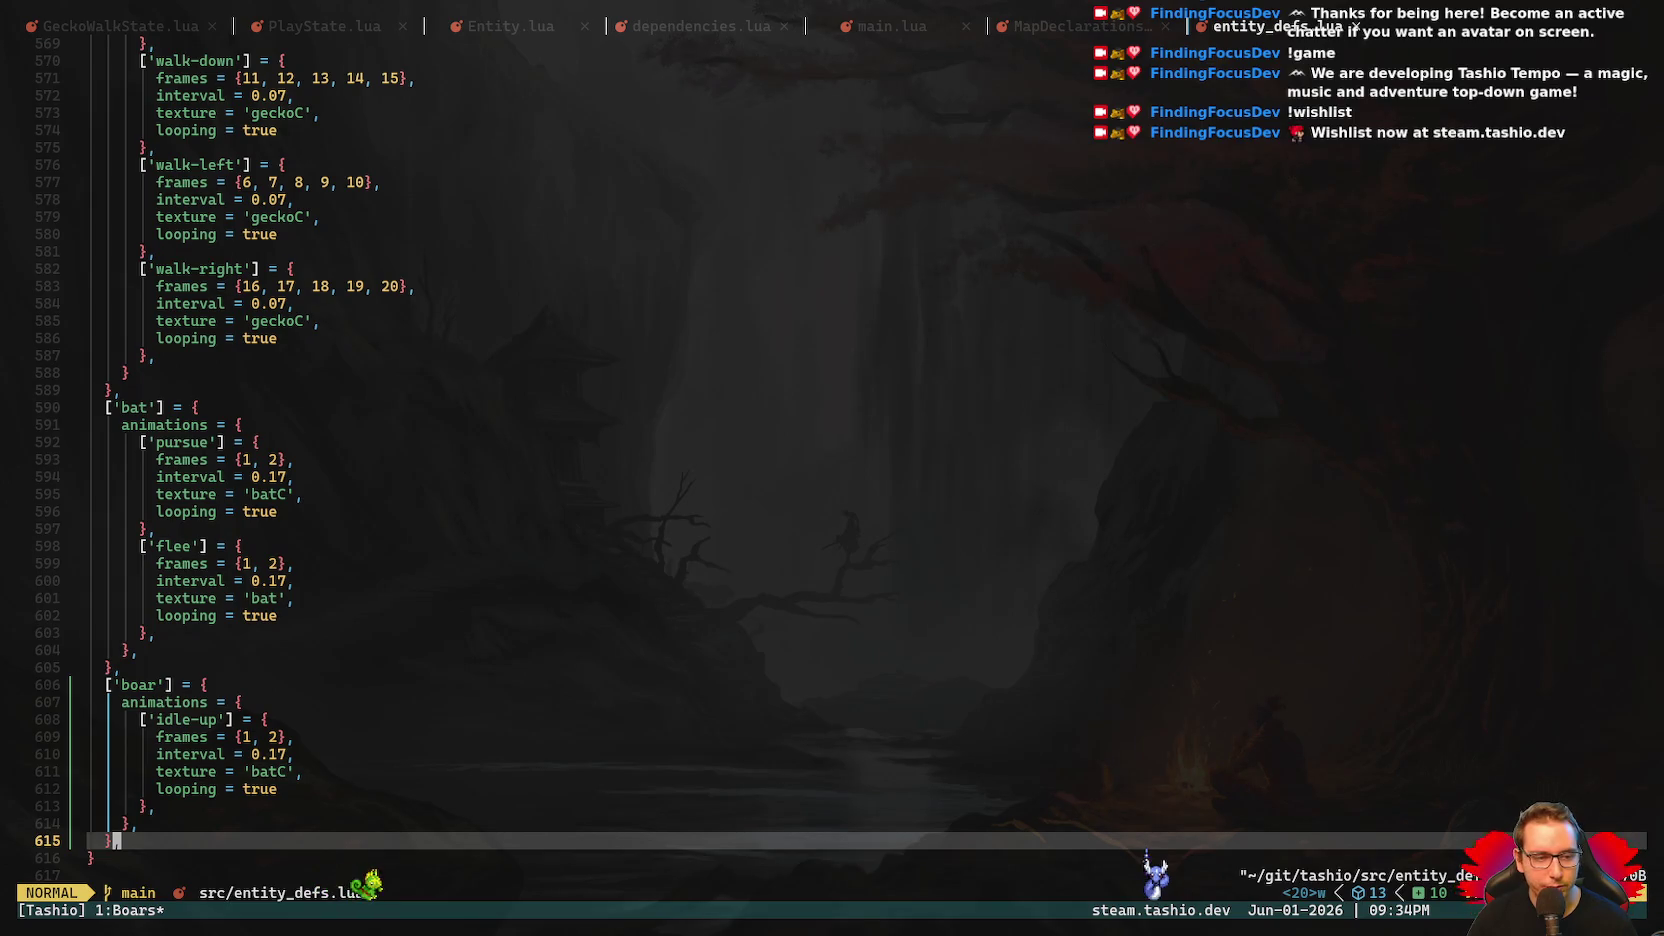
# - Move down to the boar entry and look over its idle-up animation block
pyautogui.press('k')
pyautogui.press('k')
pyautogui.press('k')
pyautogui.press('k')
pyautogui.press('k')
pyautogui.press('k')
pyautogui.press('k')
pyautogui.press('j')
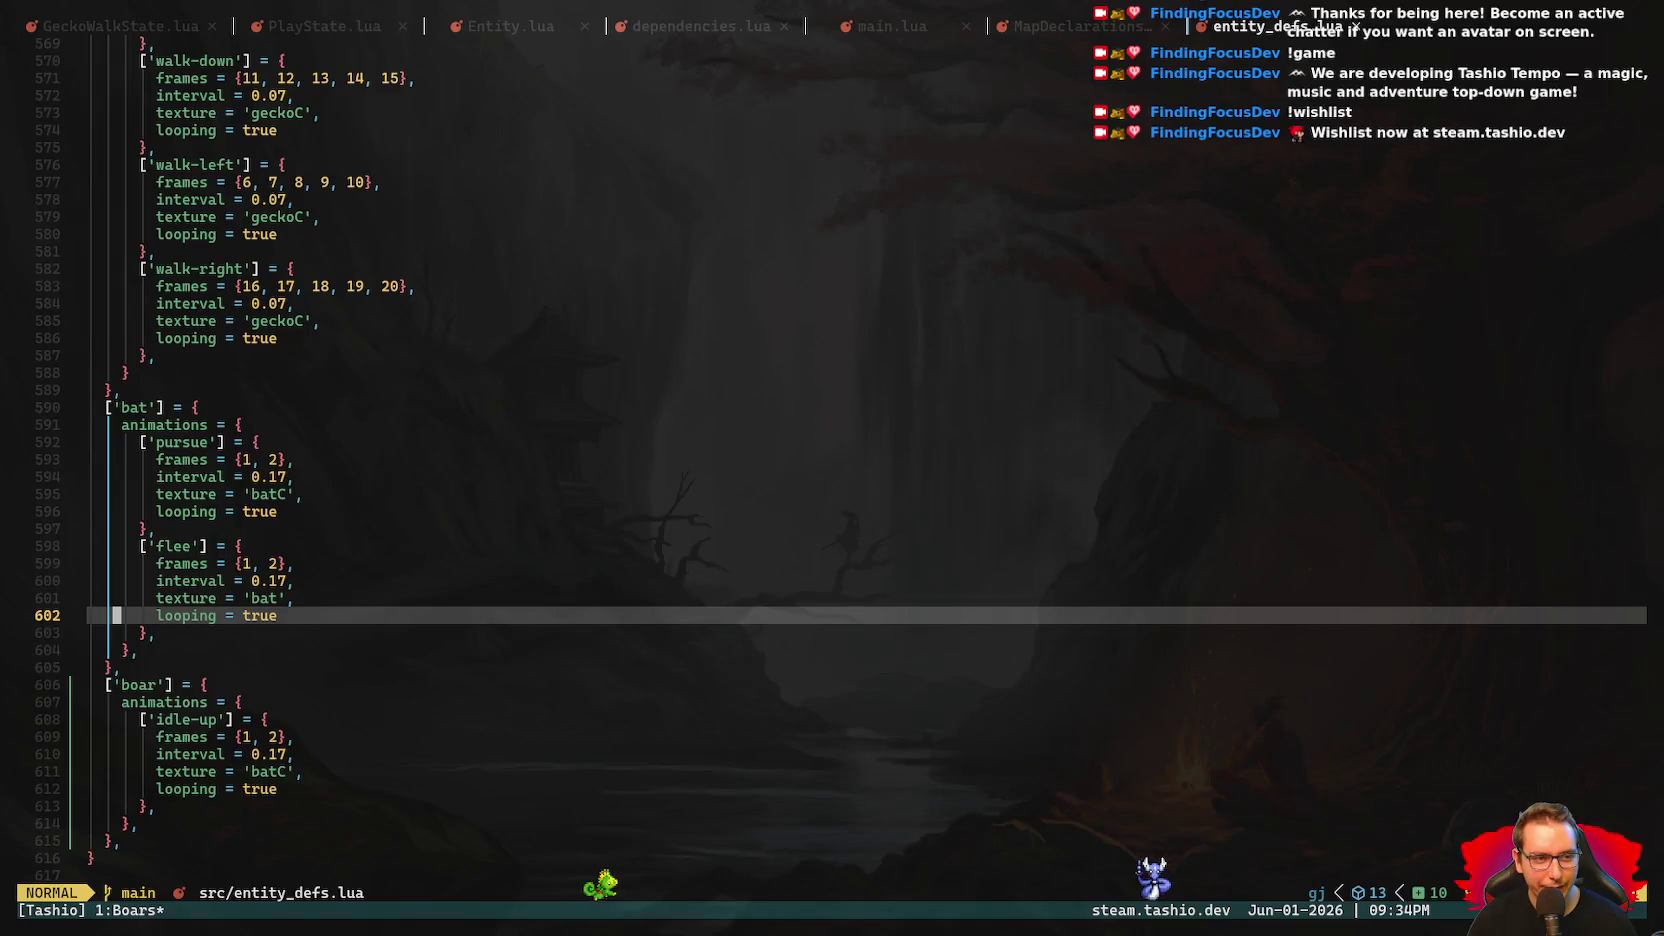
pyautogui.press('j')
pyautogui.press('j')
pyautogui.press('j')
pyautogui.press('j')
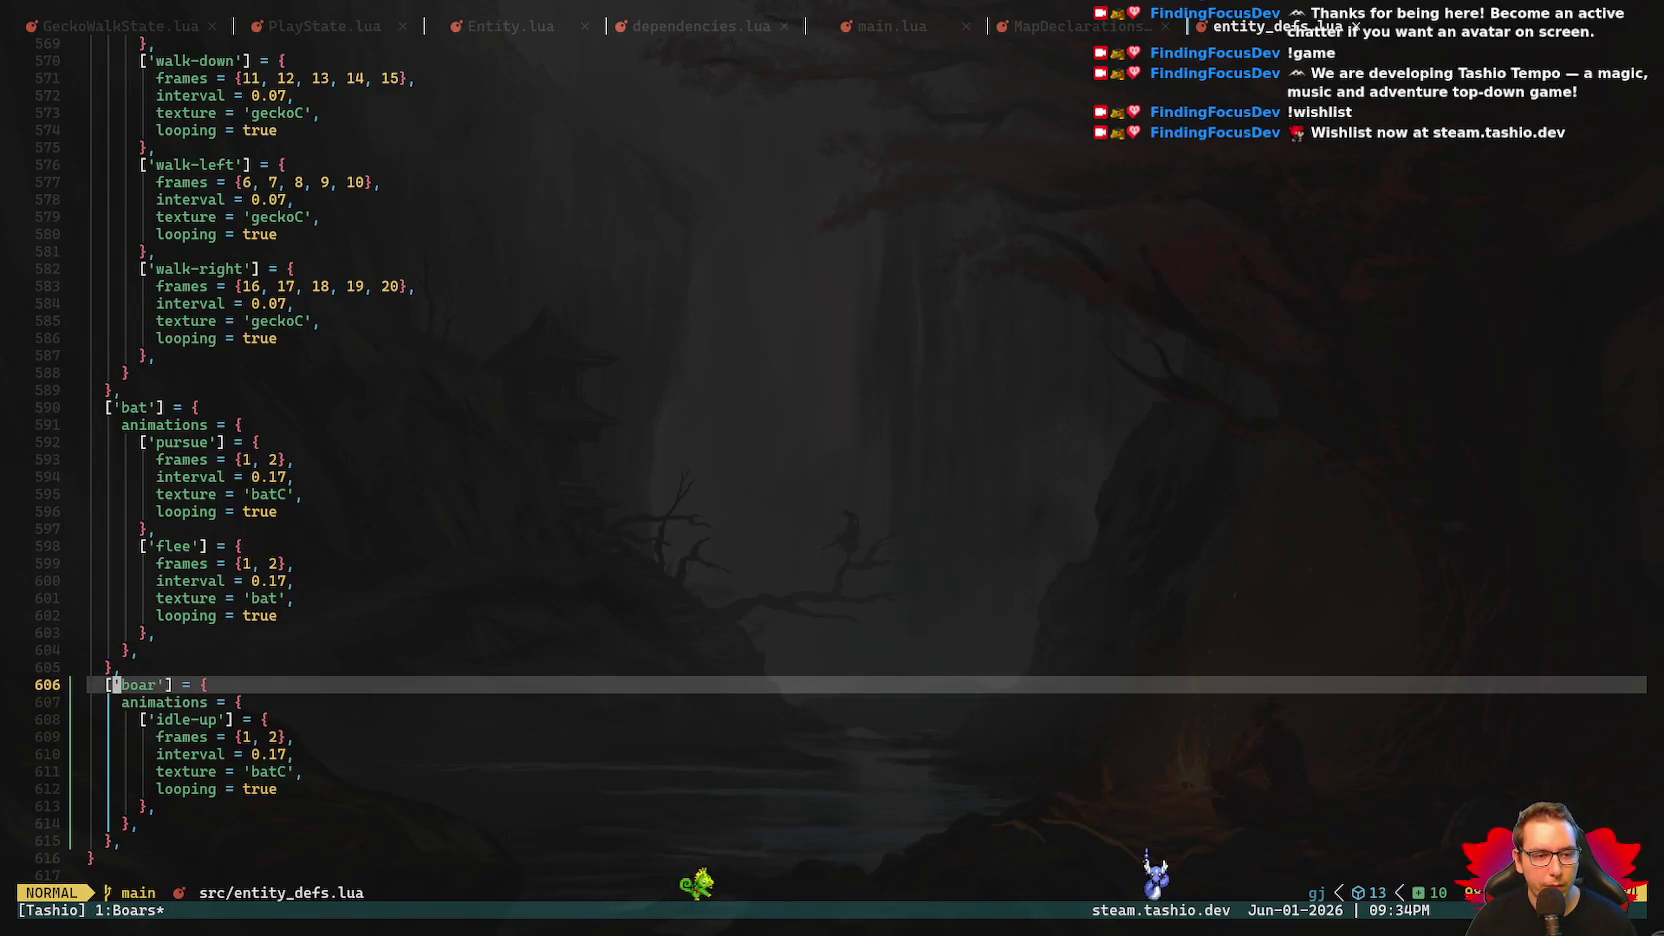
pyautogui.press('j')
pyautogui.press('k')
pyautogui.press('j')
pyautogui.press('j')
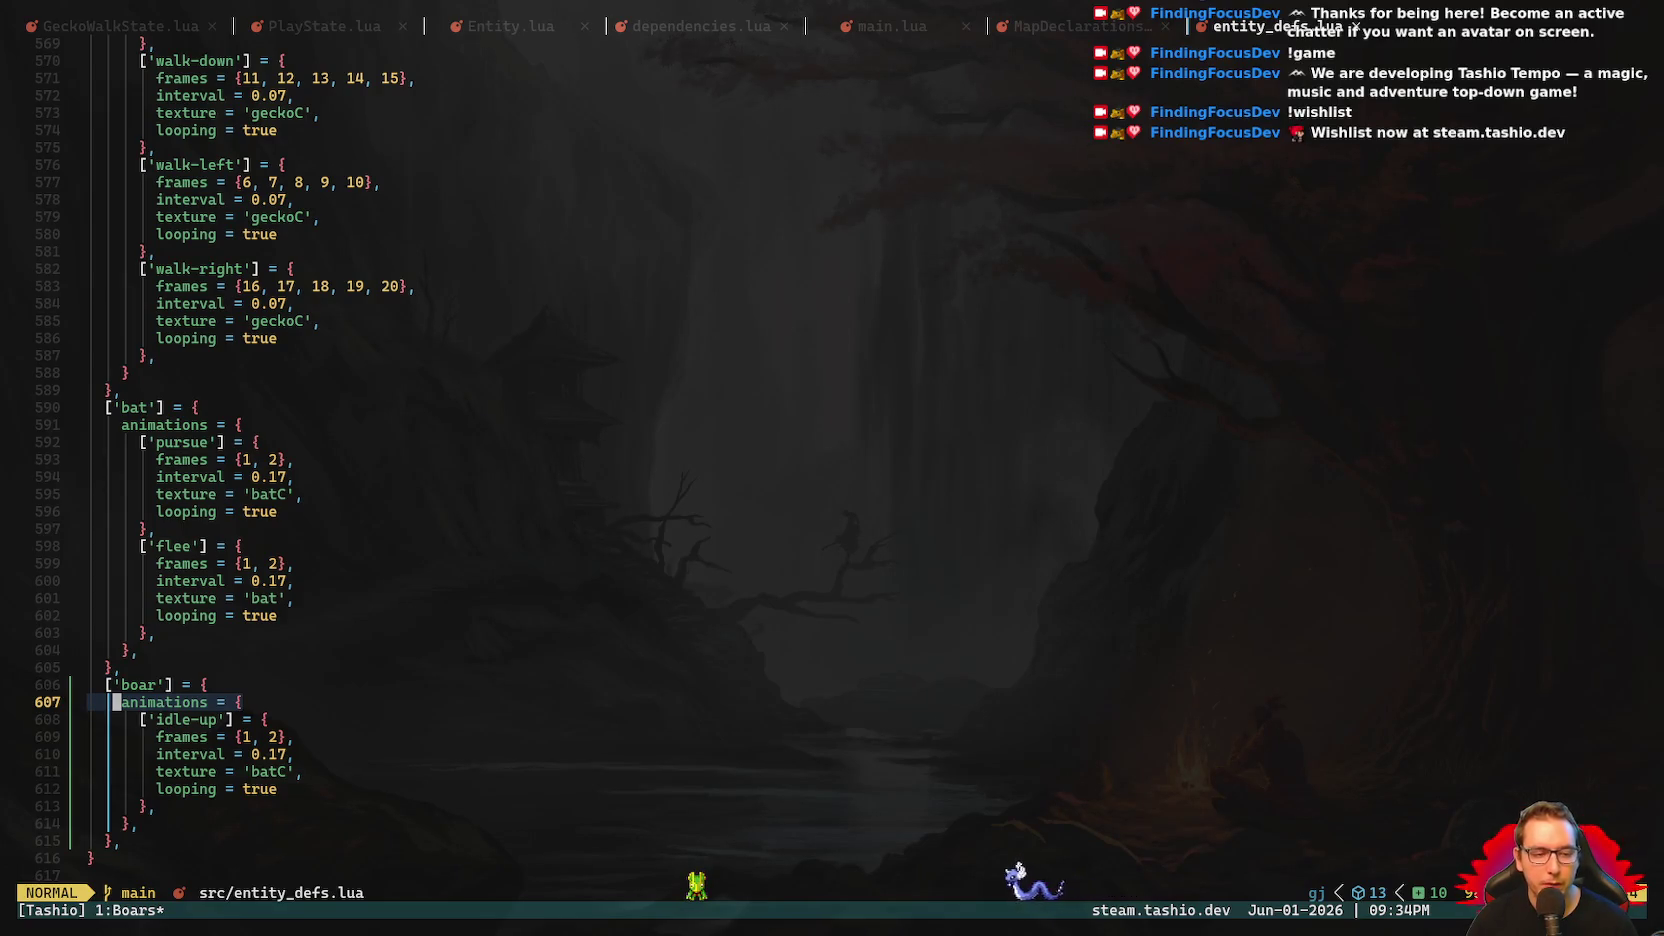
pyautogui.press('Escape')
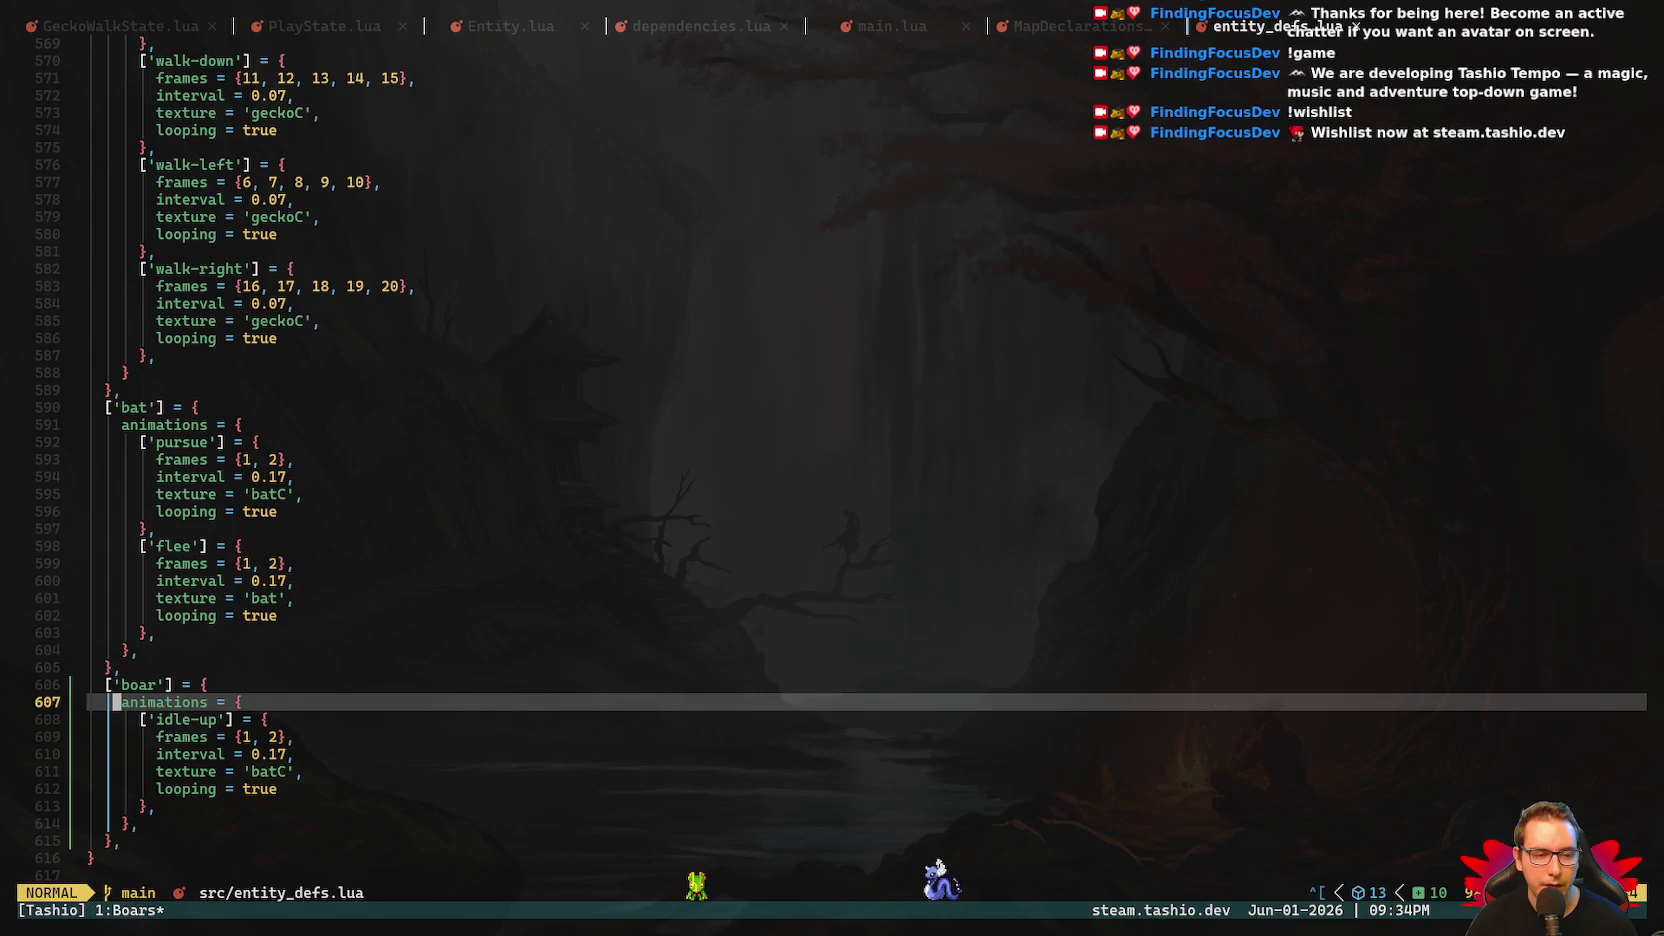
pyautogui.press('j')
pyautogui.hotkey('shift', 'v')
pyautogui.press('j')
# - Change the boar idle-up animation's texture from batC to boar
pyautogui.press('j')
pyautogui.press('j')
pyautogui.press('j')
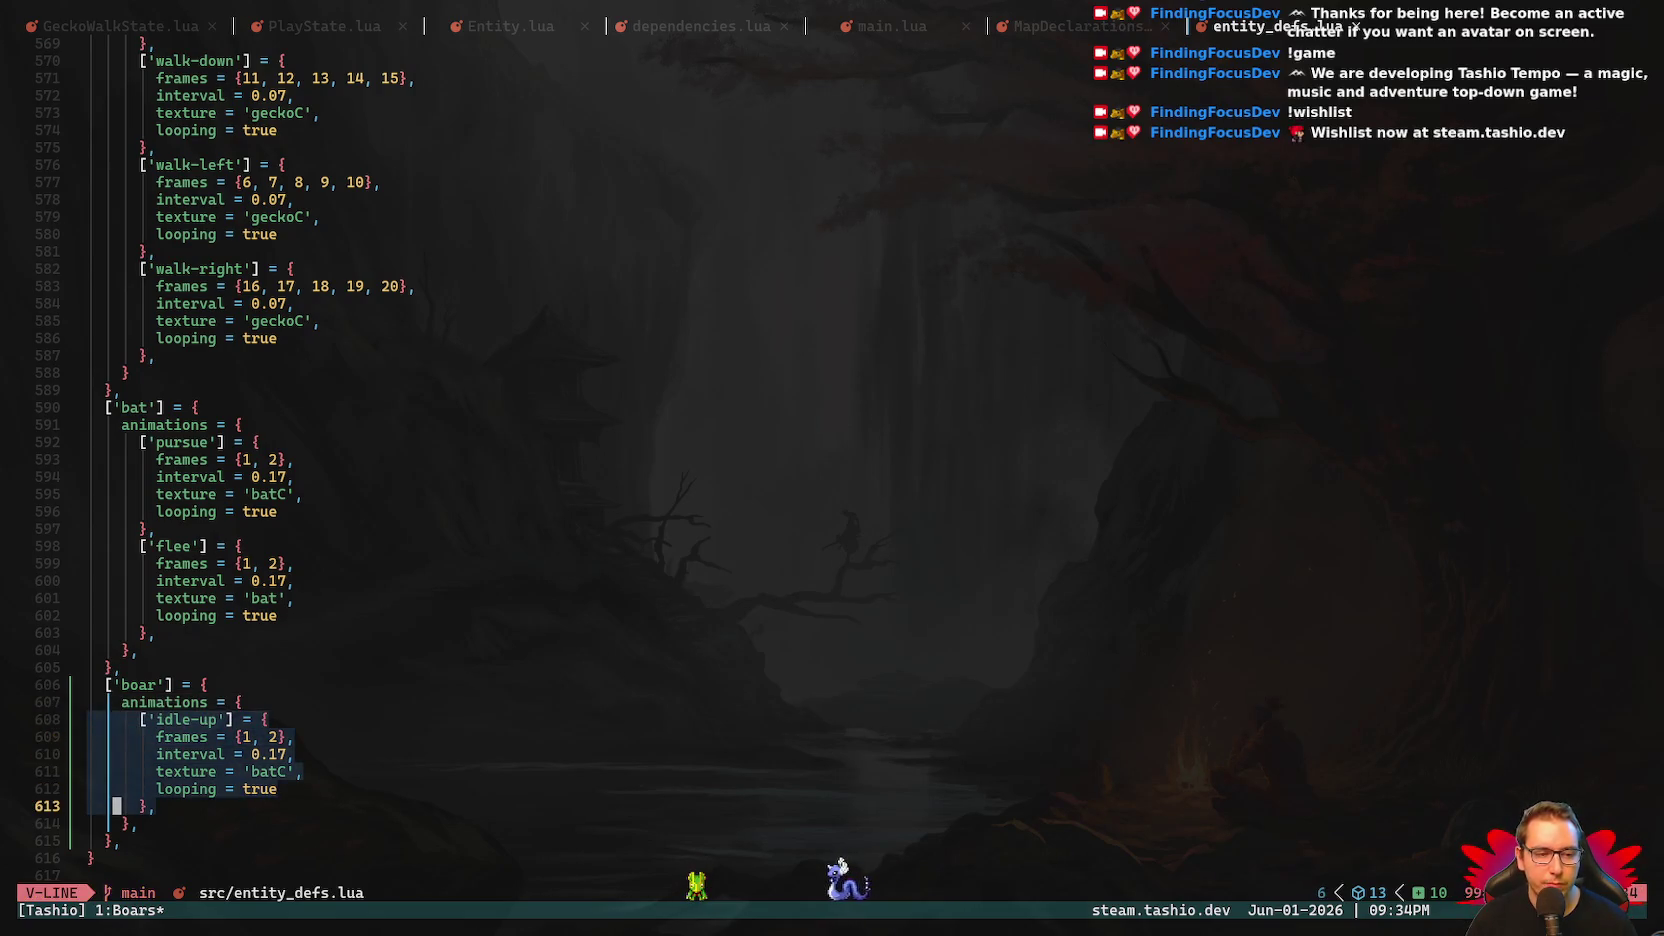
pyautogui.press('Escape')
pyautogui.press('k')
pyautogui.press('k')
pyautogui.press('k')
pyautogui.press('k')
pyautogui.hotkey('shift', 'v')
pyautogui.press('j')
pyautogui.press('j')
pyautogui.press('j')
pyautogui.press('j')
pyautogui.press('Escape')
pyautogui.press('k')
pyautogui.press('f')
pyautogui.press('a')
pyautogui.press('x')
pyautogui.press('x')
pyautogui.press('x')
pyautogui.write('ioar')
pyautogui.press('Escape')
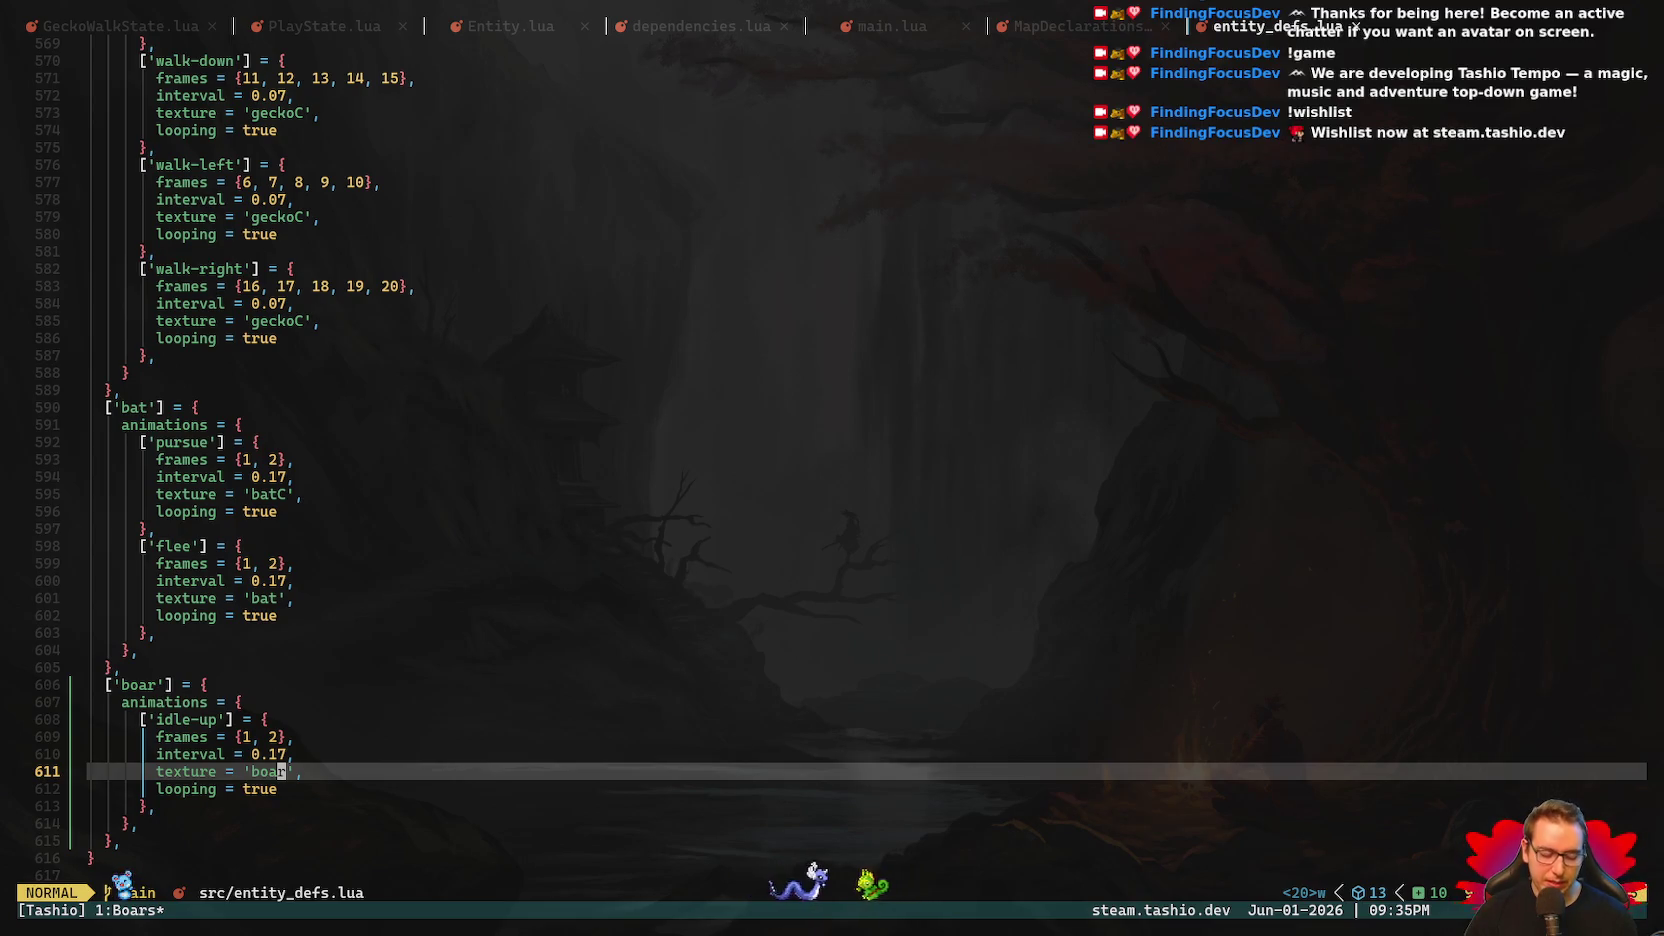
# - Bring up the app launcher with Super+Space
pyautogui.press('super+space')
# - Search 'ase' in the launcher and launch Aseprite
pyautogui.write('ase')
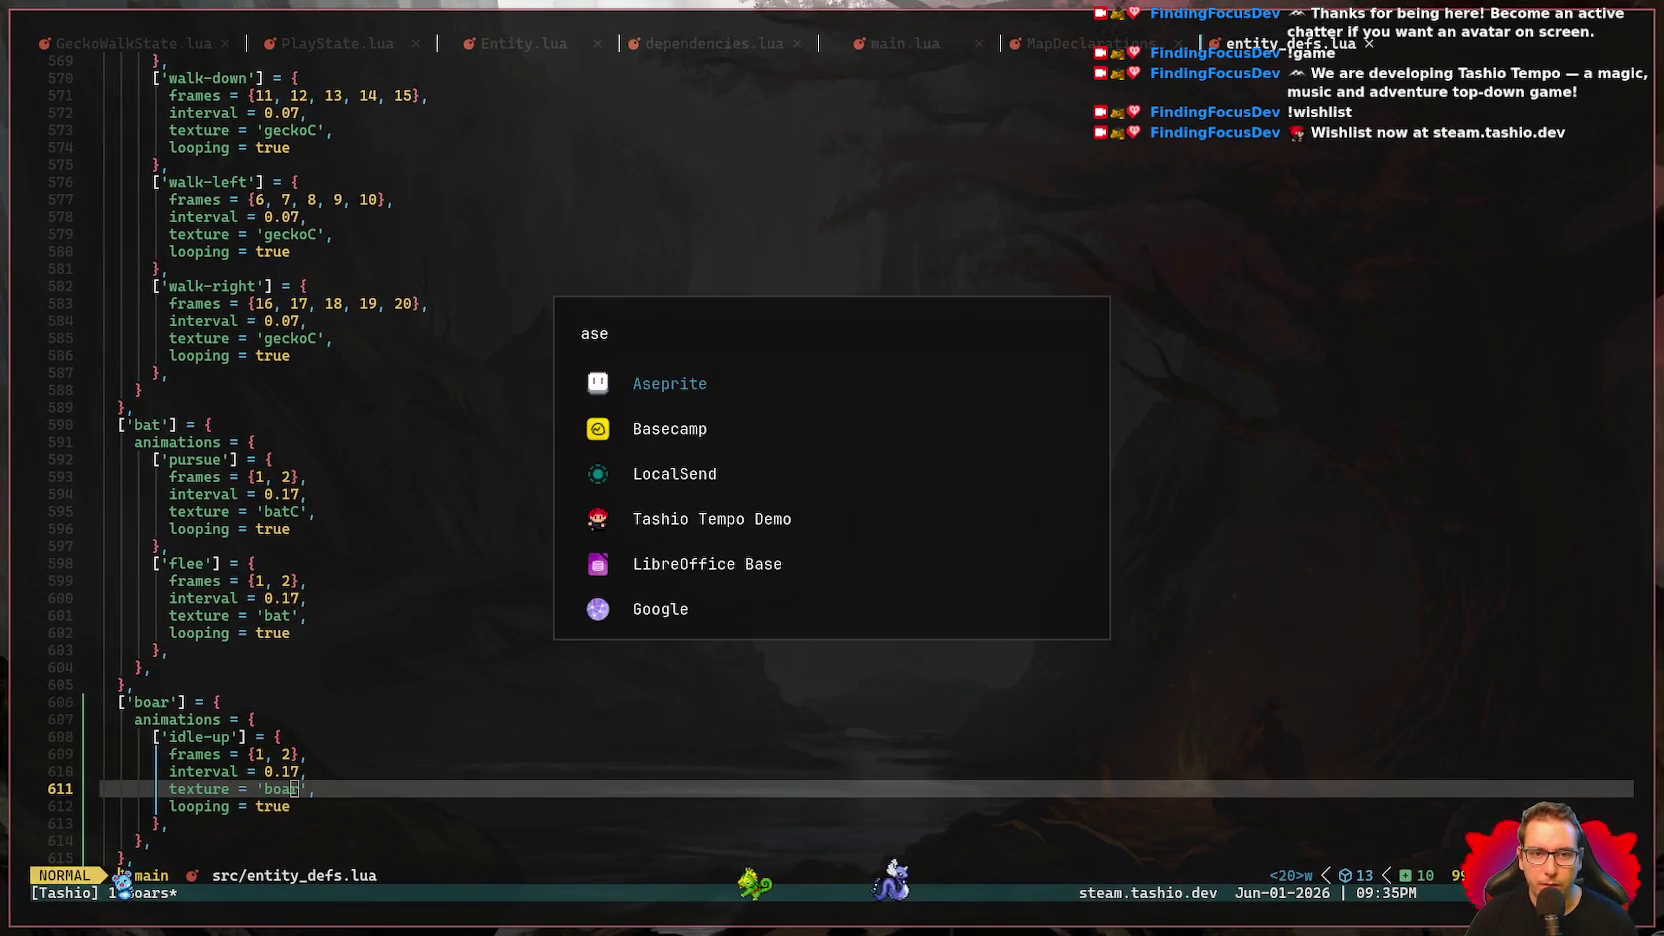
pyautogui.press('Return')
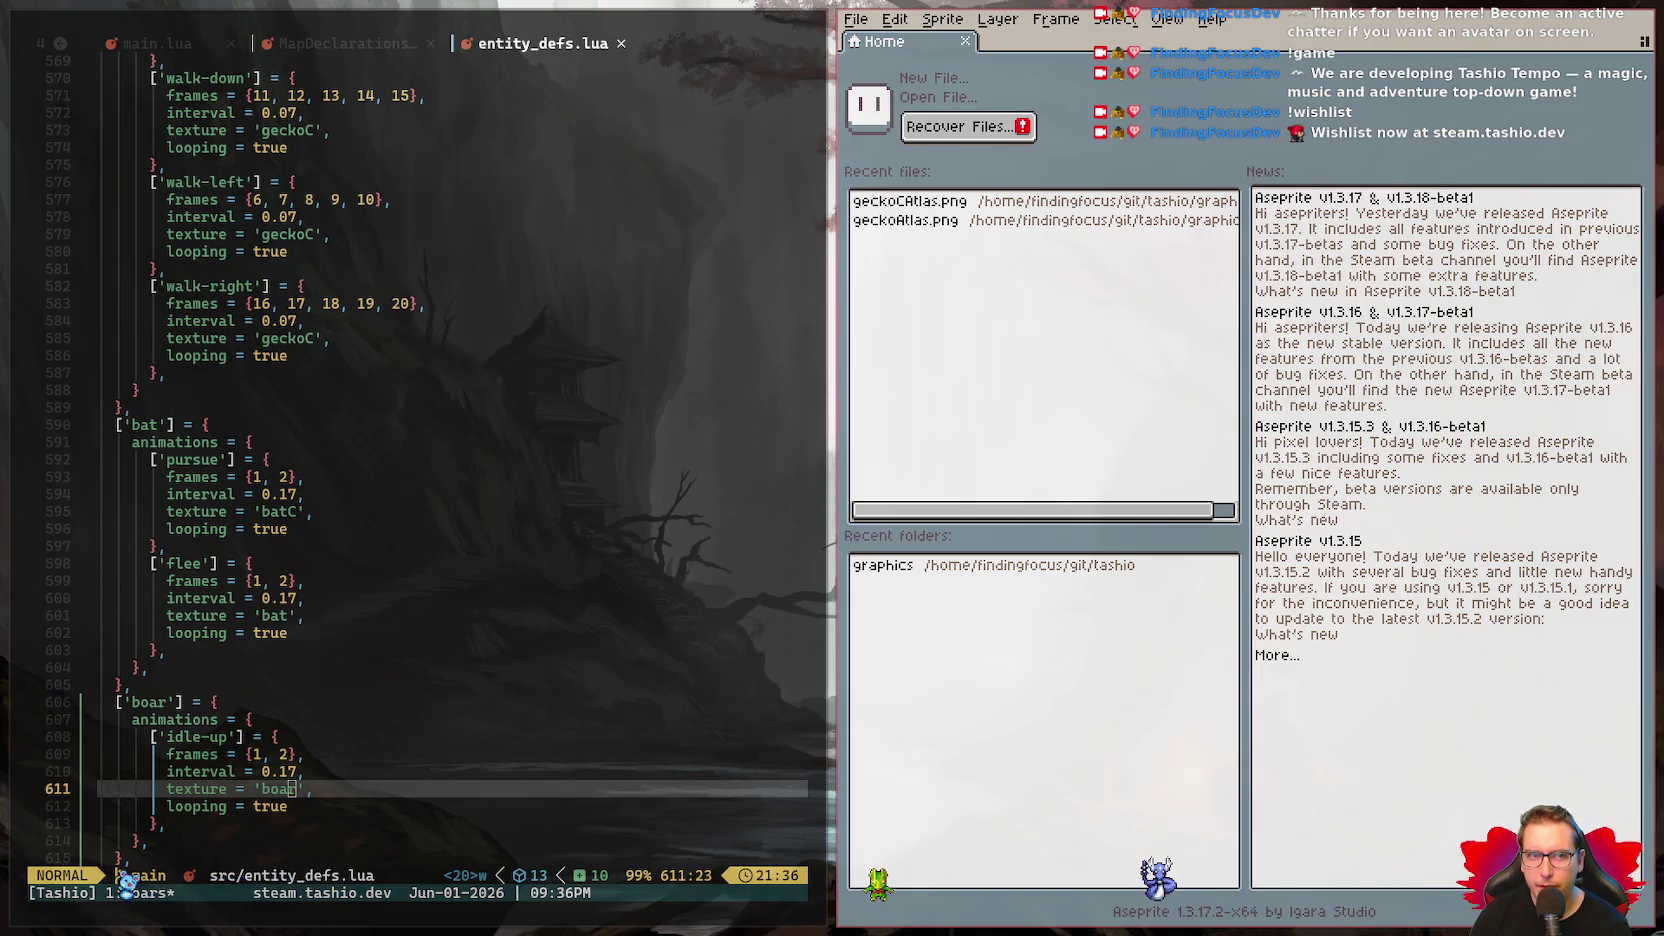
# - Scroll through entity_defs.lua and select the walk-up frames line
pyautogui.scroll(6, 424, 413)
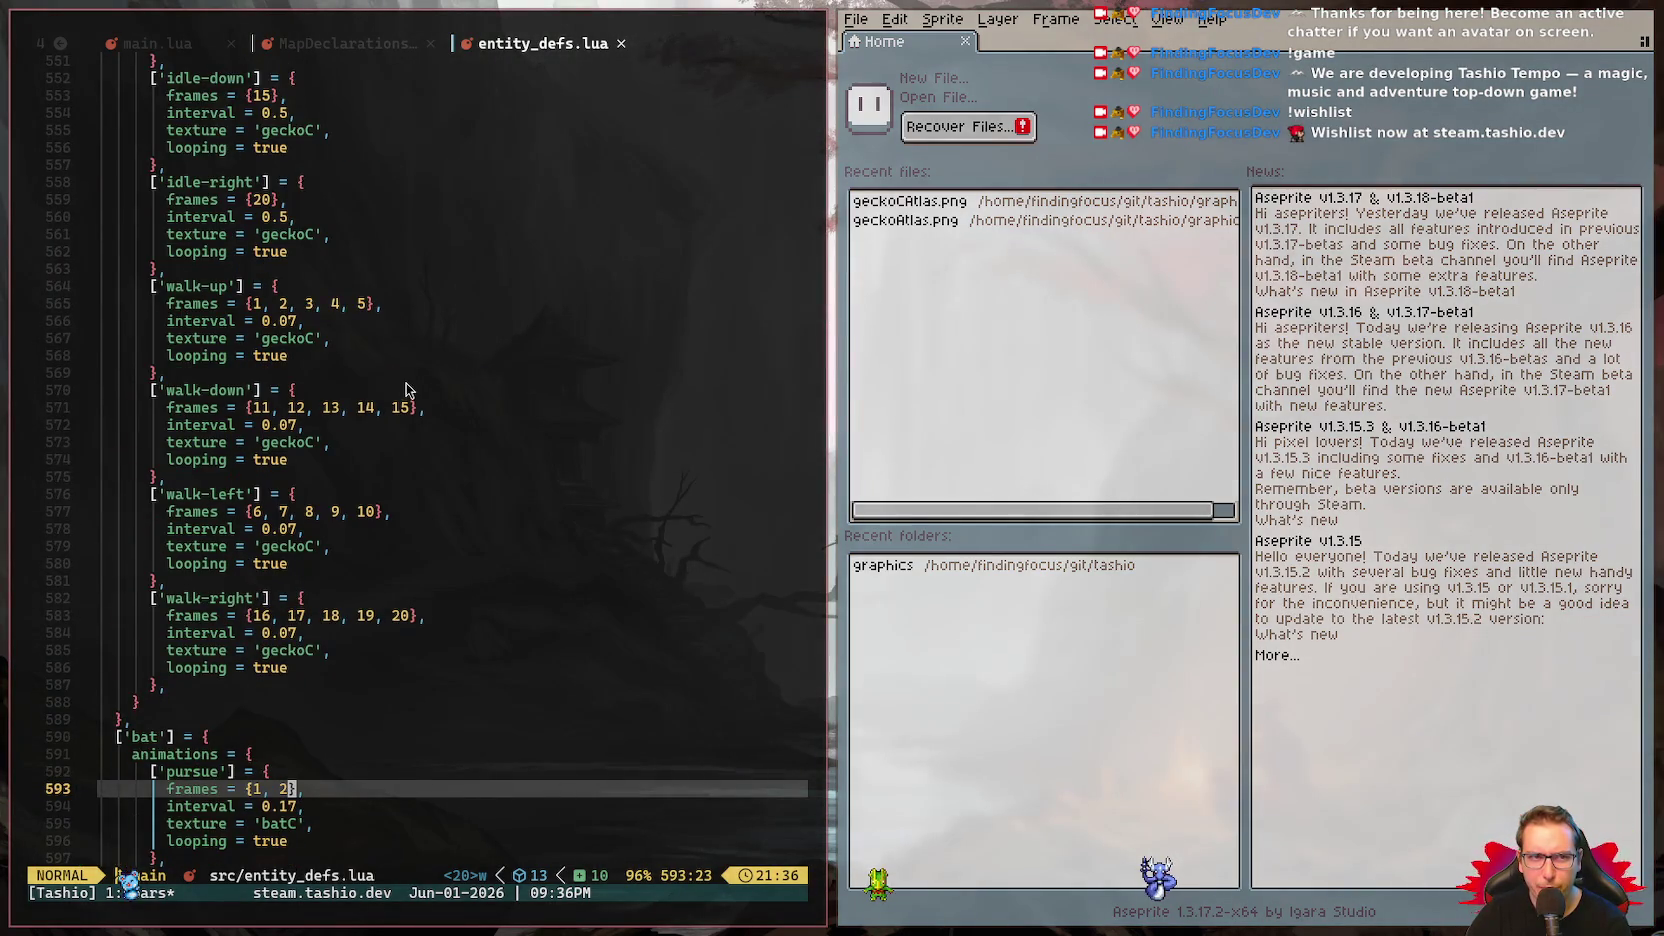
pyautogui.scroll(1, 407, 390)
pyautogui.scroll(2, 407, 390)
pyautogui.scroll(1, 407, 390)
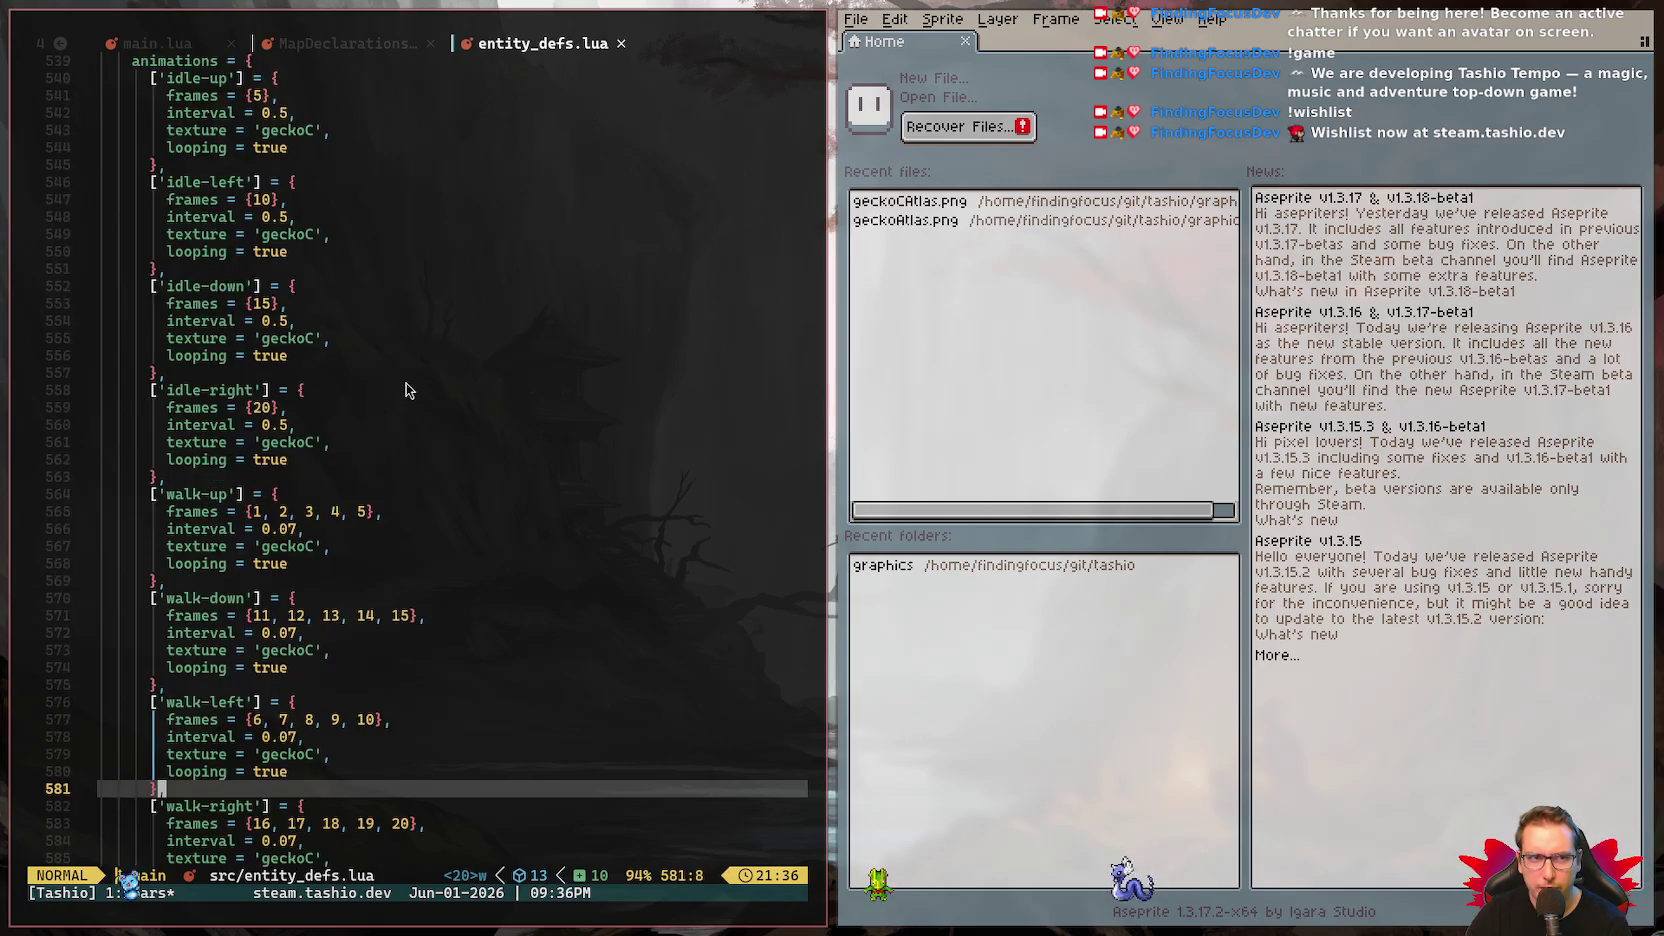
pyautogui.scroll(-1, 407, 390)
pyautogui.click(207, 460)
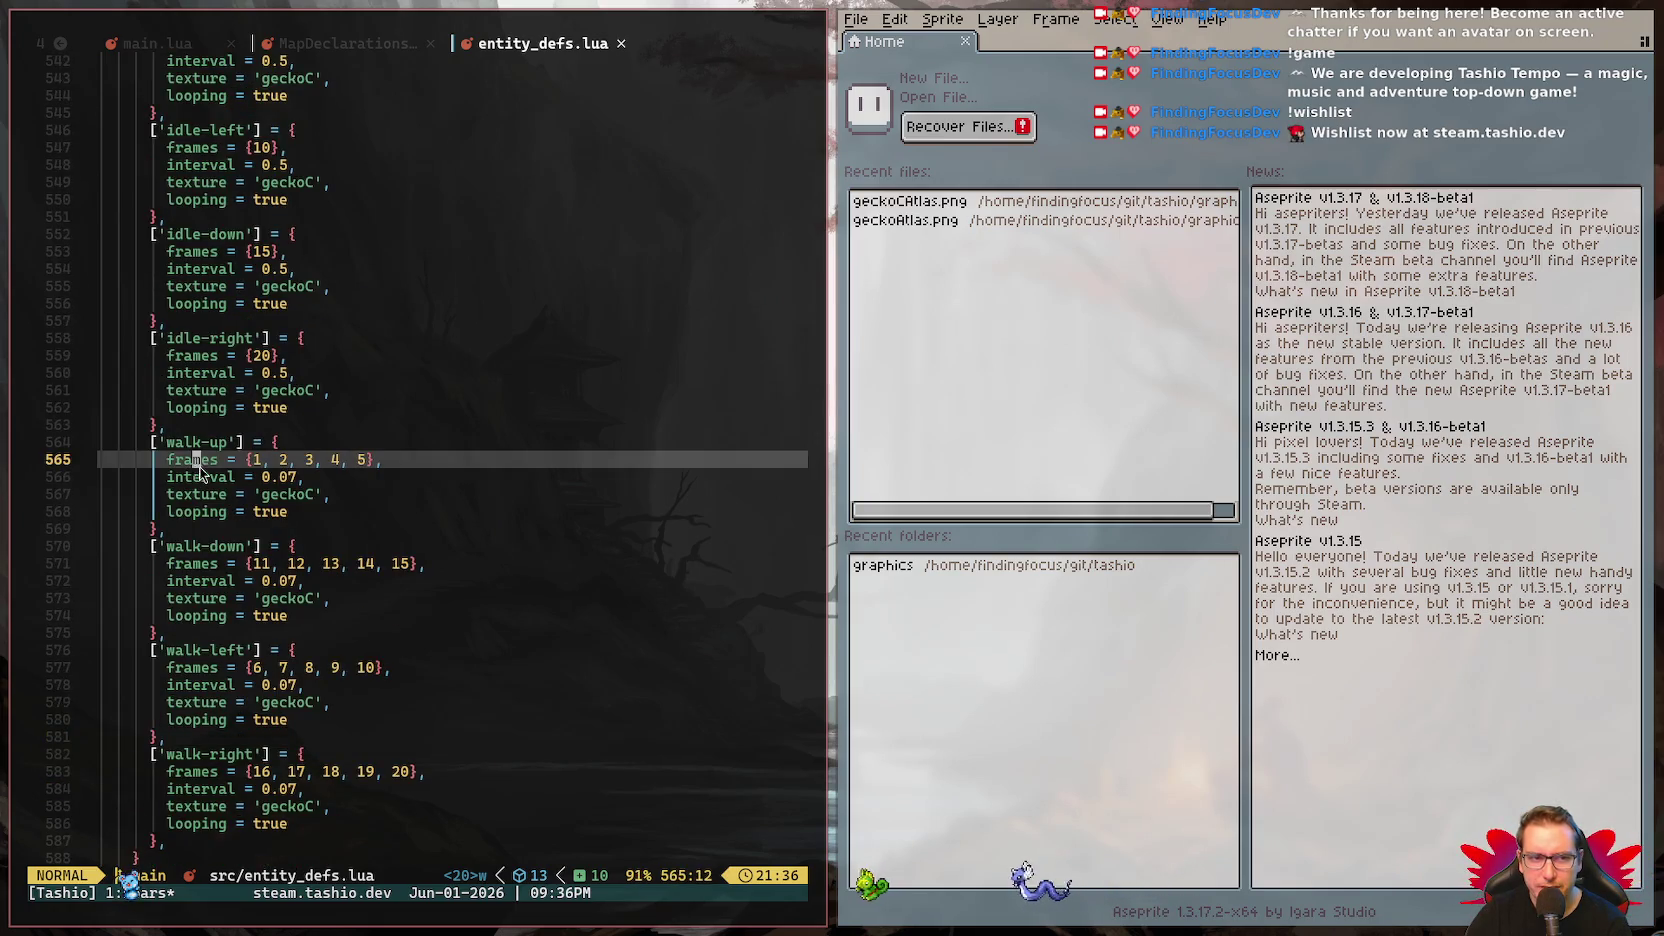
pyautogui.hotkey('shift', 'v')
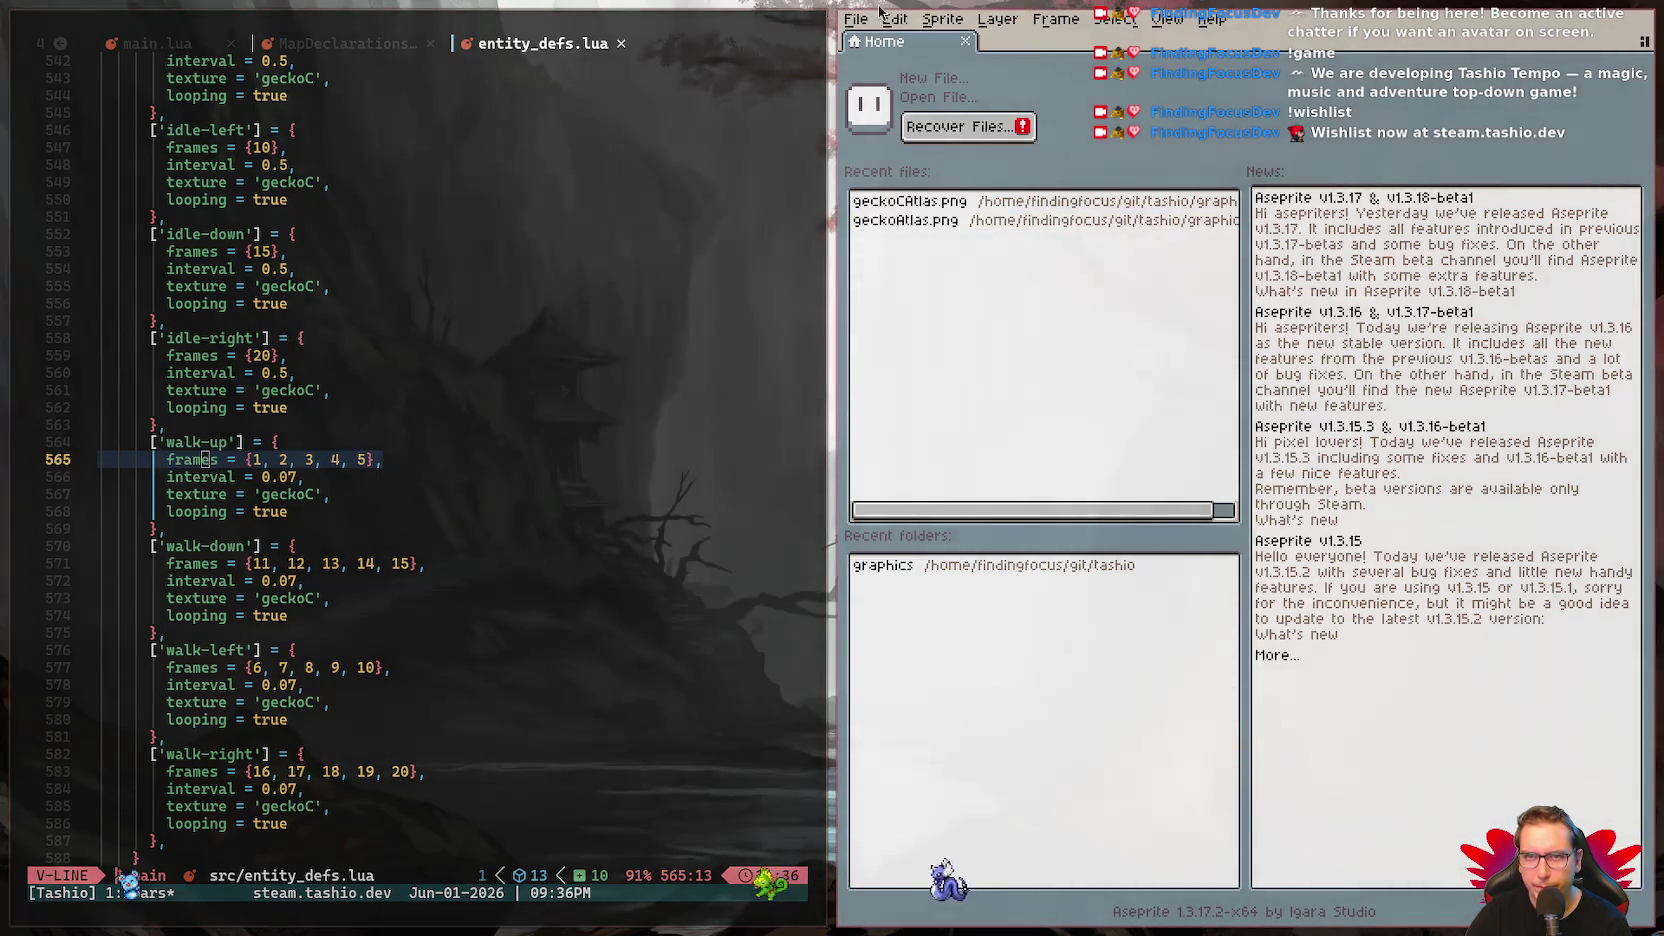
# - Reopen geckoAtlas.png from recent files, then zoom and pan it into the canvas centre
pyautogui.click(858, 20)
pyautogui.moveTo(903, 82)
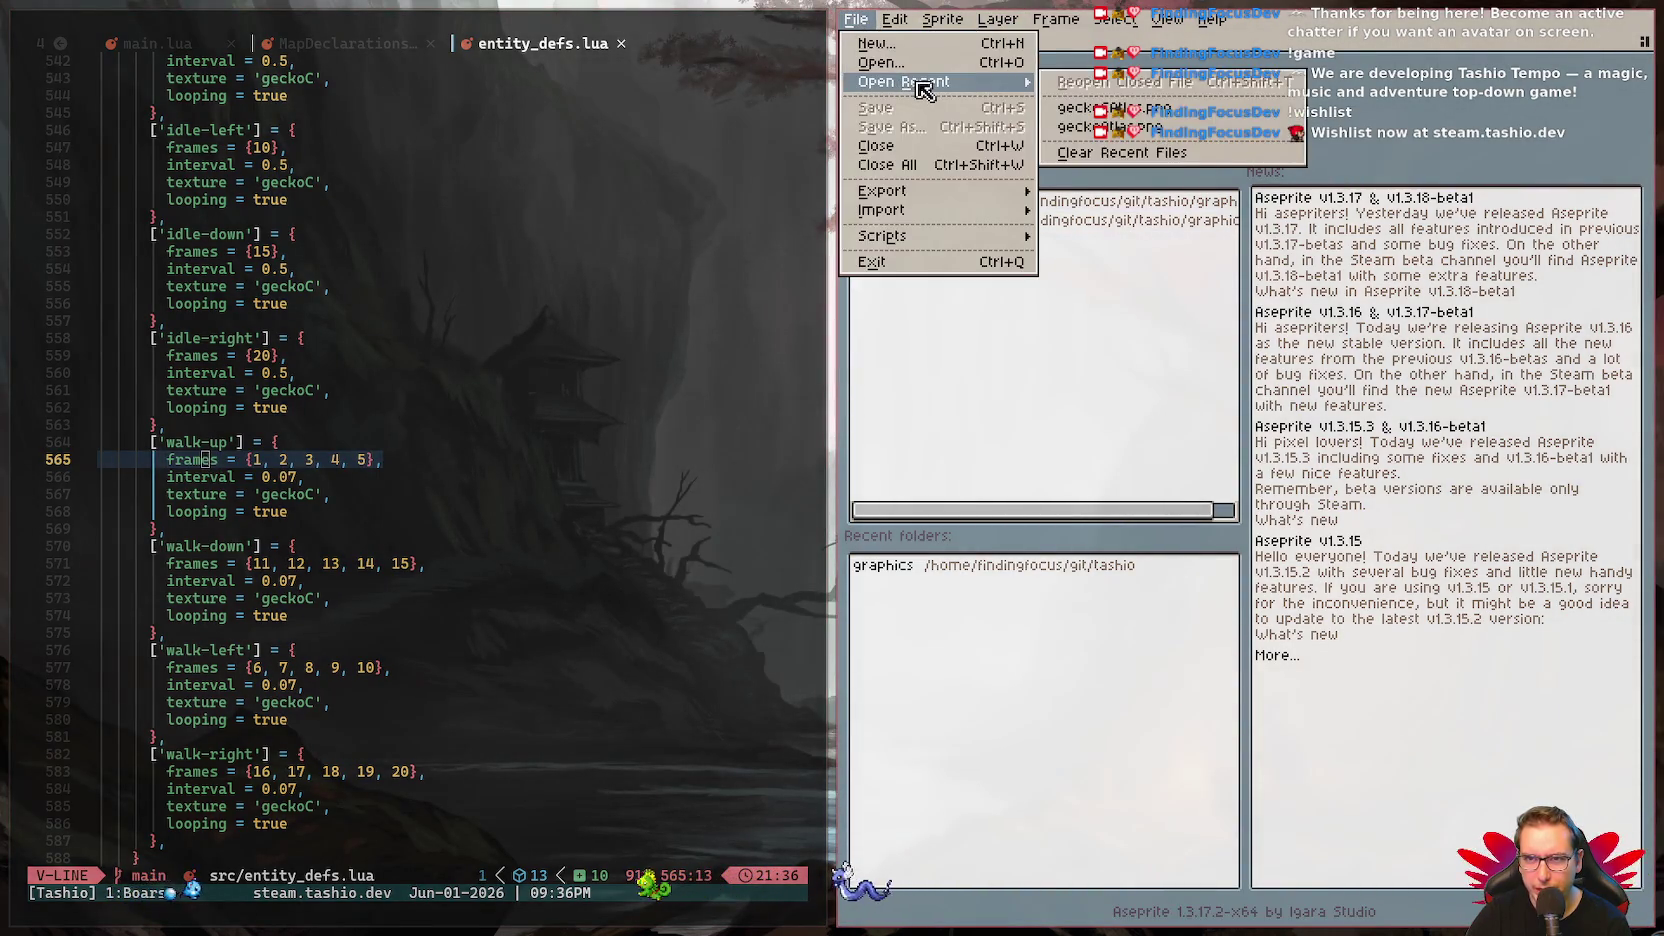
pyautogui.click(1153, 128)
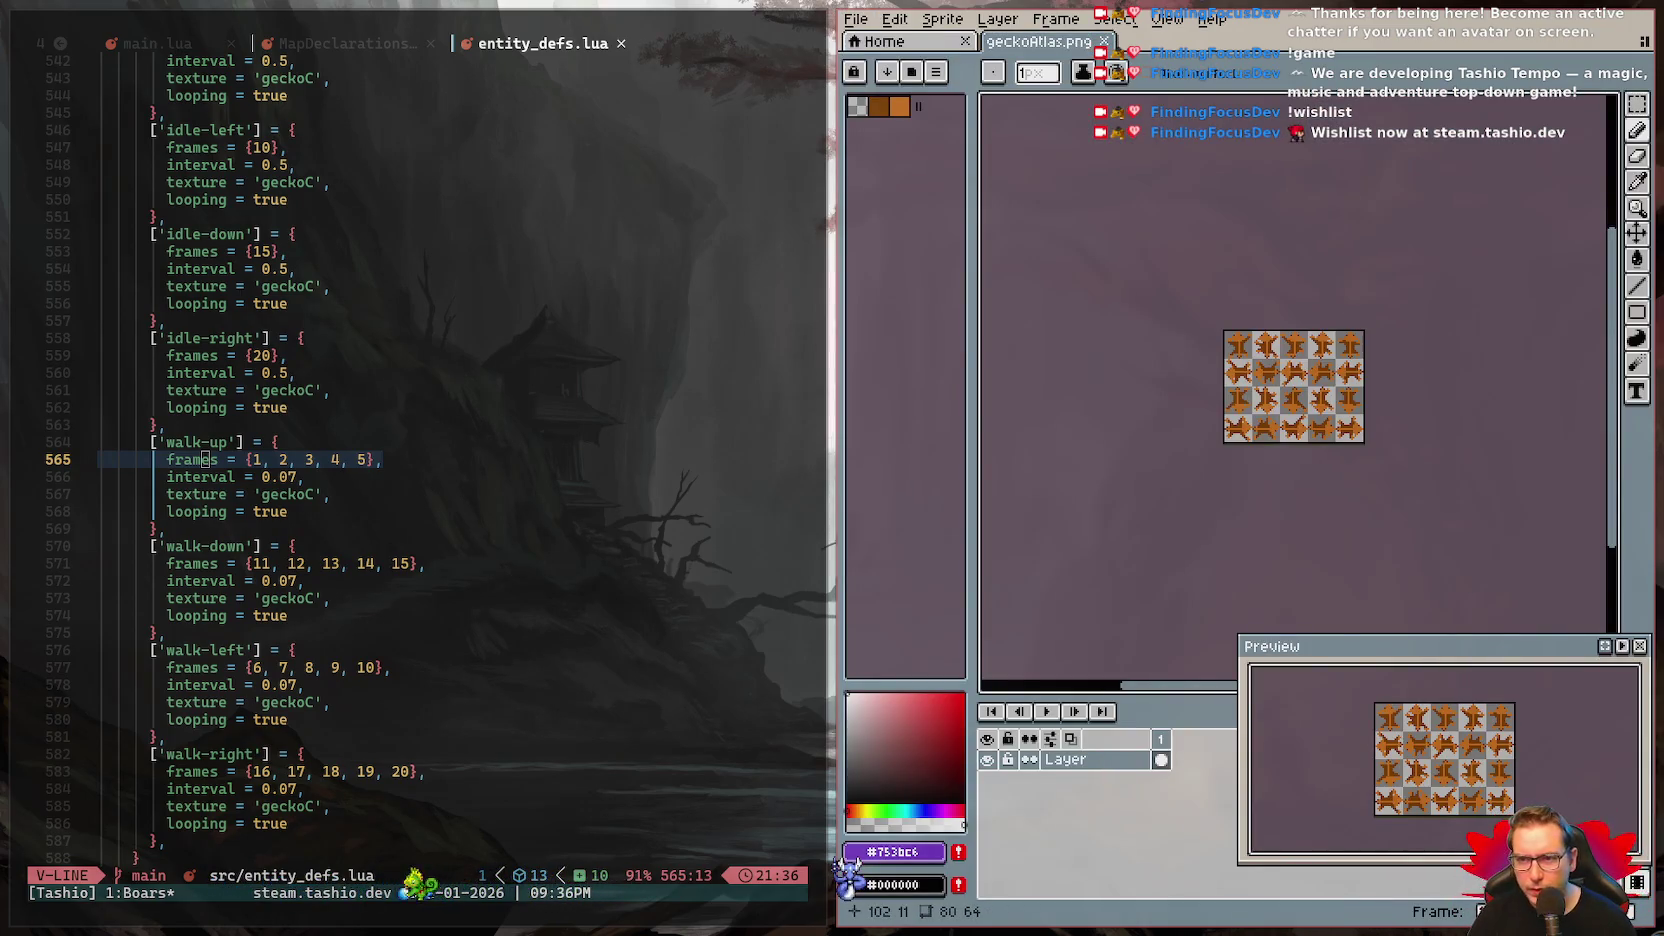
pyautogui.scroll(2, 1402, 349)
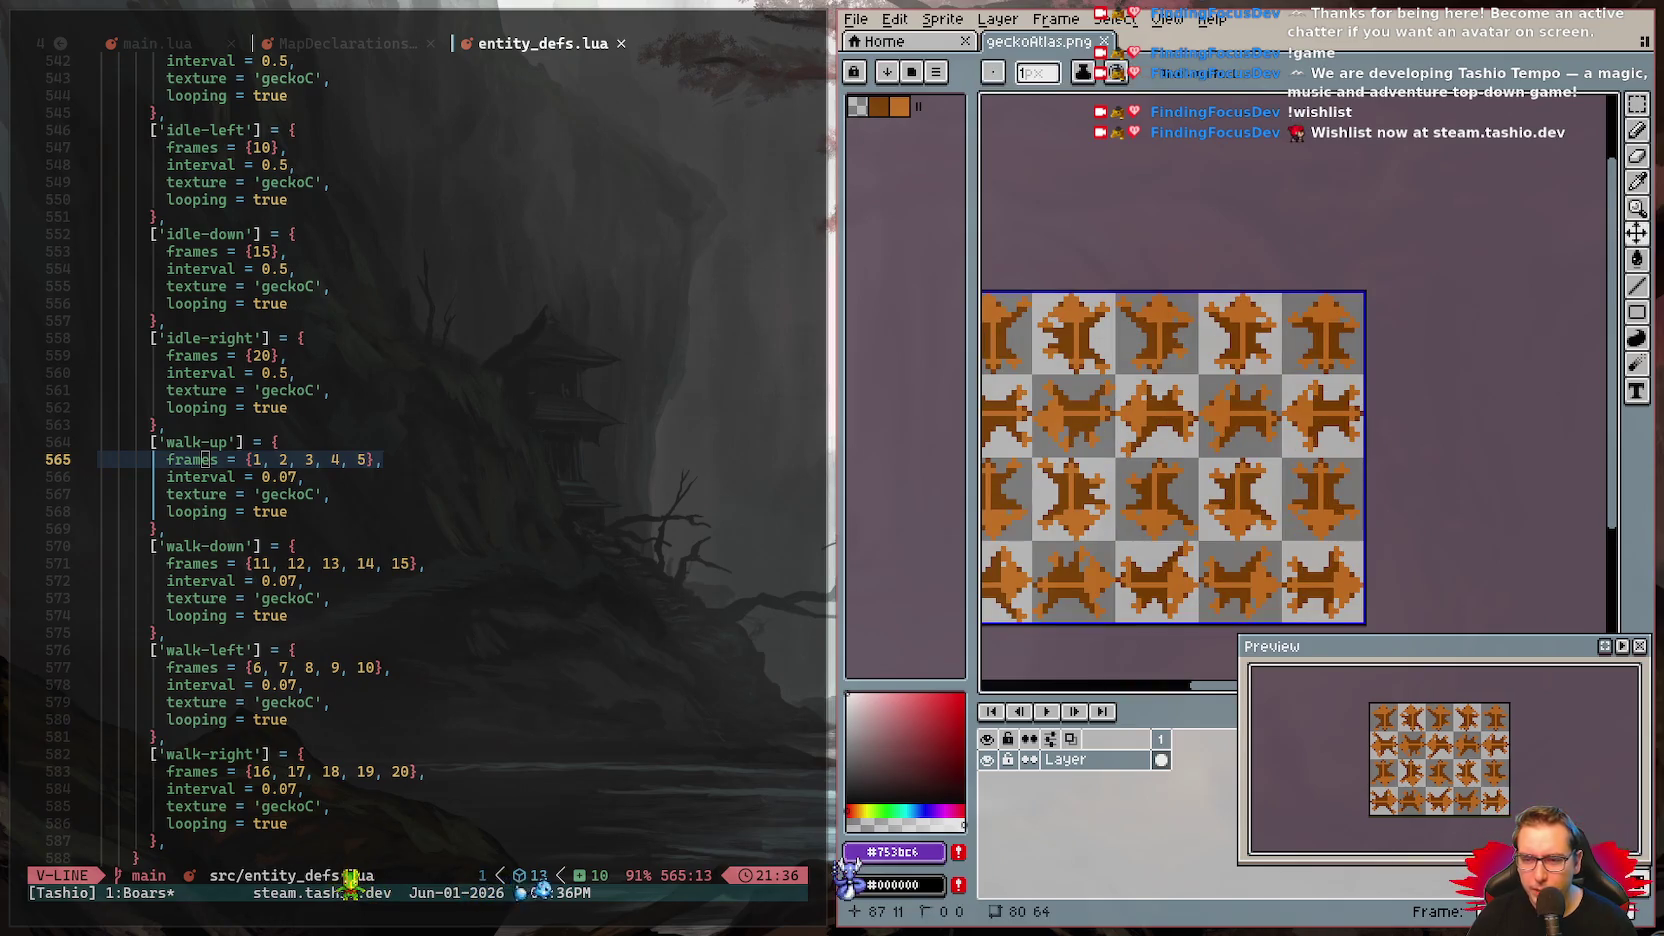
pyautogui.moveTo(1270, 464); pyautogui.dragTo(1363, 337)
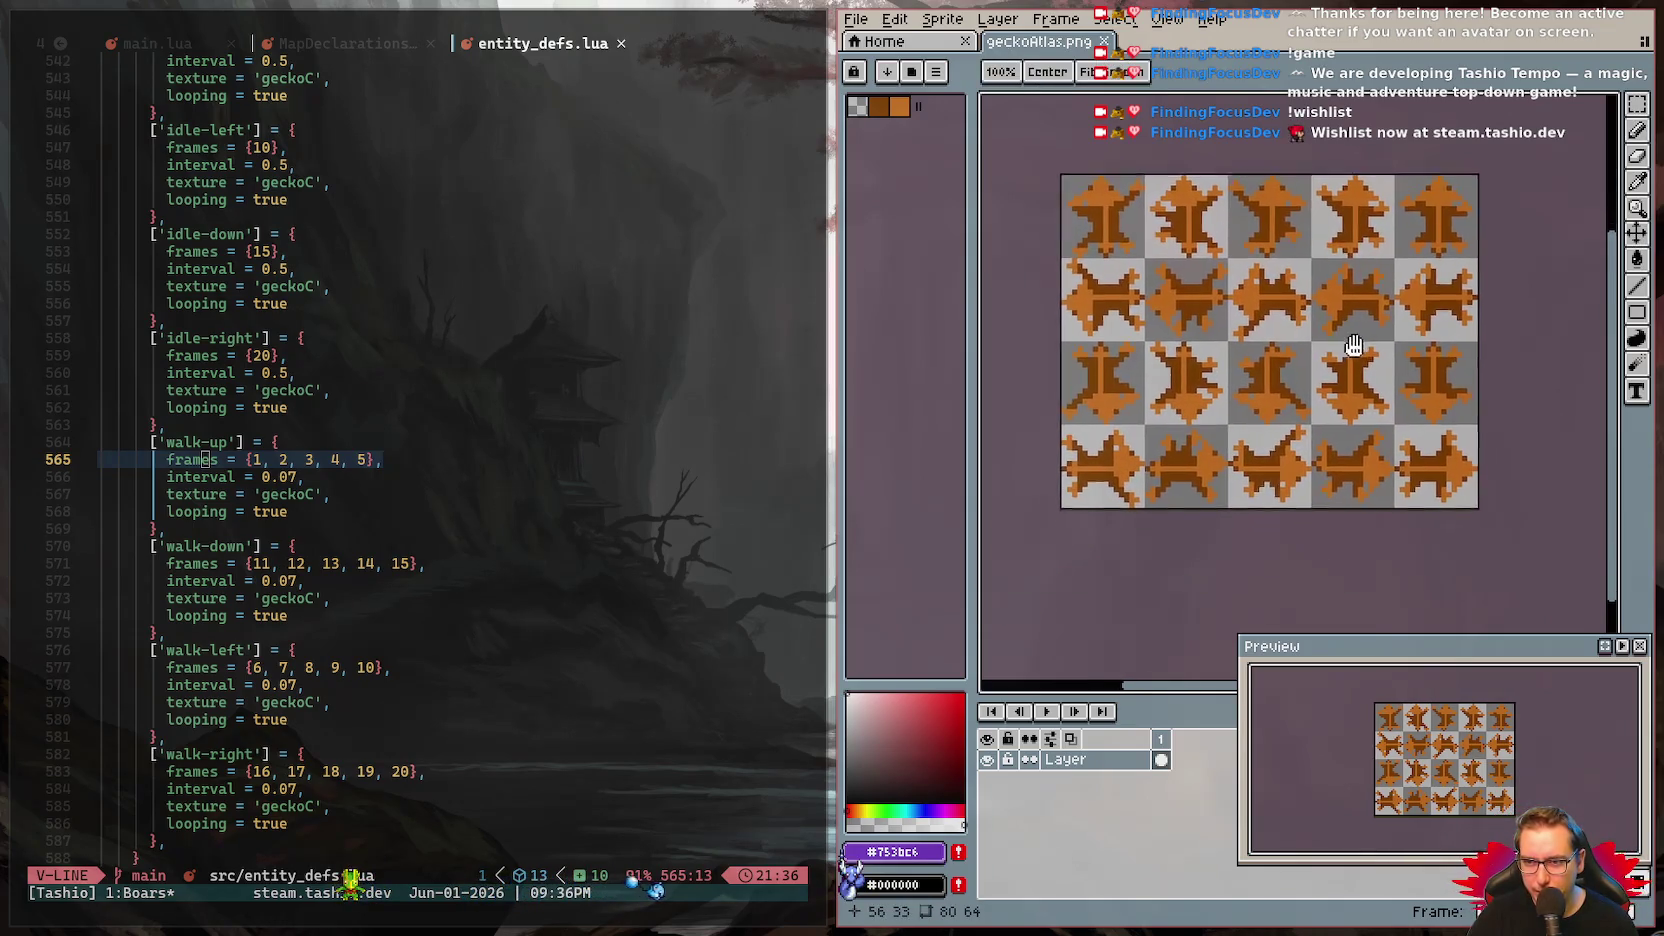
pyautogui.press('space')
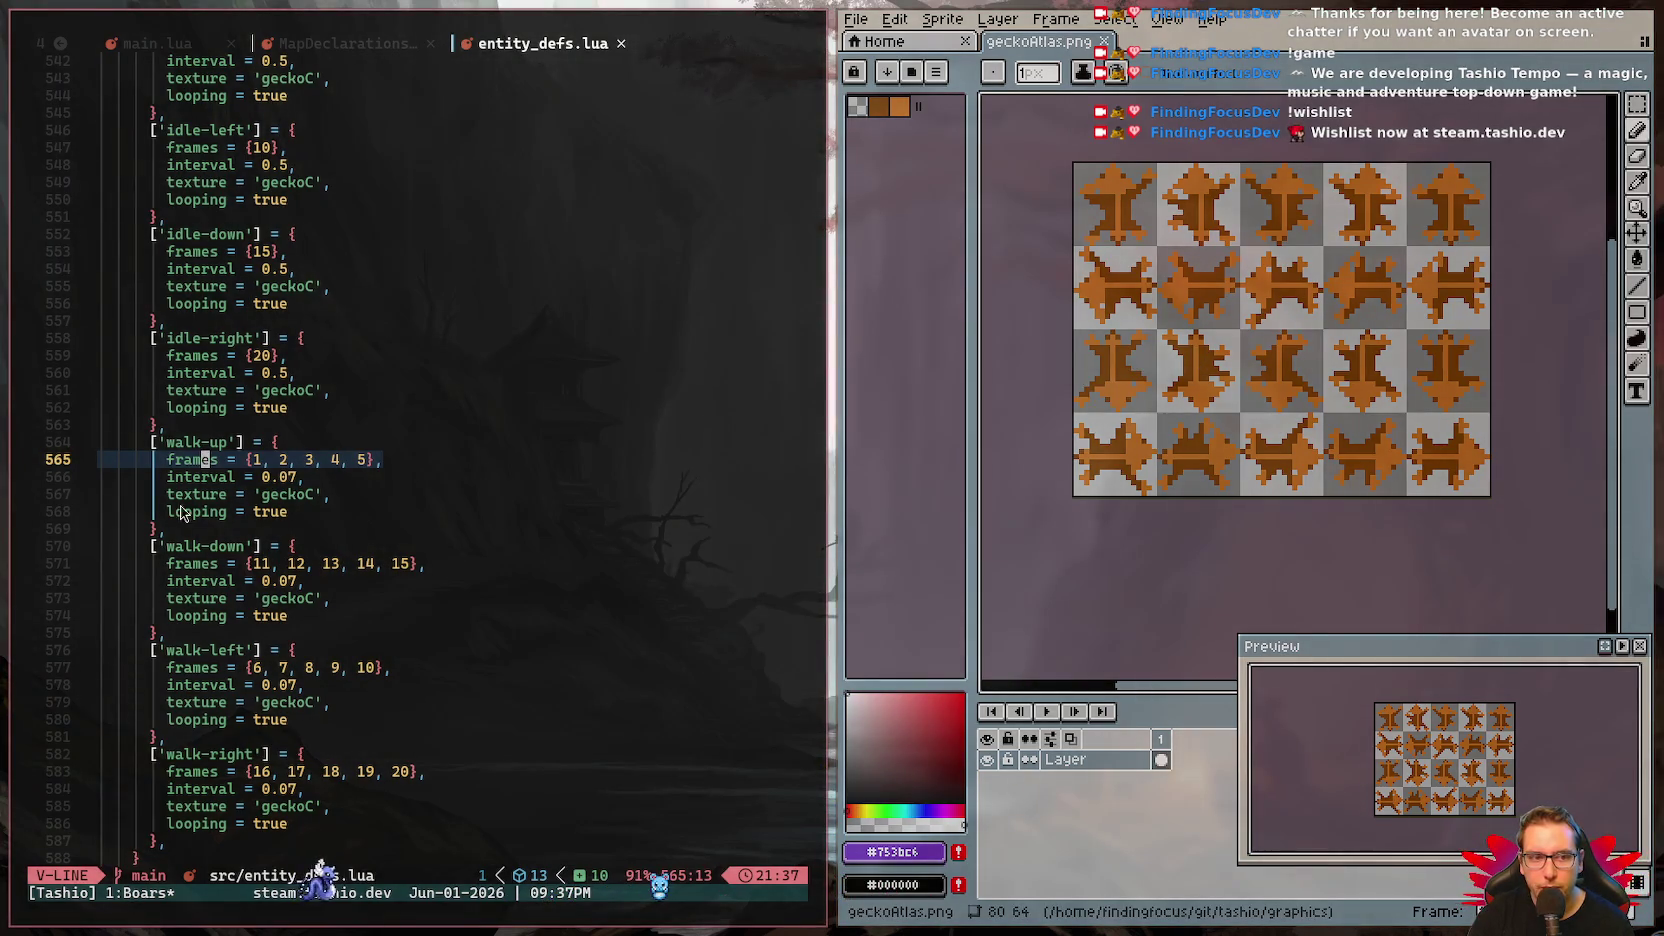
pyautogui.moveTo(251, 459); pyautogui.dragTo(390, 459)
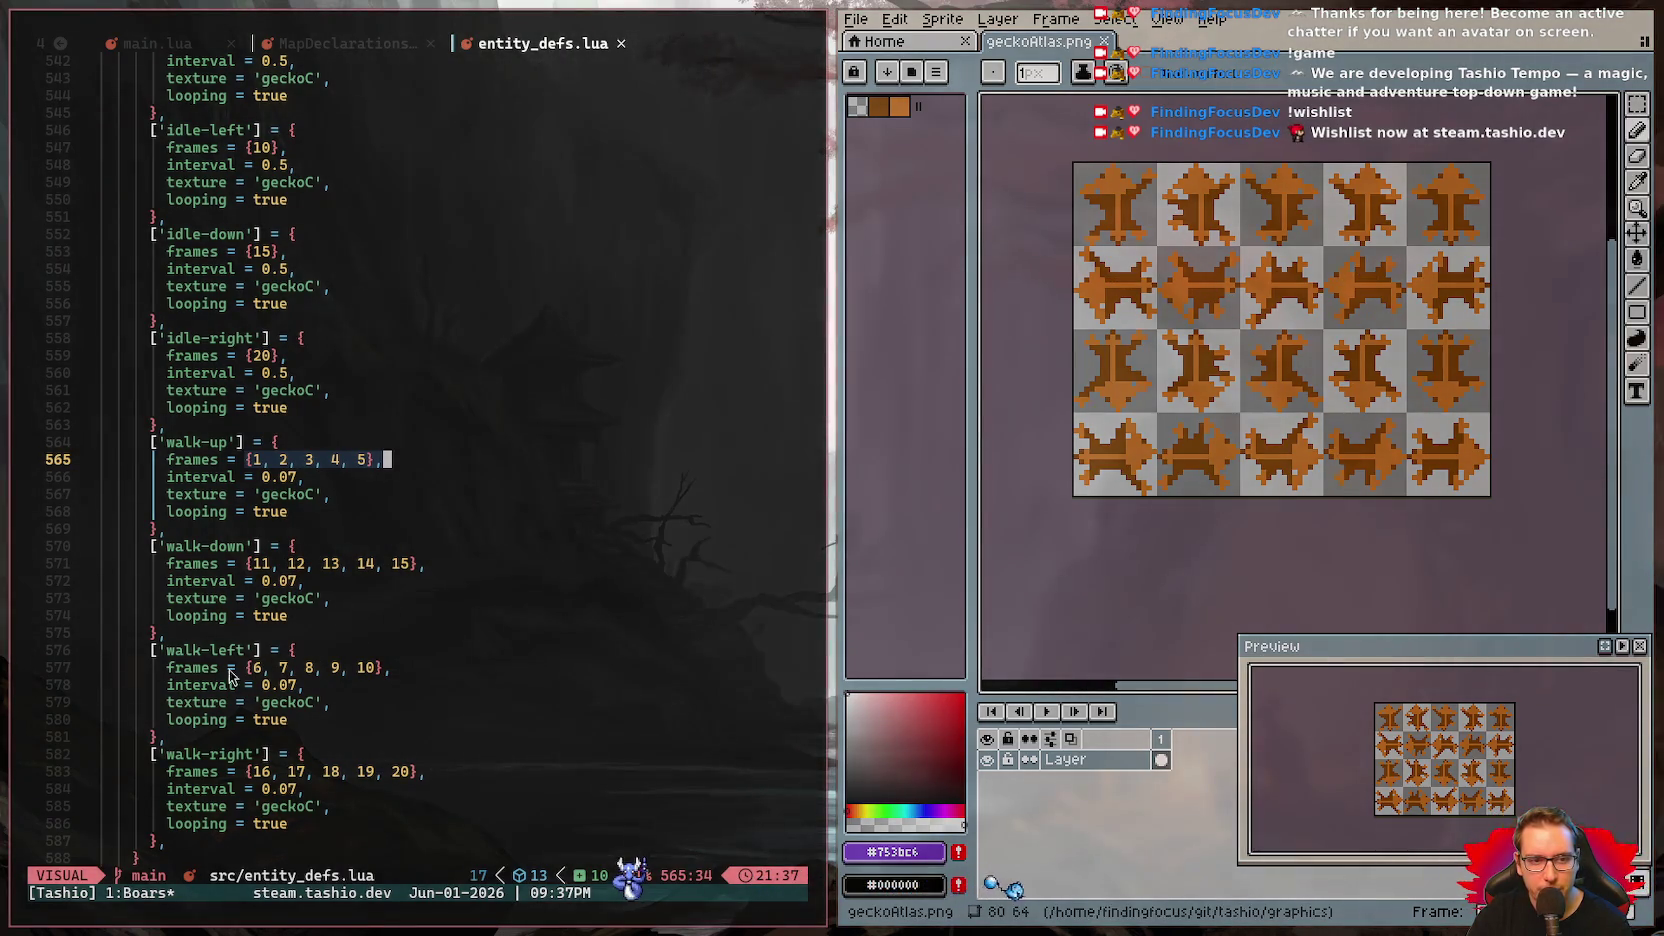
pyautogui.click(272, 669)
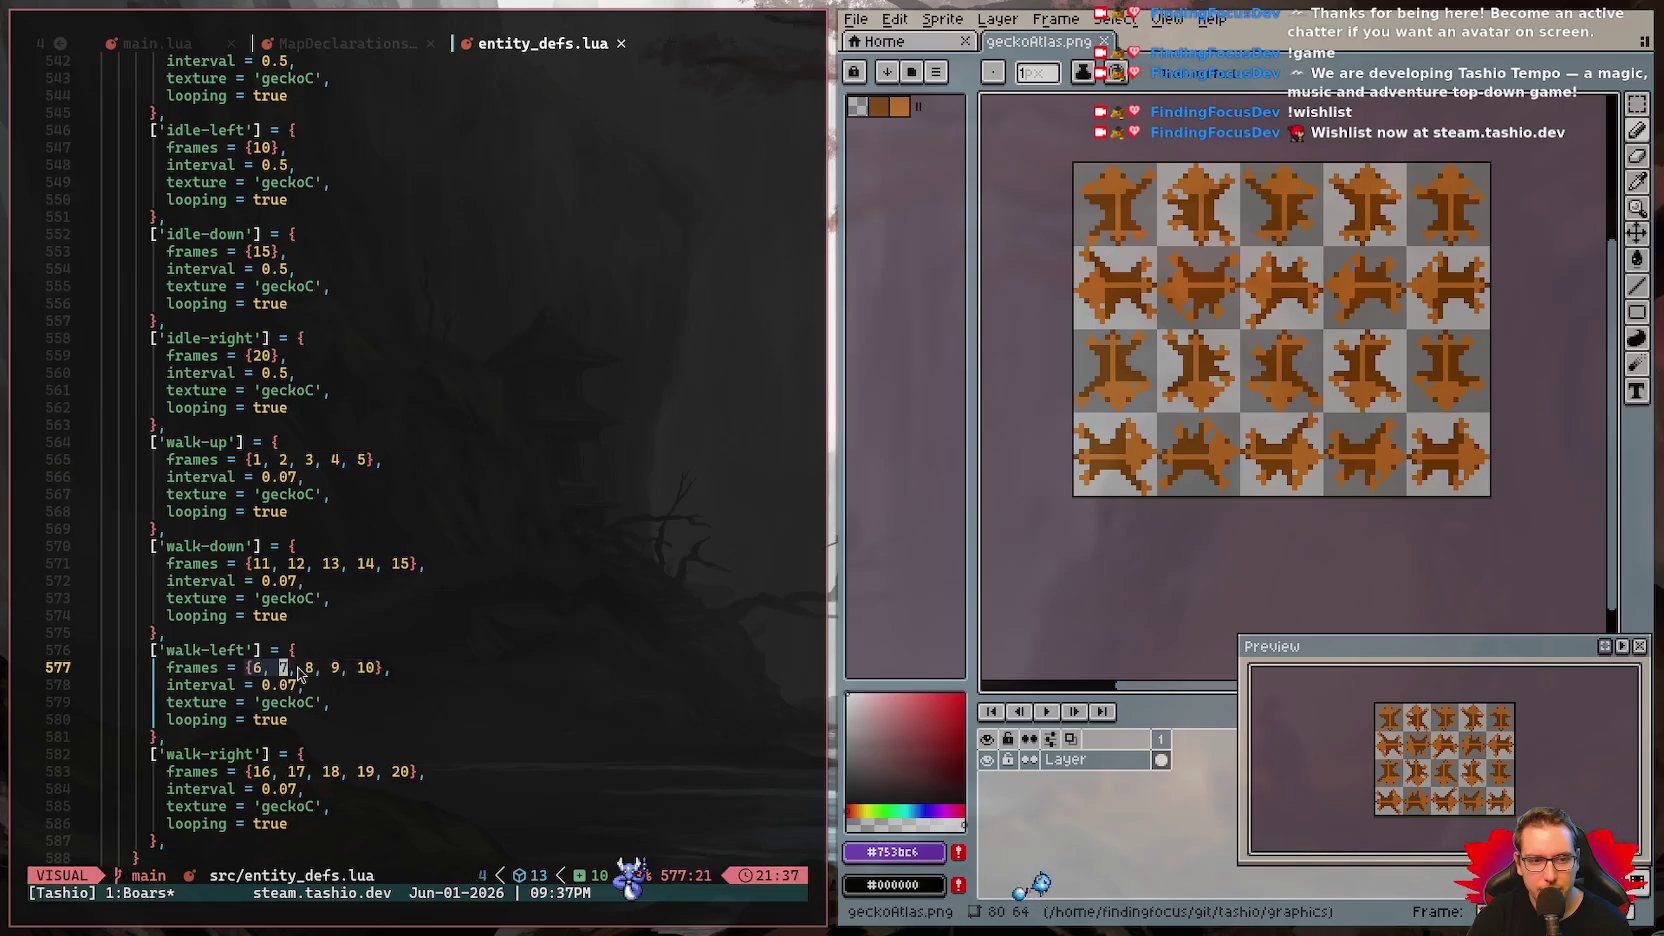
pyautogui.moveTo(277, 669); pyautogui.dragTo(396, 668)
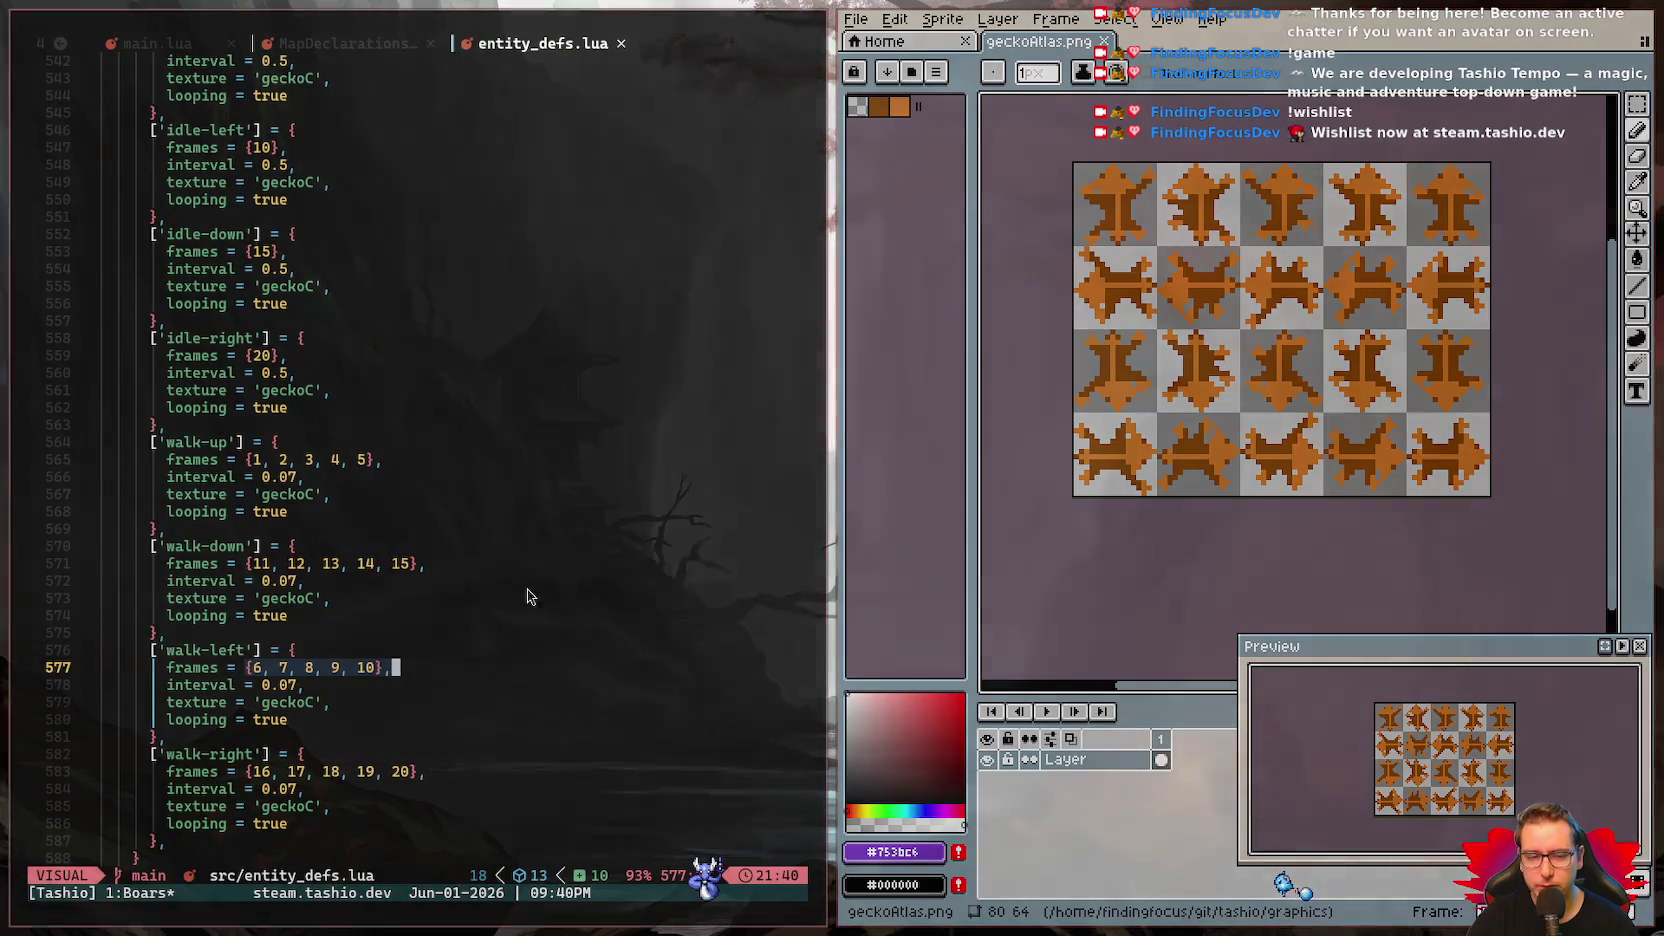
# - Save the opened gecko atlas as a copy named boarAtlas.png
pyautogui.click(443, 633)
pyautogui.press('j')
pyautogui.press('j')
pyautogui.press('j')
pyautogui.press('j')
pyautogui.press('j')
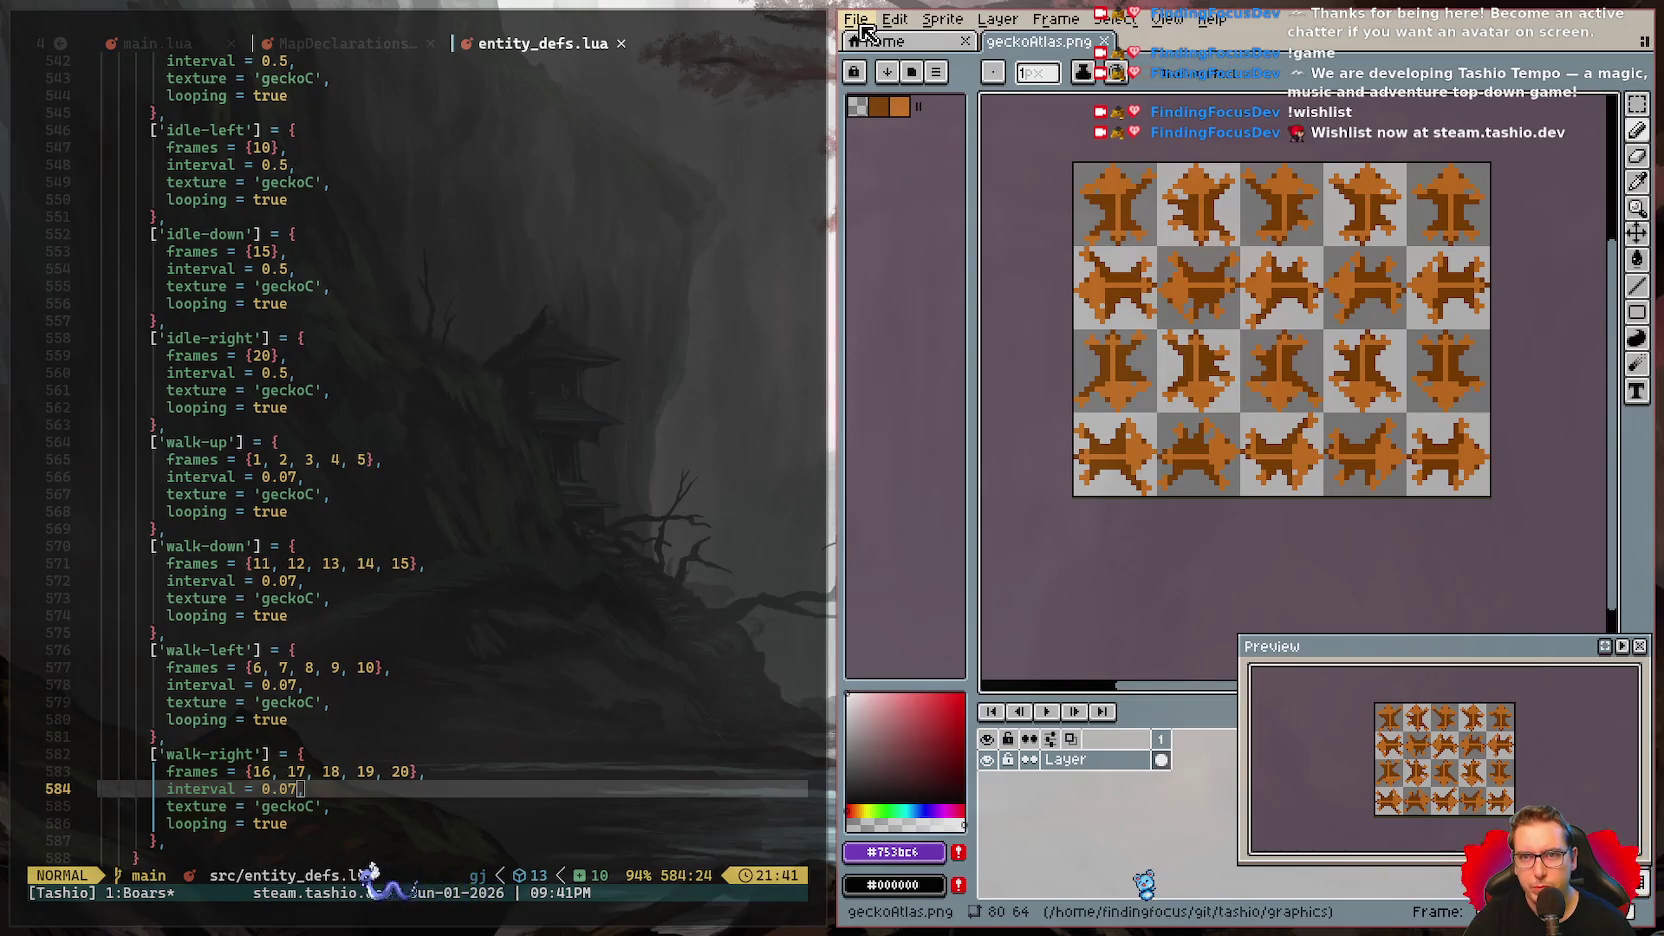
pyautogui.click(858, 20)
pyautogui.click(918, 140)
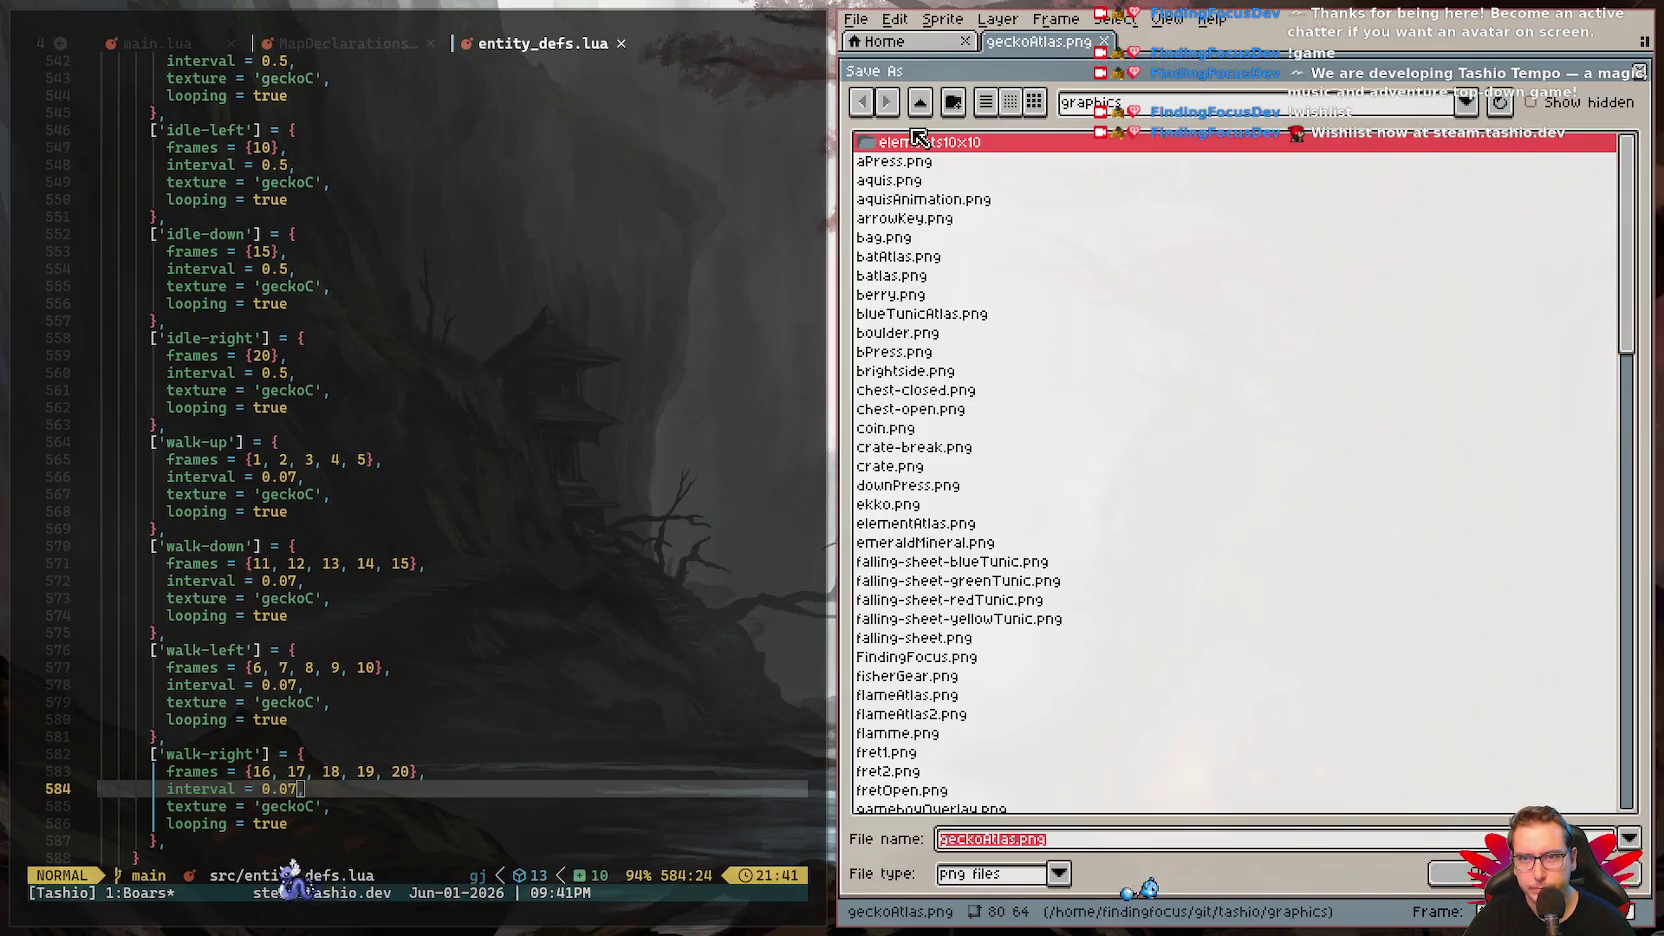
pyautogui.click(979, 841)
pyautogui.moveTo(983, 840); pyautogui.dragTo(940, 840)
pyautogui.press('BackSpace')
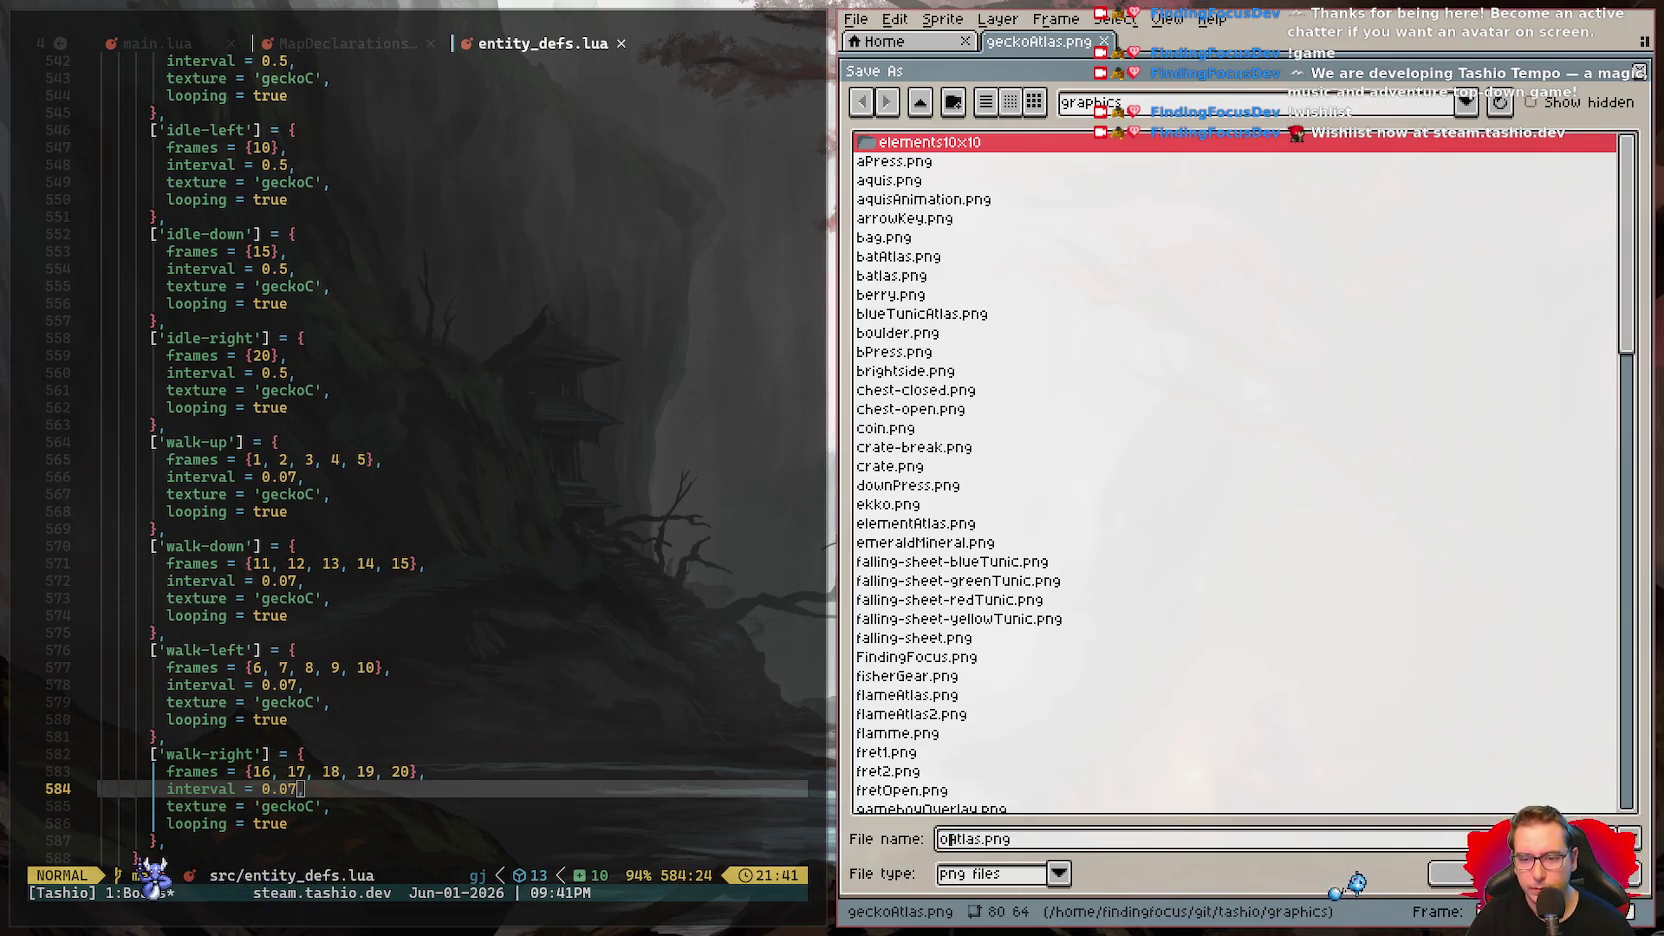
pyautogui.write('boar')
pyautogui.press('Return')
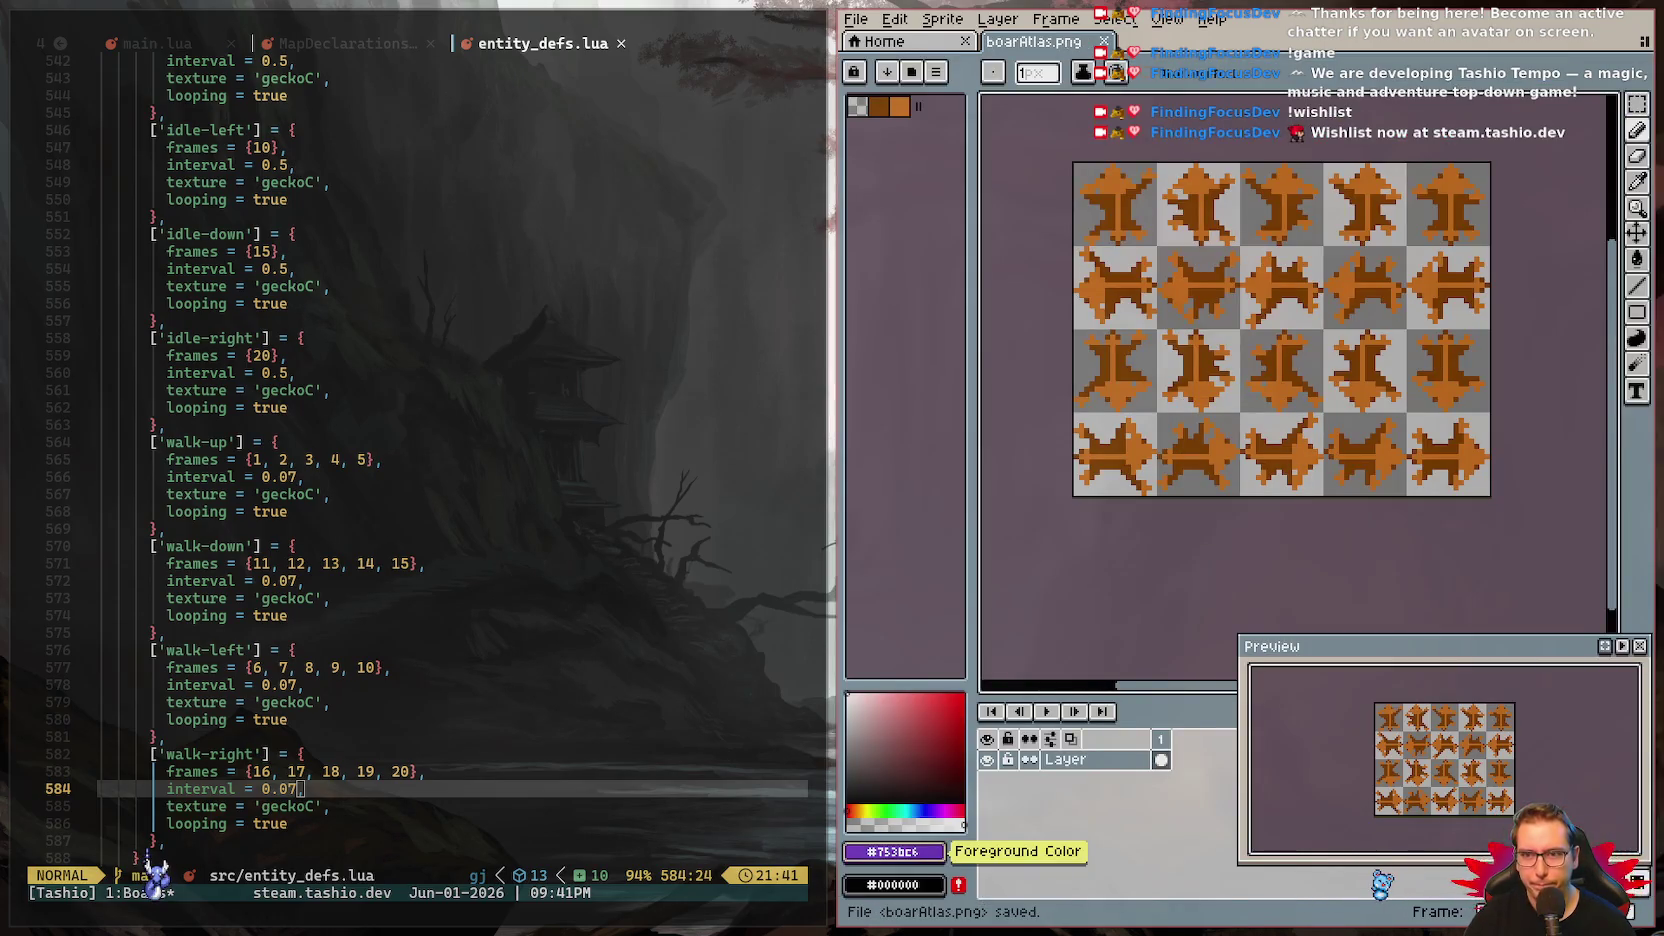
pyautogui.press('super+f')
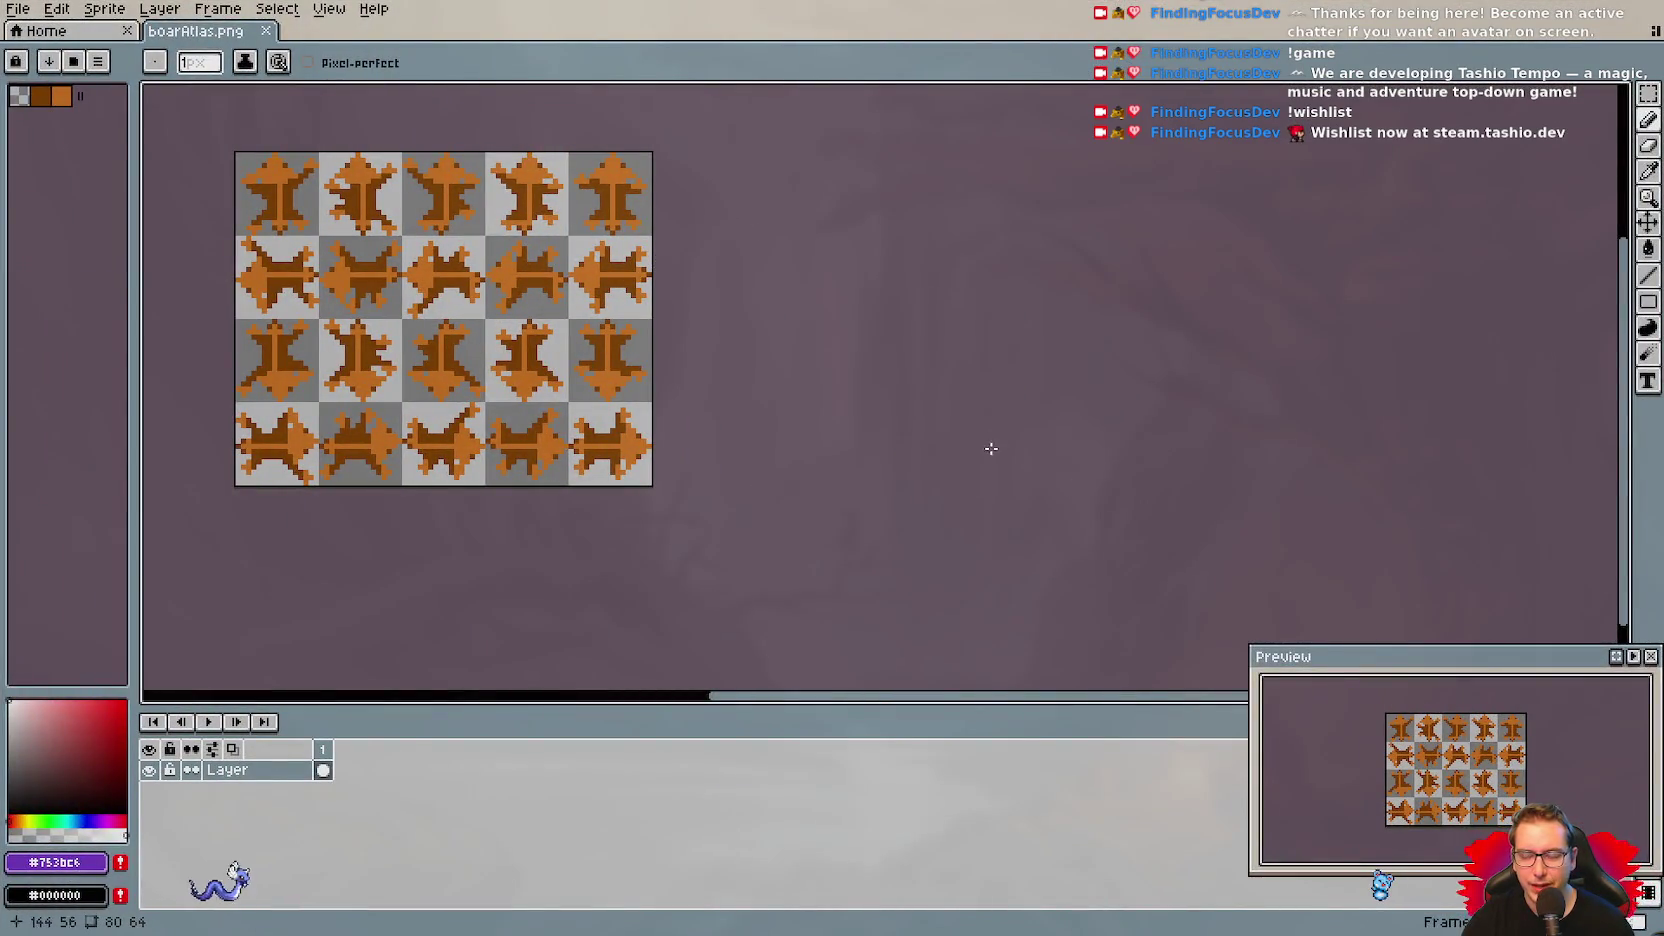
# - Move the Preview panel up beside the atlas and browse the Layer menu
pyautogui.moveTo(1356, 662)
pyautogui.mouseDown()
pyautogui.moveTo(280, 575)
pyautogui.moveTo(1188, 203)
pyautogui.moveTo(1290, 194)
pyautogui.mouseUp()
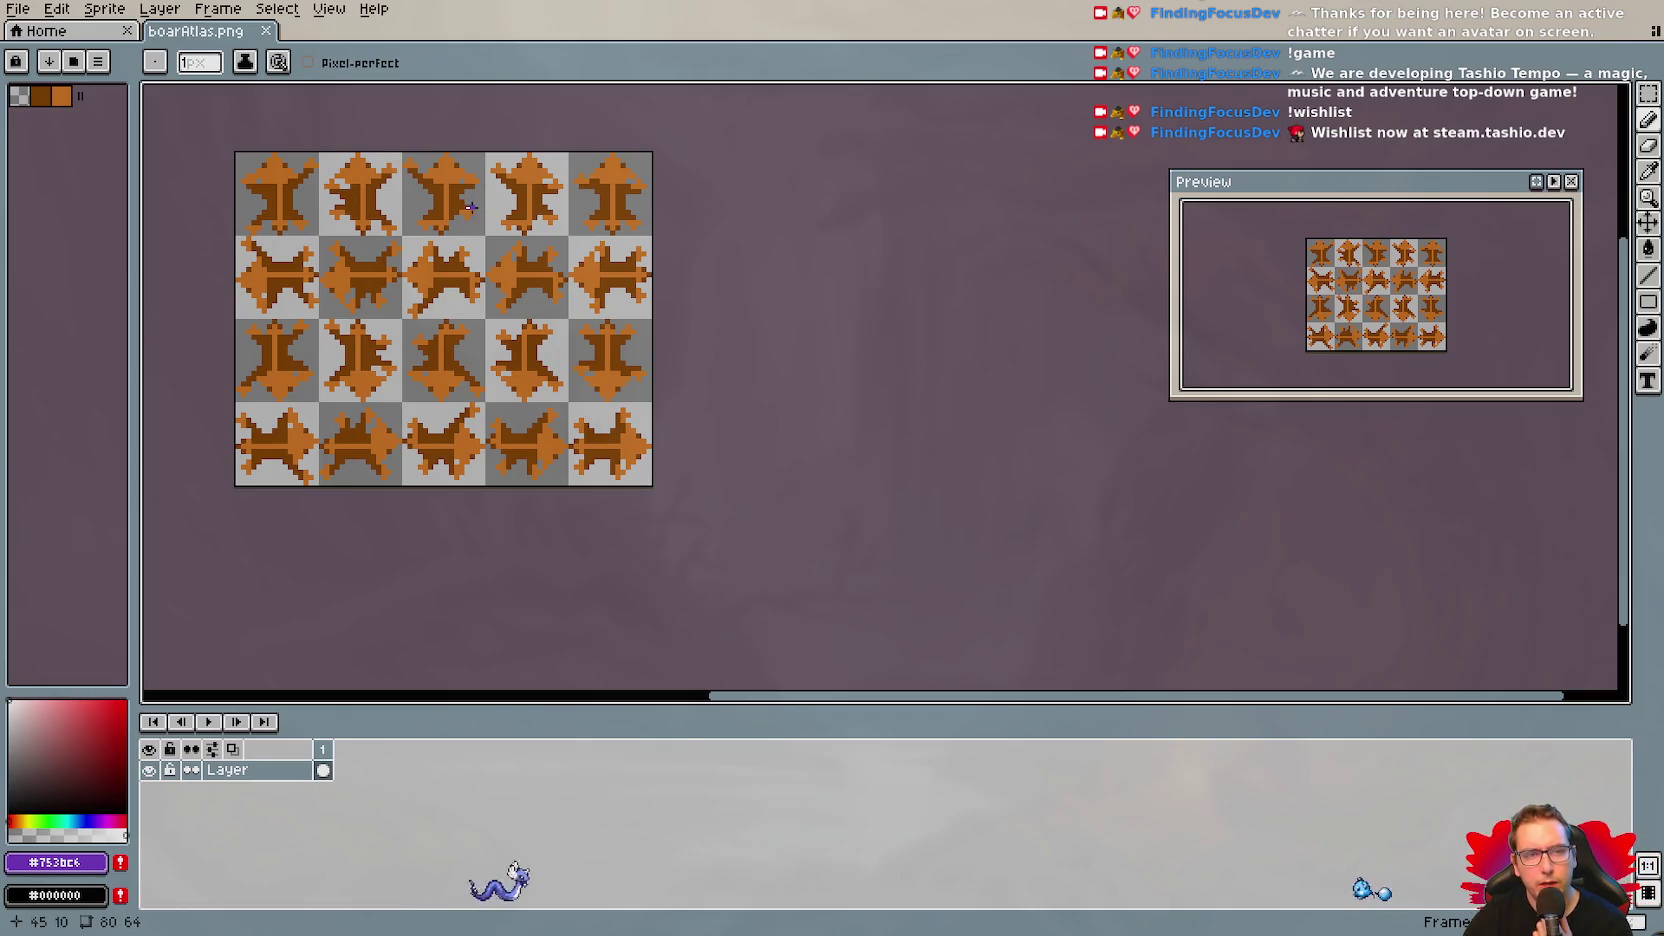
pyautogui.click(162, 10)
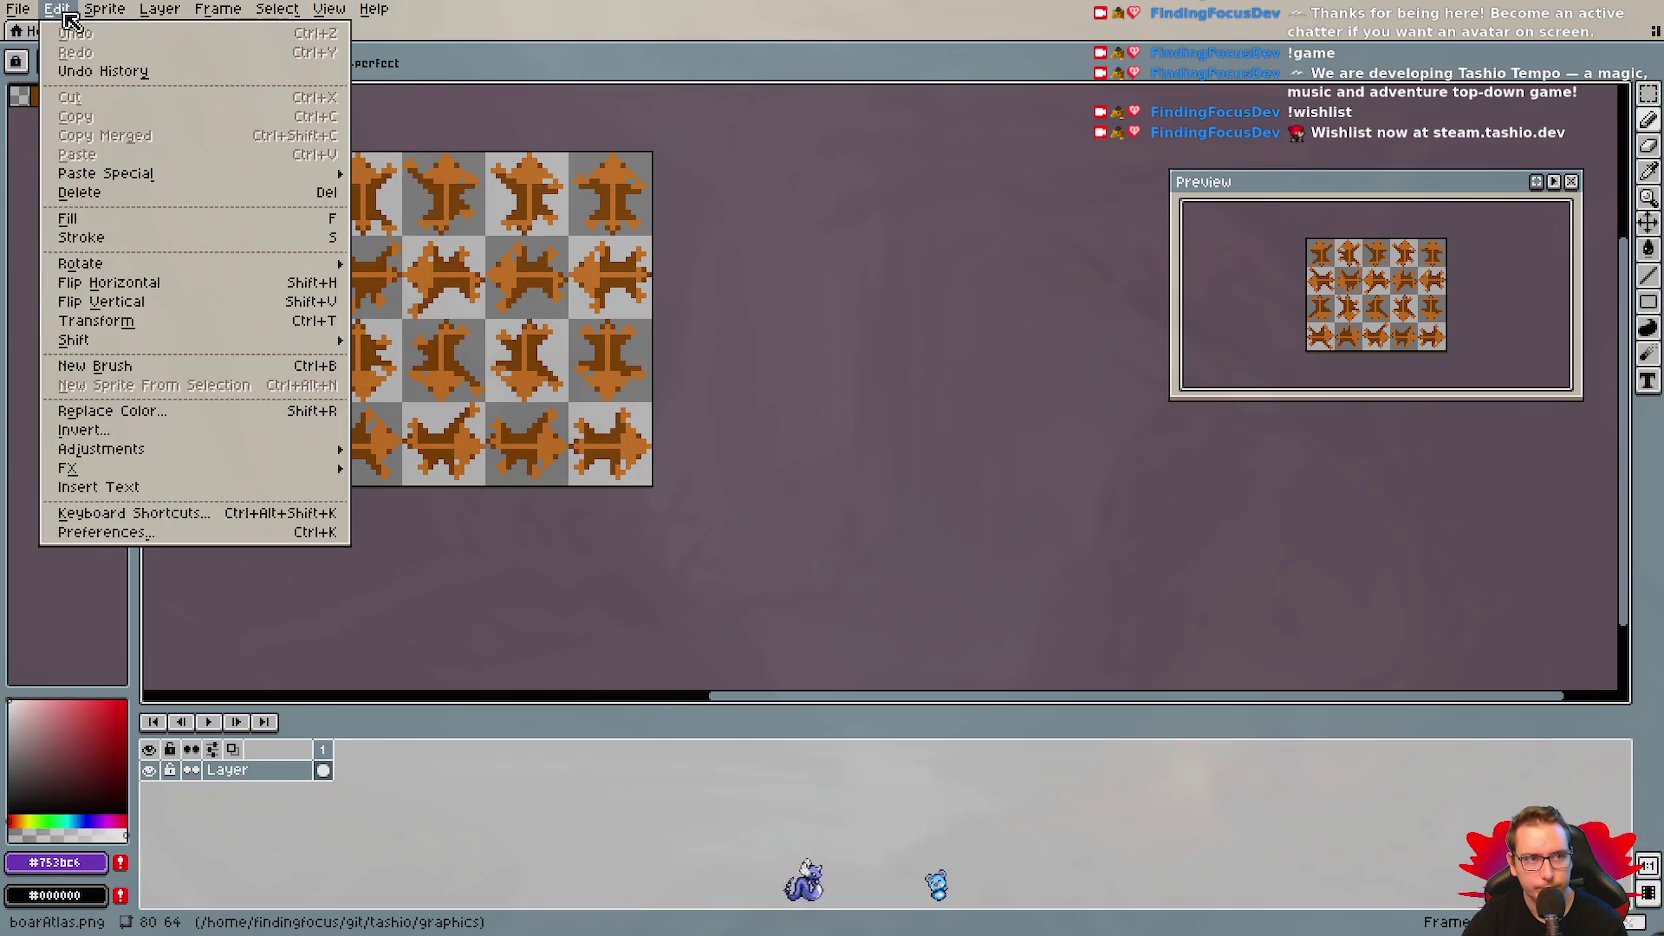
pyautogui.moveTo(104, 9)
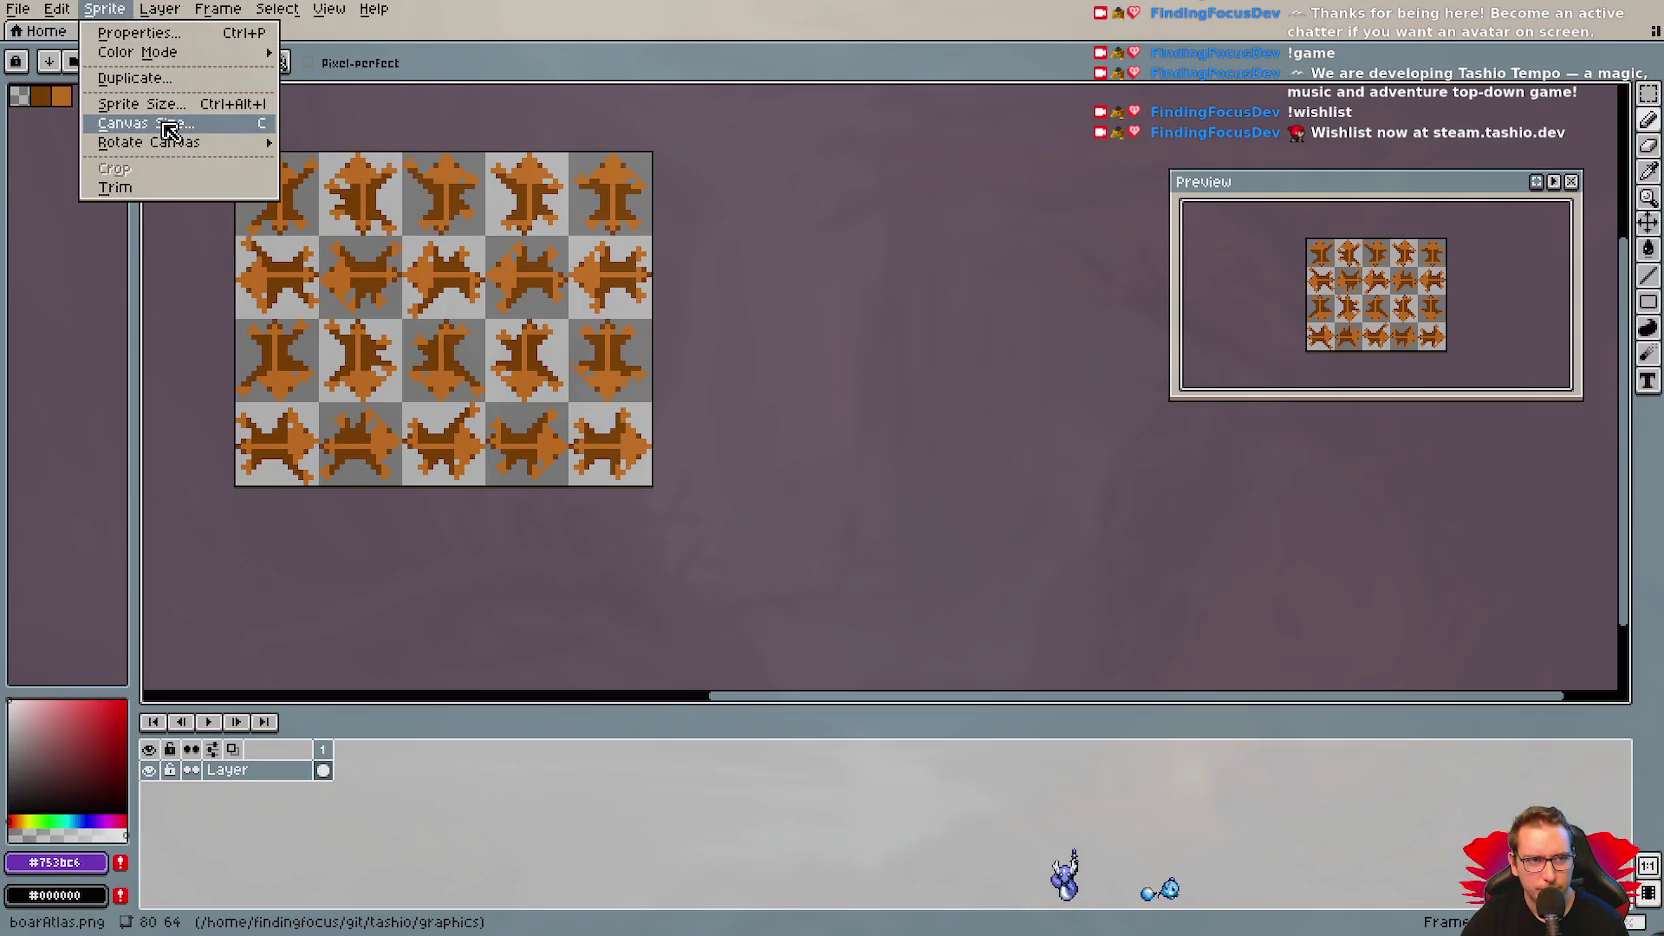
# - Set Canvas Size width to 112 with a left-middle anchor, giving a 112×64 sprite
pyautogui.click(165, 123)
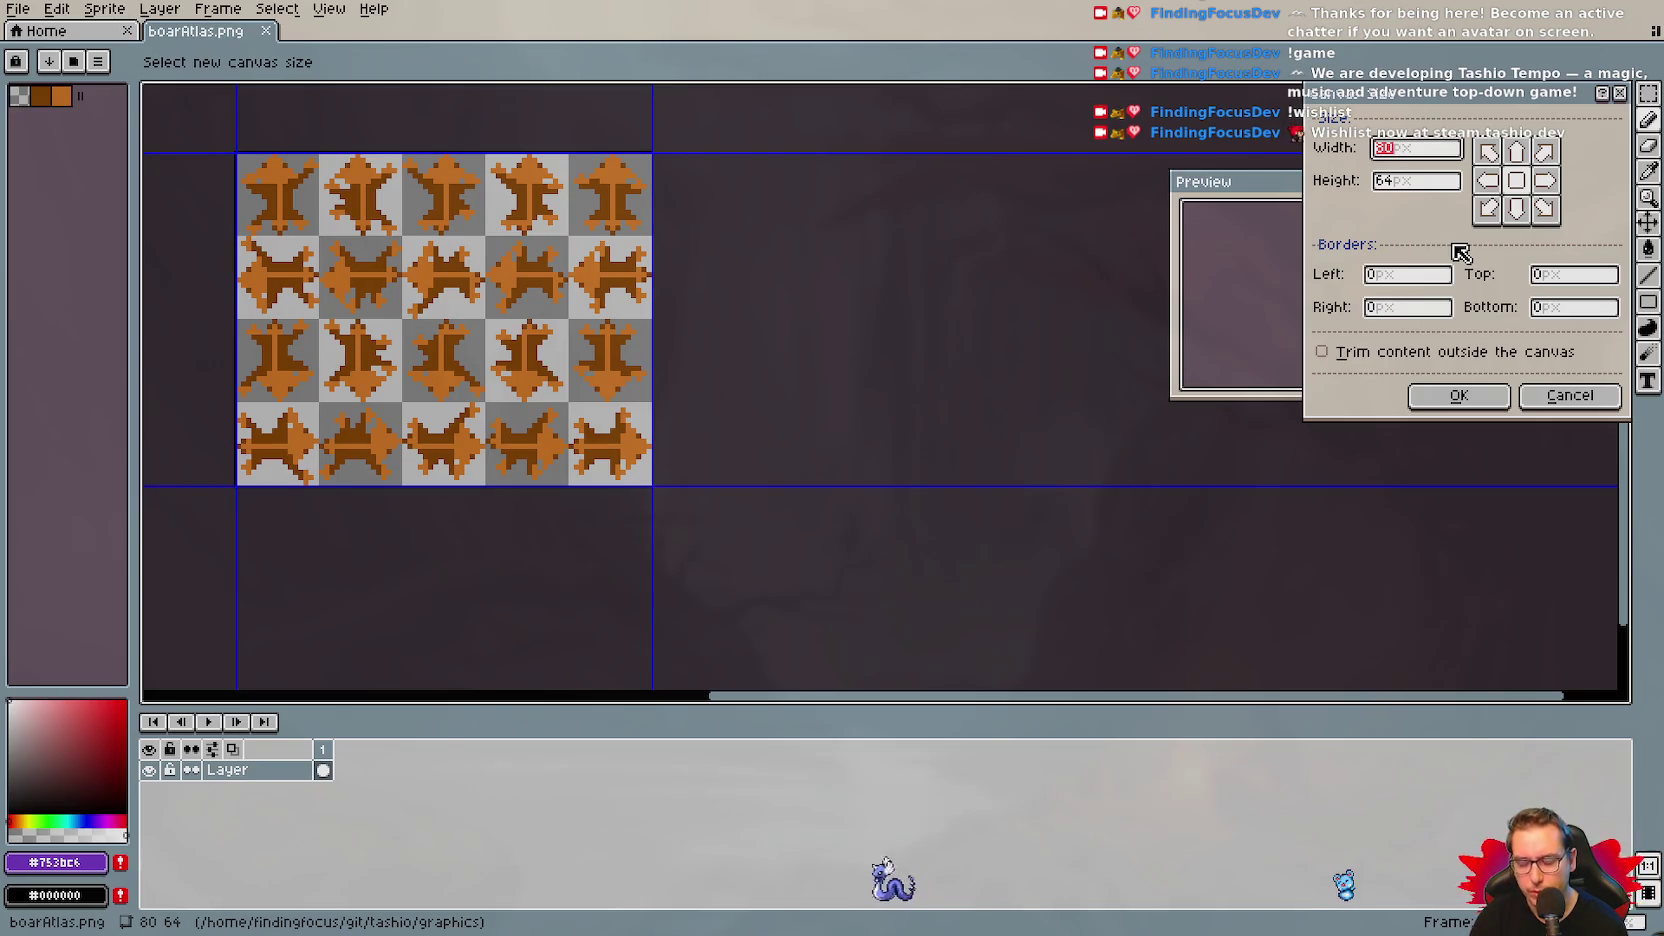
pyautogui.write('96')
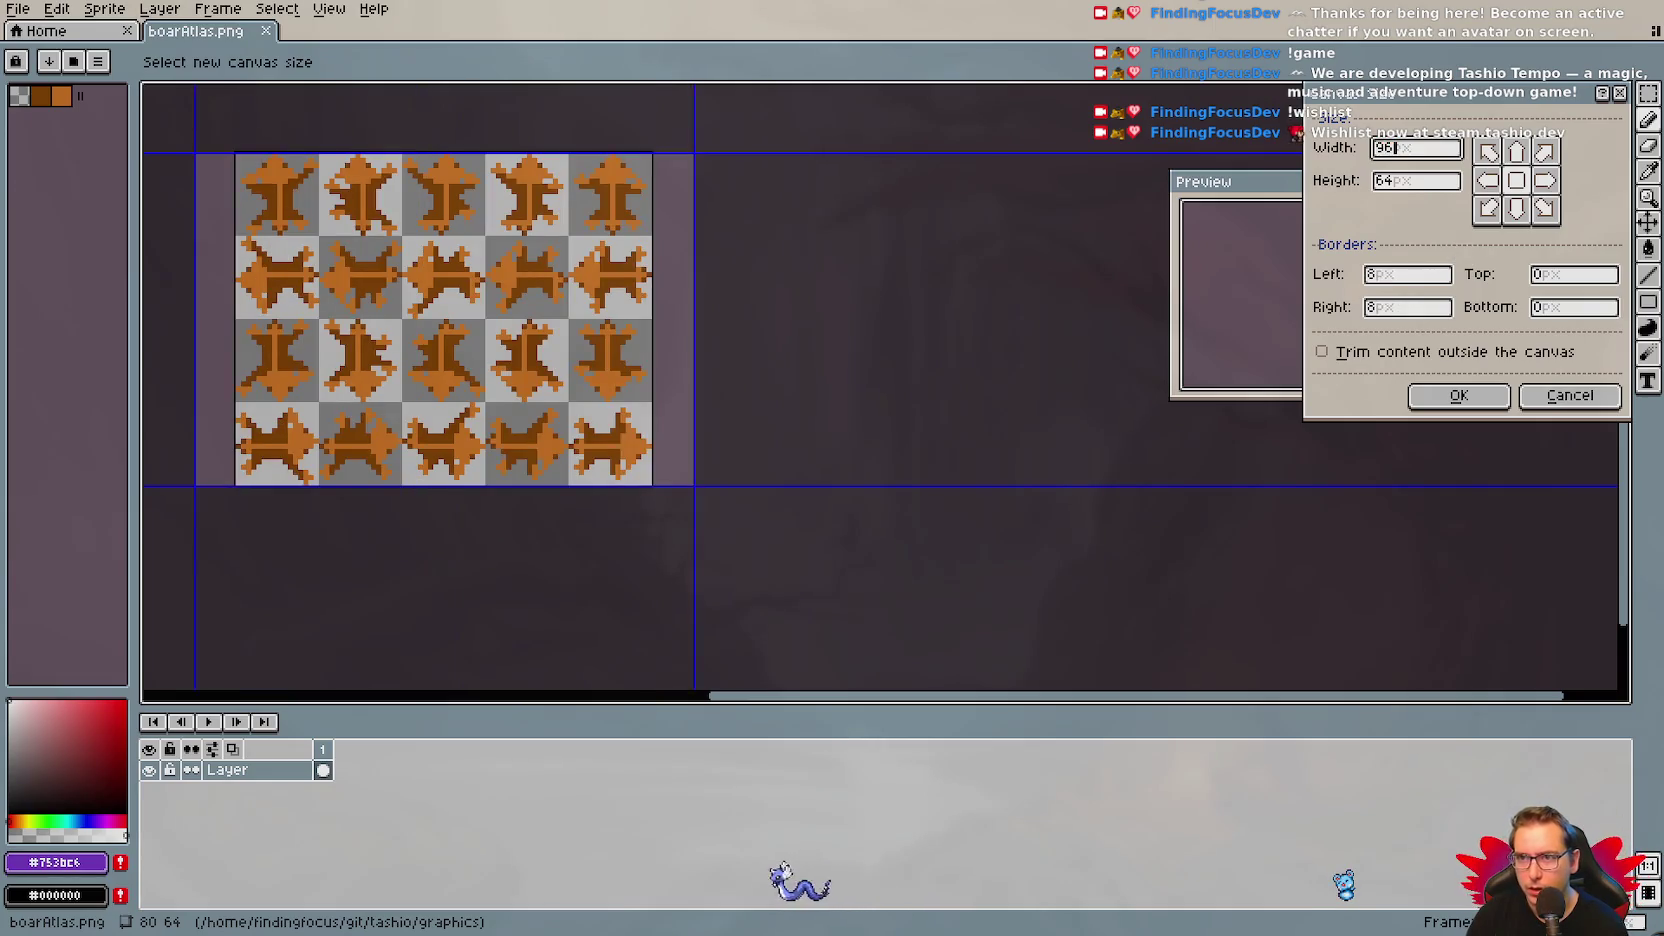
pyautogui.click(1490, 182)
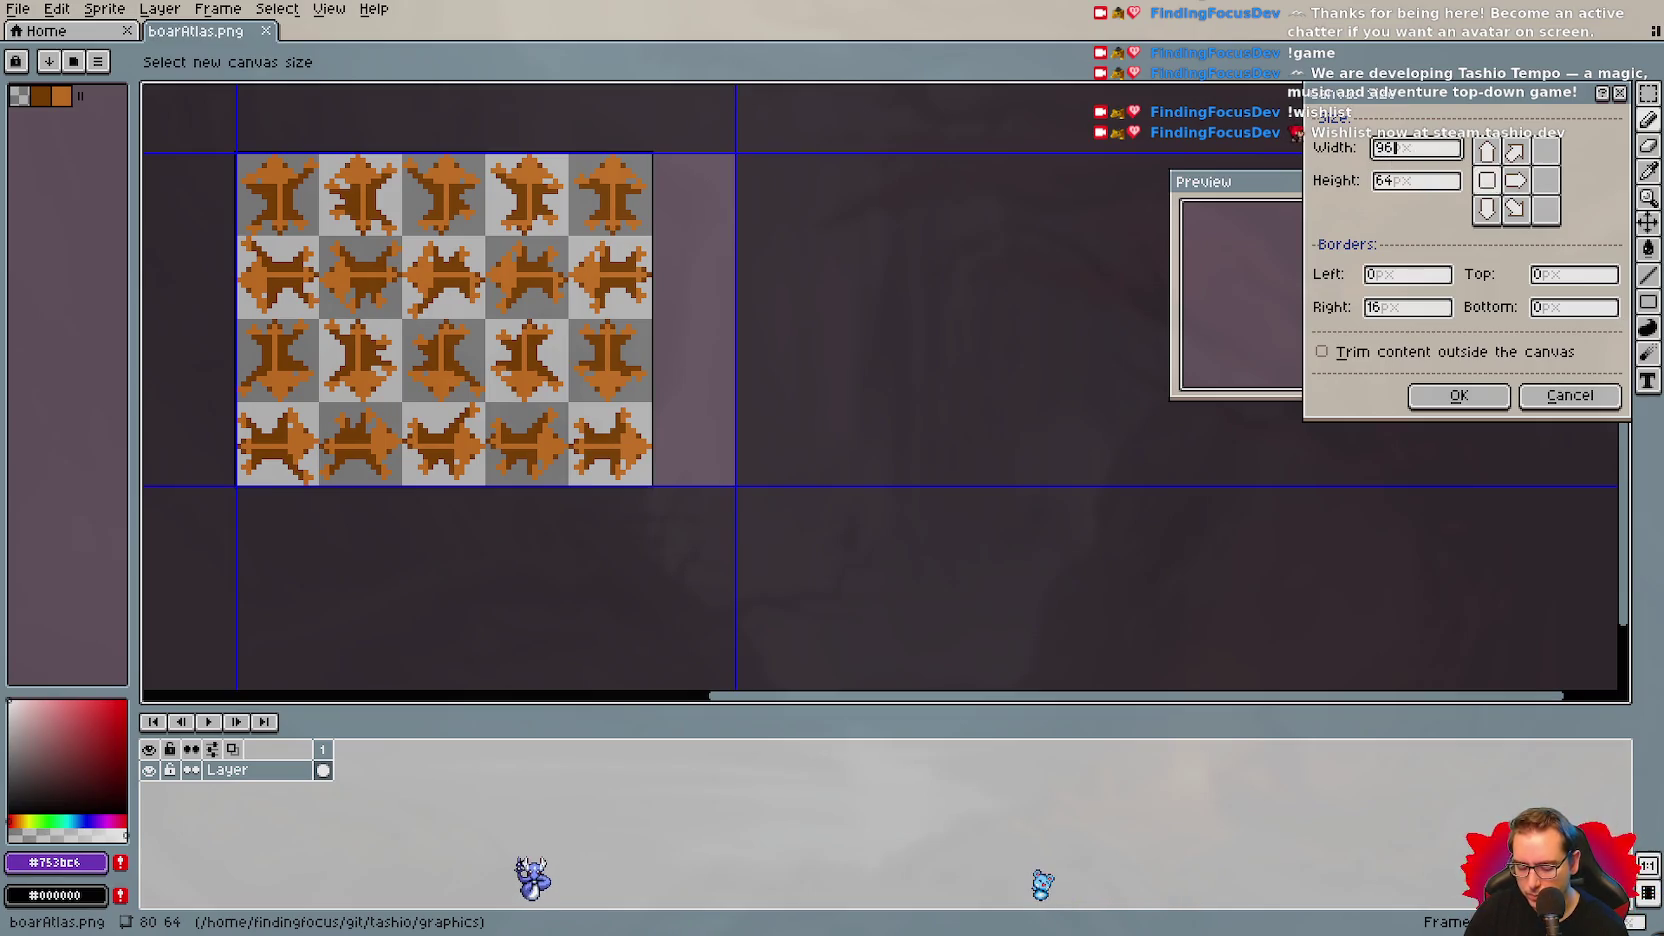
pyautogui.press('BackSpace')
pyautogui.press('BackSpace')
pyautogui.write('112')
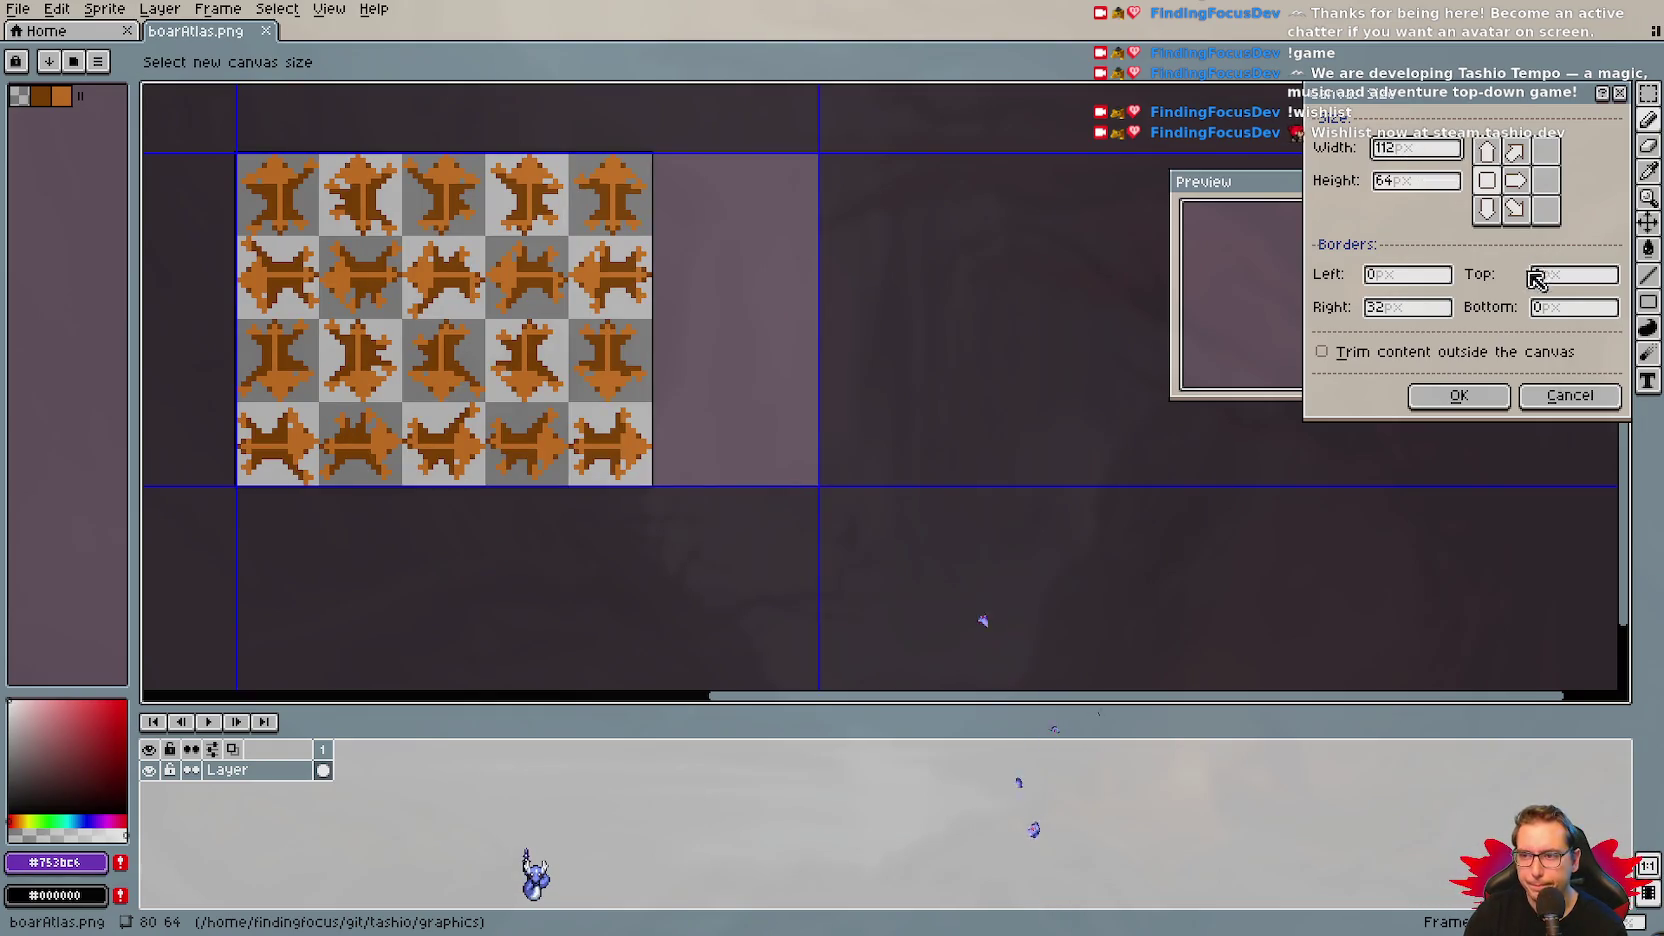
pyautogui.click(1460, 395)
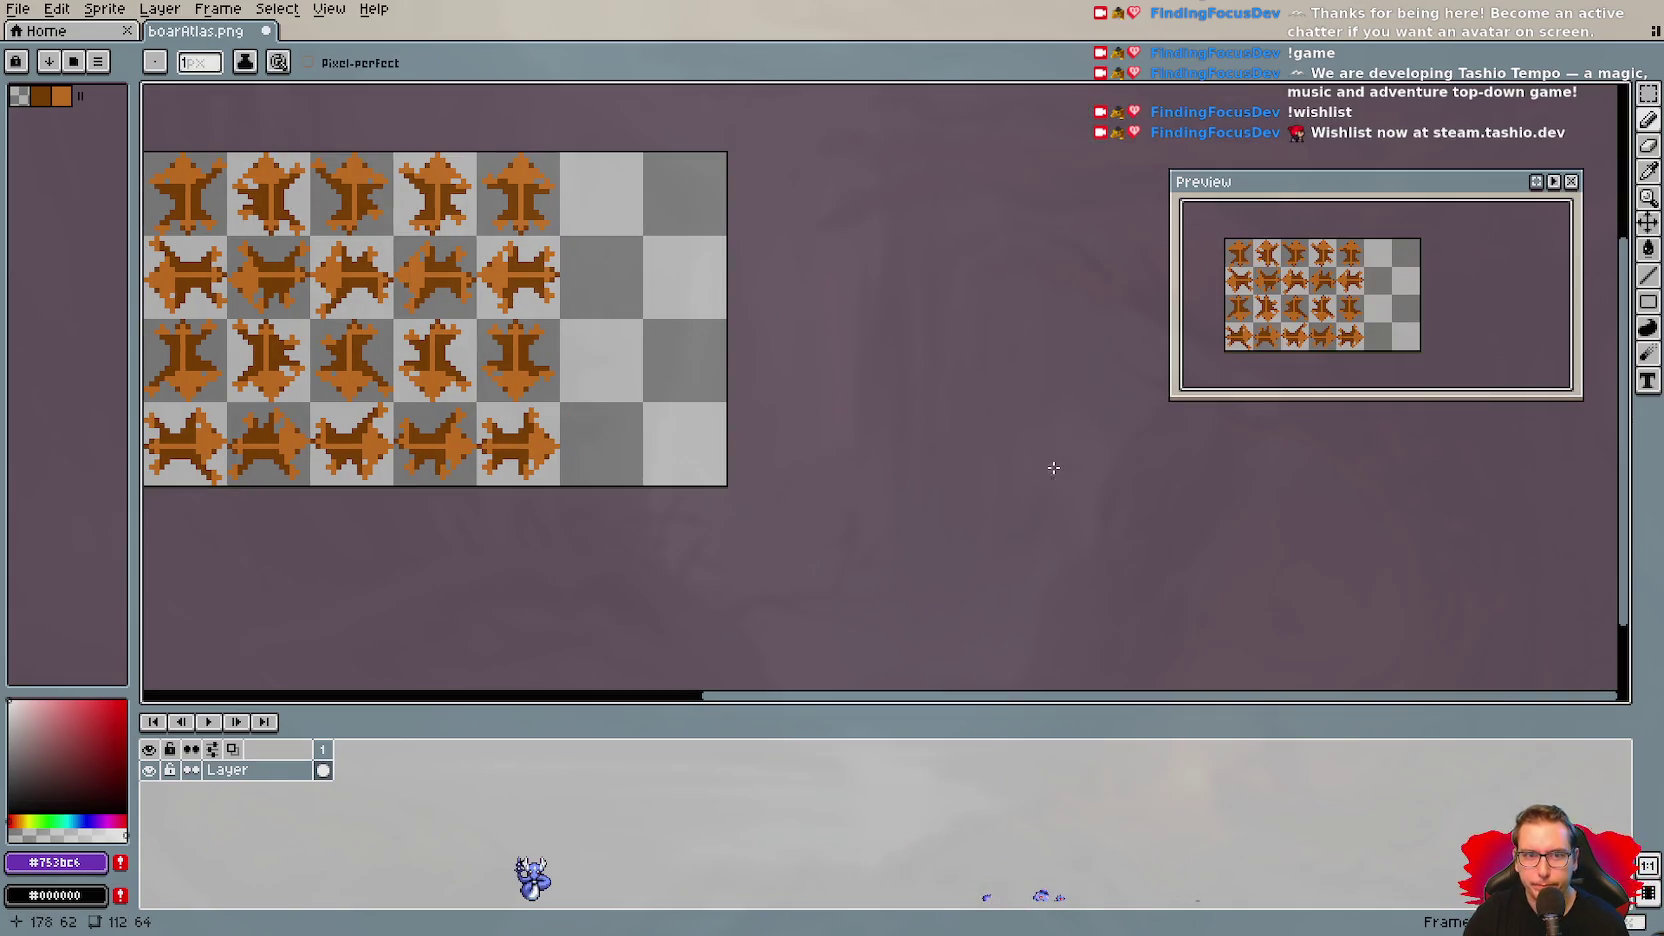
# - Add an empty Layer 1 above the boar sprites layer, briefly hiding and reshowing the old layer
pyautogui.moveTo(494, 445); pyautogui.dragTo(746, 493)
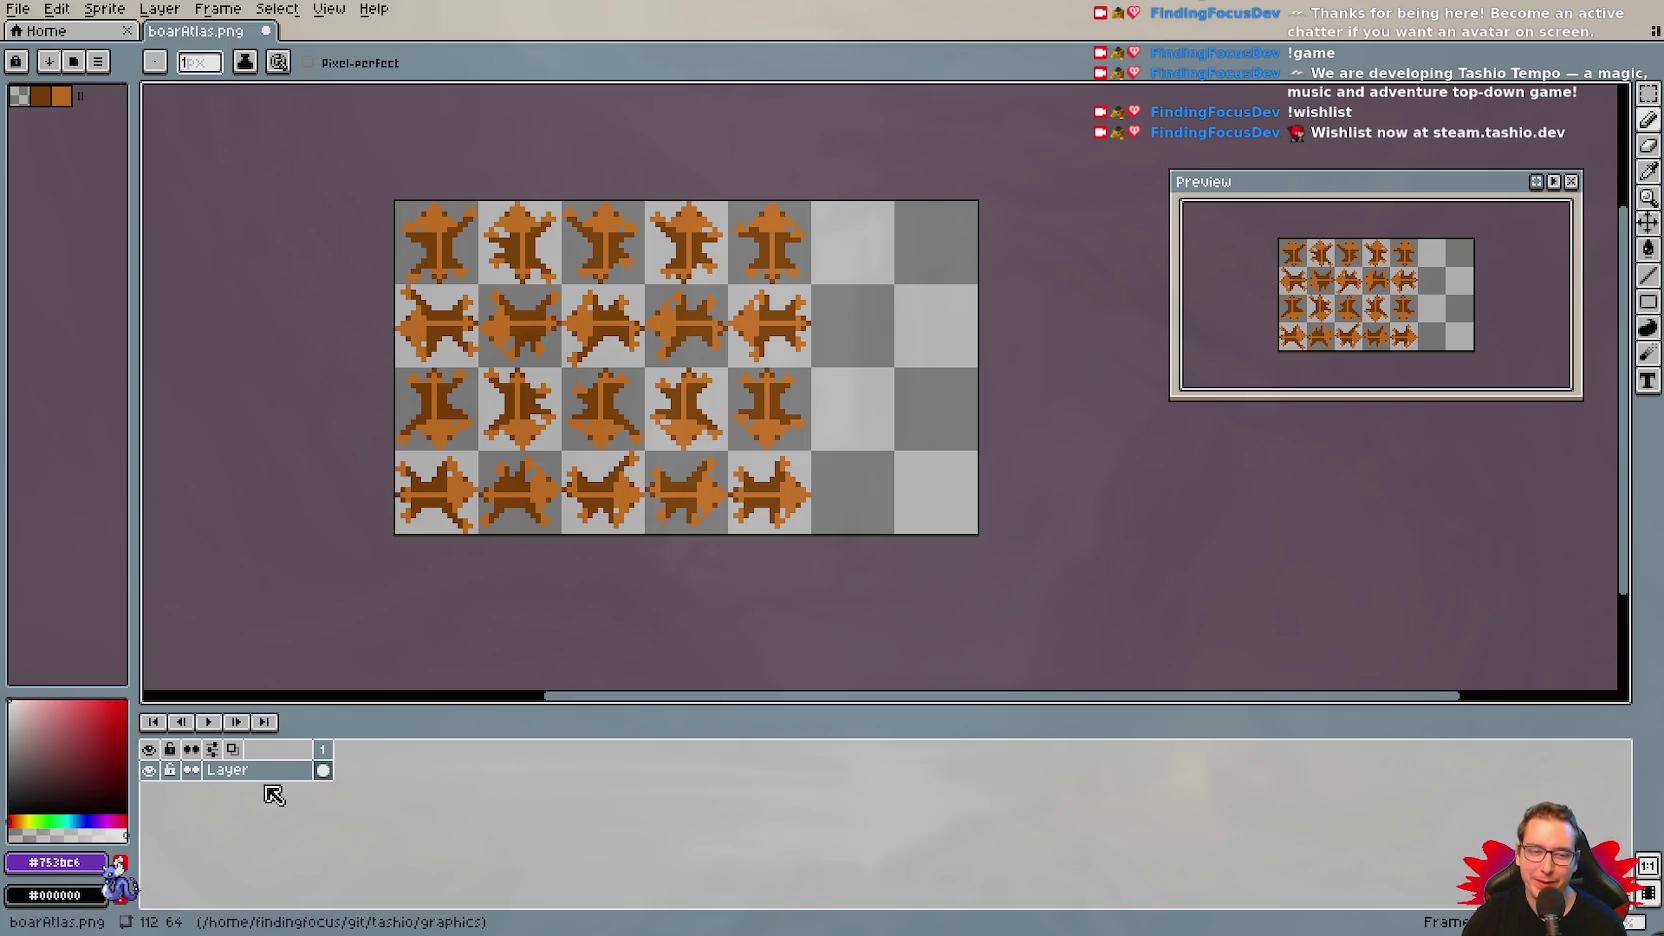
pyautogui.rightClick(276, 770)
pyautogui.moveTo(312, 798)
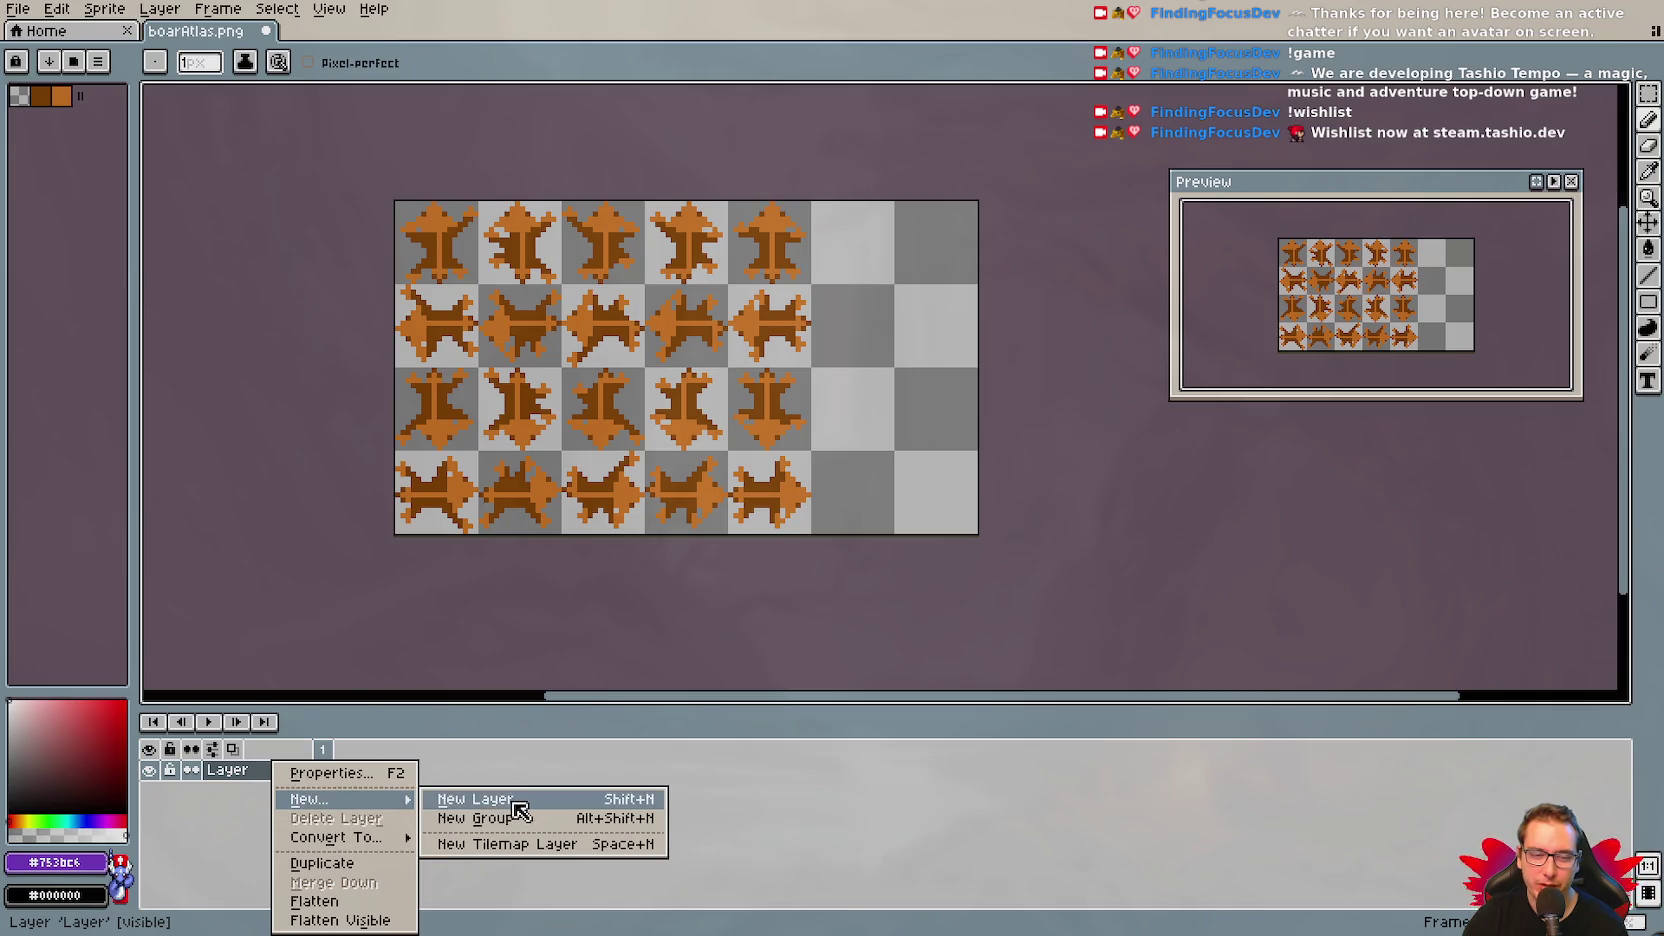
pyautogui.click(516, 800)
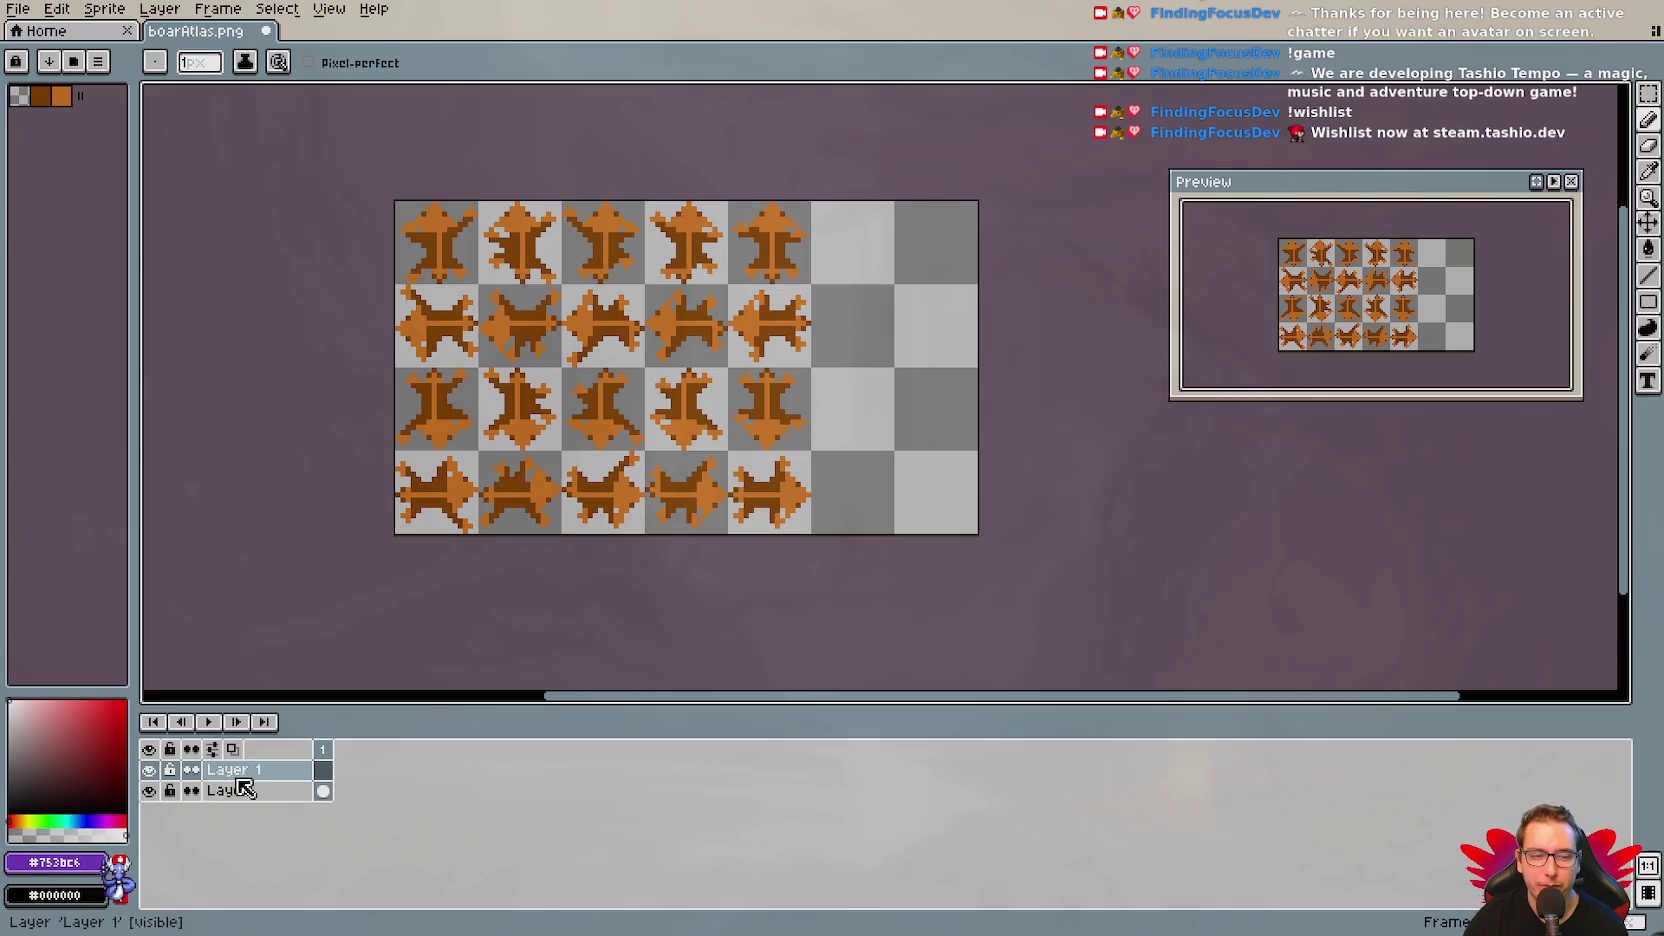
pyautogui.click(149, 791)
pyautogui.click(149, 791)
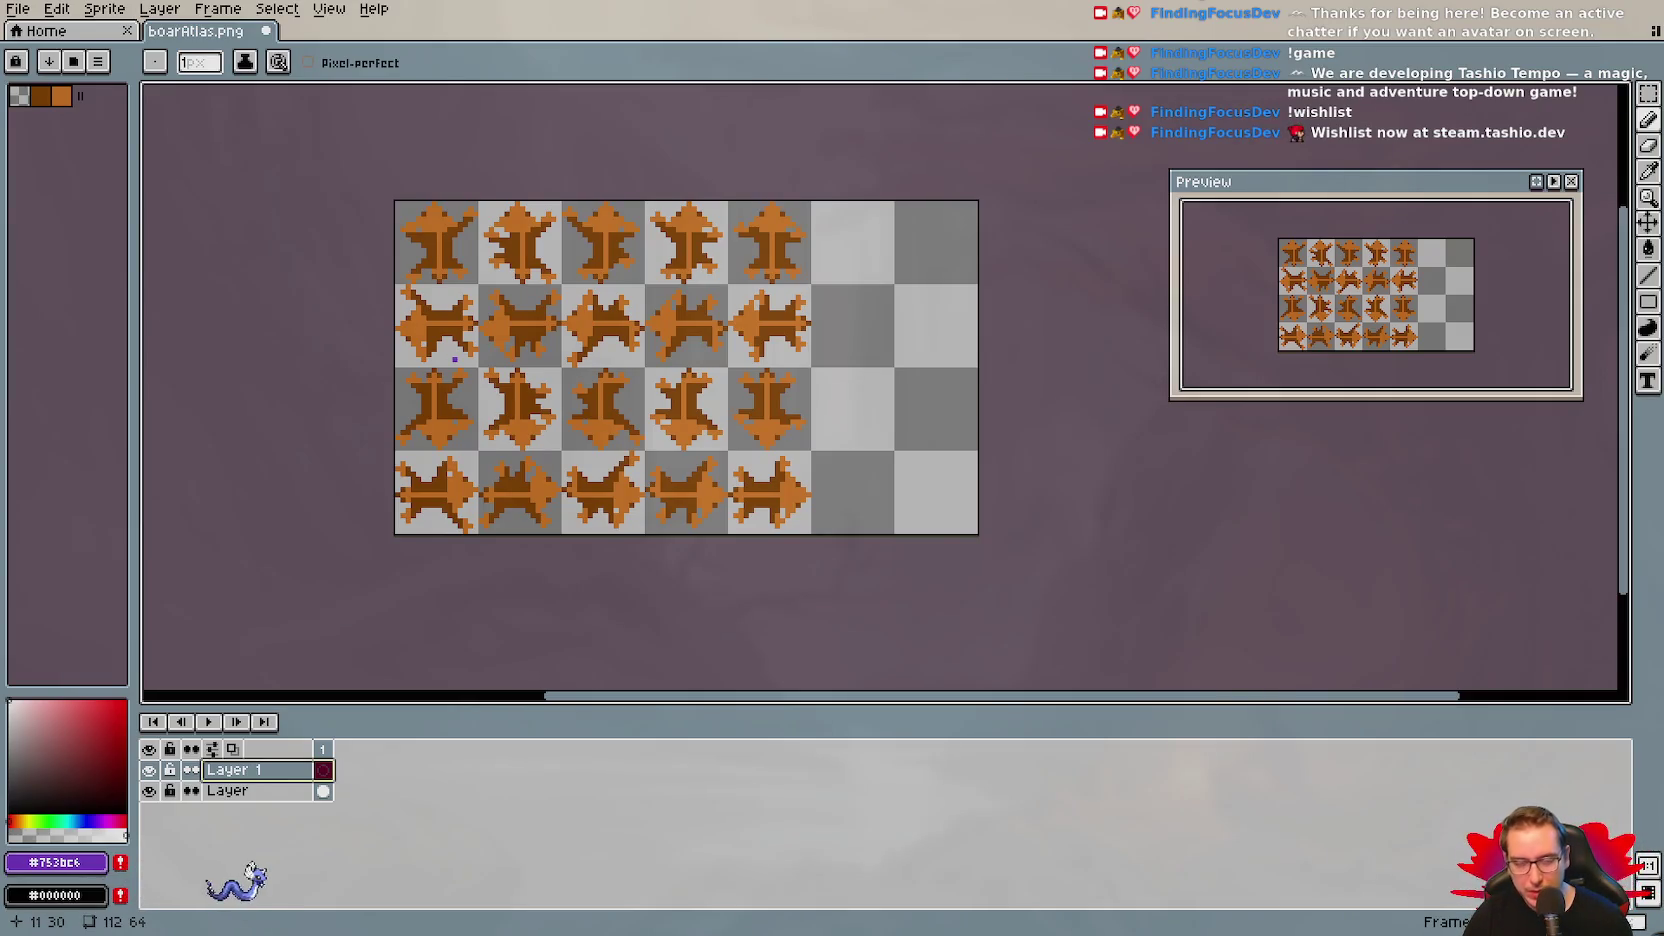
# - Zoom in on the atlas with the Pencil tool active
pyautogui.scroll(1, 455, 358)
pyautogui.scroll(1, 455, 358)
pyautogui.press('b')
pyautogui.scroll(-3, 745, 505)
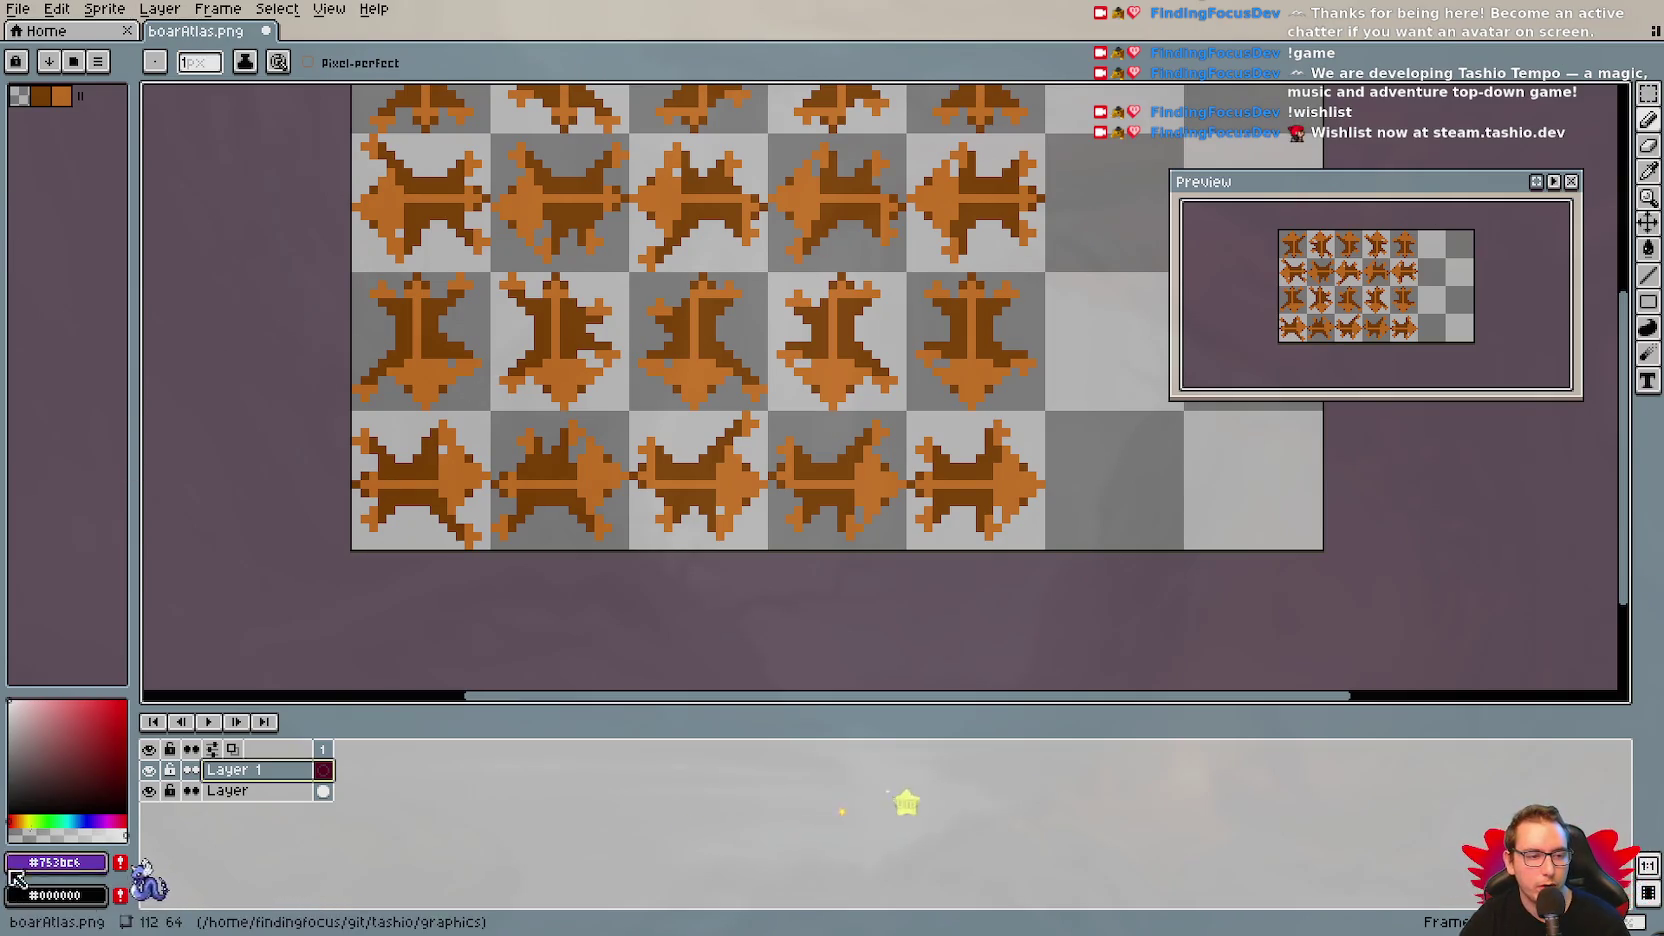
# - Choose a bright magenta as the drawing colour
pyautogui.click(68, 820)
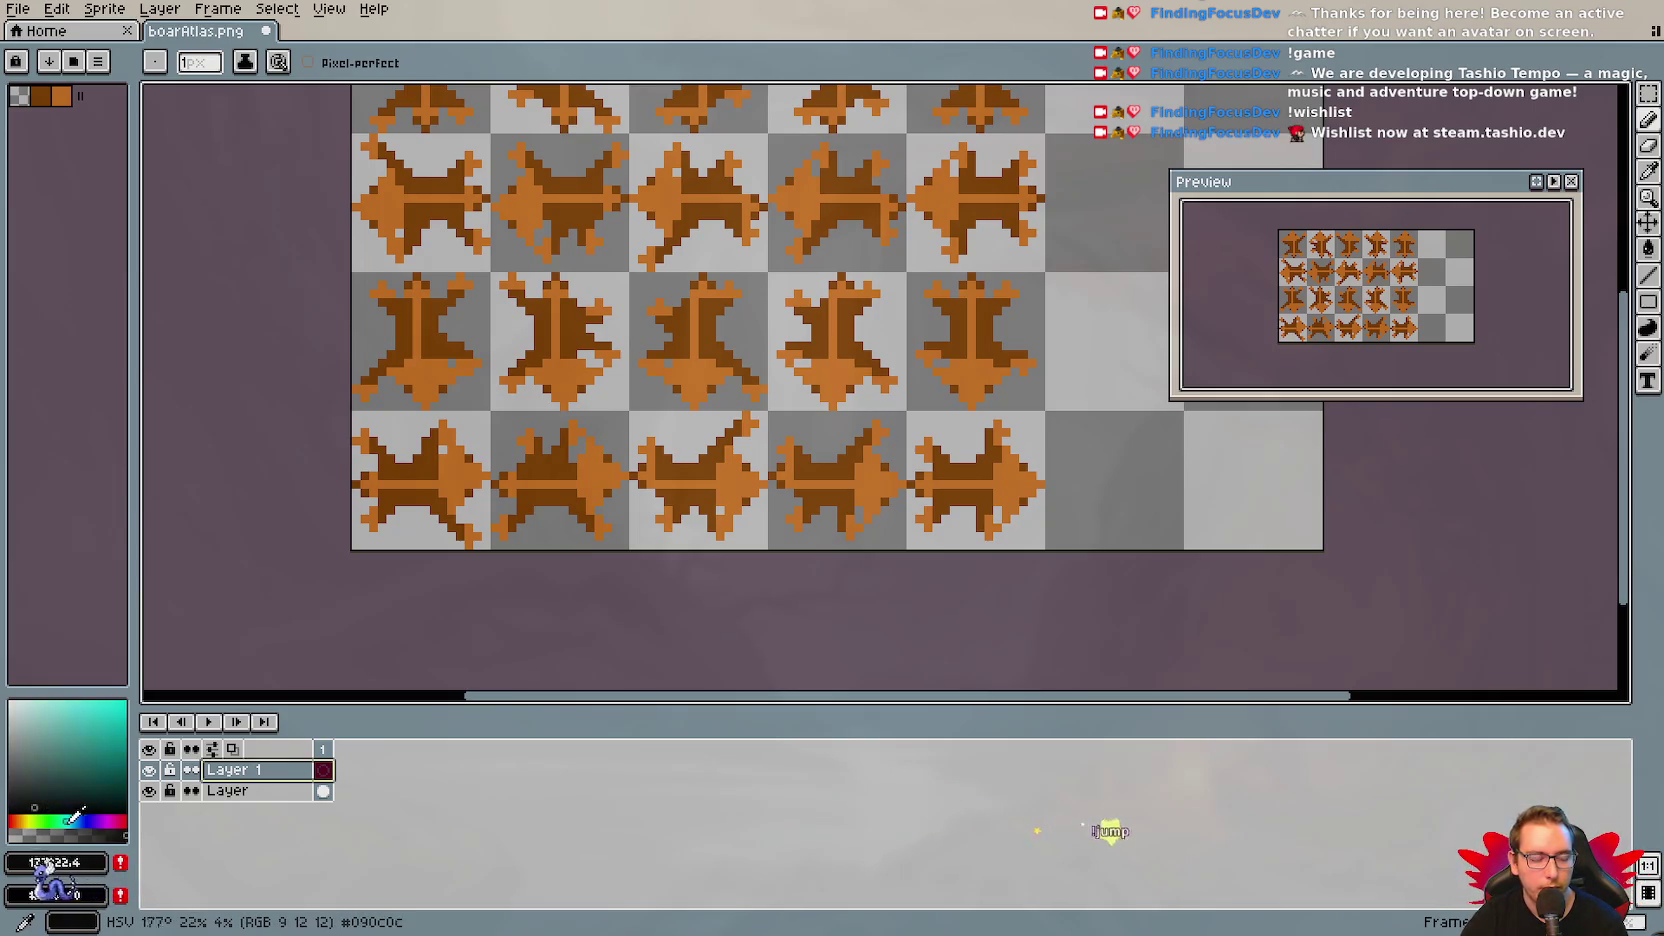
pyautogui.click(106, 820)
pyautogui.click(110, 820)
pyautogui.click(127, 706)
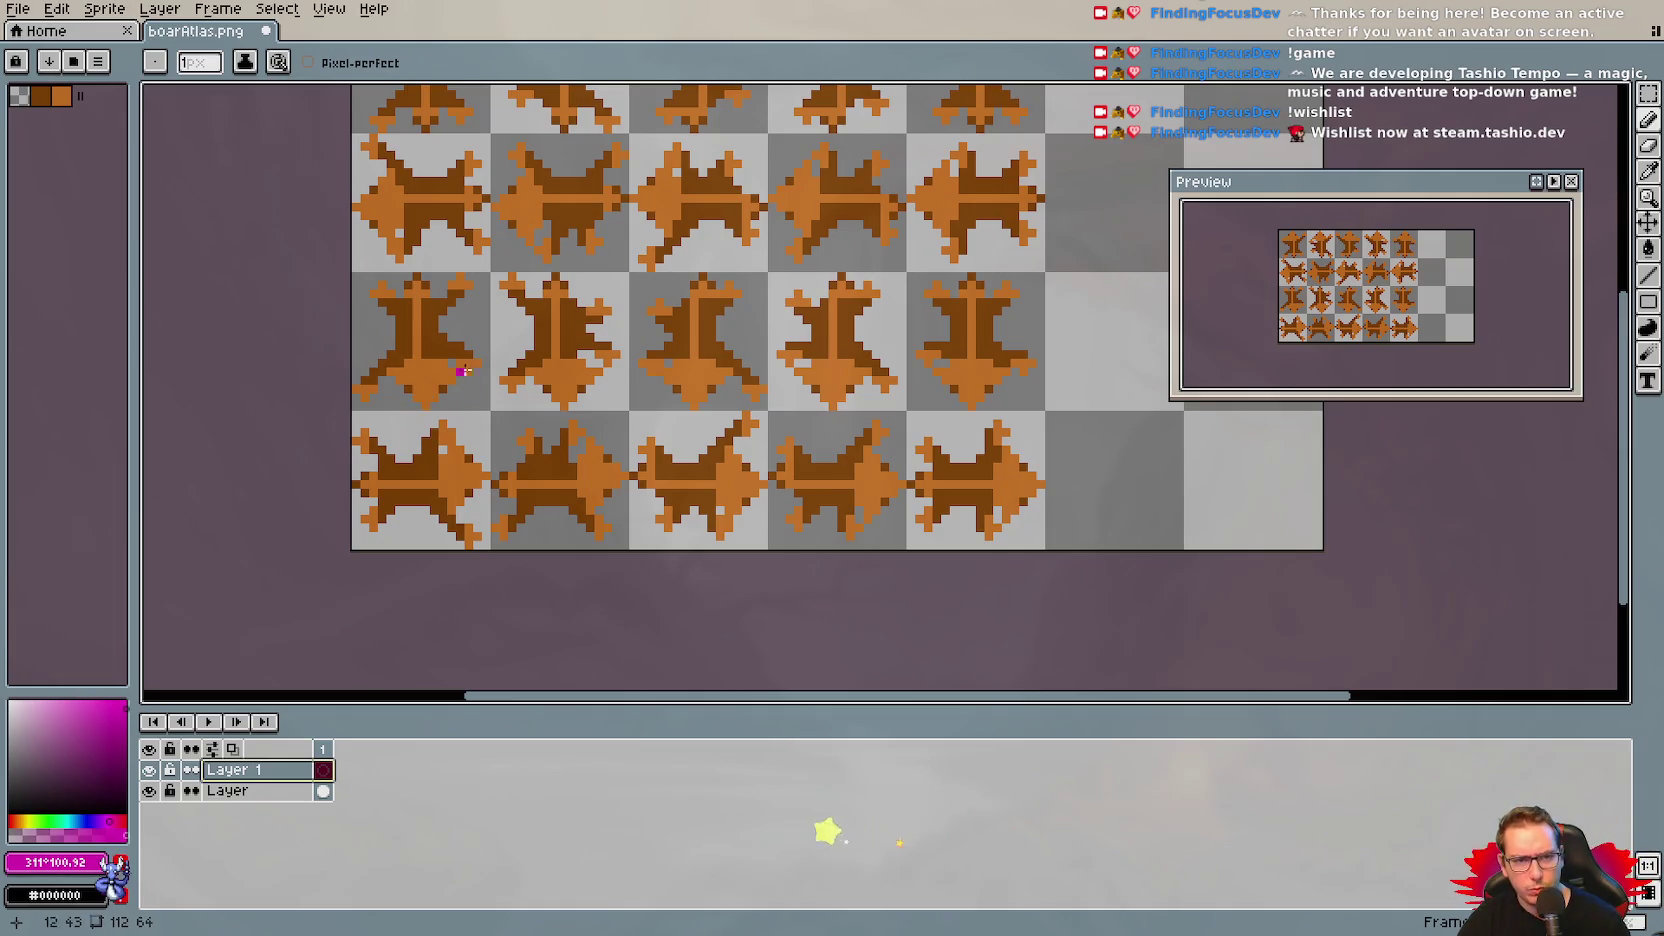
# - Paint a filled magenta body shape over the first third-row boar
pyautogui.moveTo(486, 371)
pyautogui.mouseDown()
pyautogui.moveTo(588, 385)
pyautogui.moveTo(416, 453)
pyautogui.mouseUp()
pyautogui.scroll(2, 595, 385)
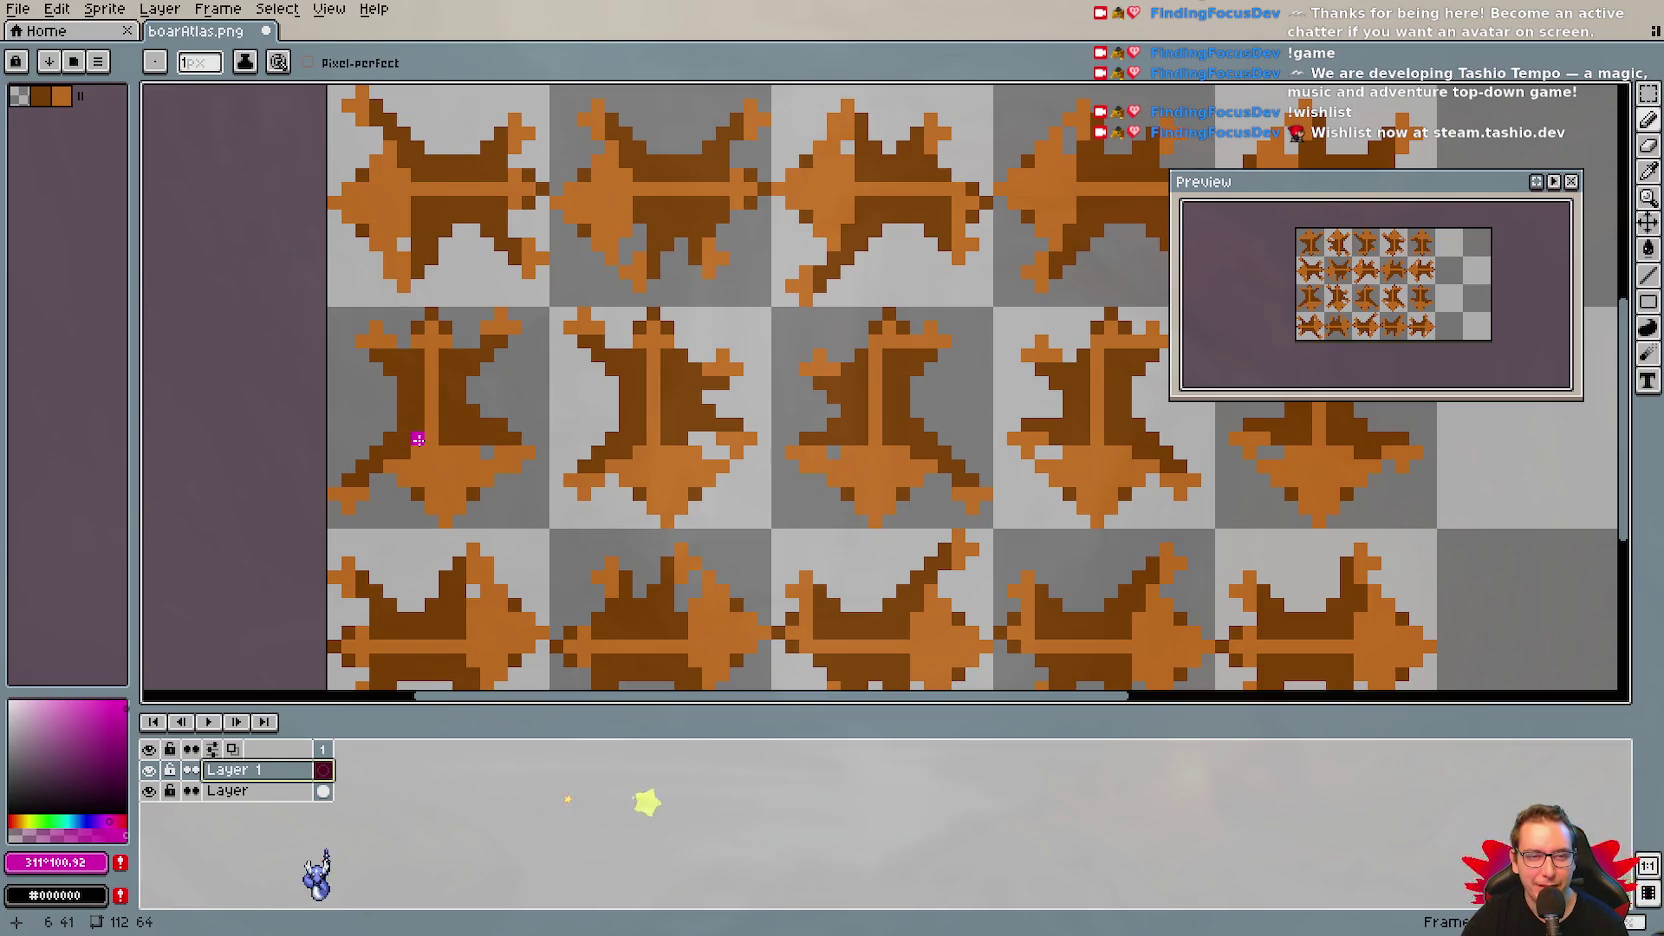
pyautogui.moveTo(418, 440)
pyautogui.mouseDown()
pyautogui.moveTo(474, 452)
pyautogui.moveTo(414, 497)
pyautogui.moveTo(409, 436)
pyautogui.moveTo(473, 432)
pyautogui.mouseUp()
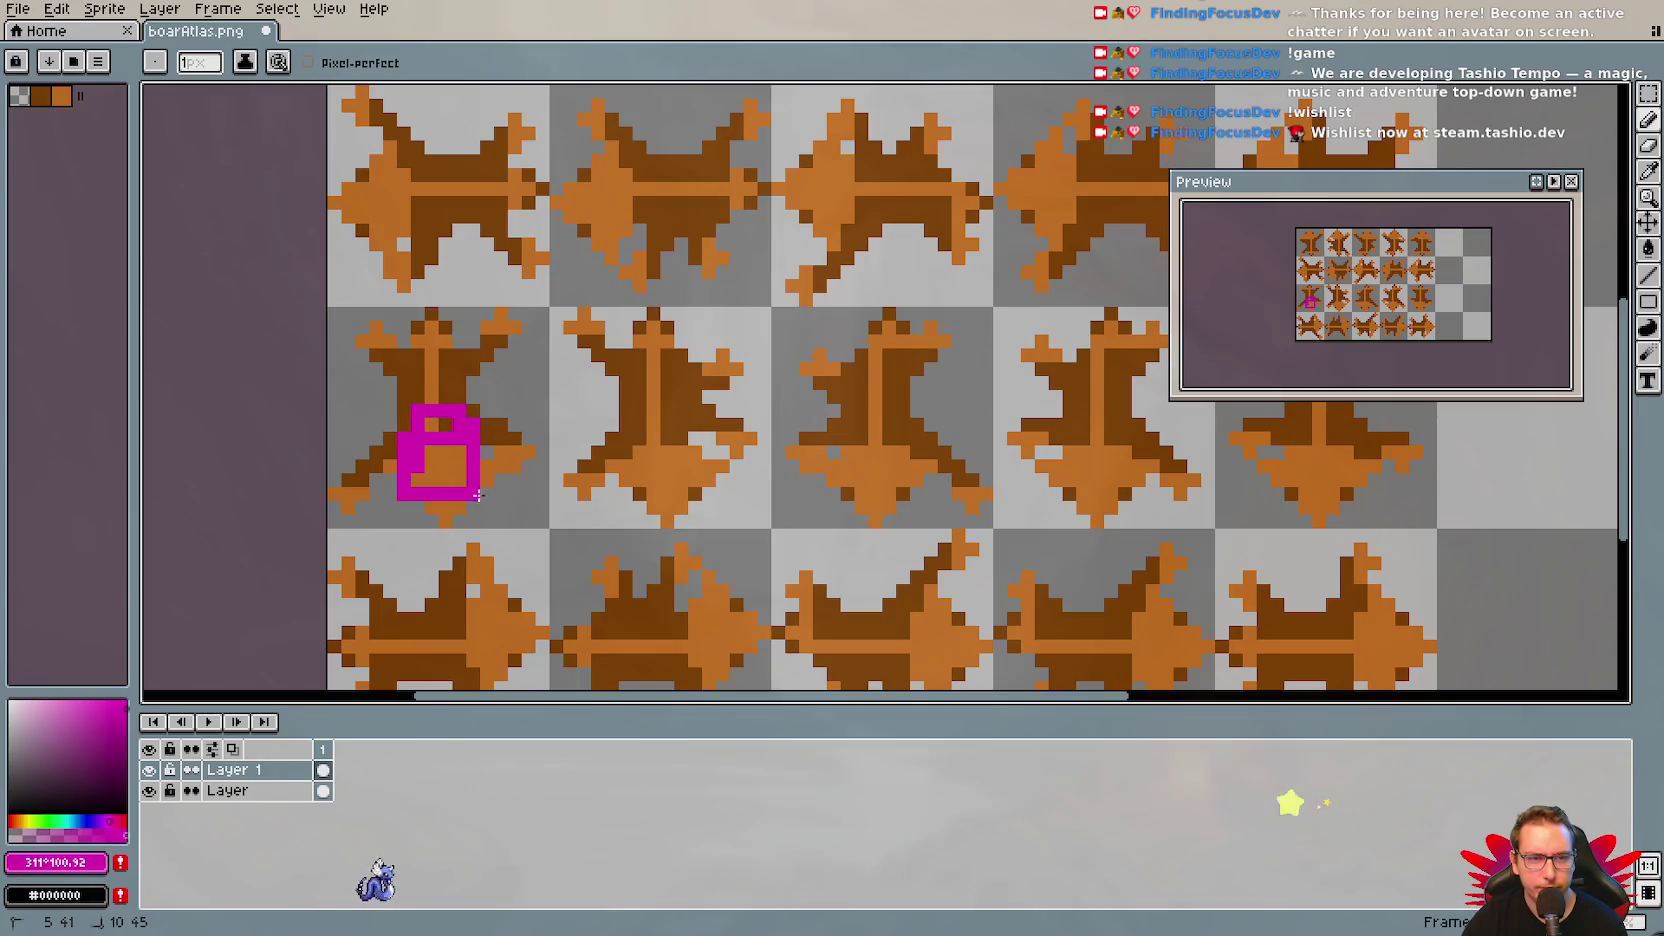
pyautogui.moveTo(476, 507); pyautogui.dragTo(407, 502)
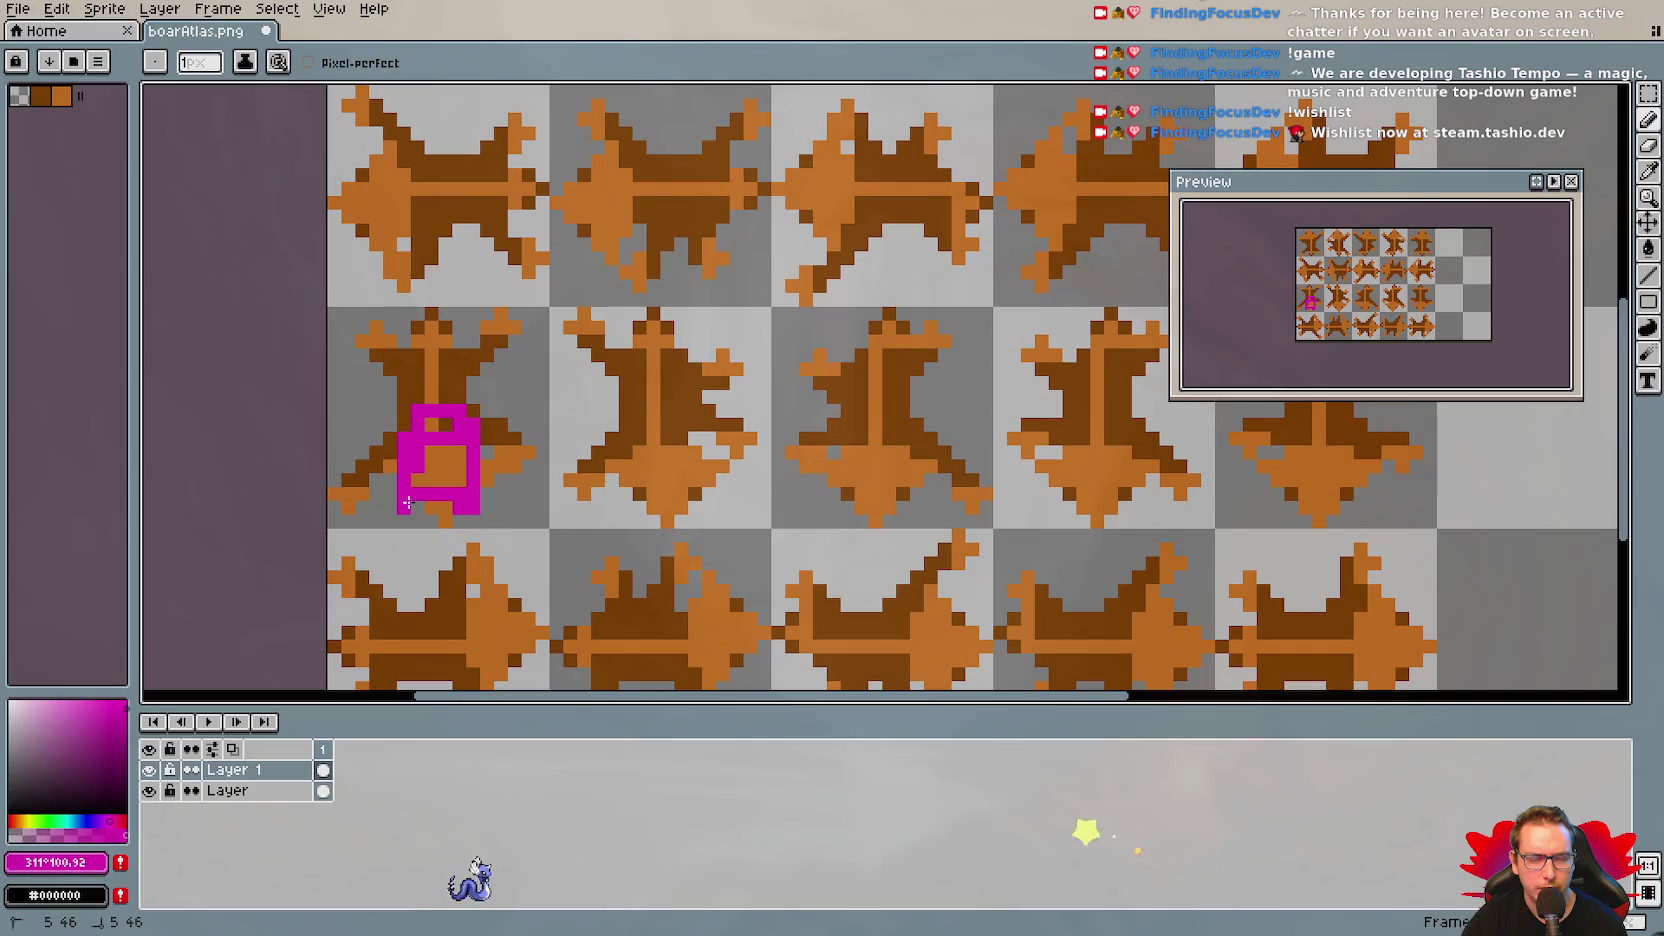
pyautogui.moveTo(430, 425)
pyautogui.mouseDown()
pyautogui.moveTo(468, 453)
pyautogui.moveTo(473, 498)
pyautogui.mouseUp()
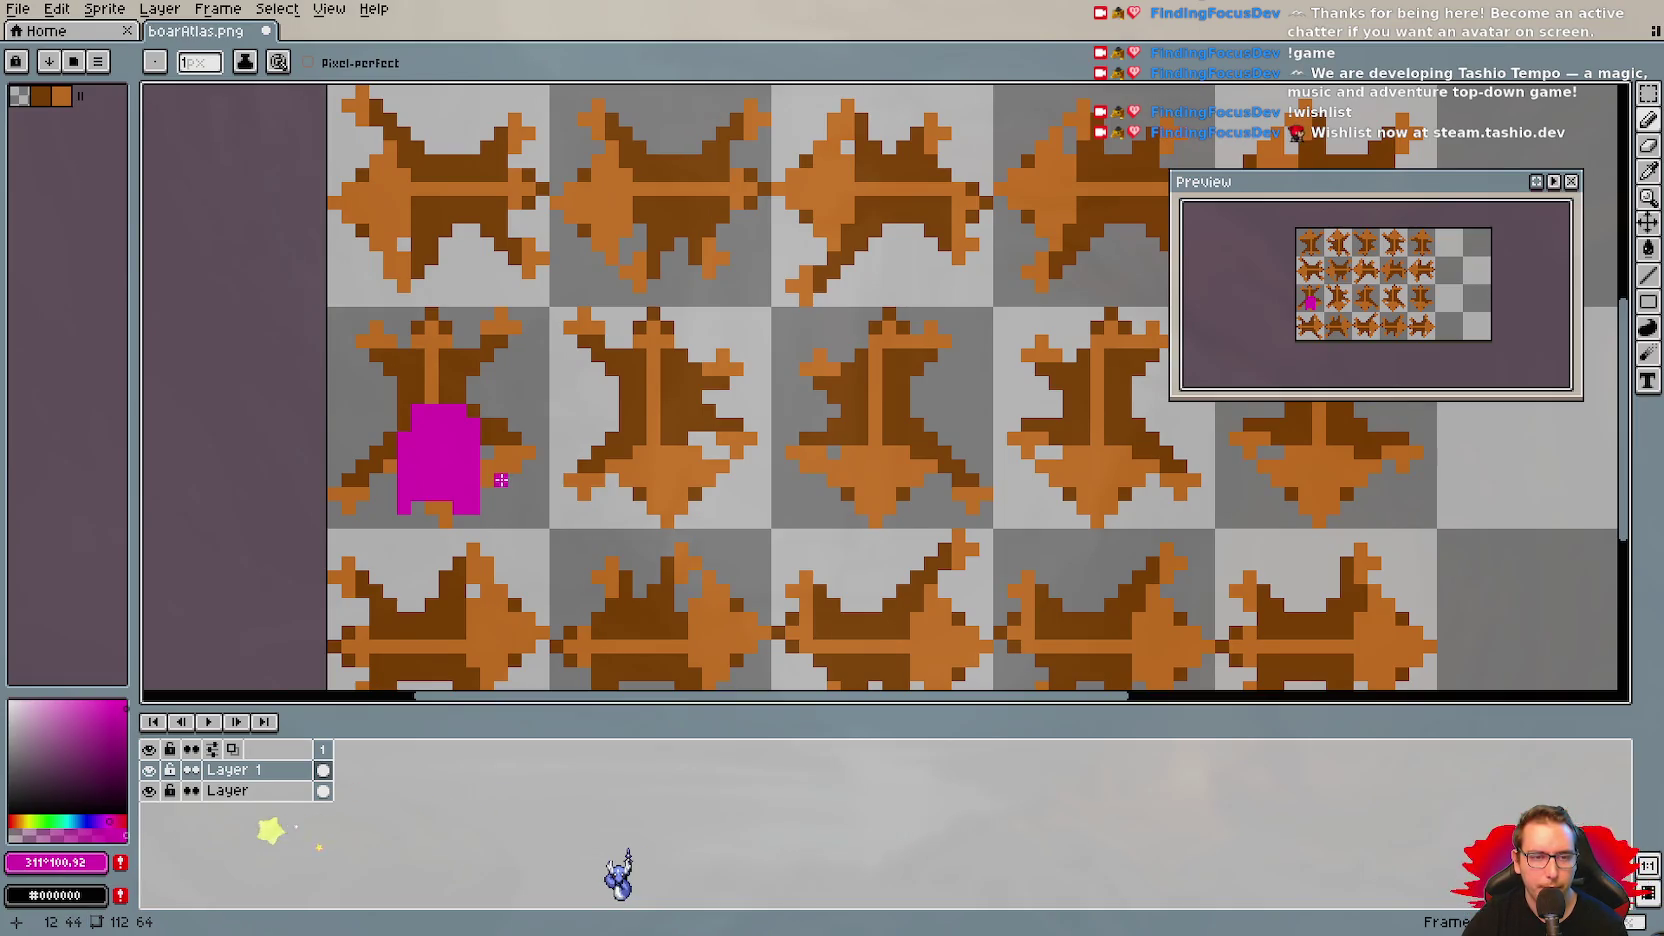
pyautogui.moveTo(488, 498)
pyautogui.mouseDown()
pyautogui.moveTo(430, 396)
pyautogui.moveTo(394, 455)
pyautogui.moveTo(404, 424)
pyautogui.mouseUp()
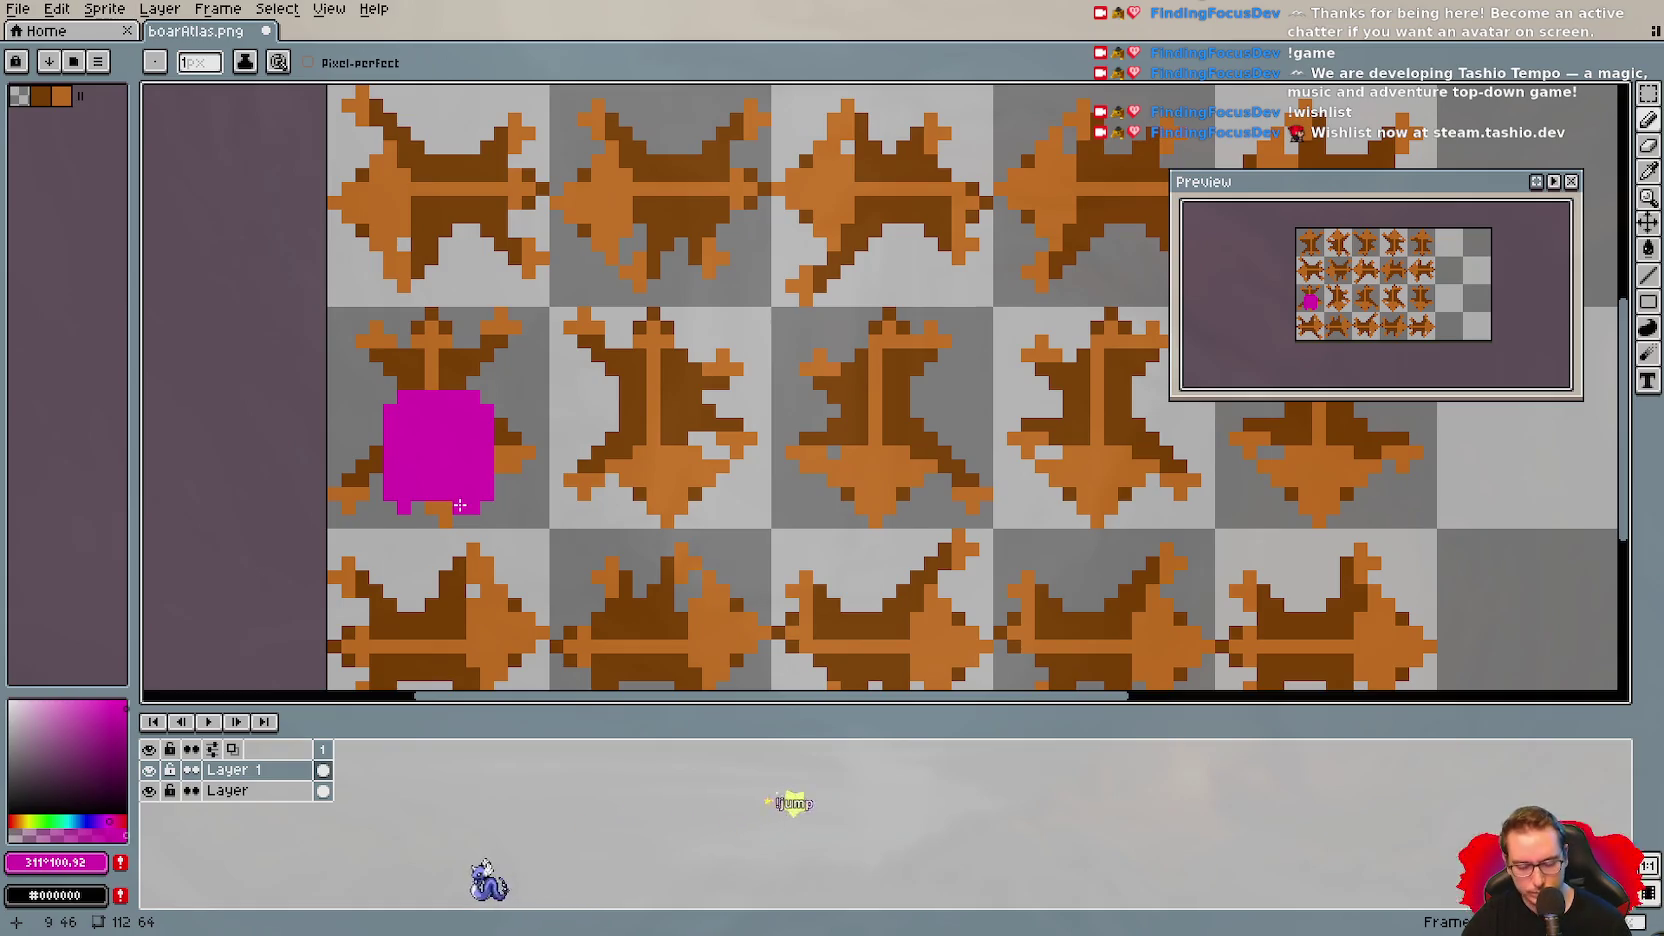
# - Set a 1px eraser, add magenta head pixels above the body, and switch to black
pyautogui.press('e')
pyautogui.press('-')
pyautogui.press('-')
pyautogui.press('-')
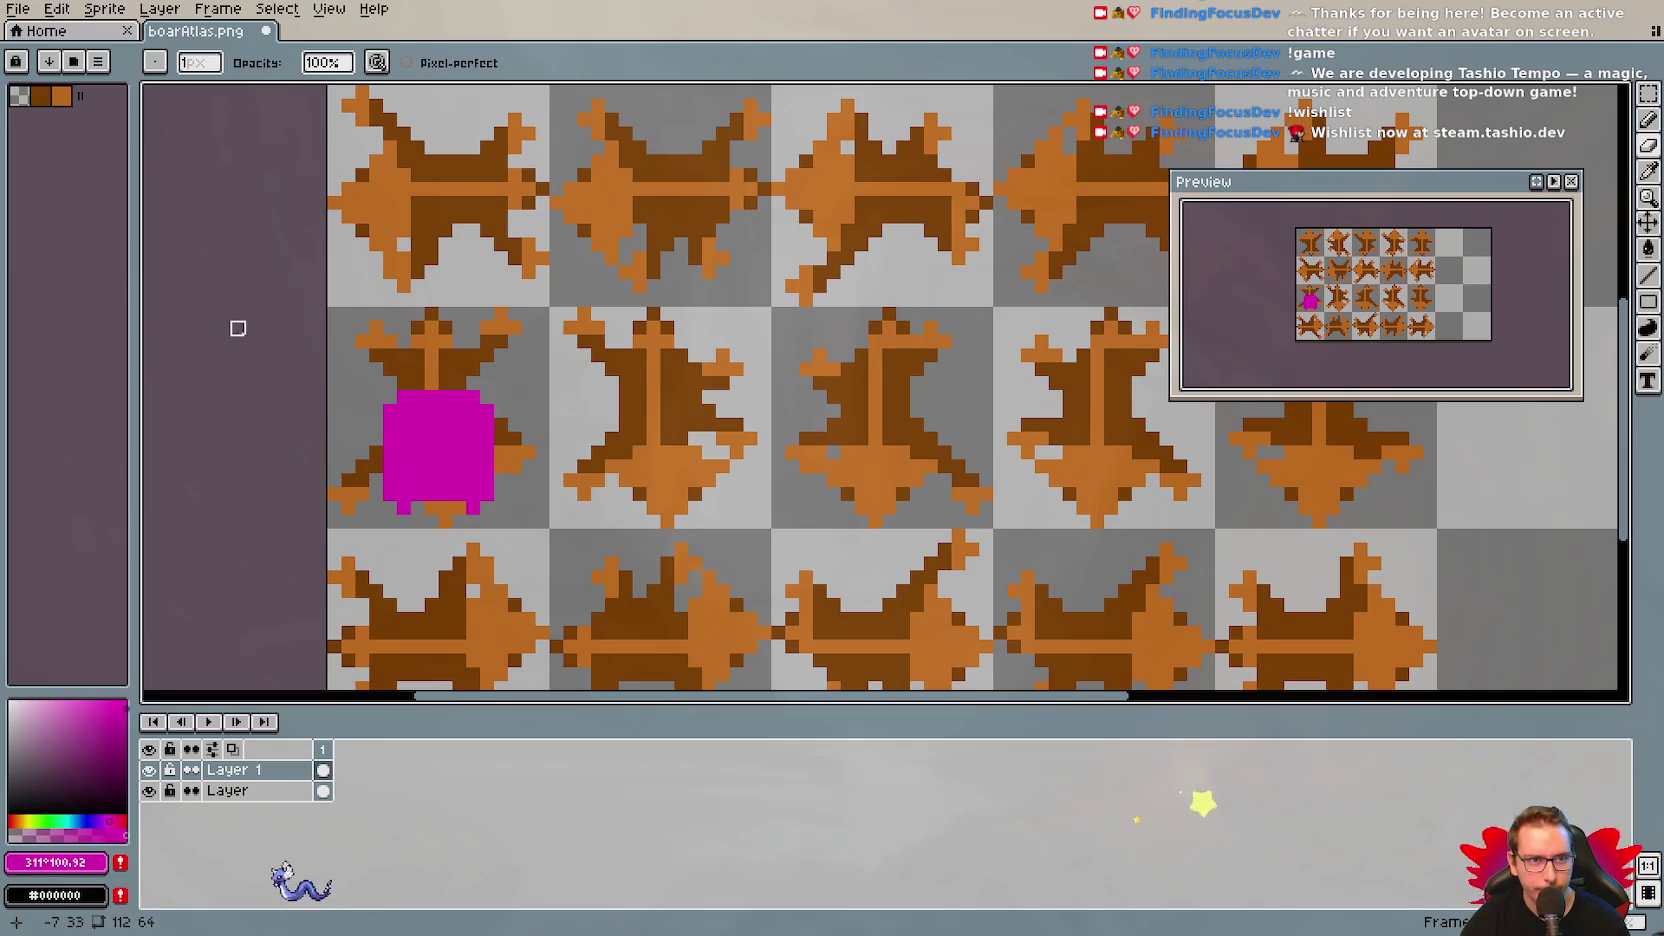
pyautogui.press('b')
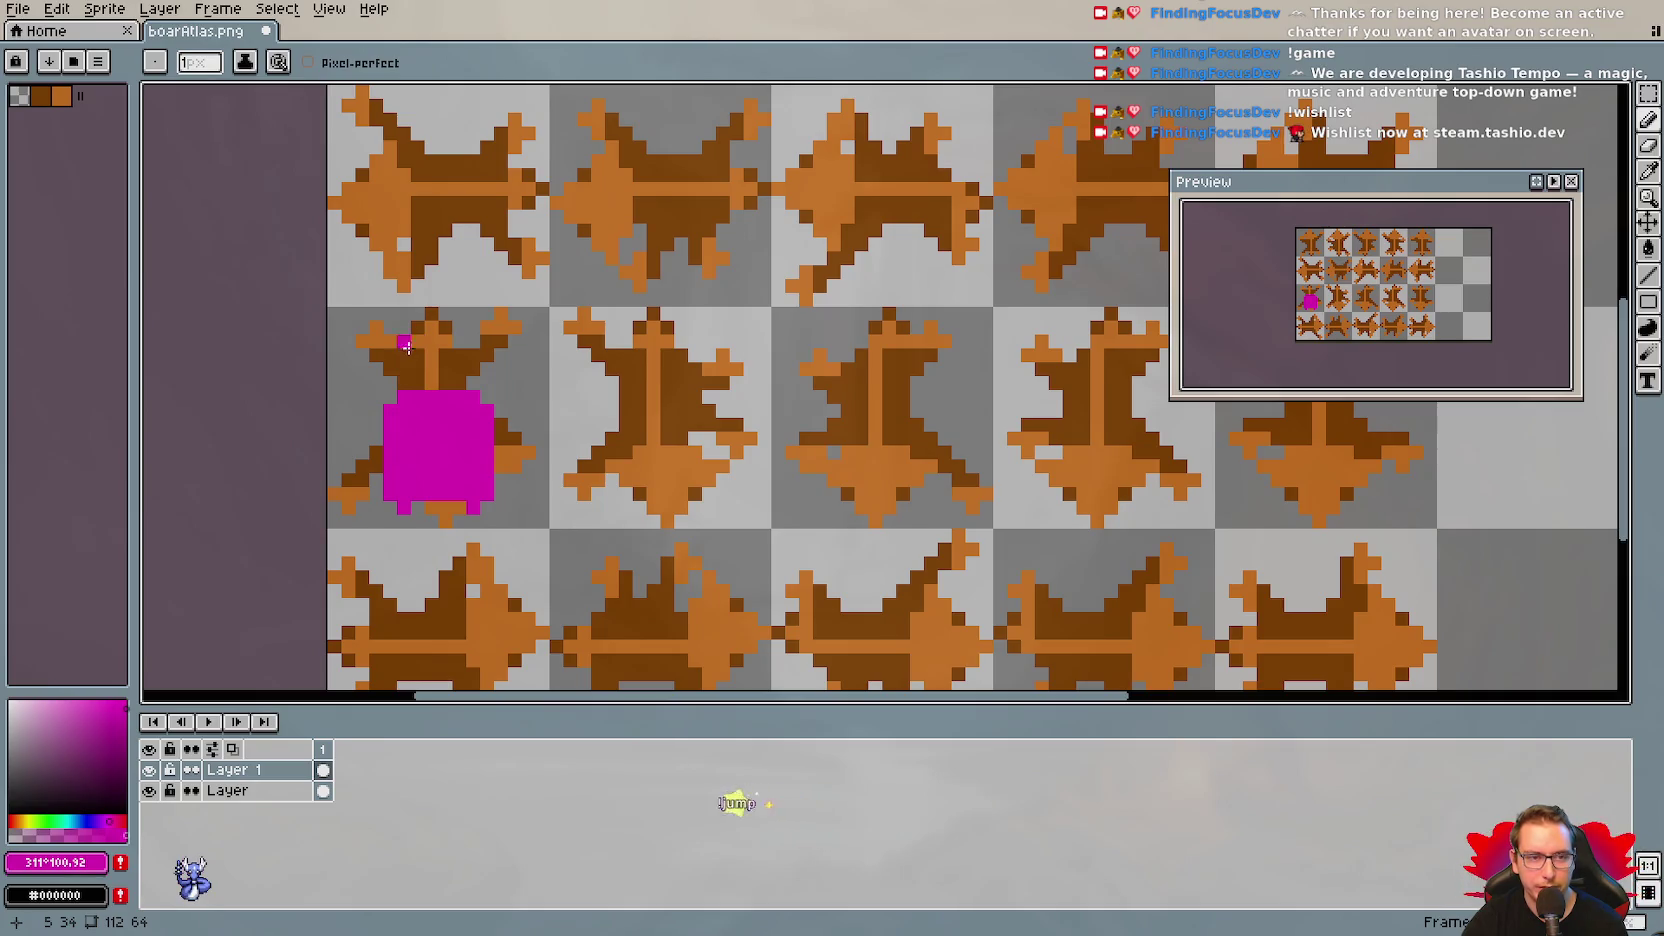
pyautogui.click(402, 345)
pyautogui.click(408, 370)
pyautogui.moveTo(410, 382)
pyautogui.mouseDown()
pyautogui.moveTo(455, 380)
pyautogui.moveTo(406, 362)
pyautogui.moveTo(450, 358)
pyautogui.mouseUp()
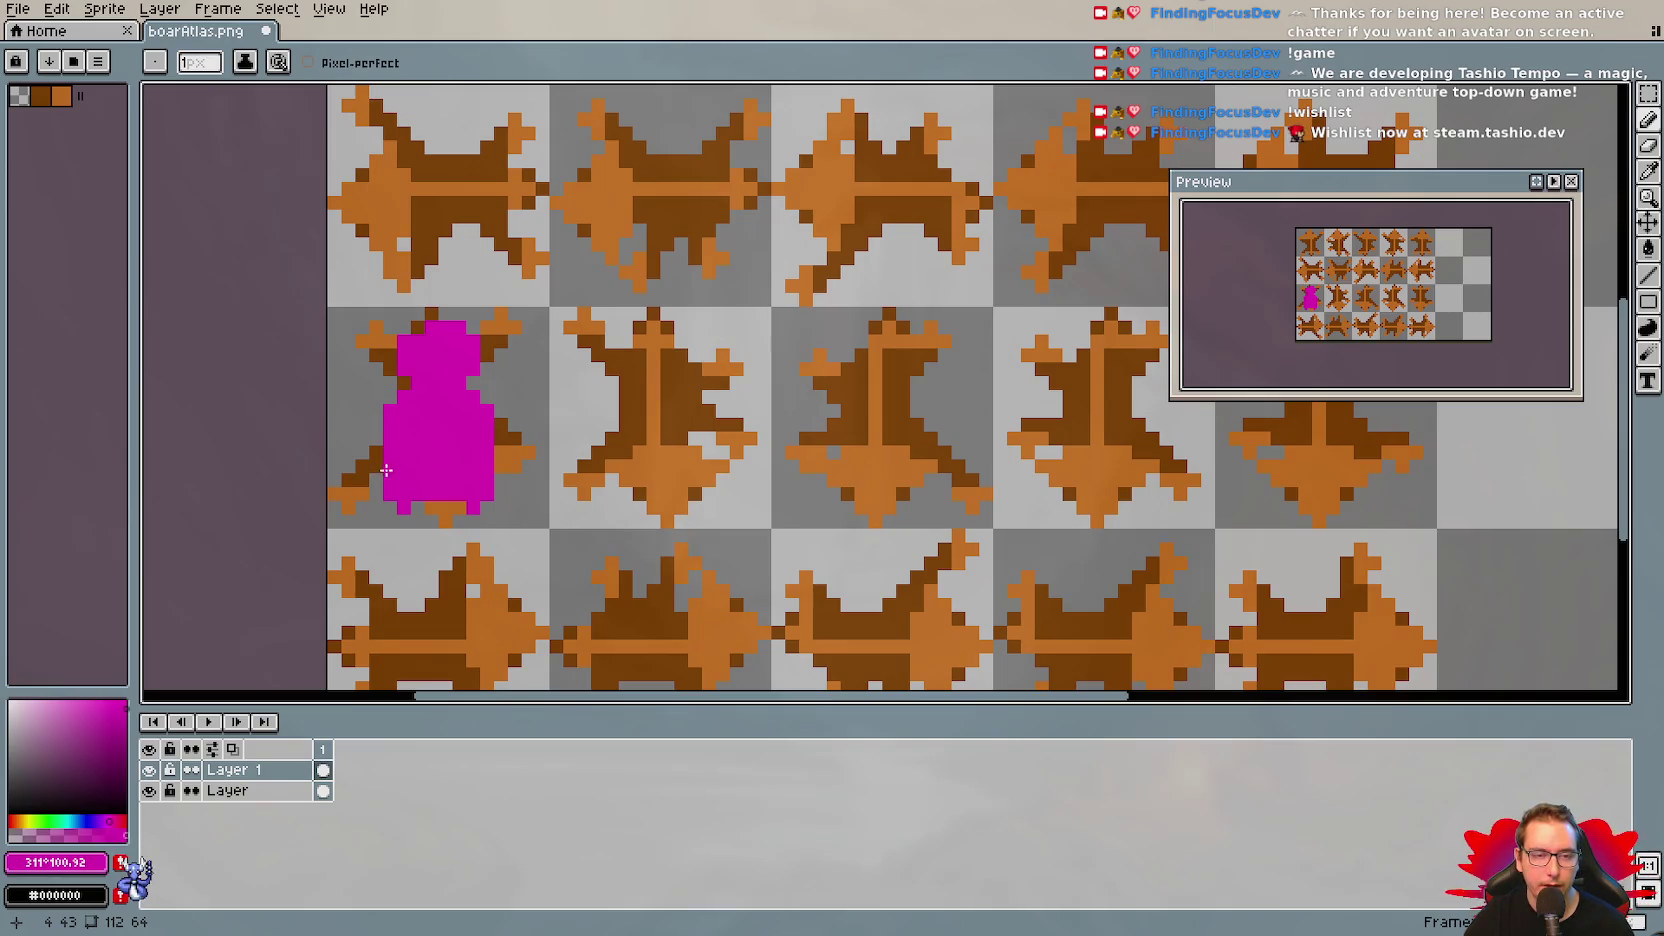
pyautogui.click(403, 147)
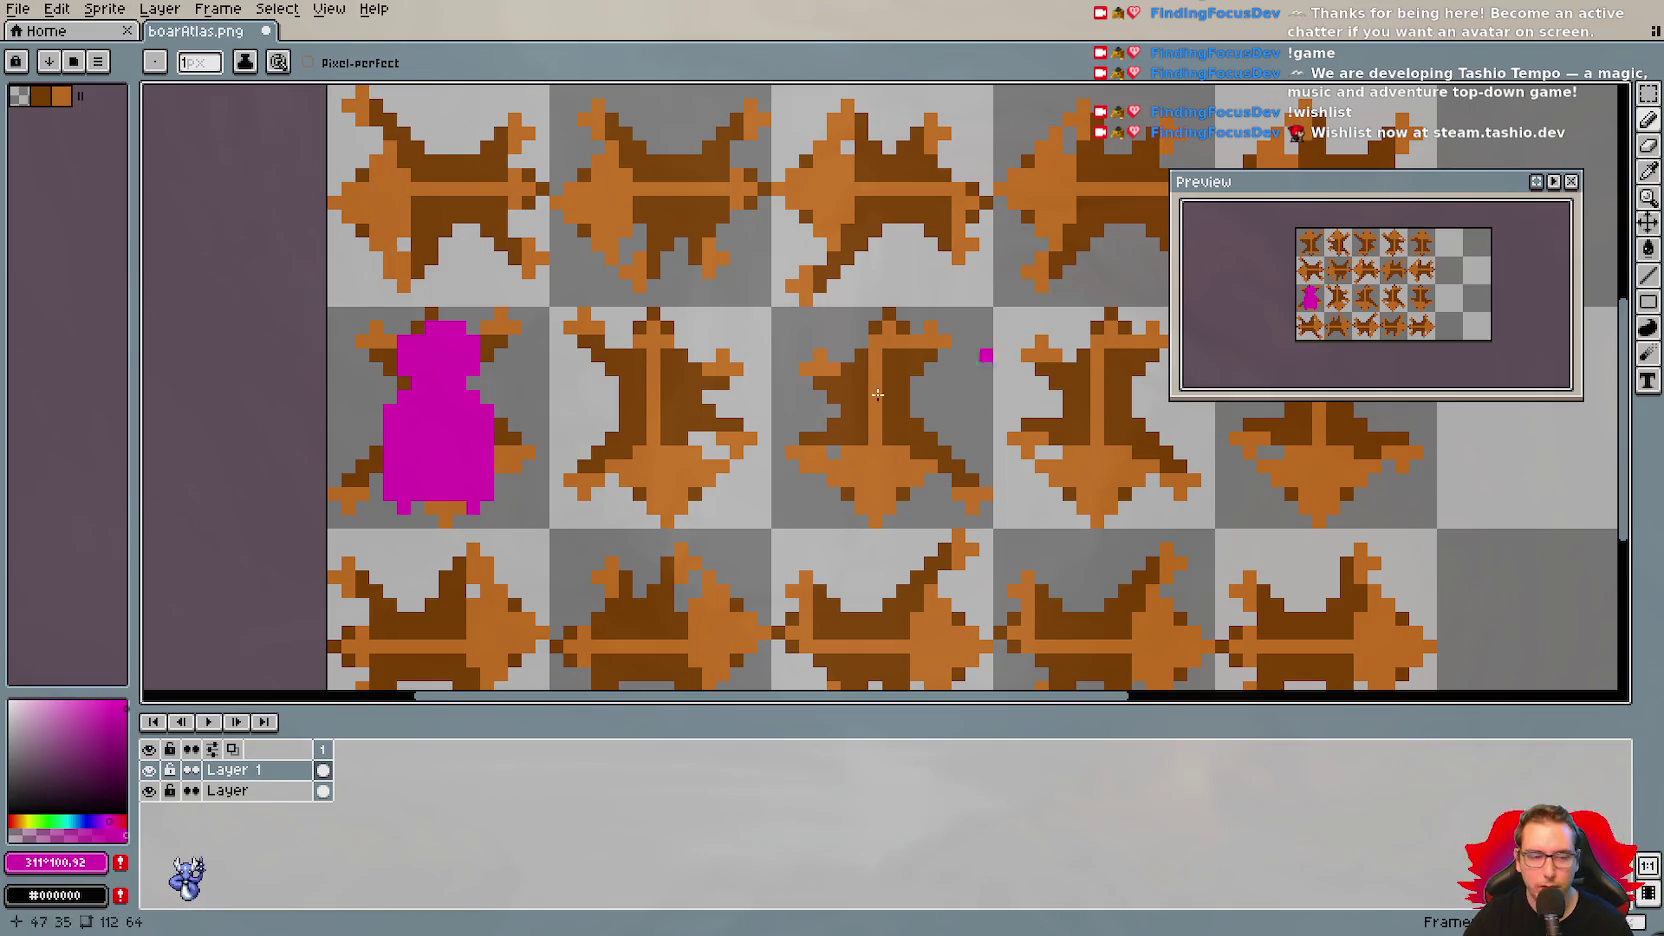
pyautogui.moveTo(70, 795); pyautogui.dragTo(10, 812)
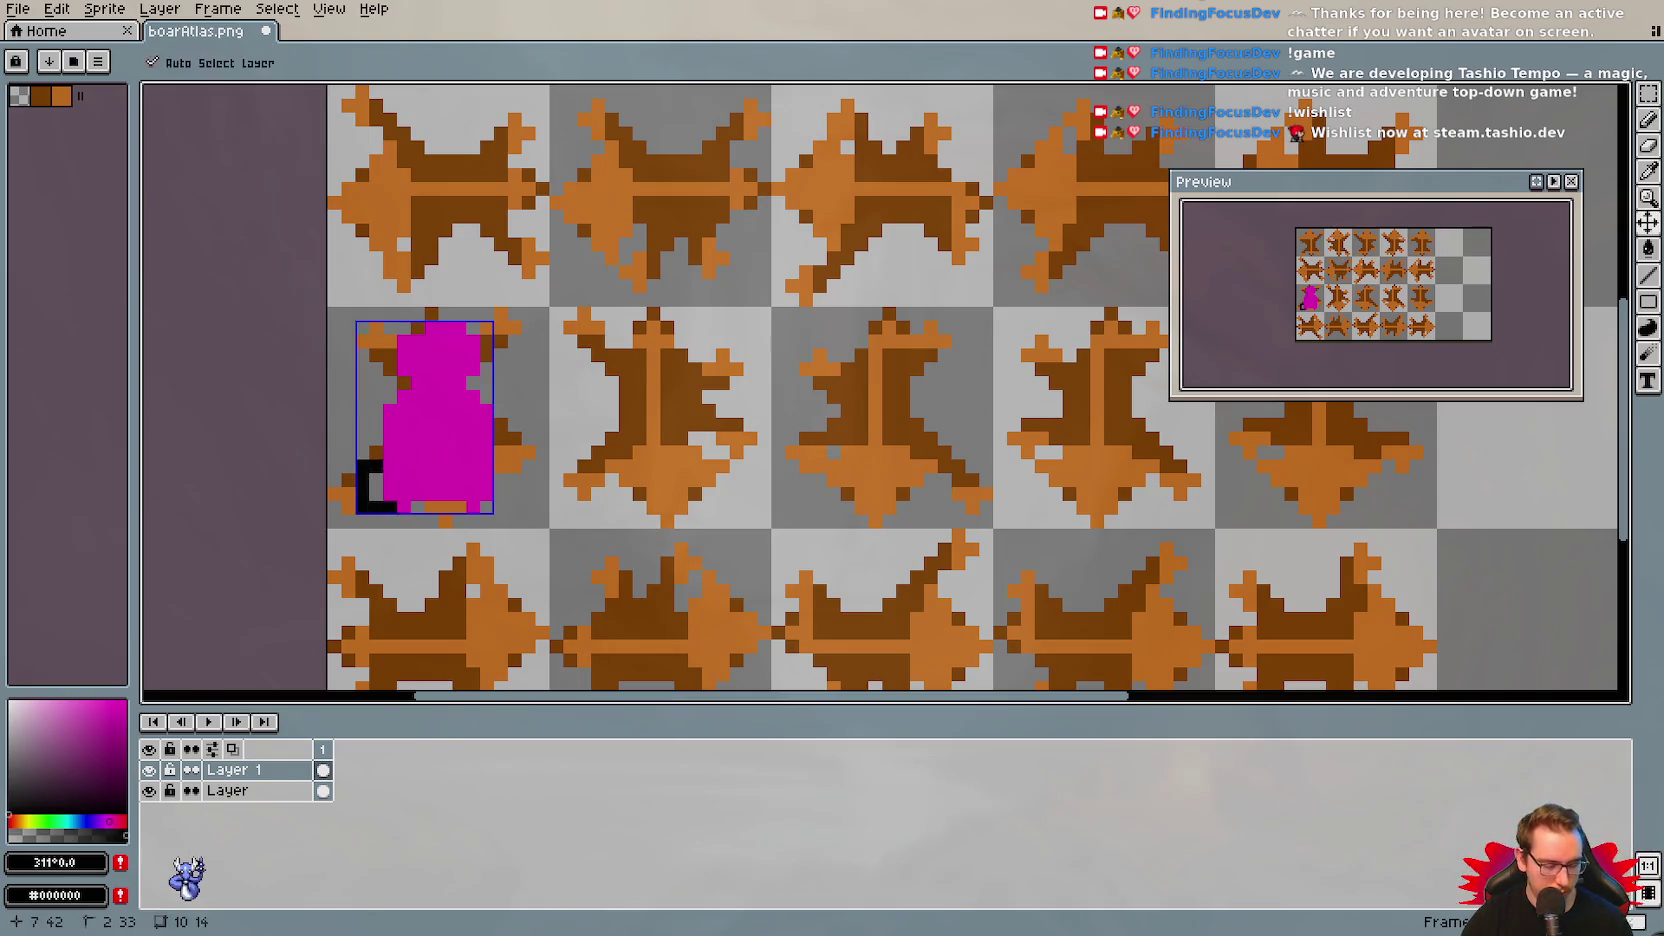
# - Undo the stray L-shaped stroke and draw black left and right feet
pyautogui.hotkey('ctrl', 'z')
pyautogui.moveTo(390, 467); pyautogui.dragTo(374, 521)
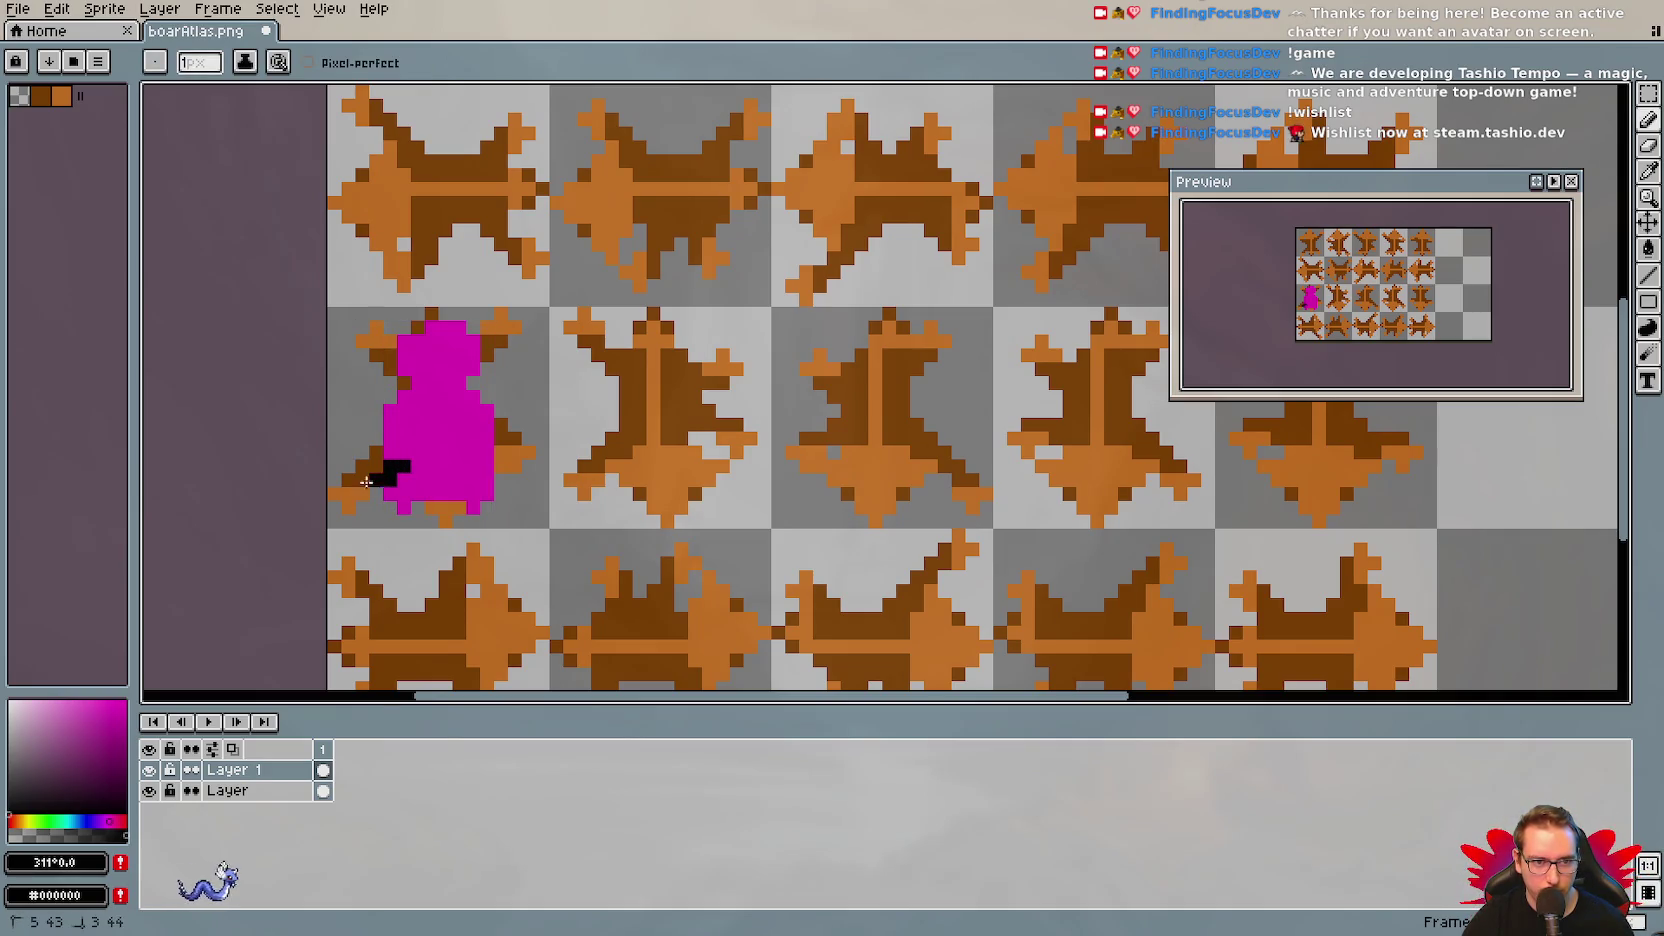
pyautogui.hotkey('ctrl', 'z')
pyautogui.moveTo(391, 481)
pyautogui.mouseDown()
pyautogui.moveTo(363, 505)
pyautogui.moveTo(383, 521)
pyautogui.mouseUp()
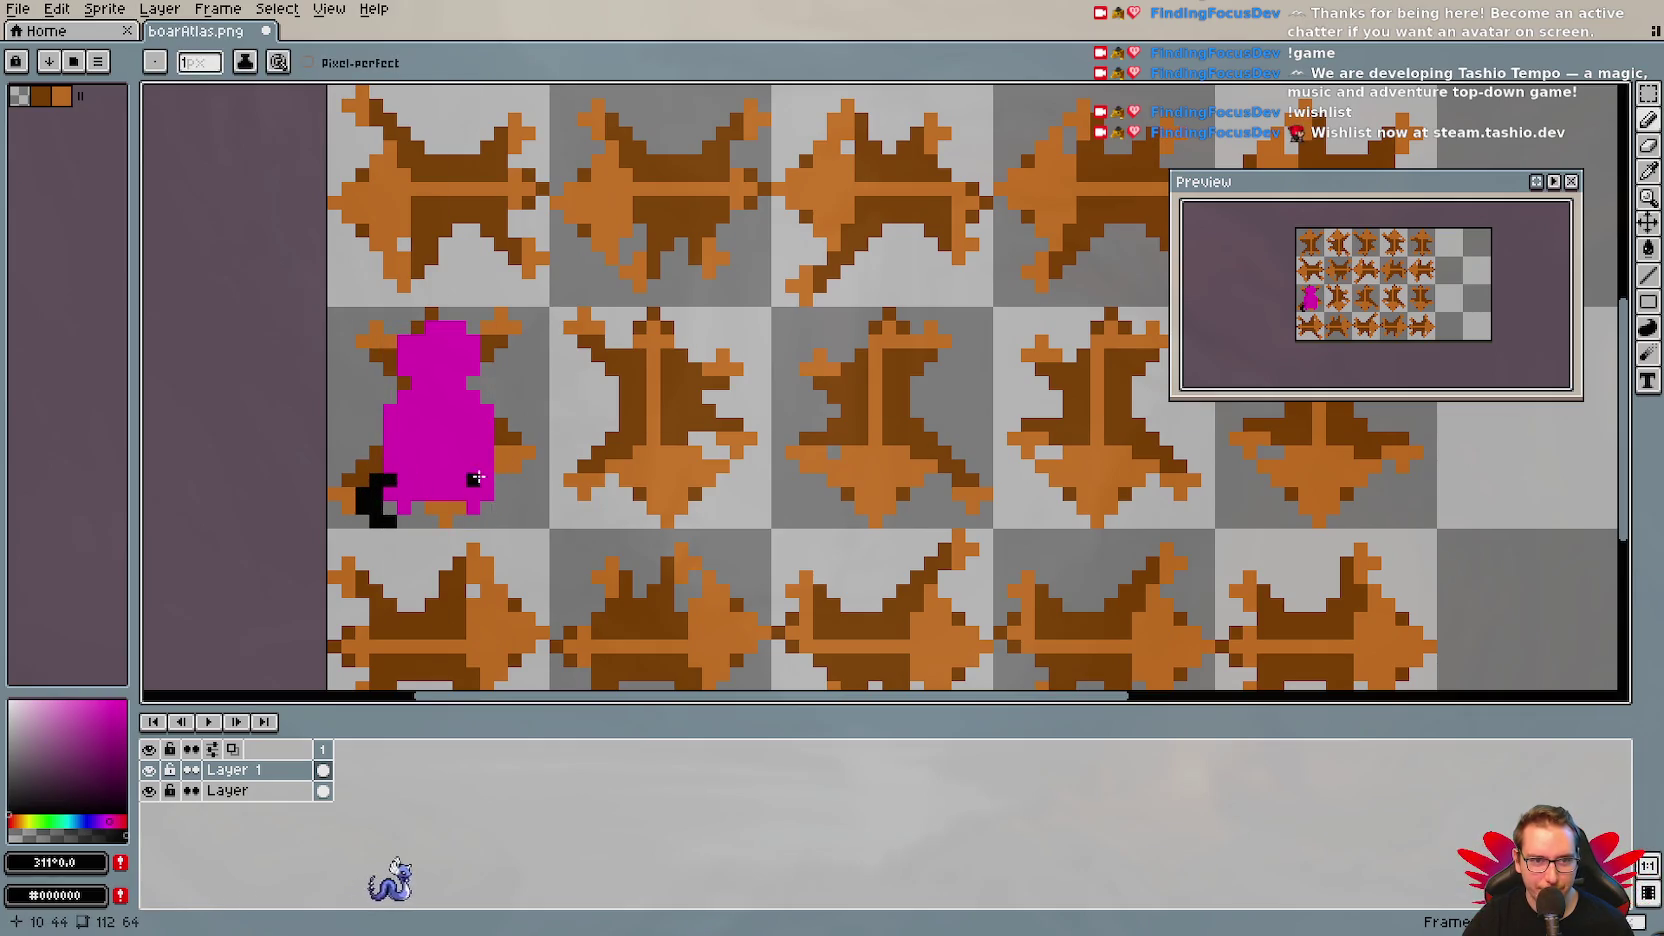
pyautogui.moveTo(488, 478); pyautogui.dragTo(484, 521)
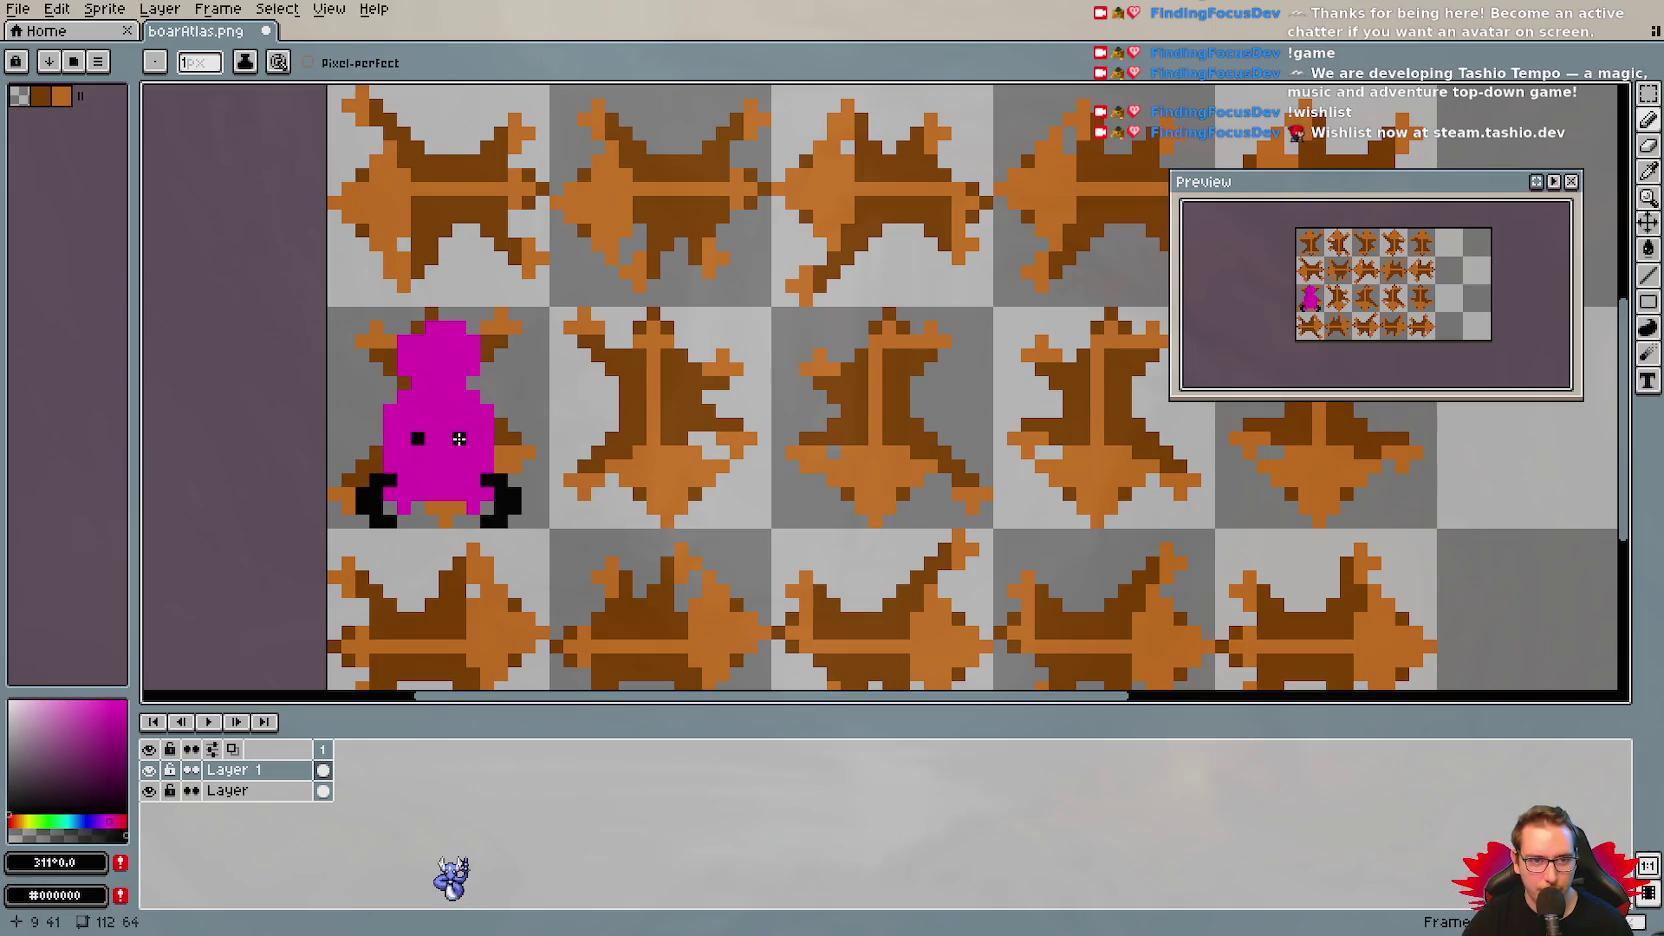
# - Add the second black eye, lower-body marks, a black neck band and mouth pixels
pyautogui.click(459, 438)
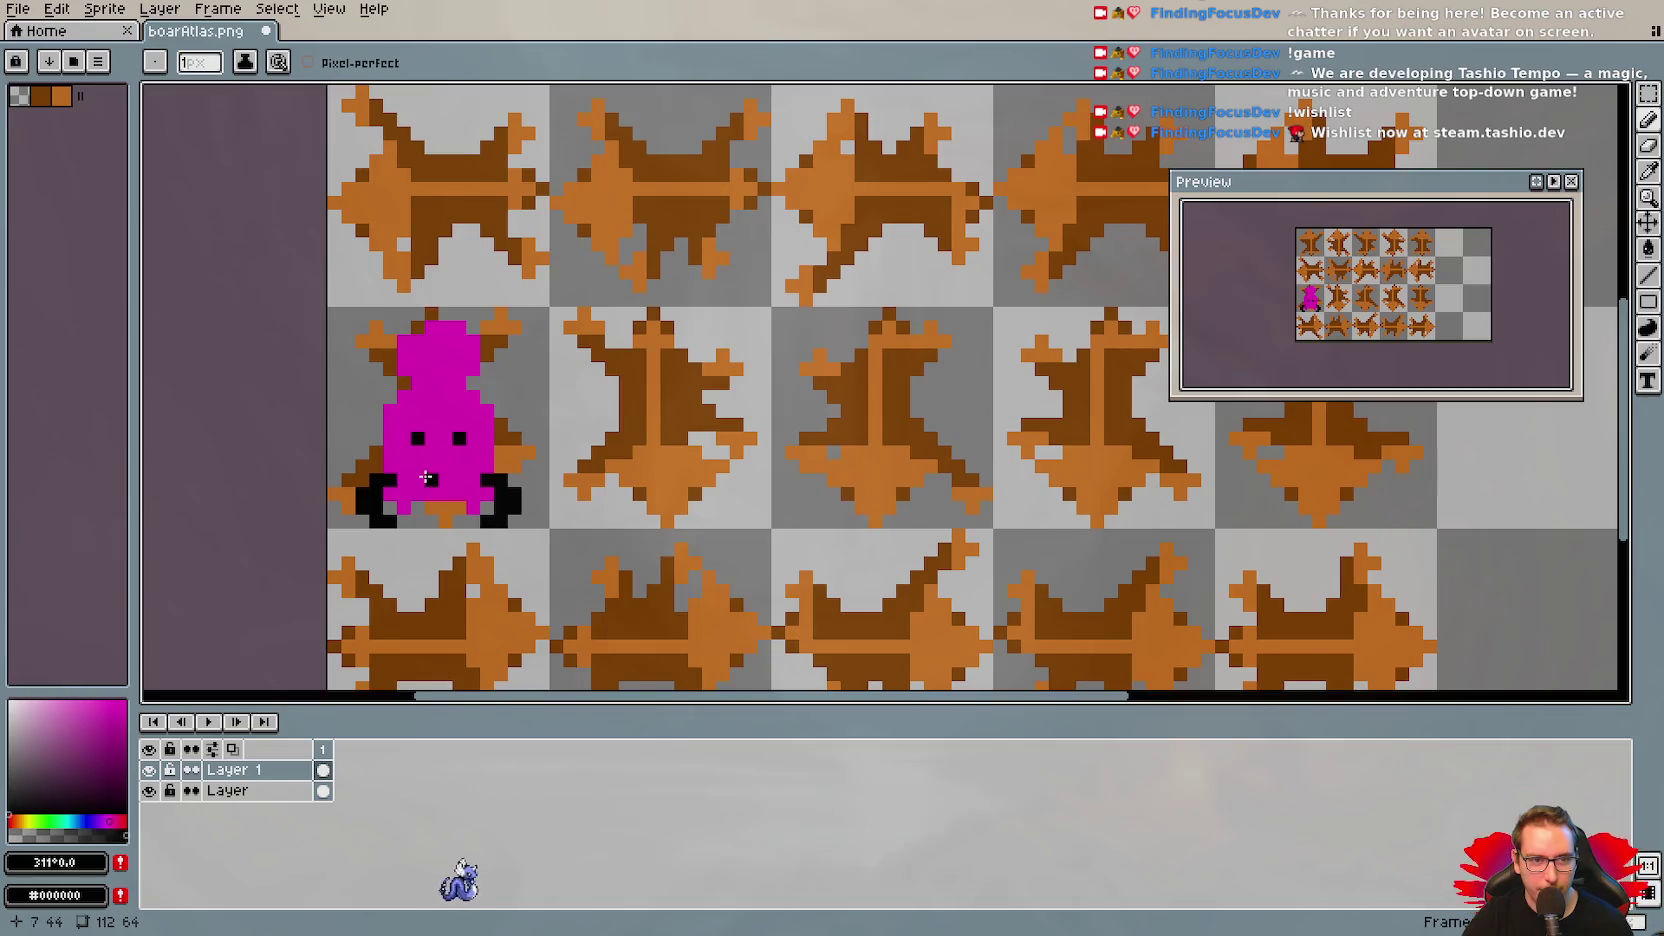
pyautogui.moveTo(418, 478); pyautogui.dragTo(459, 498)
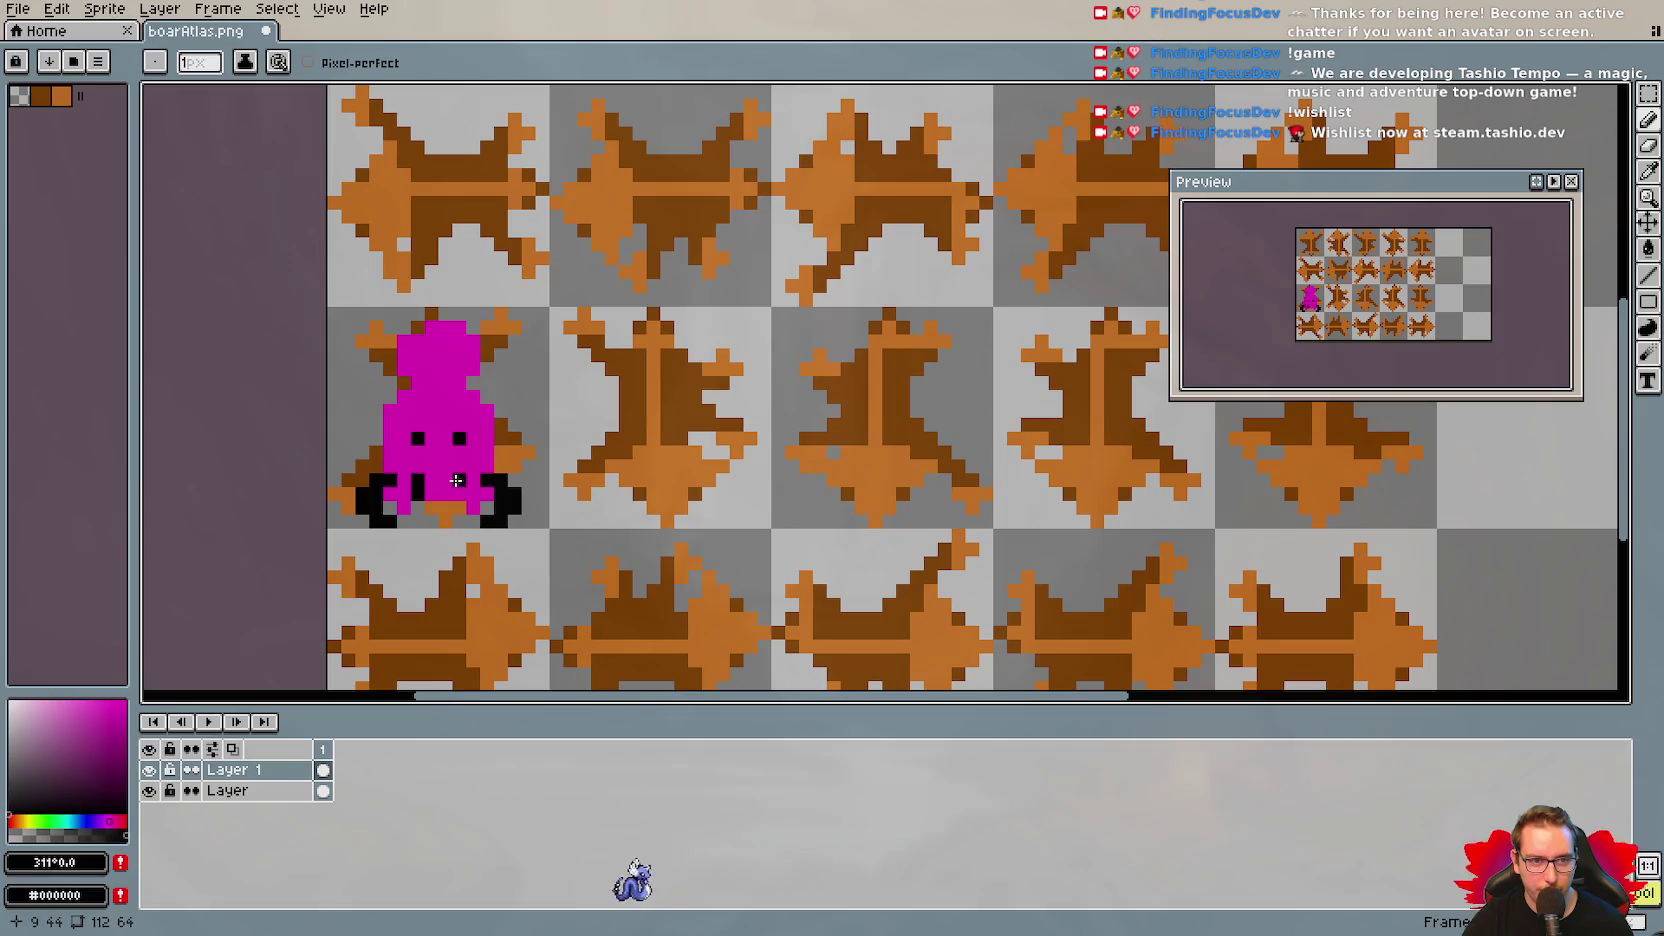
pyautogui.moveTo(404, 508); pyautogui.dragTo(480, 508)
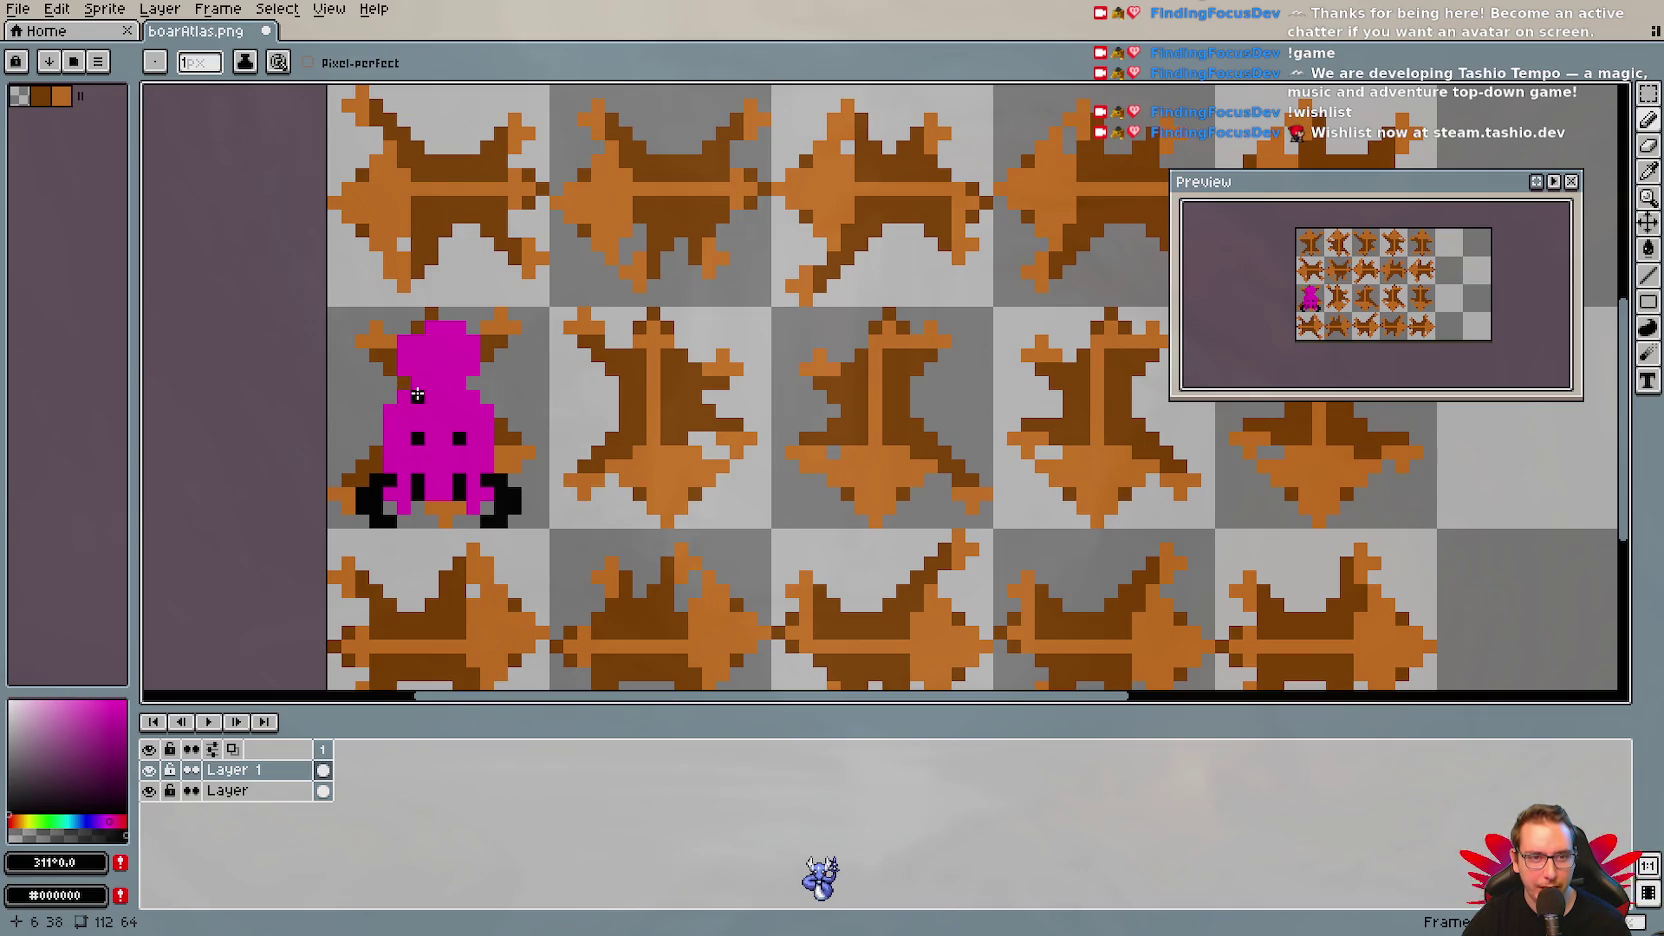
pyautogui.moveTo(414, 384); pyautogui.dragTo(460, 385)
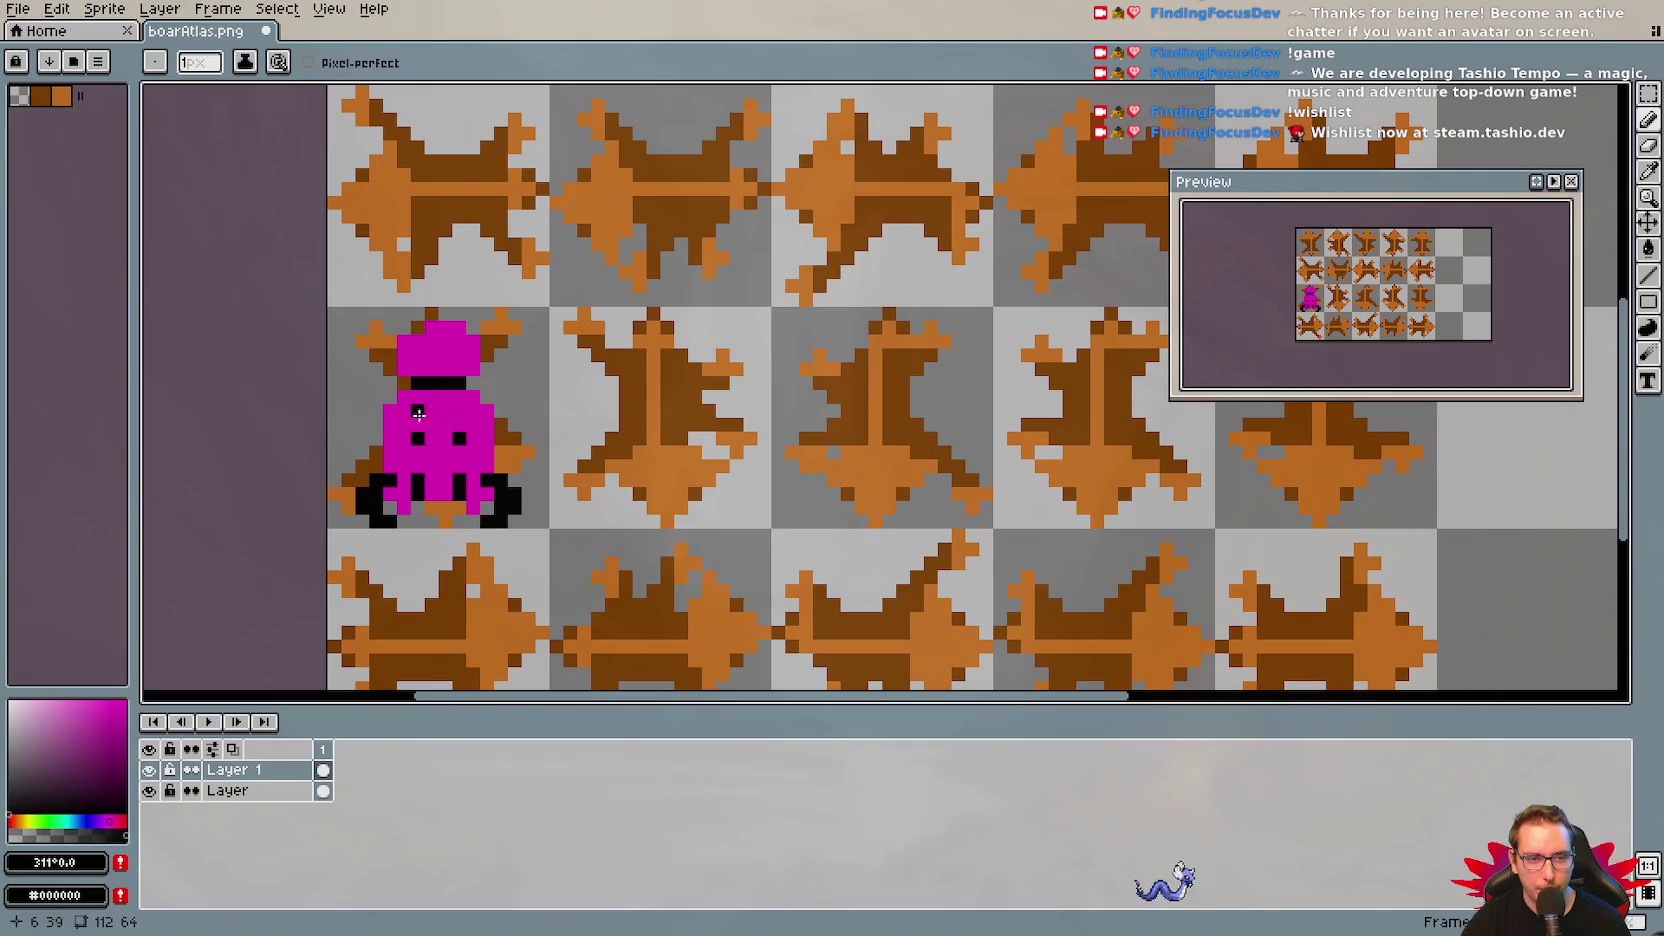
pyautogui.moveTo(430, 466); pyautogui.dragTo(428, 510)
# - Add a black mouth pixel, sample the creature's magenta, and hide the boar reference layer
pyautogui.click(350, 620)
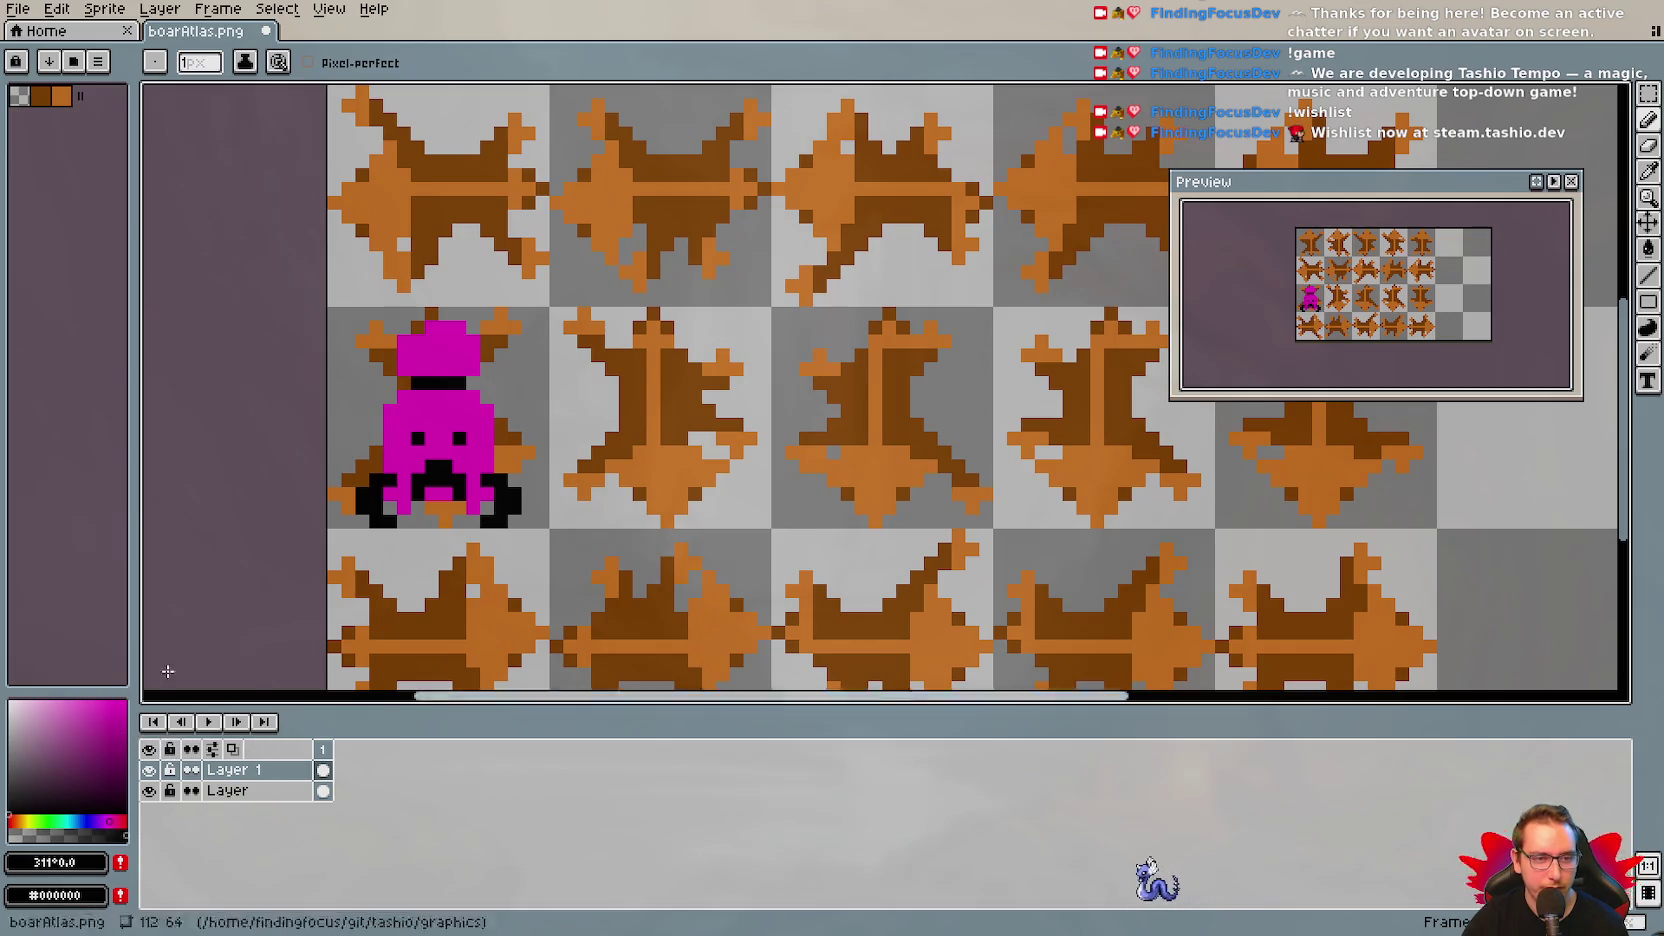
pyautogui.keyDown('alt'); pyautogui.click(464, 405); pyautogui.keyUp('alt')
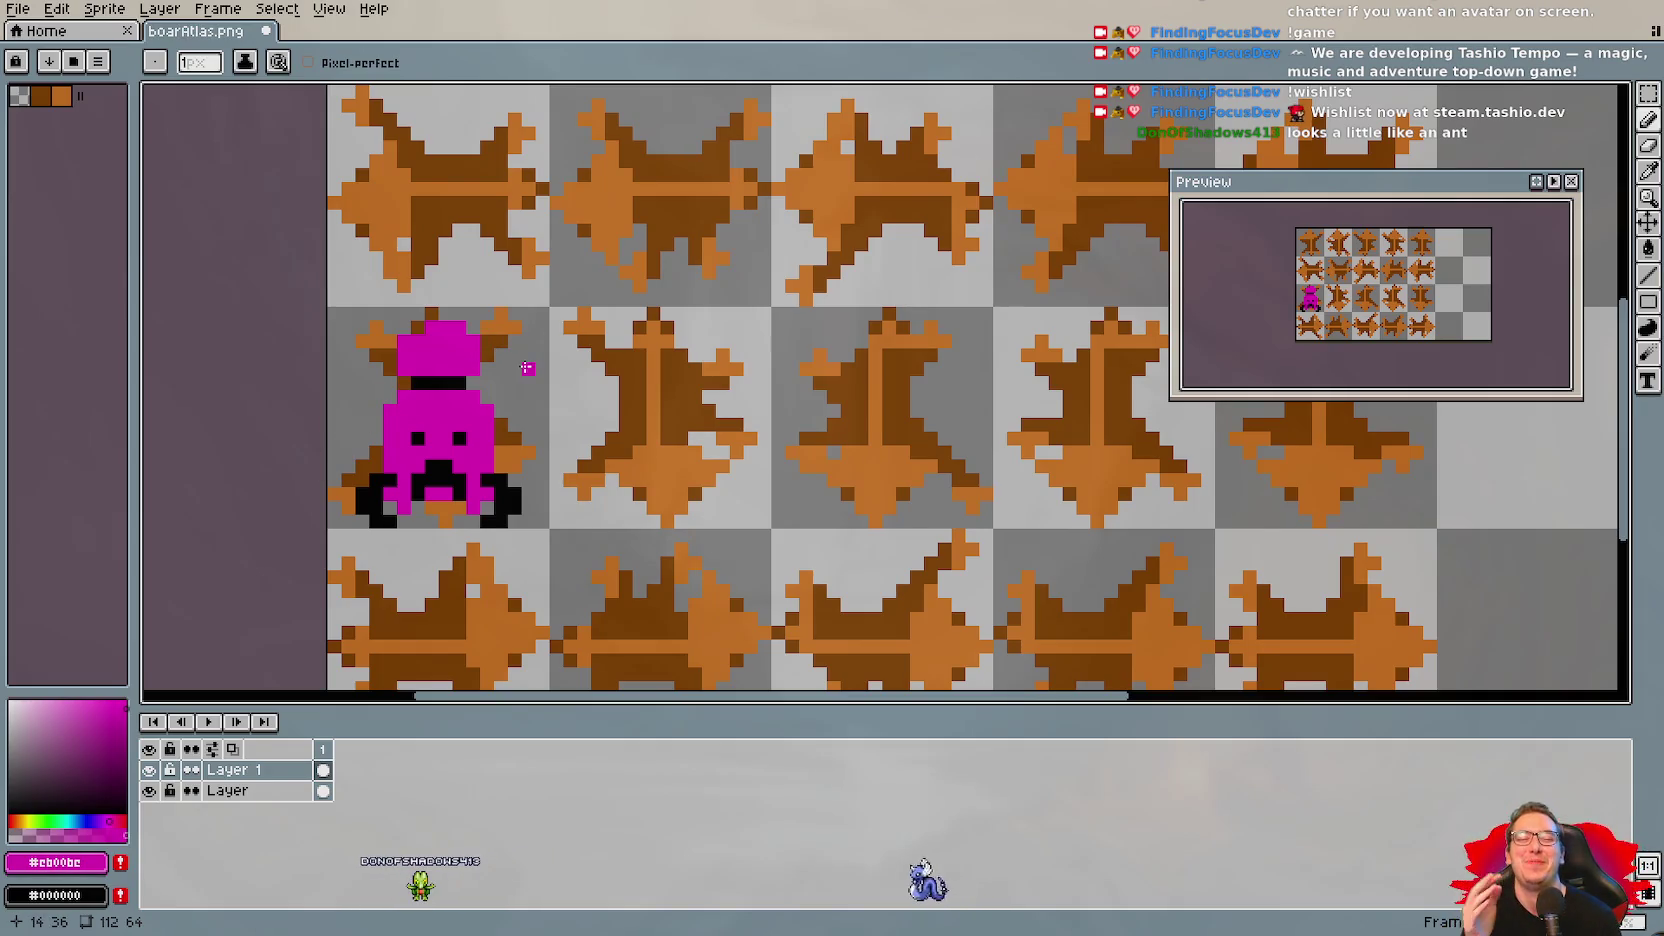
pyautogui.click(149, 790)
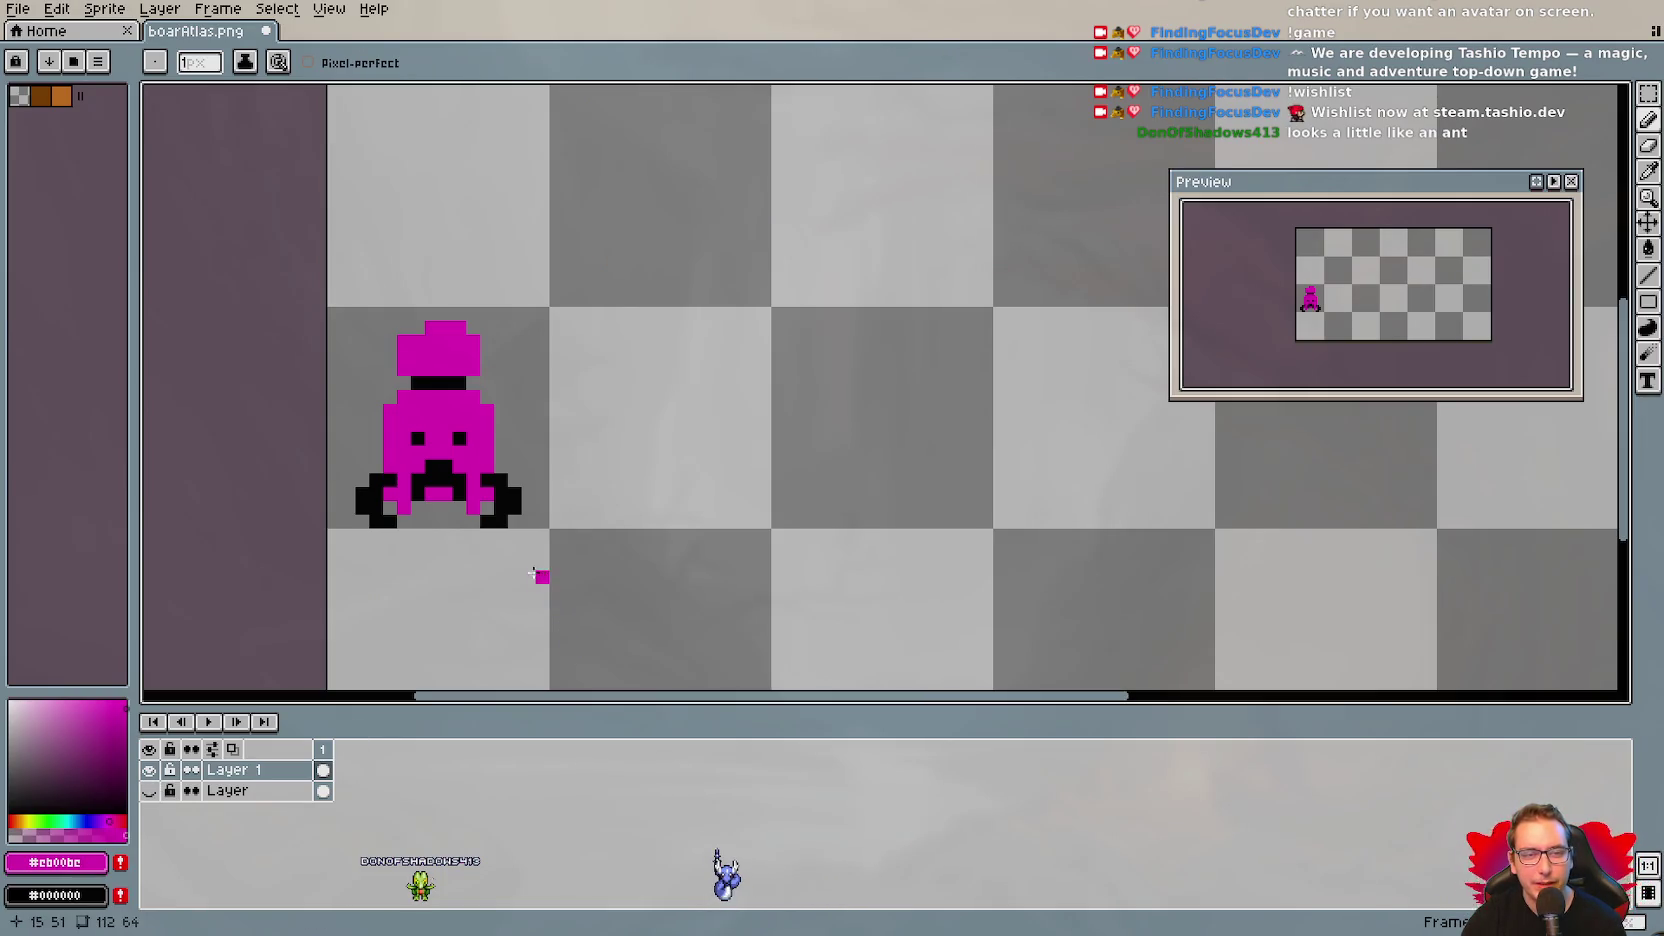
# - Paint the mouth over in magenta, then add black pixels for the right eye and above the left eye
pyautogui.moveTo(467, 484); pyautogui.dragTo(418, 480)
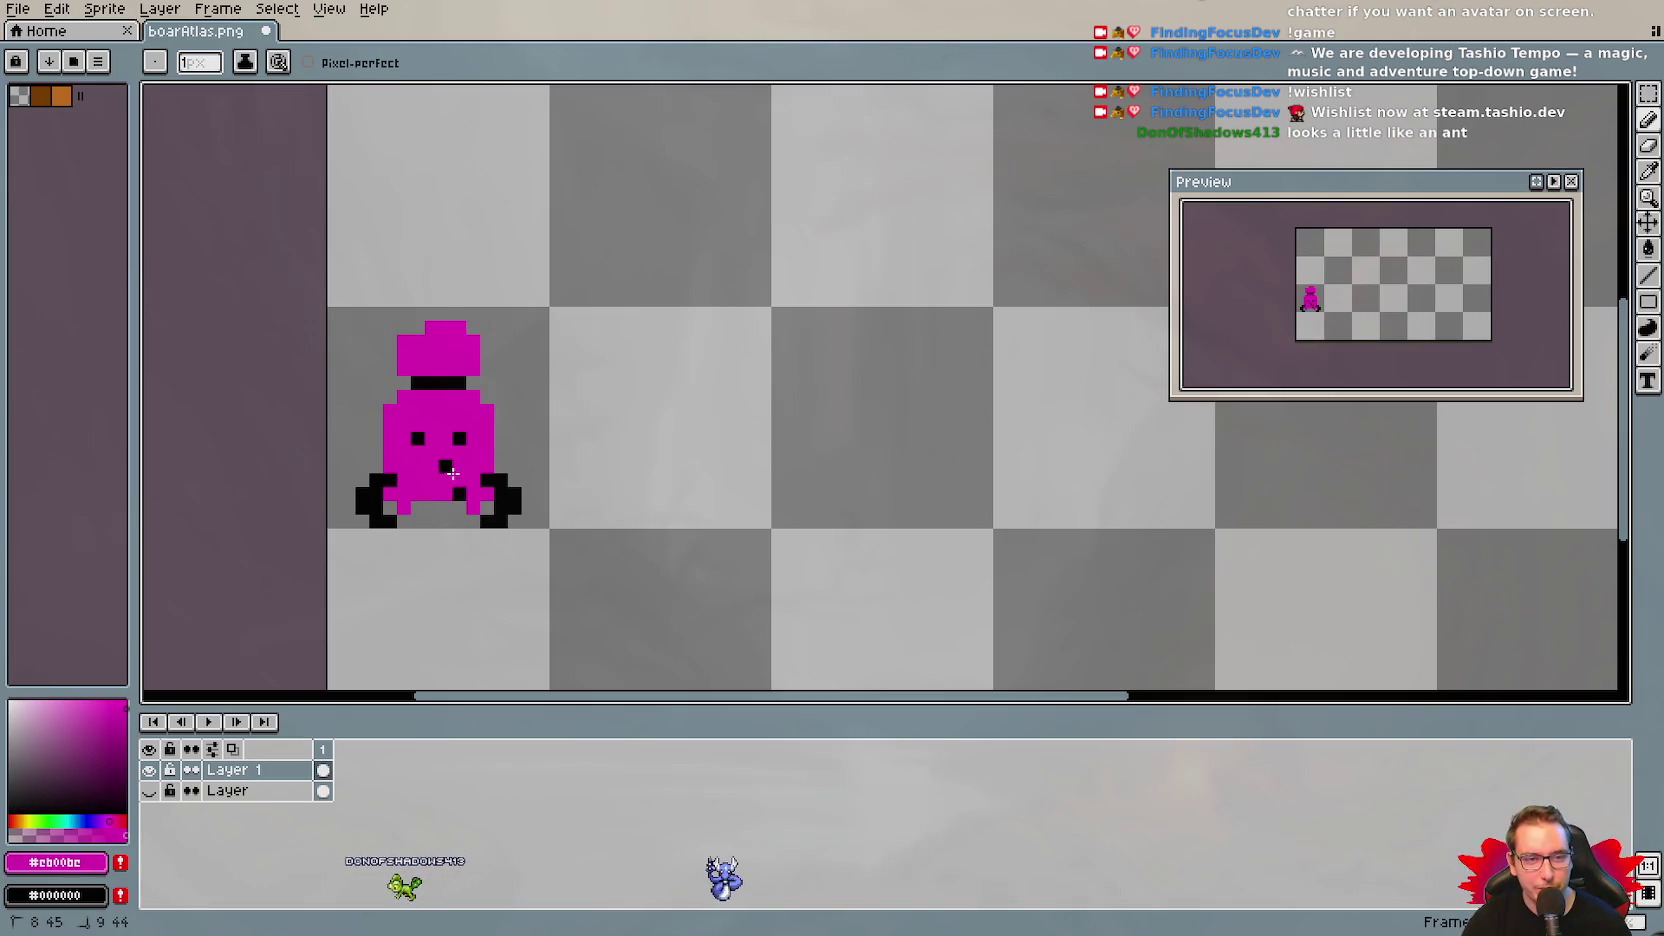
pyautogui.press('b')
pyautogui.keyDown('alt'); pyautogui.click(417, 438); pyautogui.keyUp('alt')
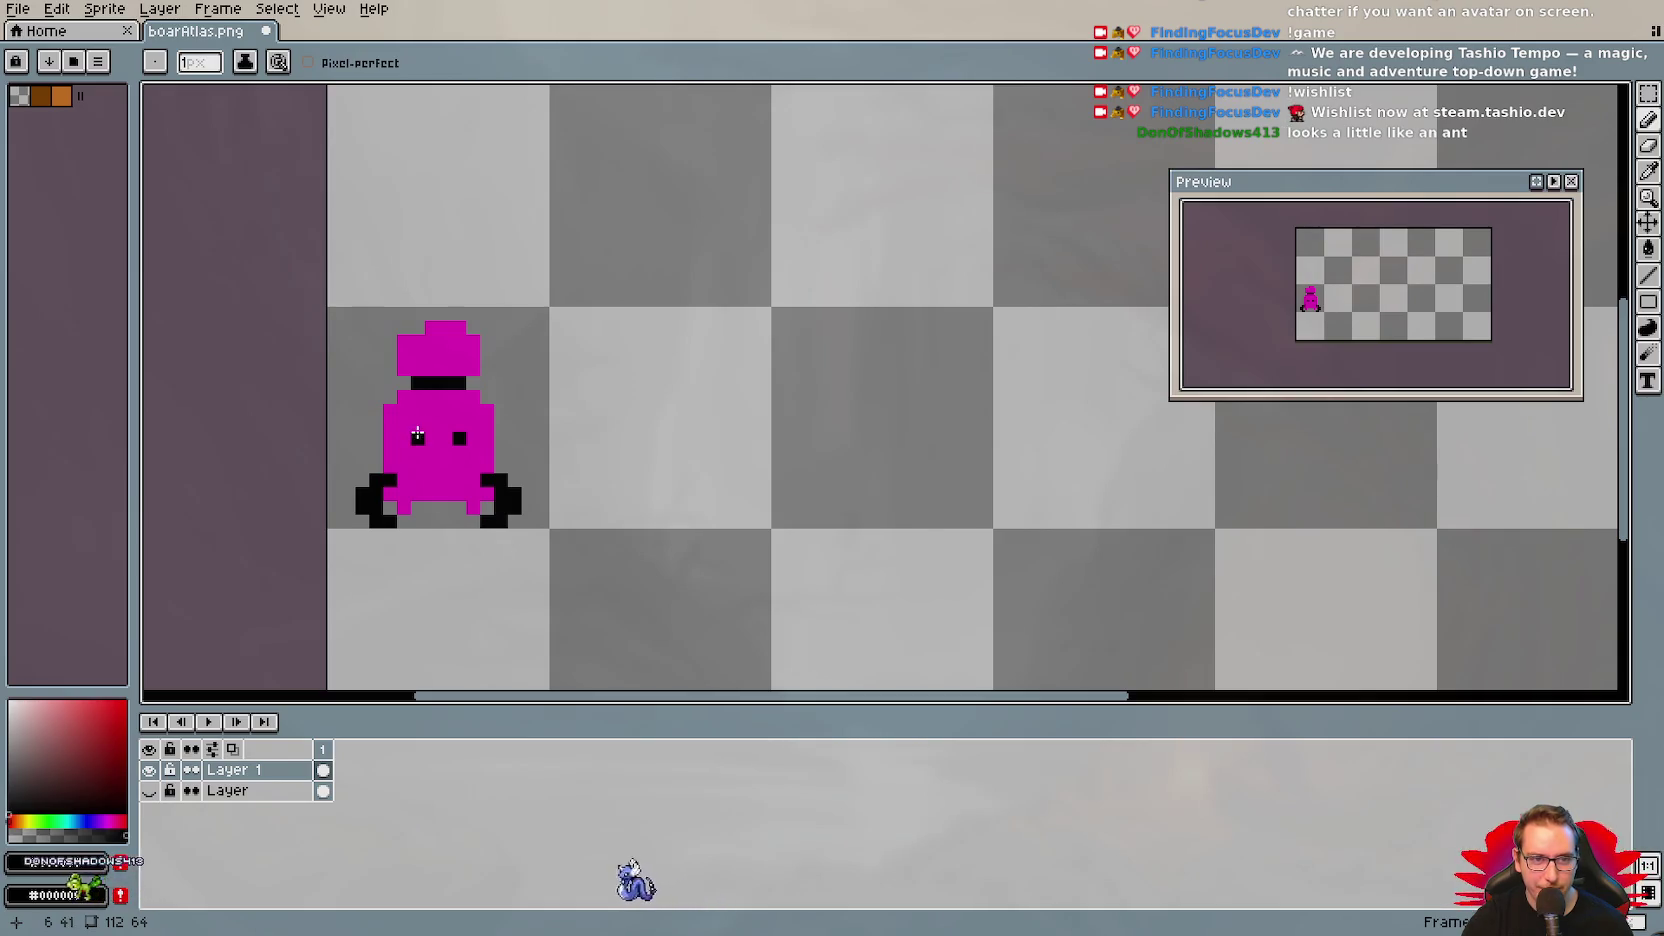
pyautogui.click(458, 438)
pyautogui.click(405, 425)
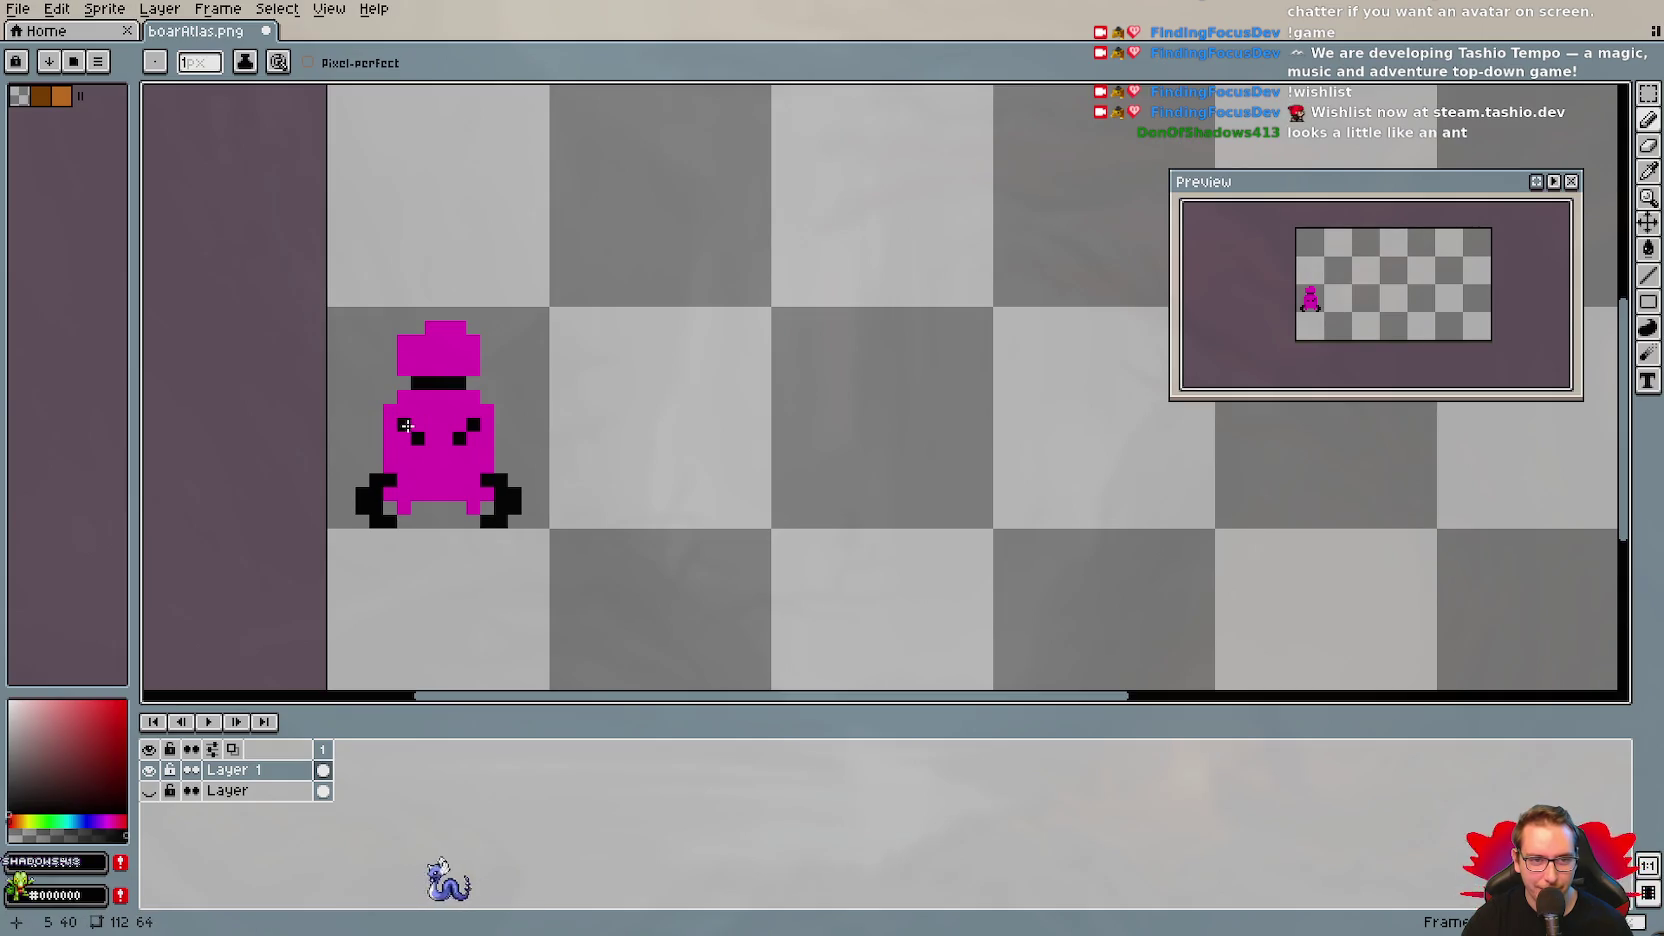
pyautogui.click(433, 467)
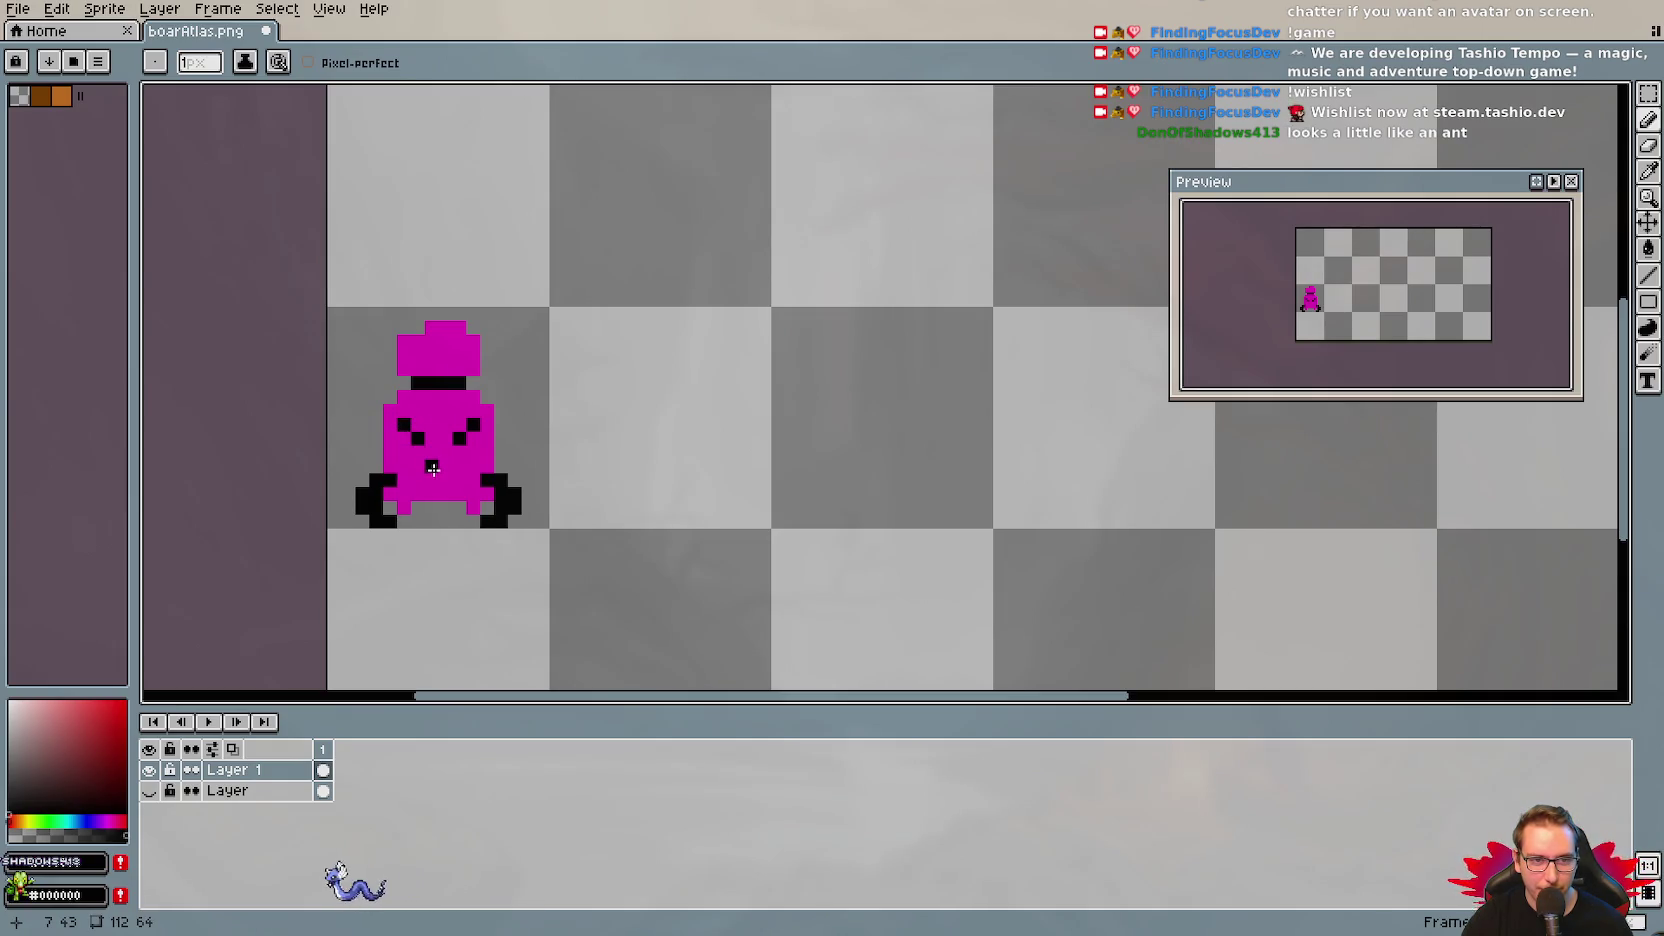
# - Undo and redo the mouth pixel, then paint the neck band over with magenta
pyautogui.press('v')
pyautogui.hotkey('ctrl', 'z')
pyautogui.press('b')
pyautogui.click(426, 469)
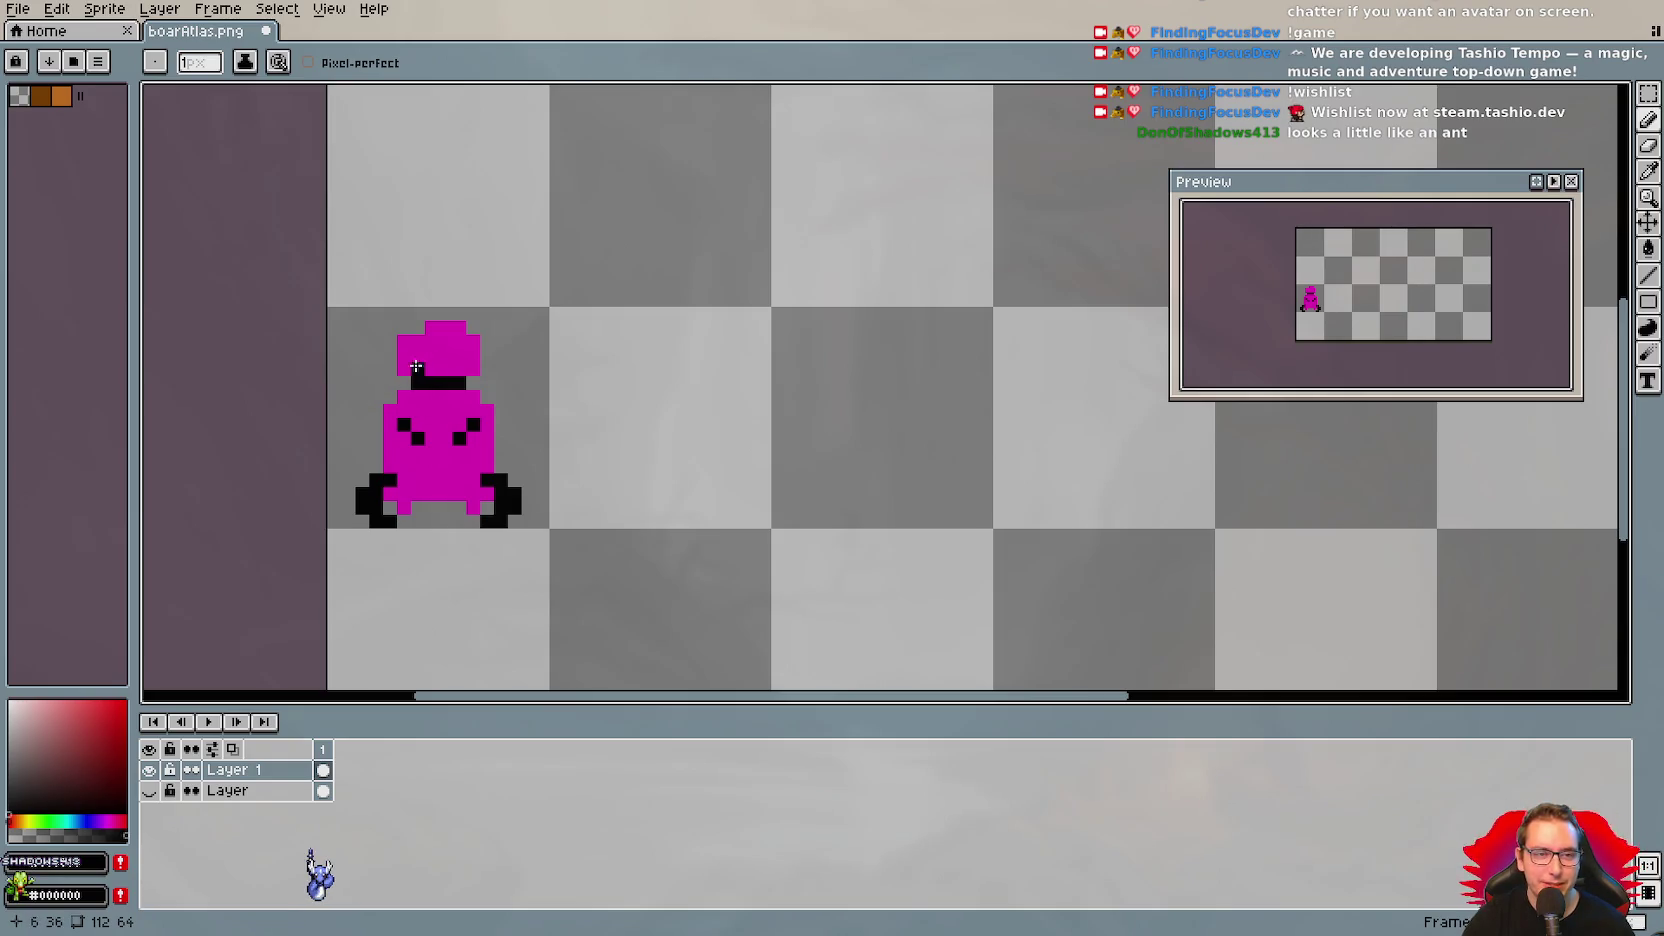
pyautogui.hotkey('ctrl', 'z')
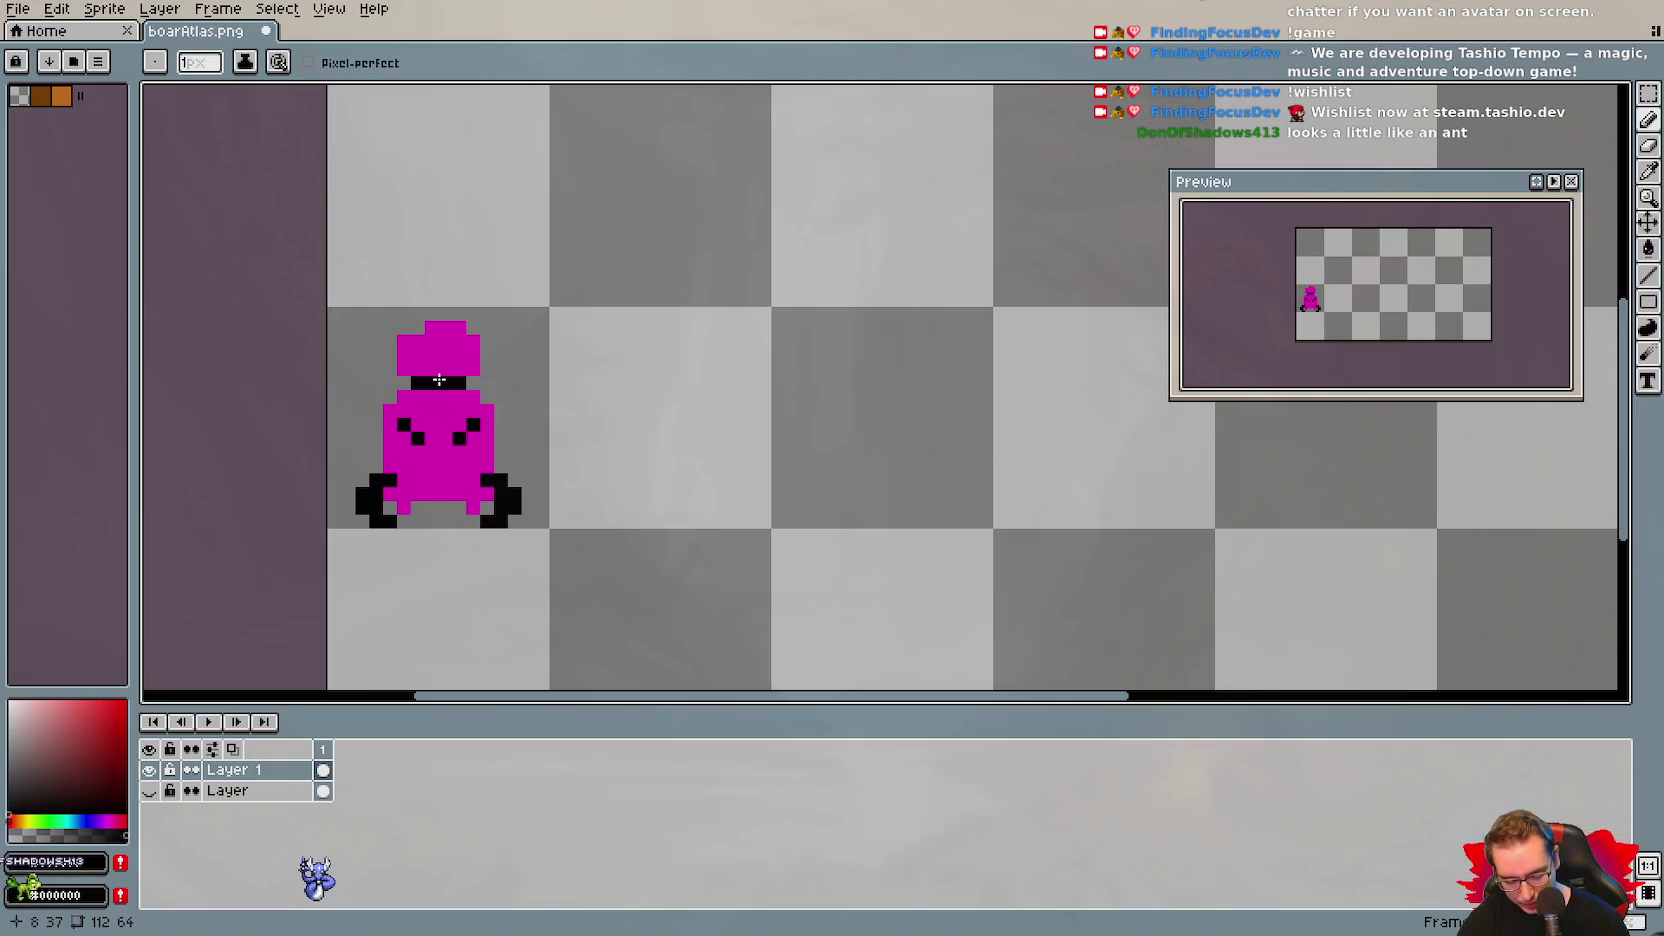
pyautogui.press('v')
pyautogui.press('b')
pyautogui.moveTo(417, 382); pyautogui.dragTo(450, 381)
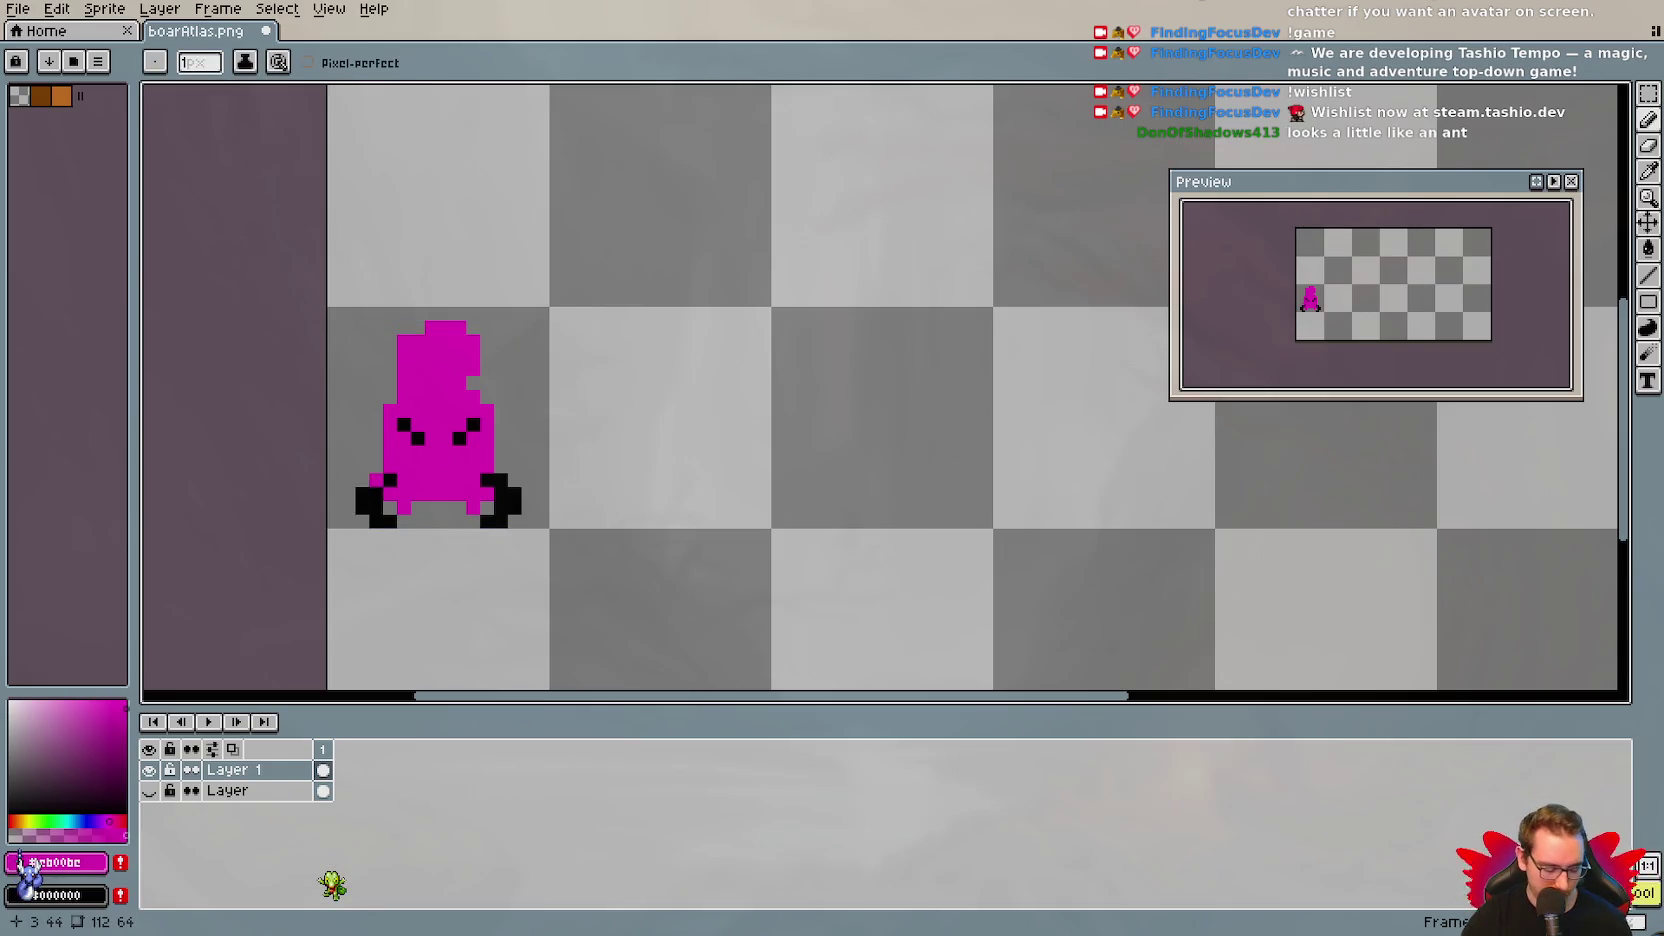
# - Undo both black feet and paint the right eye pixel over in magenta
pyautogui.press('b')
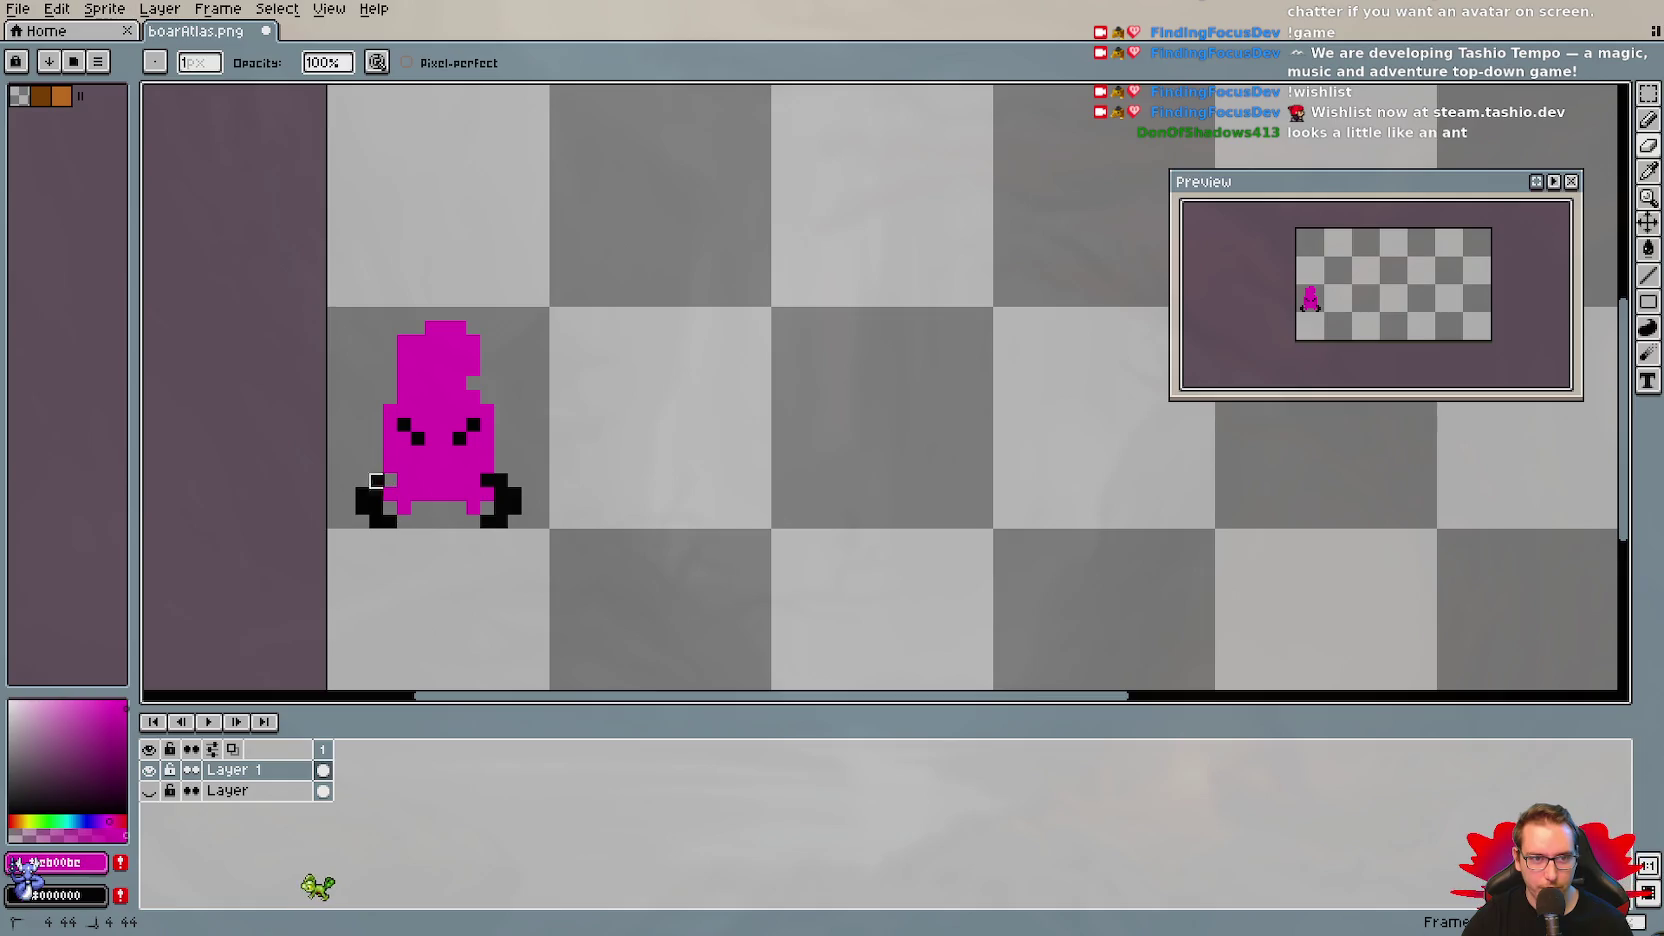
pyautogui.hotkey('ctrl', 'z')
pyautogui.hotkey('ctrl', 'z')
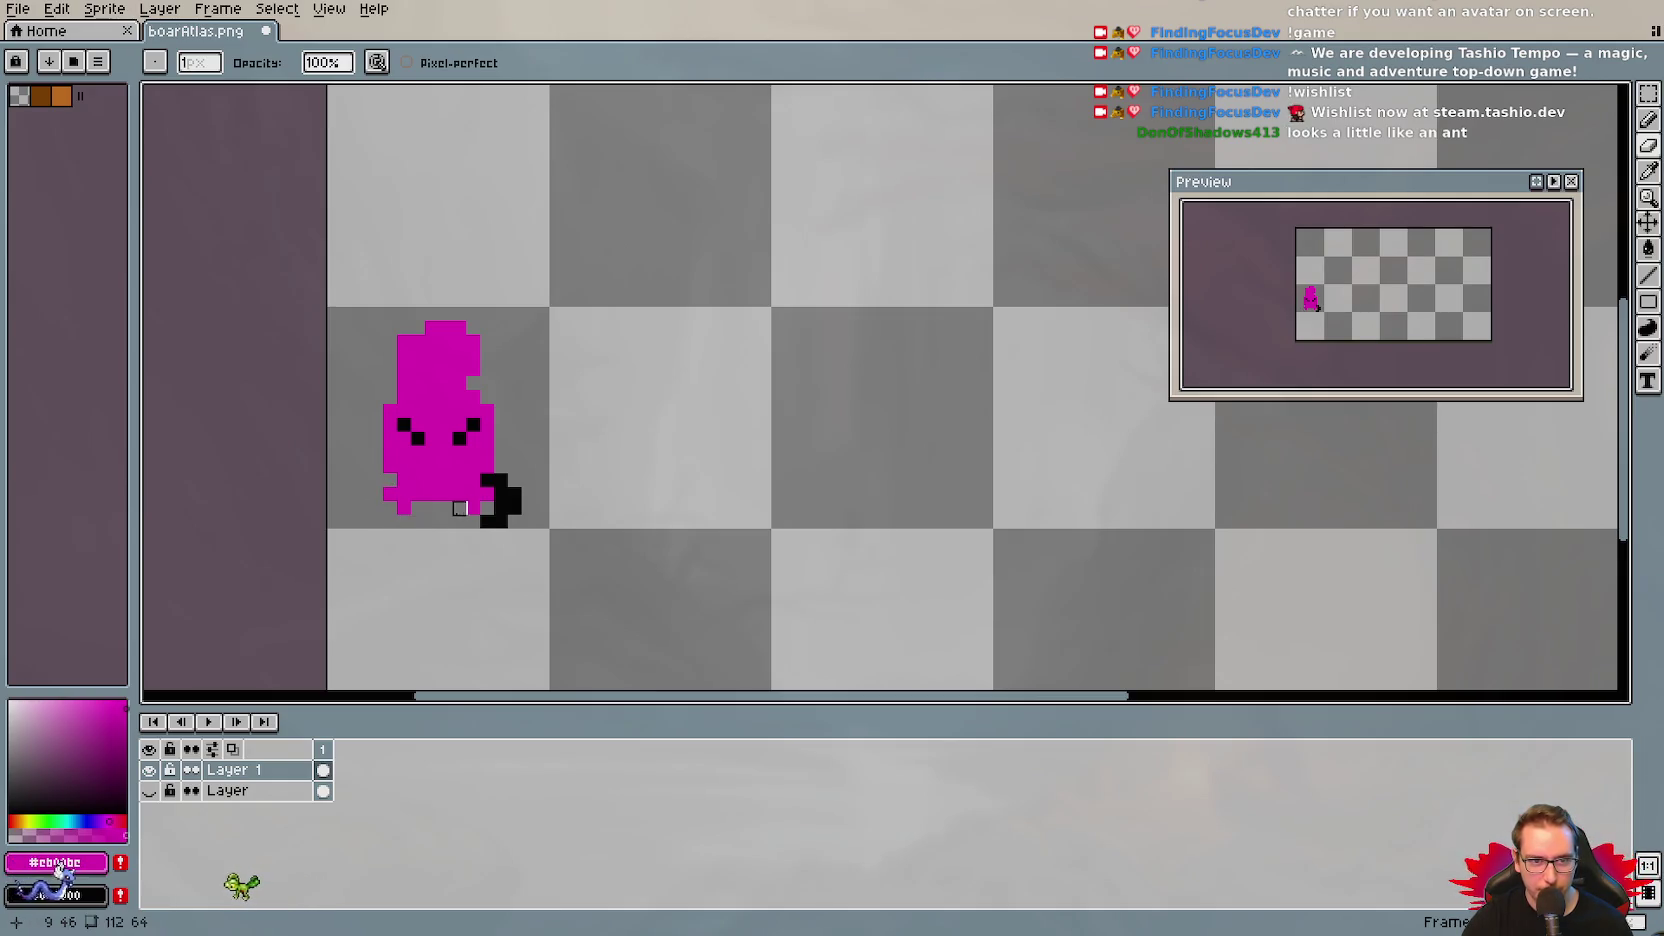
pyautogui.hotkey('ctrl', 'z')
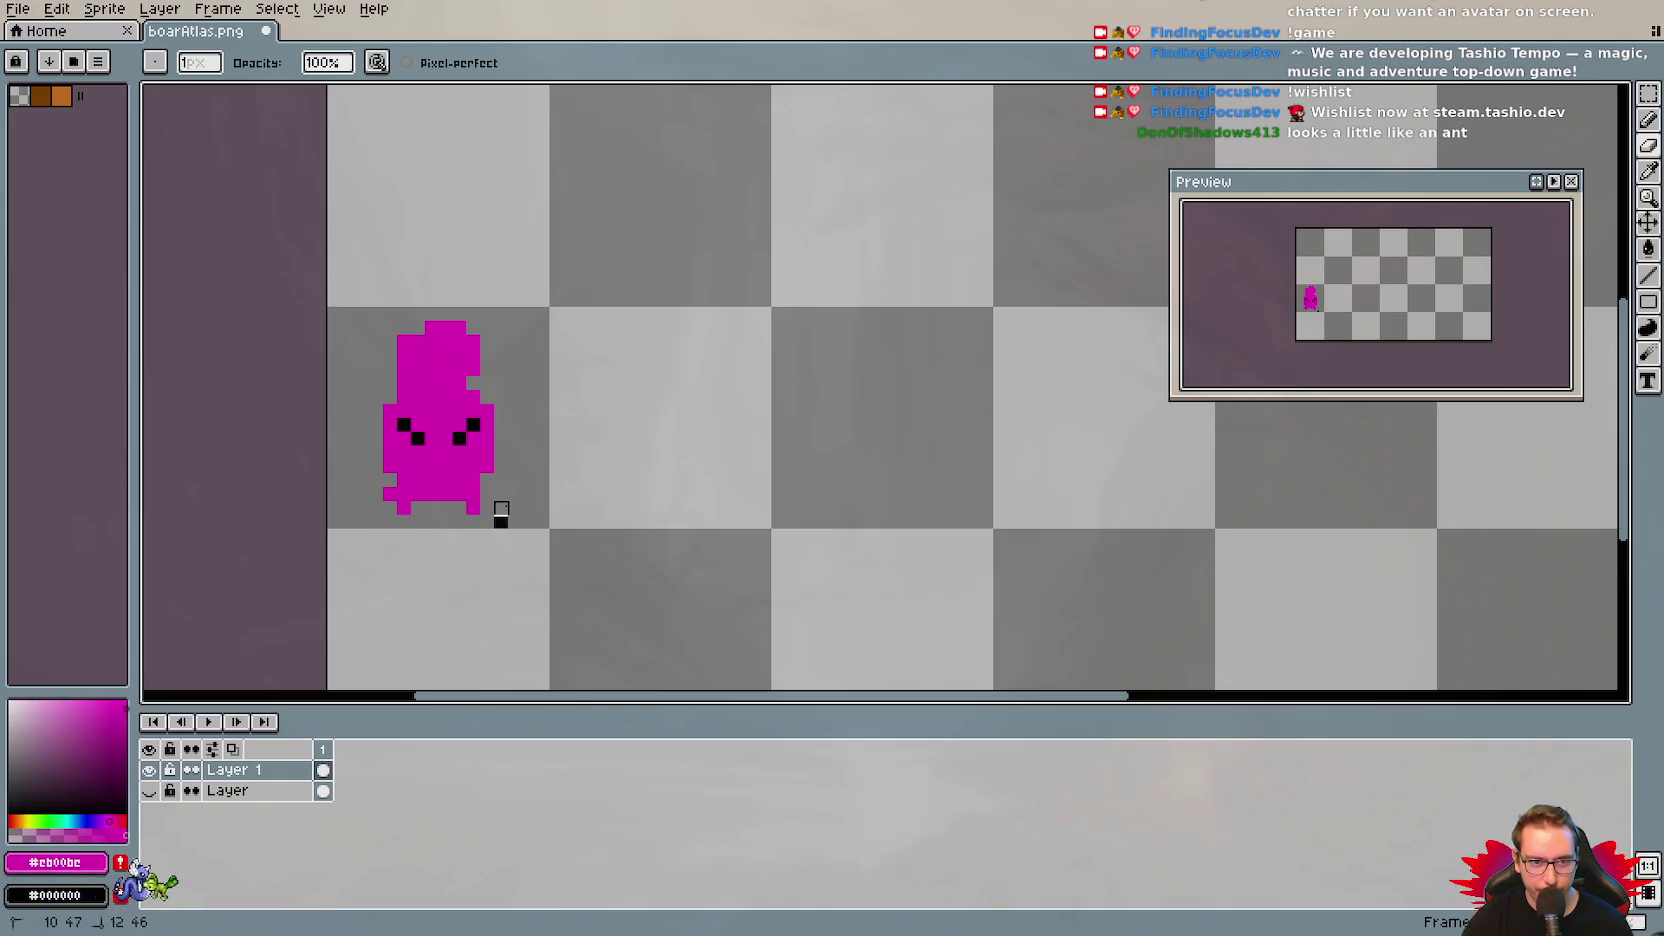
pyautogui.press('i')
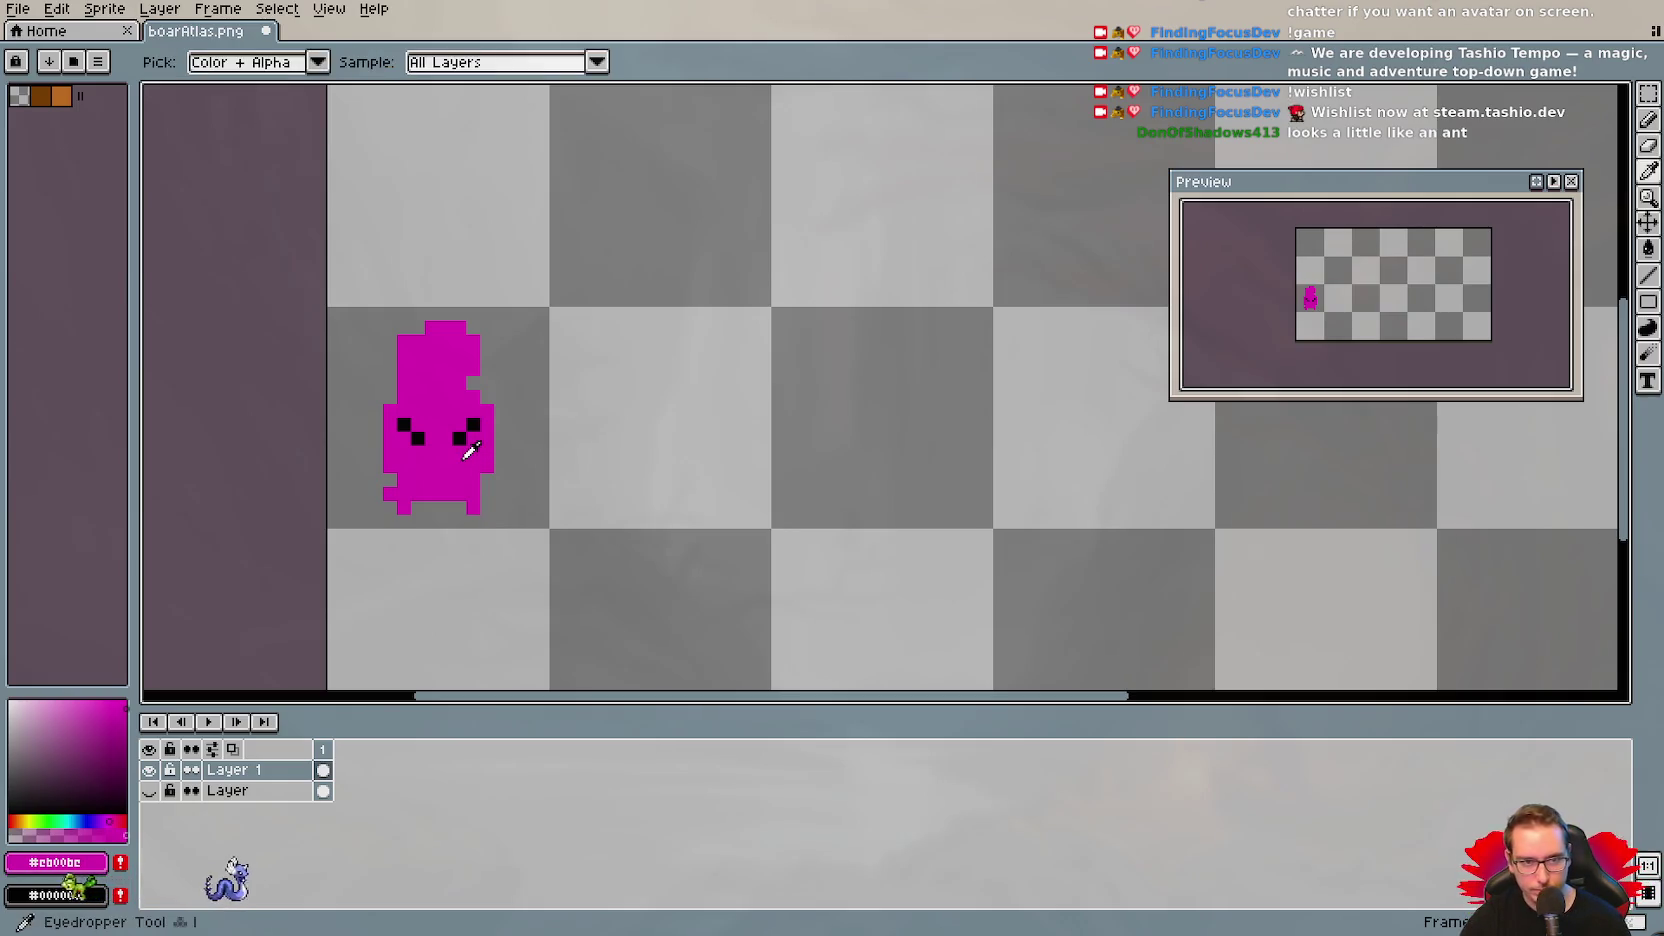
pyautogui.press('b')
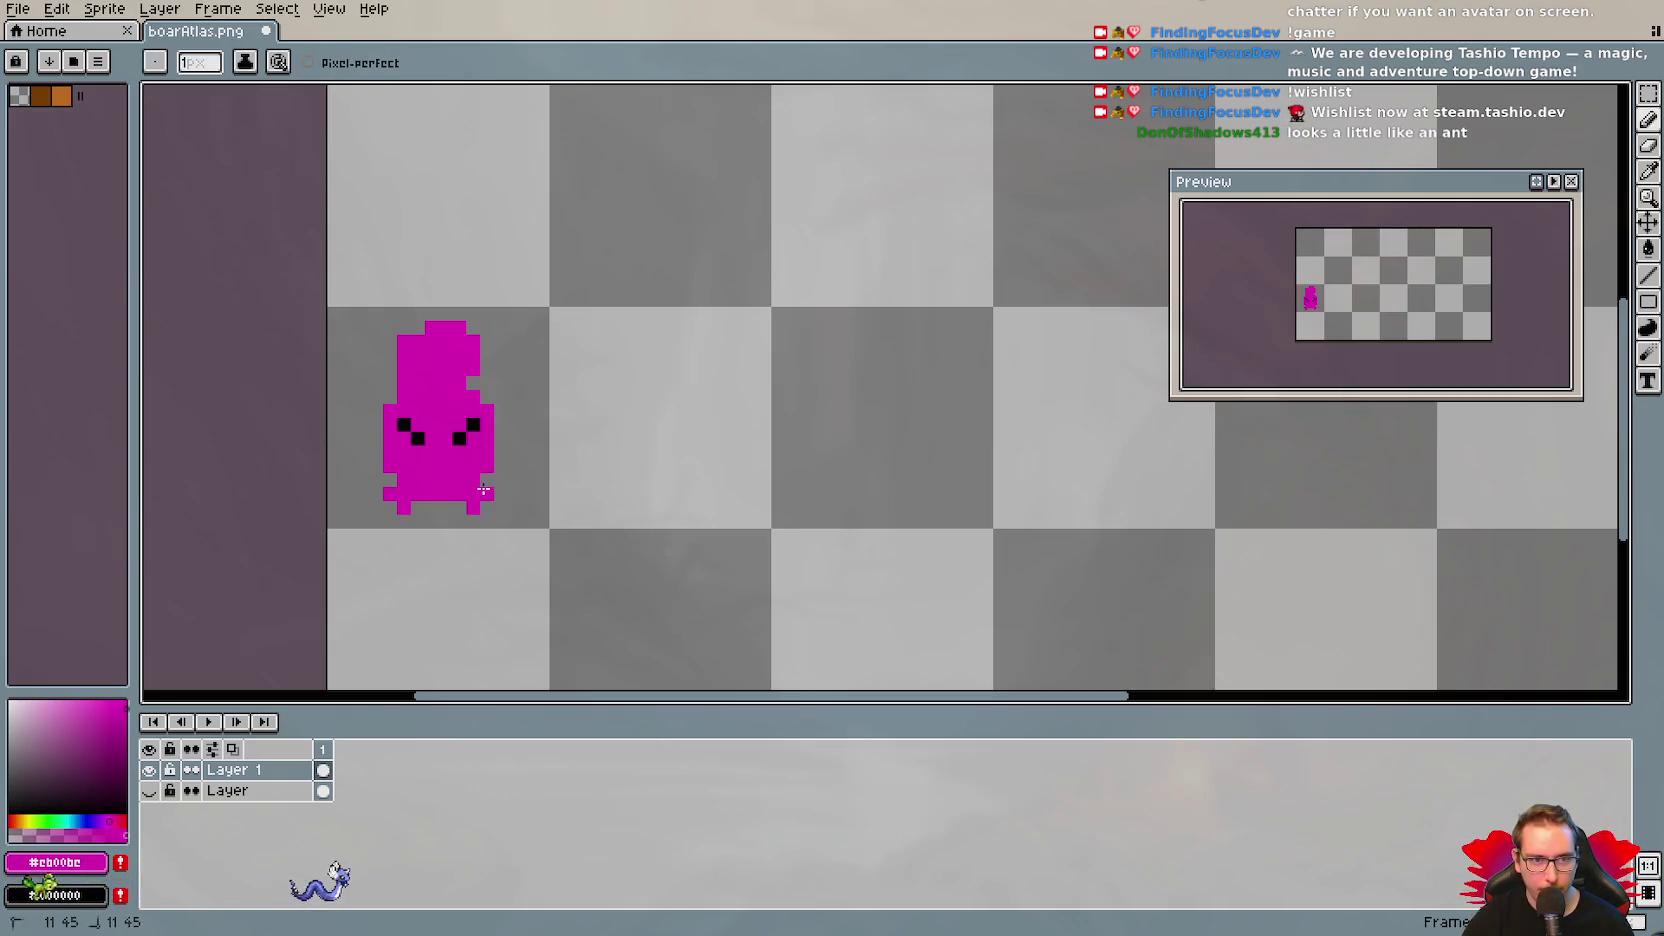
pyautogui.click(465, 436)
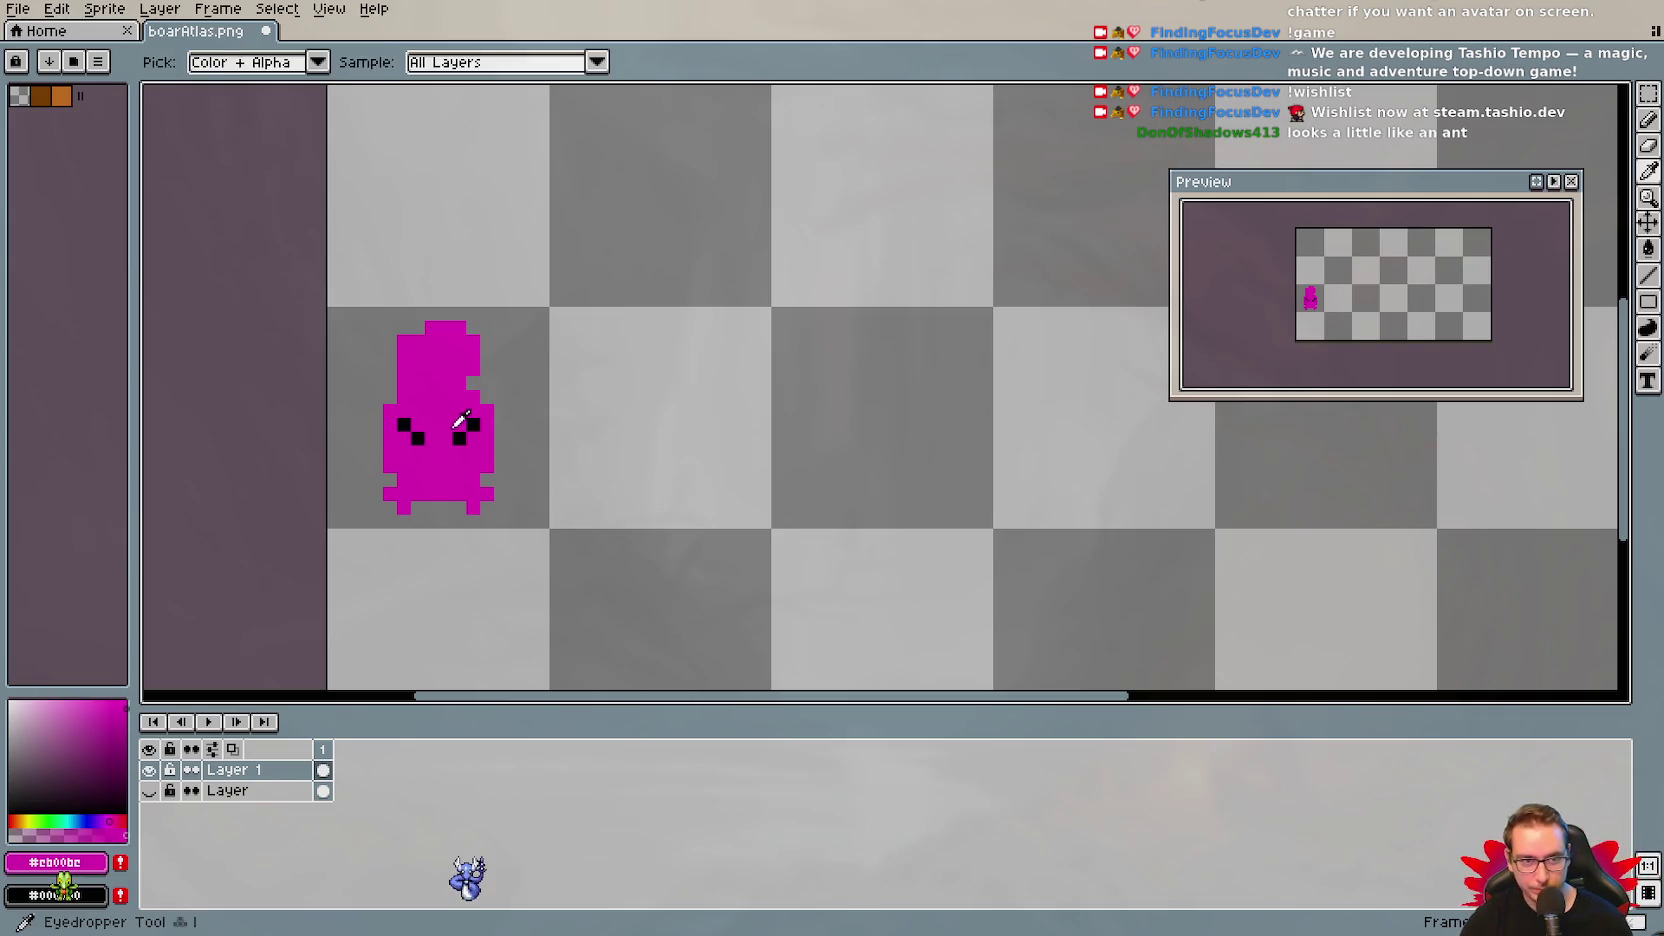
# - Sample black and try mouth strokes across the lower body, undoing them
pyautogui.keyDown('alt'); pyautogui.click(462, 436); pyautogui.keyUp('alt')
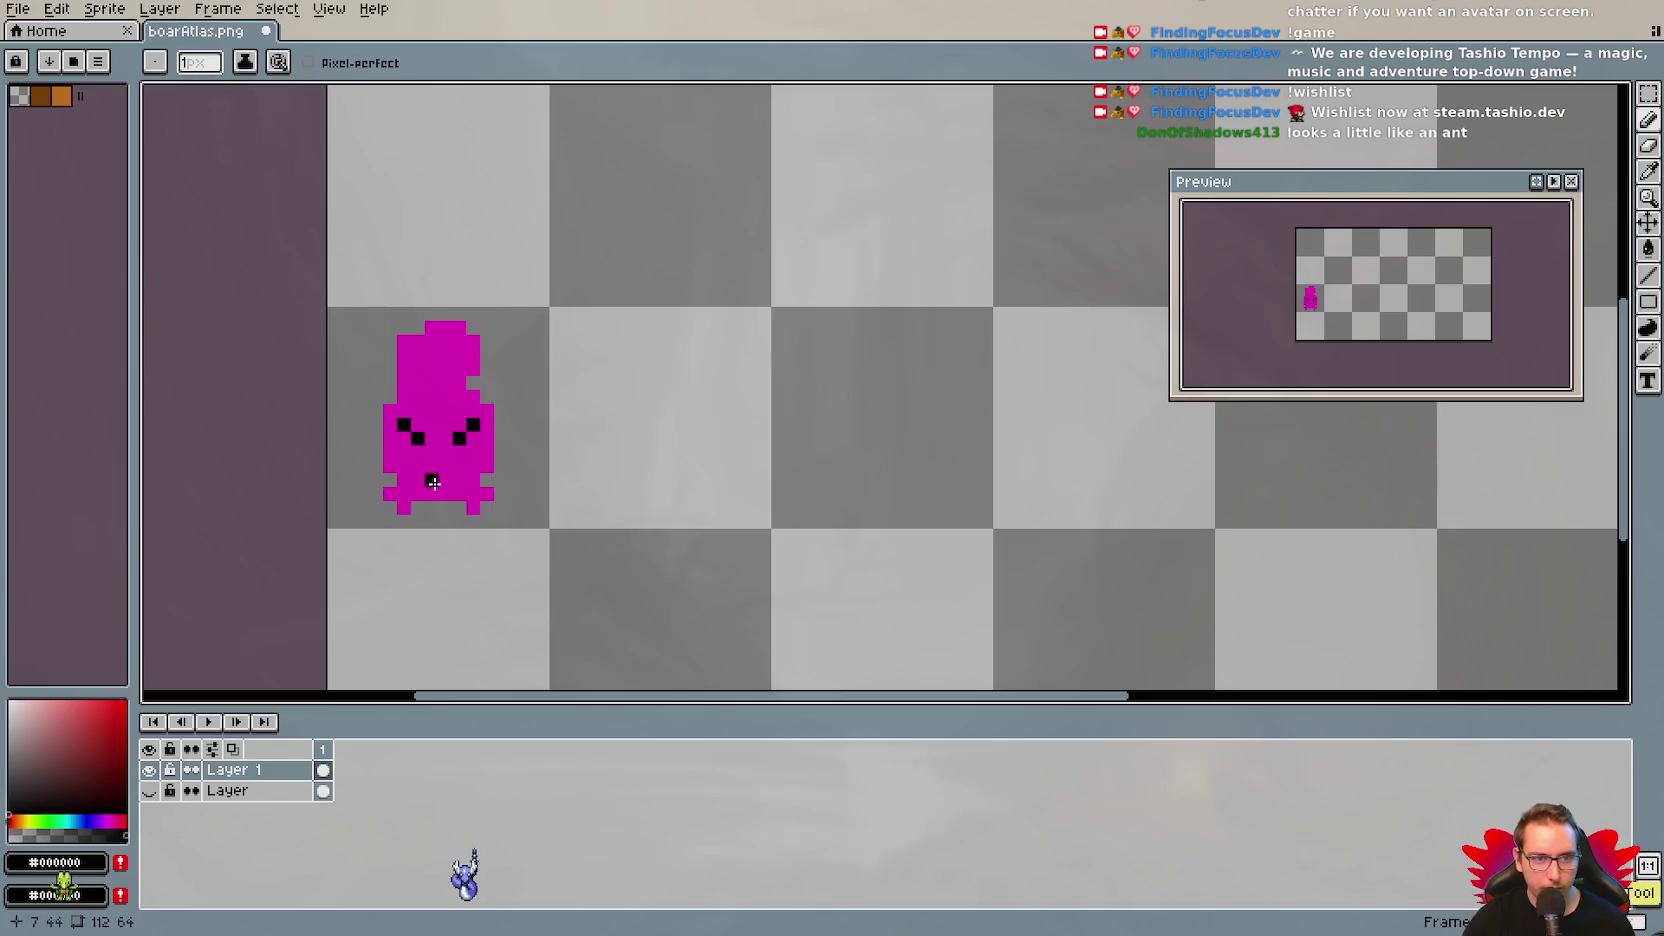
pyautogui.click(433, 496)
pyautogui.moveTo(459, 487); pyautogui.dragTo(459, 510)
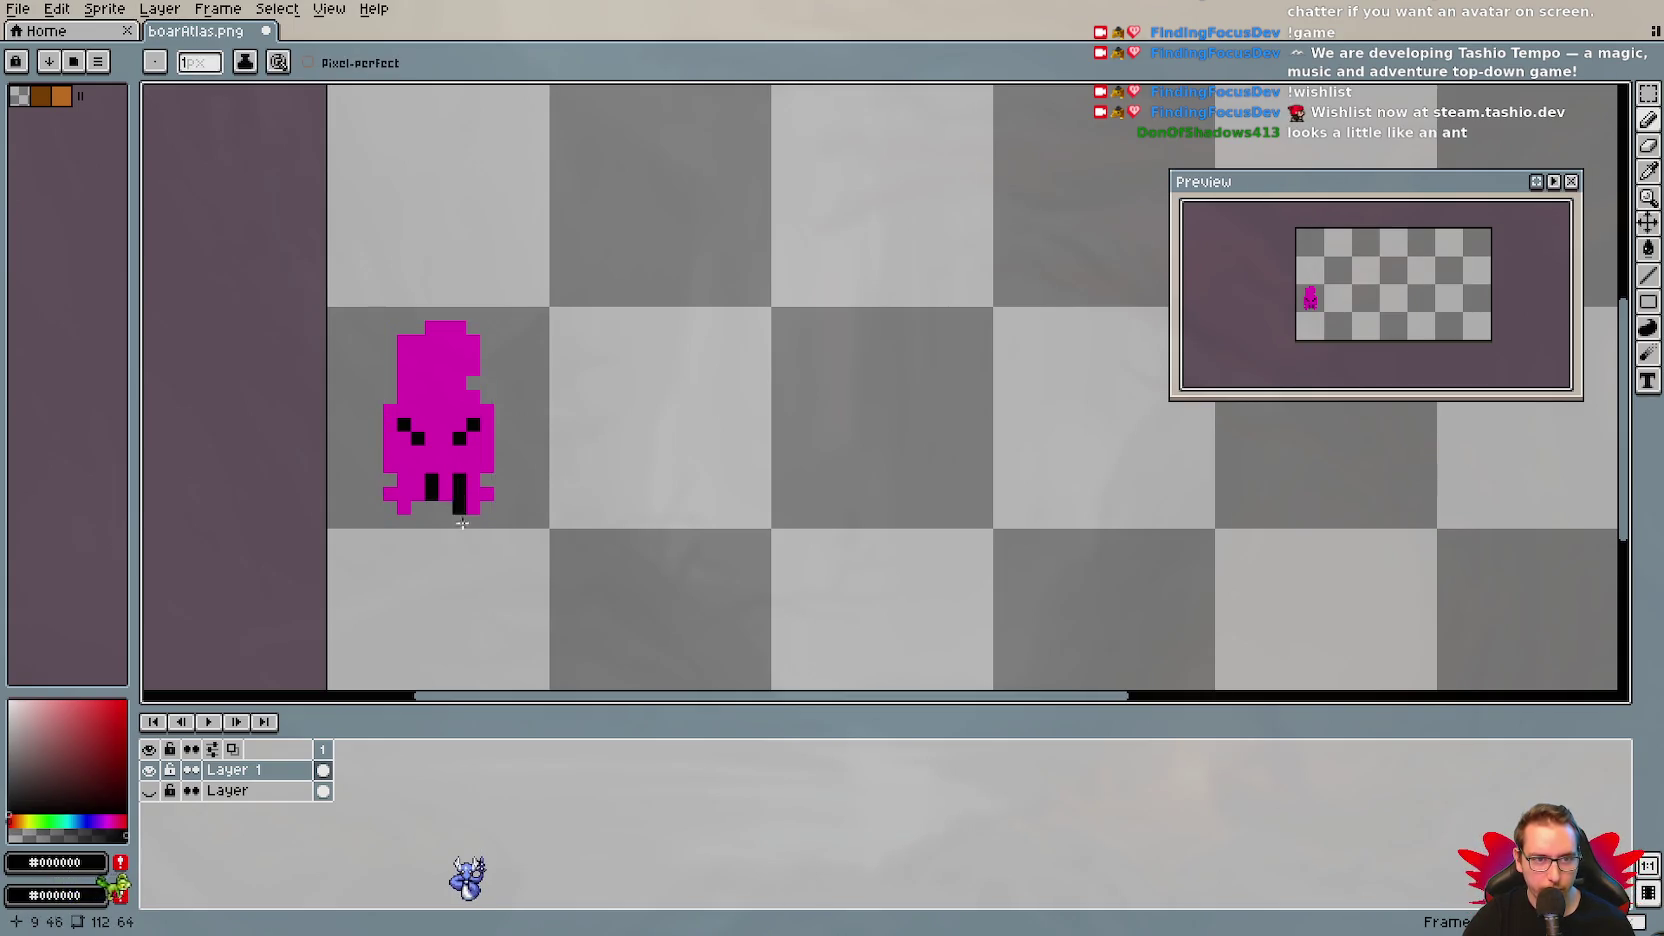
pyautogui.hotkey('ctrl', 'z')
pyautogui.hotkey('ctrl', 'z')
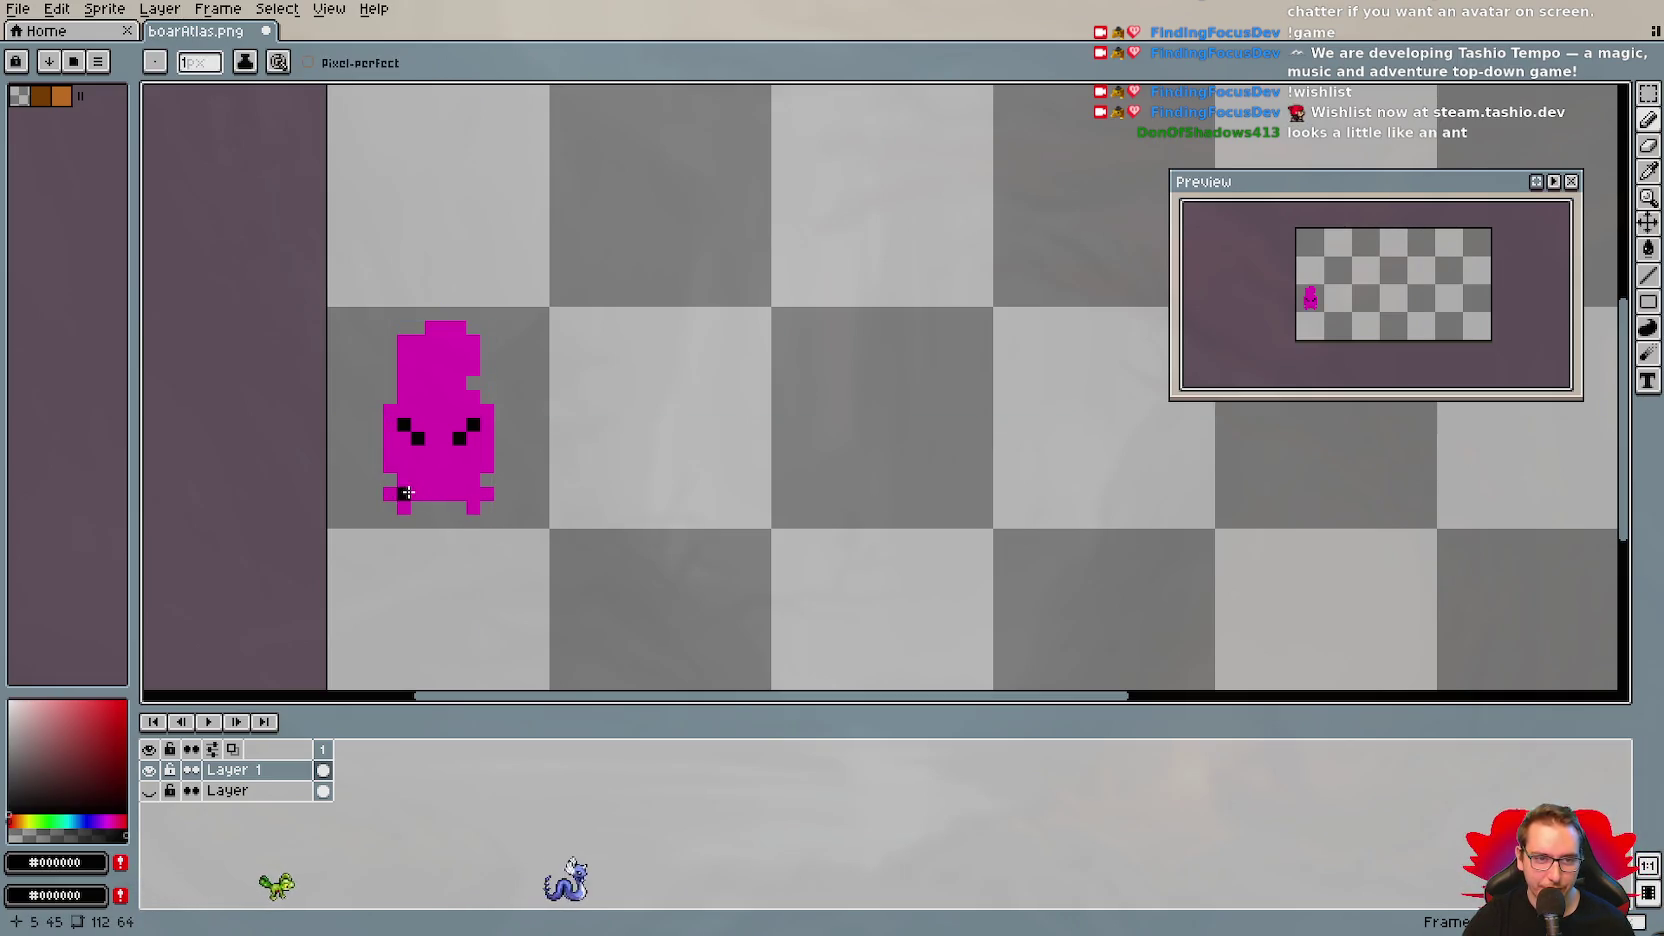
pyautogui.moveTo(403, 495); pyautogui.dragTo(479, 492)
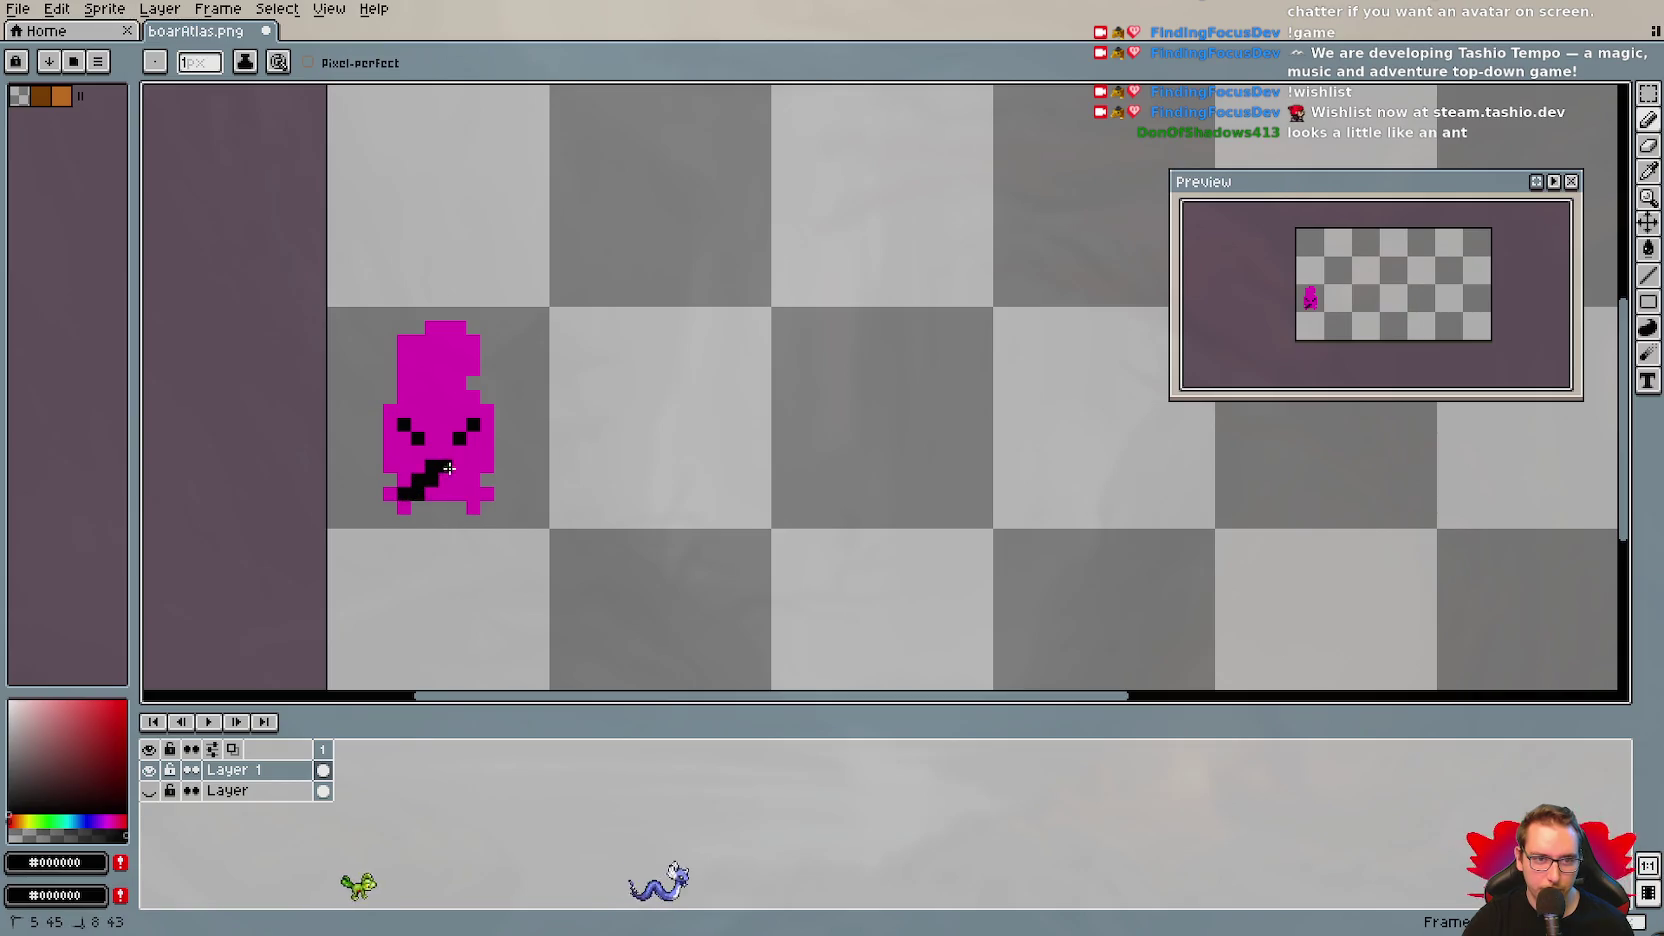
pyautogui.hotkey('ctrl', 'z')
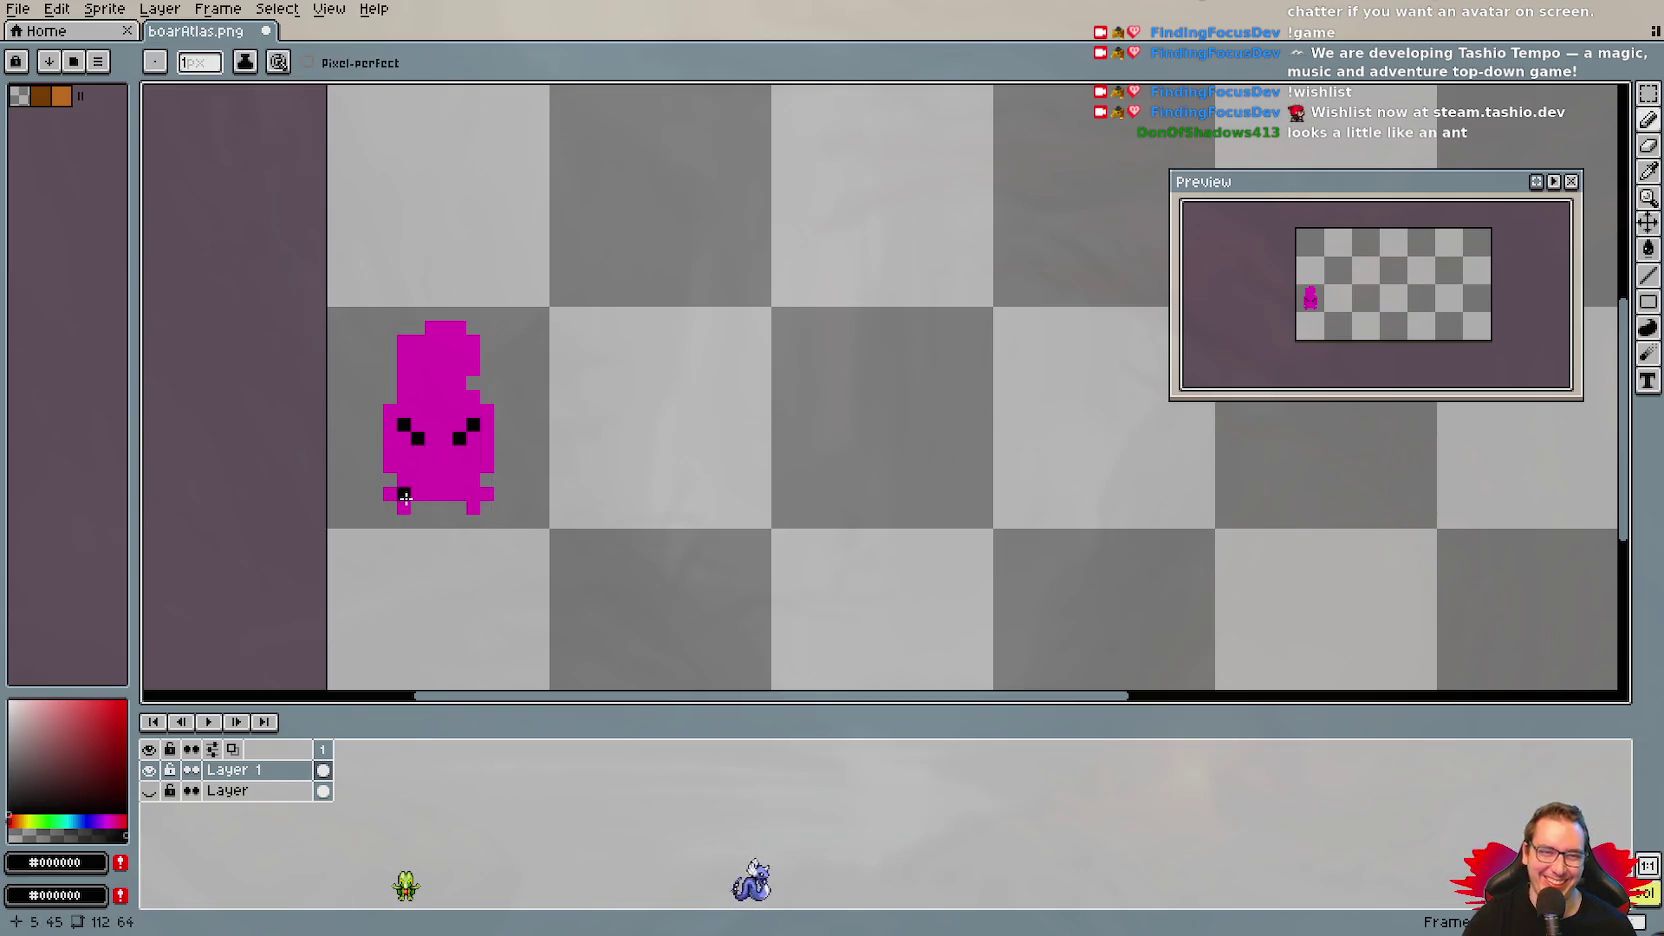
# - Remove the frown mouth, add a black pixel beside the eye, and show the boar reference layer
pyautogui.moveTo(403, 494)
pyautogui.mouseDown()
pyautogui.moveTo(445, 467)
pyautogui.moveTo(479, 496)
pyautogui.mouseUp()
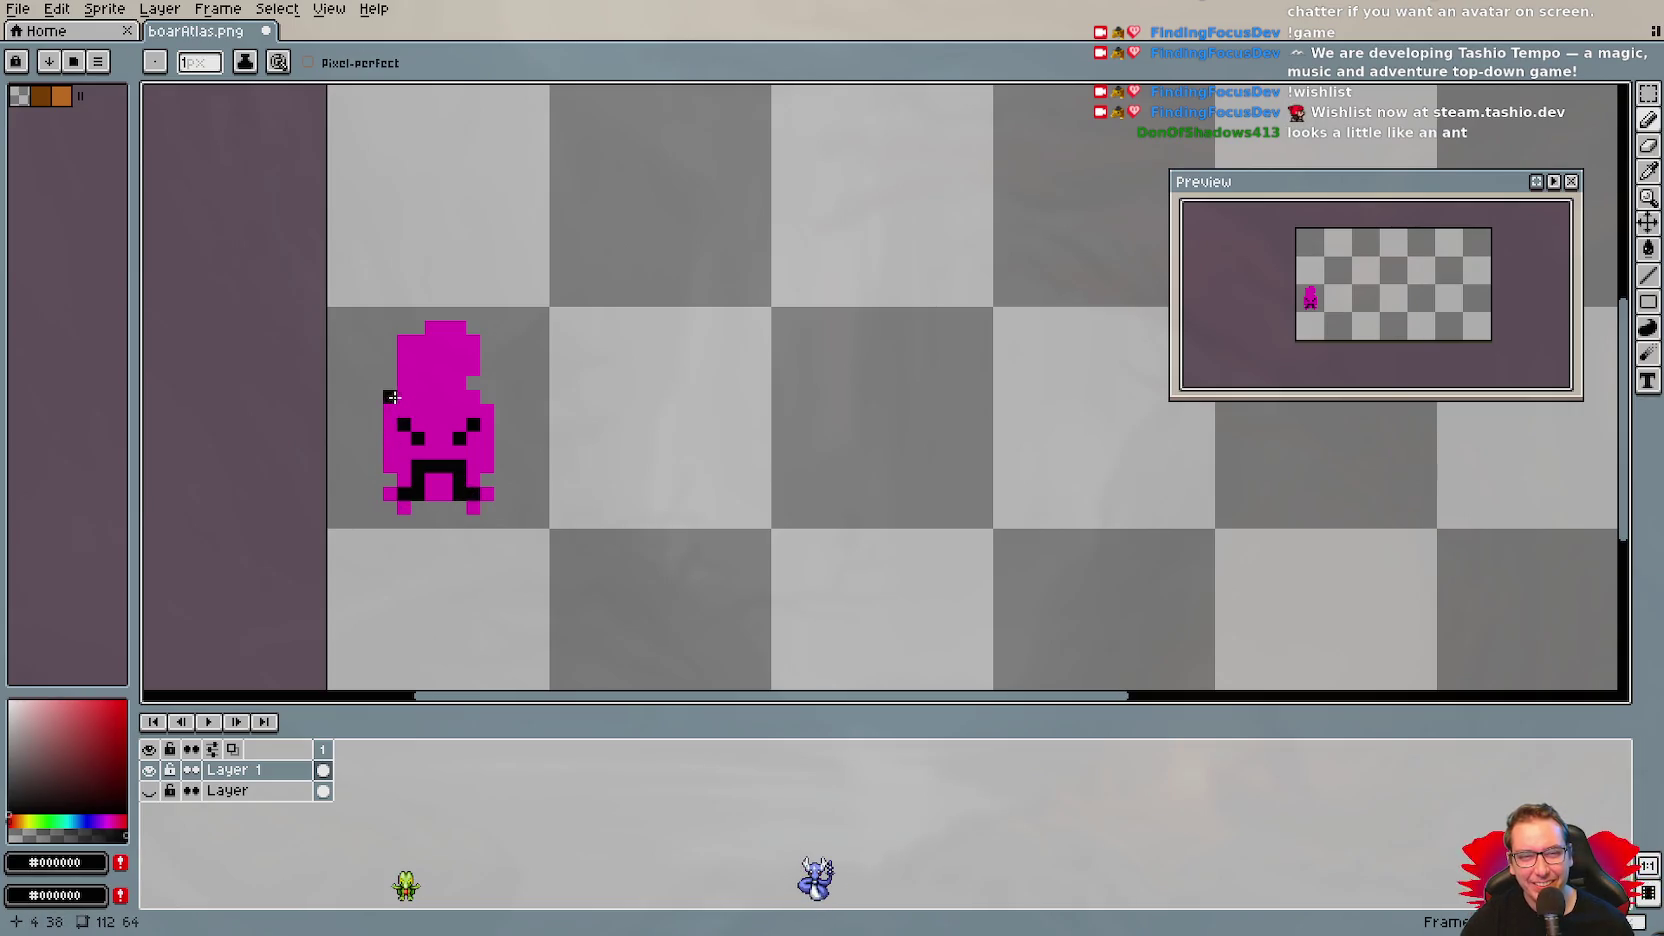
pyautogui.hotkey('ctrl', 'z')
pyautogui.click(482, 426)
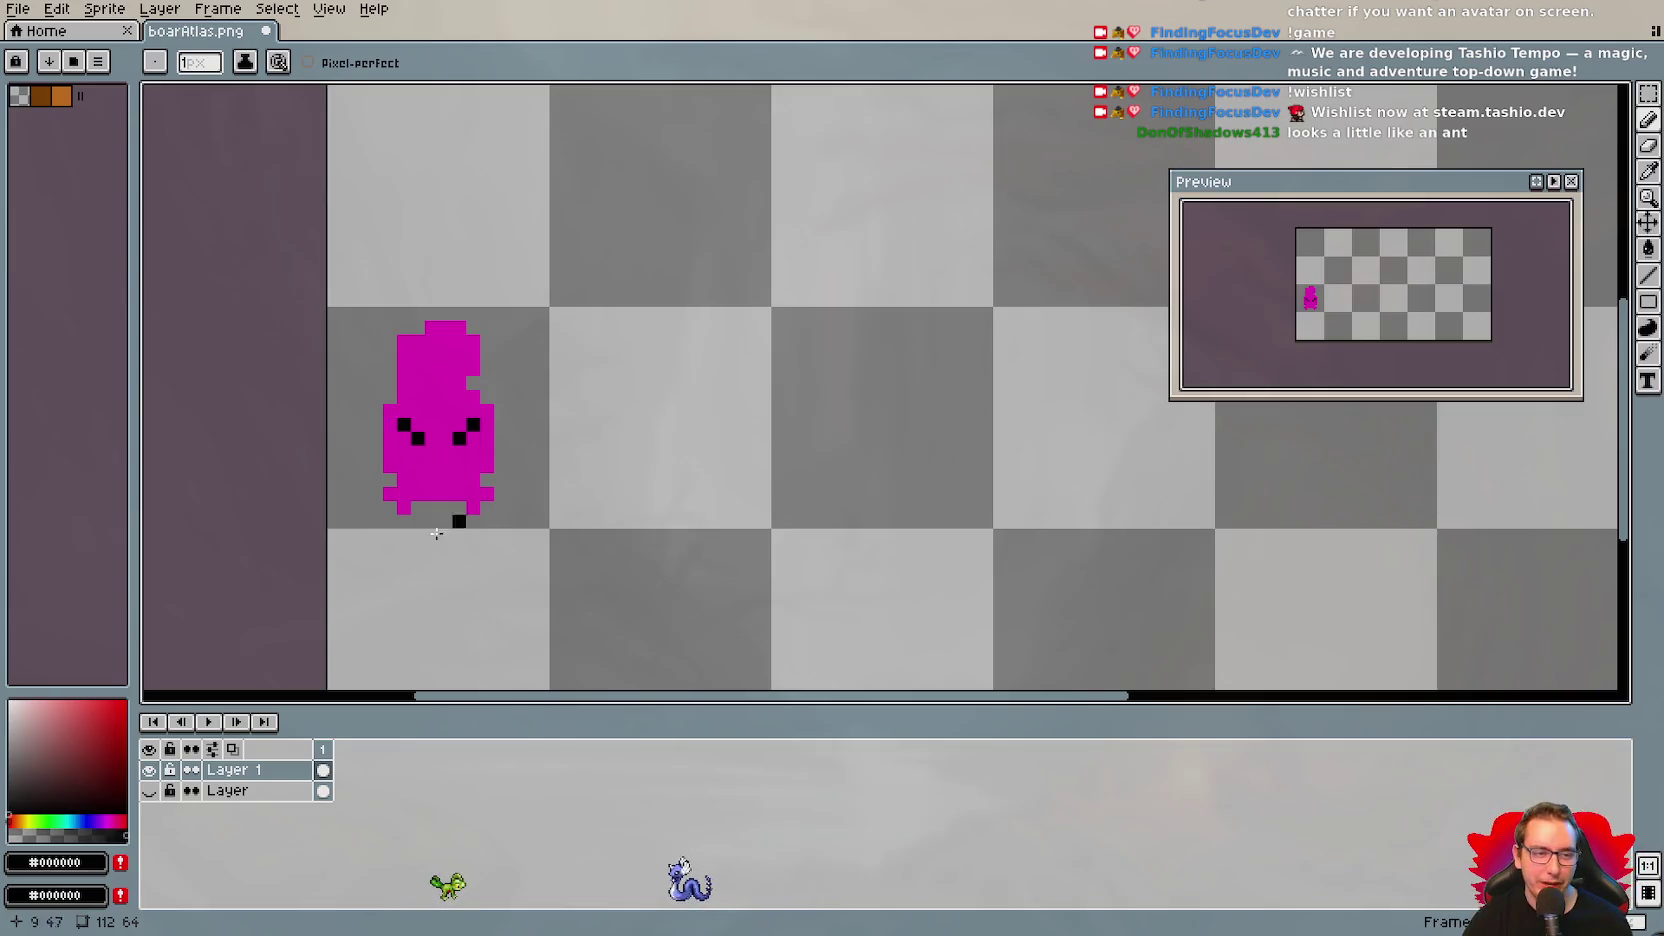
pyautogui.click(150, 791)
# - Pan toward the lower frames, hide the boar reference layer, and sample the creature's magenta
pyautogui.scroll(-1, 450, 520)
pyautogui.scroll(1, 455, 533)
pyautogui.moveTo(641, 567); pyautogui.dragTo(688, 416)
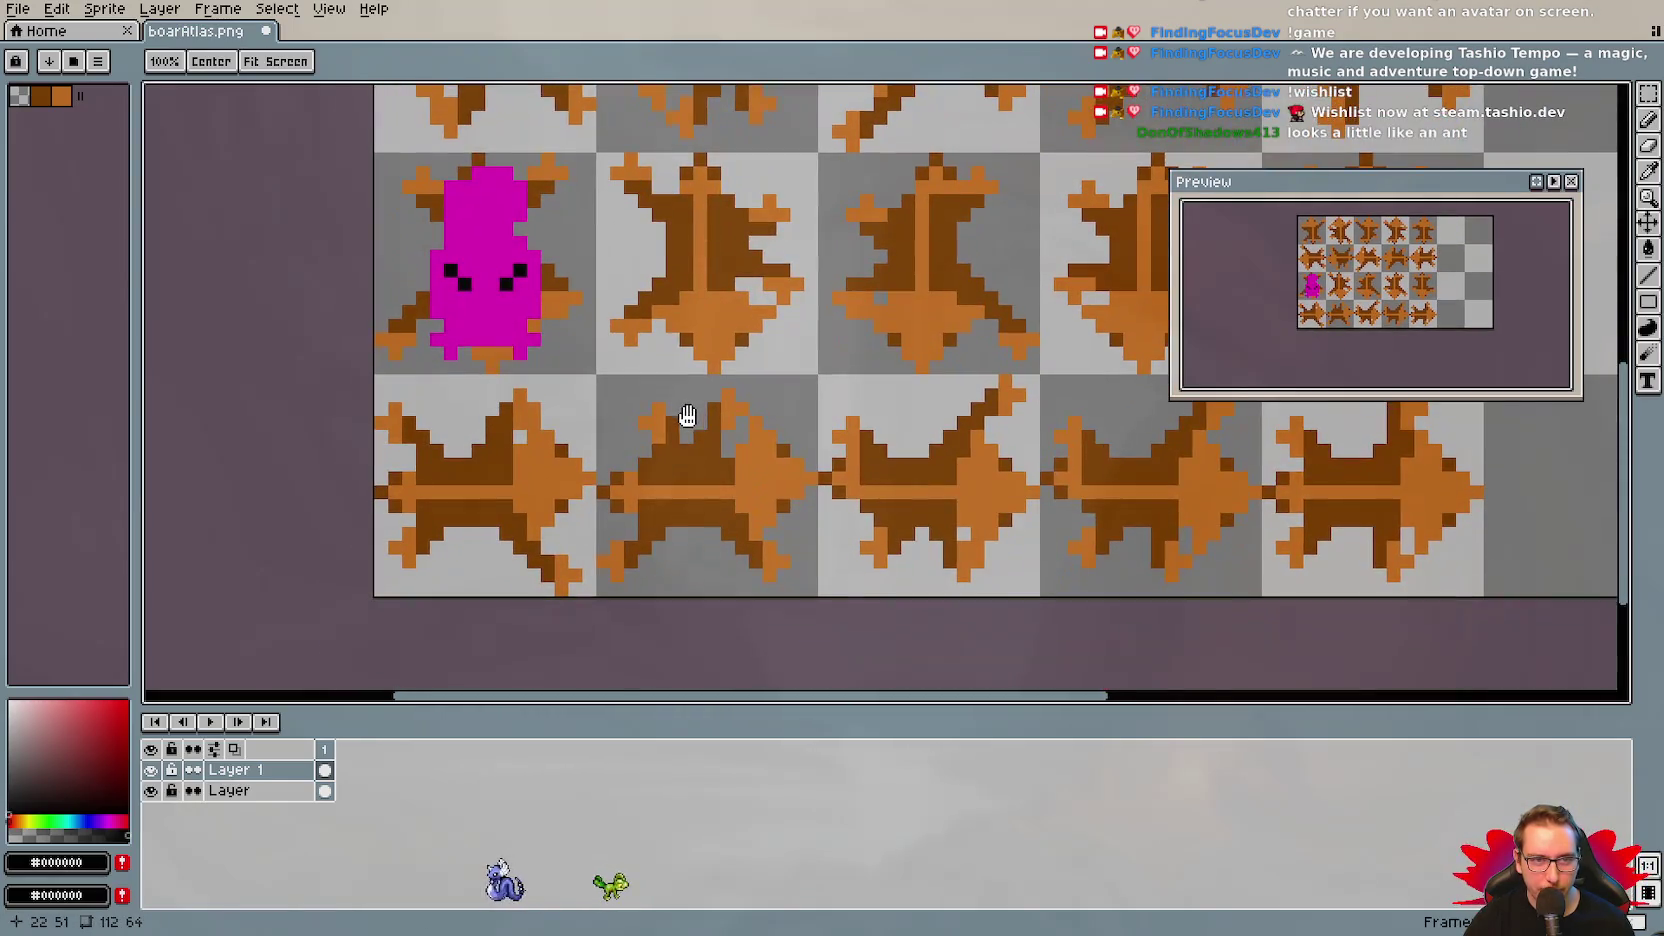
pyautogui.click(150, 770)
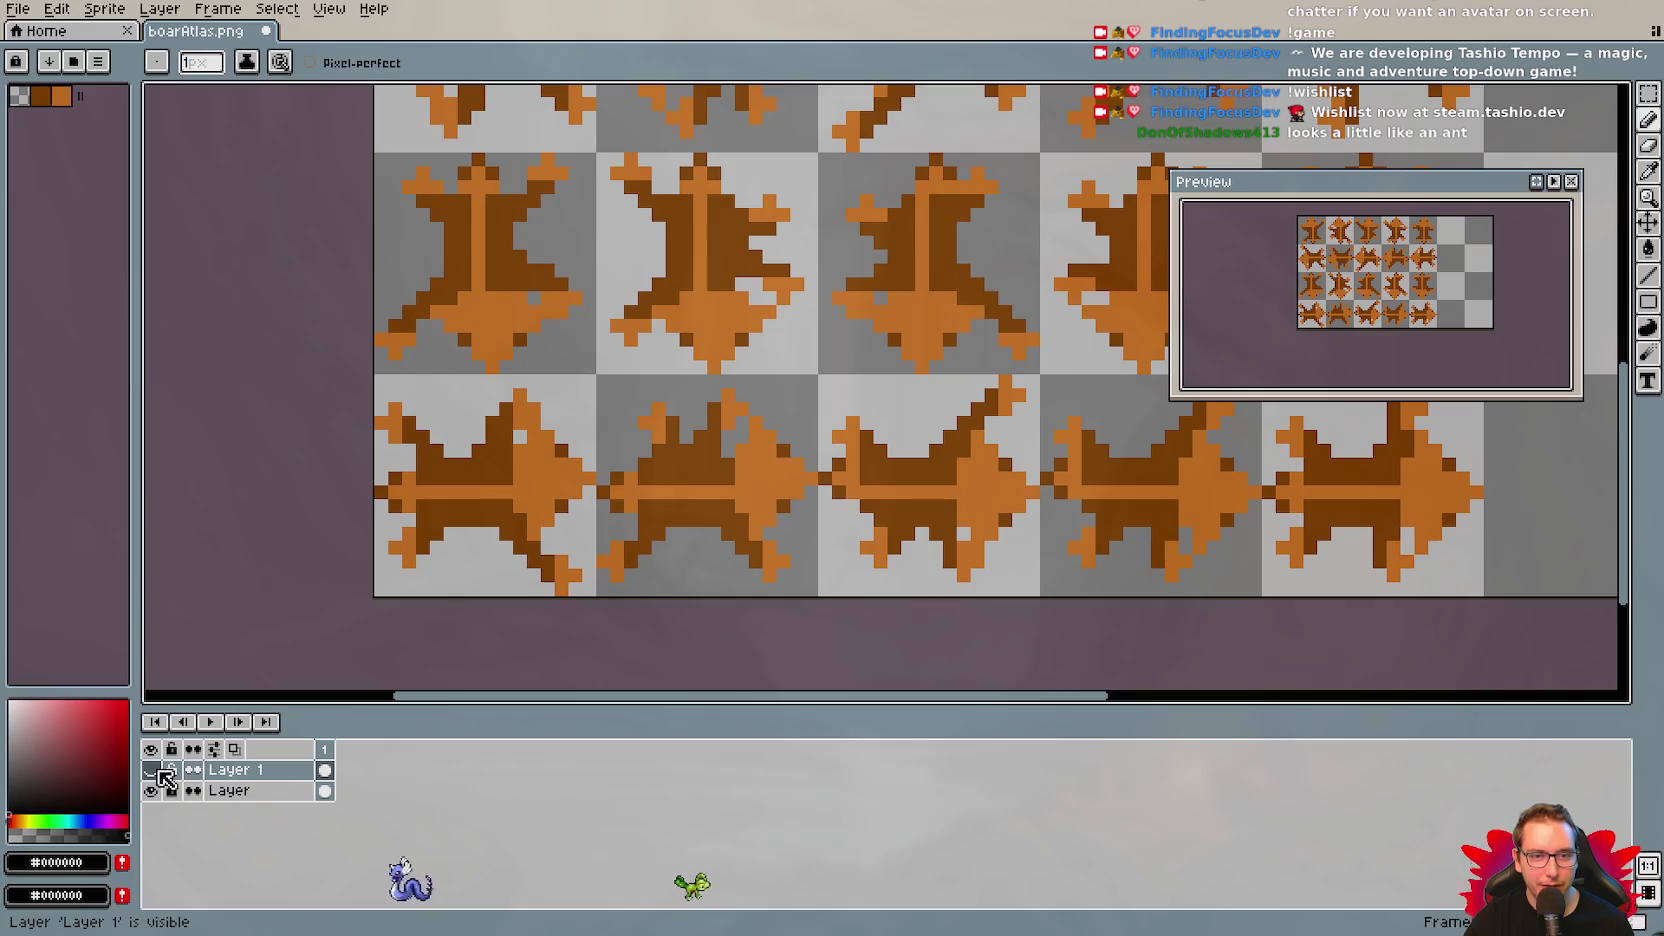
pyautogui.click(150, 791)
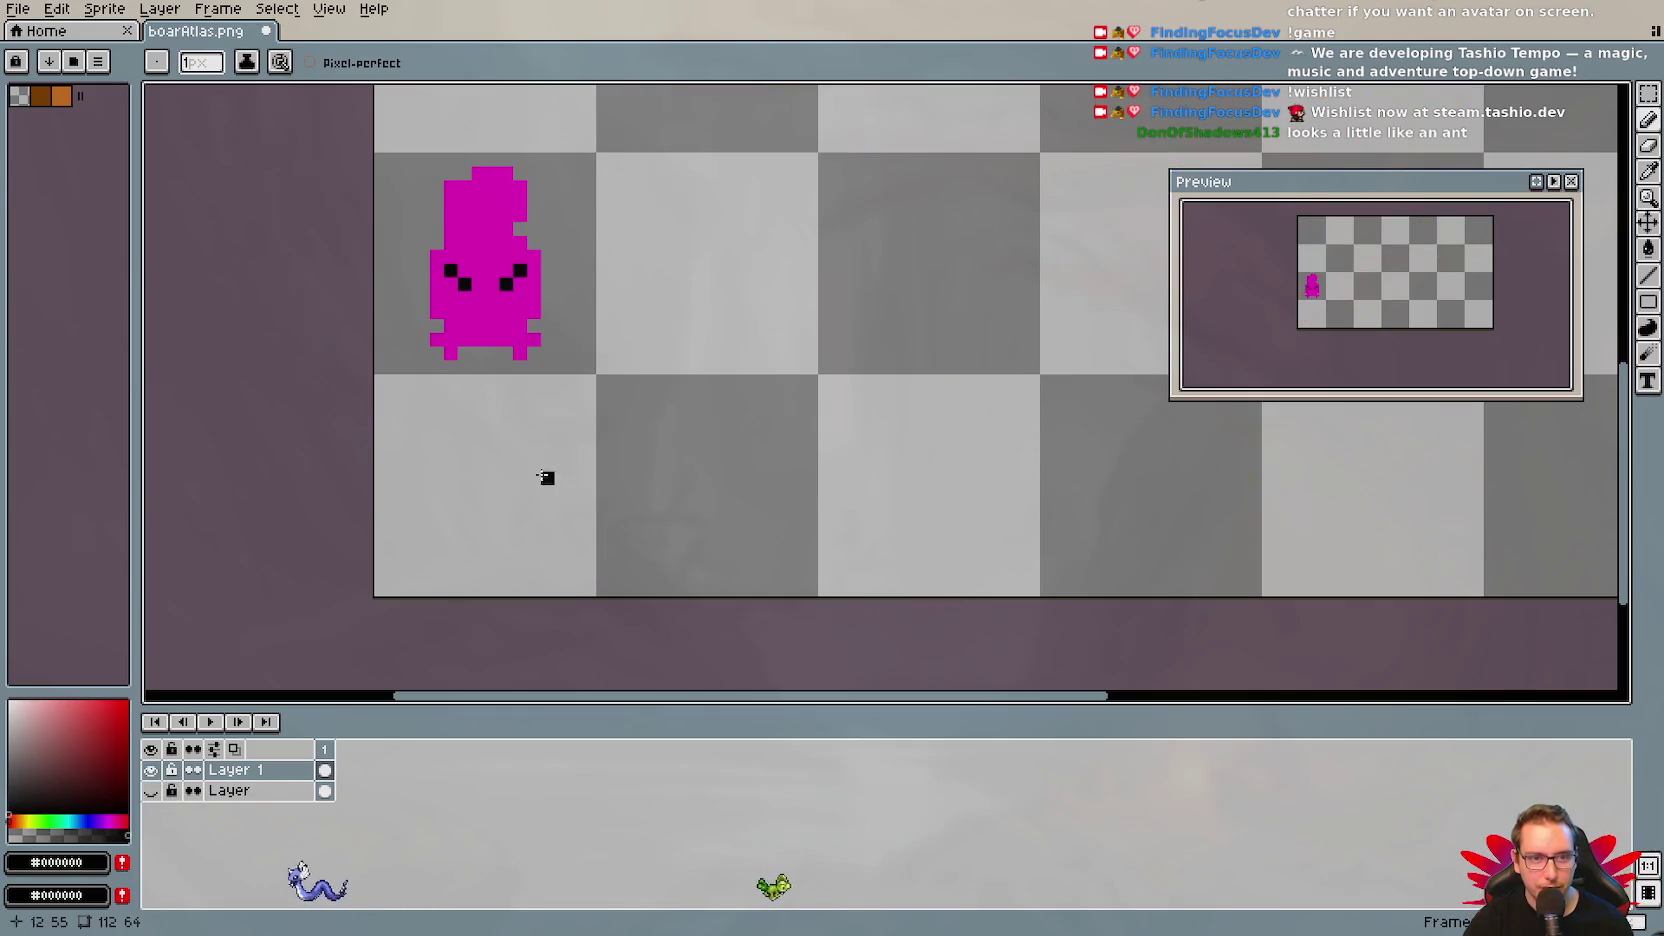
pyautogui.press('i')
pyautogui.click(503, 242)
pyautogui.press('b')
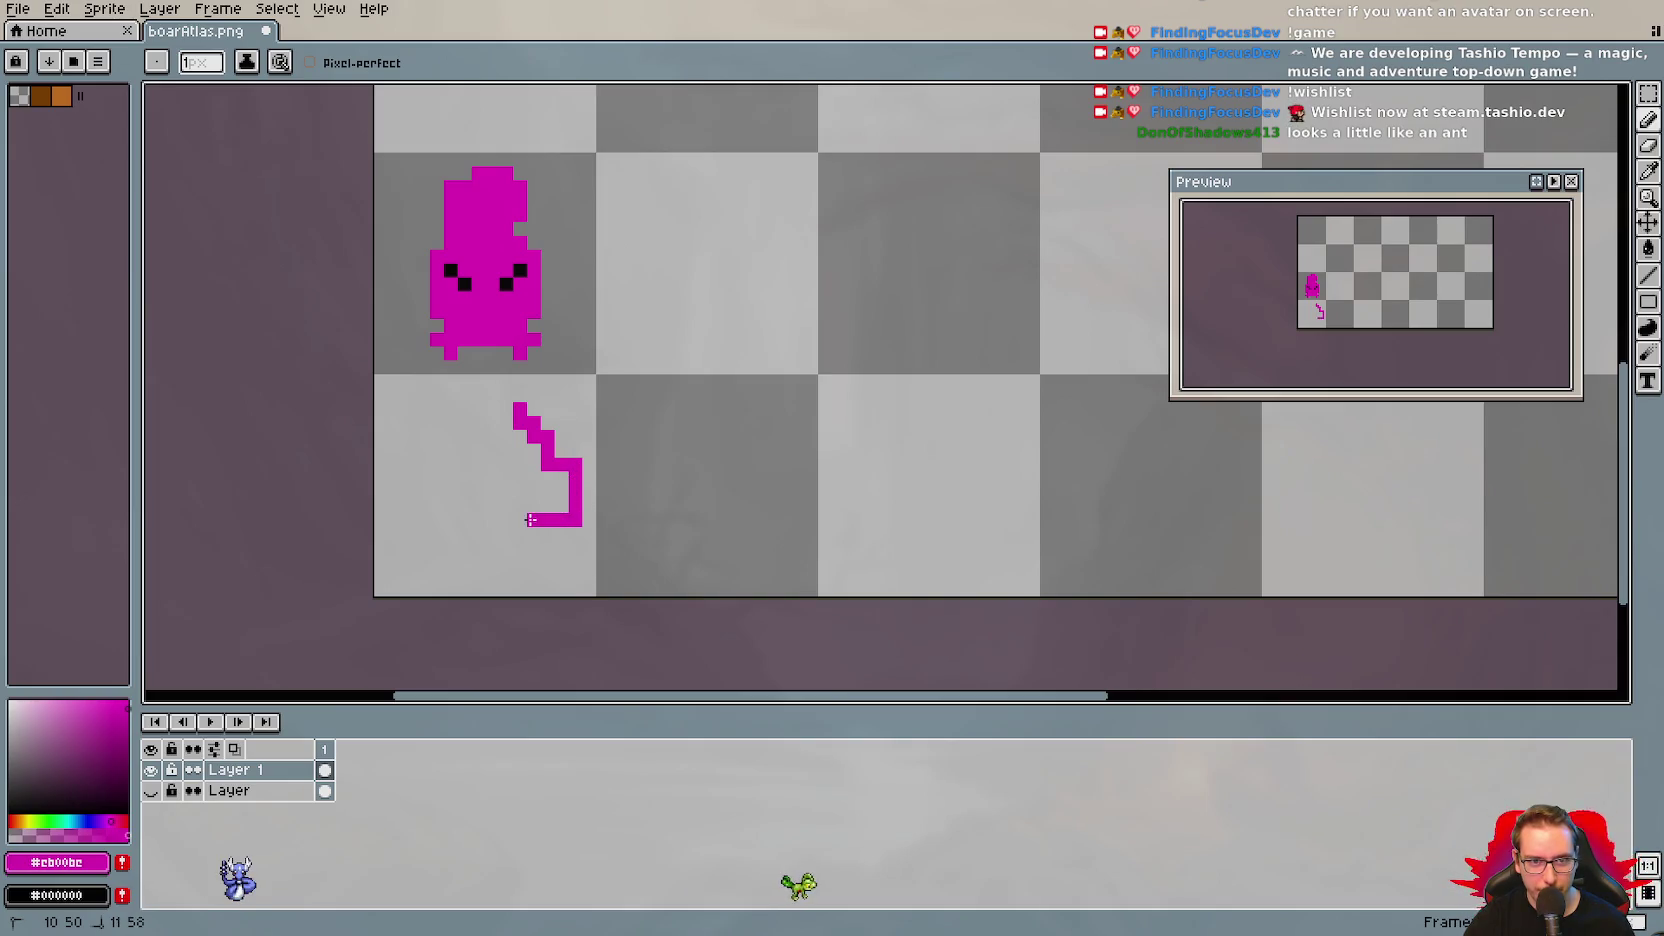
# - Replace the stick figure with a magenta side-view boar outline with legs, then bucket-fill it solid
pyautogui.moveTo(532, 574); pyautogui.dragTo(505, 535)
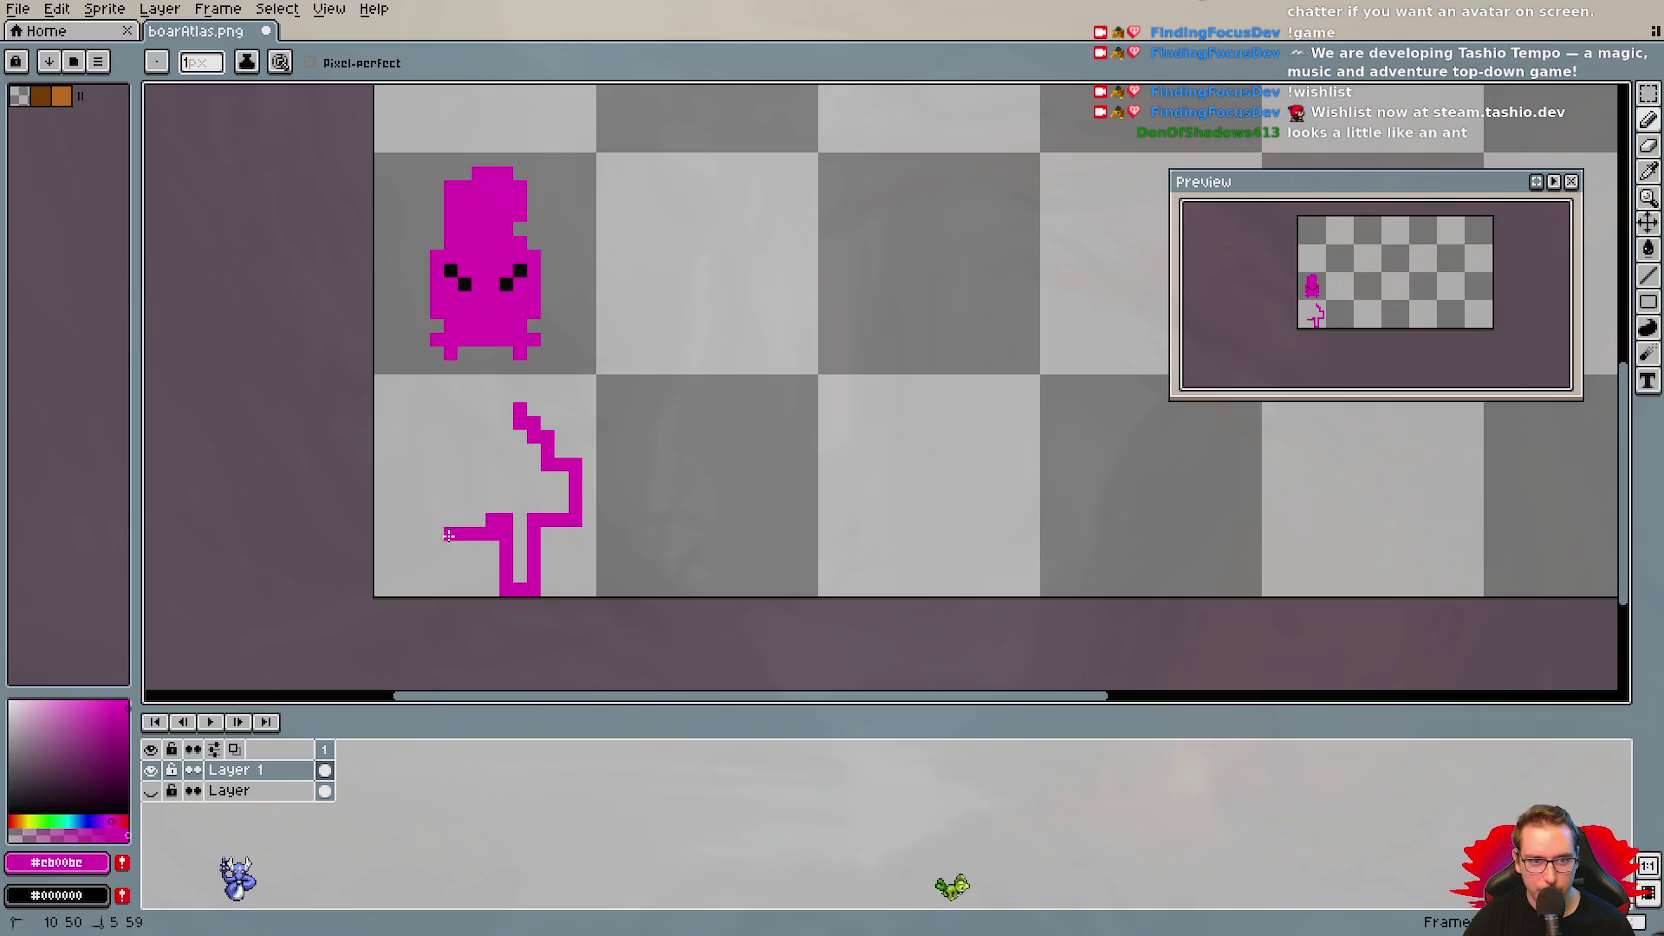
pyautogui.hotkey('ctrl', 'z')
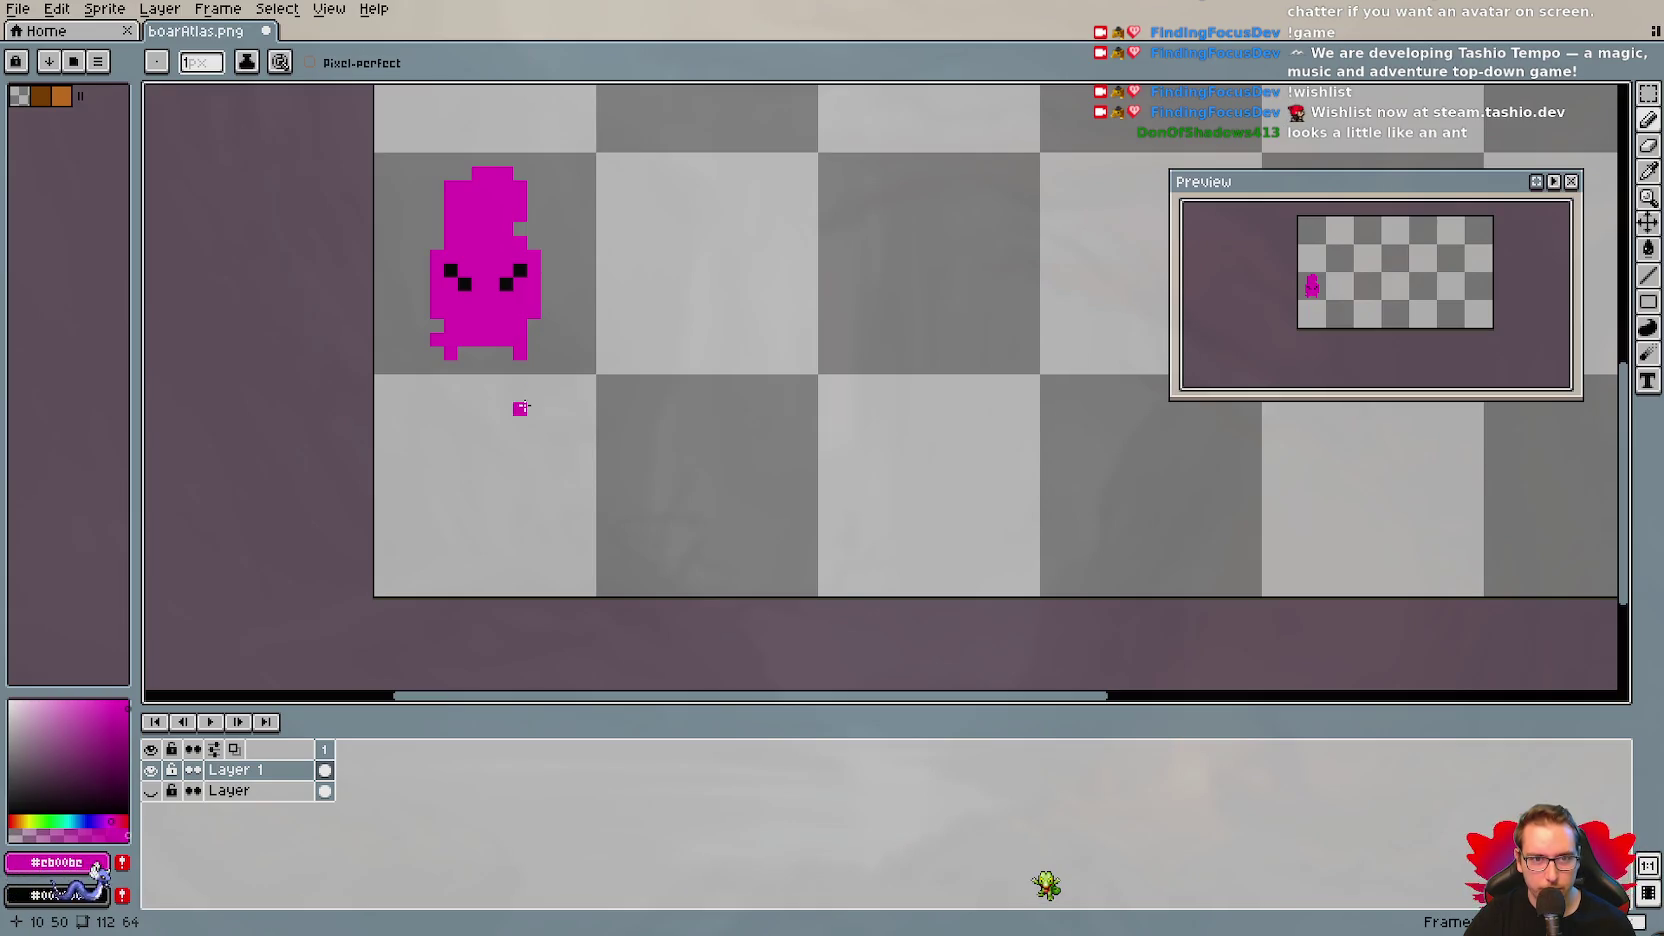
pyautogui.moveTo(520, 395); pyautogui.dragTo(478, 478)
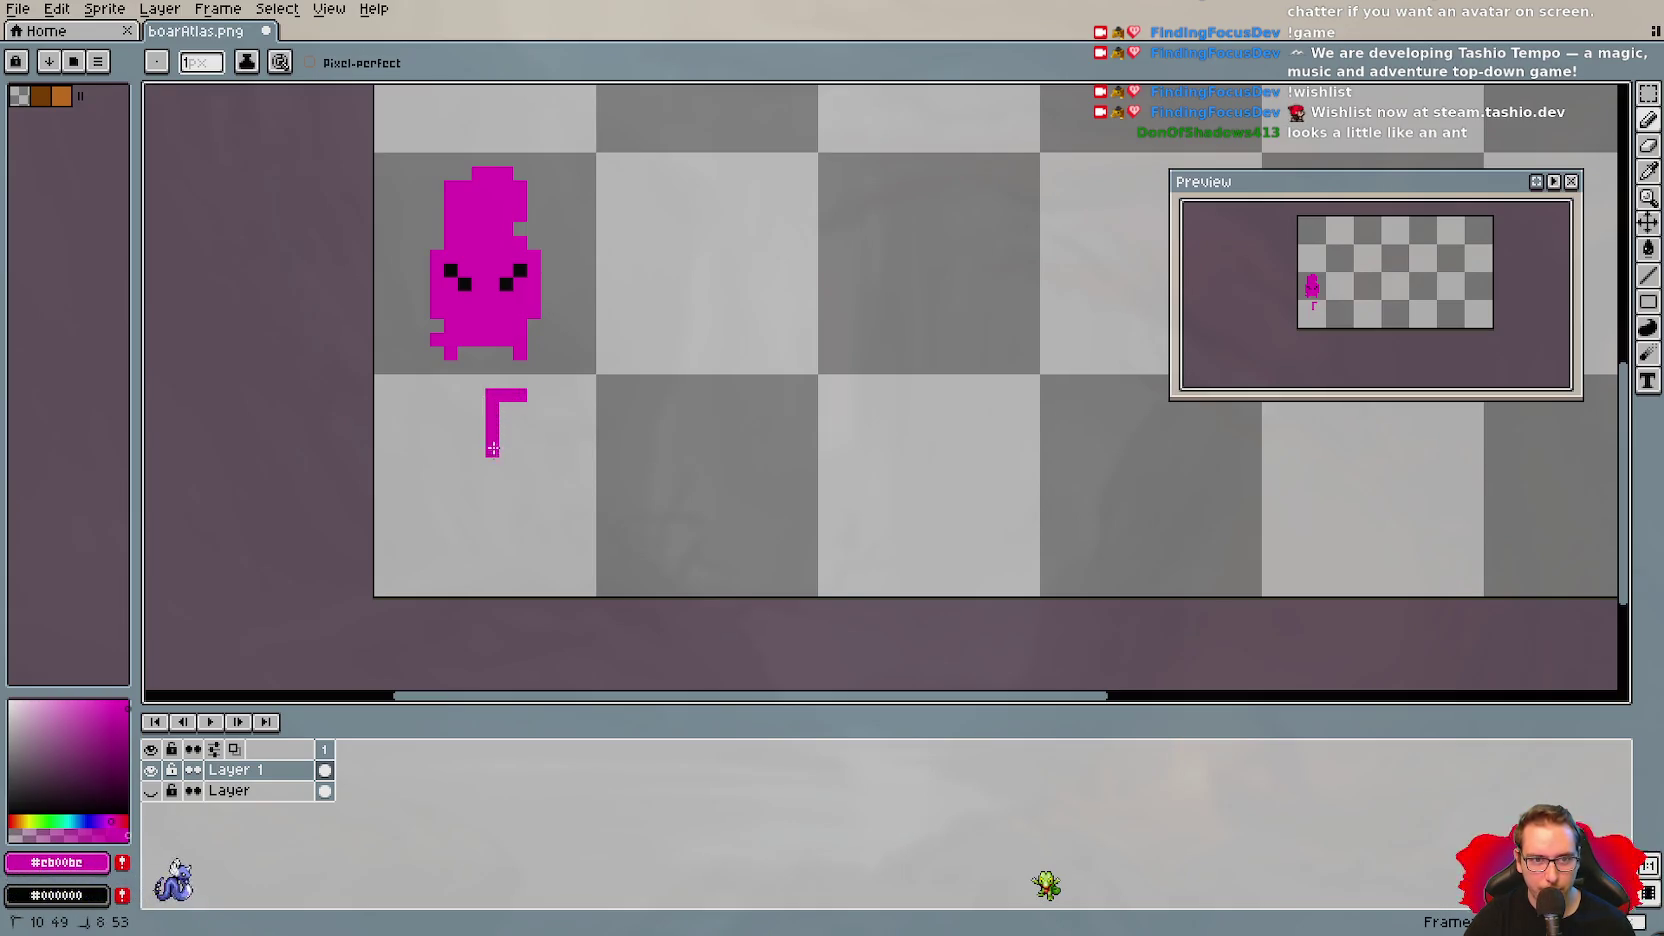
pyautogui.moveTo(520, 398)
pyautogui.mouseDown()
pyautogui.moveTo(566, 465)
pyautogui.moveTo(523, 541)
pyautogui.mouseUp()
pyautogui.click(494, 587)
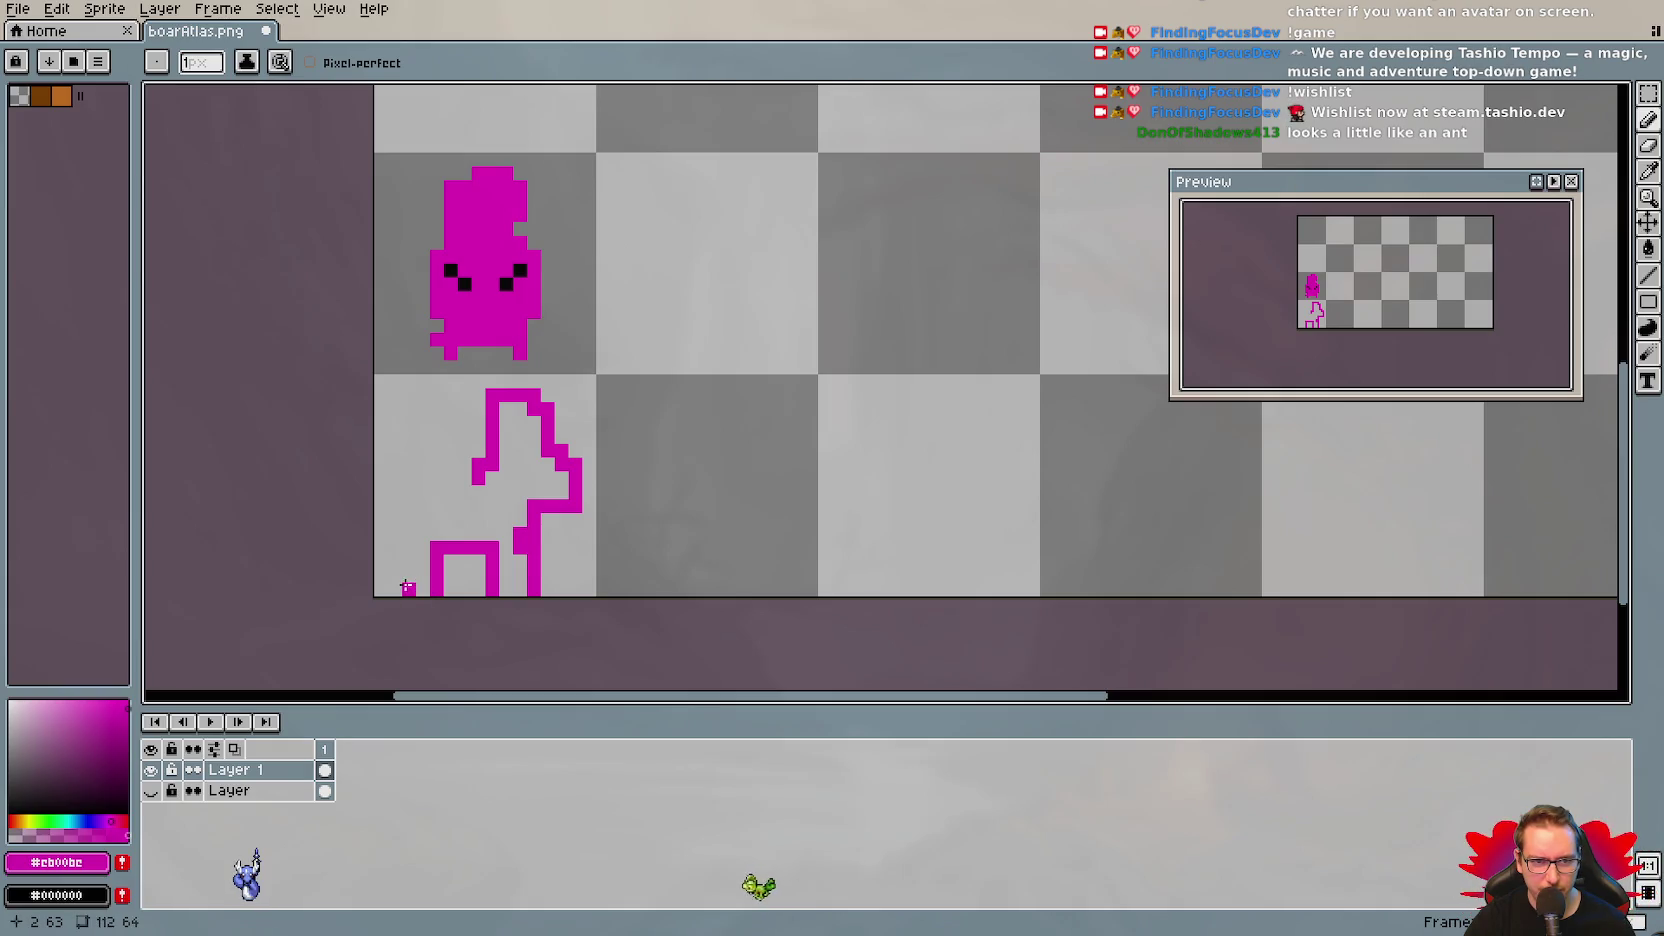
pyautogui.moveTo(406, 545)
pyautogui.mouseDown()
pyautogui.moveTo(384, 501)
pyautogui.moveTo(476, 472)
pyautogui.moveTo(510, 418)
pyautogui.moveTo(513, 460)
pyautogui.mouseUp()
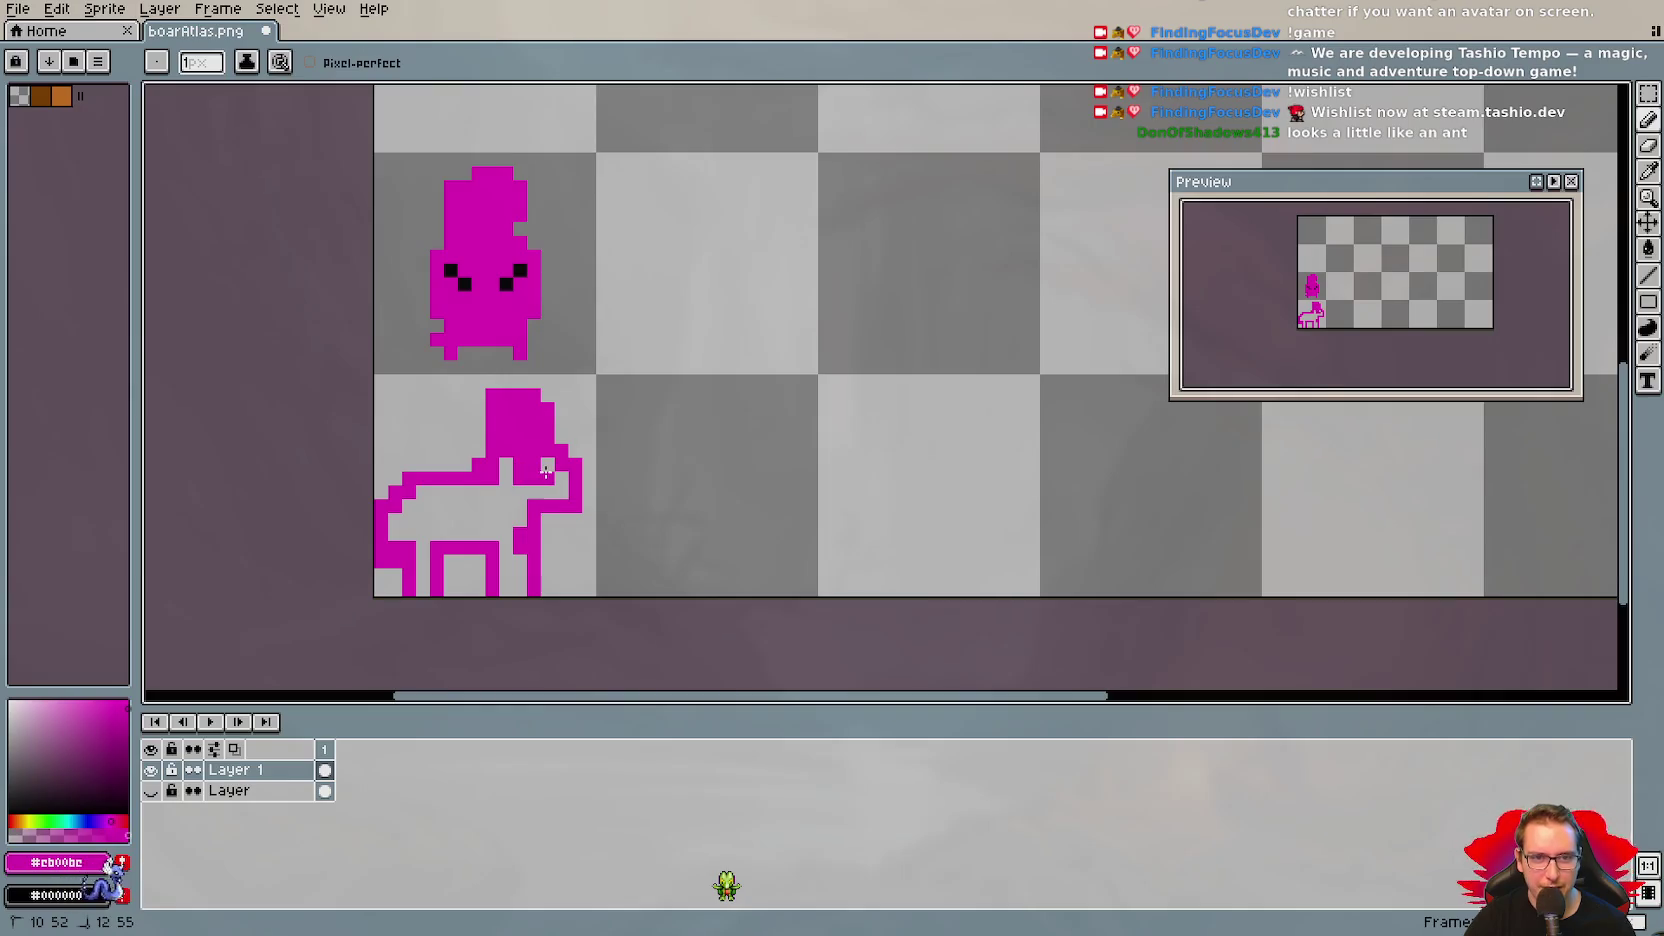
pyautogui.press('g')
pyautogui.click(547, 469)
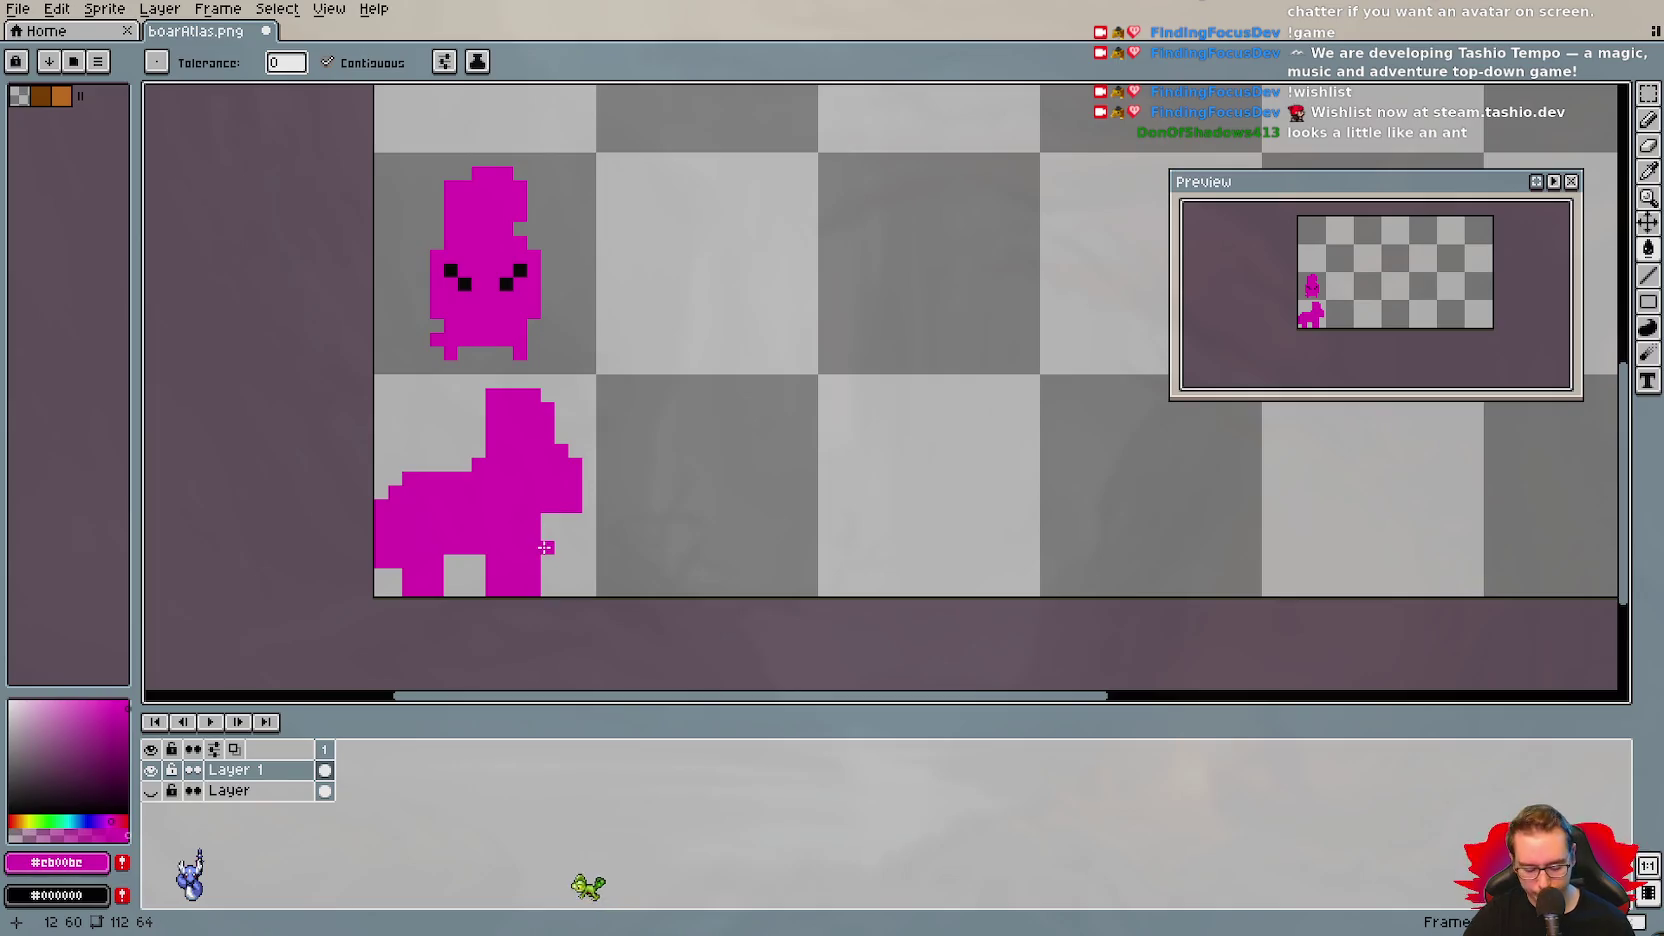
# - Erase a pixel column from the boar's right leg, then sample black from the creature's eye
pyautogui.press('i')
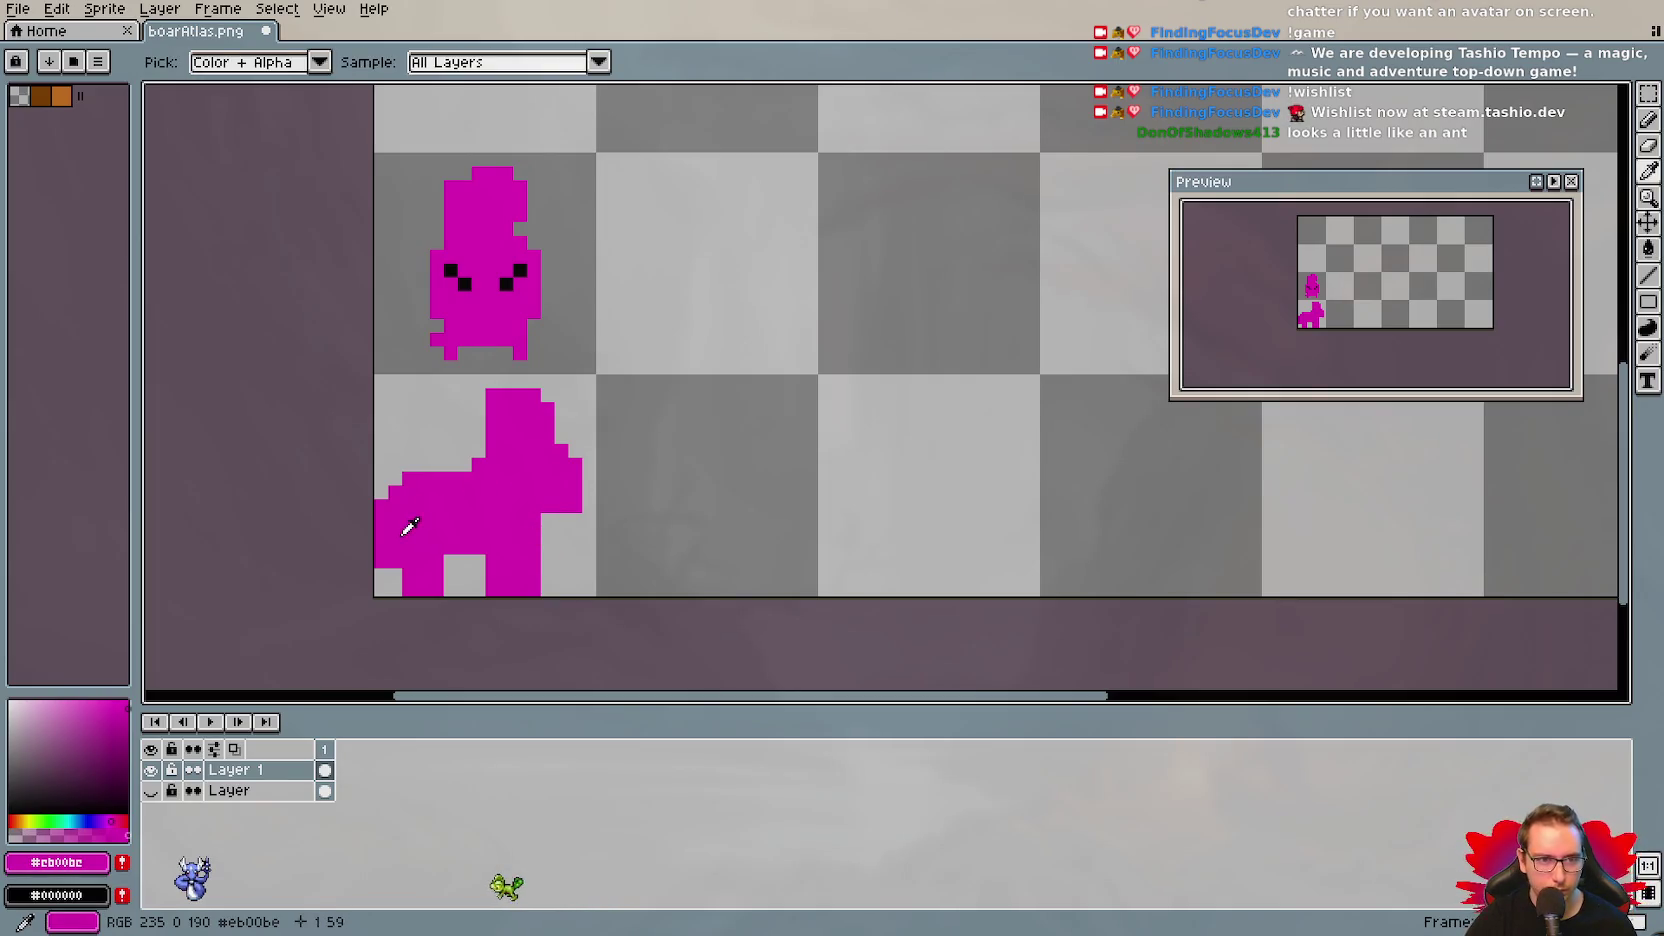
pyautogui.press('b')
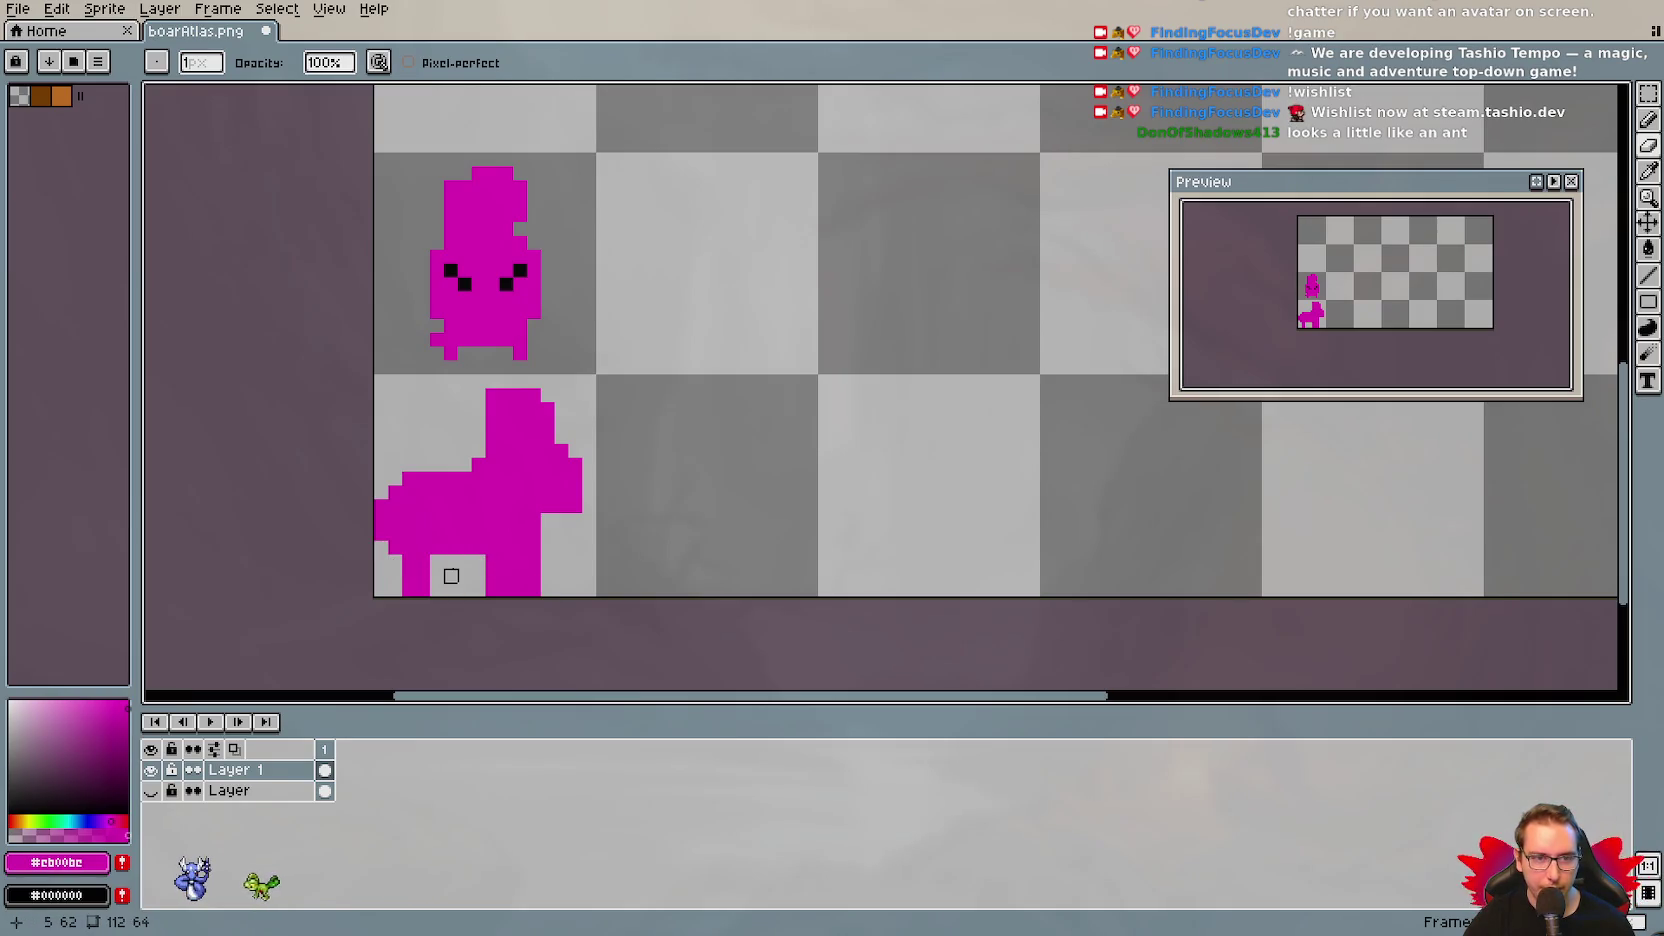
pyautogui.press('i')
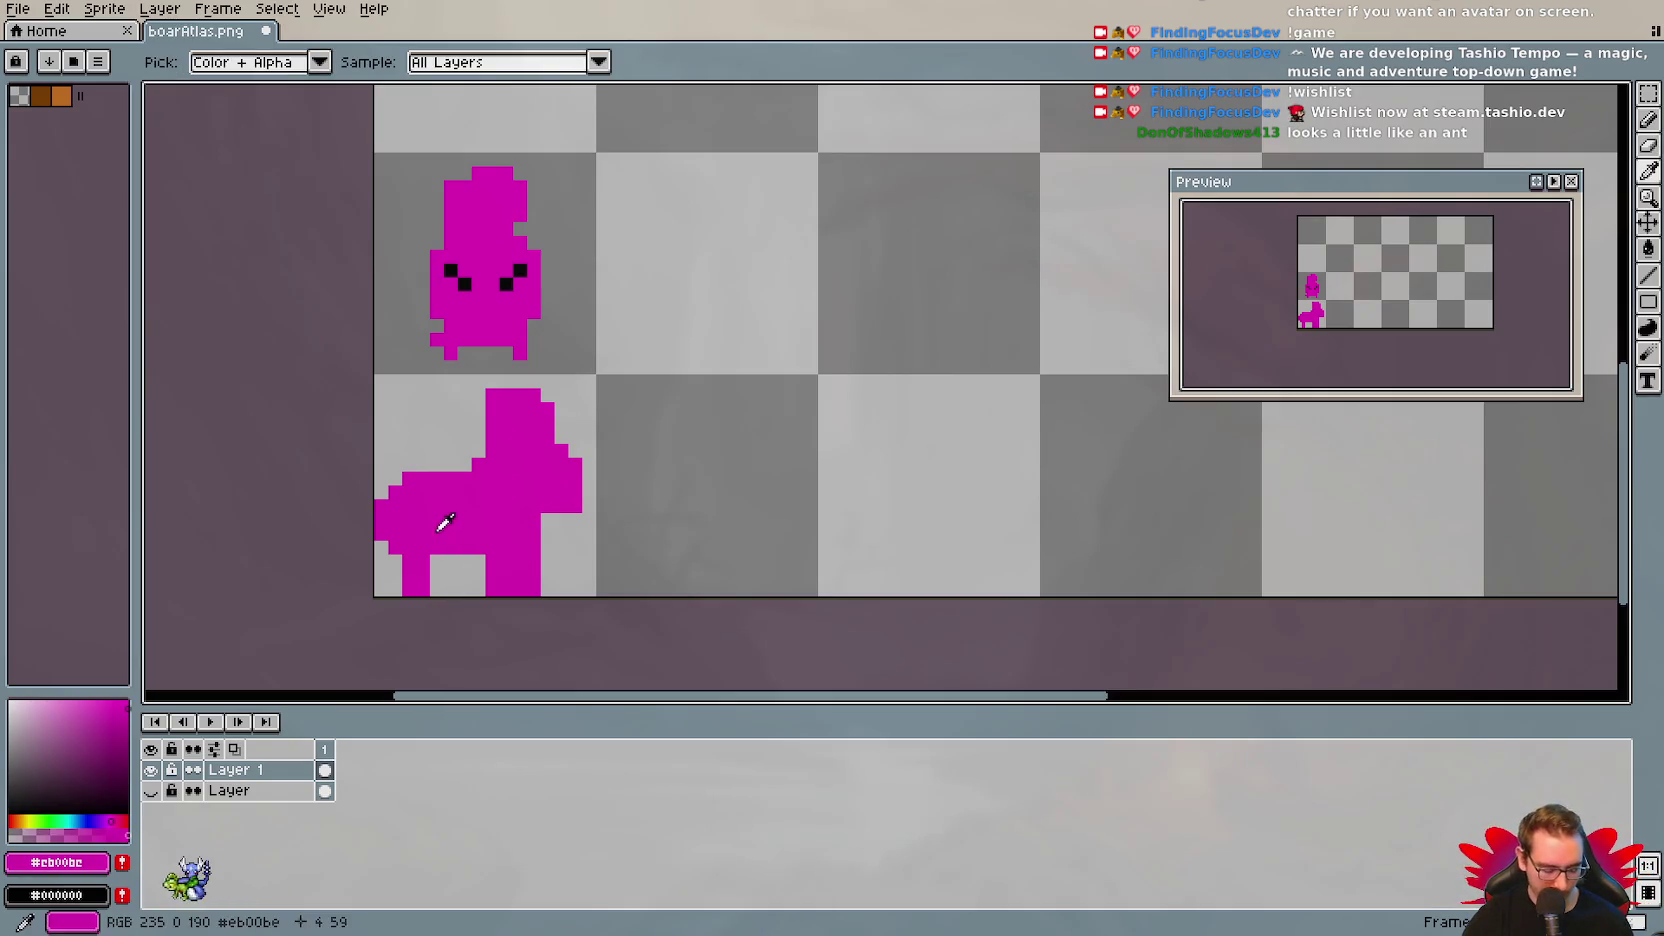
pyautogui.press('b')
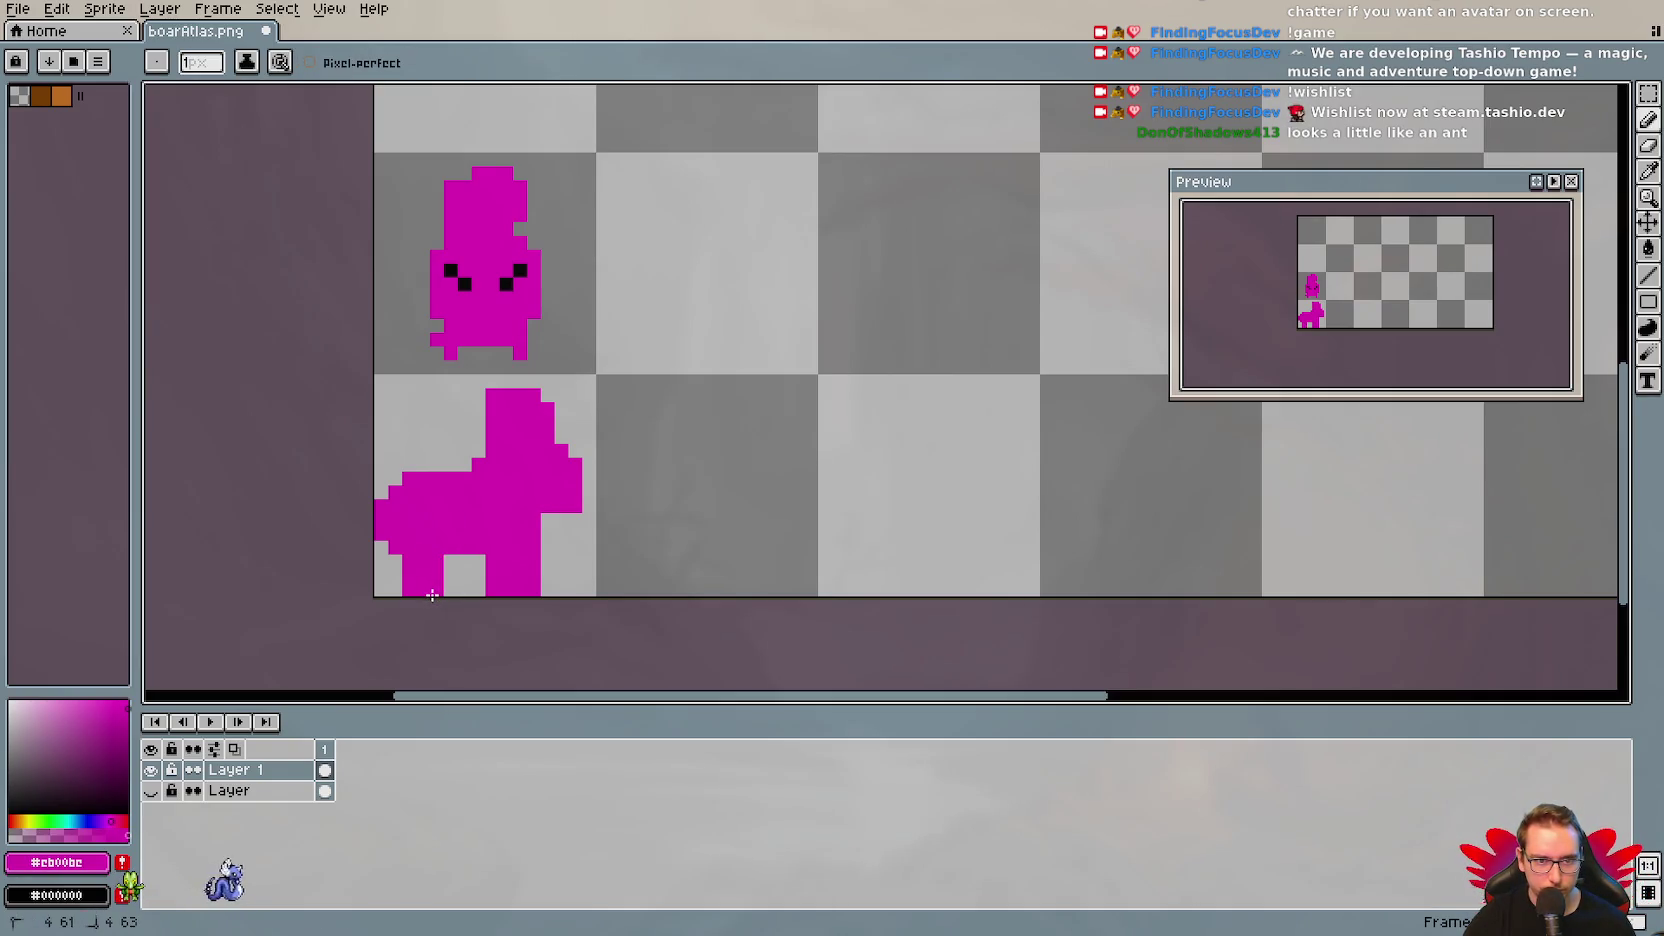
pyautogui.press('e')
pyautogui.moveTo(493, 558); pyautogui.dragTo(479, 604)
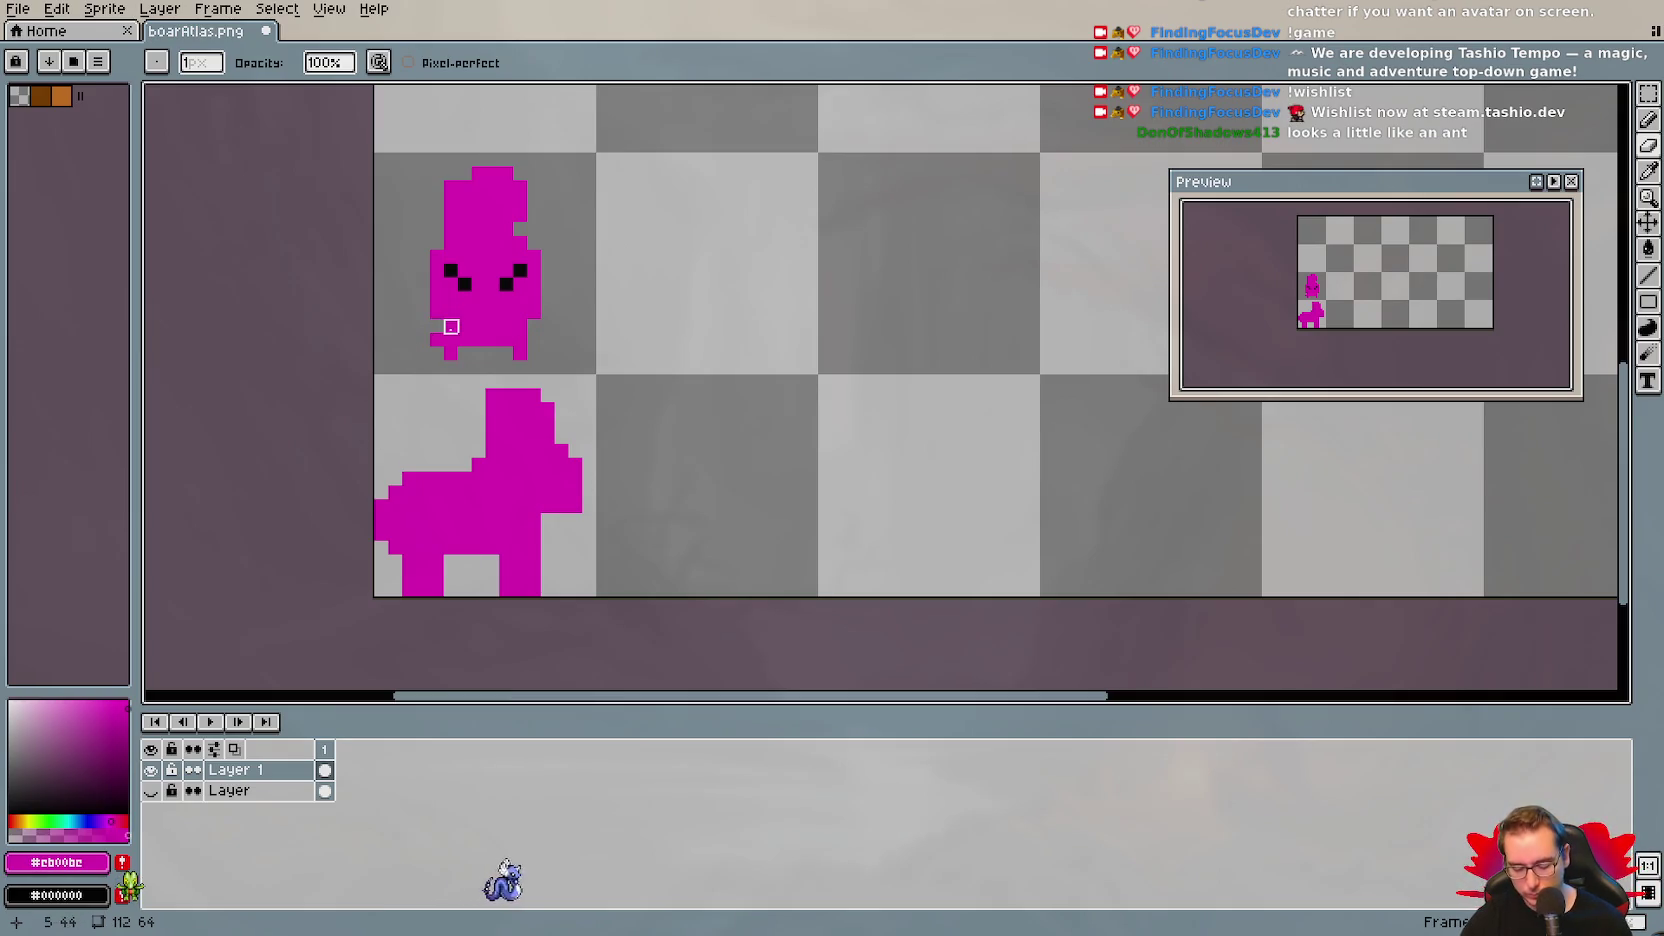
pyautogui.press('i')
pyautogui.click(470, 280)
# - Place two black eye pixels on the side-view boar's head
pyautogui.press('b')
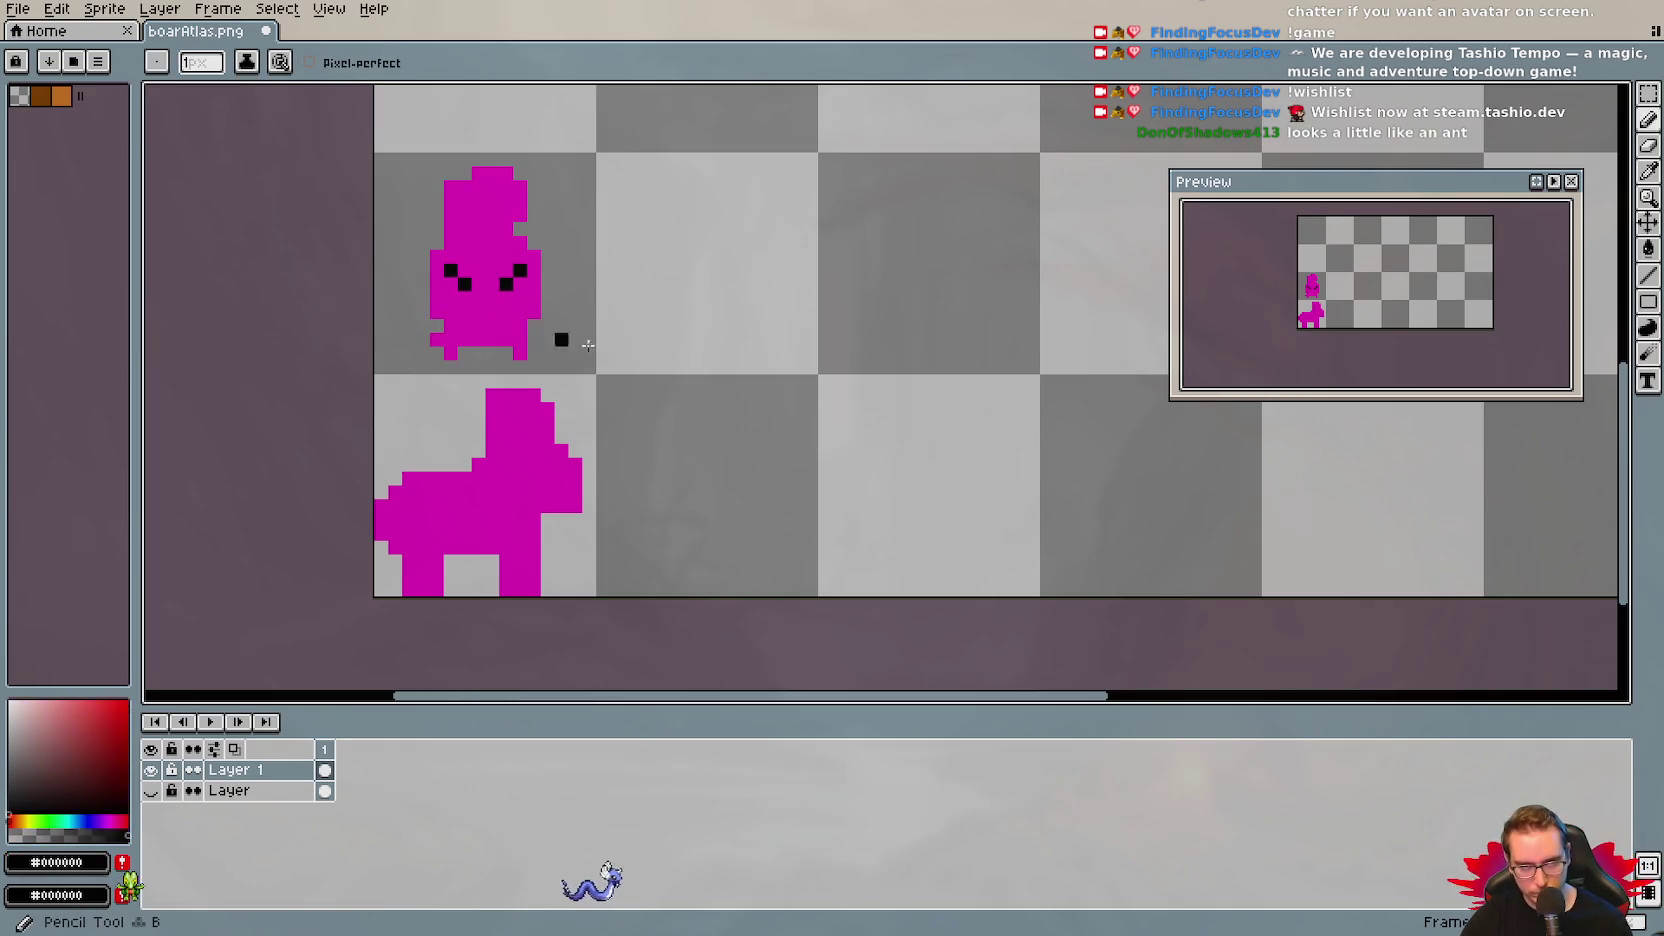
pyautogui.click(530, 423)
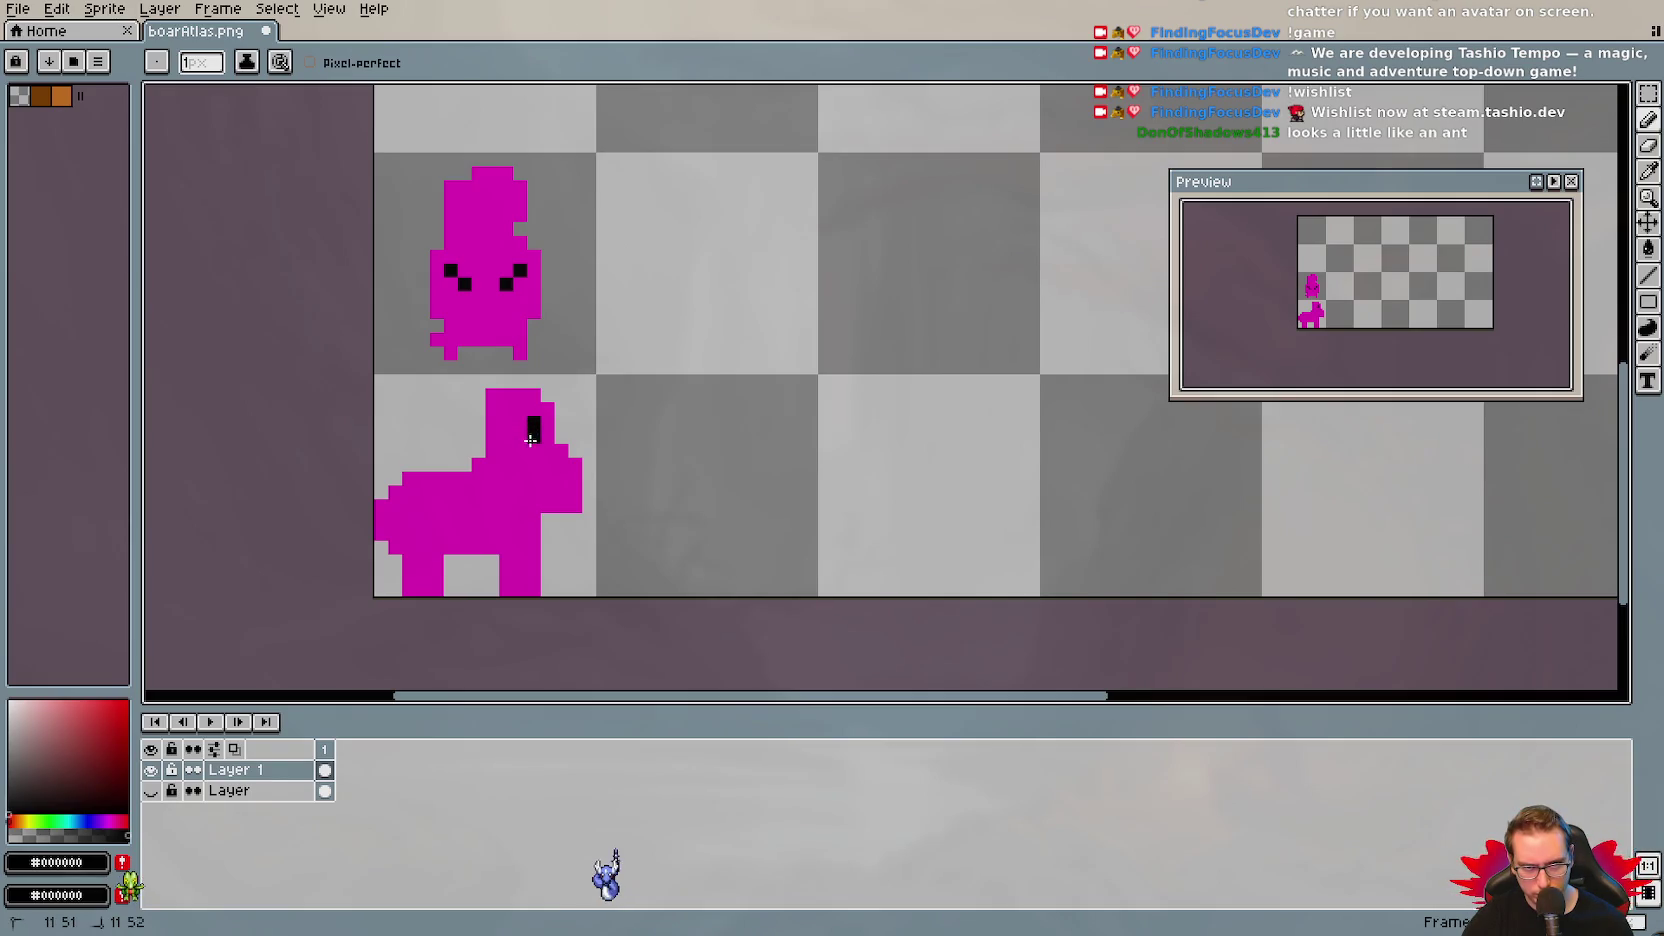
pyautogui.hotkey('ctrl', 'z')
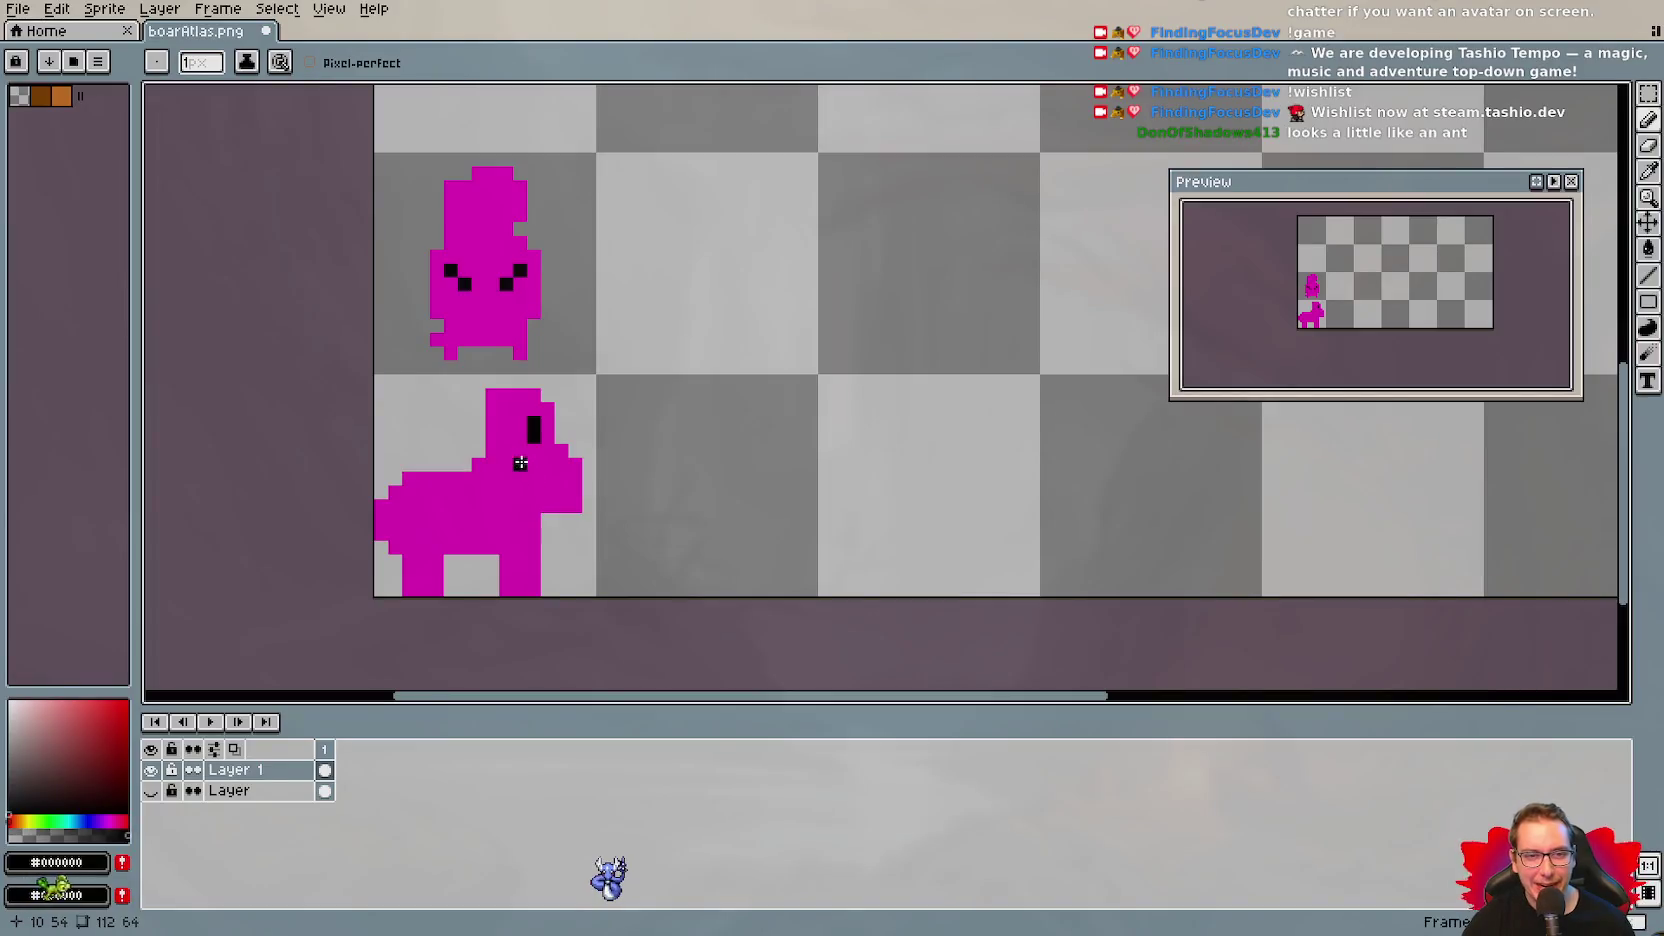
pyautogui.hotkey('ctrl', 'z')
pyautogui.click(520, 437)
pyautogui.click(534, 450)
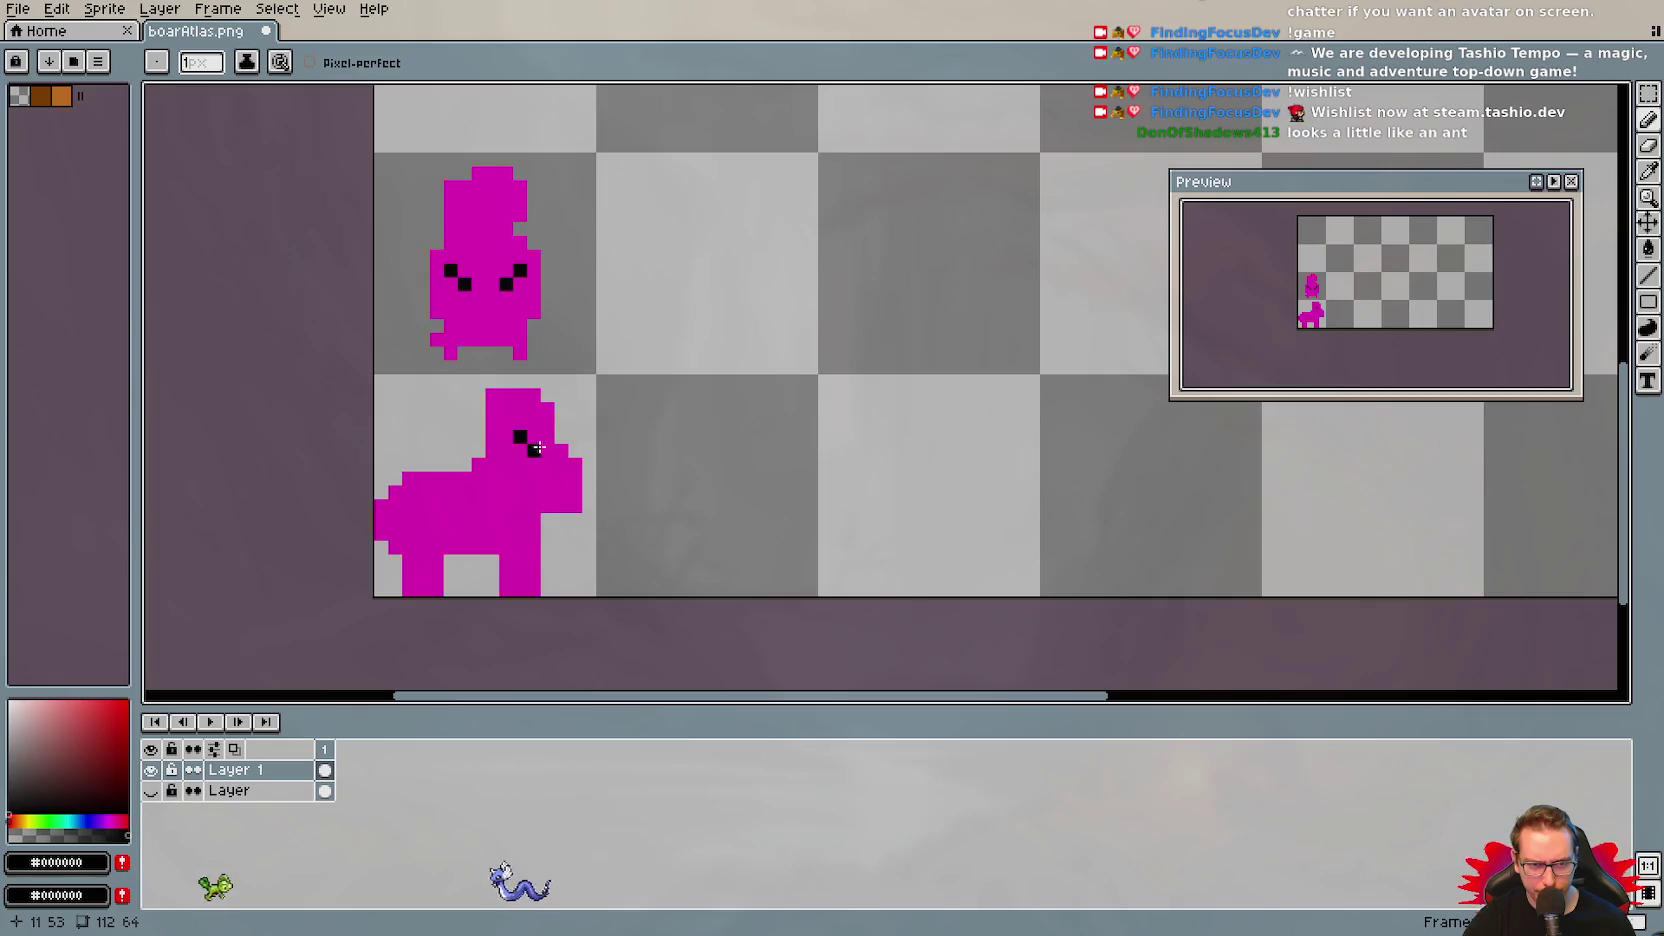
# - Try a frowning mouth and back-edge black pixels, then undo them all
pyautogui.moveTo(510, 491); pyautogui.dragTo(575, 505)
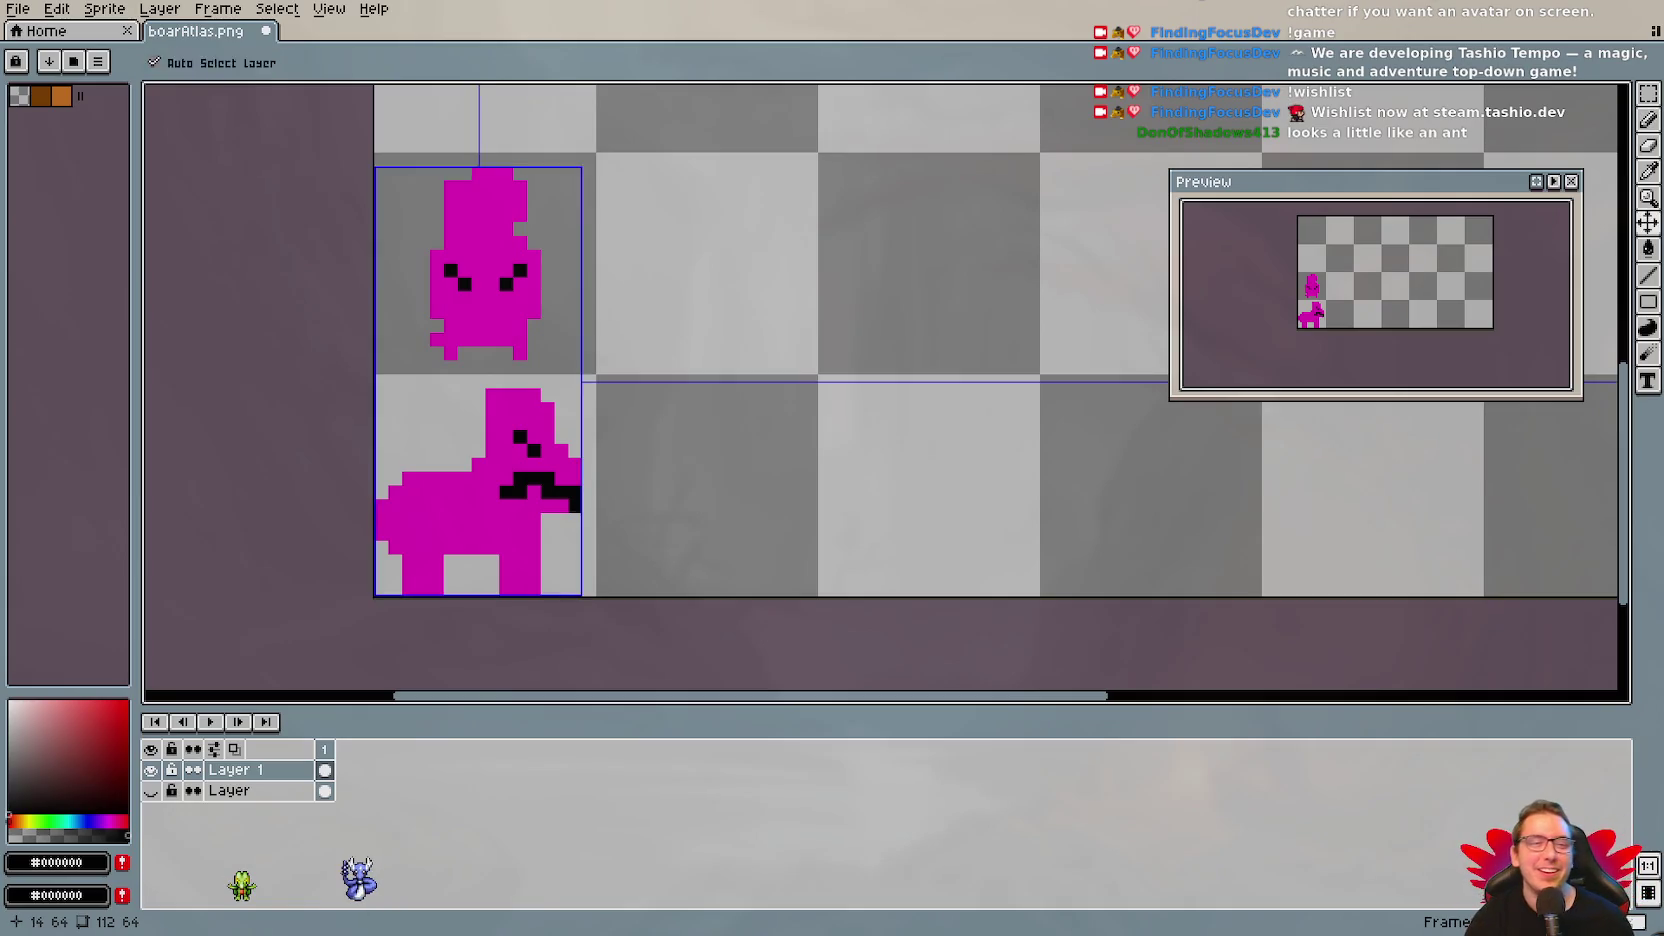
pyautogui.moveTo(381, 480); pyautogui.dragTo(382, 462)
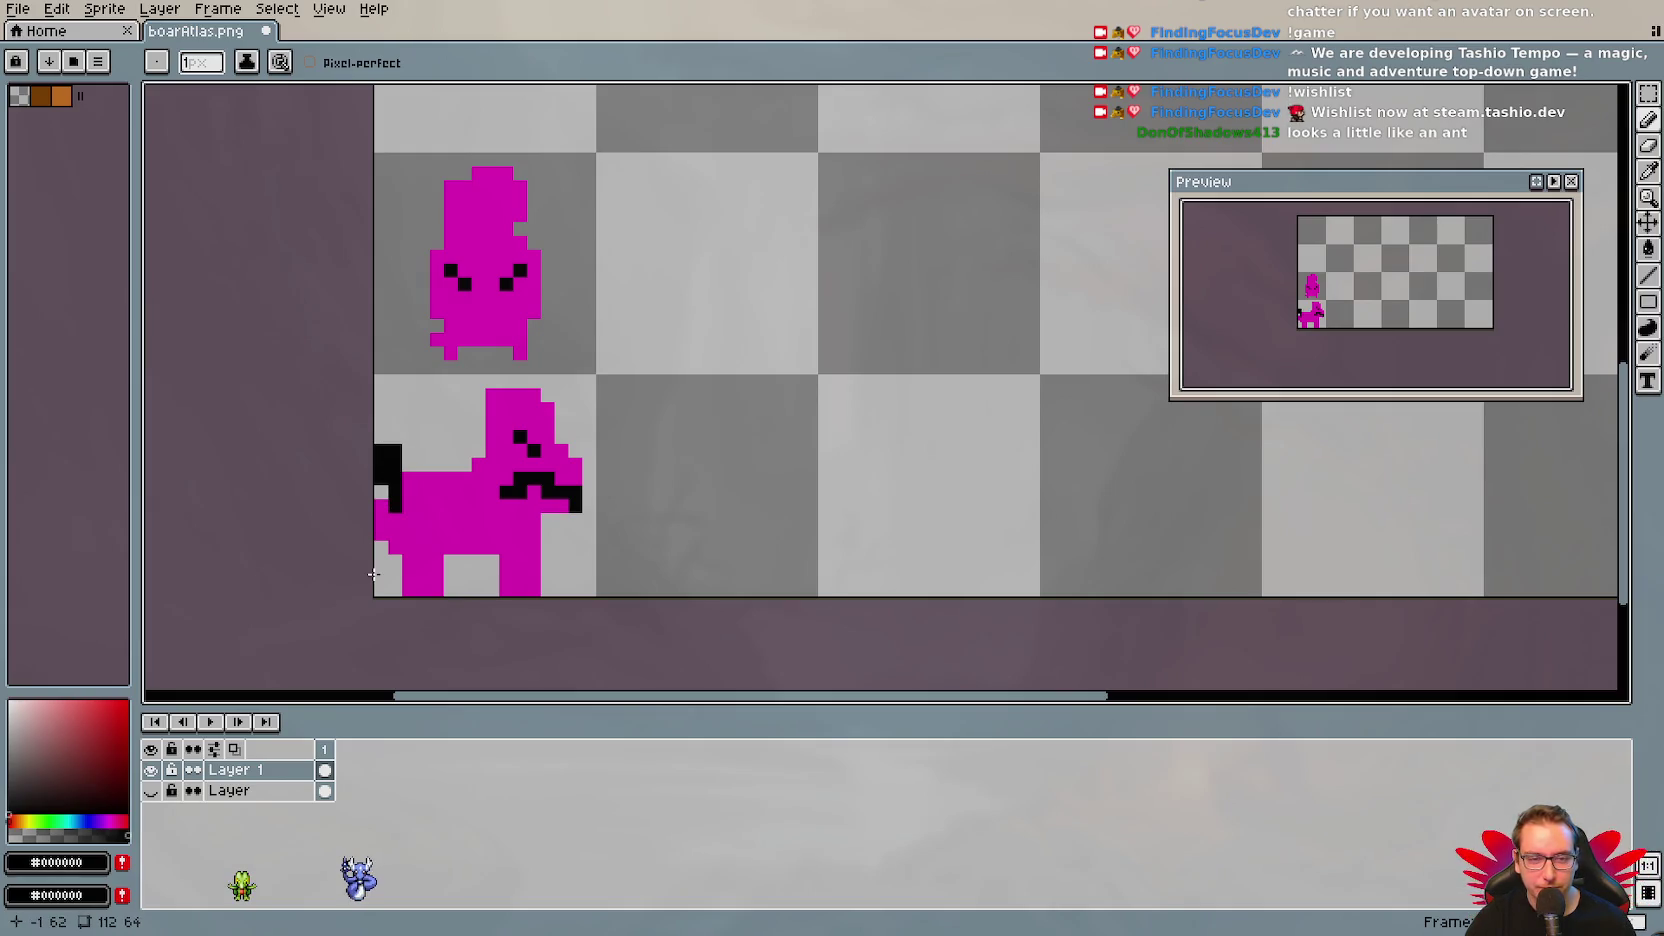
pyautogui.hotkey('ctrl', 'z')
pyautogui.hotkey('ctrl', 'z')
pyautogui.hotkey('ctrl', 'z')
pyautogui.click(479, 311)
pyautogui.hotkey('ctrl', 'z')
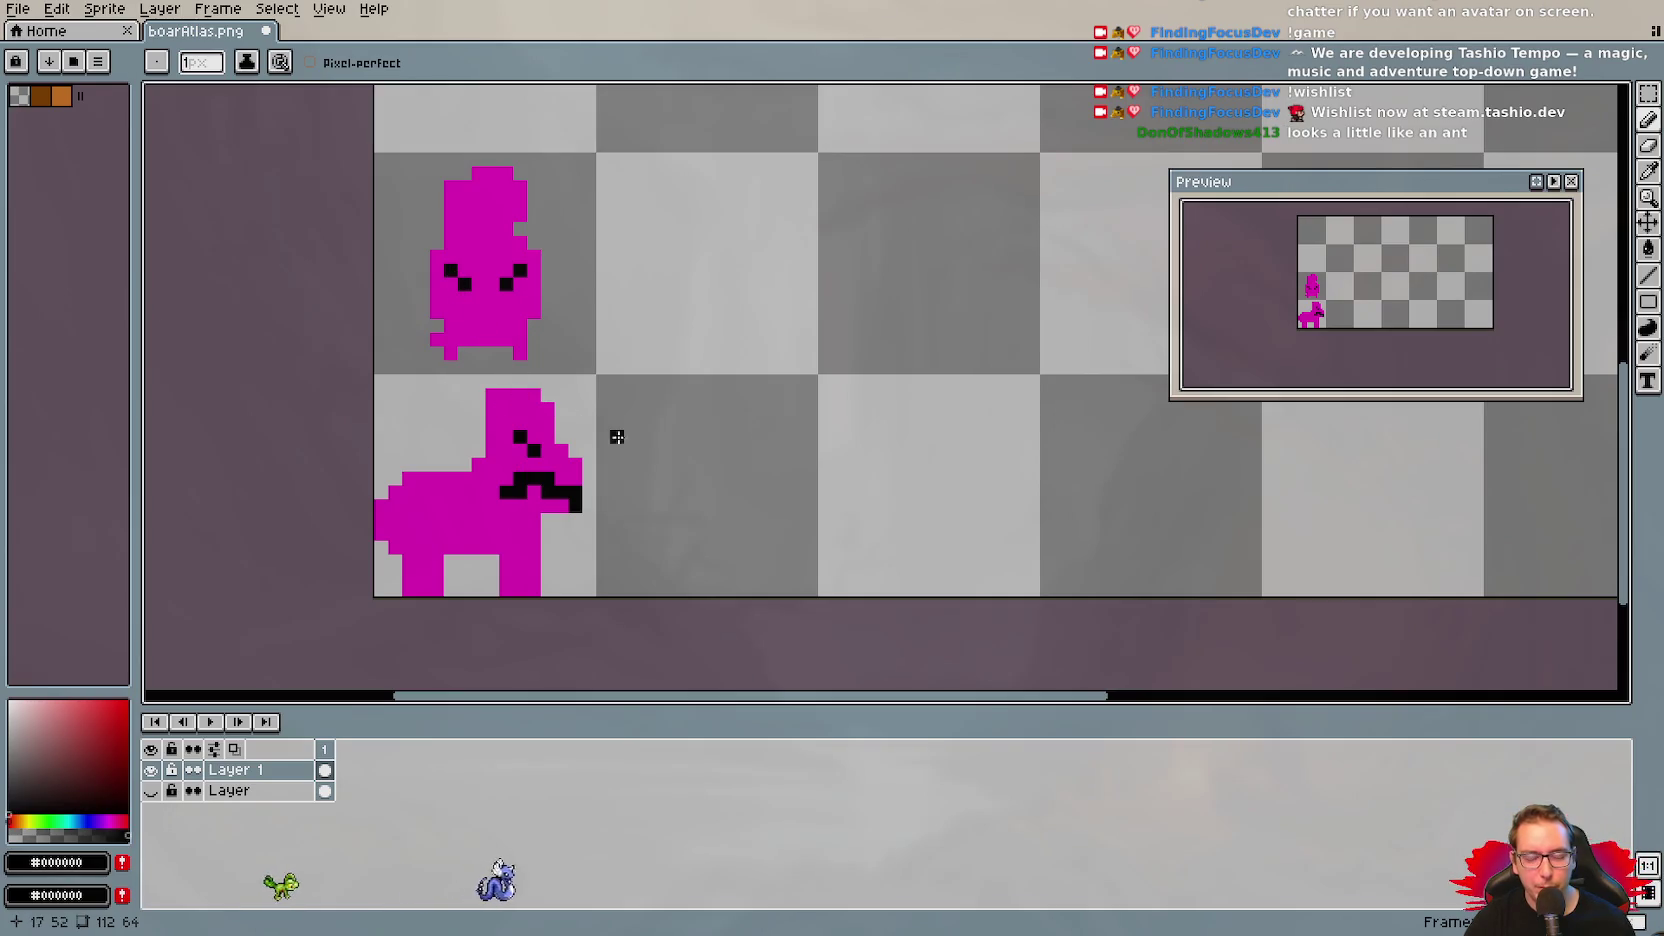
pyautogui.hotkey('ctrl', 'z')
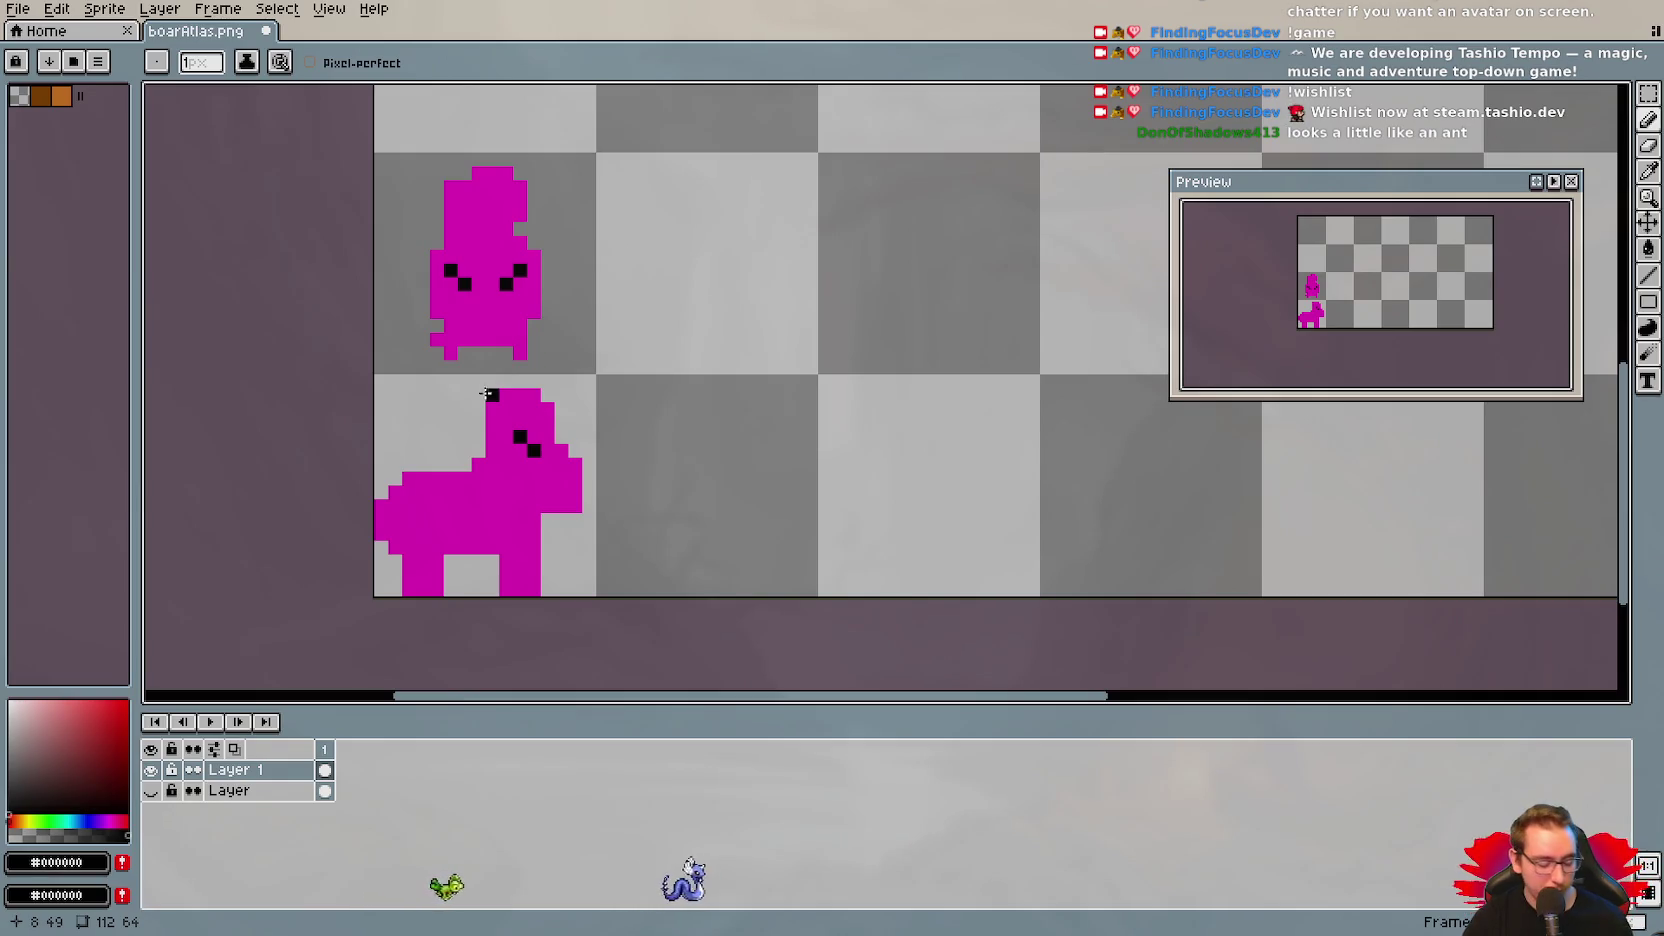
# - Erase the magenta side-view boar sketch from the lower cell with an enlarged eraser
pyautogui.press('e')
pyautogui.moveTo(486, 446)
pyautogui.mouseDown()
pyautogui.moveTo(493, 409)
pyautogui.moveTo(562, 478)
pyautogui.mouseUp()
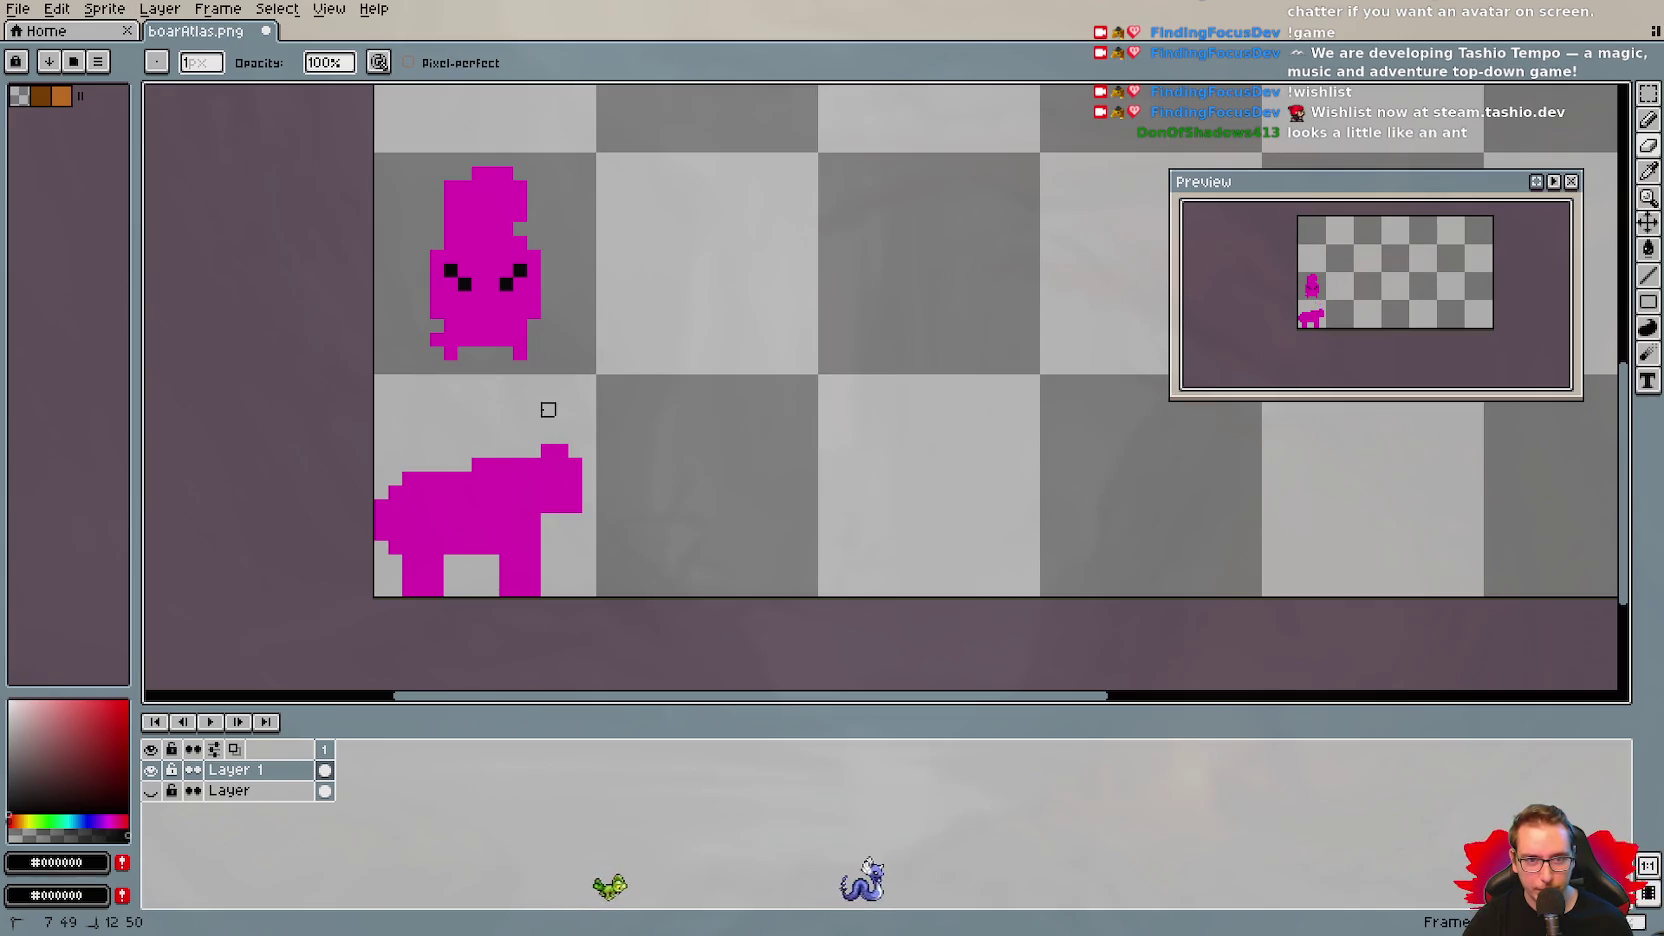
pyautogui.press('e')
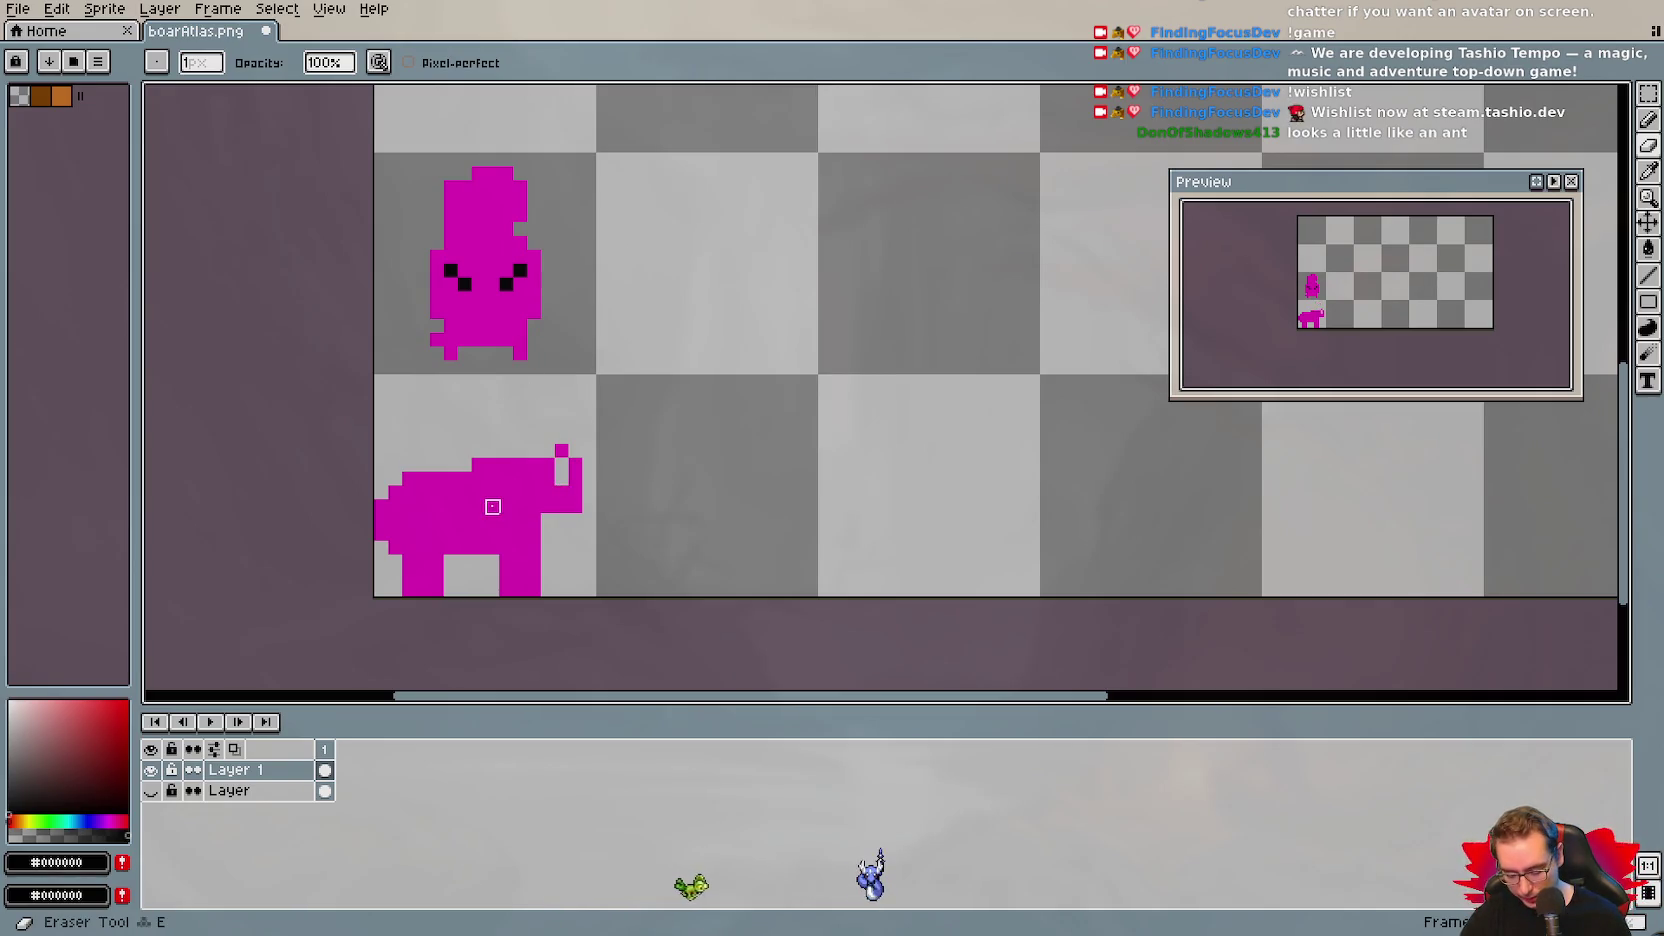
pyautogui.press('+')
pyautogui.press('+')
pyautogui.press('+')
pyautogui.moveTo(486, 500)
pyautogui.mouseDown()
pyautogui.moveTo(527, 556)
pyautogui.moveTo(498, 514)
pyautogui.moveTo(386, 583)
pyautogui.moveTo(464, 472)
pyautogui.mouseUp()
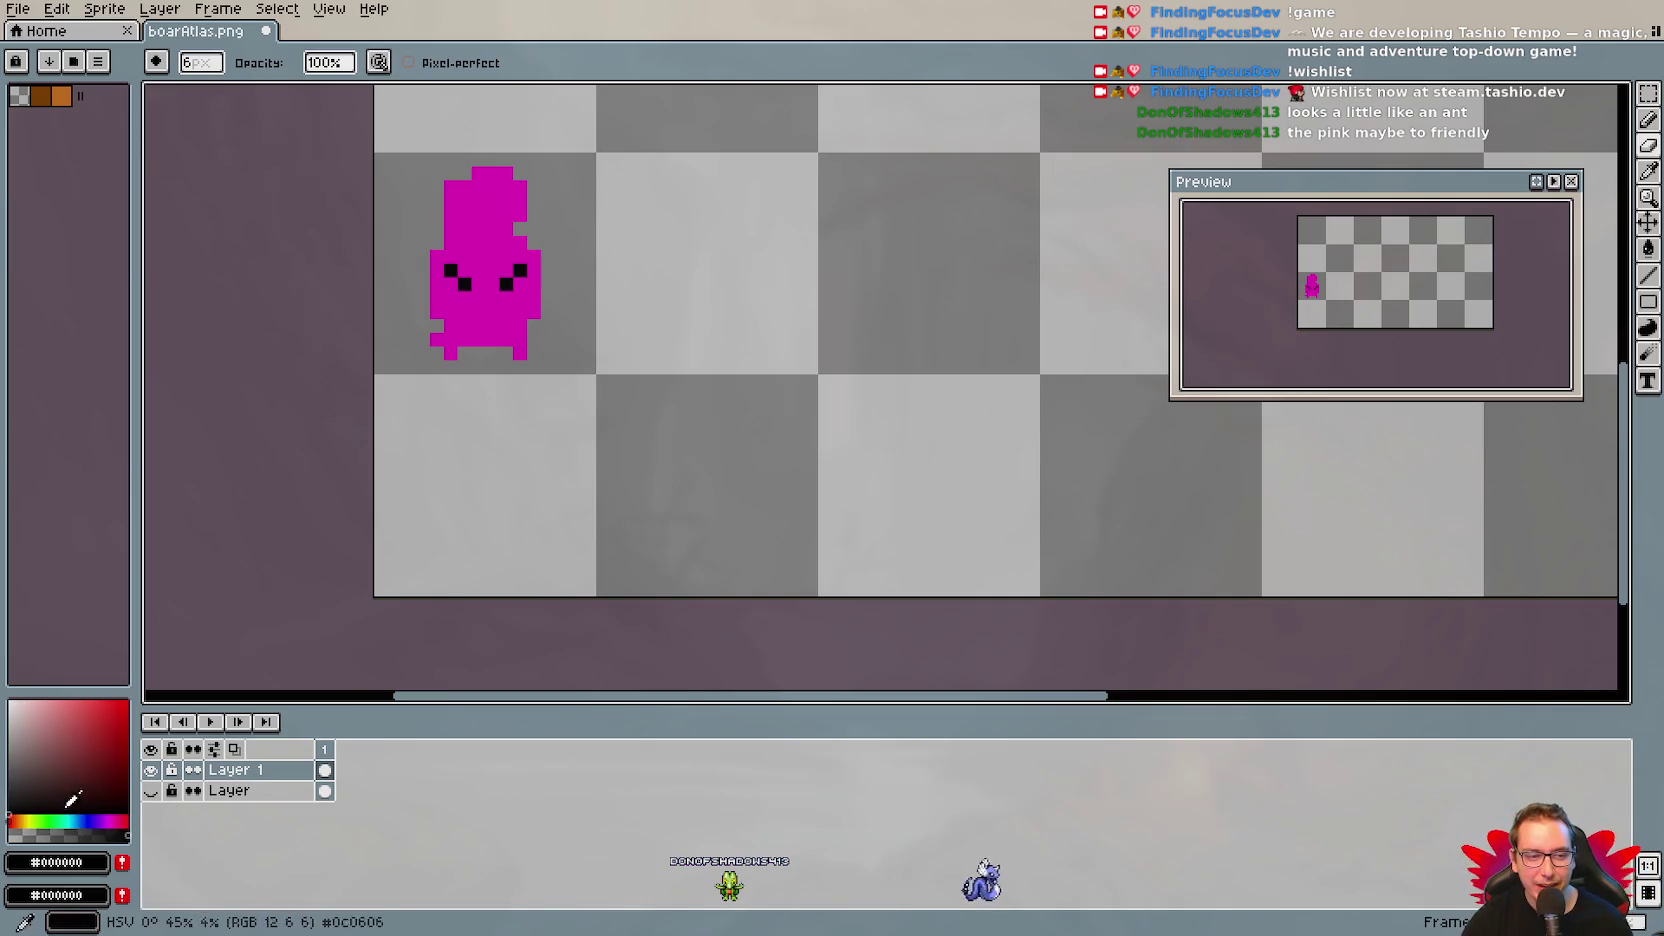
pyautogui.click(108, 820)
# - Set the drawing colour to a deeper purple shade
pyautogui.click(127, 731)
pyautogui.click(106, 820)
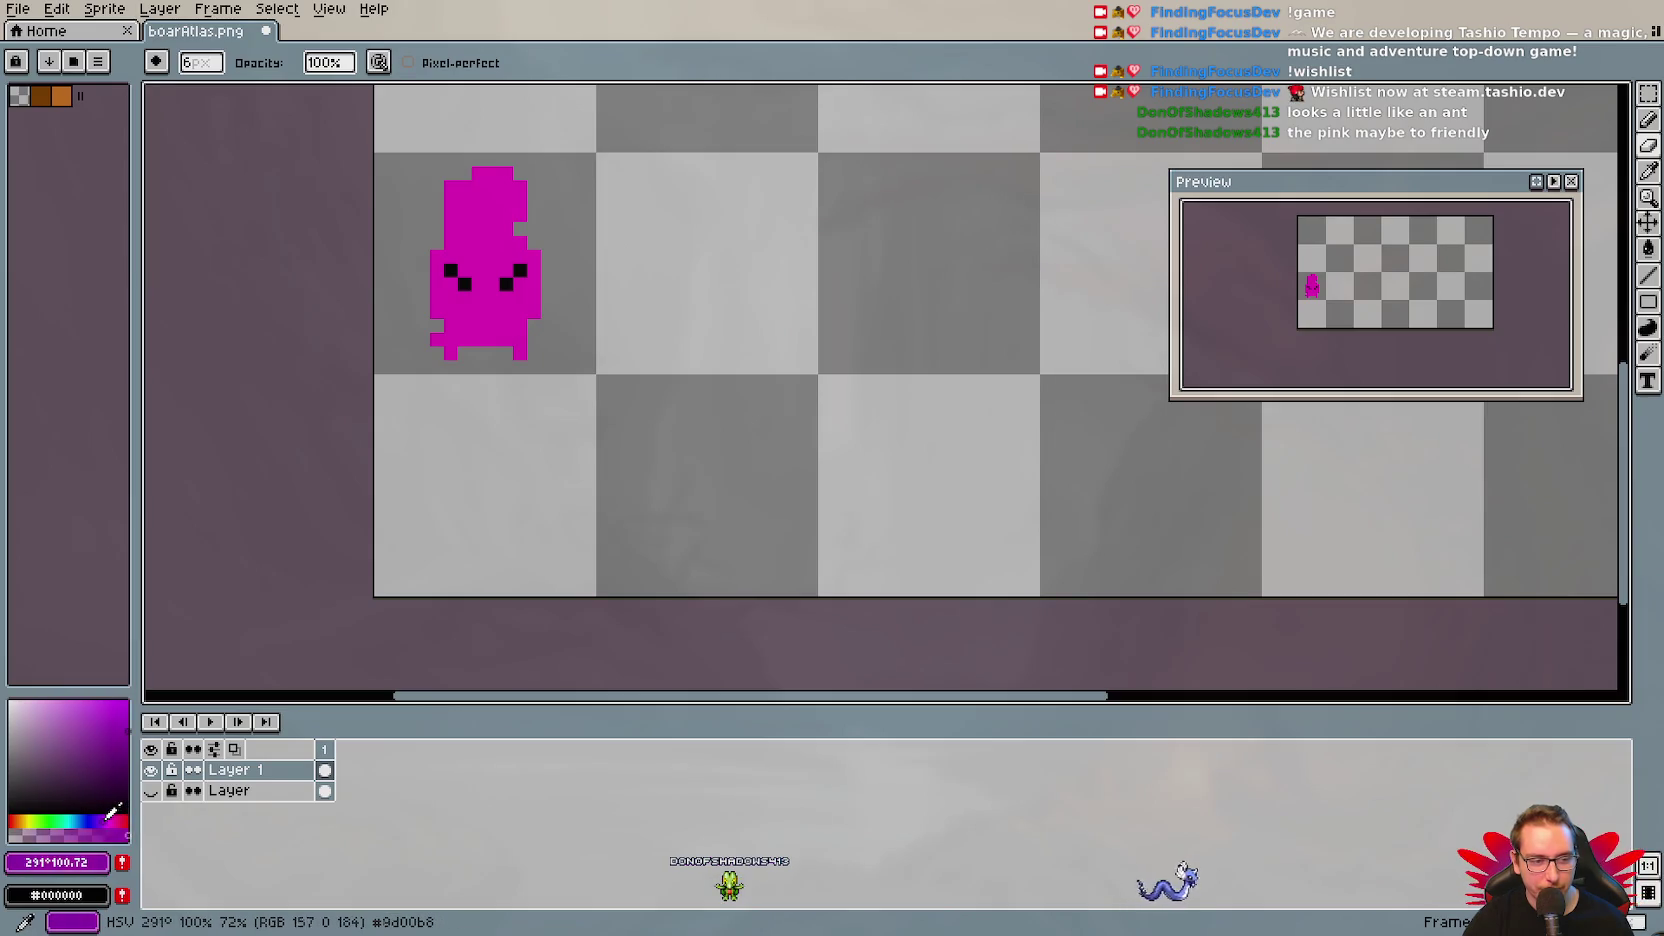
pyautogui.click(127, 722)
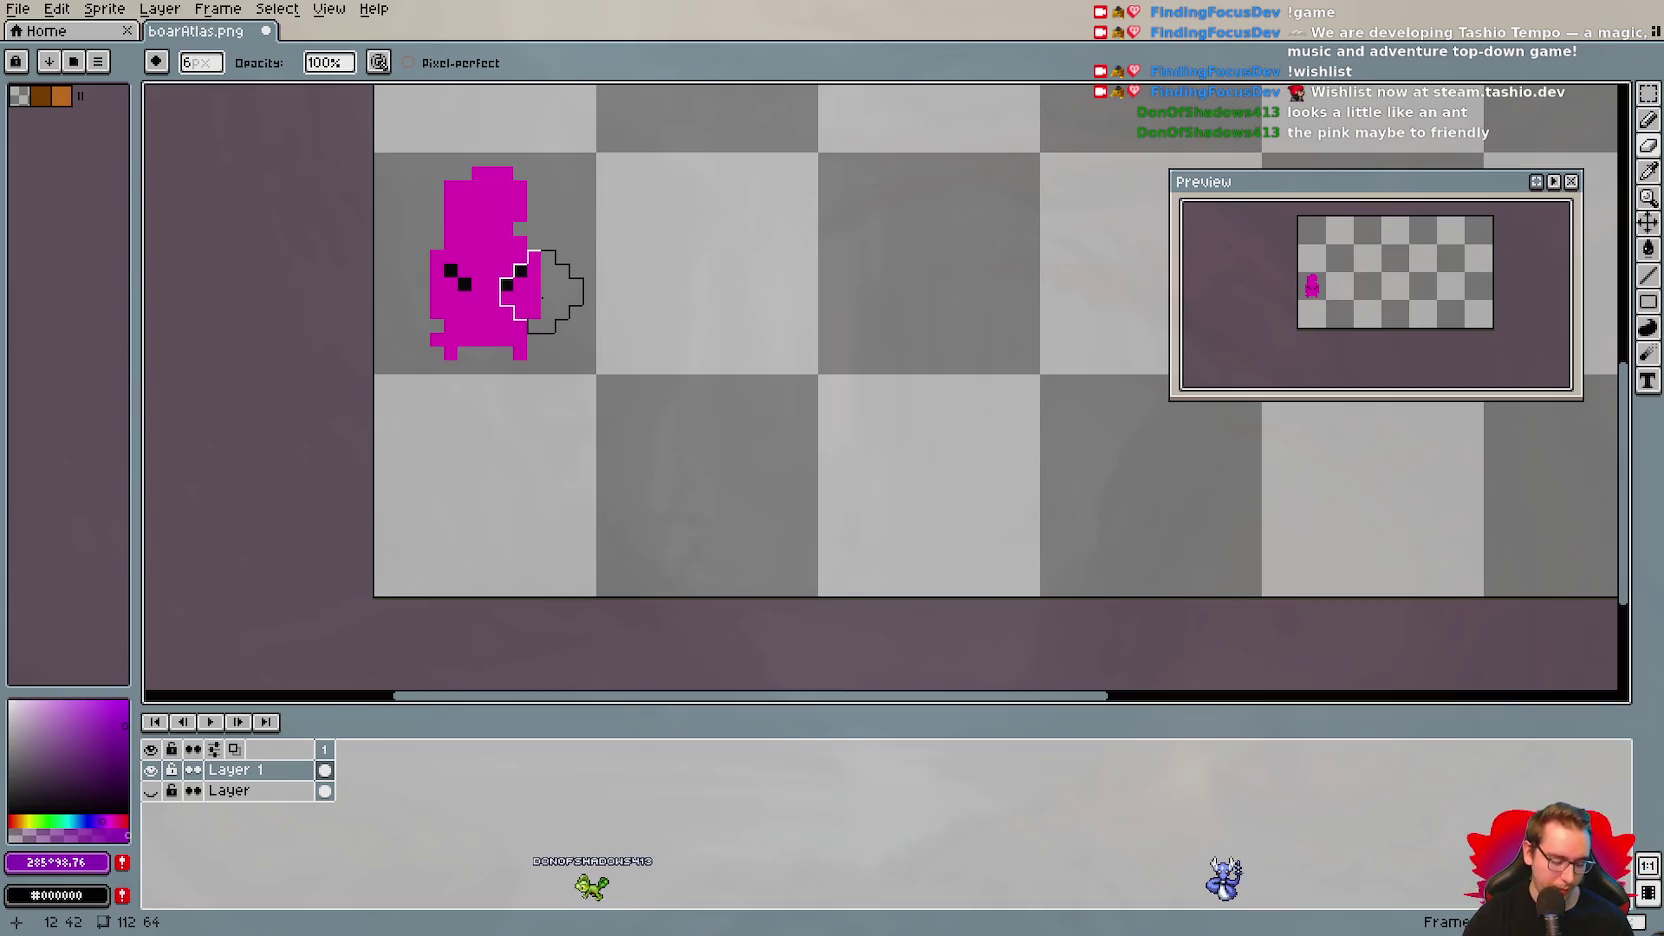
# - Flood-fill the creature's magenta body purple, undoing the accidental background fill
pyautogui.press('g')
pyautogui.click(507, 200)
pyautogui.click(506, 381)
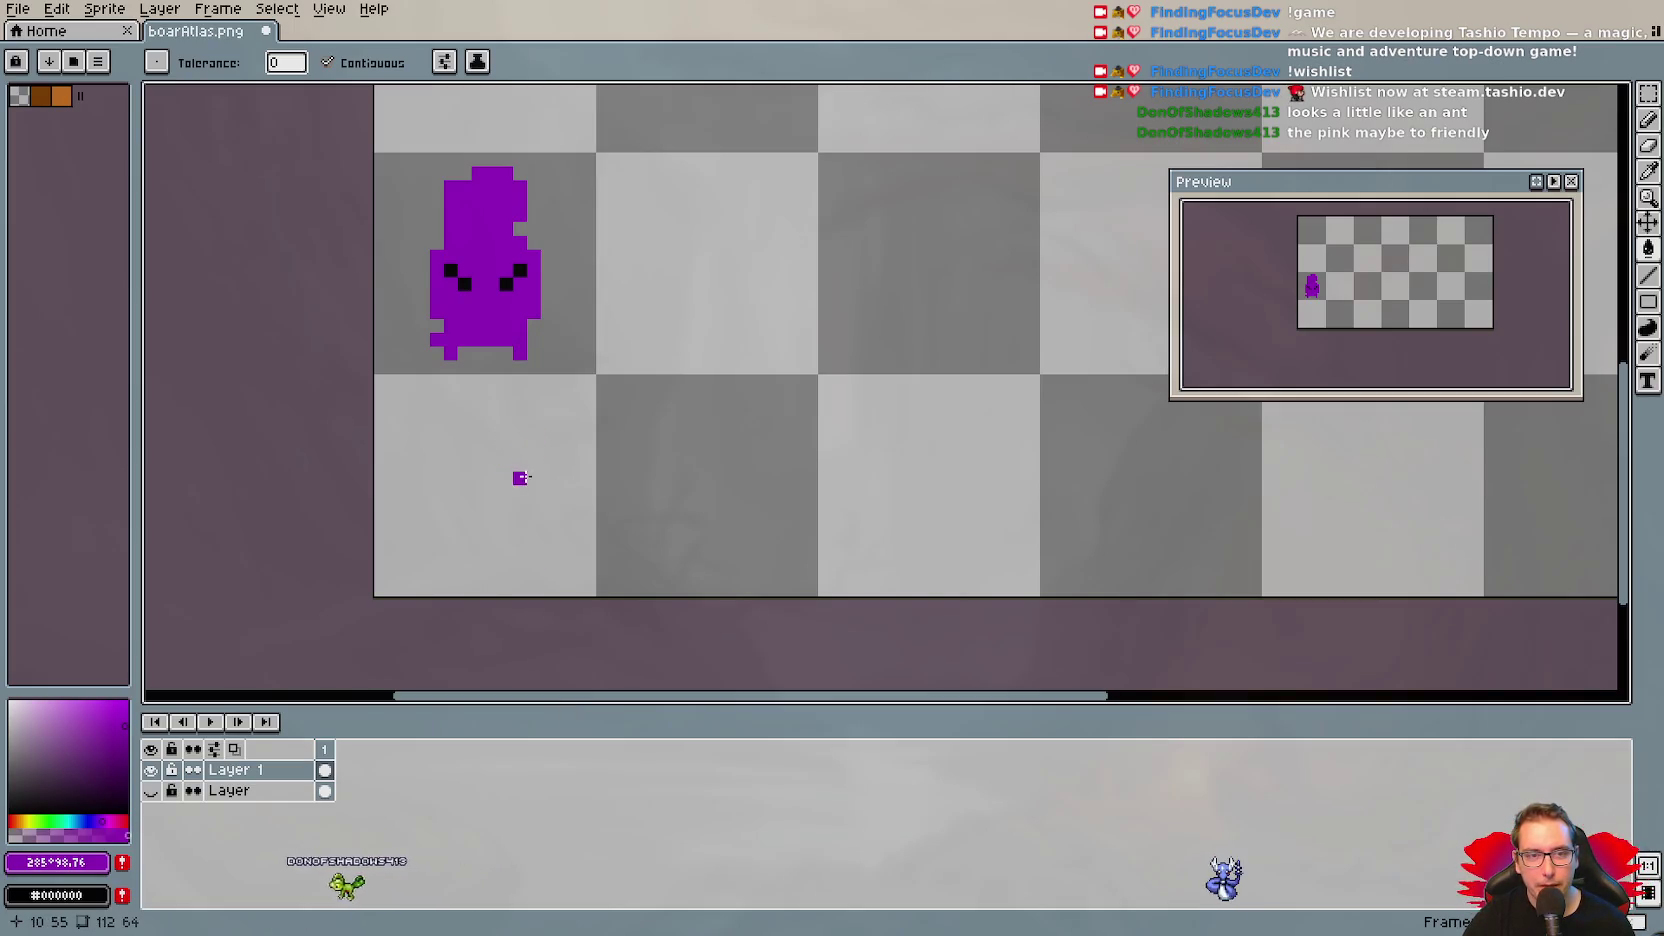
pyautogui.click(519, 229)
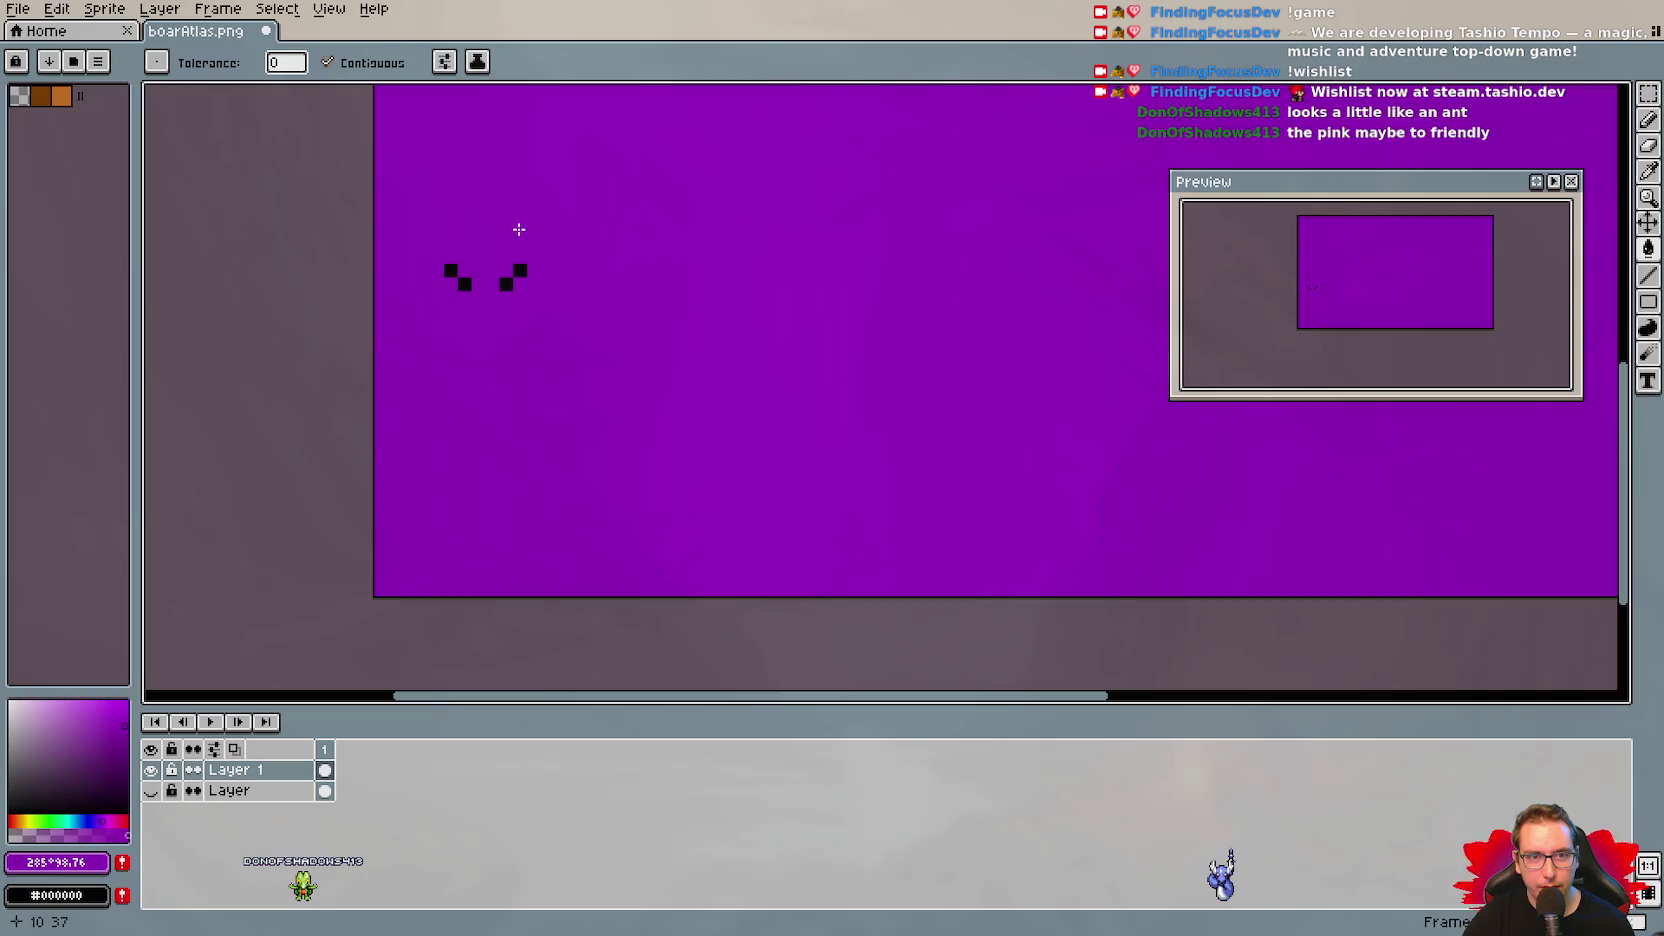
pyautogui.hotkey('ctrl', 'z')
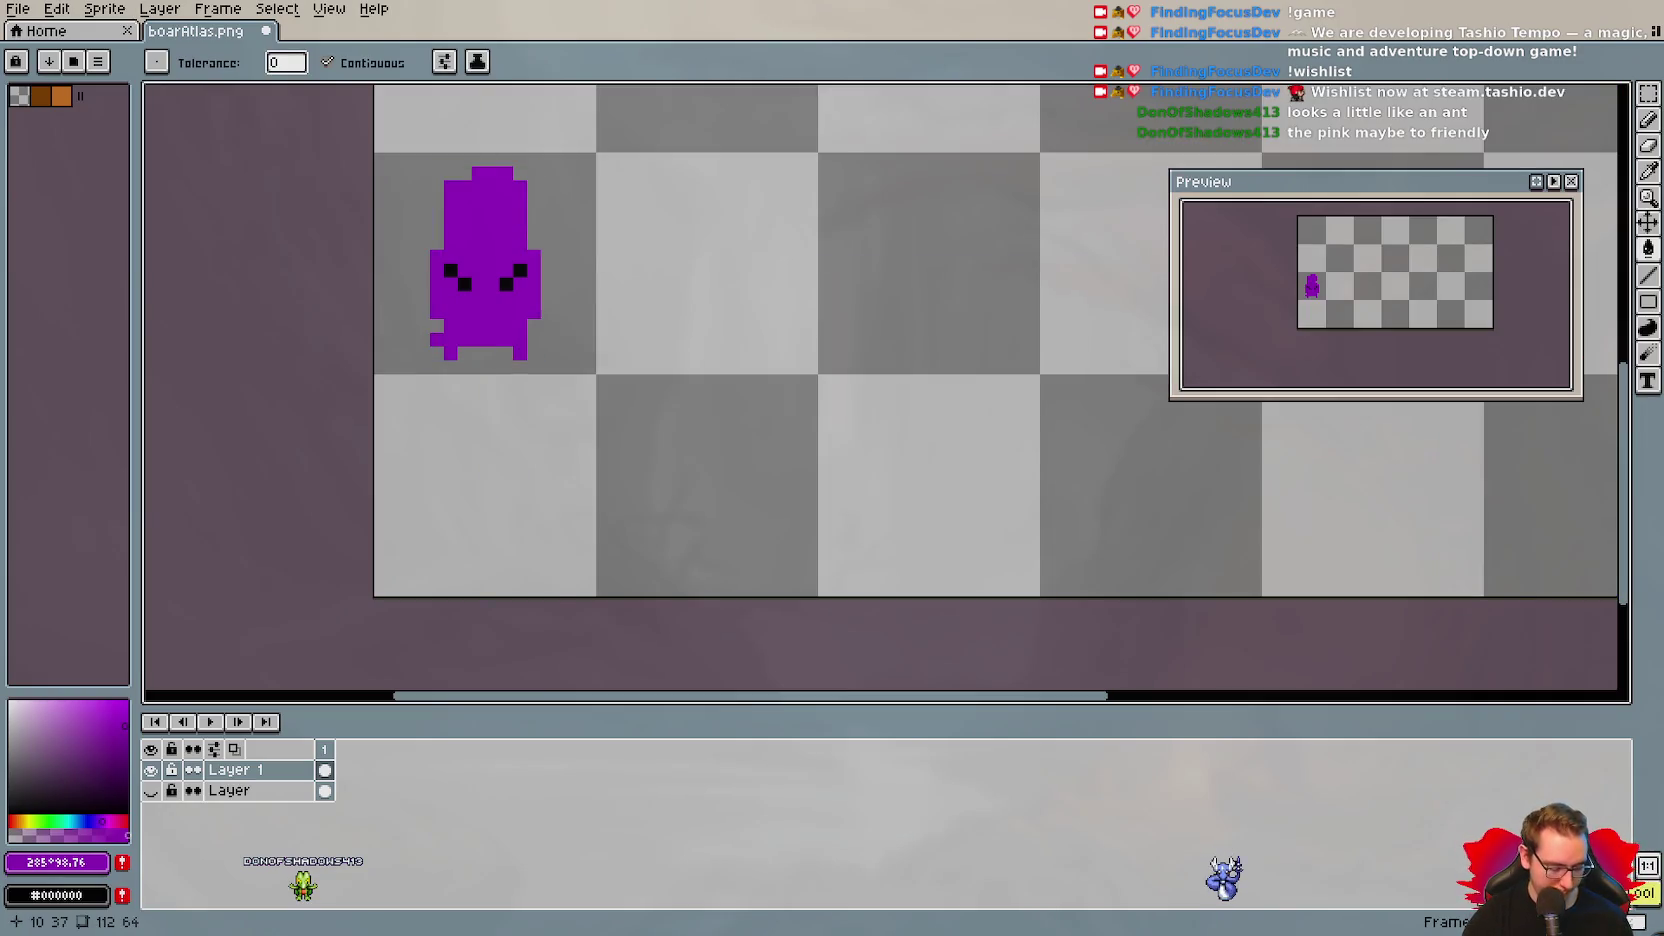
# - Pencil splayed purple legs out from the creature's left and right sides
pyautogui.press('b')
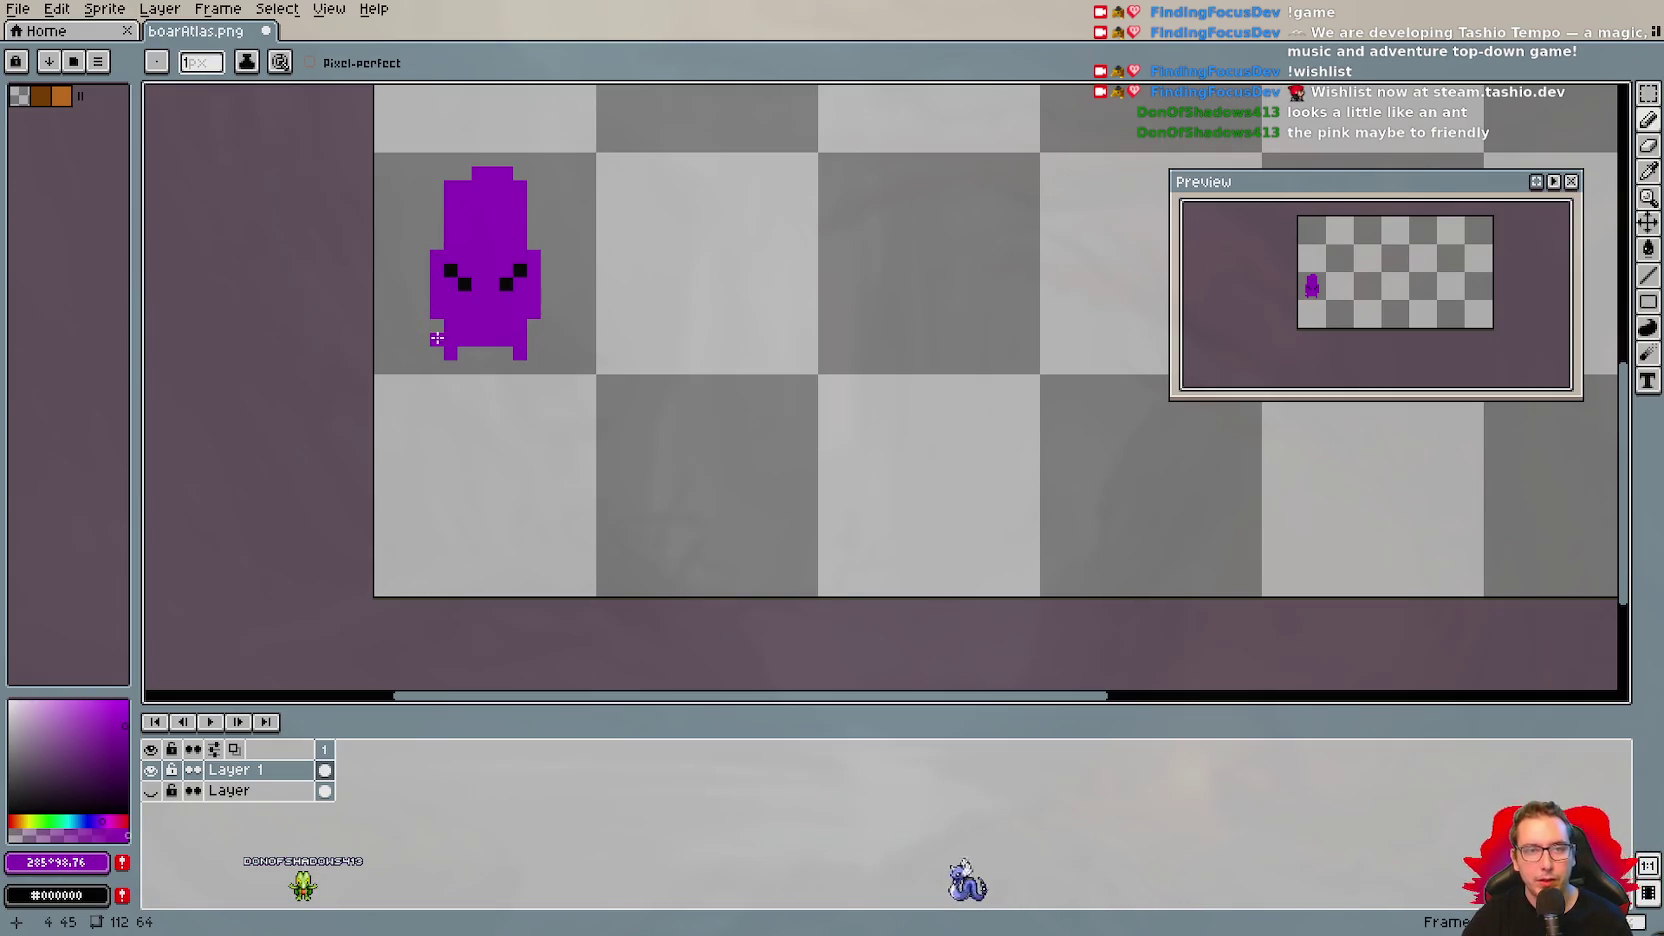
pyautogui.moveTo(430, 297)
pyautogui.mouseDown()
pyautogui.moveTo(420, 357)
pyautogui.moveTo(409, 325)
pyautogui.mouseUp()
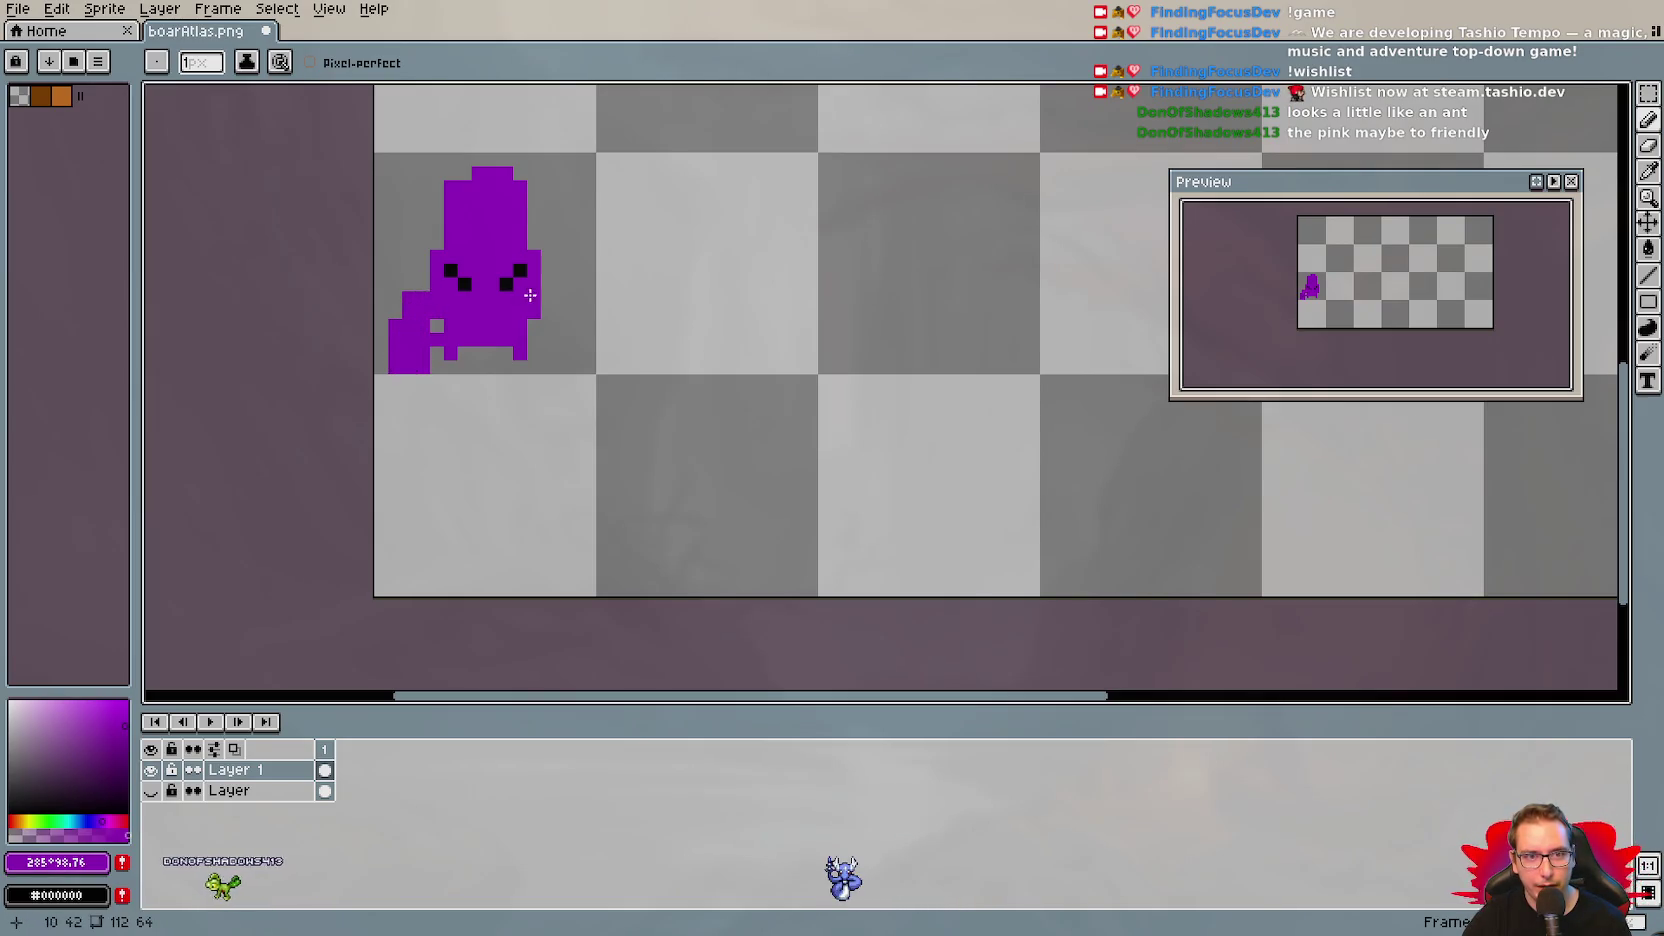
pyautogui.moveTo(545, 285)
pyautogui.mouseDown()
pyautogui.moveTo(555, 366)
pyautogui.moveTo(557, 301)
pyautogui.mouseUp()
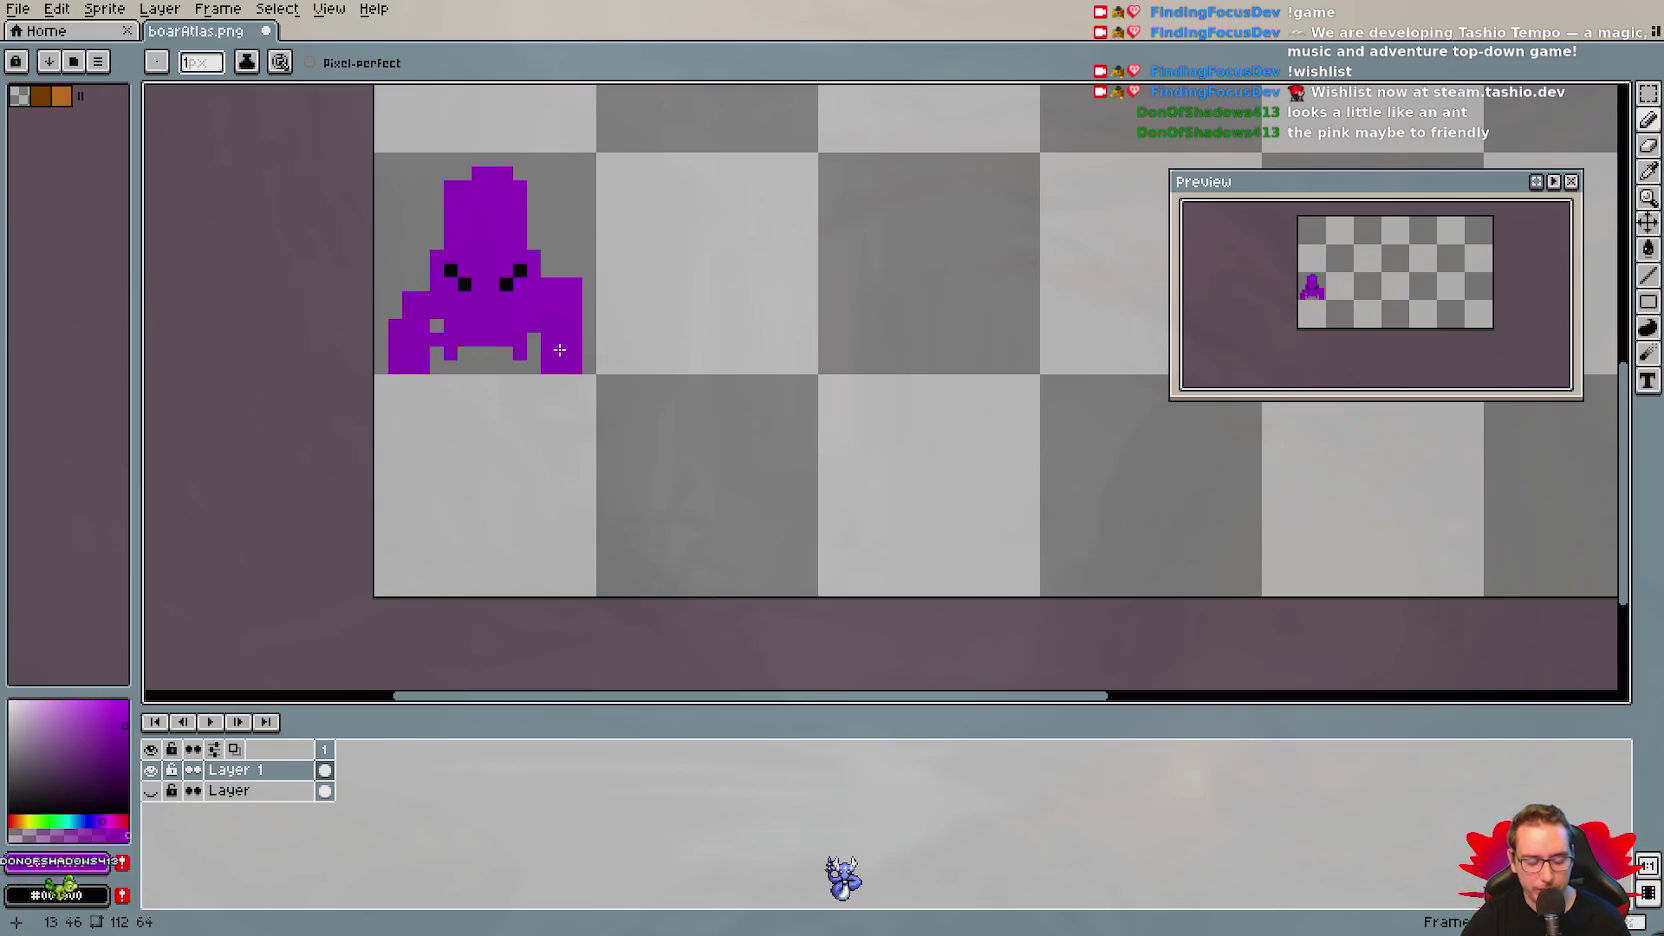
pyautogui.press('e')
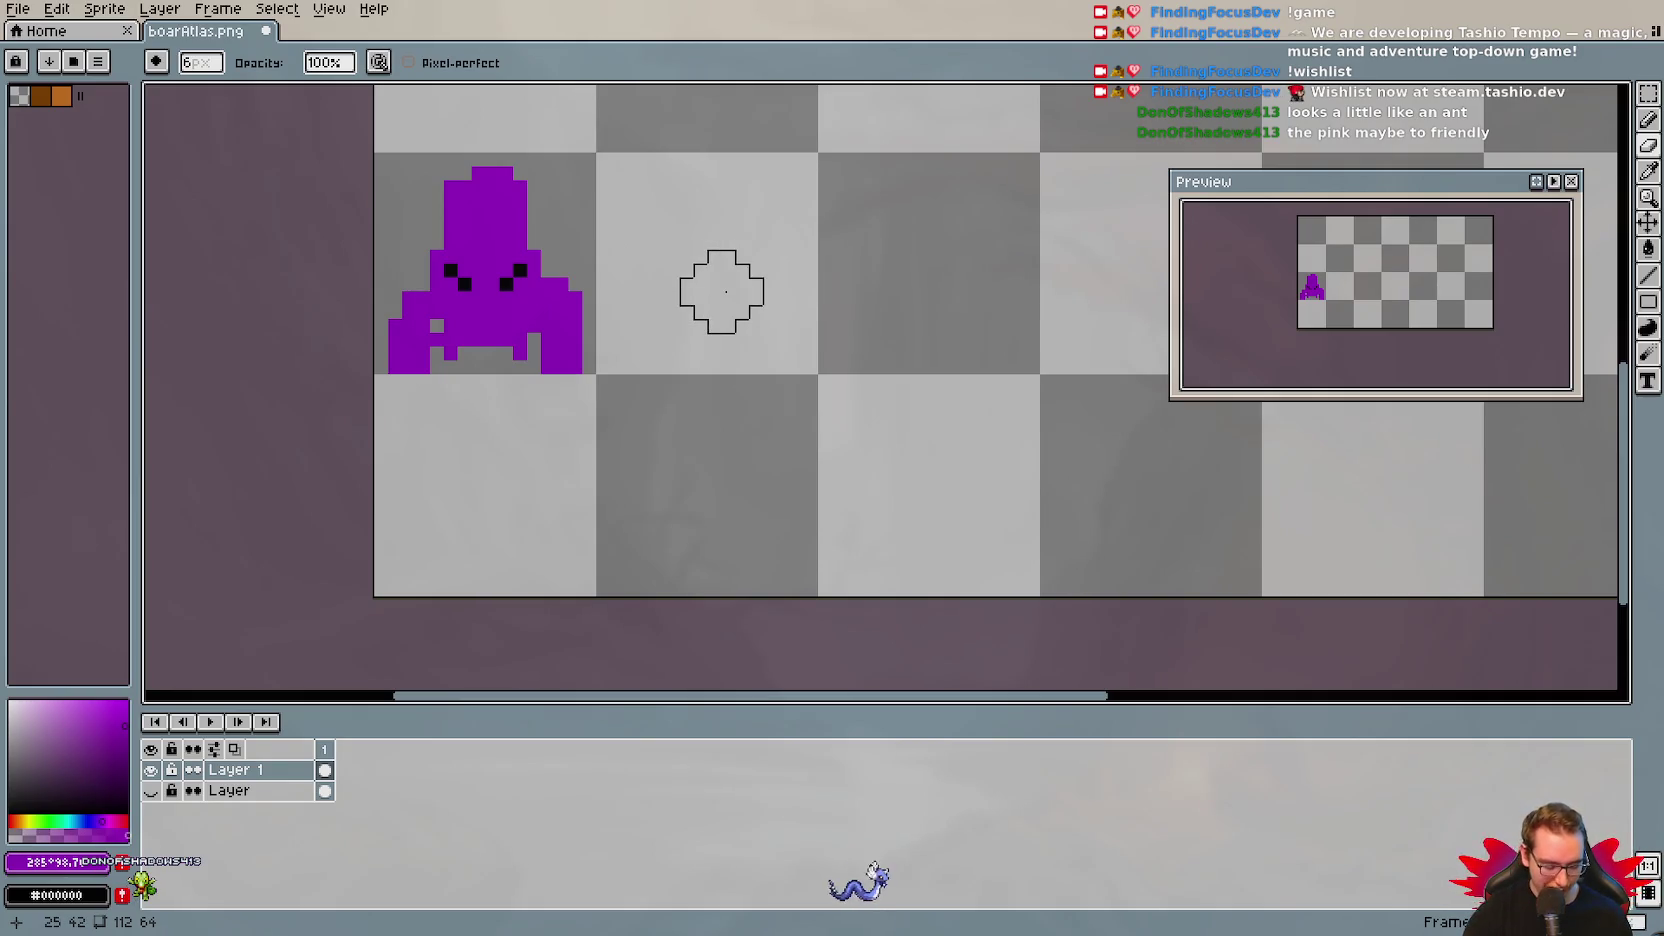
# - Sample black from the eye and draw a black grin line across the body
pyautogui.press('b')
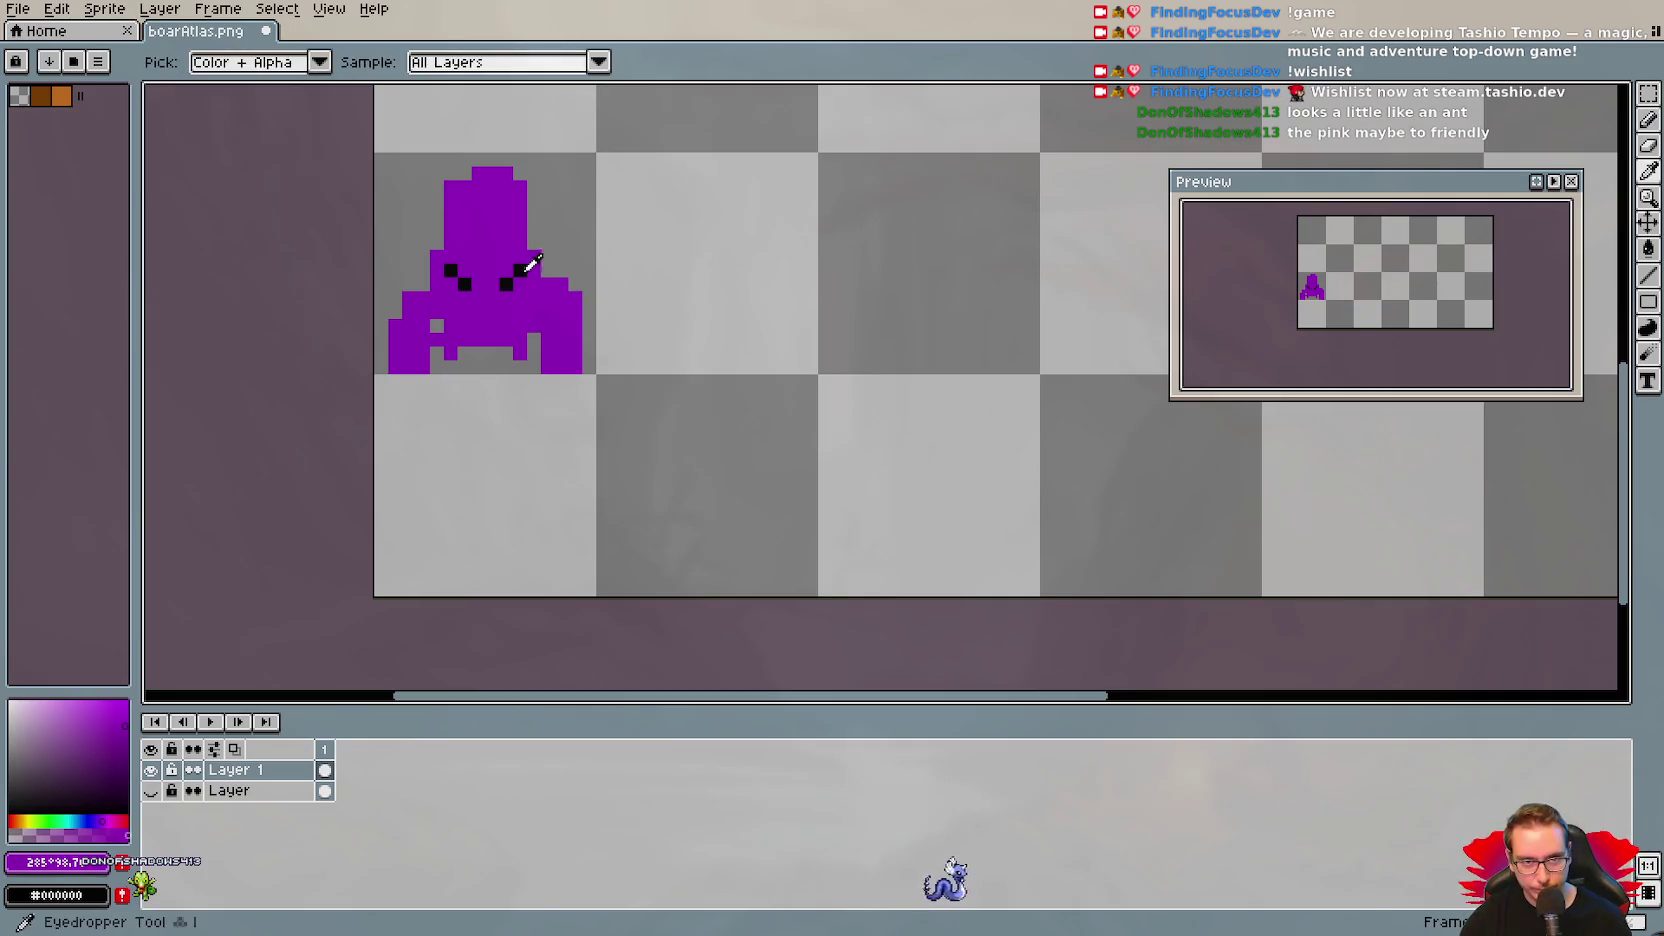
pyautogui.keyDown('alt'); pyautogui.click(524, 268); pyautogui.keyUp('alt')
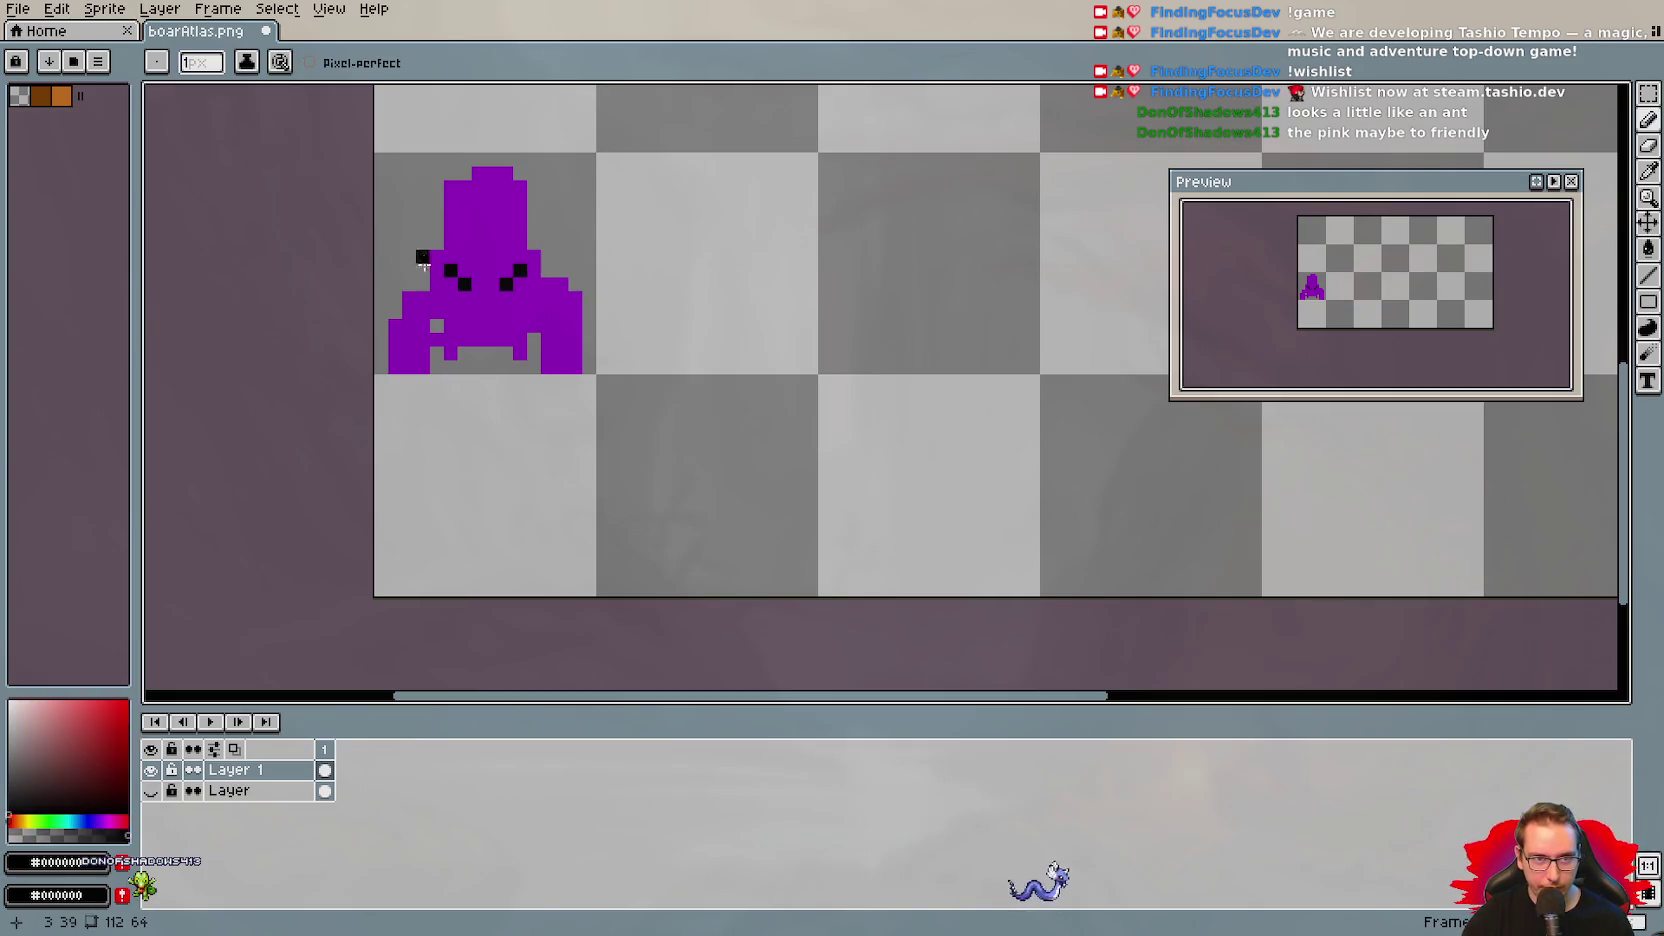
pyautogui.click(433, 311)
pyautogui.moveTo(433, 311)
pyautogui.mouseDown()
pyautogui.moveTo(449, 346)
pyautogui.moveTo(540, 314)
pyautogui.mouseUp()
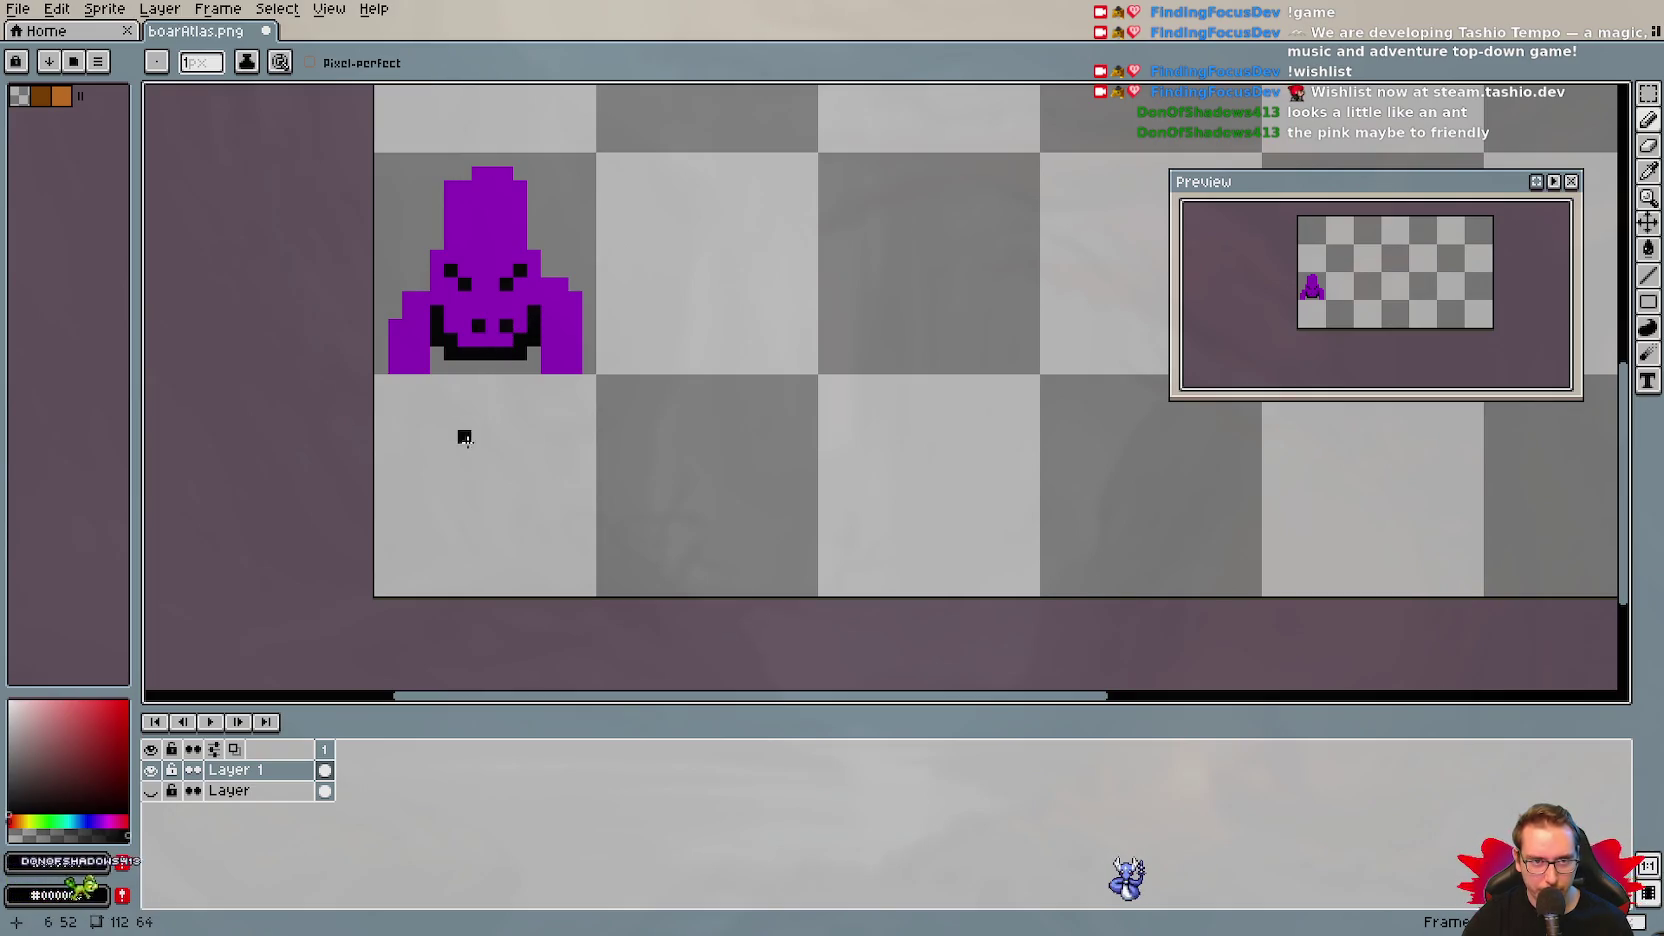
pyautogui.press('ctrl')
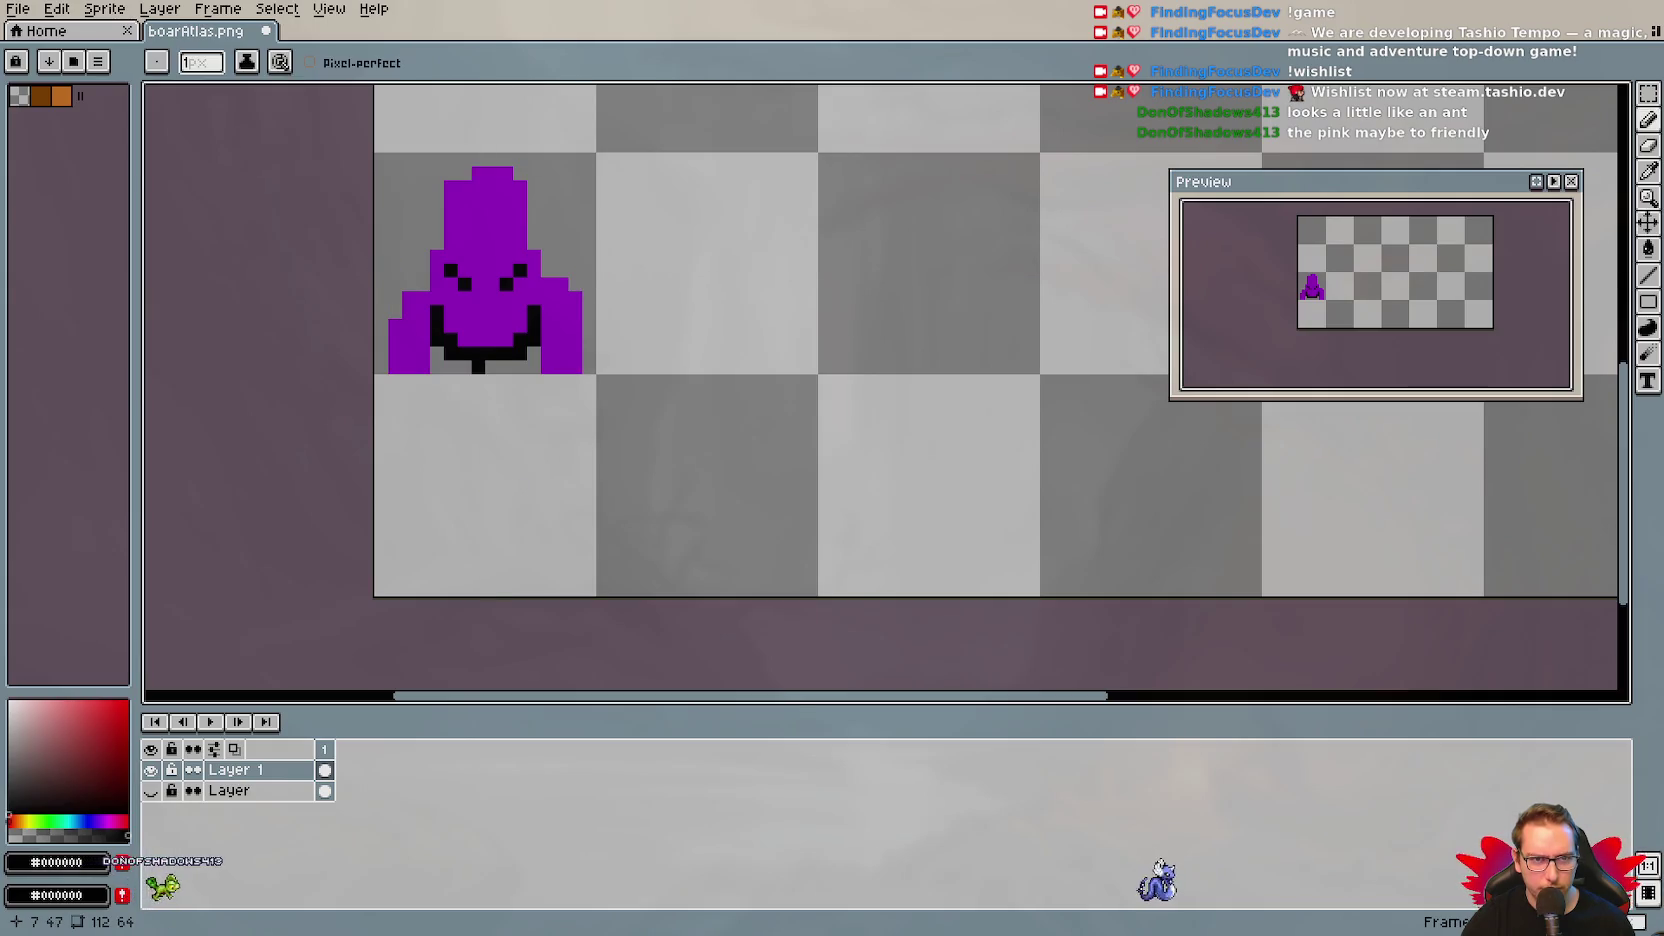
# - Try a black head outline and undo it, then blacken both feet
pyautogui.click(449, 244)
pyautogui.moveTo(433, 230); pyautogui.dragTo(431, 267)
pyautogui.hotkey('ctrl', 'z')
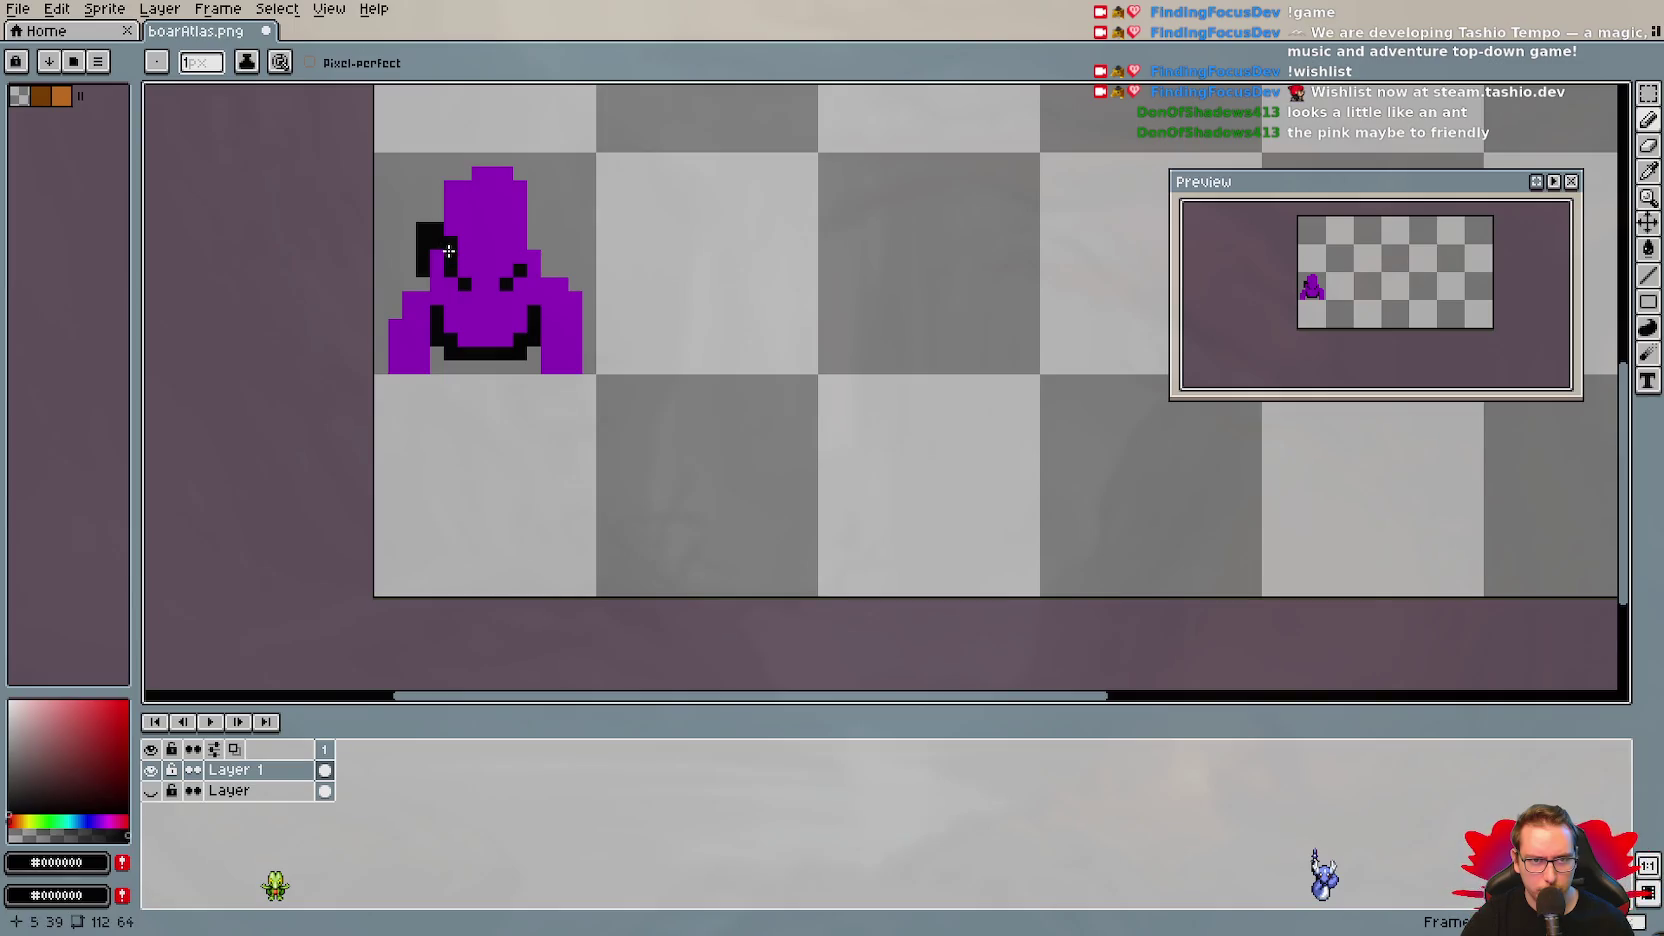
pyautogui.hotkey('ctrl', 'z')
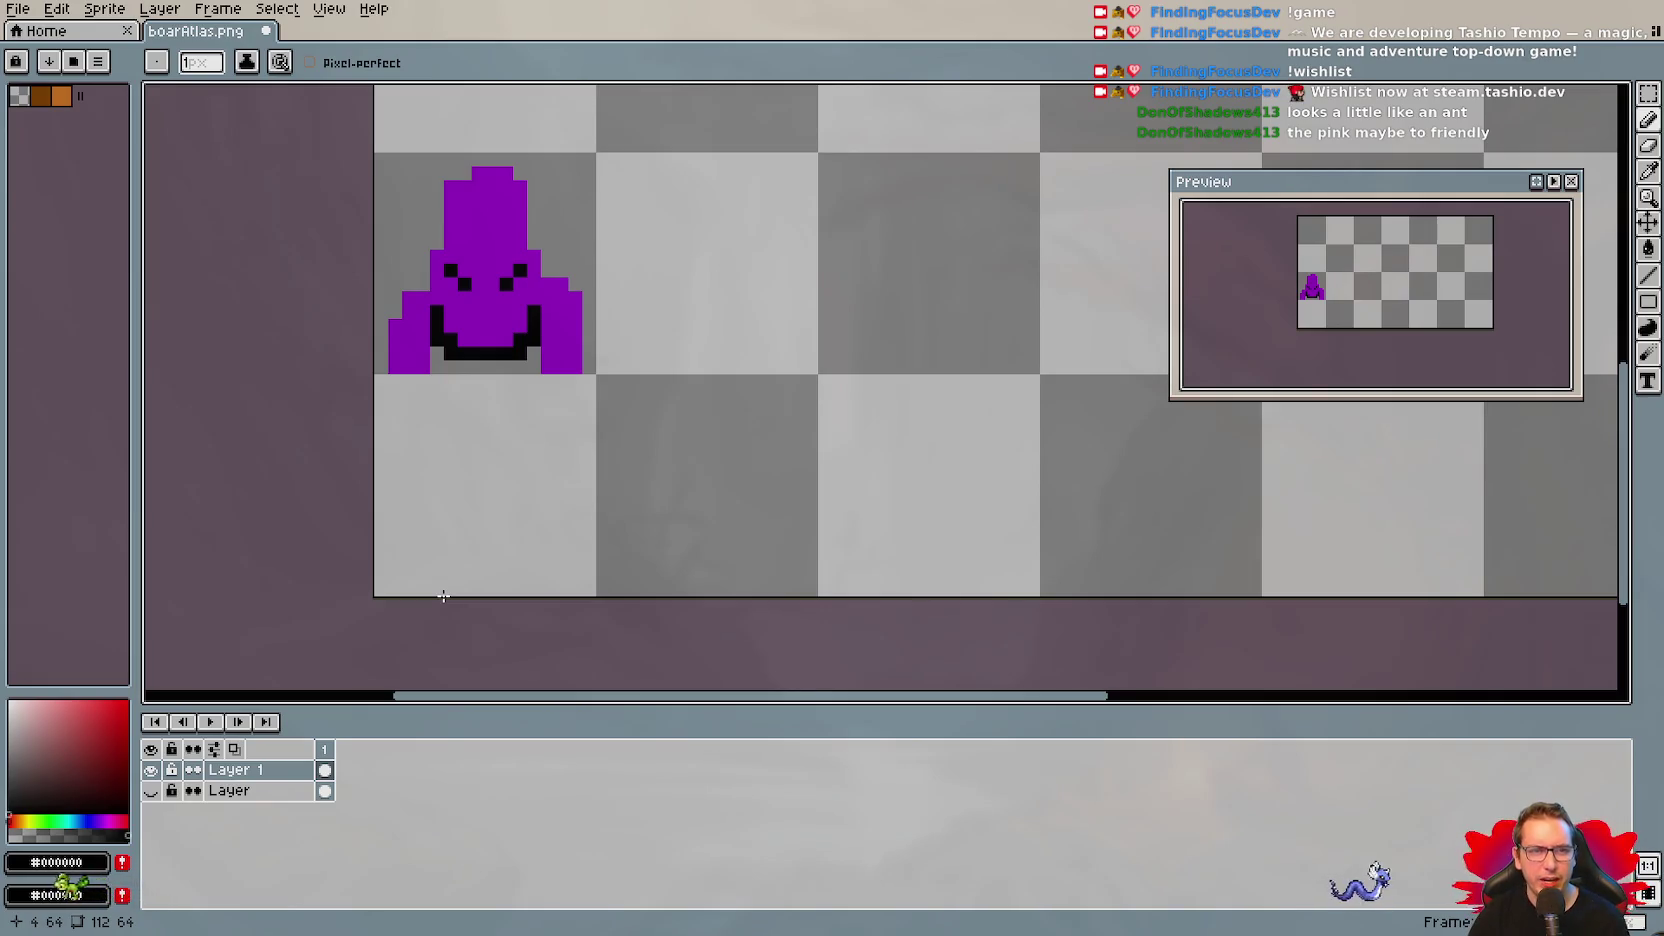
pyautogui.click(395, 360)
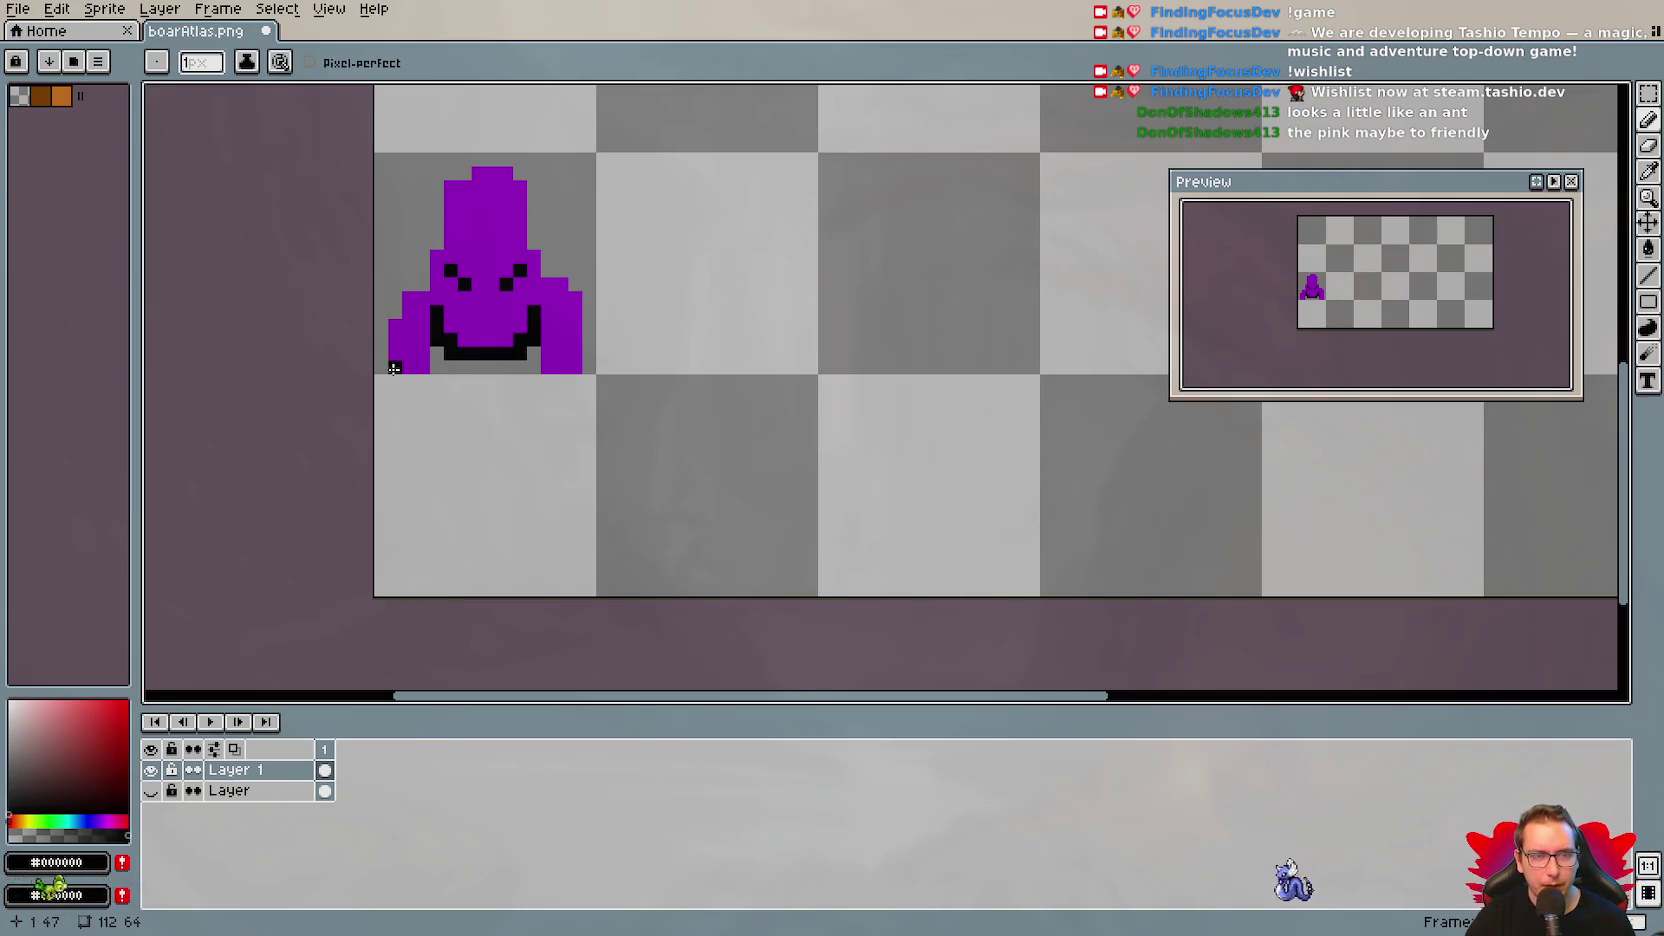
pyautogui.moveTo(395, 356); pyautogui.dragTo(423, 365)
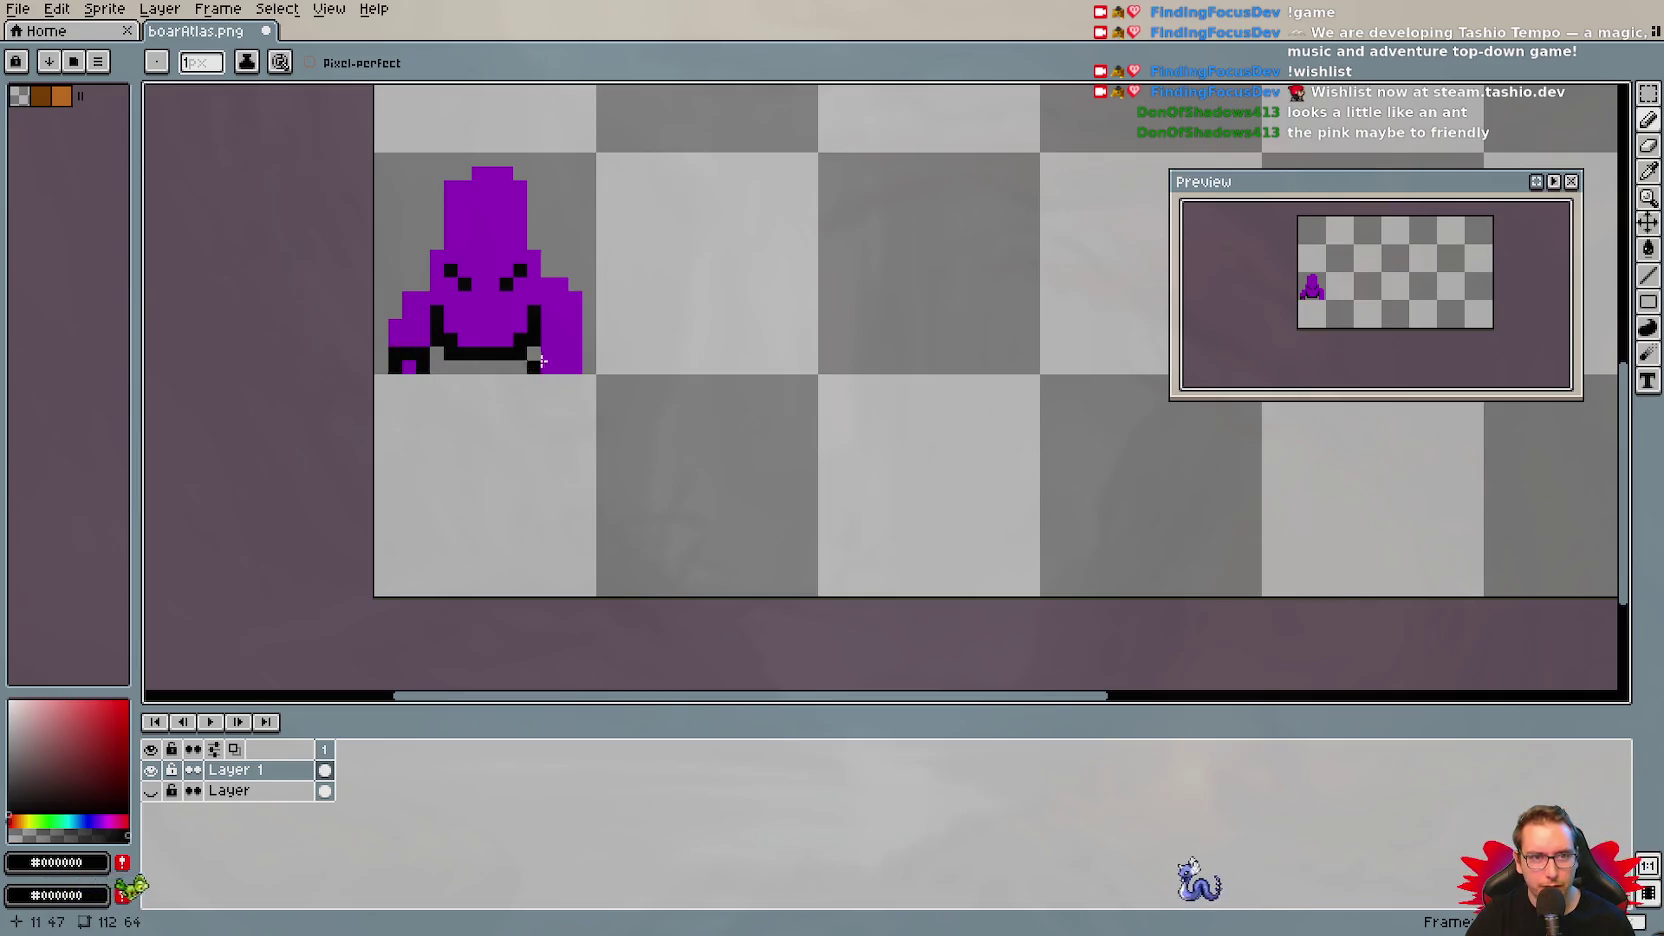
pyautogui.moveTo(550, 366); pyautogui.dragTo(575, 365)
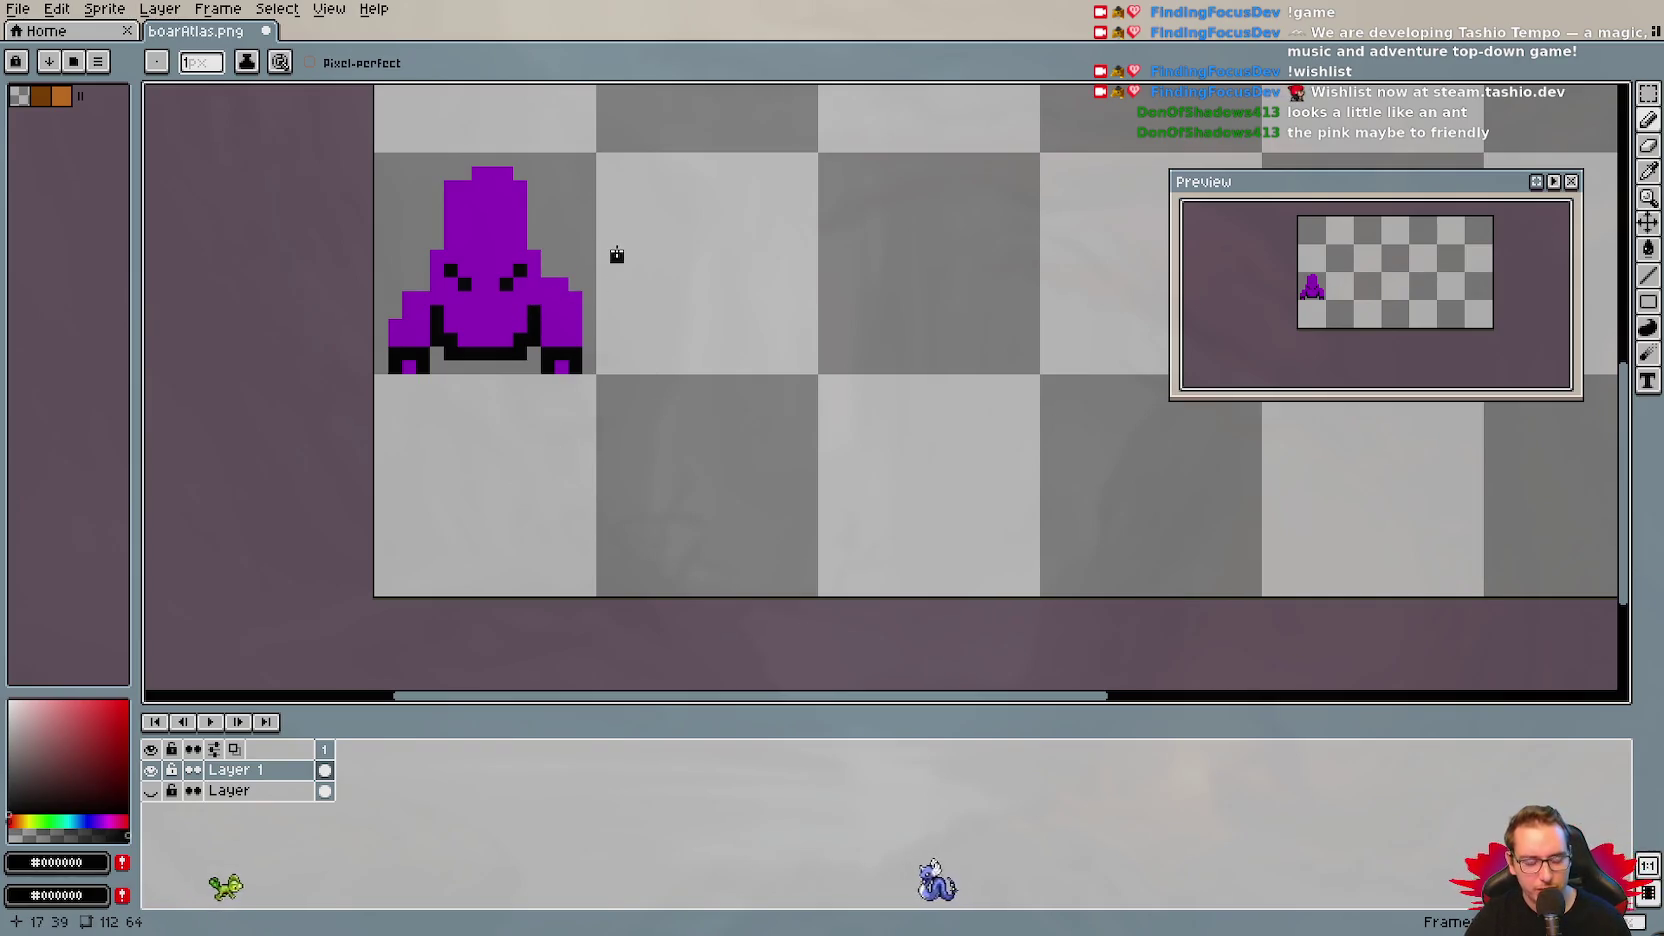
# - Tile Aseprite left and search Google for 'boar' in a browser beside it
pyautogui.press('super+f')
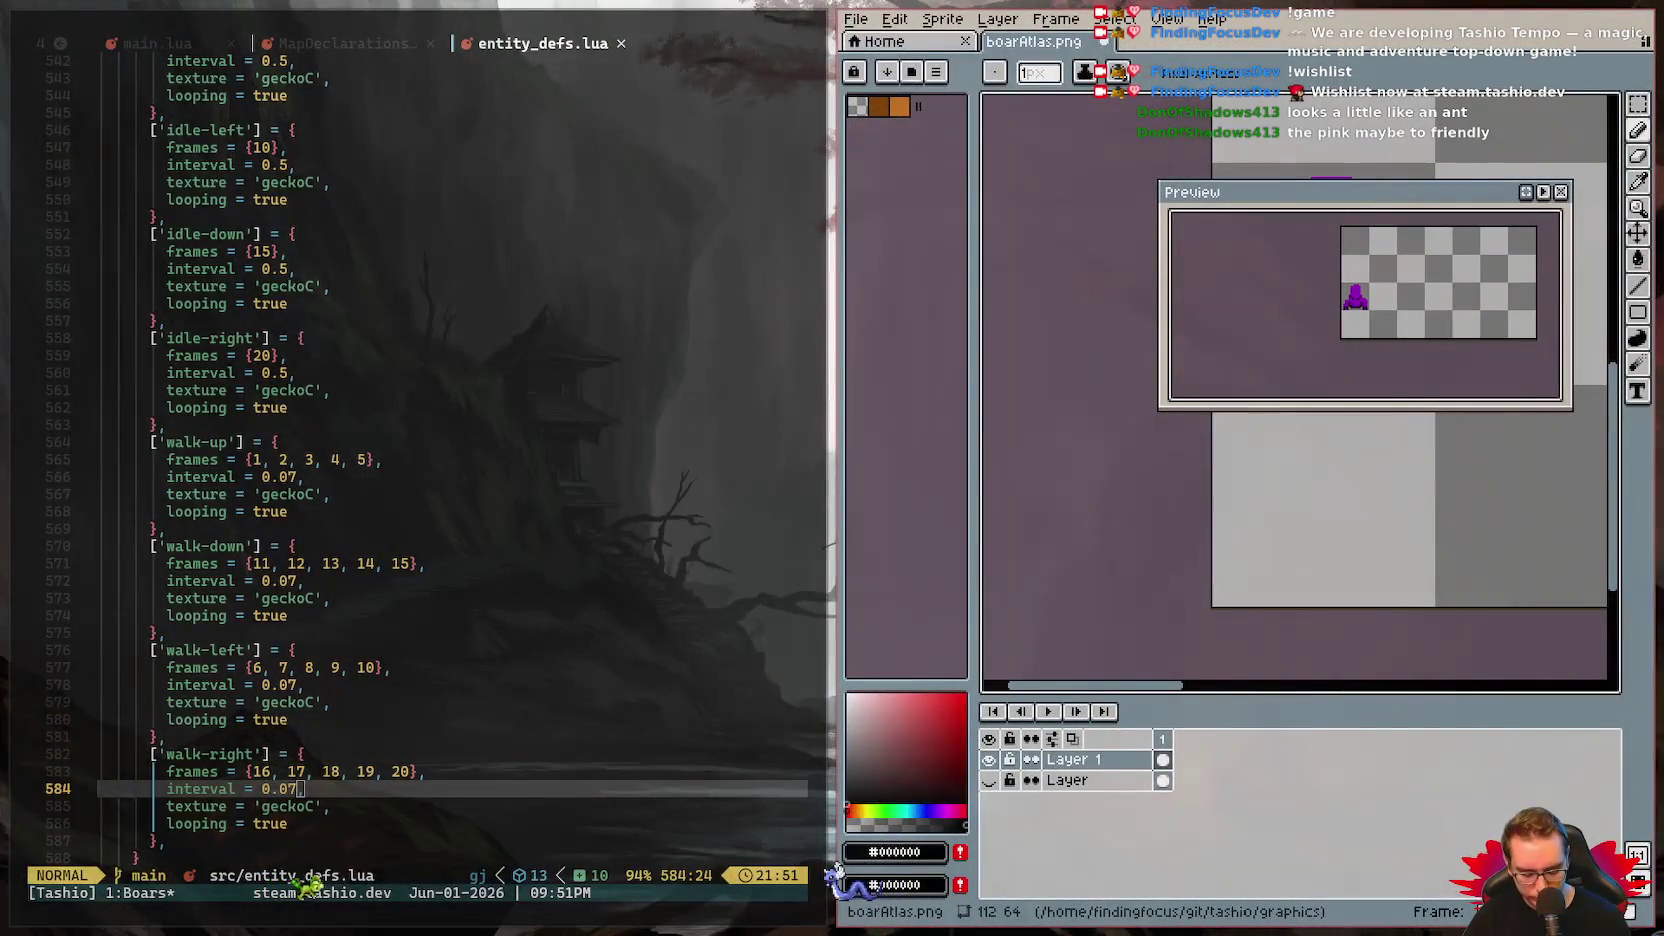
pyautogui.press('super+b')
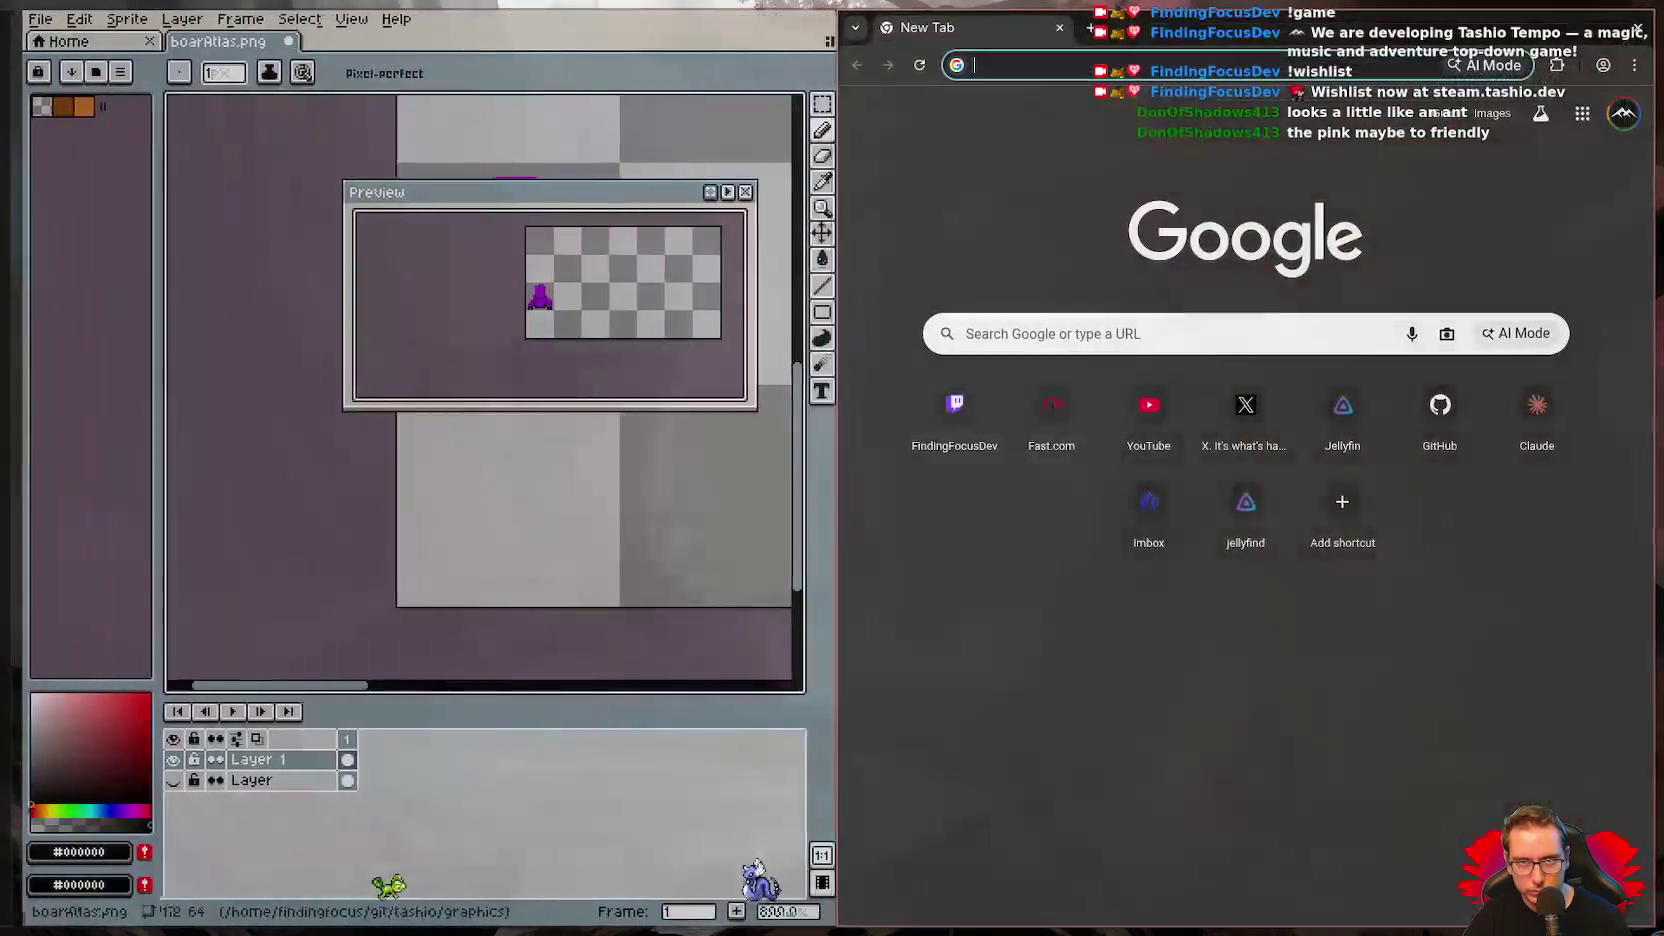
pyautogui.write('boar')
pyautogui.press('Return')
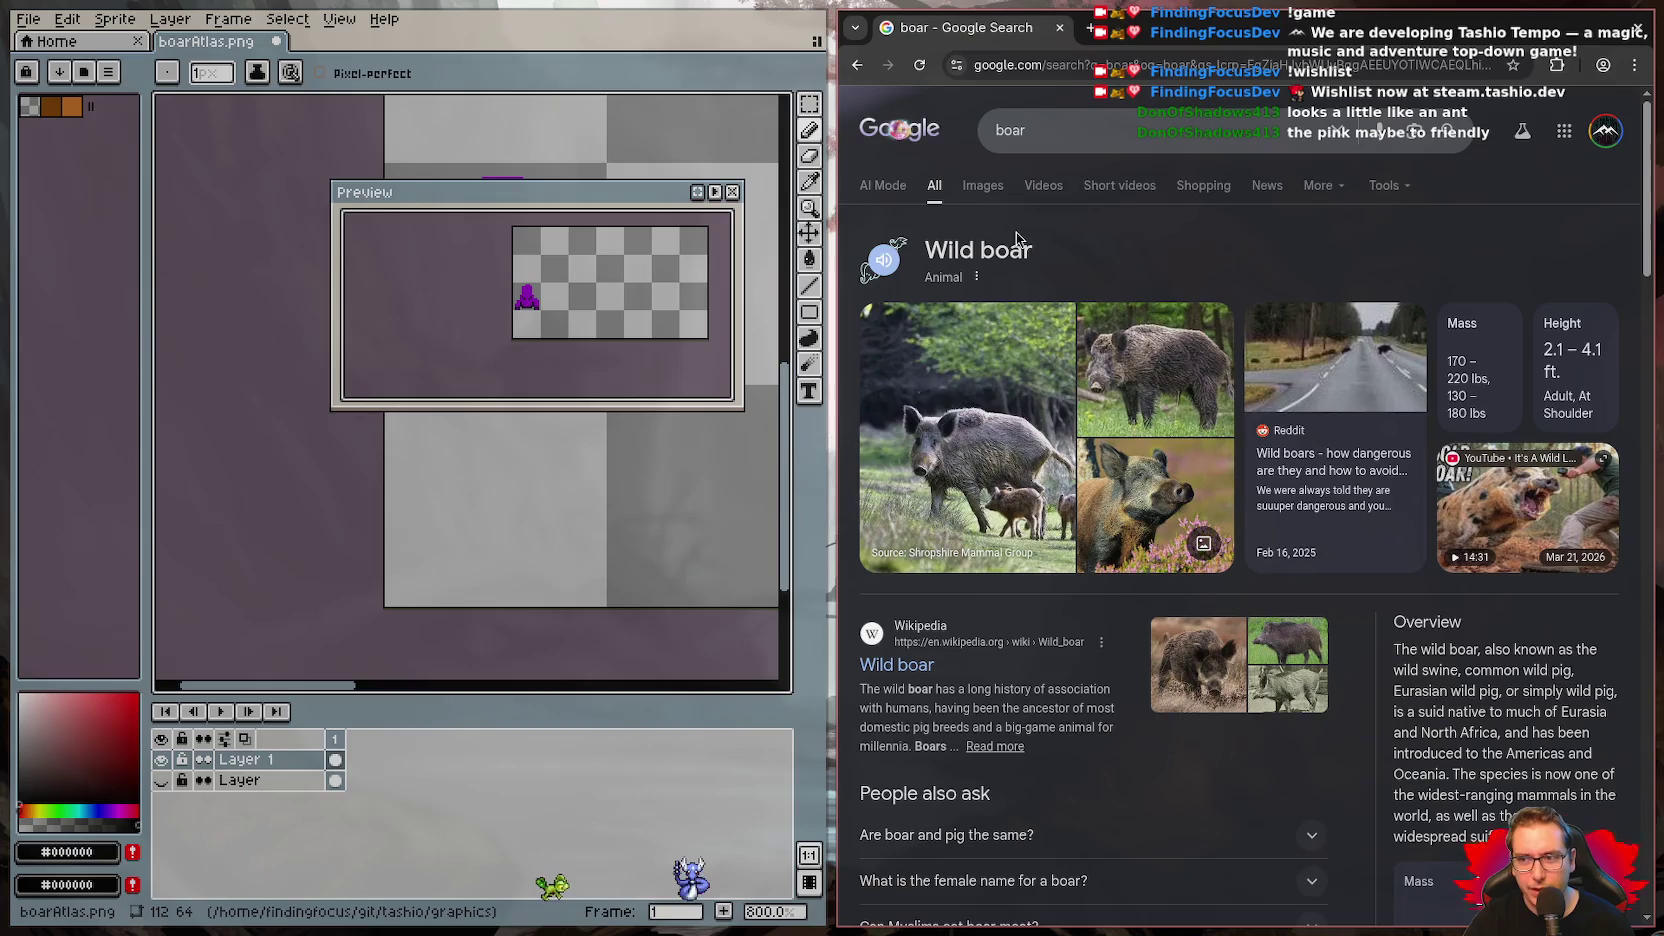
# - Enlarge the Indian boar photo in image results and close Aseprite's Preview
pyautogui.click(1135, 471)
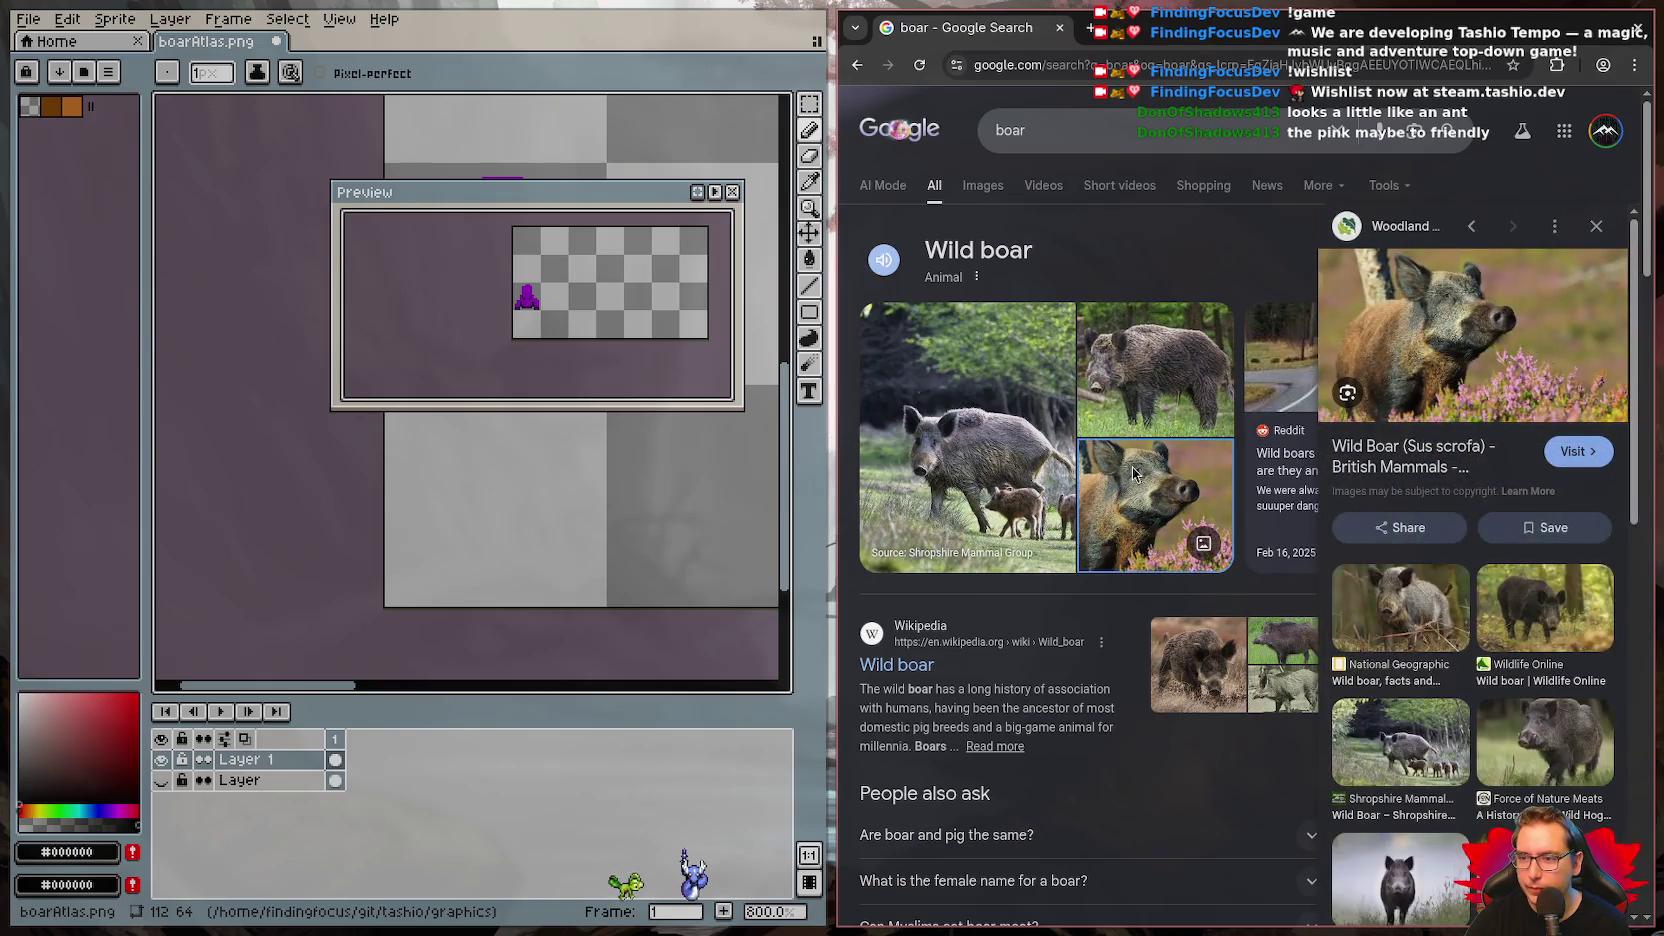
pyautogui.click(985, 186)
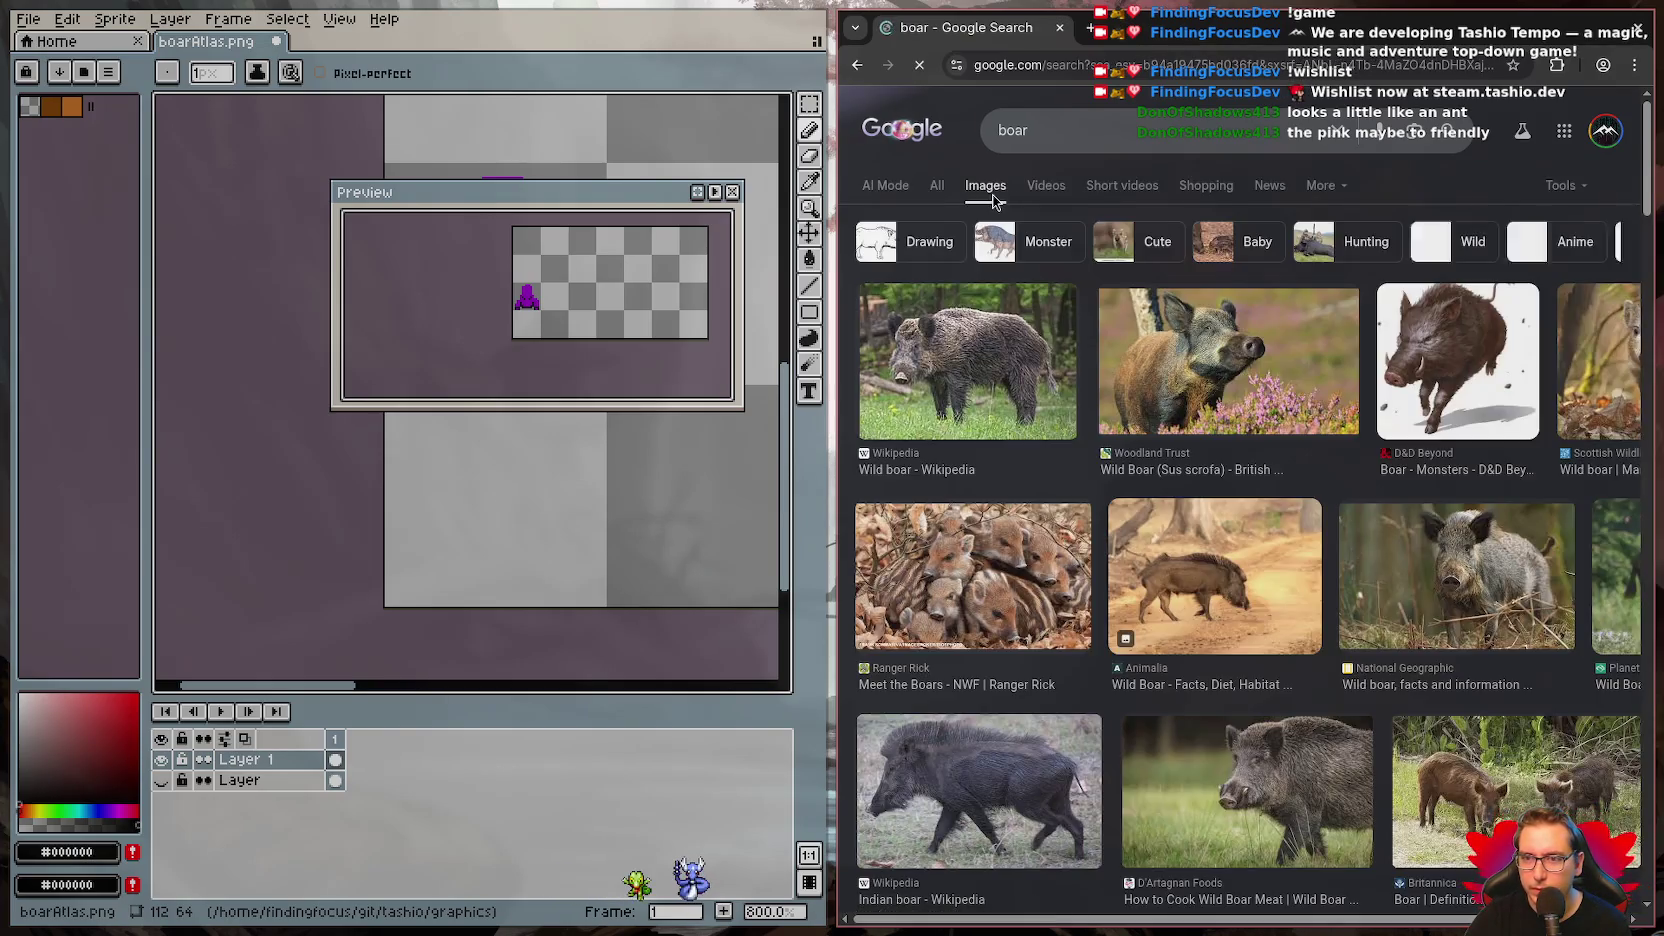
pyautogui.click(1249, 740)
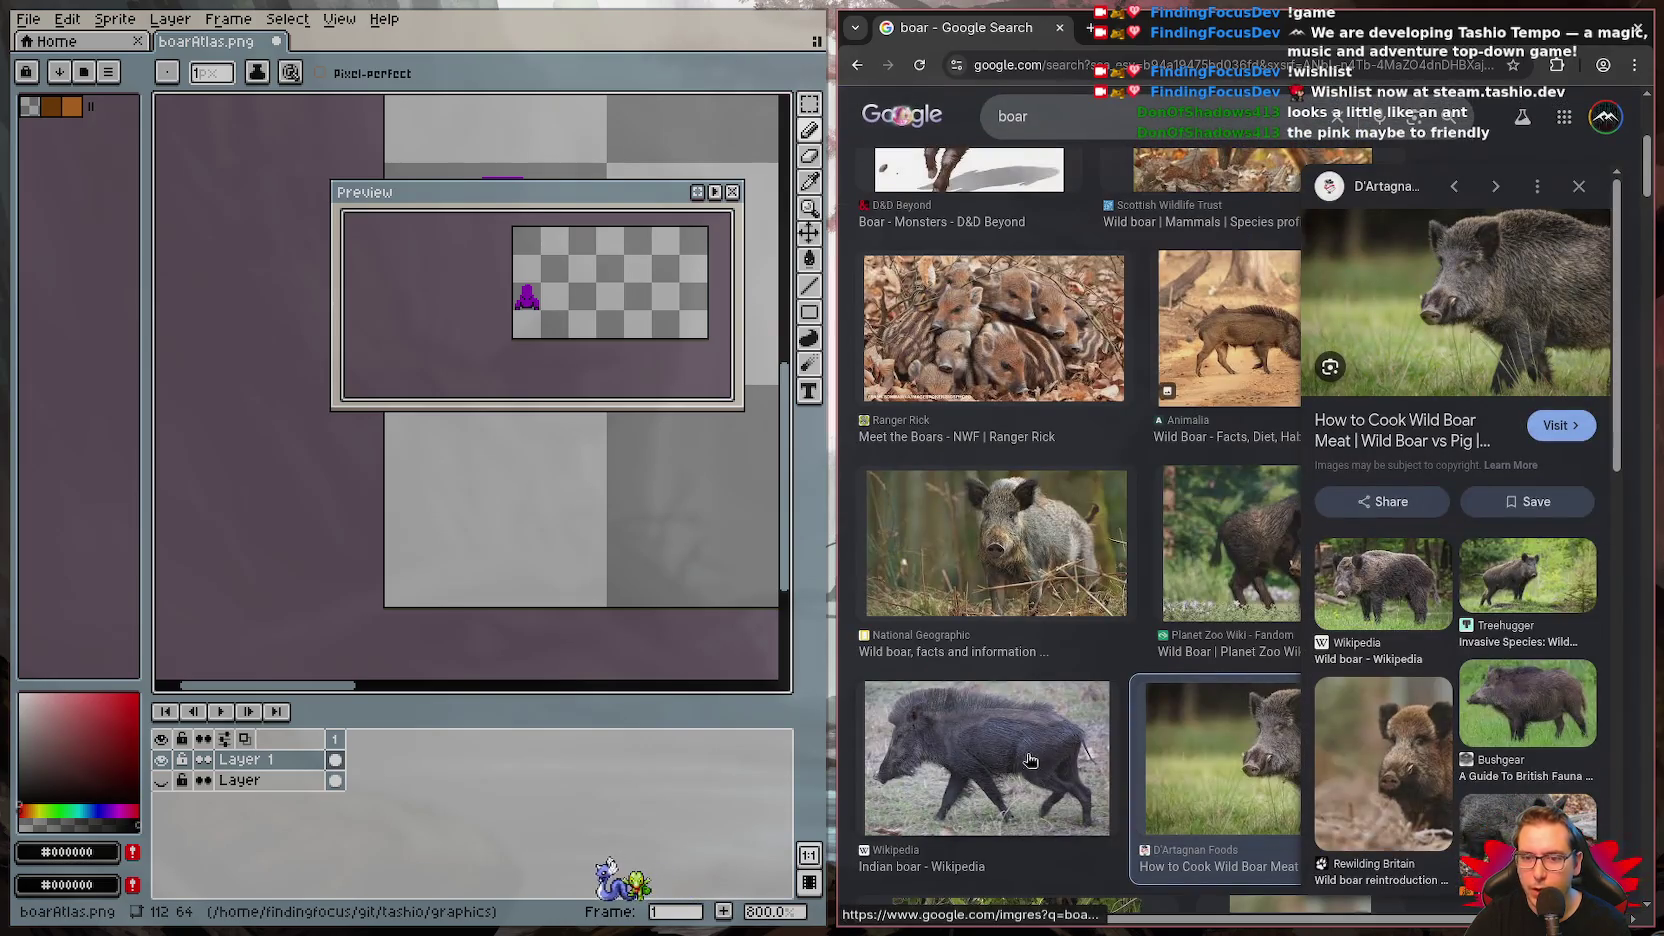
pyautogui.click(970, 755)
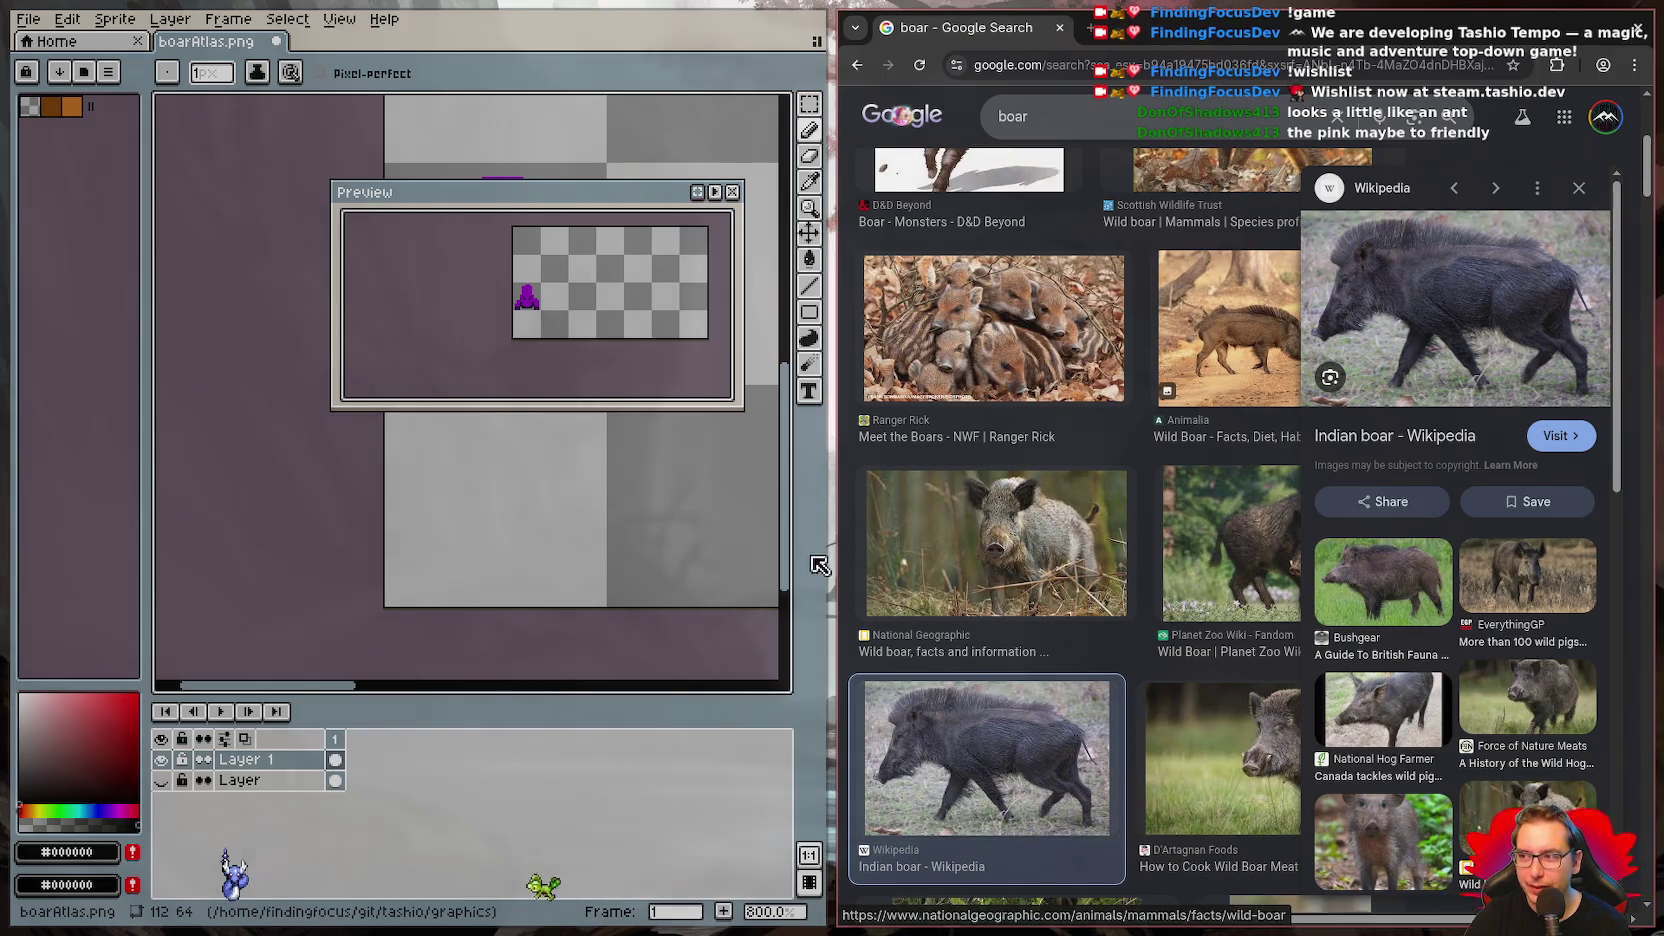
pyautogui.click(732, 191)
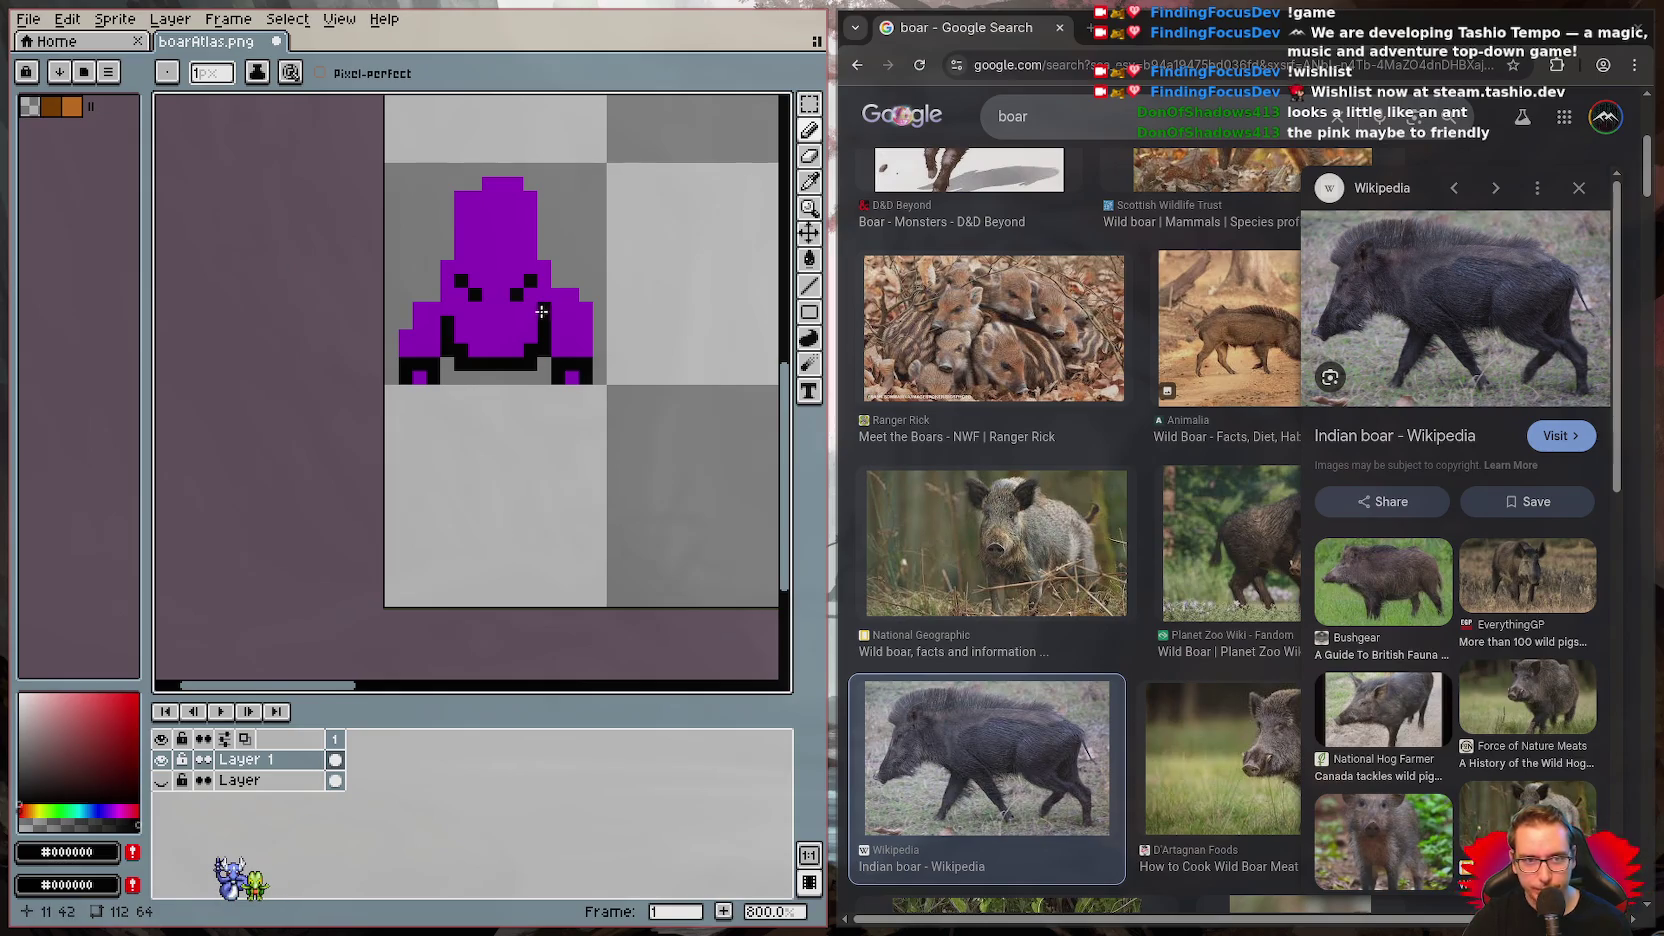
# - Pick the creature's purple from the canvas as the drawing colour
pyautogui.press('i')
pyautogui.click(520, 195)
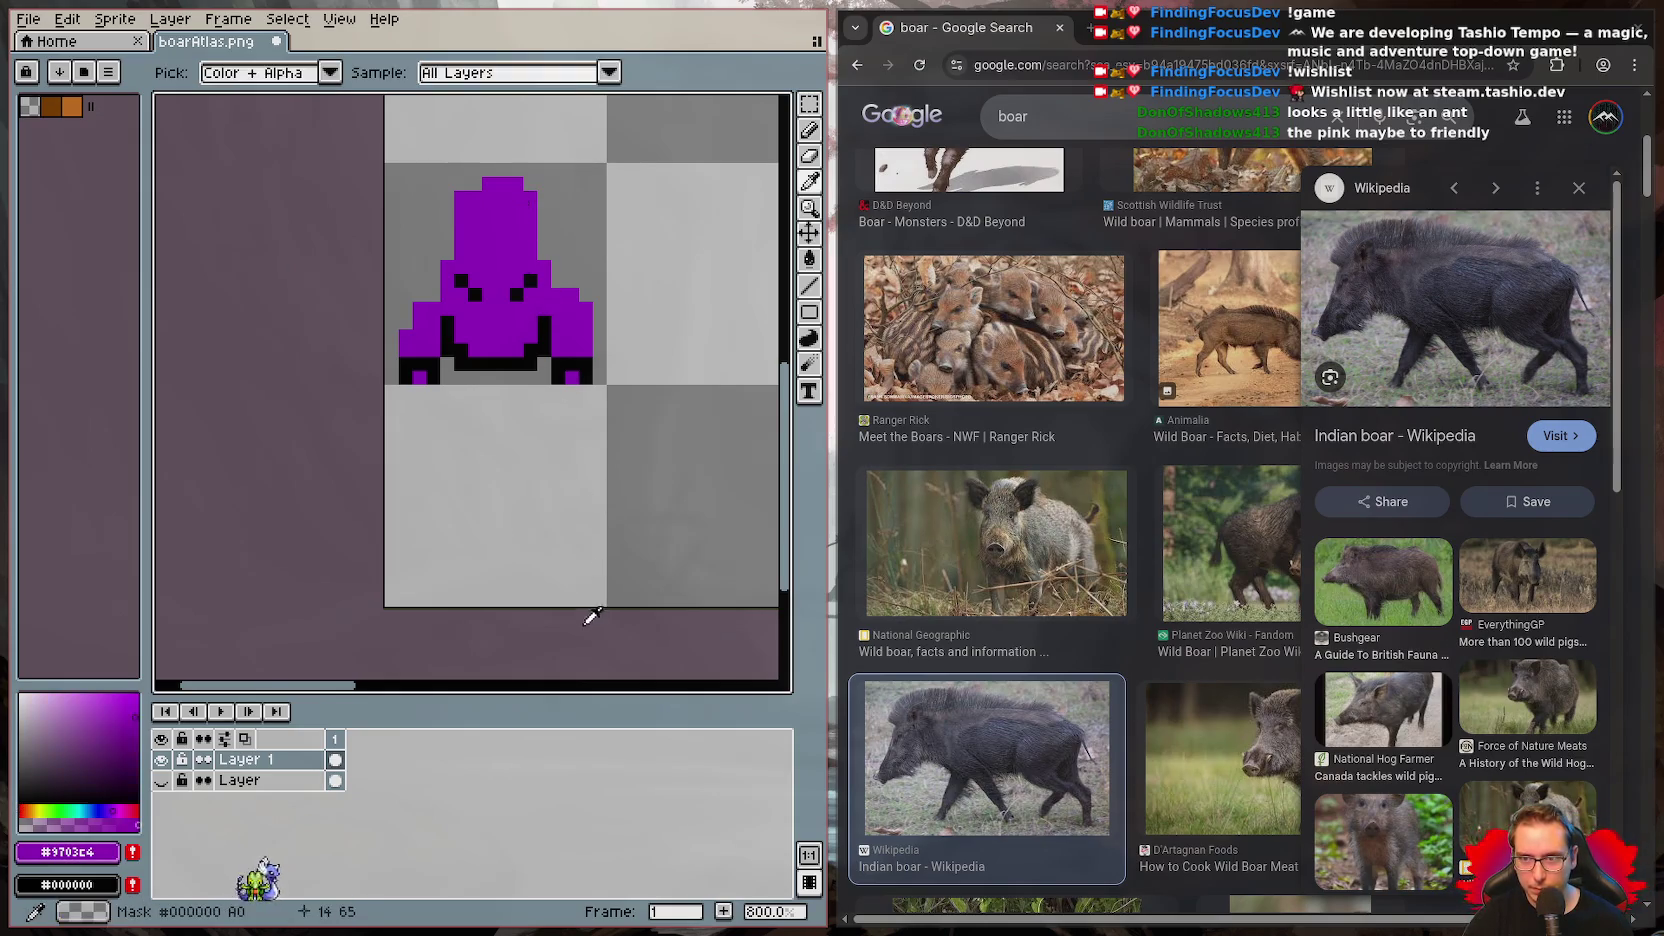
pyautogui.press('b')
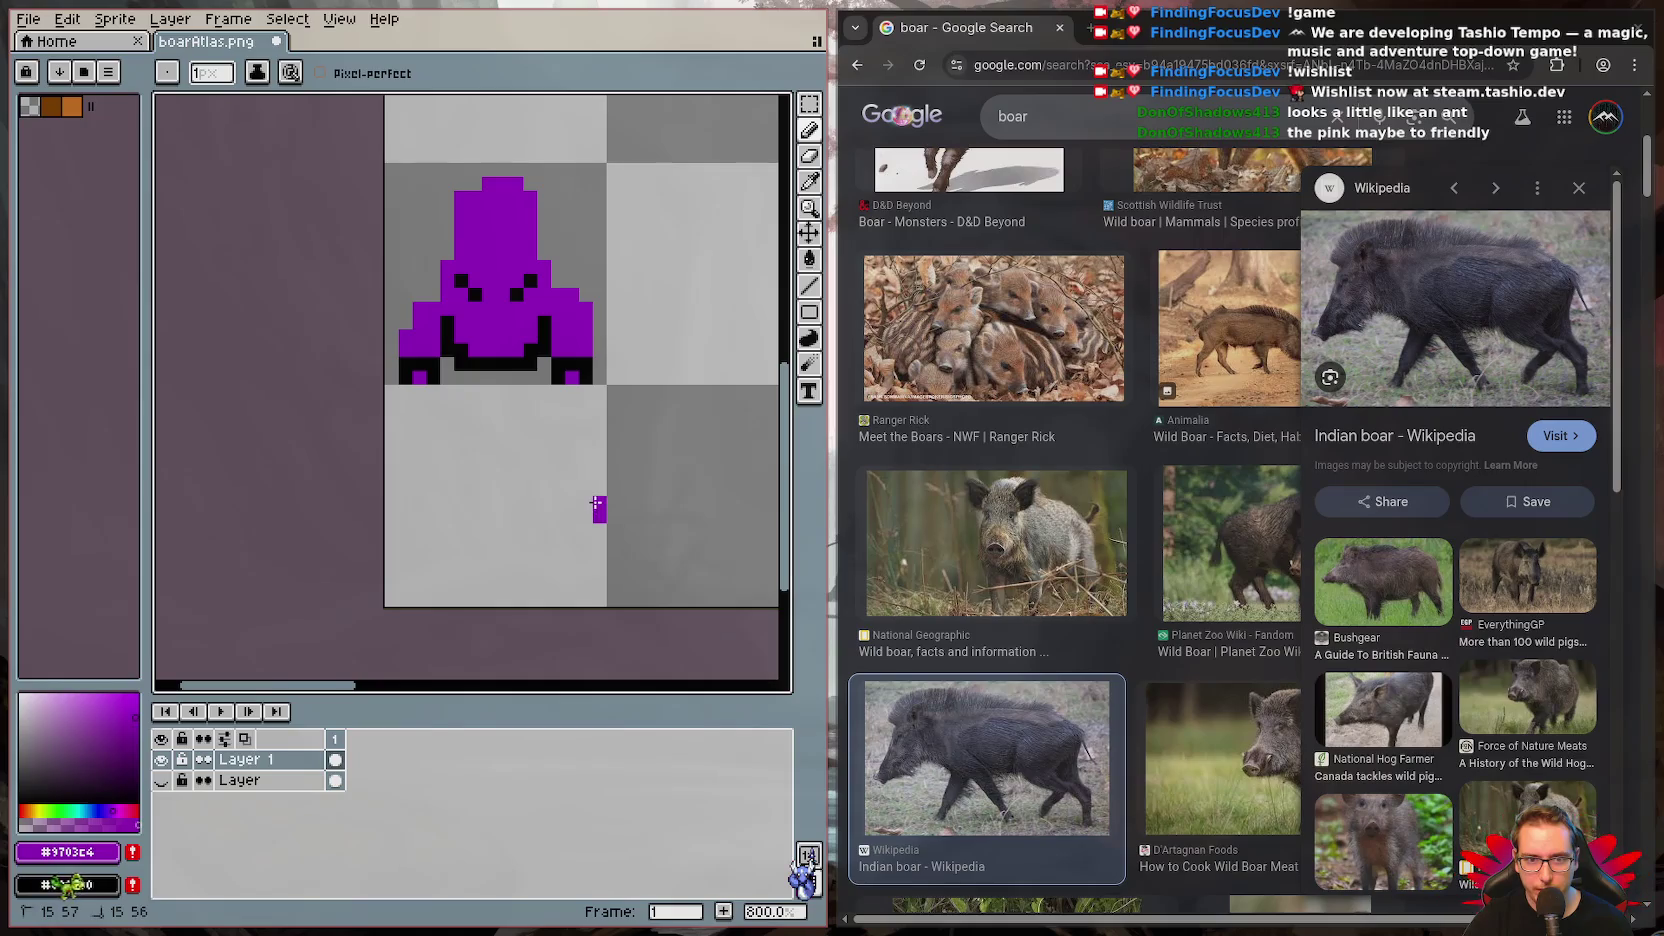
# - Draw a thick purple staircase stroke for the boar's back, undoing false starts
pyautogui.moveTo(557, 468); pyautogui.dragTo(519, 449)
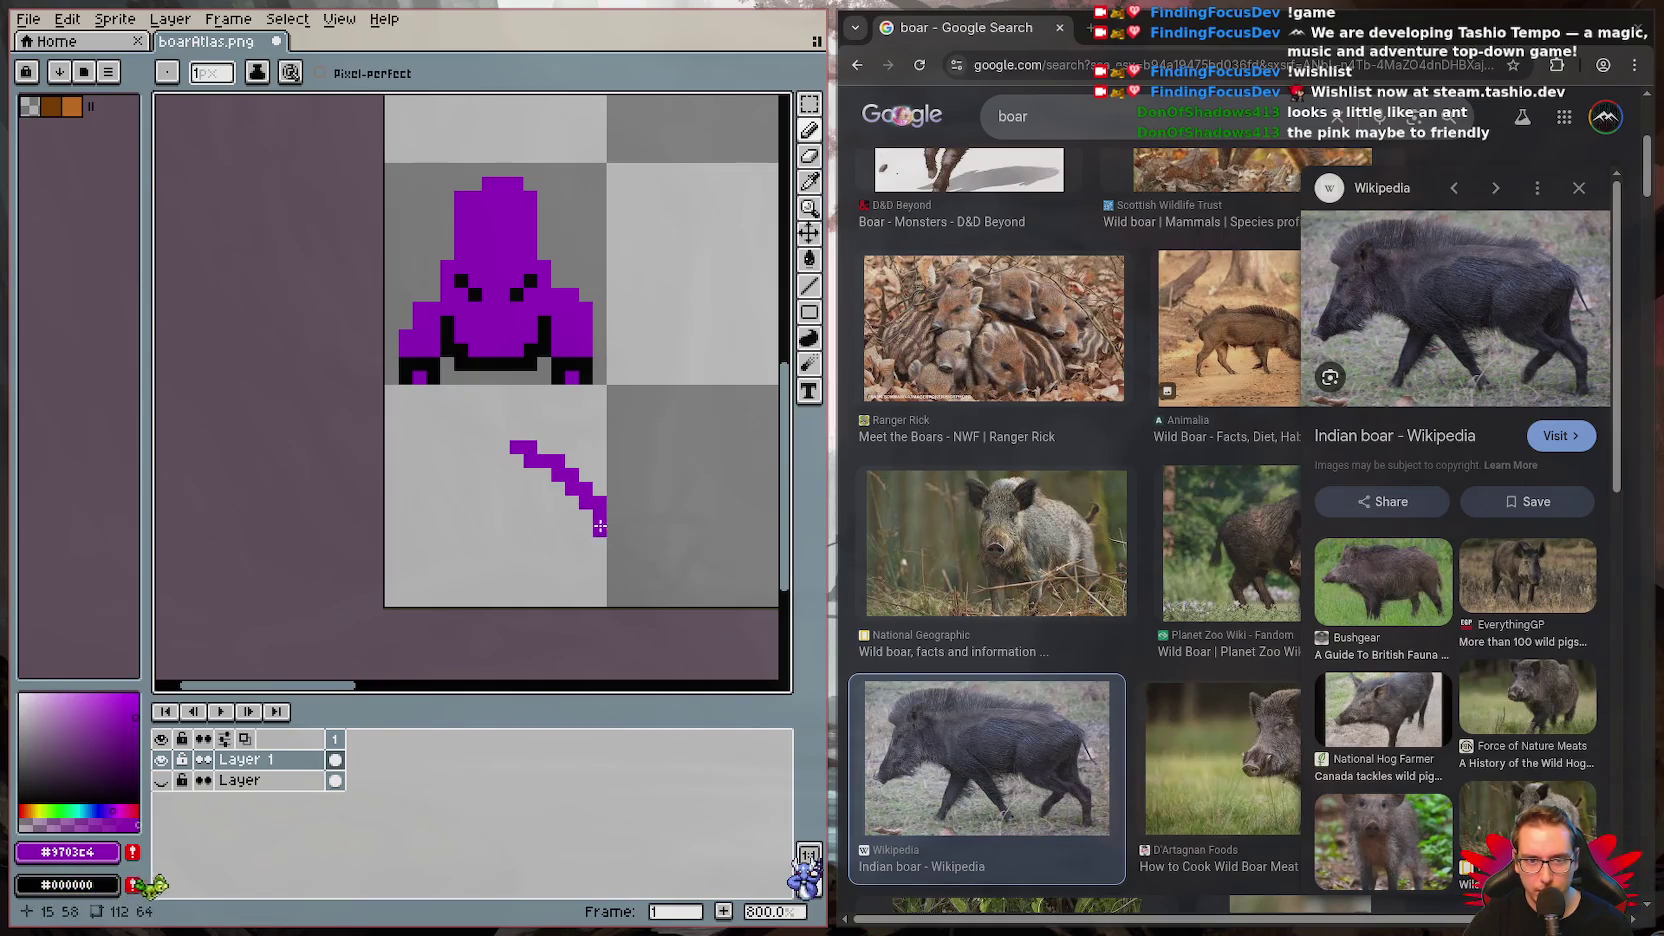
pyautogui.hotkey('ctrl', 'z')
pyautogui.hotkey('ctrl', 'z')
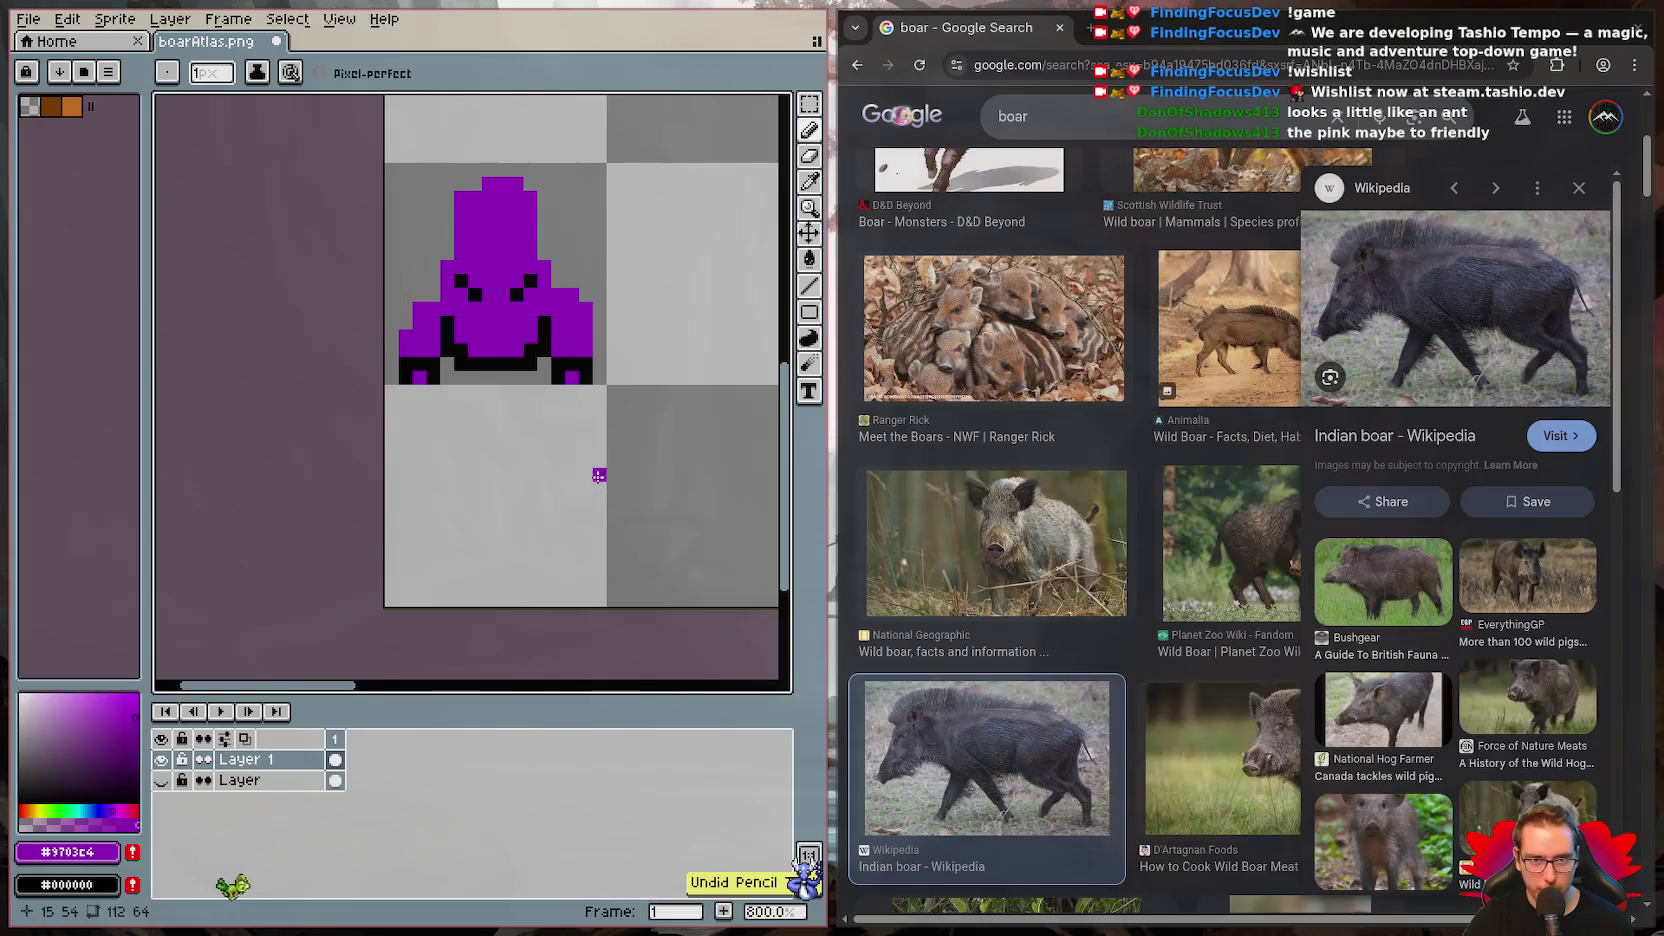
pyautogui.moveTo(580, 474); pyautogui.dragTo(541, 449)
pyautogui.hotkey('ctrl', 'z')
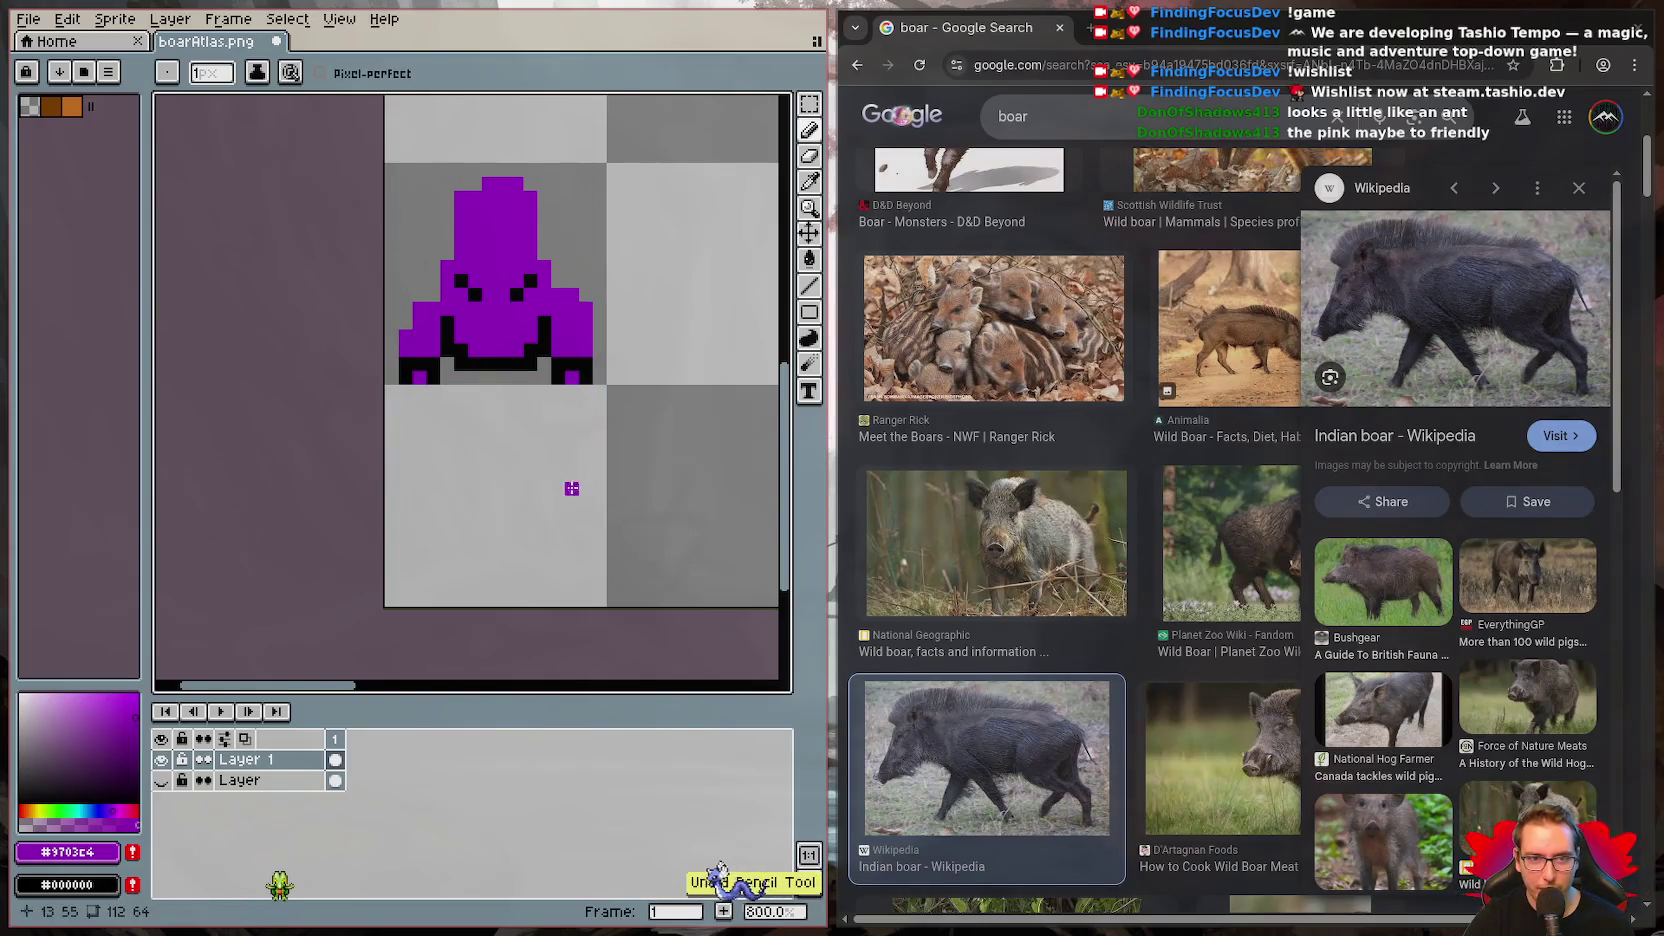
pyautogui.moveTo(599, 487)
pyautogui.mouseDown()
pyautogui.moveTo(547, 447)
pyautogui.moveTo(598, 499)
pyautogui.moveTo(530, 488)
pyautogui.moveTo(568, 490)
pyautogui.moveTo(518, 434)
pyautogui.moveTo(505, 471)
pyautogui.moveTo(549, 513)
pyautogui.mouseUp()
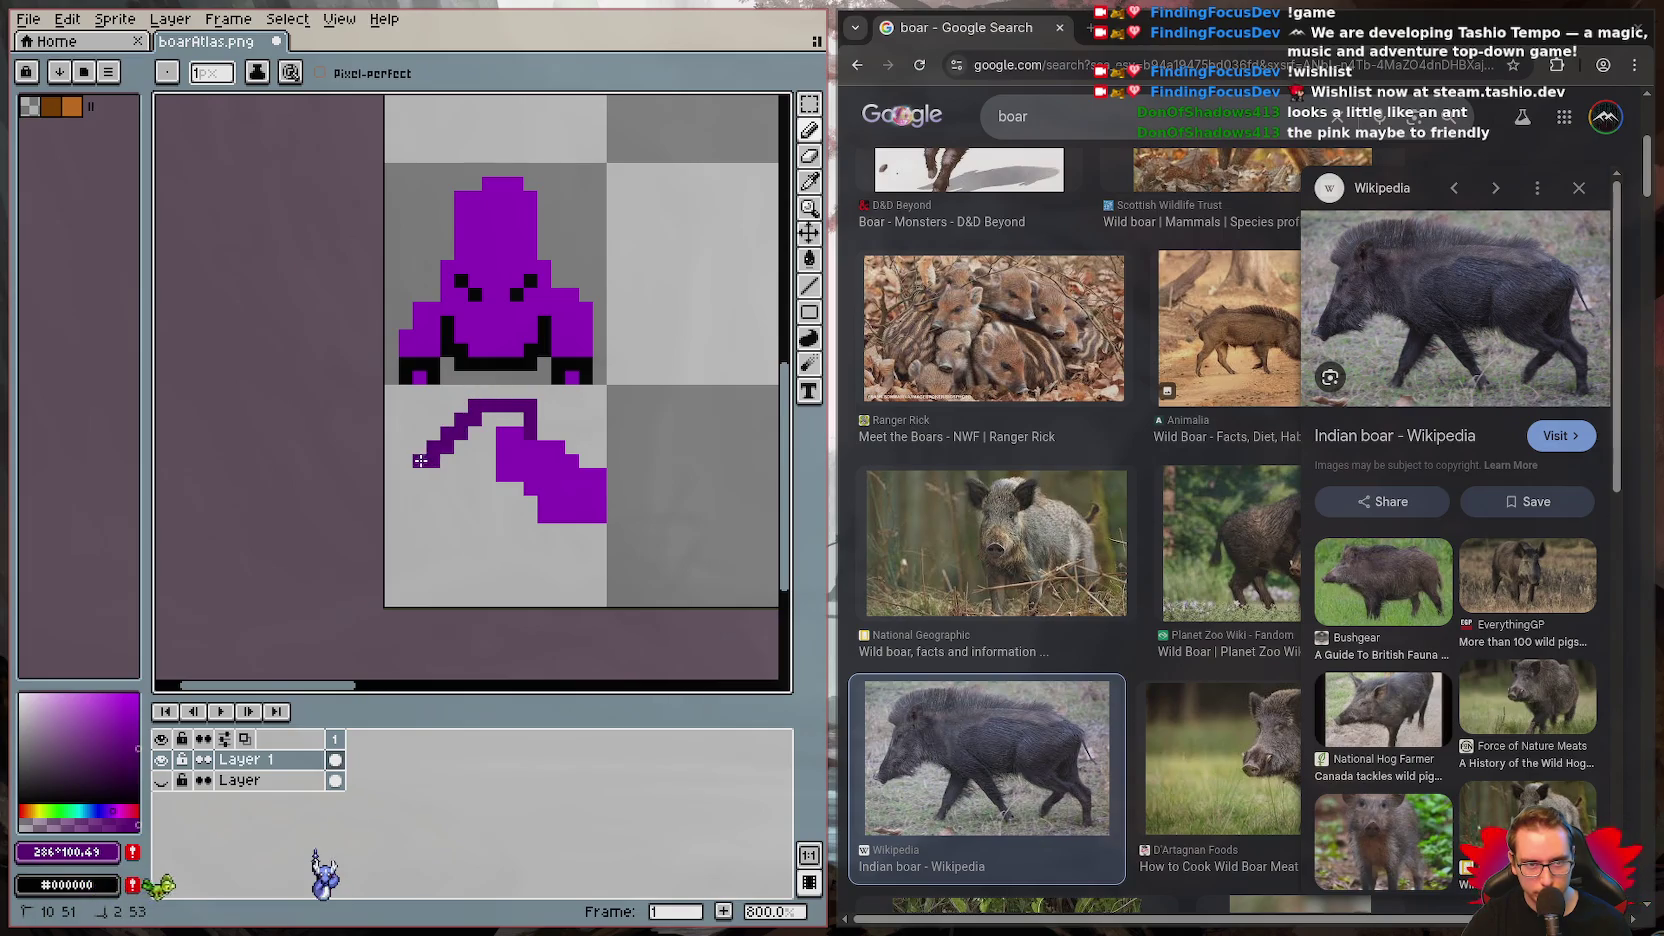
pyautogui.moveTo(411, 468); pyautogui.dragTo(454, 457)
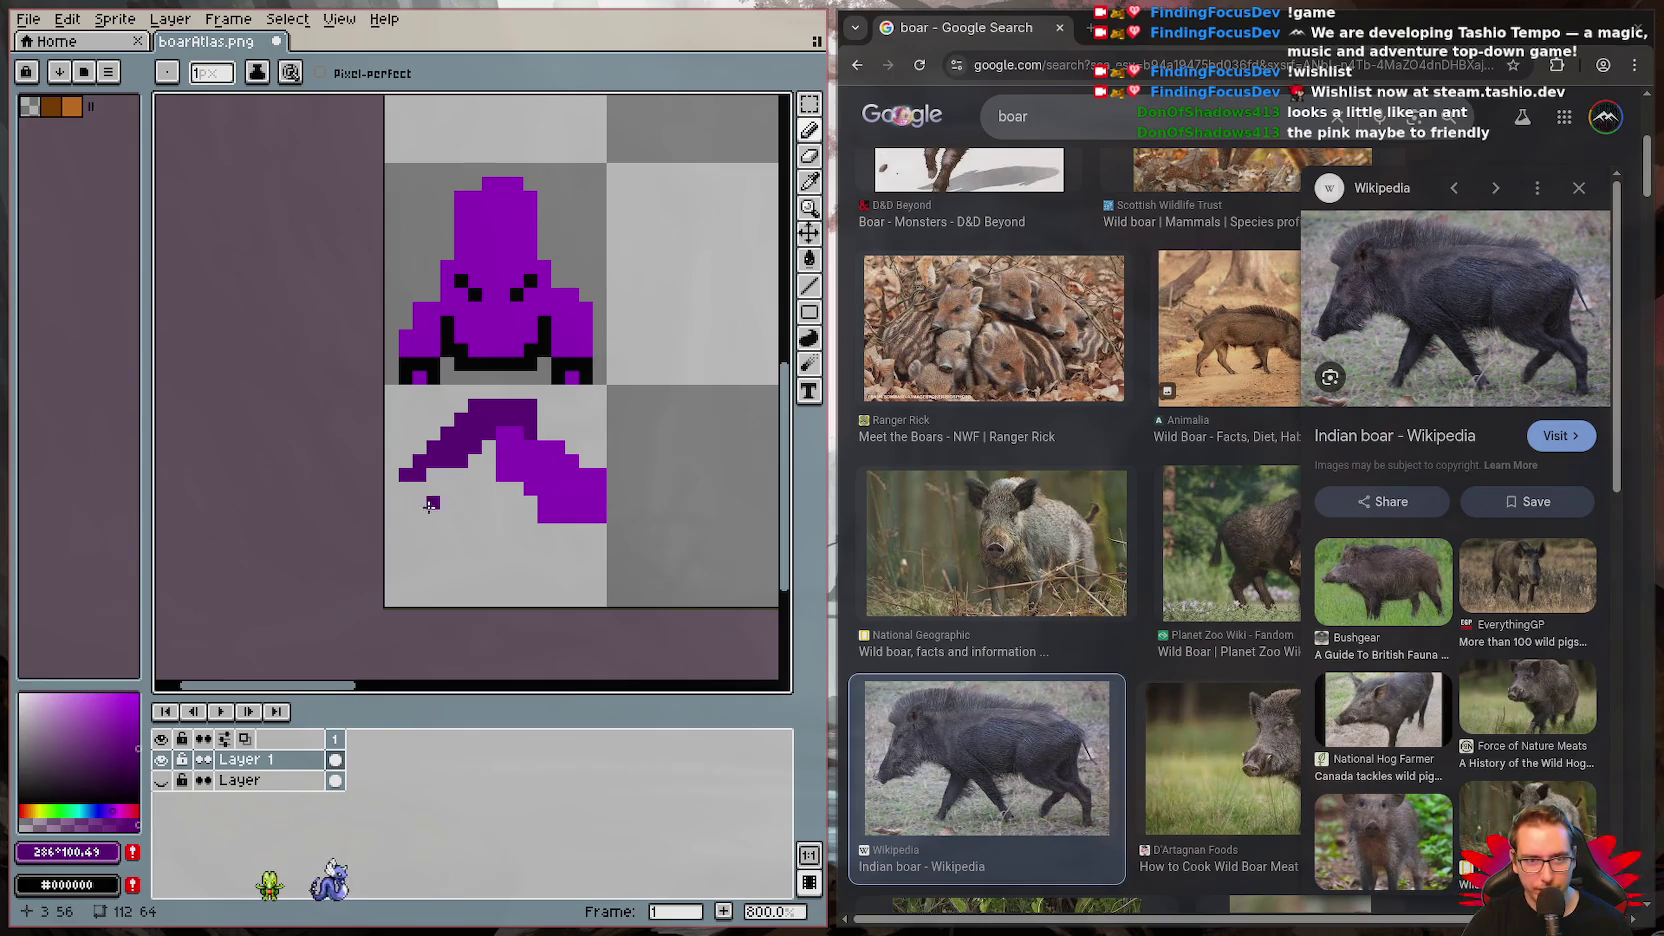
pyautogui.click(517, 516)
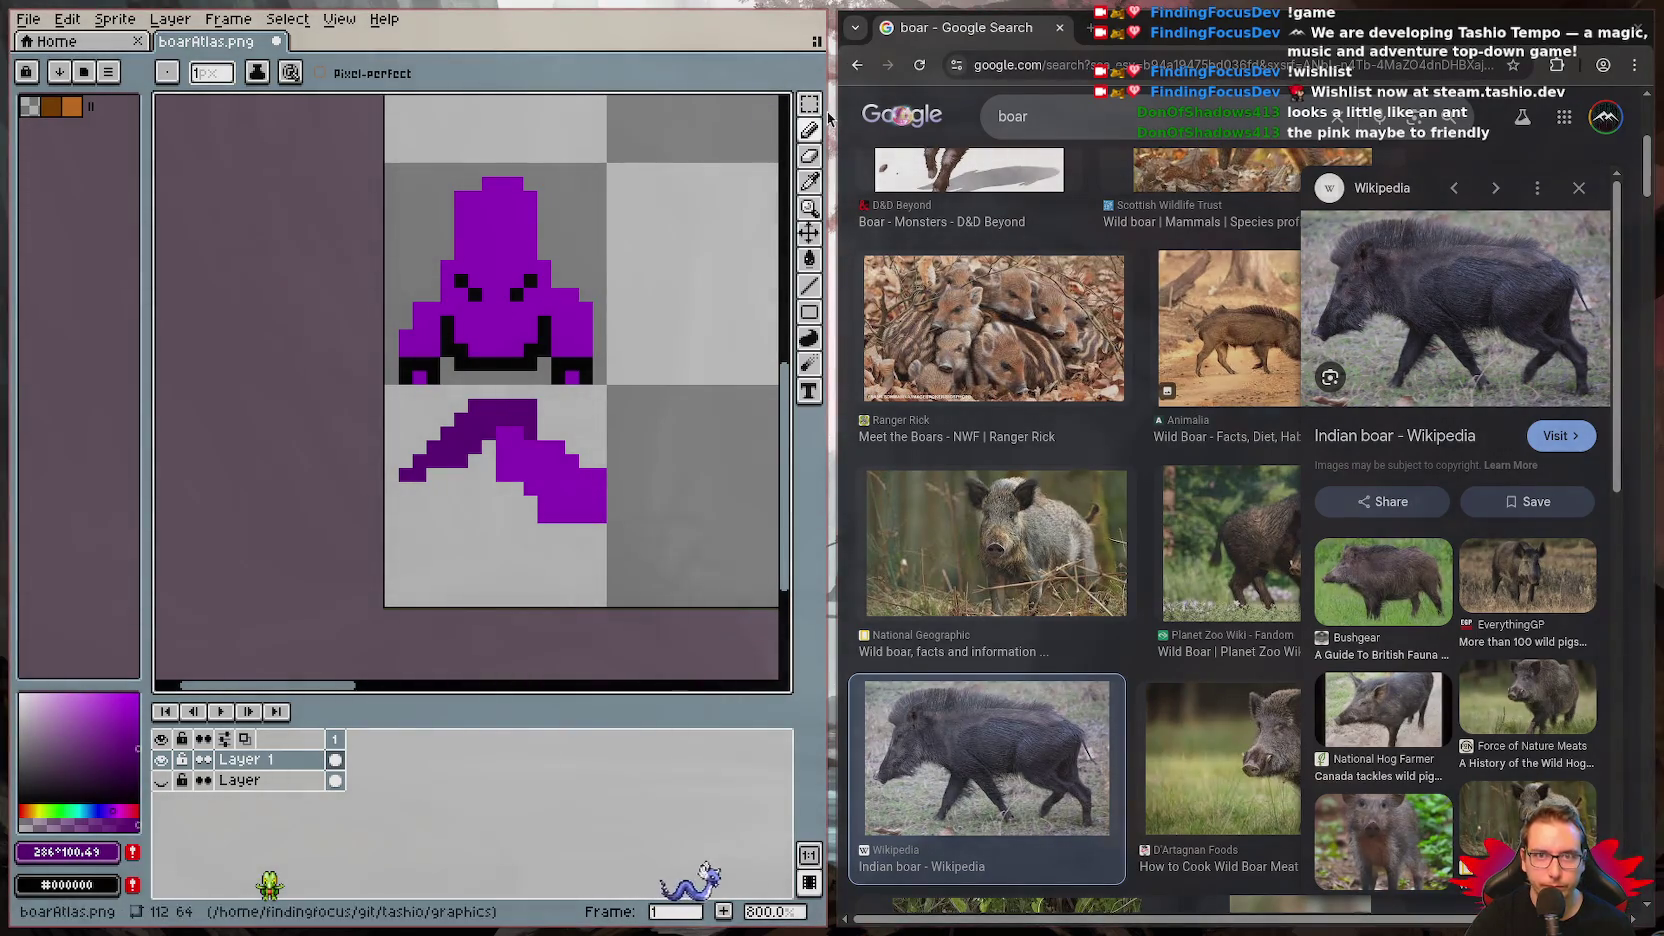
# - Move the lower-cell boar shape down two pixels and erase its right end
pyautogui.press('m')
pyautogui.moveTo(386, 388); pyautogui.dragTo(640, 605)
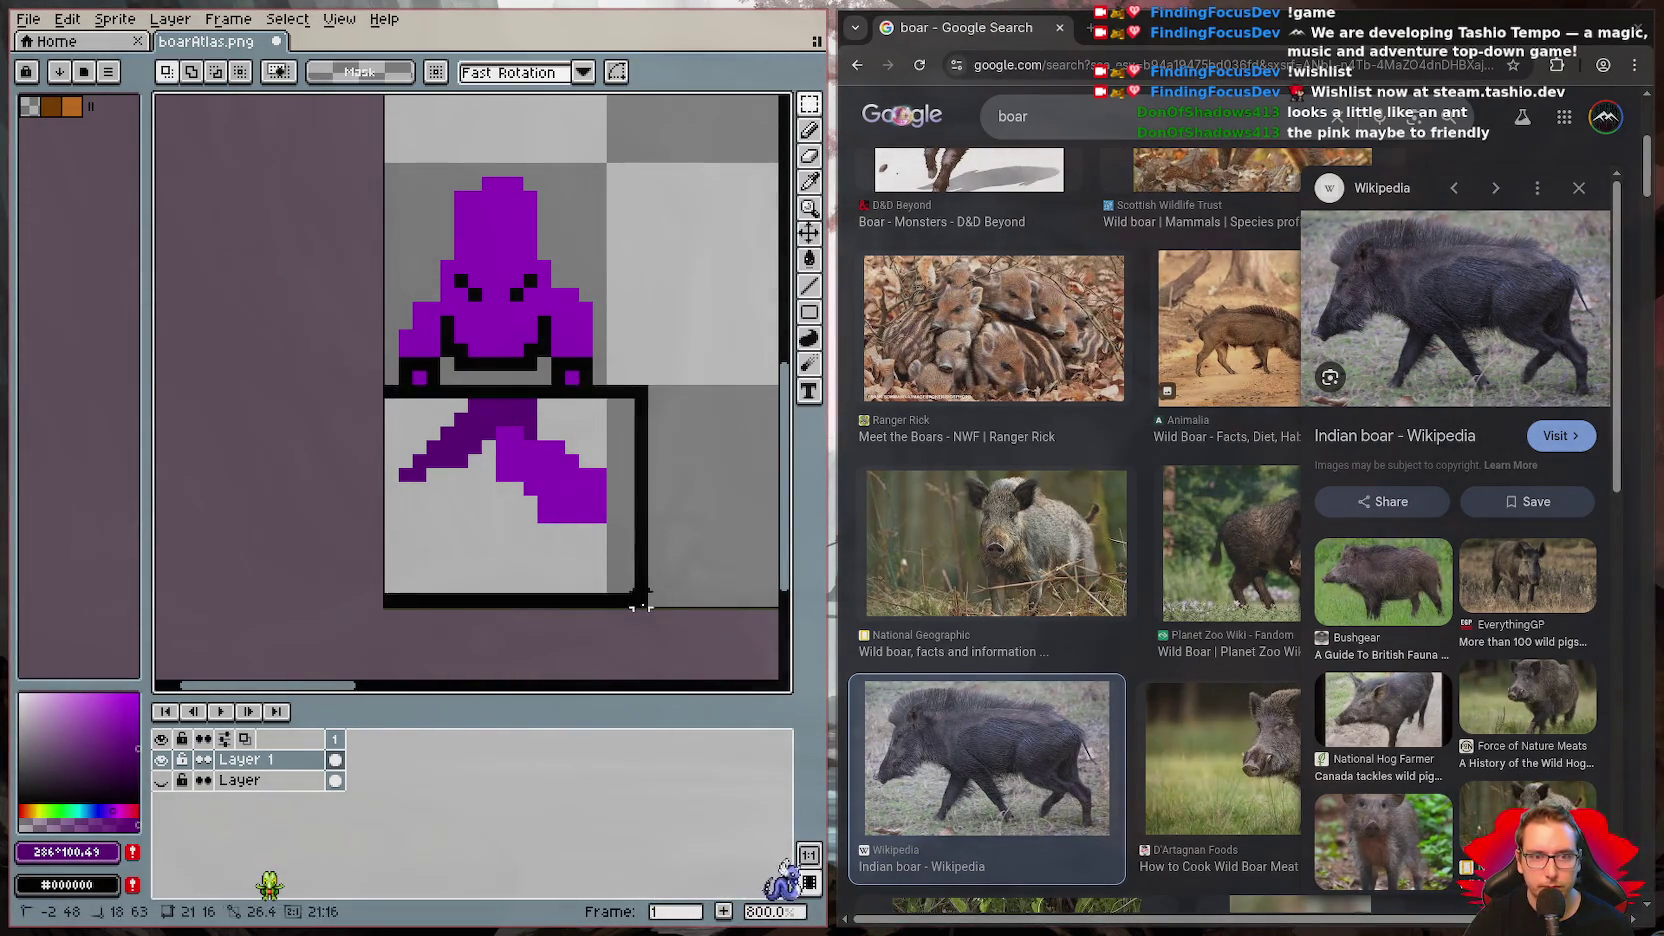
pyautogui.moveTo(576, 488)
pyautogui.mouseDown()
pyautogui.moveTo(580, 526)
pyautogui.moveTo(620, 523)
pyautogui.mouseUp()
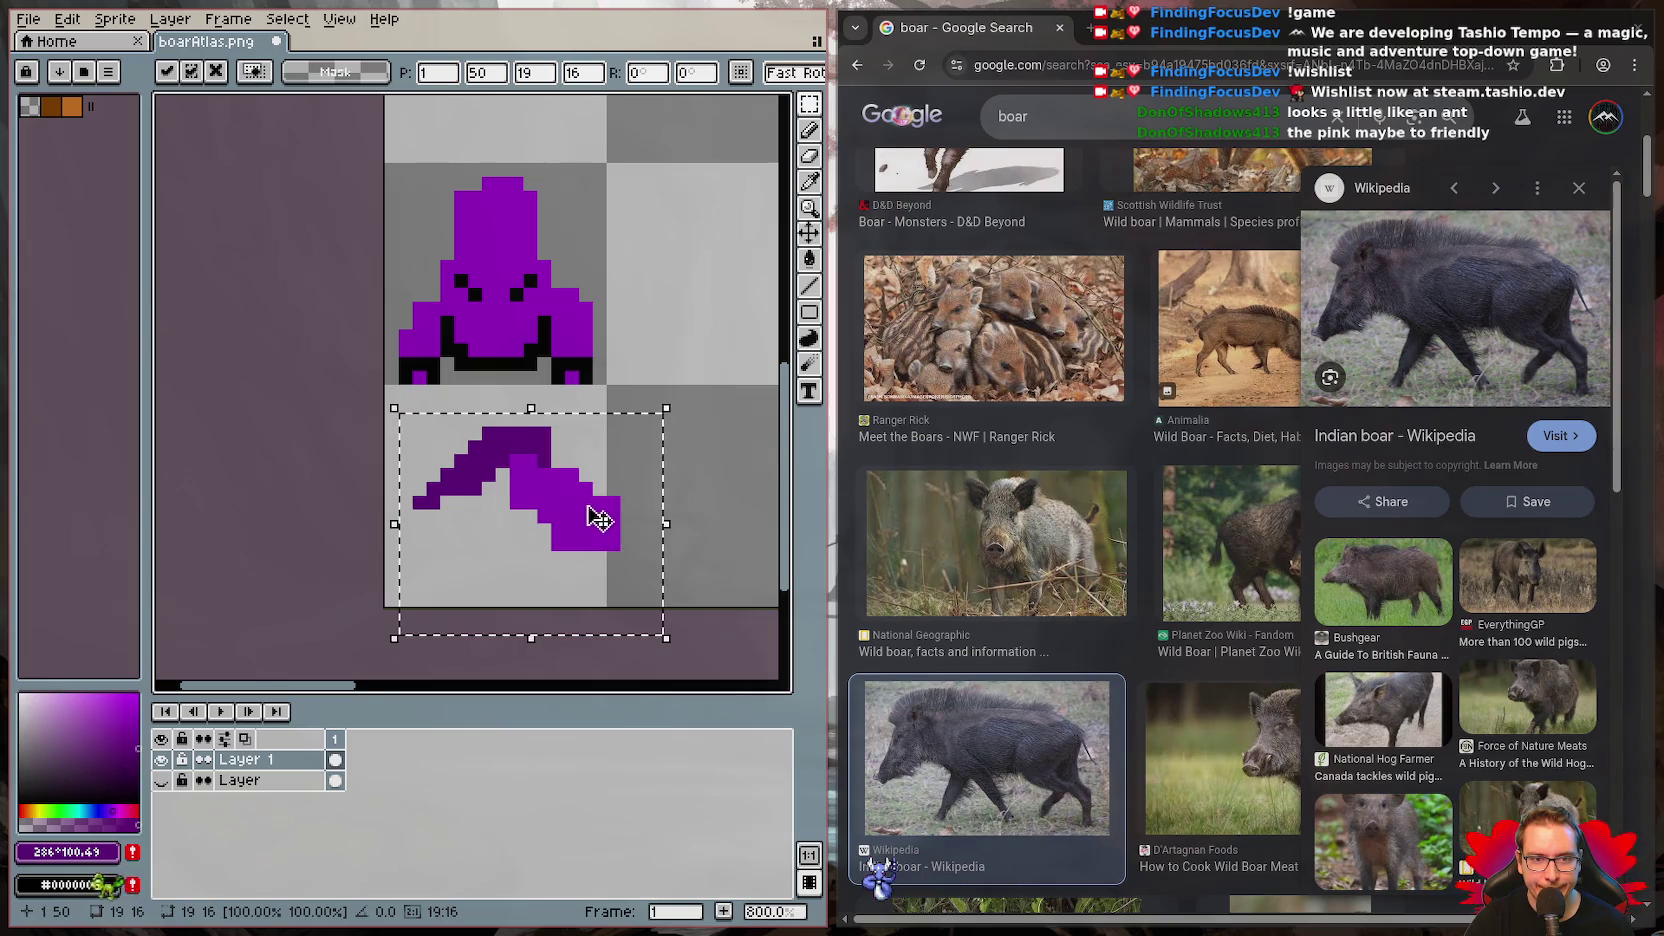
pyautogui.hotkey('ctrl', 'd')
pyautogui.press('e')
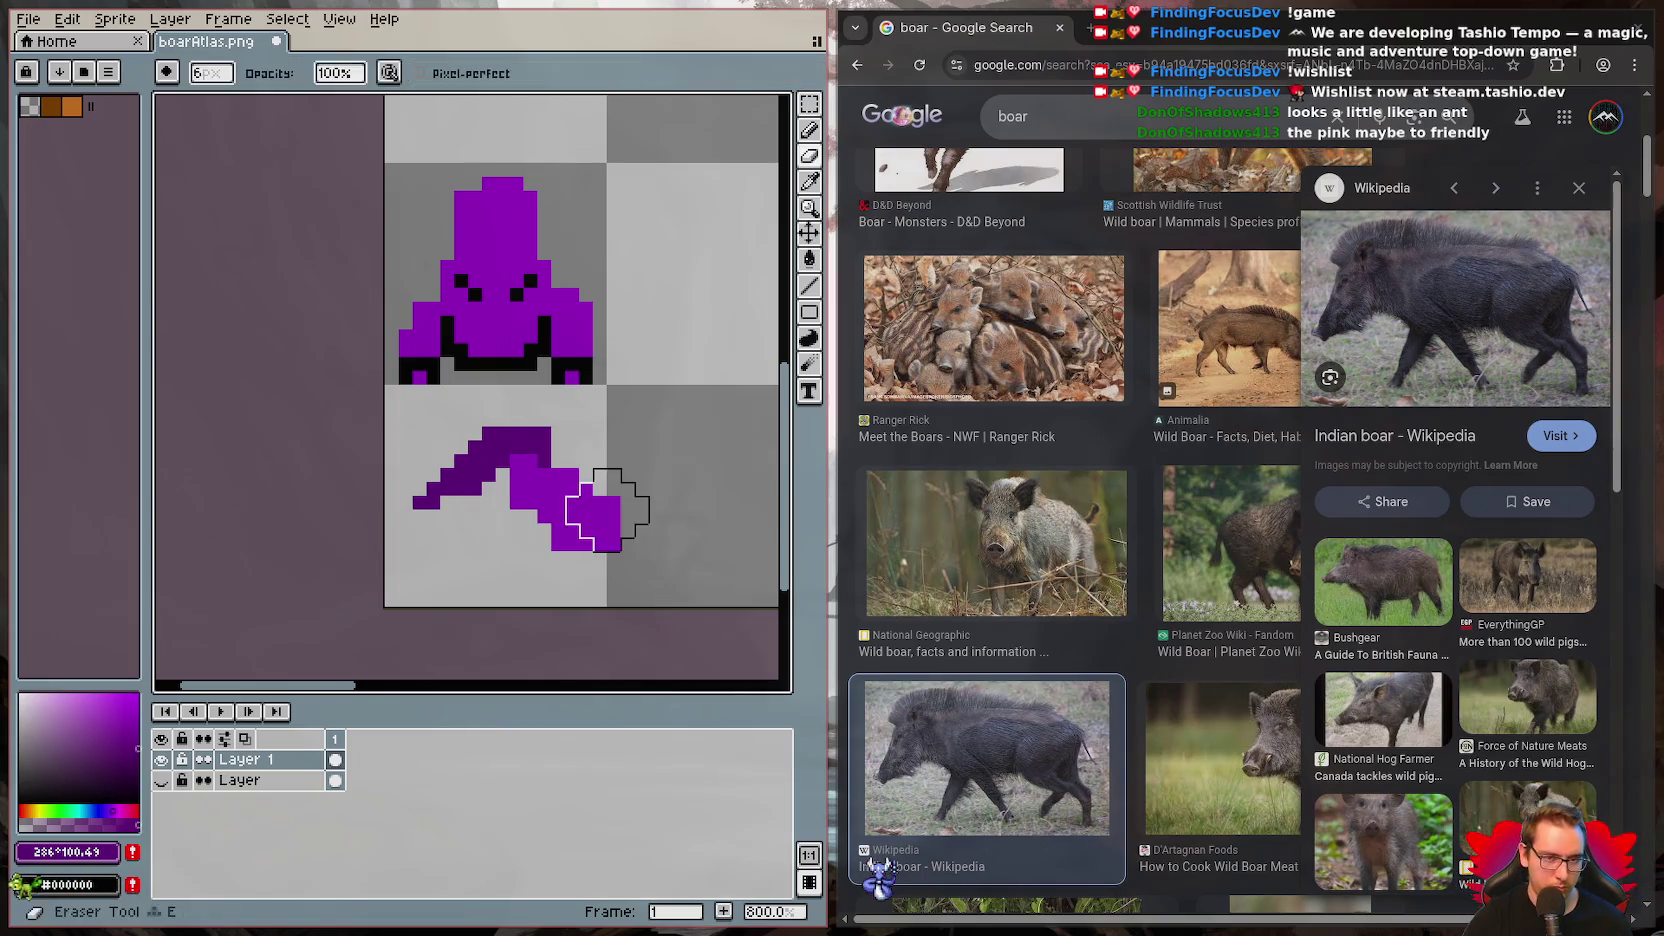
pyautogui.moveTo(648, 510); pyautogui.dragTo(635, 566)
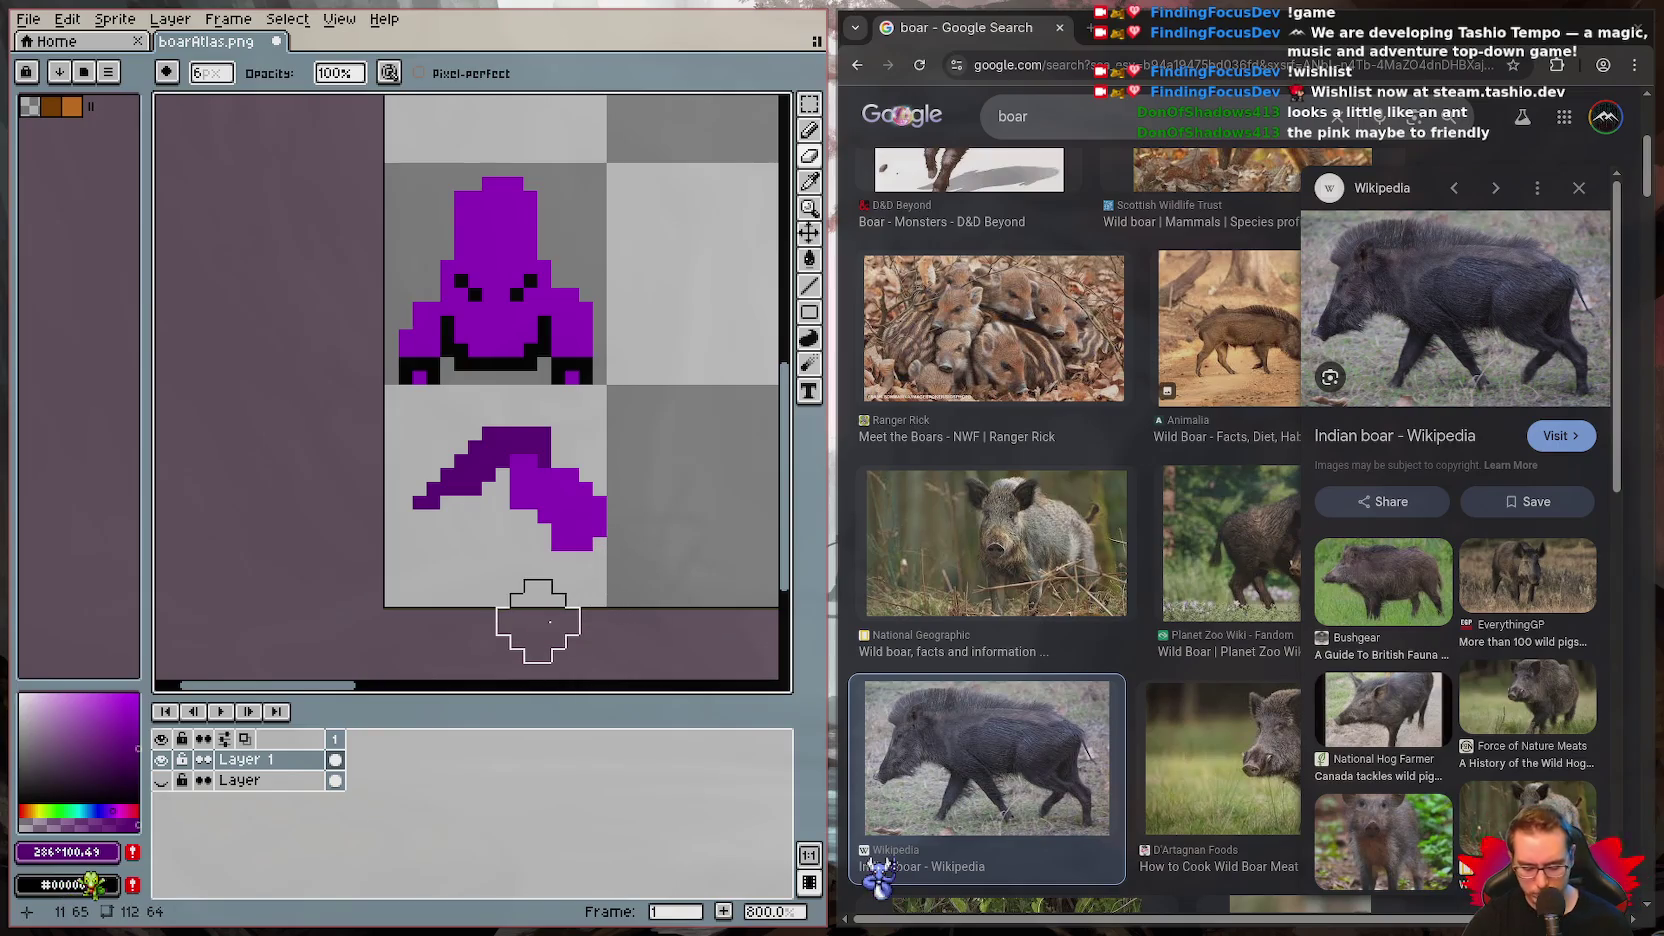
# - Eyedrop the boar's purple and pencil in its body and stubby legs
pyautogui.press('i')
pyautogui.click(580, 520)
pyautogui.press('b')
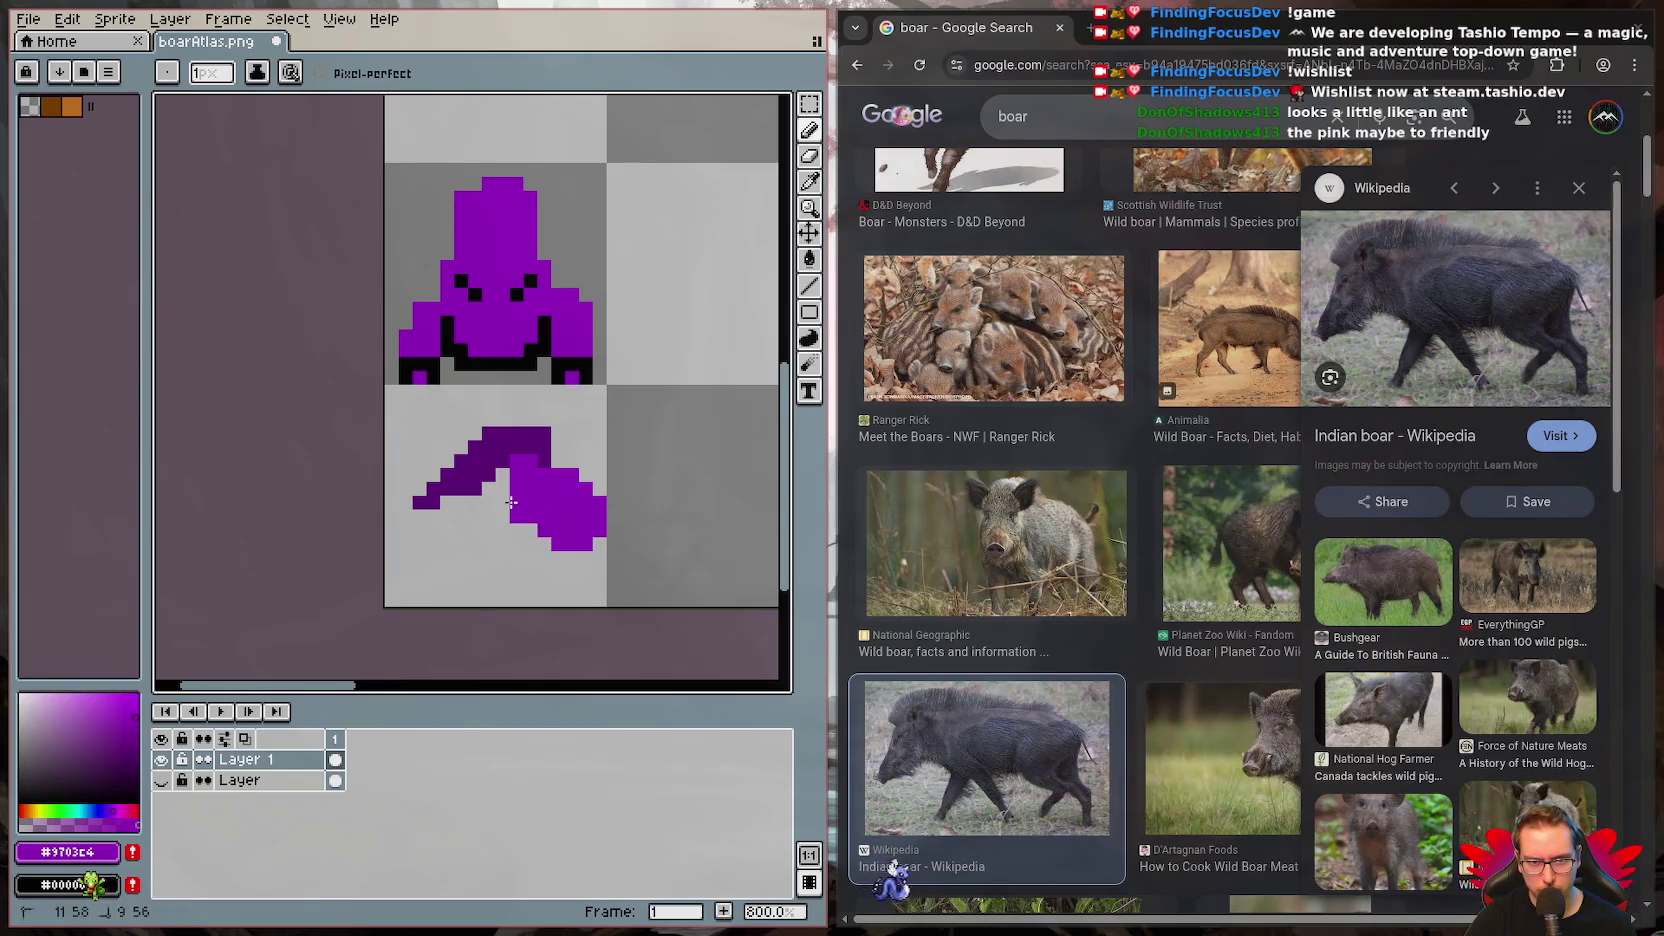
pyautogui.moveTo(510, 502)
pyautogui.mouseDown()
pyautogui.moveTo(489, 560)
pyautogui.moveTo(516, 600)
pyautogui.moveTo(457, 569)
pyautogui.moveTo(461, 600)
pyautogui.moveTo(401, 598)
pyautogui.moveTo(399, 545)
pyautogui.moveTo(487, 500)
pyautogui.moveTo(476, 540)
pyautogui.moveTo(445, 527)
pyautogui.mouseUp()
pyautogui.click(529, 560)
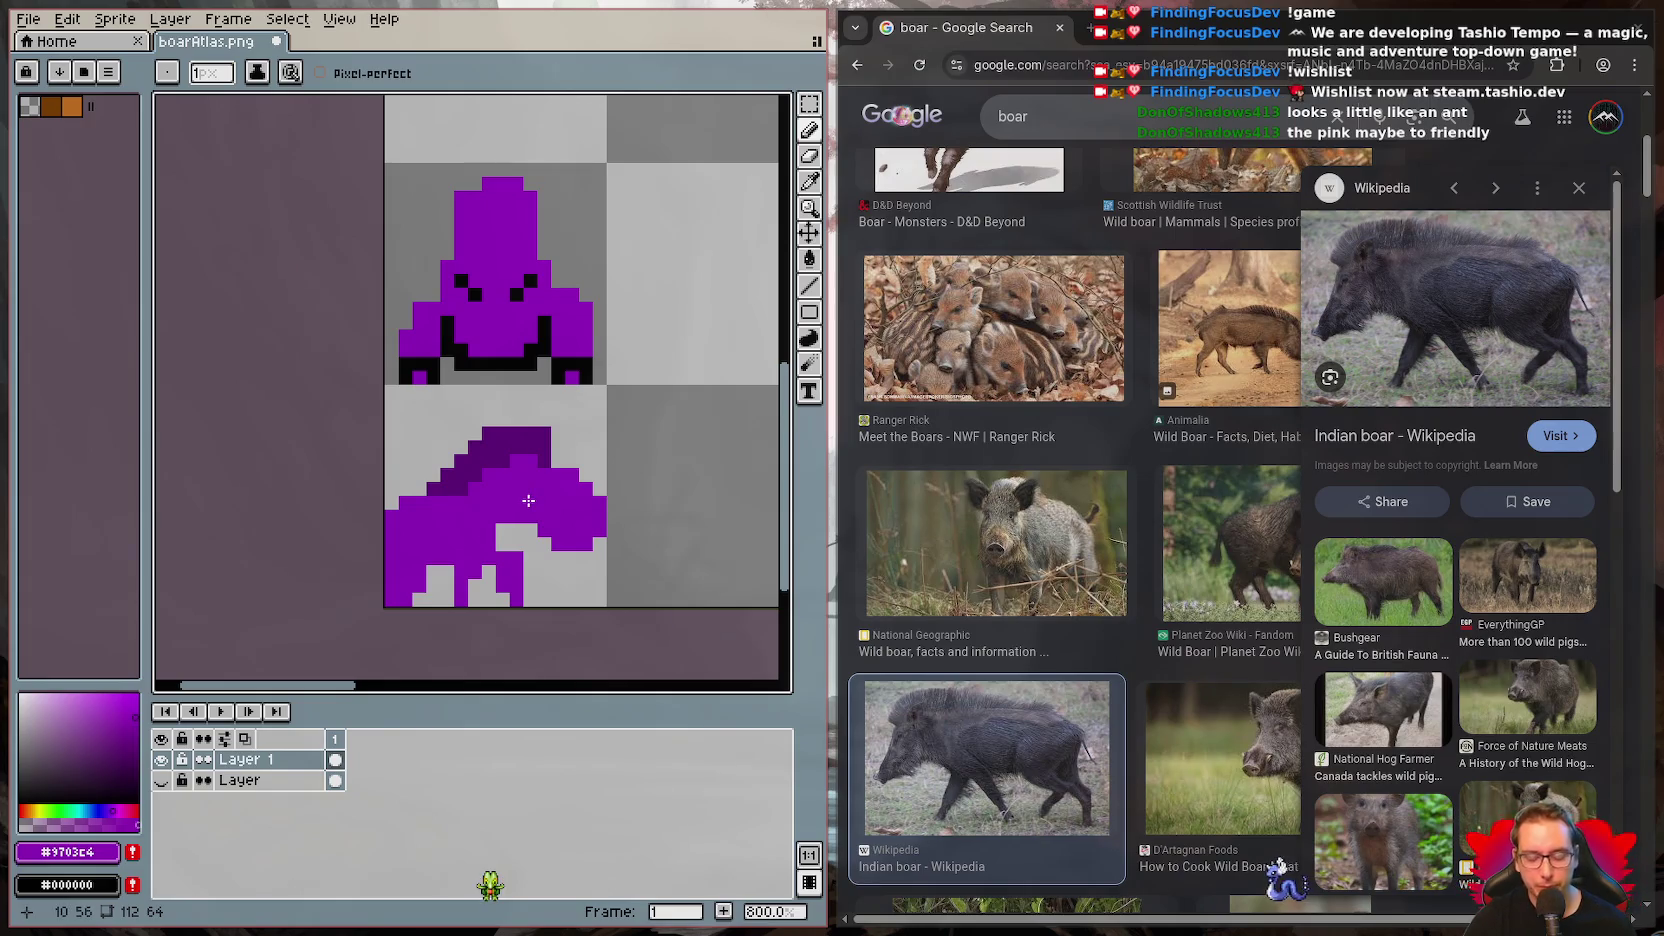
# - Pick black and draw a two-pixel vertical eye mark on the boar's head
pyautogui.press('i')
pyautogui.click(541, 359)
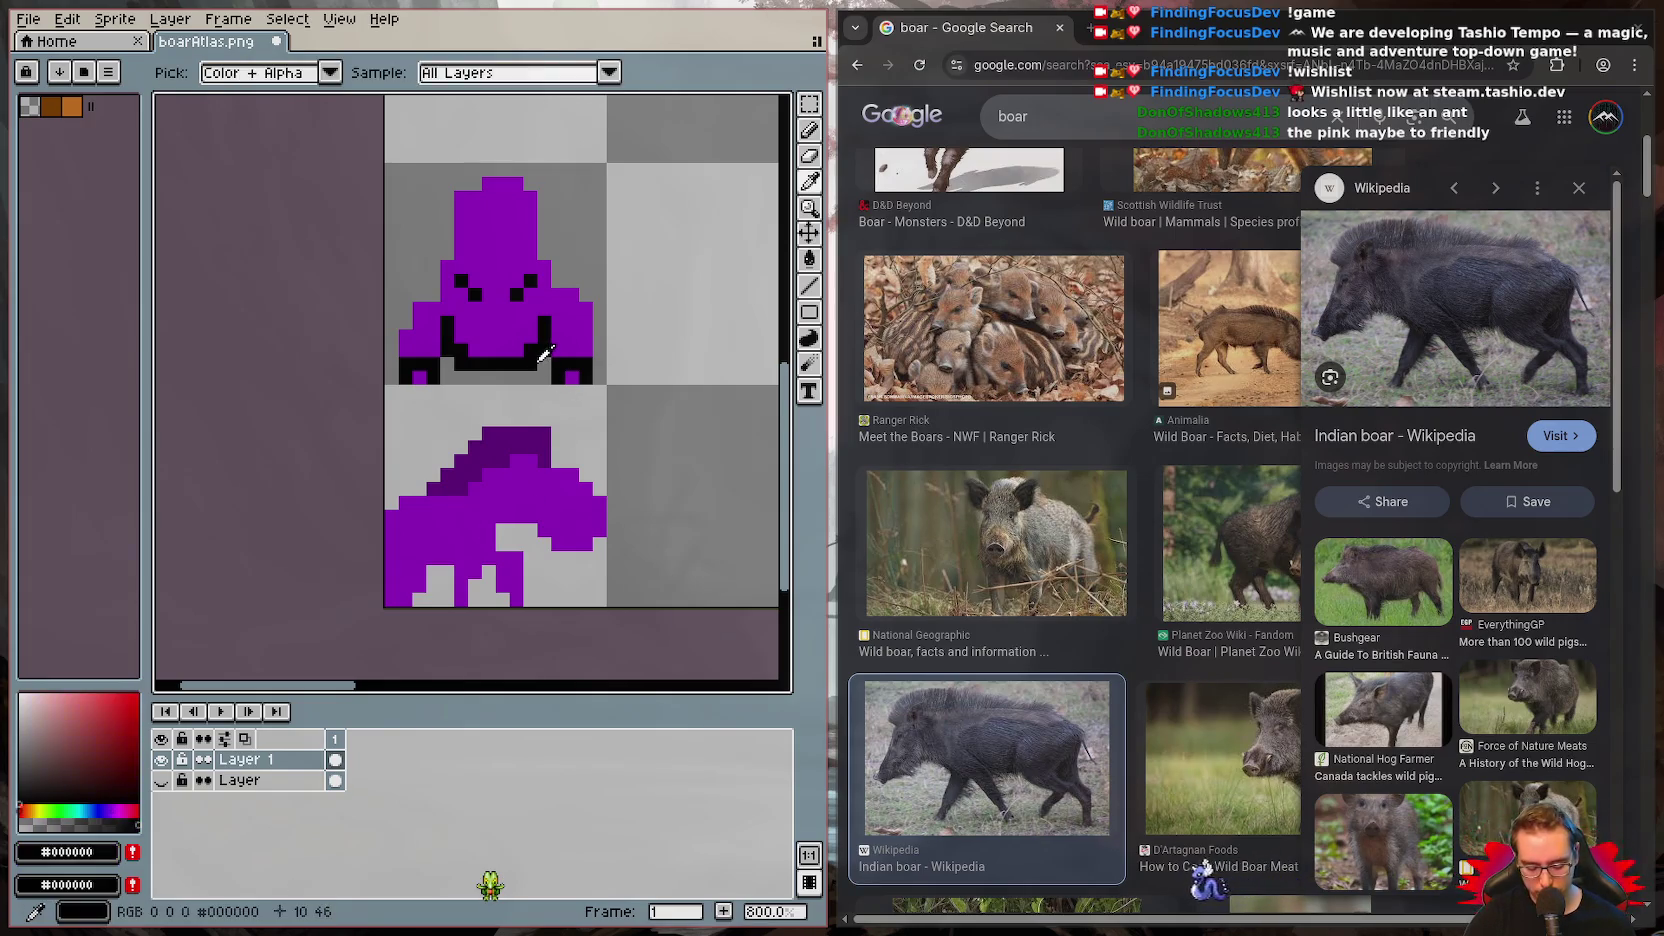
pyautogui.press('b')
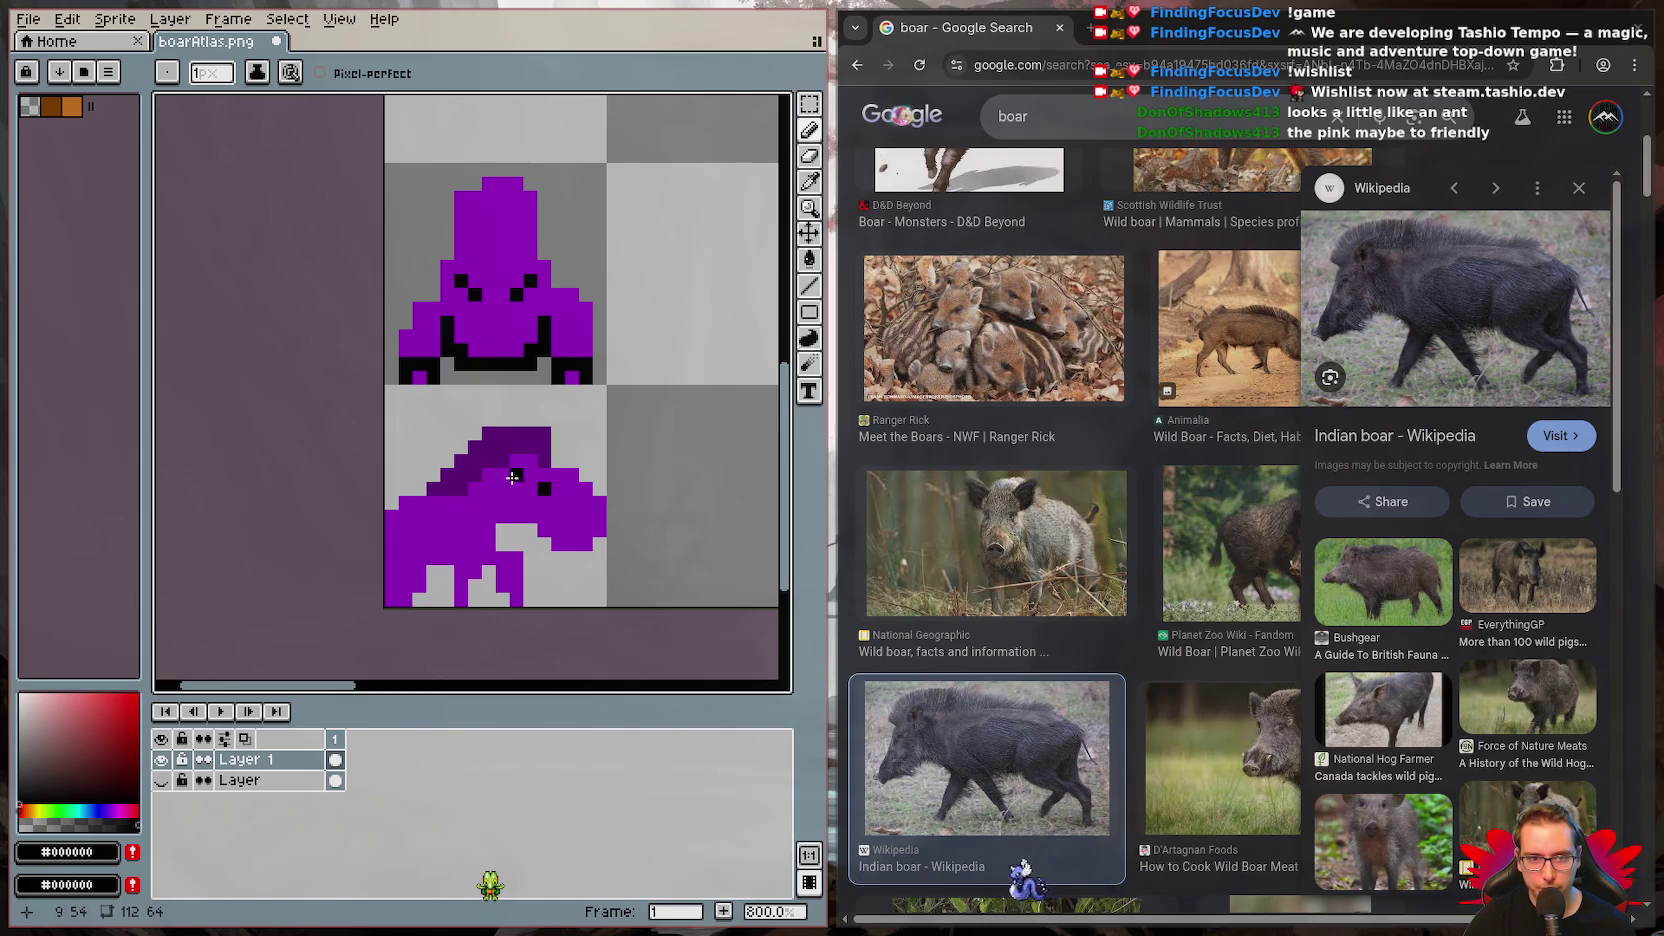
pyautogui.moveTo(488, 489); pyautogui.dragTo(488, 470)
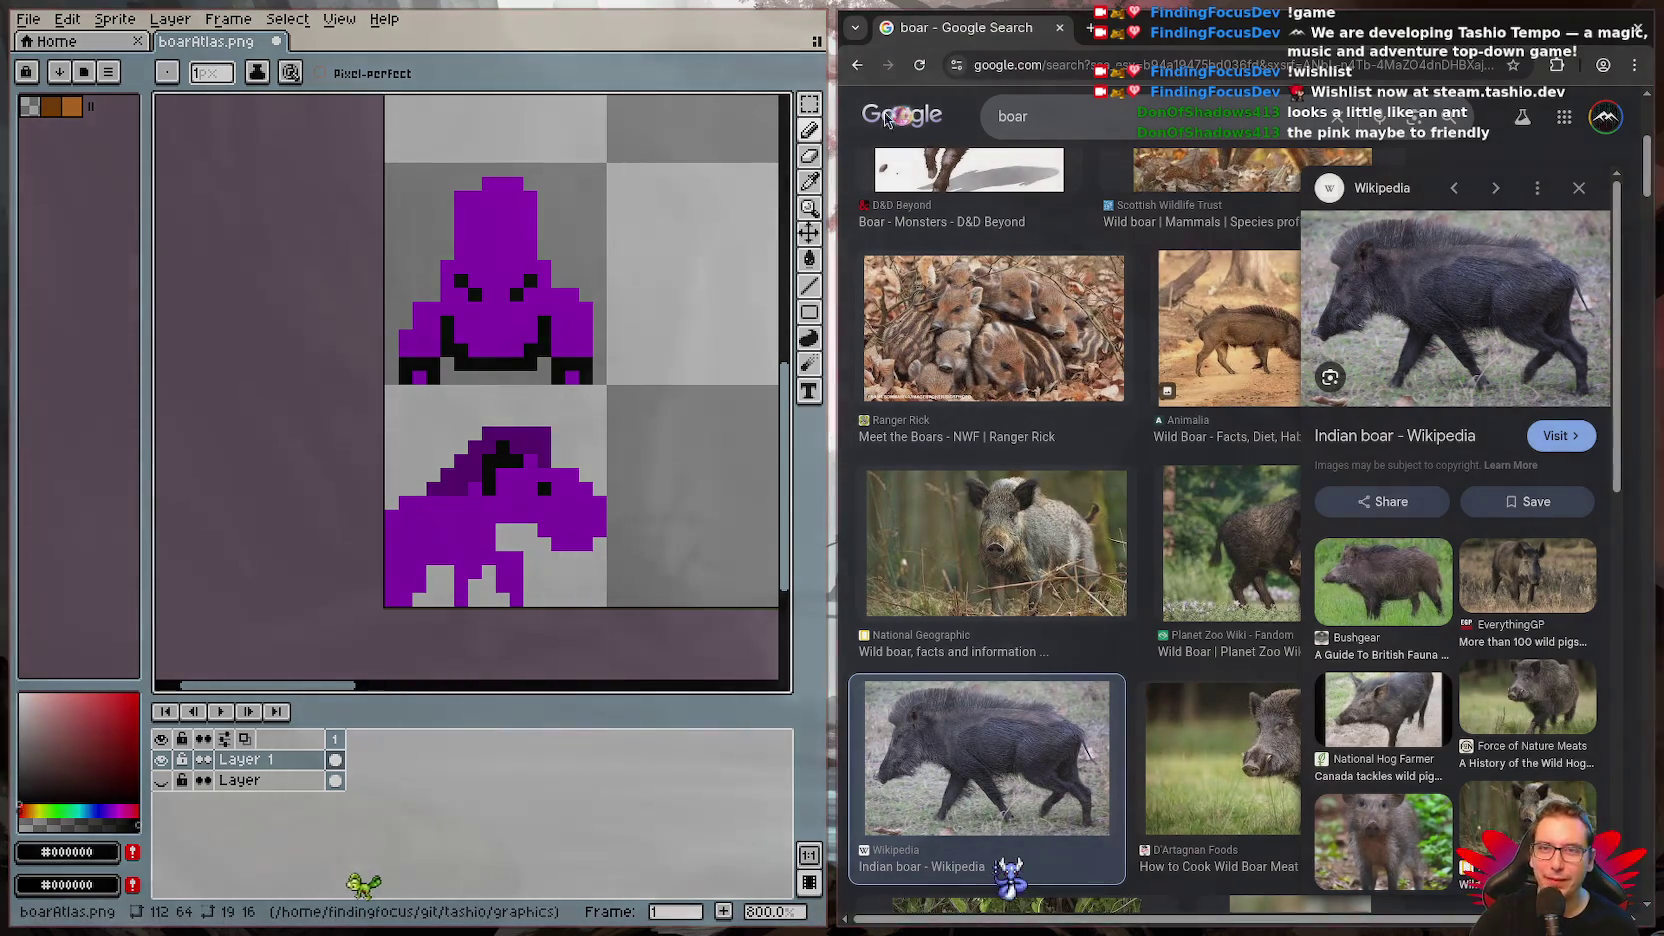
pyautogui.click(1086, 36)
# - Search 'glep' in a new tab, preview an image, then return to the boar results
pyautogui.write('glep')
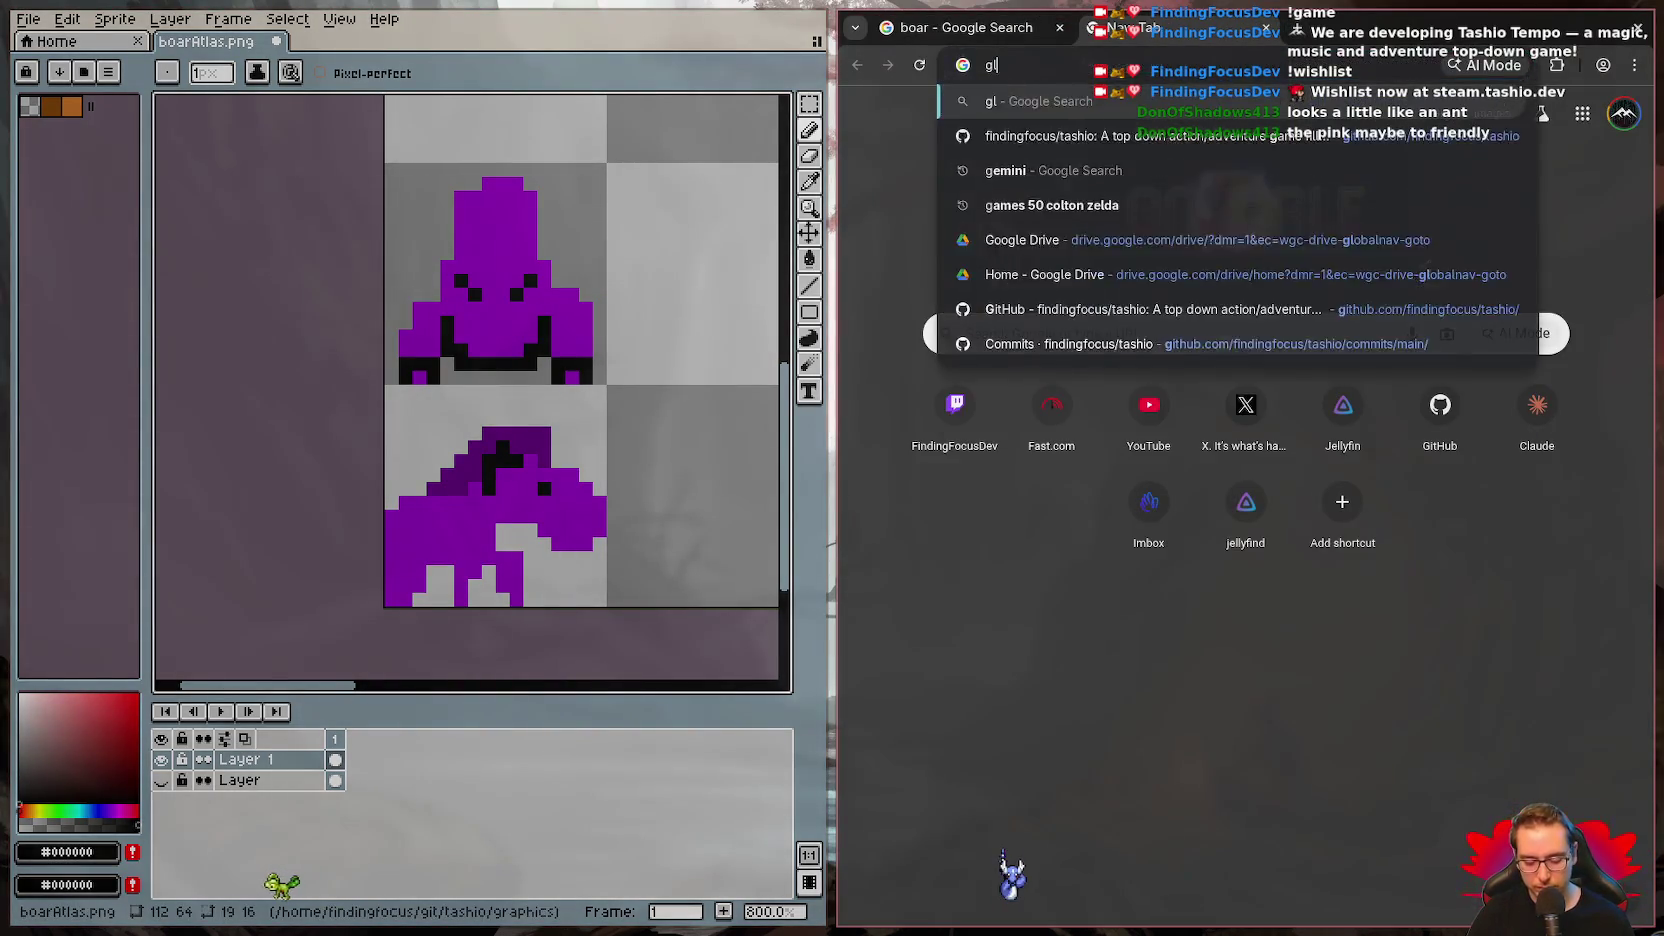
pyautogui.press('Return')
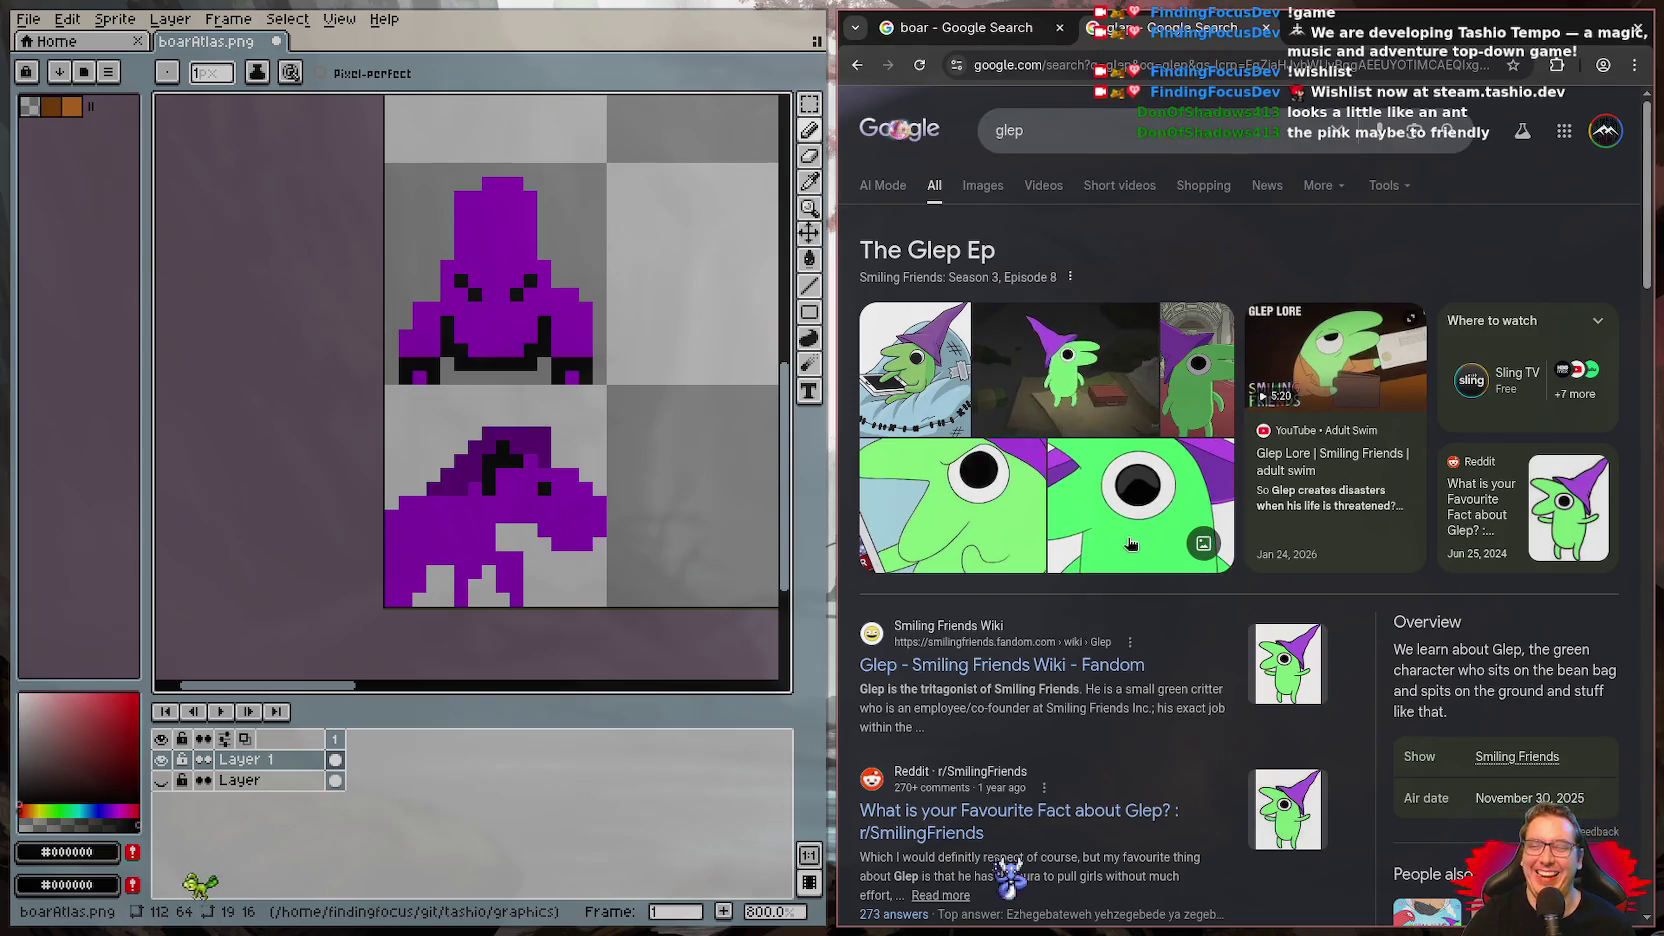
pyautogui.click(1067, 380)
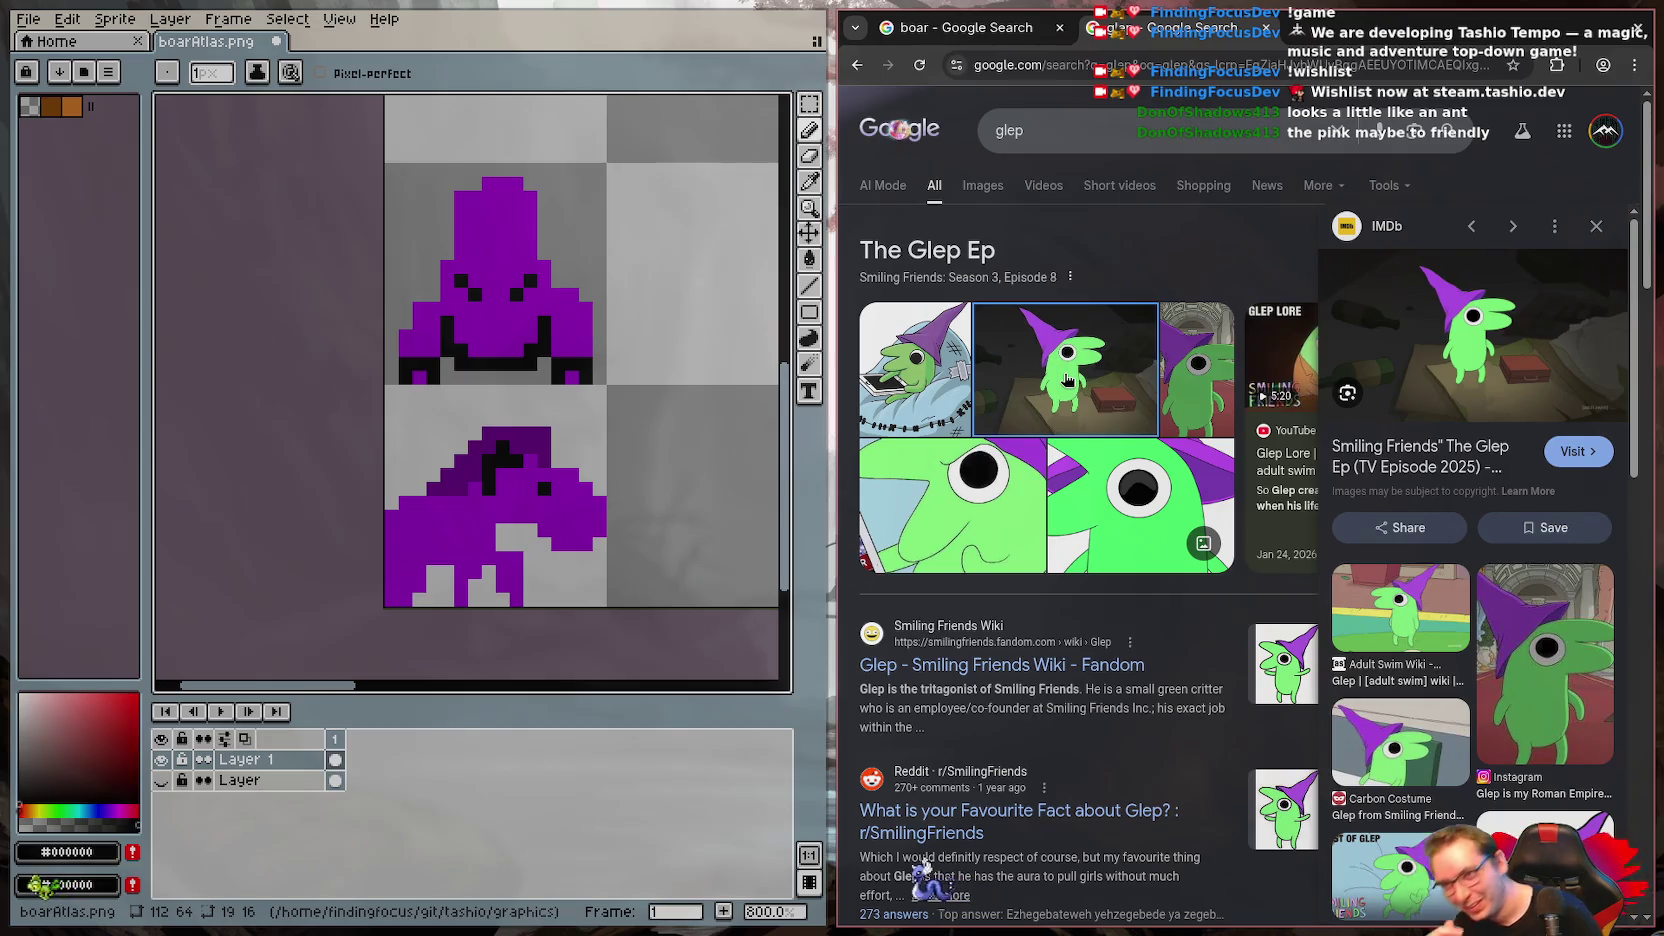
pyautogui.click(1030, 35)
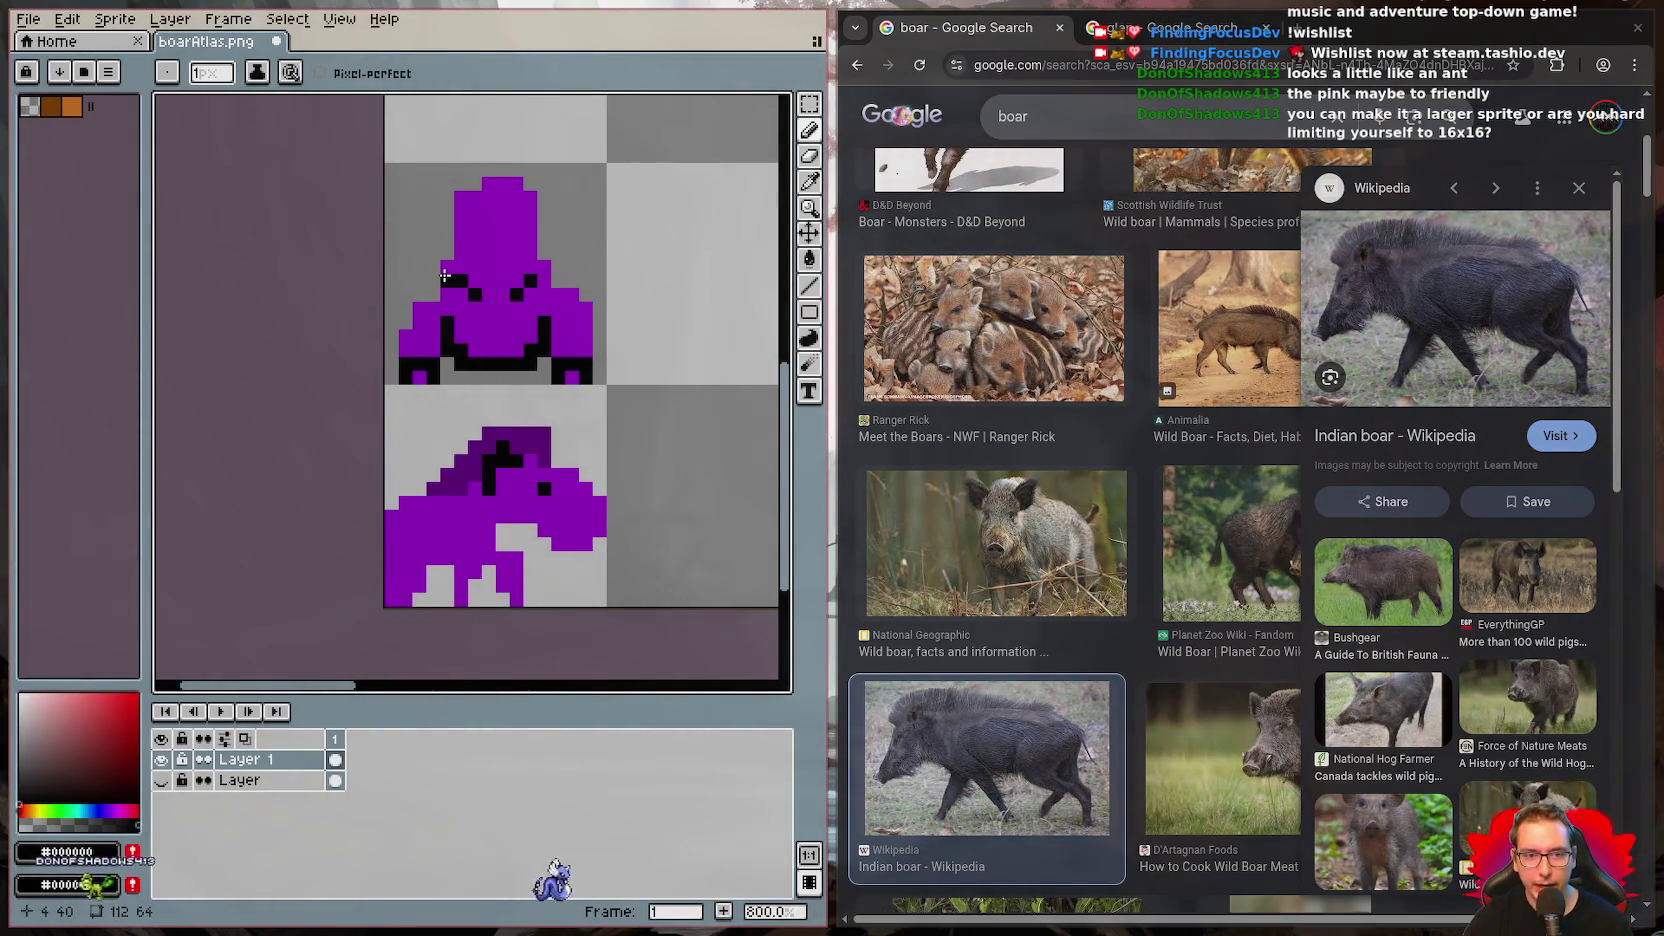
# - Take dark purple #60007d as drawing colour and shrink the eraser to 2px
pyautogui.keyDown('alt'); pyautogui.click(541, 428); pyautogui.keyUp('alt')
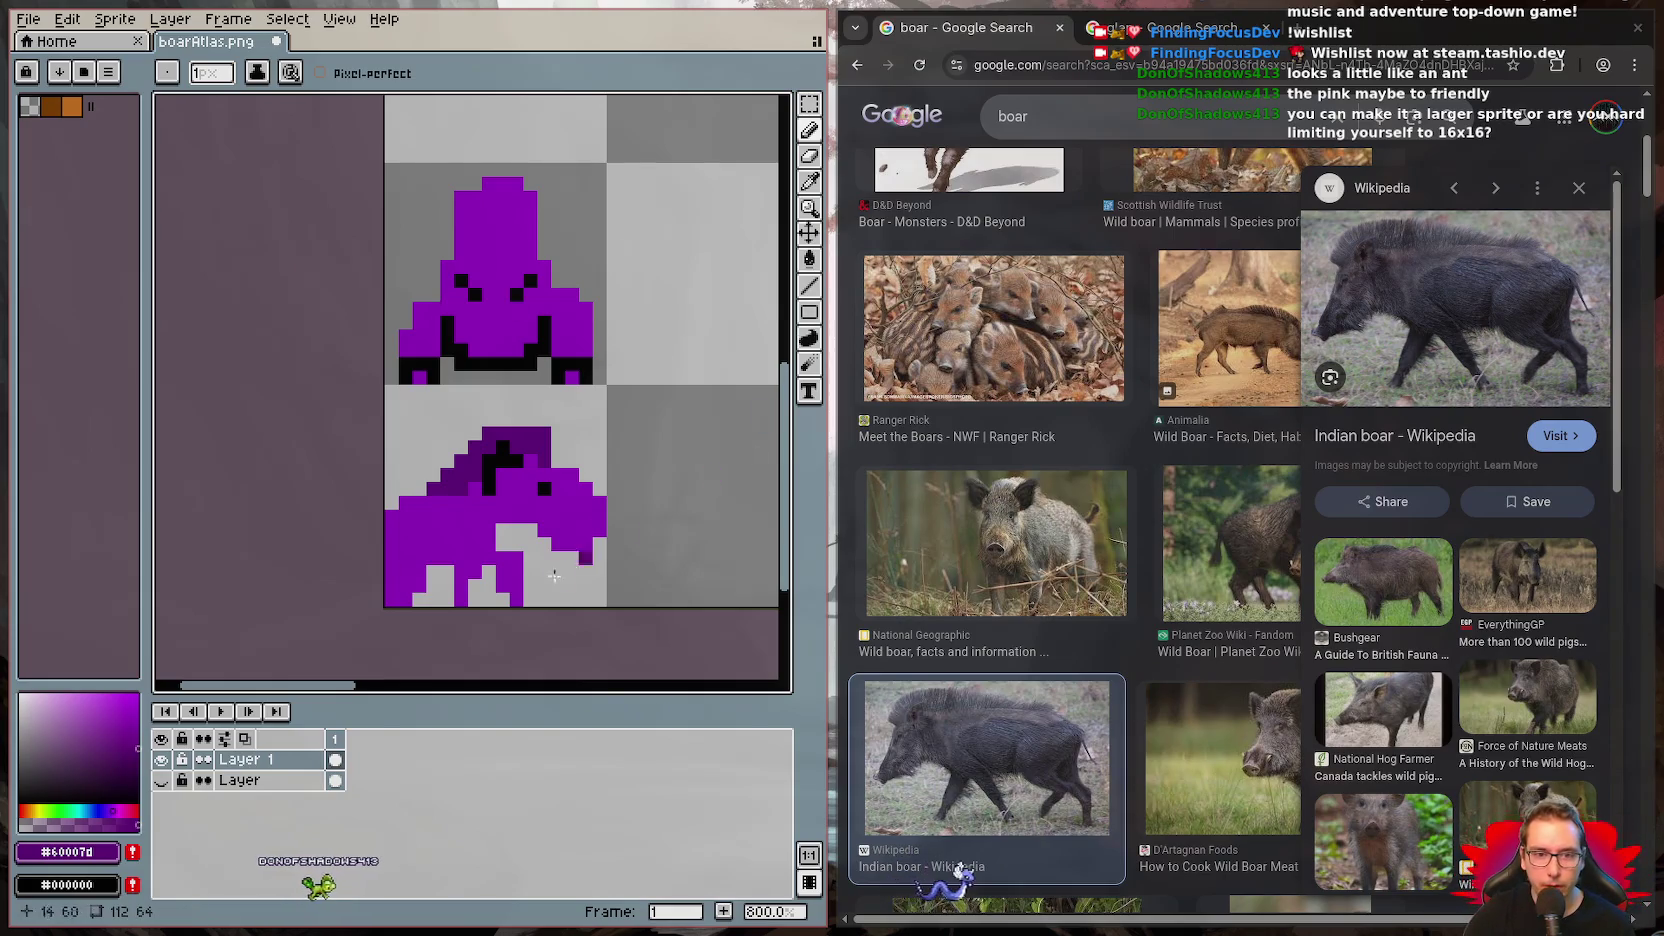
pyautogui.press('e')
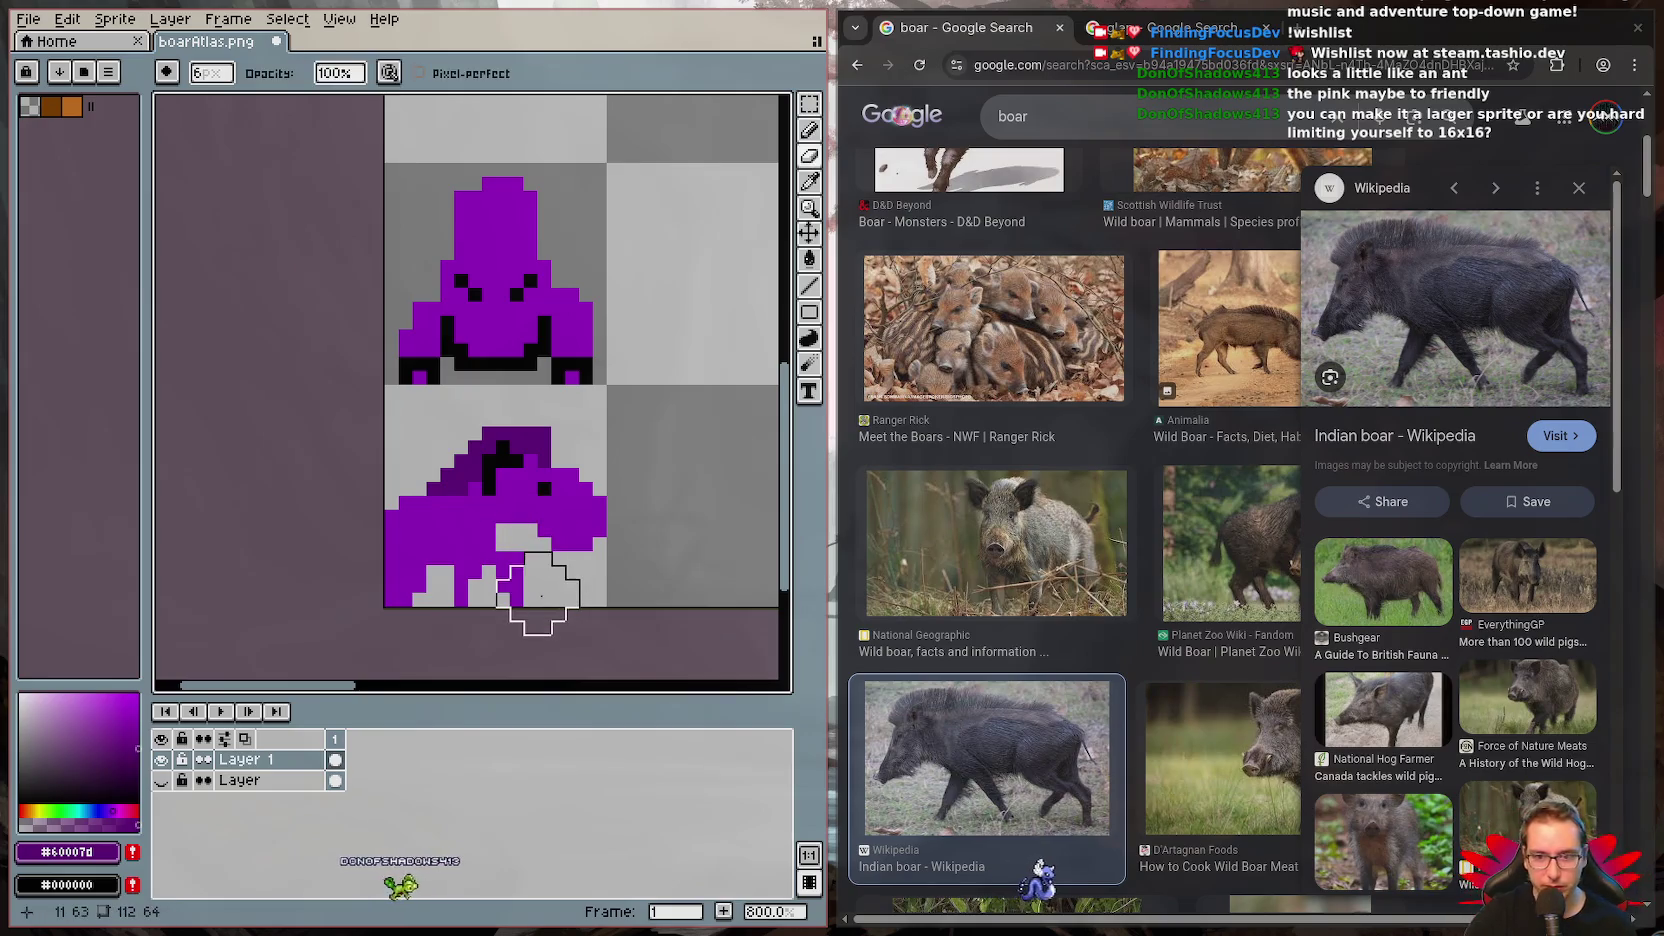
pyautogui.press('-')
pyautogui.press('-')
pyautogui.press('-')
pyautogui.press('-')
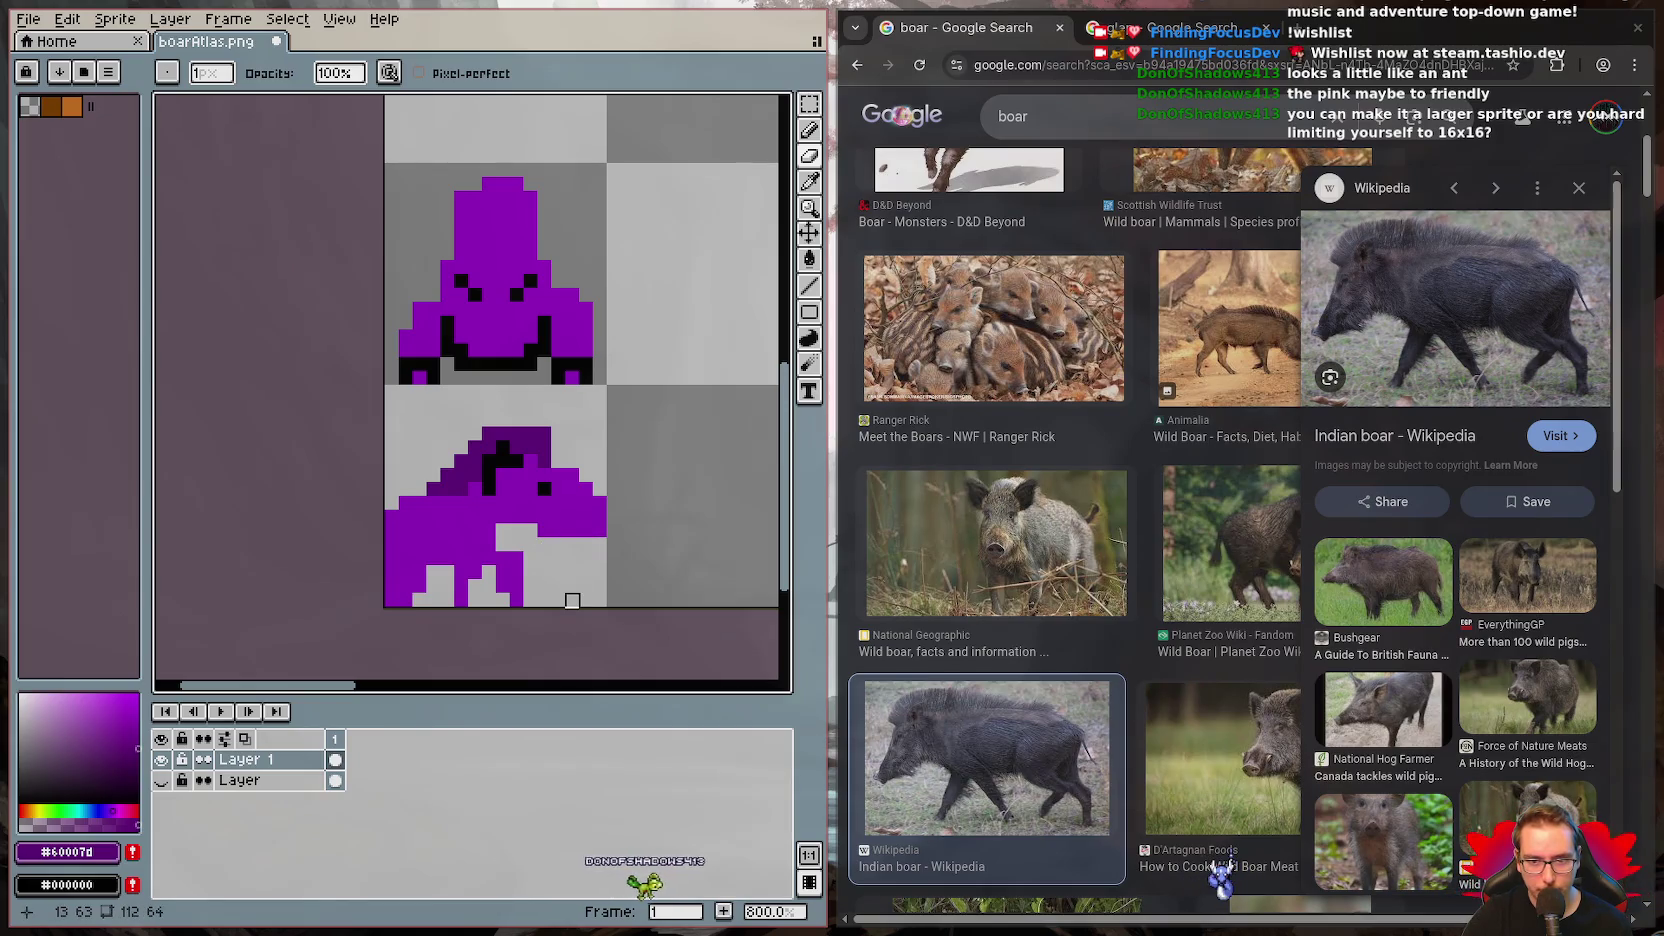
pyautogui.click(915, 795)
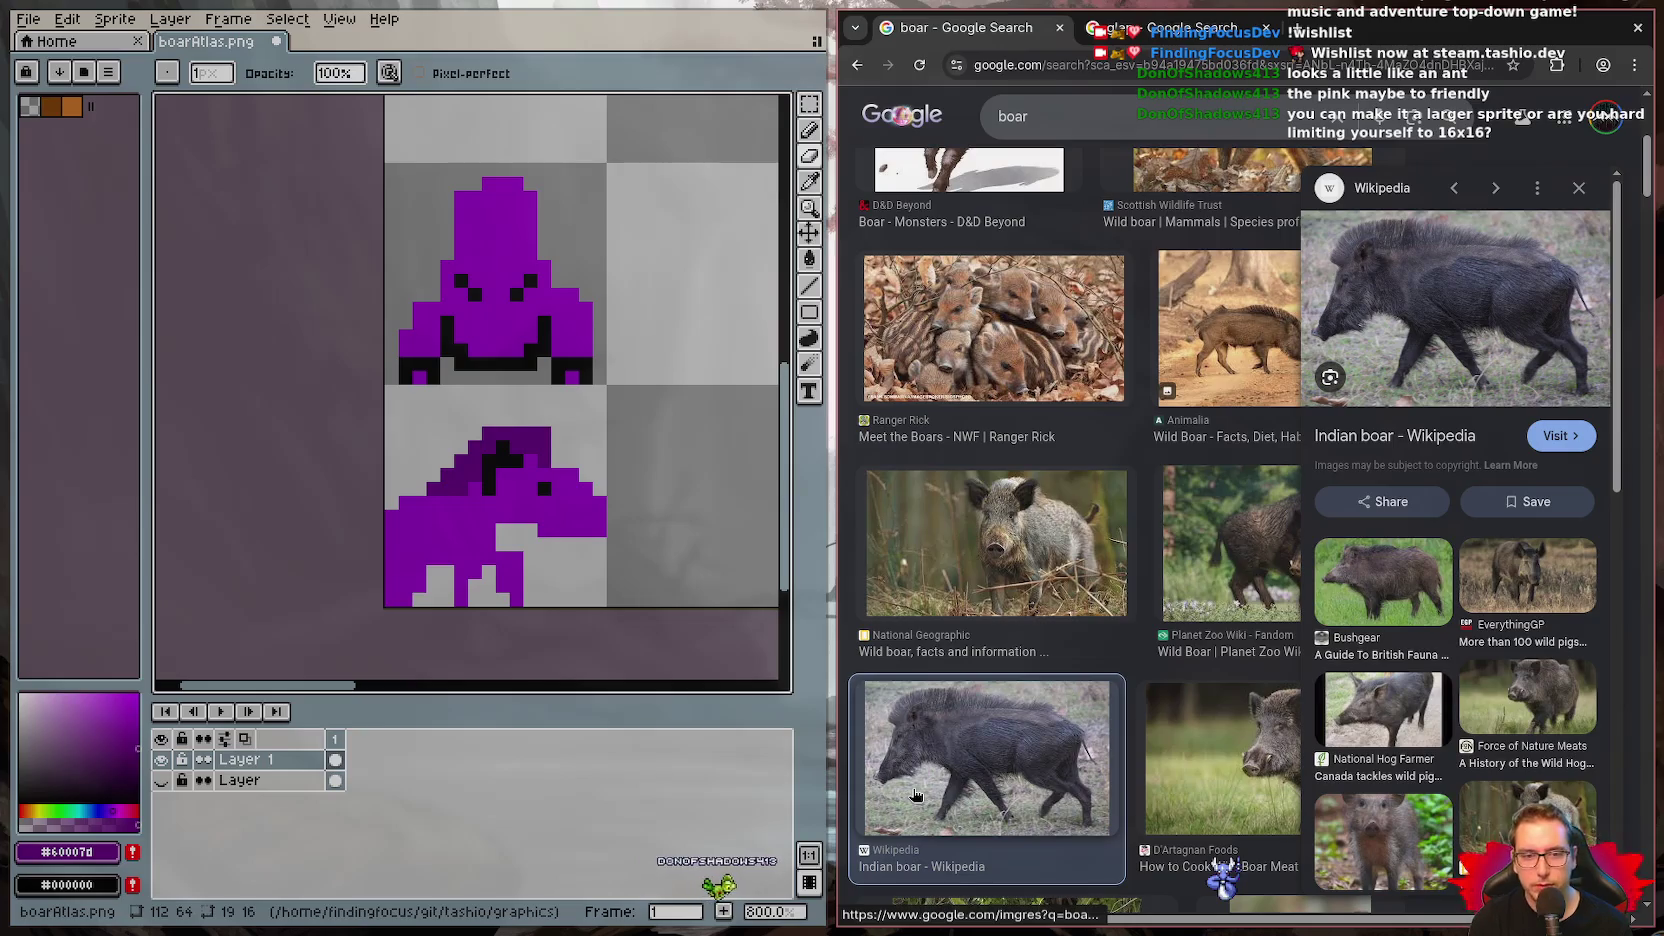
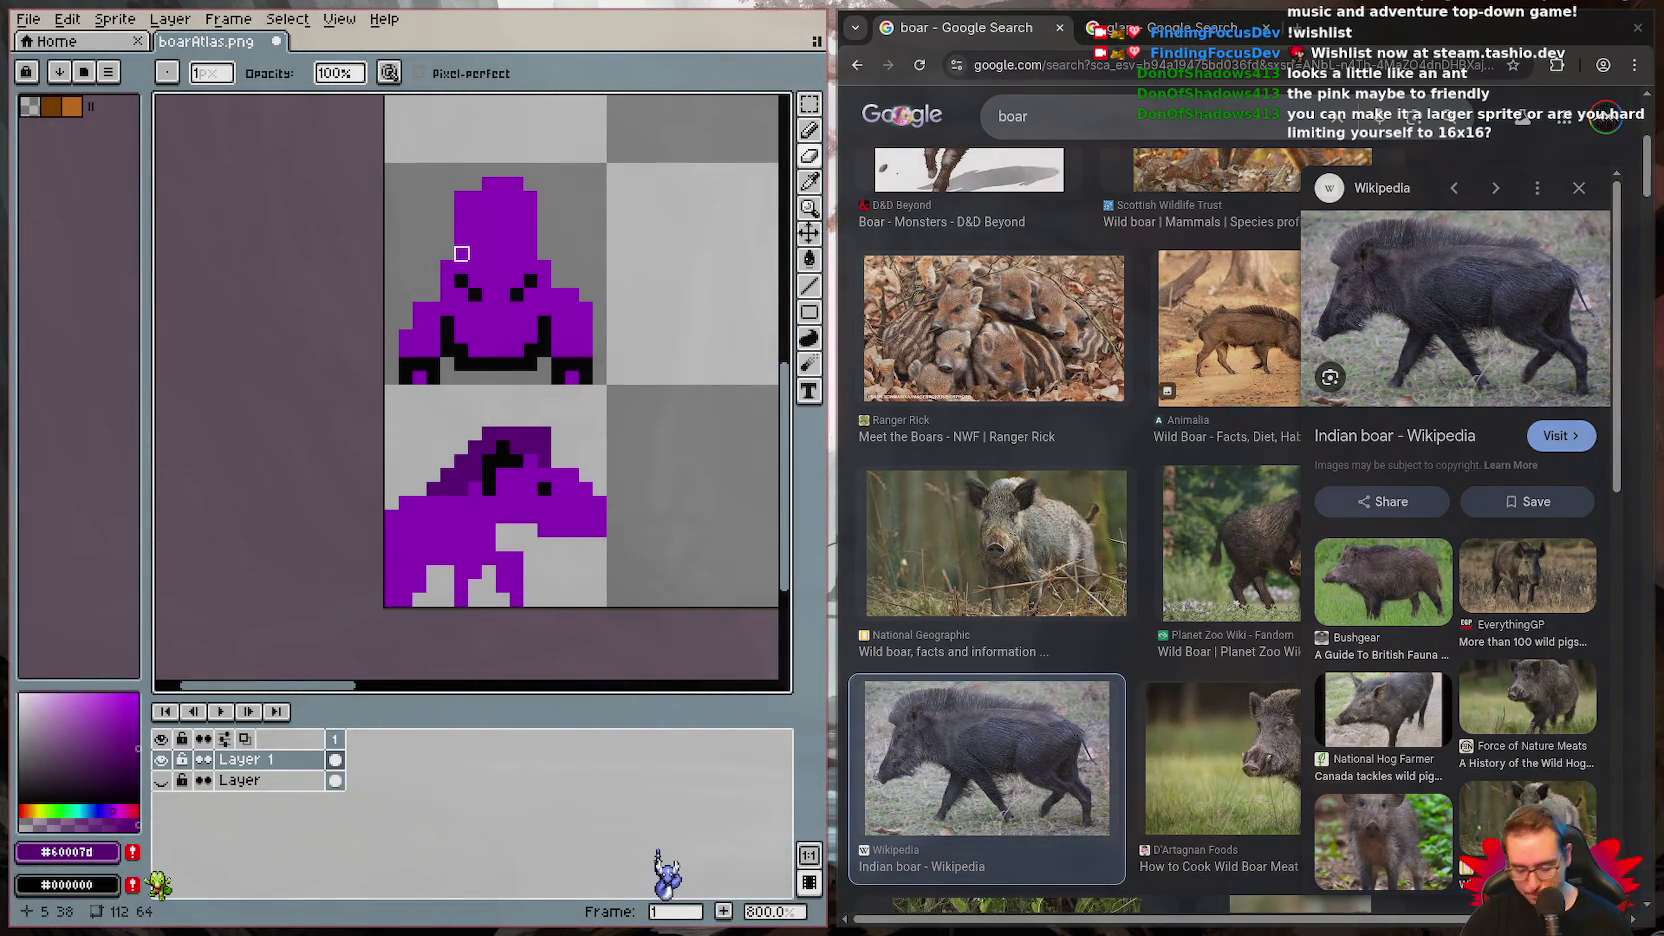
# - Draw dark purple tusk pixels sticking out from both sides of the front boar's head
pyautogui.press('i')
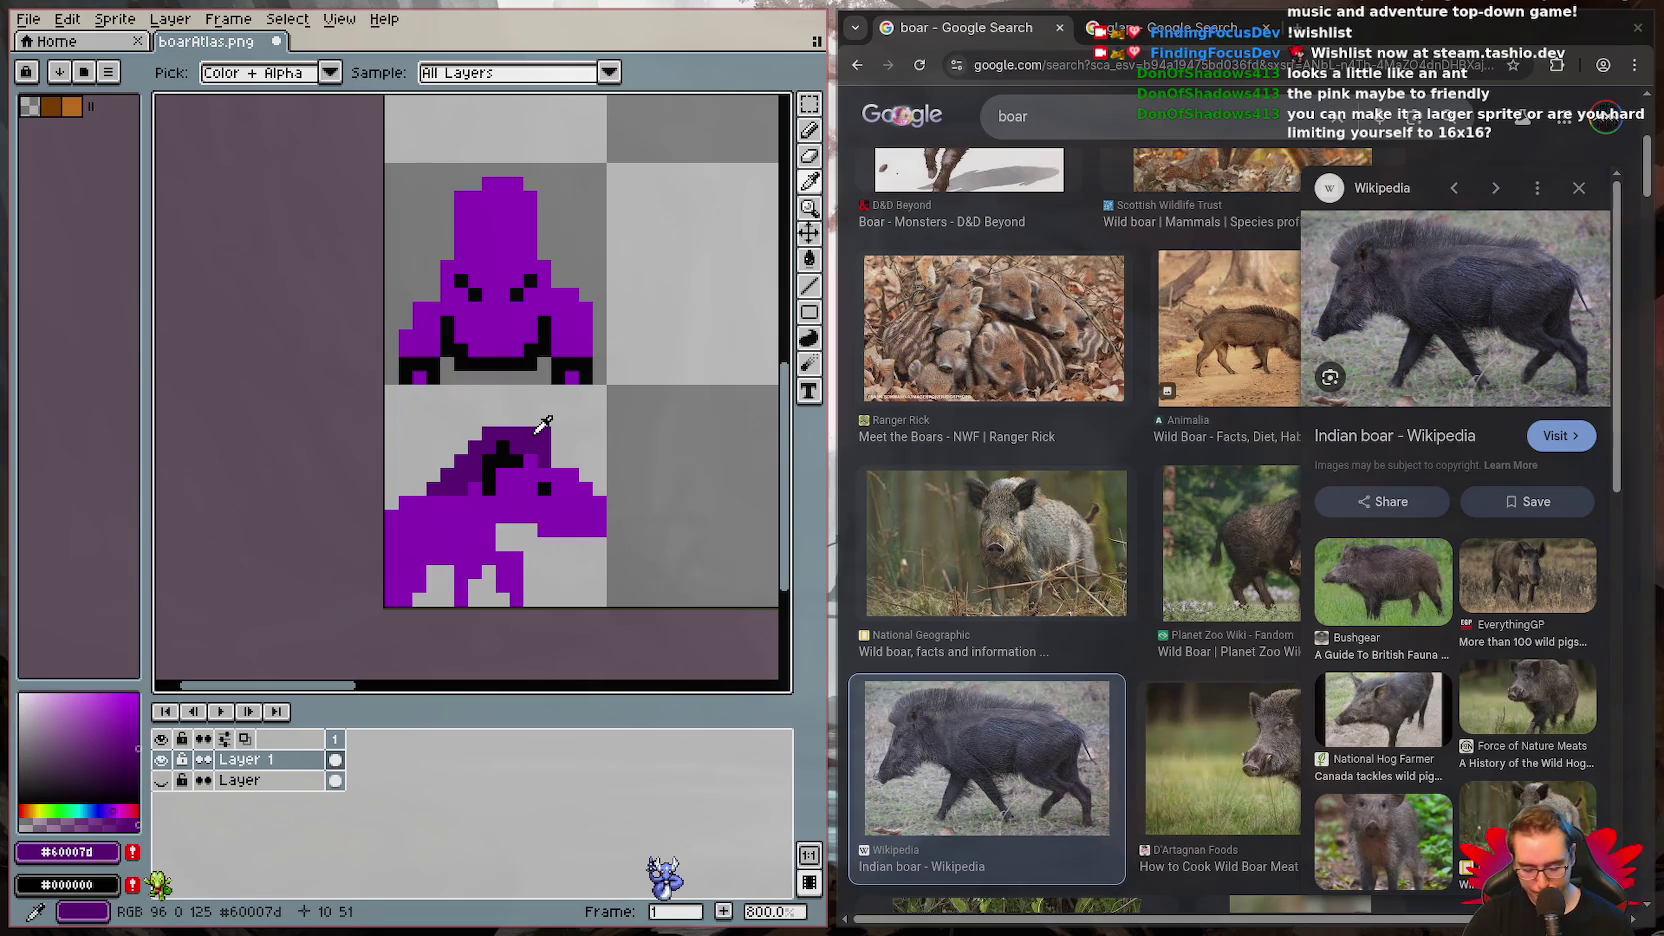
pyautogui.press('b')
pyautogui.moveTo(458, 251)
pyautogui.mouseDown()
pyautogui.moveTo(430, 237)
pyautogui.moveTo(444, 271)
pyautogui.mouseUp()
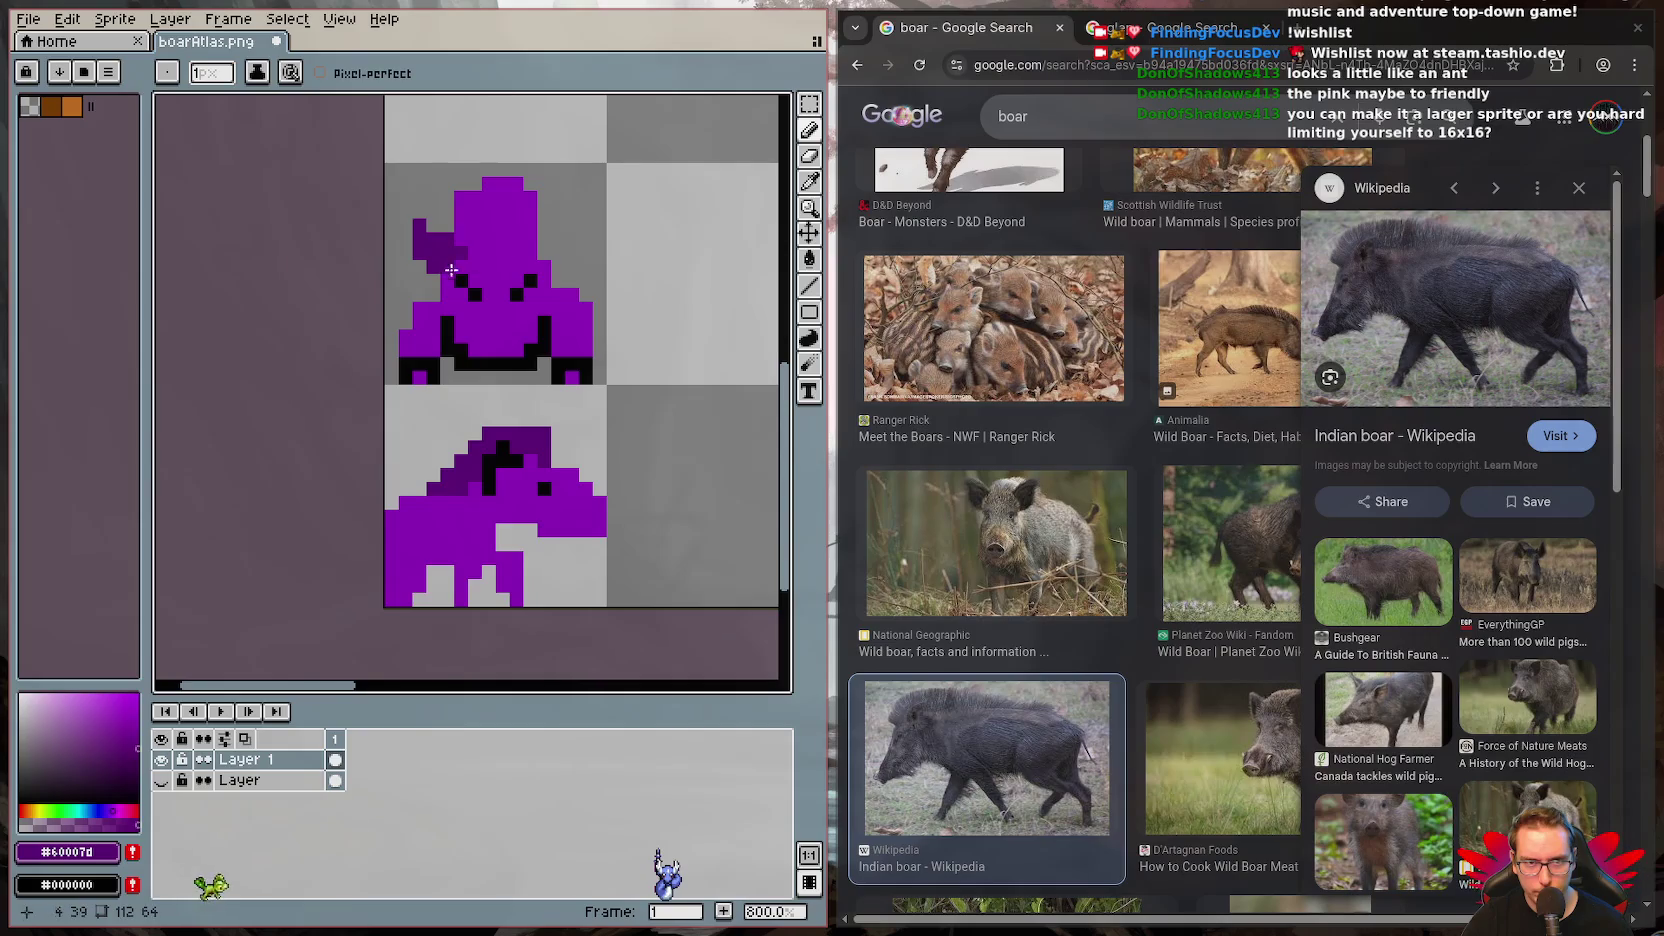
pyautogui.click(546, 249)
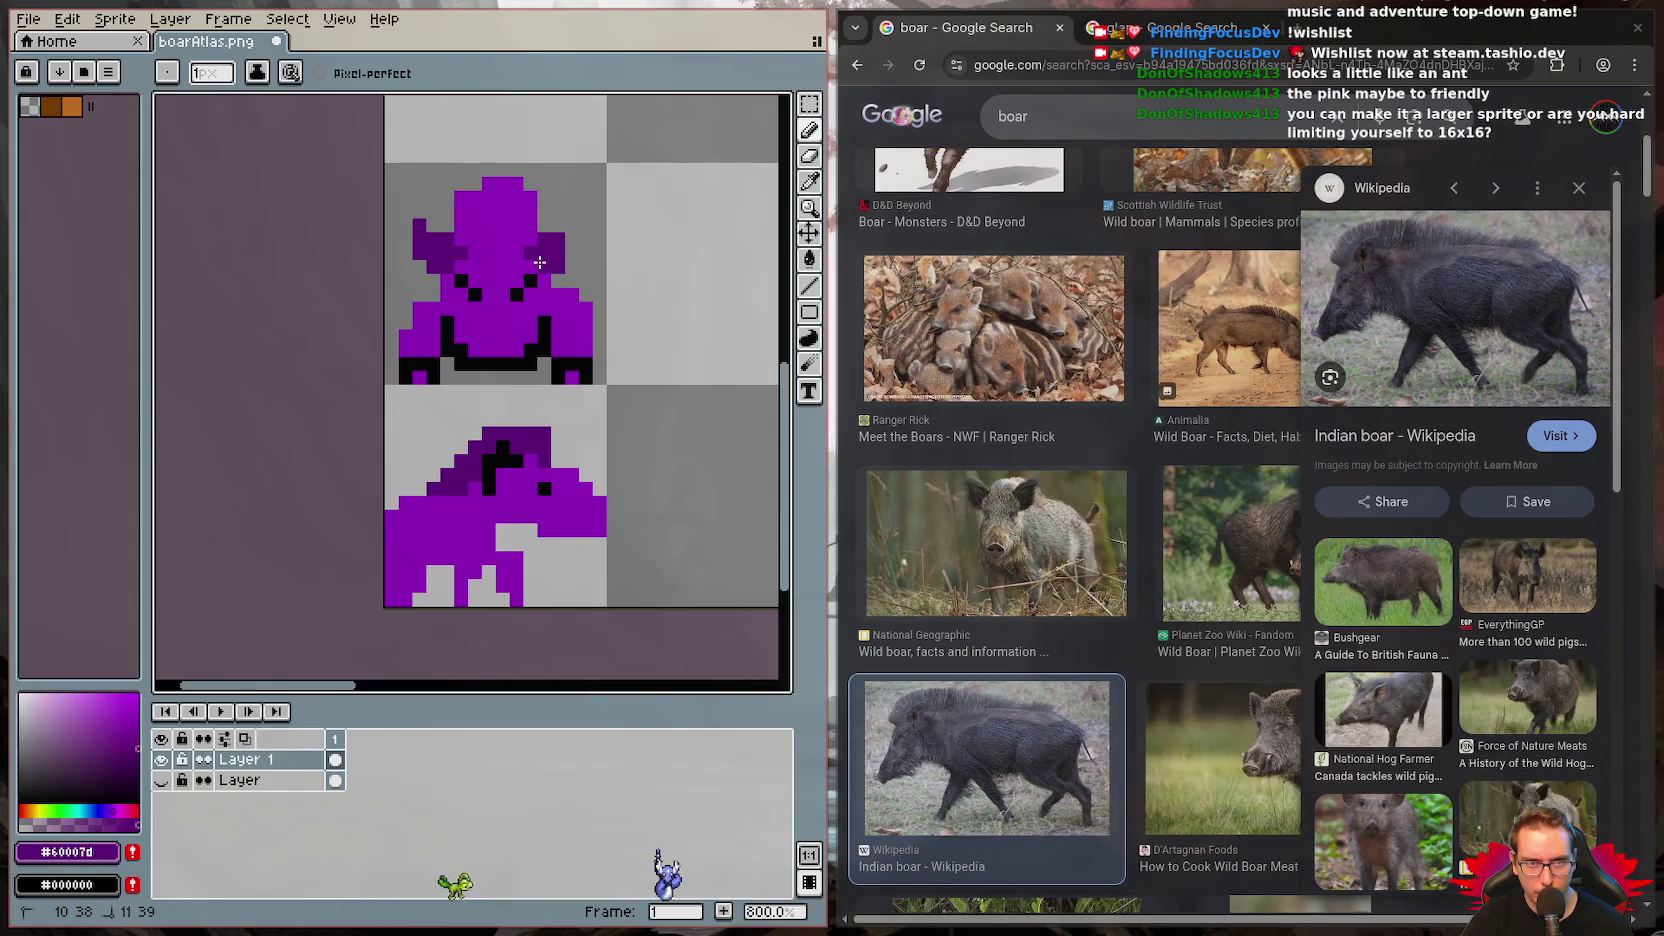
pyautogui.click(572, 228)
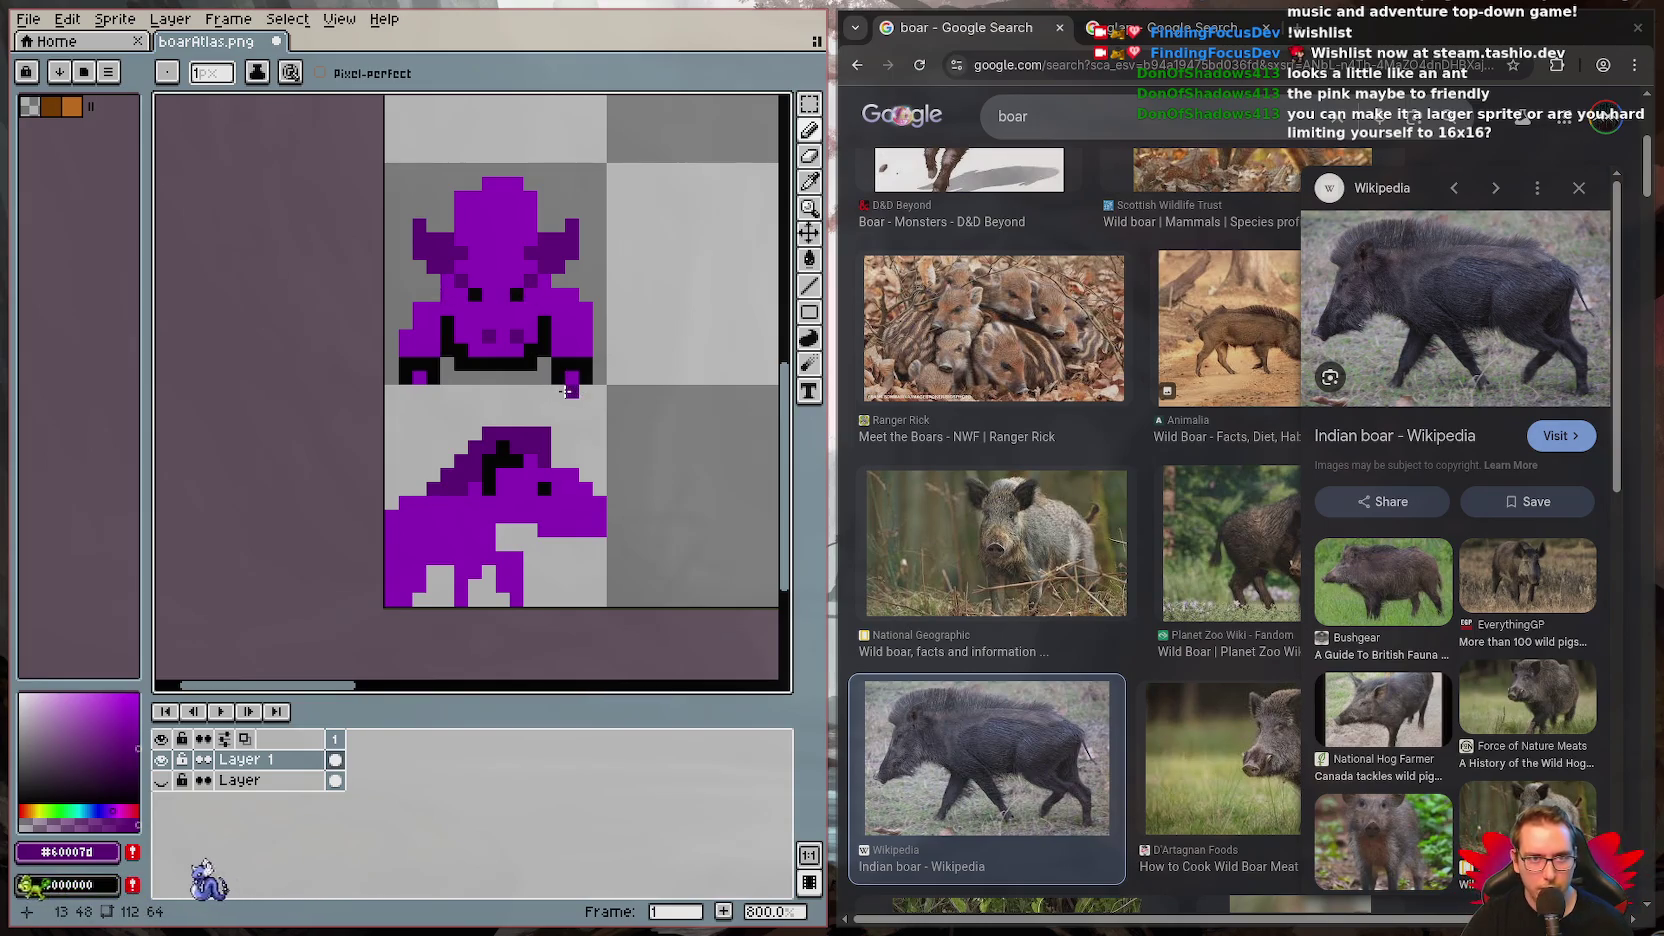
# - Undo two strokes, then paint over the side boar's black eye with bright purple #9703c4
pyautogui.hotkey('ctrl', 'z')
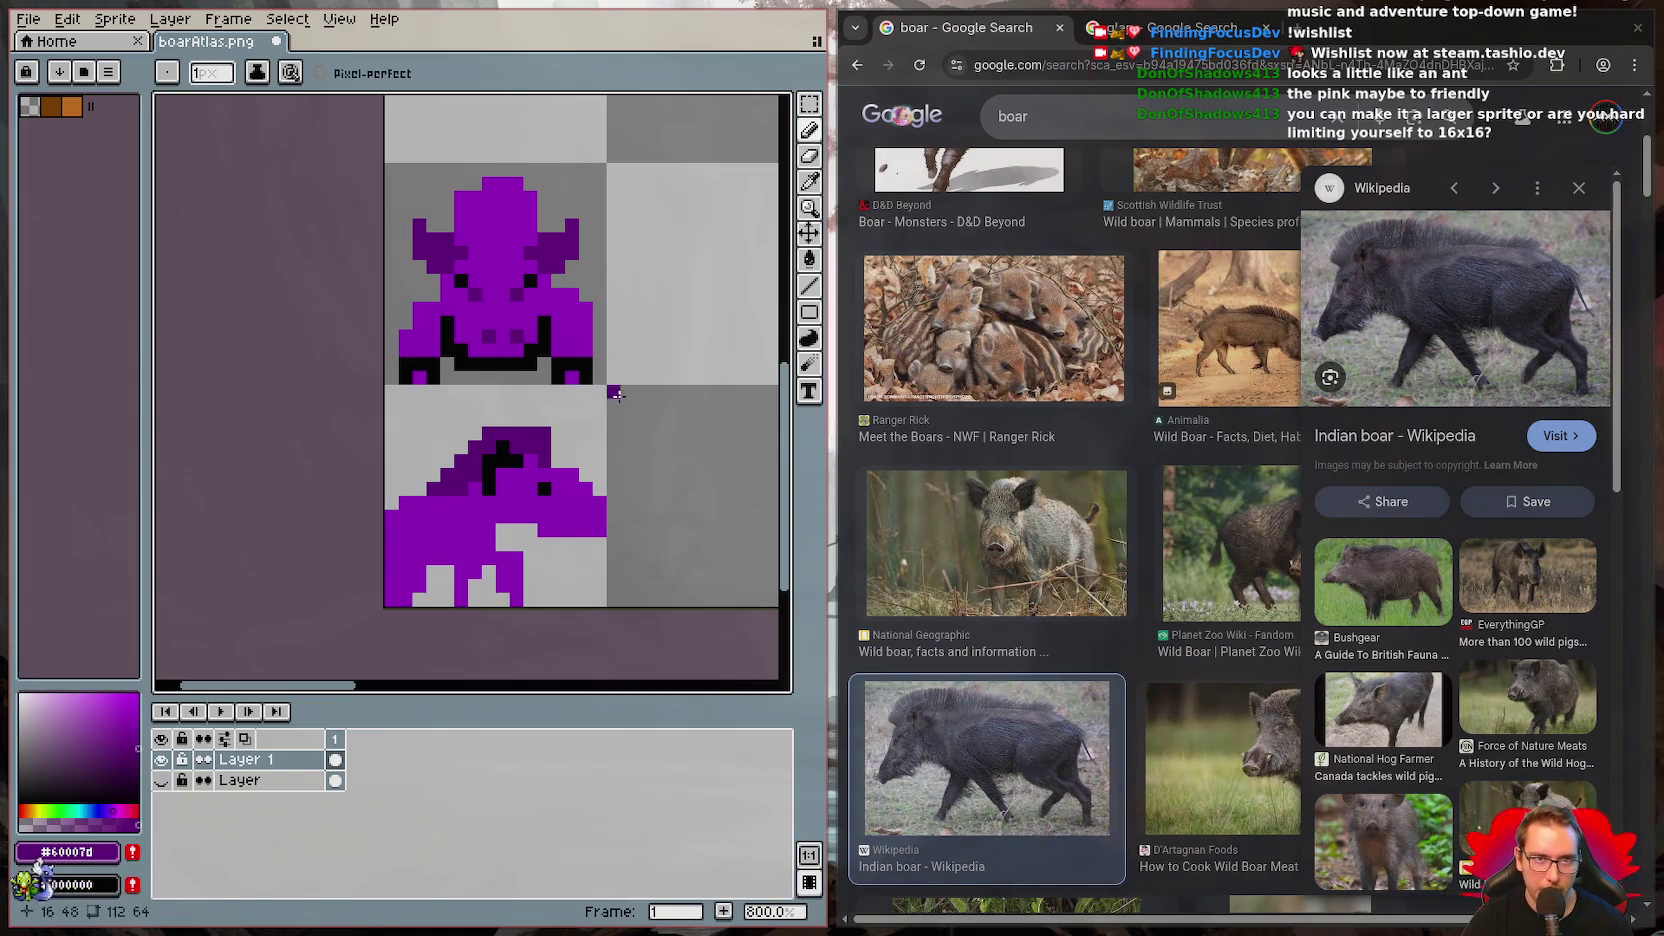
pyautogui.hotkey('ctrl', 'z')
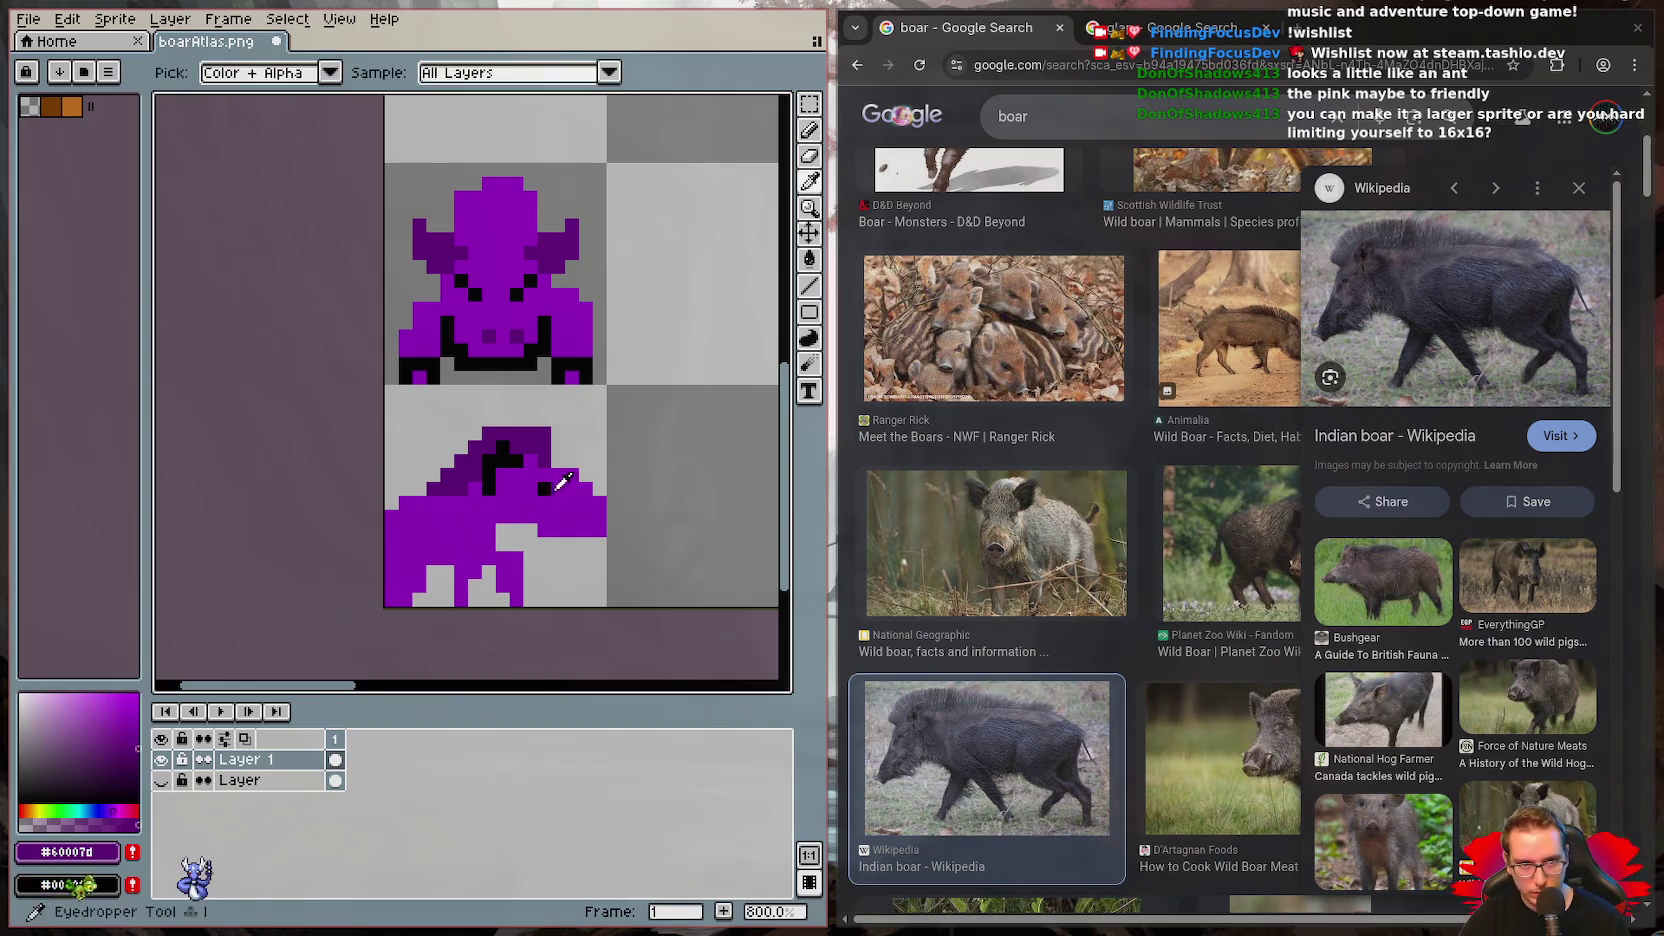
pyautogui.keyDown('alt'); pyautogui.click(533, 486); pyautogui.keyUp('alt')
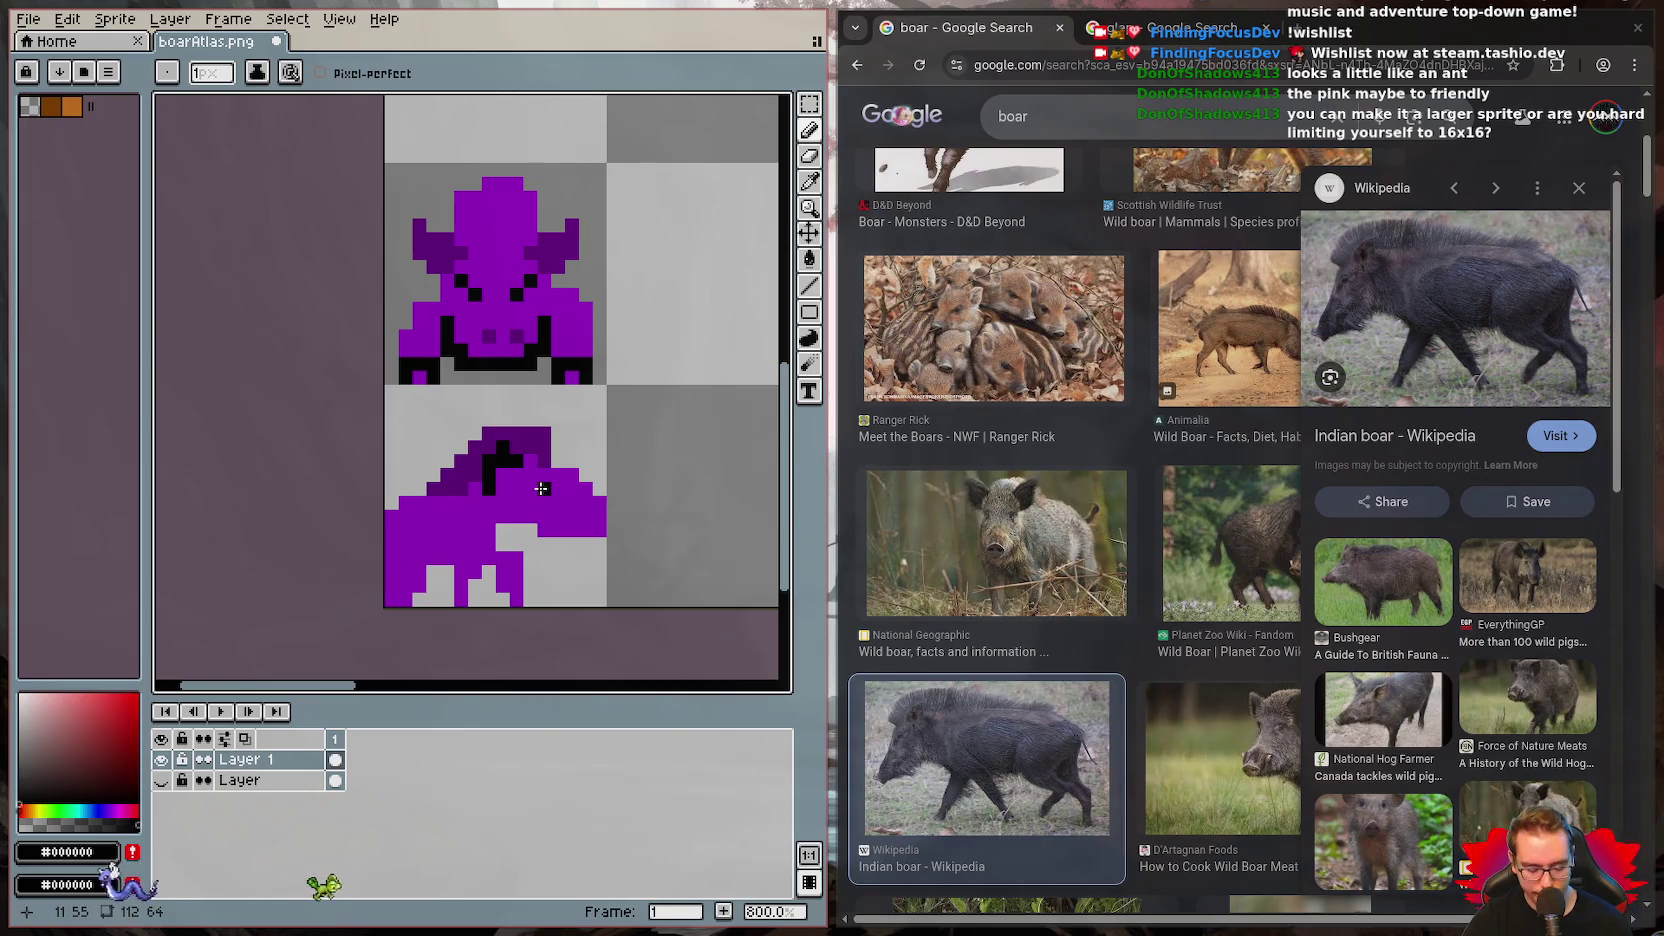
pyautogui.keyDown('alt'); pyautogui.click(545, 488); pyautogui.keyUp('alt')
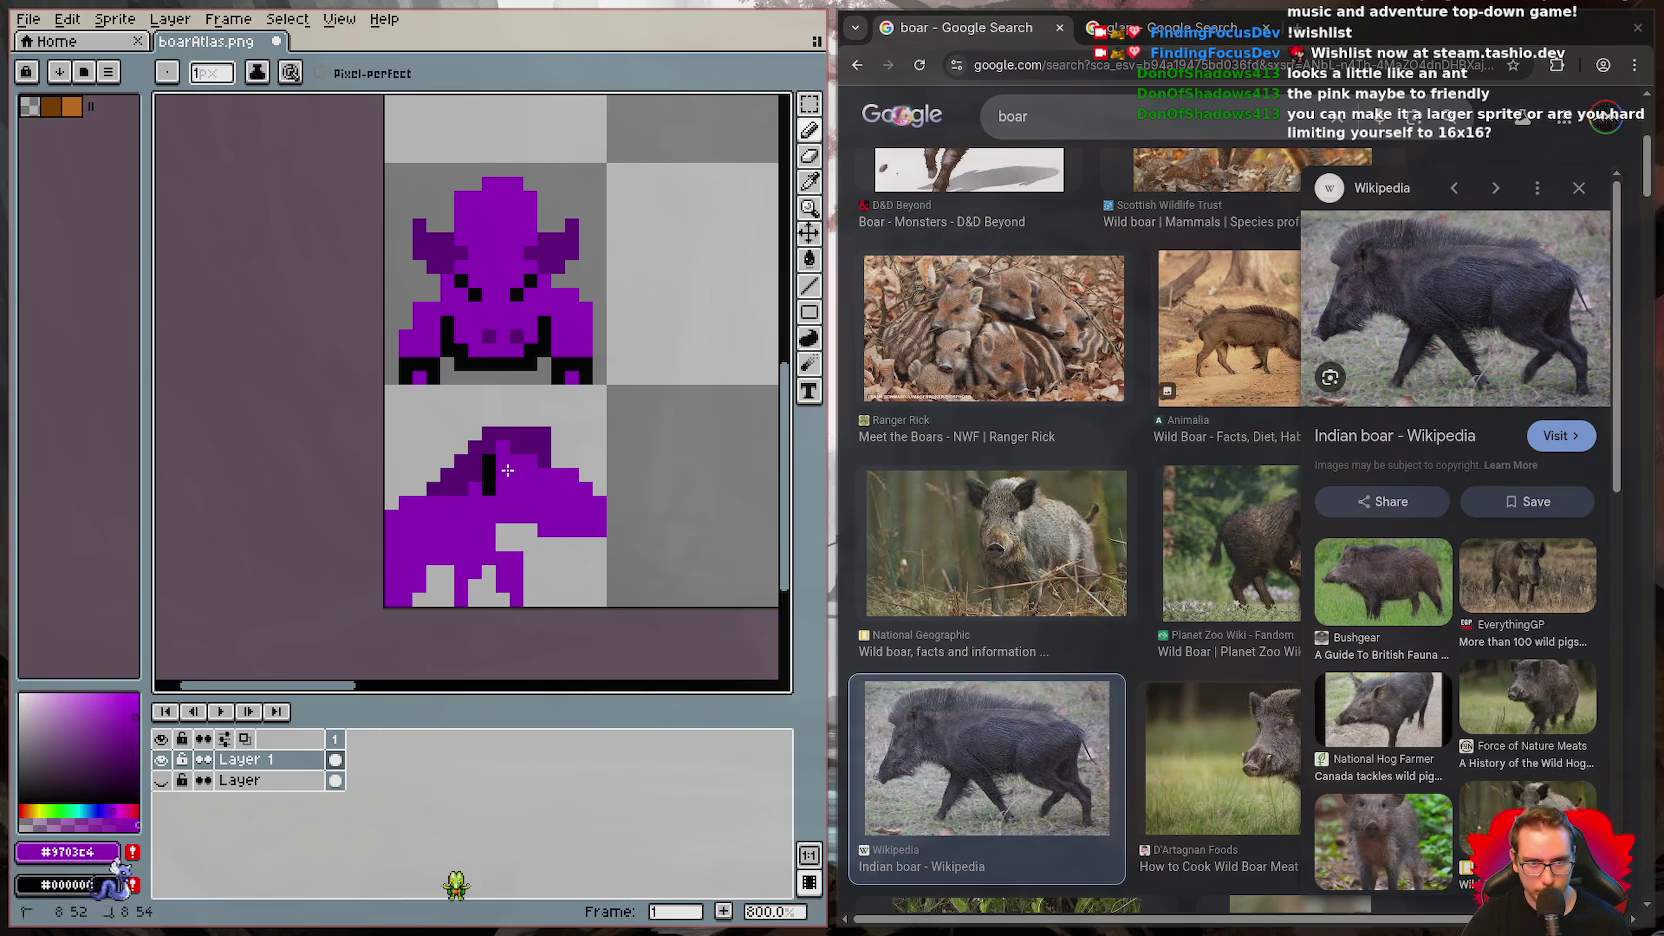
pyautogui.moveTo(489, 462); pyautogui.dragTo(517, 550)
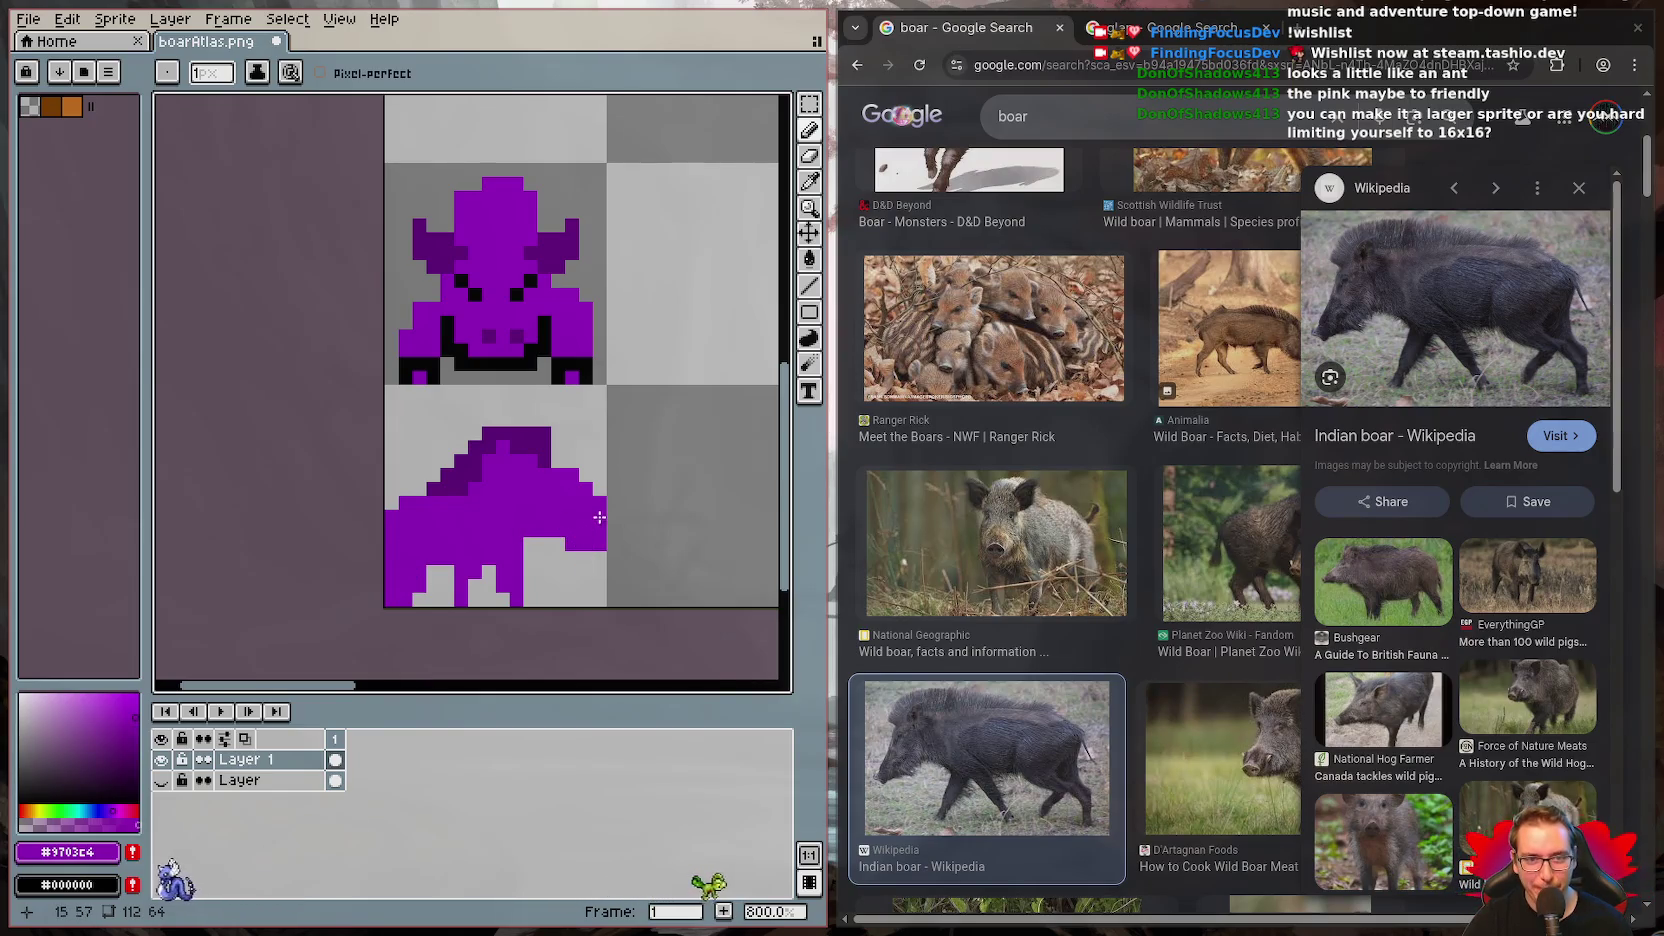
# - Pick black from the sprite for the Pencil and shift the view slightly toward the side boar
pyautogui.press('i')
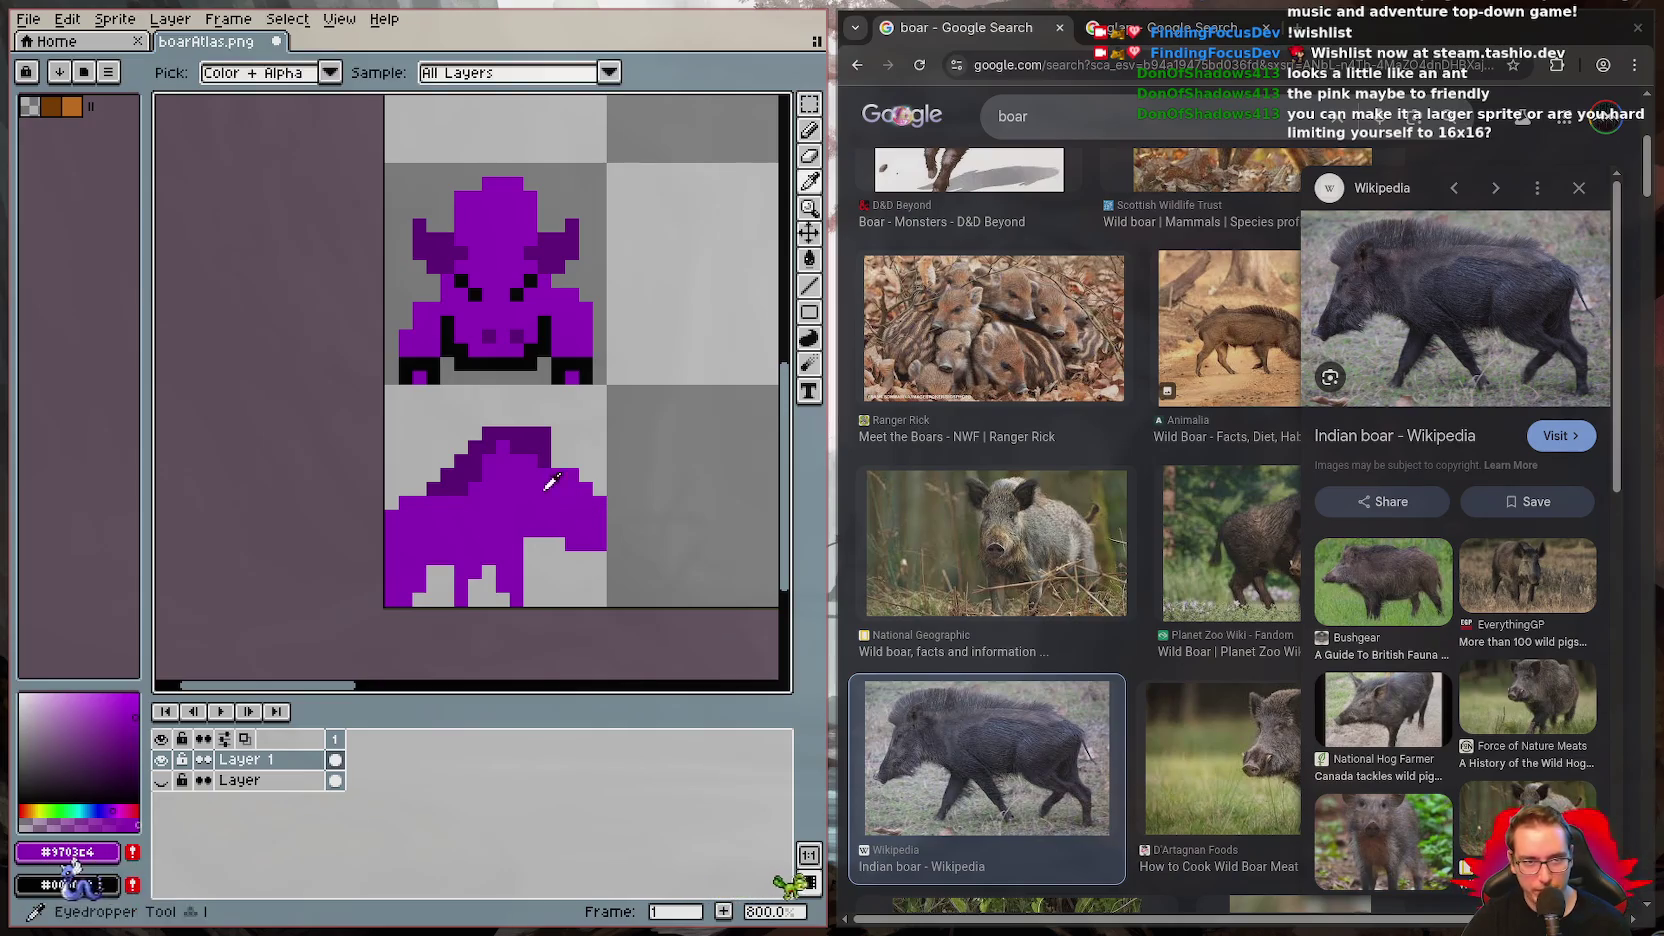
pyautogui.click(552, 328)
pyautogui.press('b')
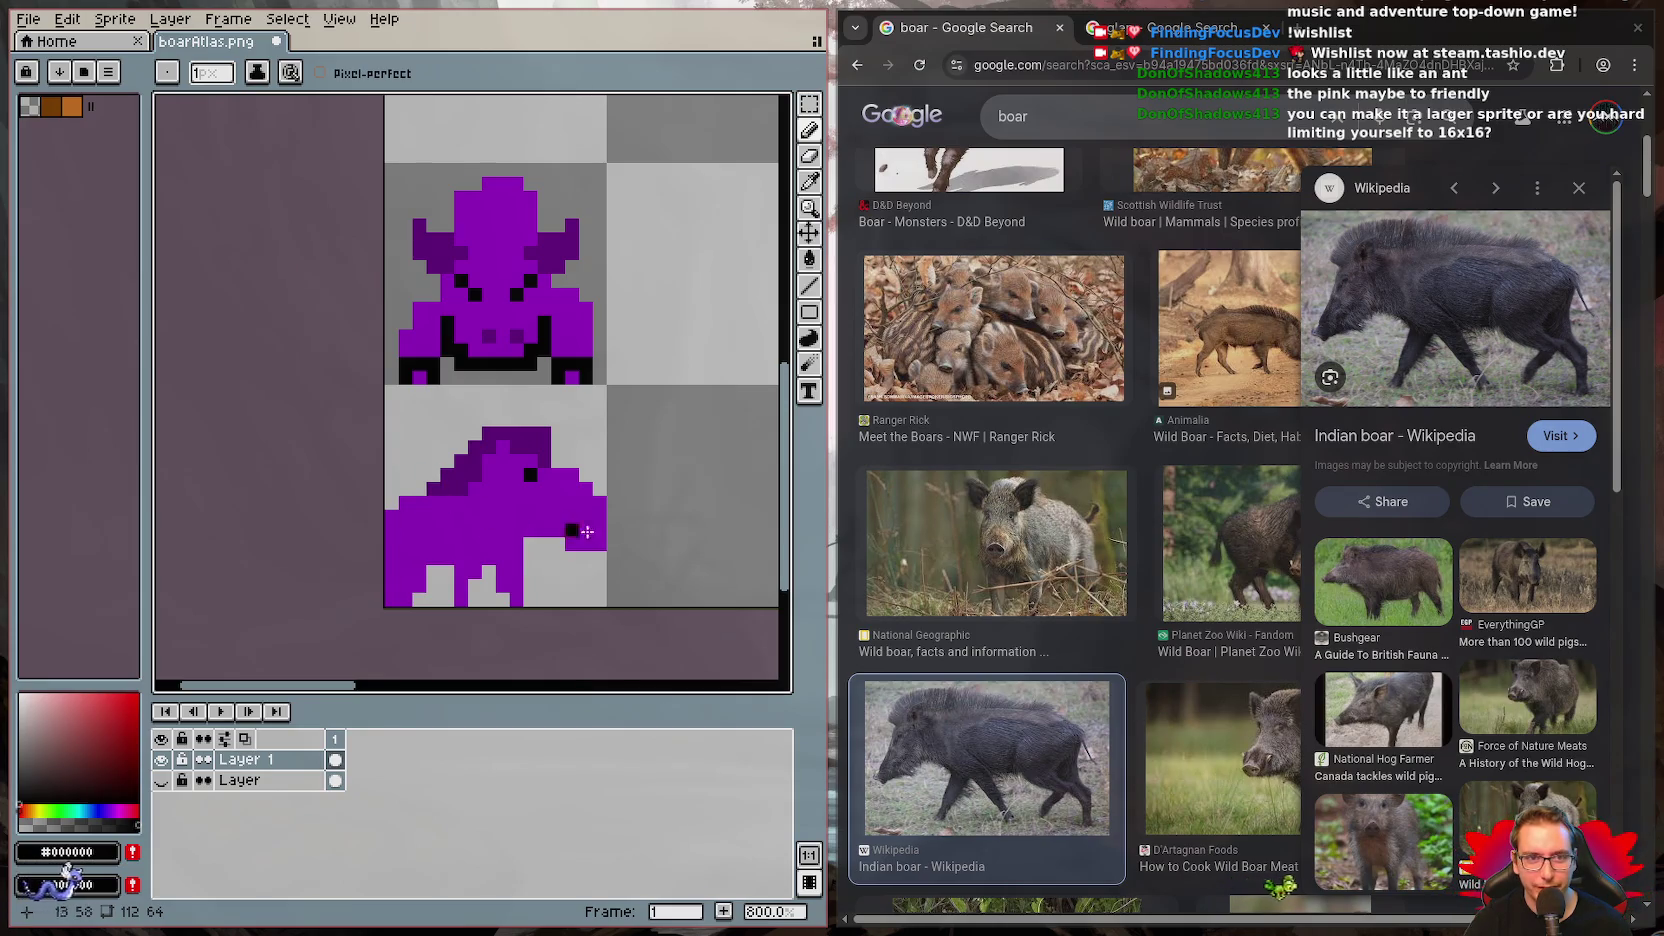
pyautogui.moveTo(680, 479)
pyautogui.mouseDown()
pyautogui.moveTo(572, 518)
pyautogui.moveTo(646, 497)
pyautogui.mouseUp()
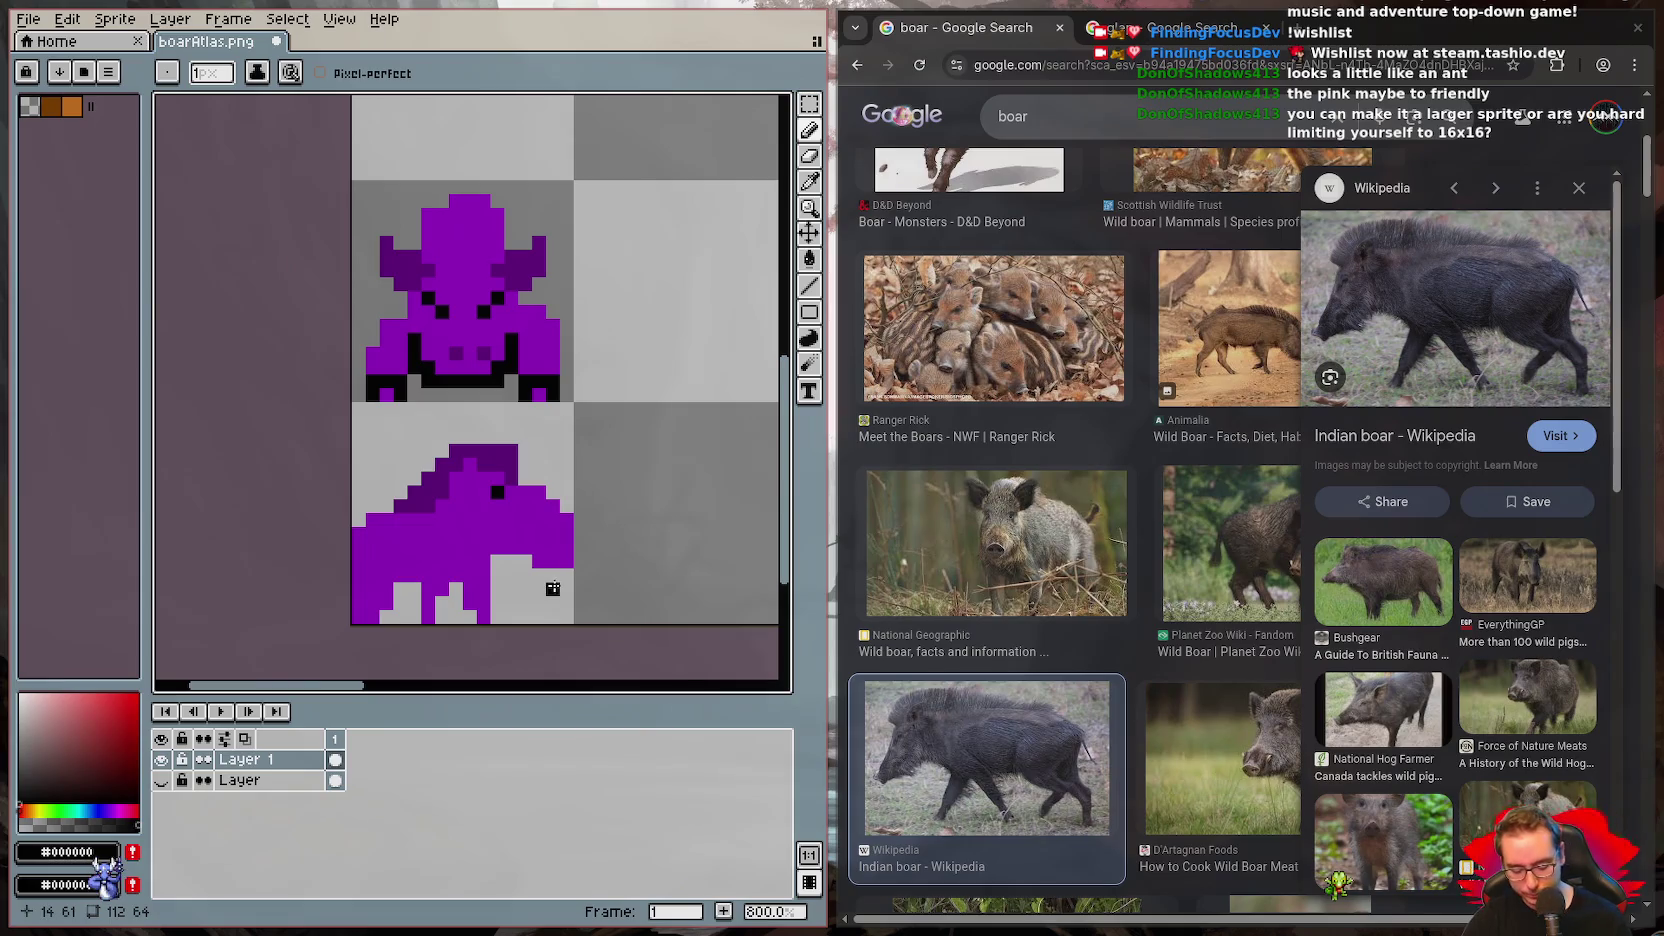
# - Paint a dark purple #60007d stripe along the side boar's back, undoing a stray feet edit
pyautogui.press('e')
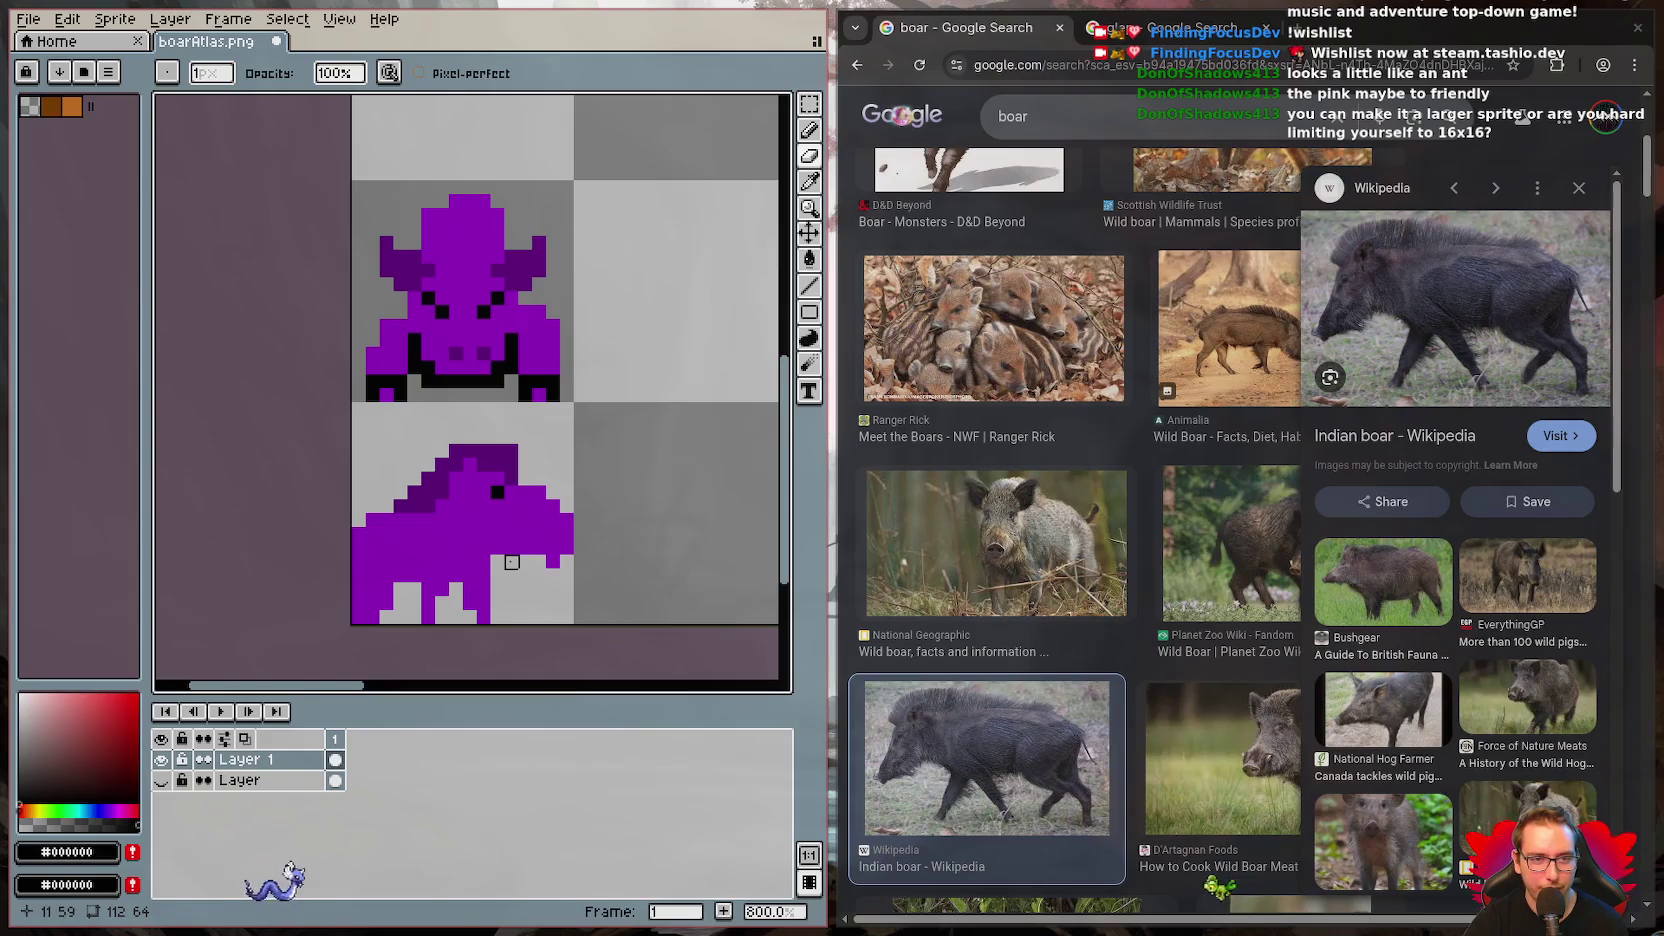
pyautogui.press('i')
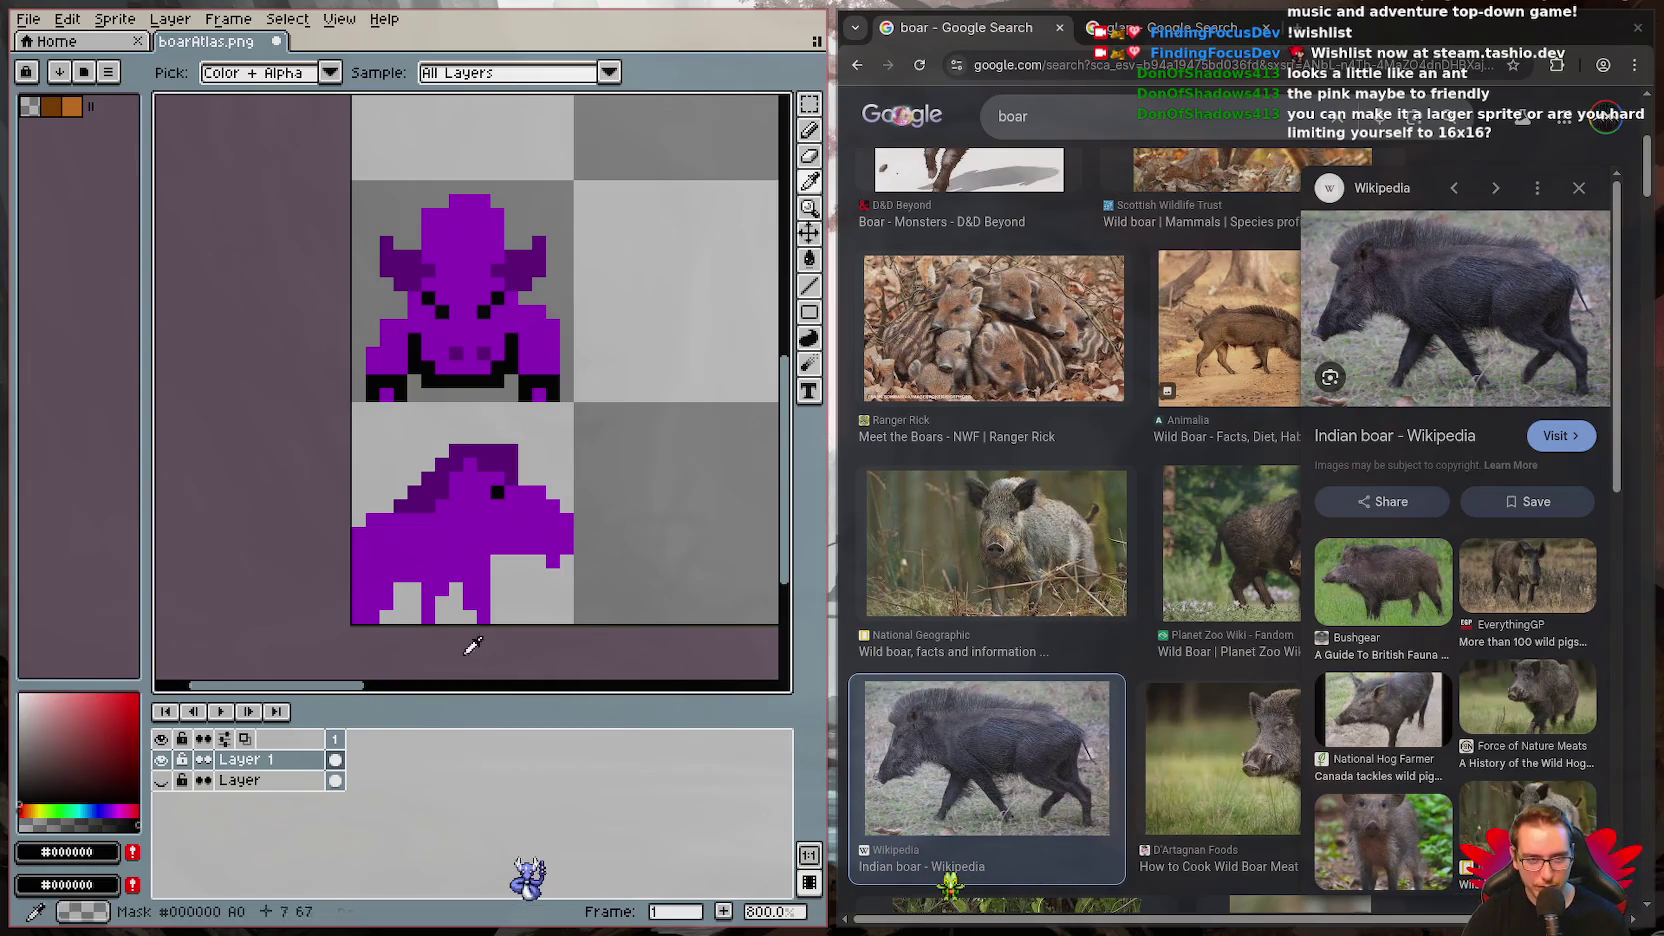
pyautogui.keyDown('alt'); pyautogui.click(512, 451); pyautogui.keyUp('alt')
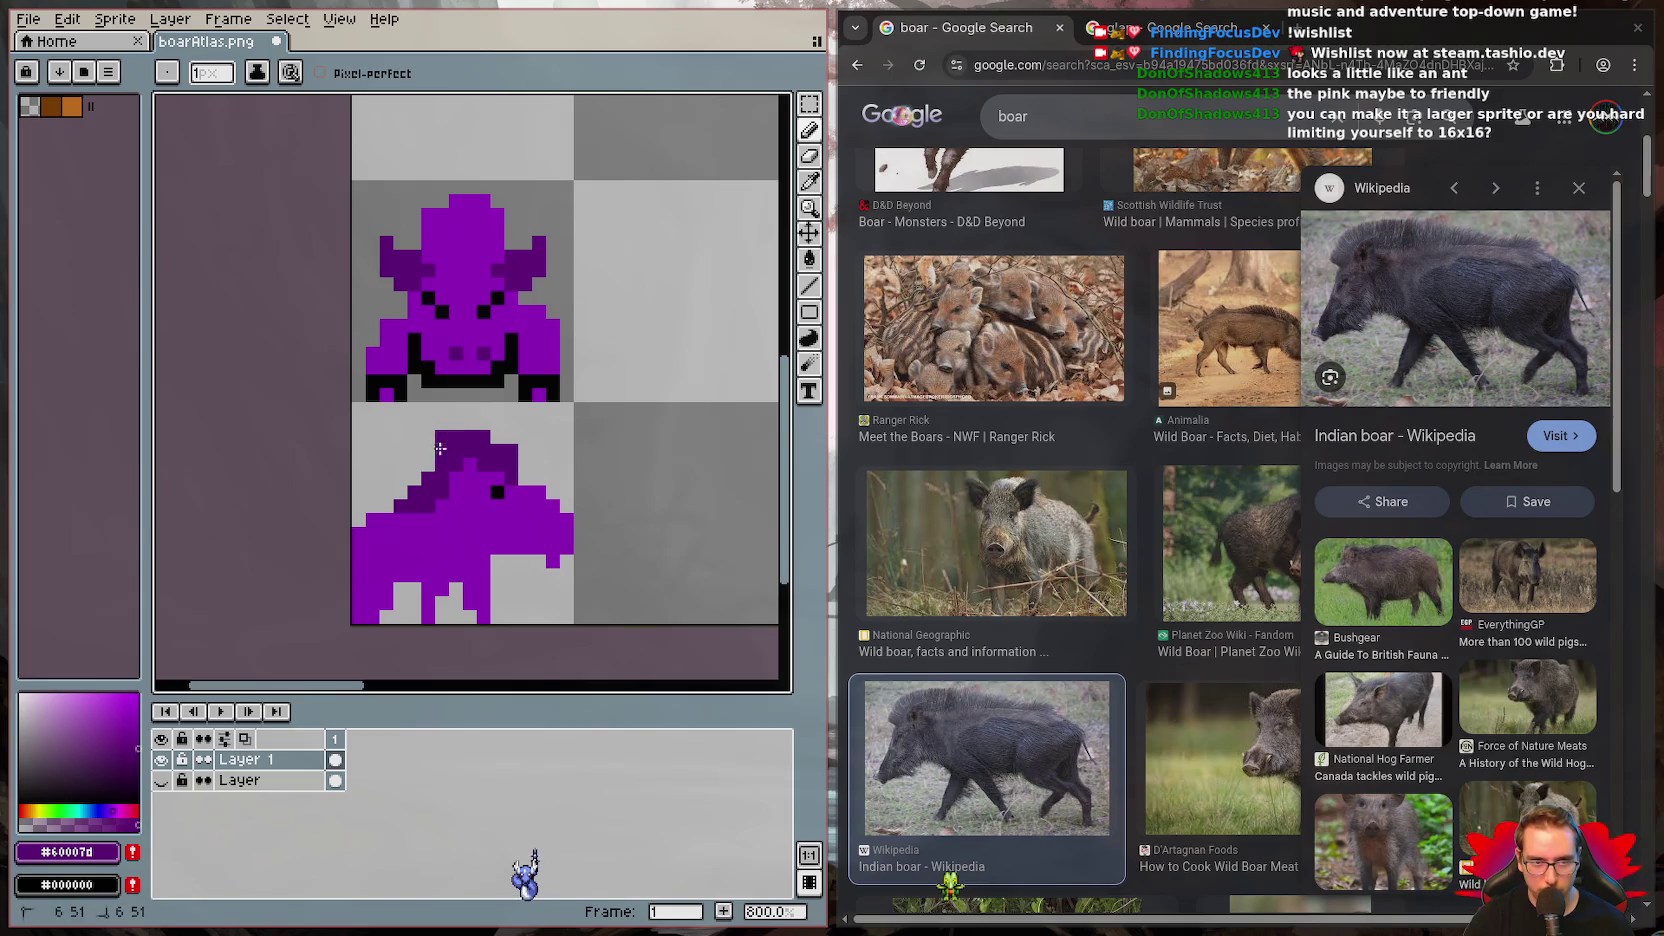
pyautogui.moveTo(395, 522); pyautogui.dragTo(455, 477)
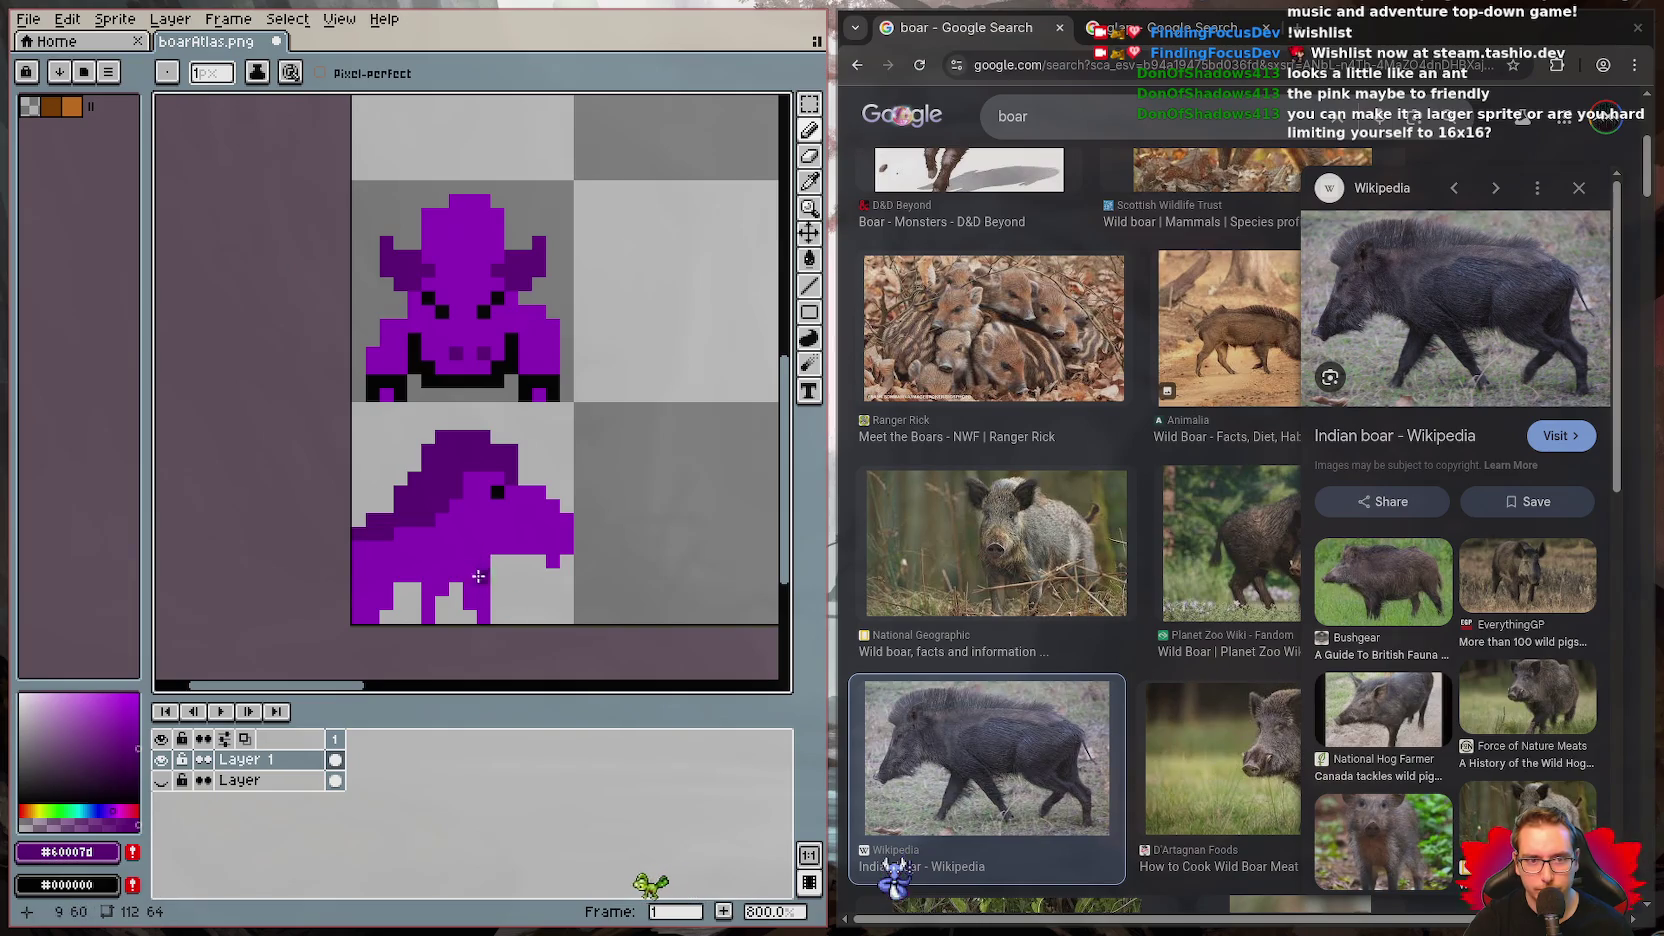
pyautogui.click(414, 616)
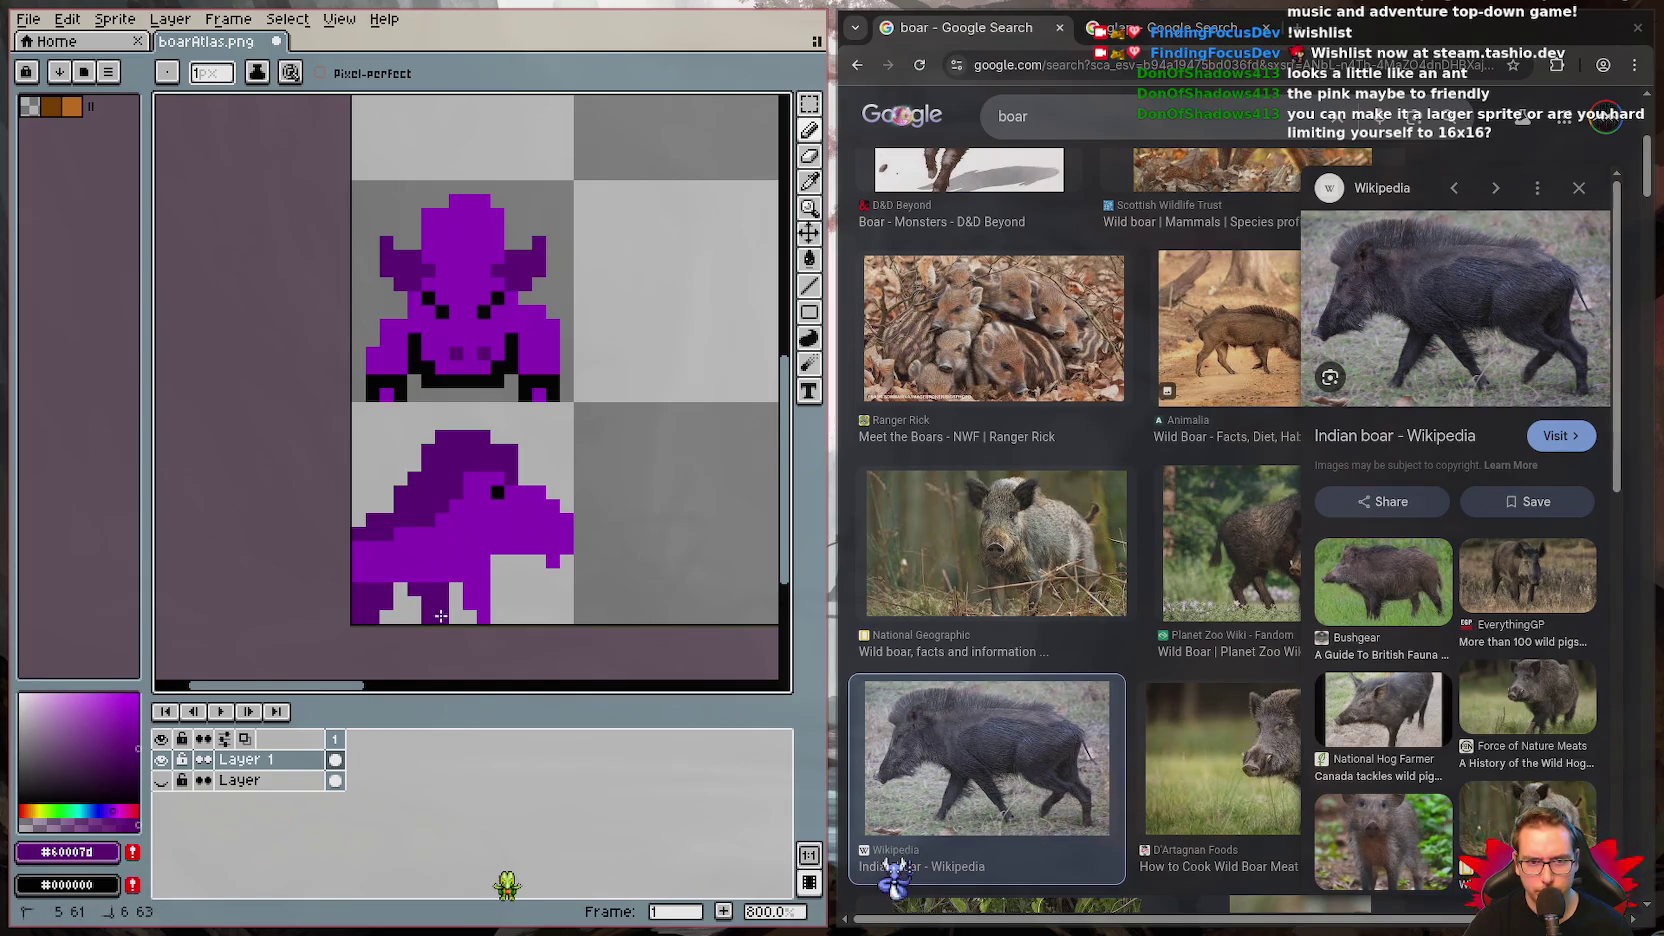
pyautogui.hotkey('ctrl', 'z')
pyautogui.hotkey('ctrl', 'z')
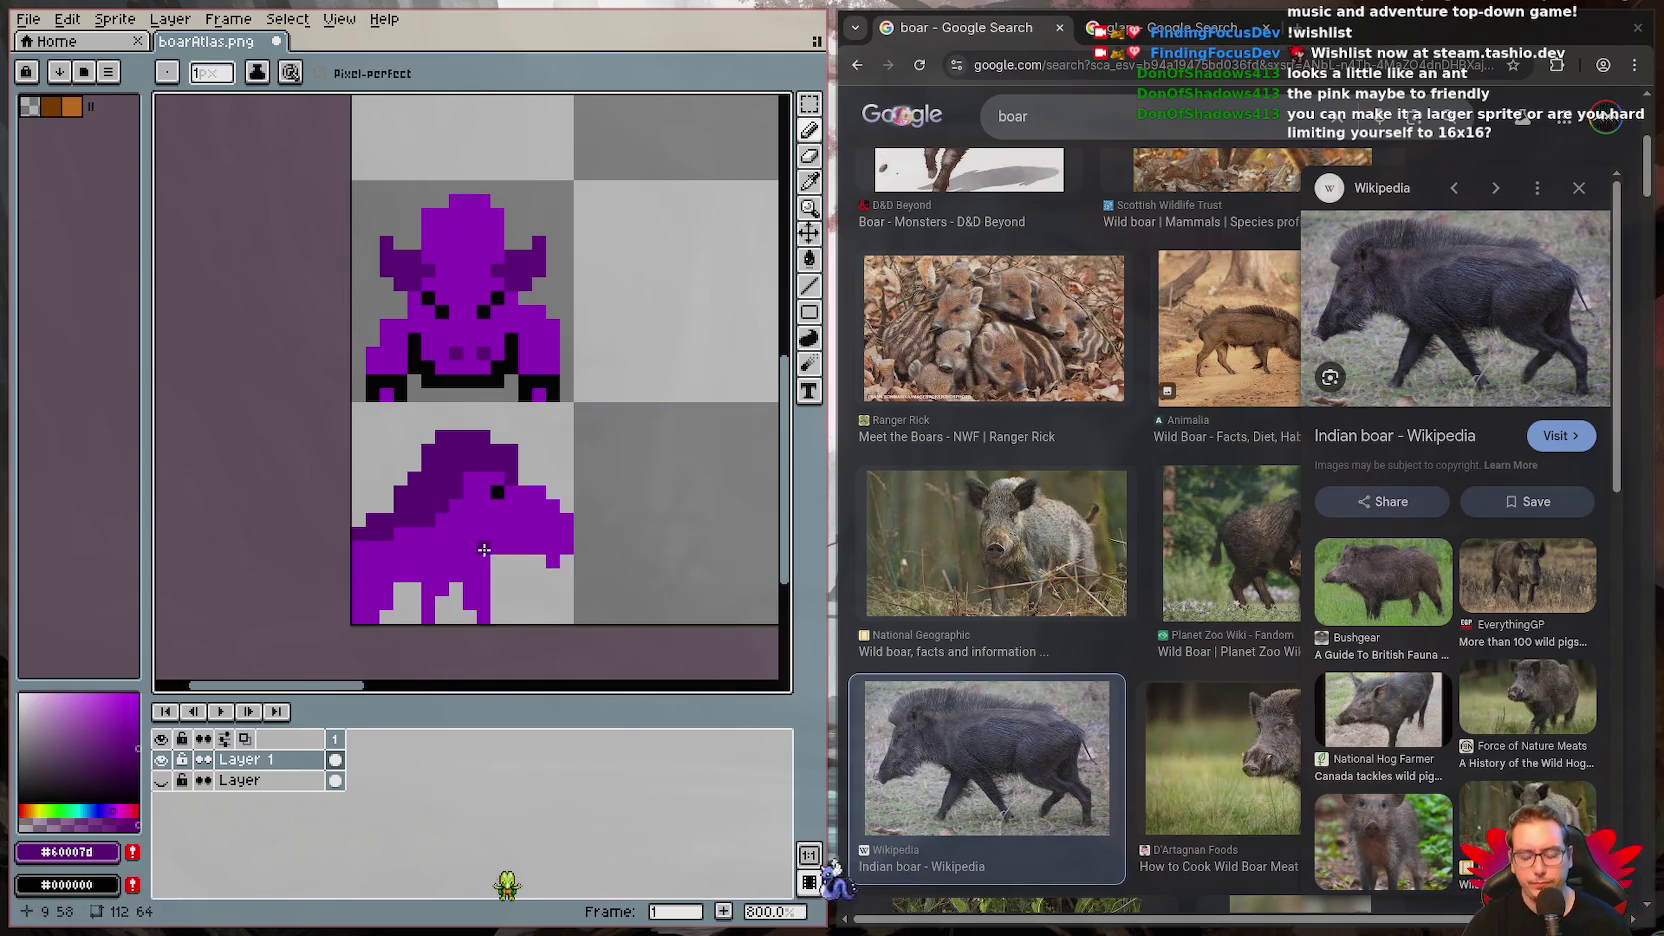
# - Choose a lighter greyish purple and try repainting the side boar's snout, then undo it
pyautogui.click(71, 706)
pyautogui.moveTo(71, 706); pyautogui.dragTo(18, 719)
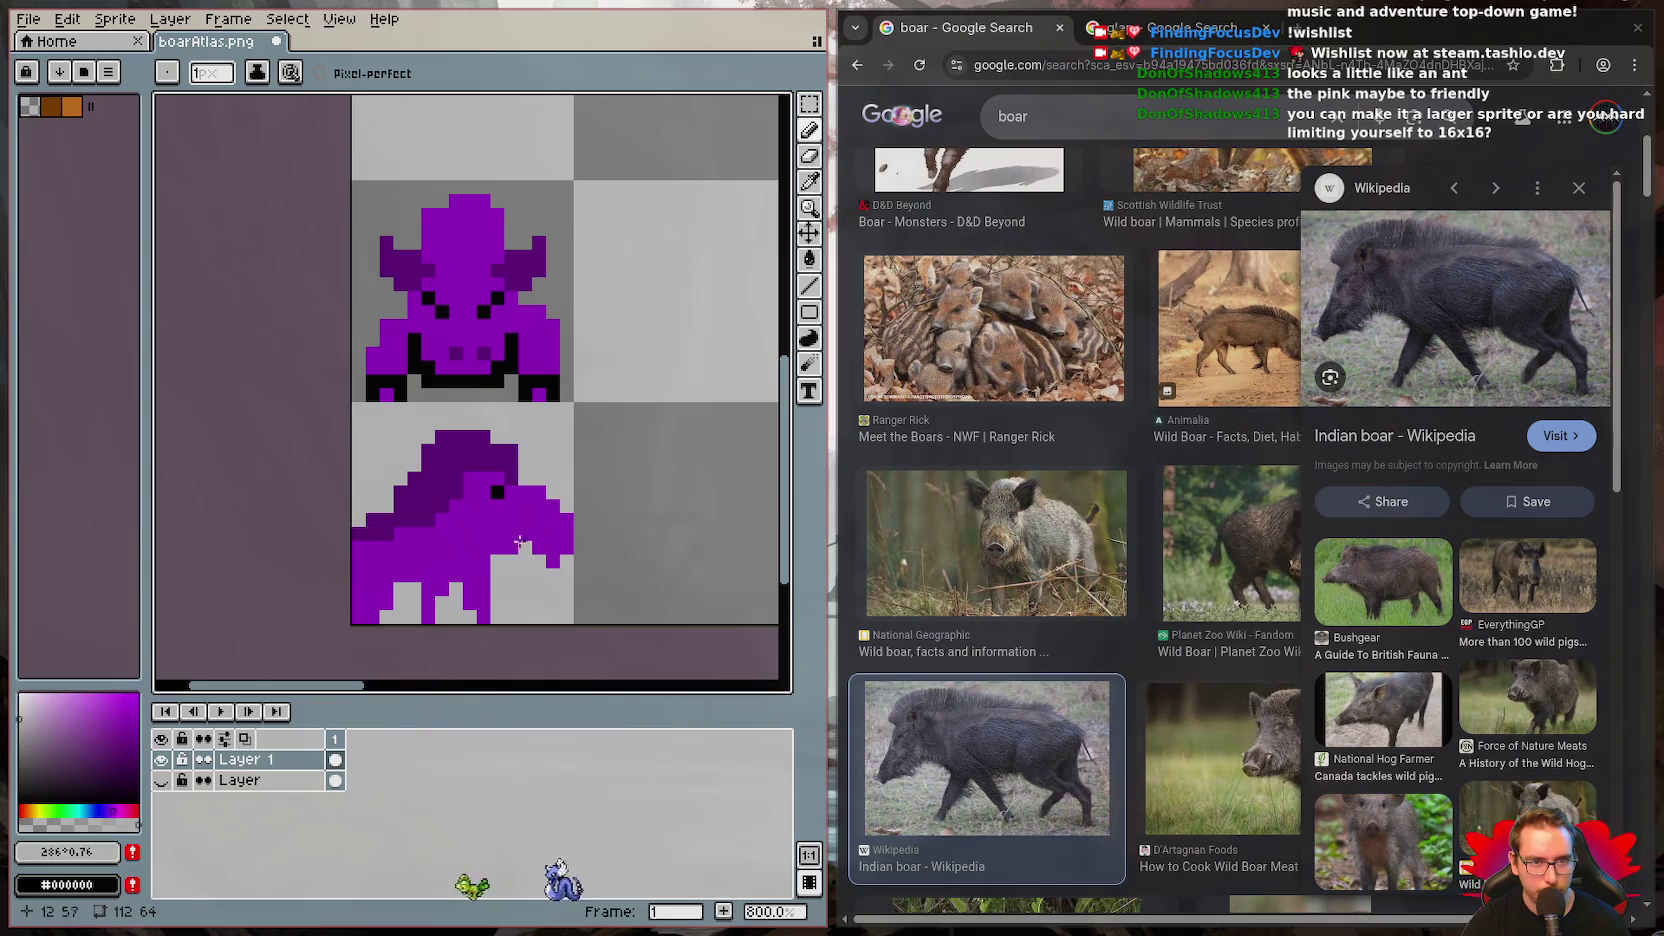
pyautogui.scroll(-3, 38, 762)
pyautogui.scroll(-3, 38, 762)
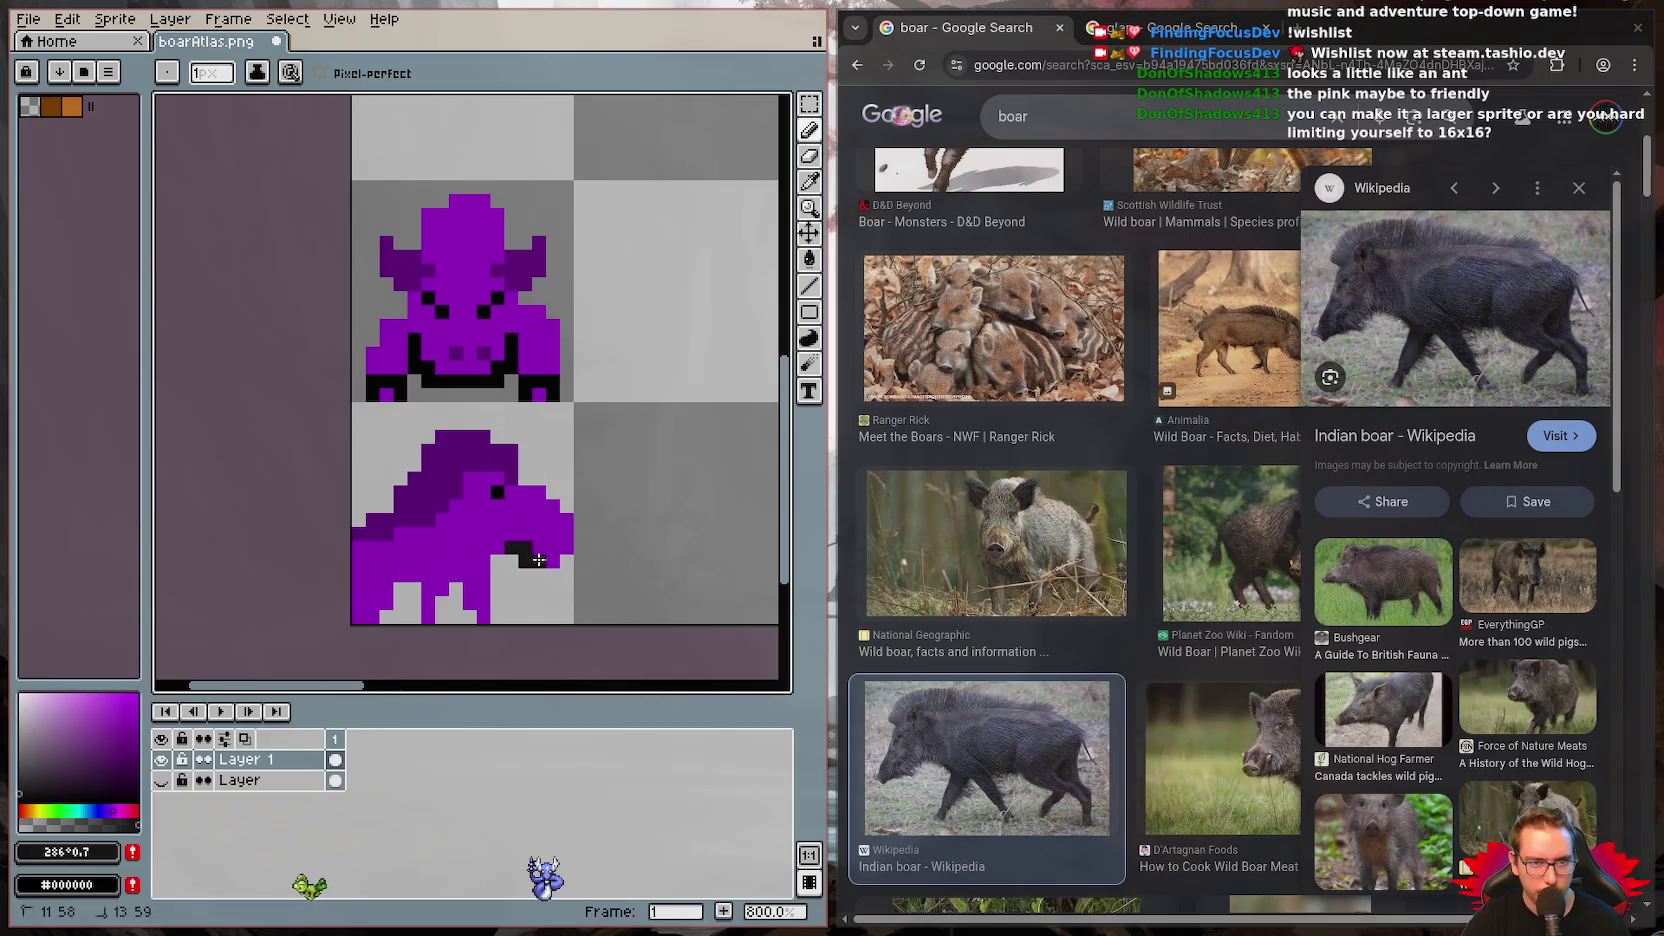
pyautogui.moveTo(555, 558); pyautogui.dragTo(510, 545)
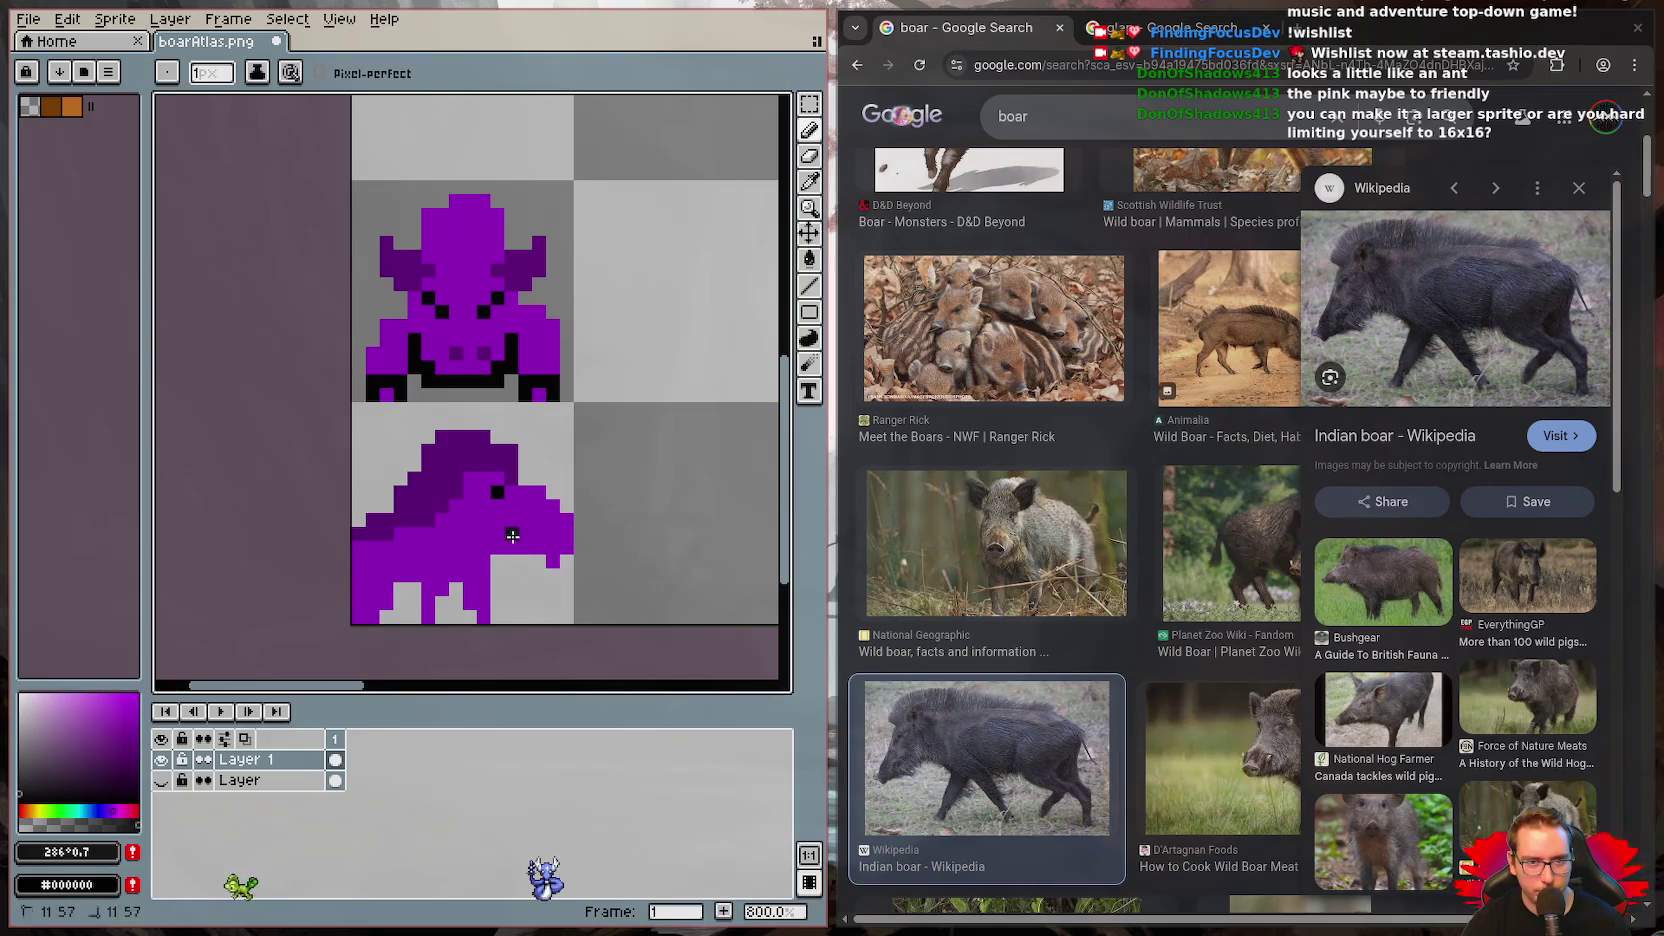
pyautogui.hotkey('ctrl', 'z')
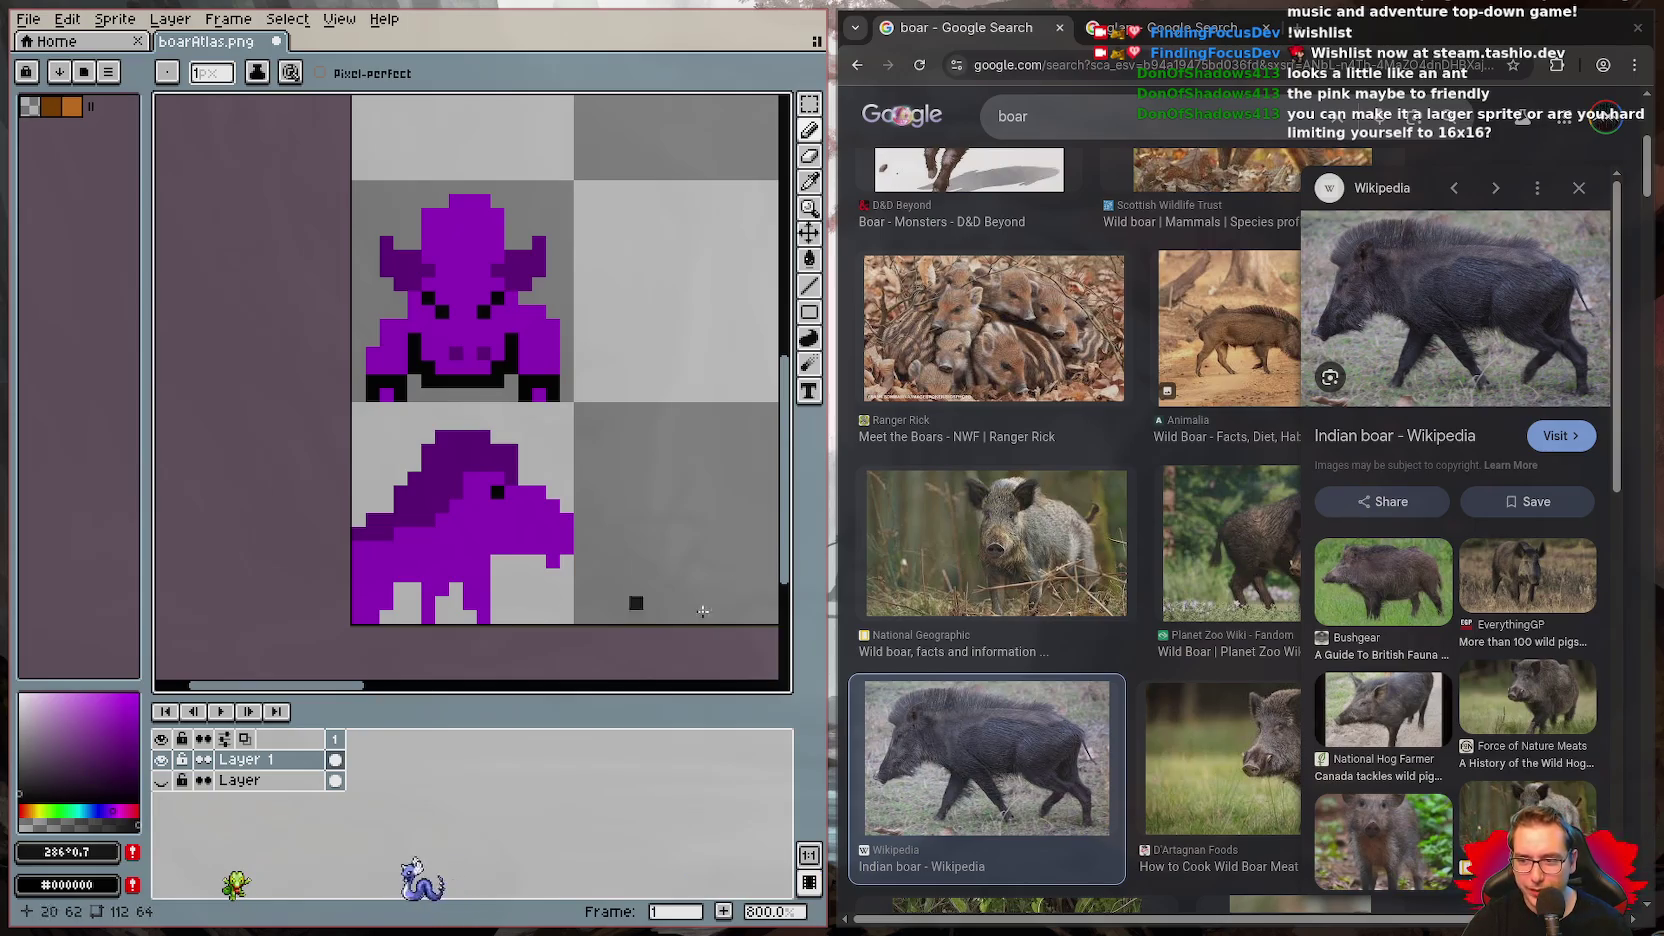
pyautogui.scroll(-2, 1420, 661)
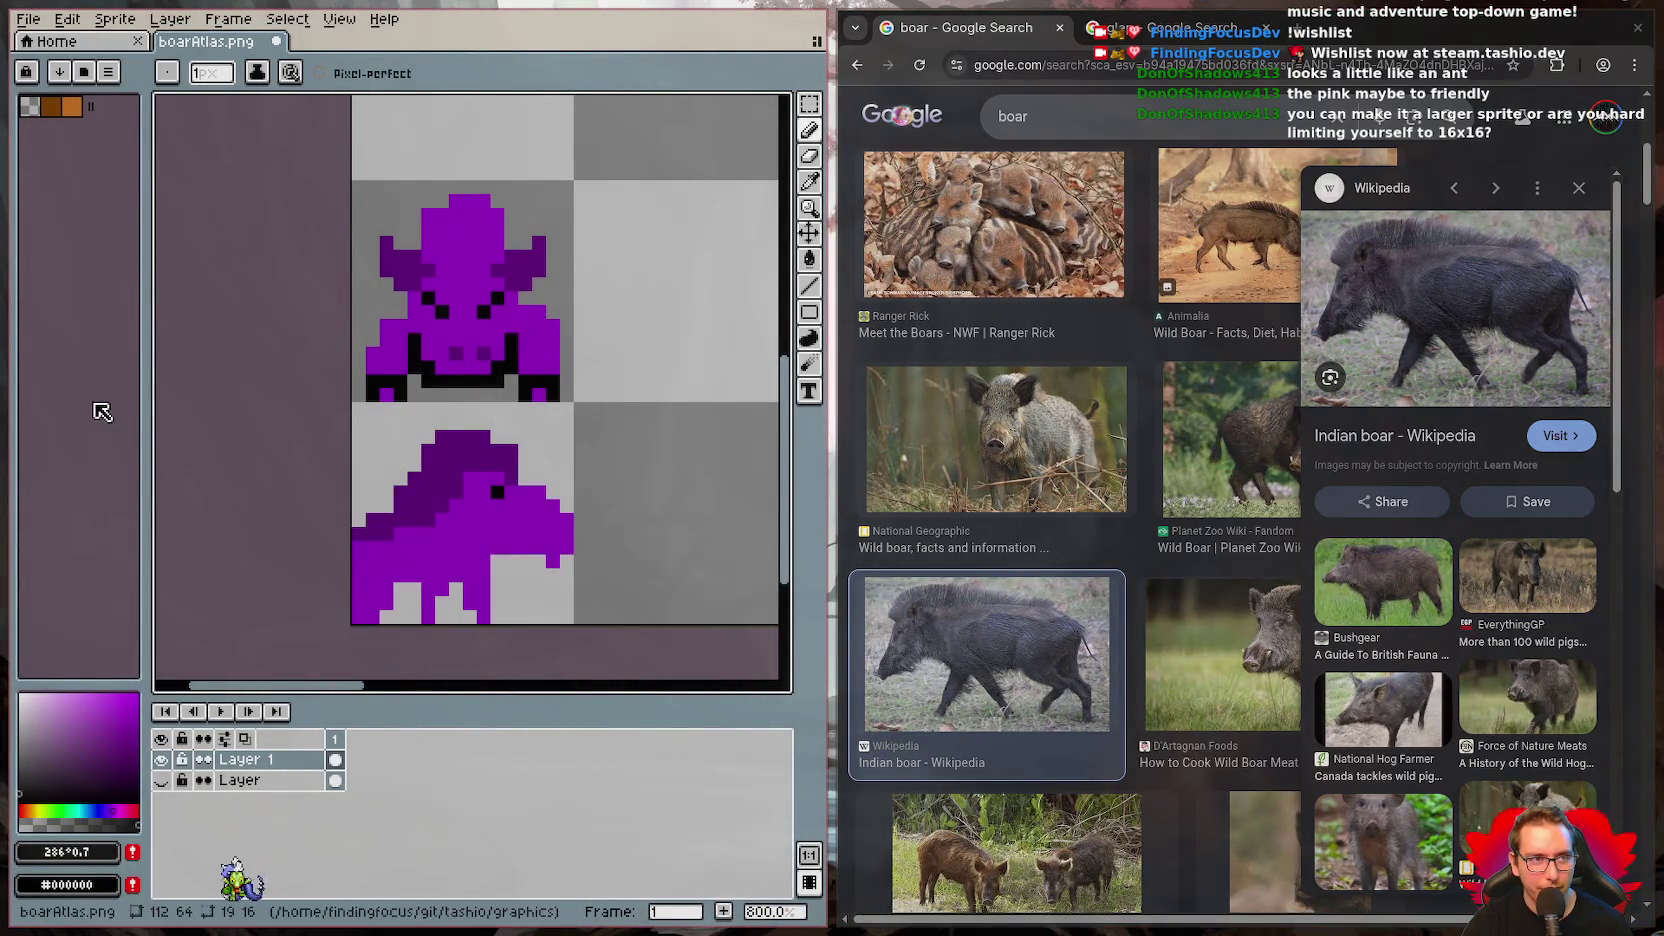
# - Pick a muted greyish purple for the snout pixels and enlarge the brush to 3px
pyautogui.moveTo(25, 745); pyautogui.dragTo(4, 734)
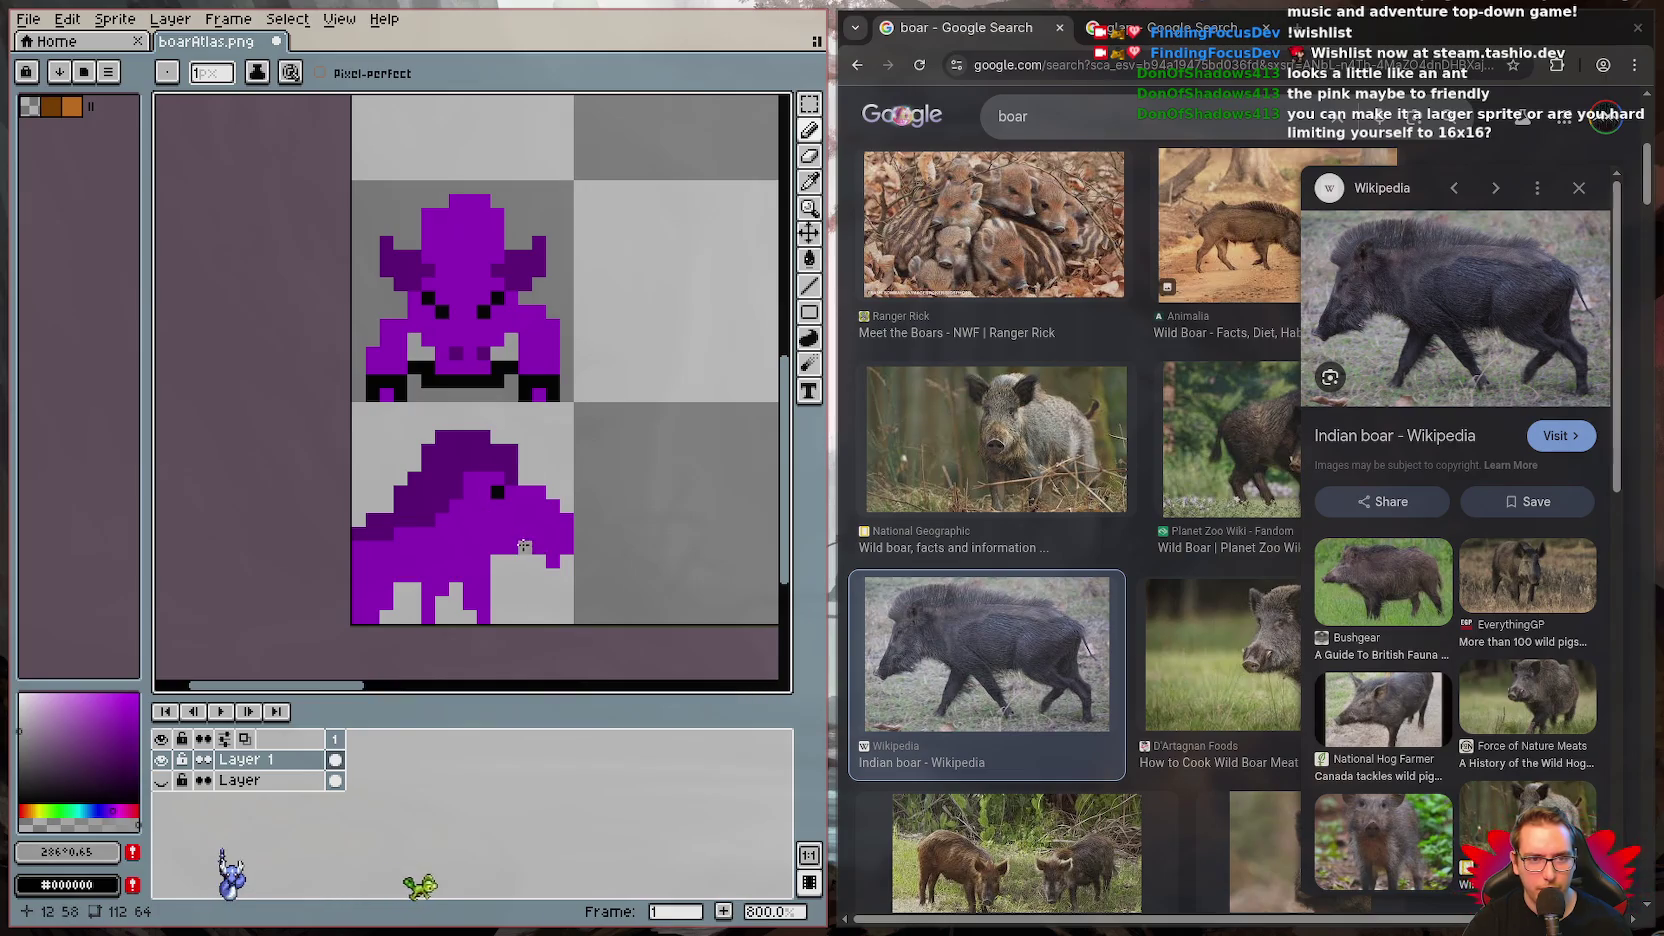
pyautogui.hotkey('ctrl', 'z')
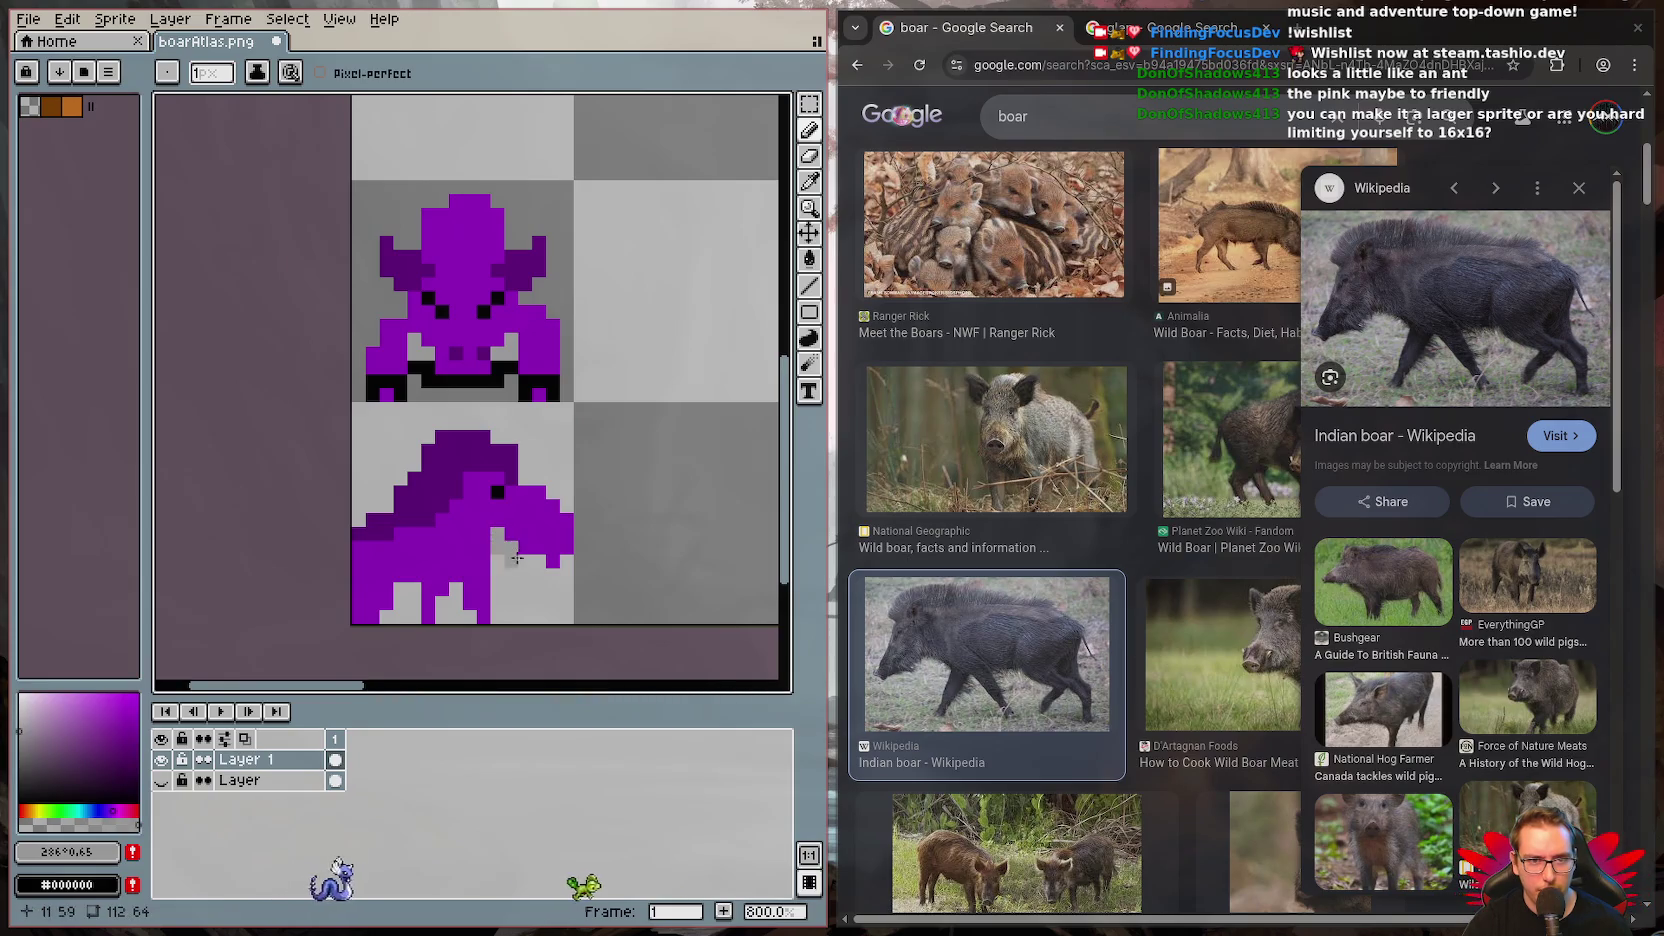
pyautogui.hotkey('ctrl', 'z')
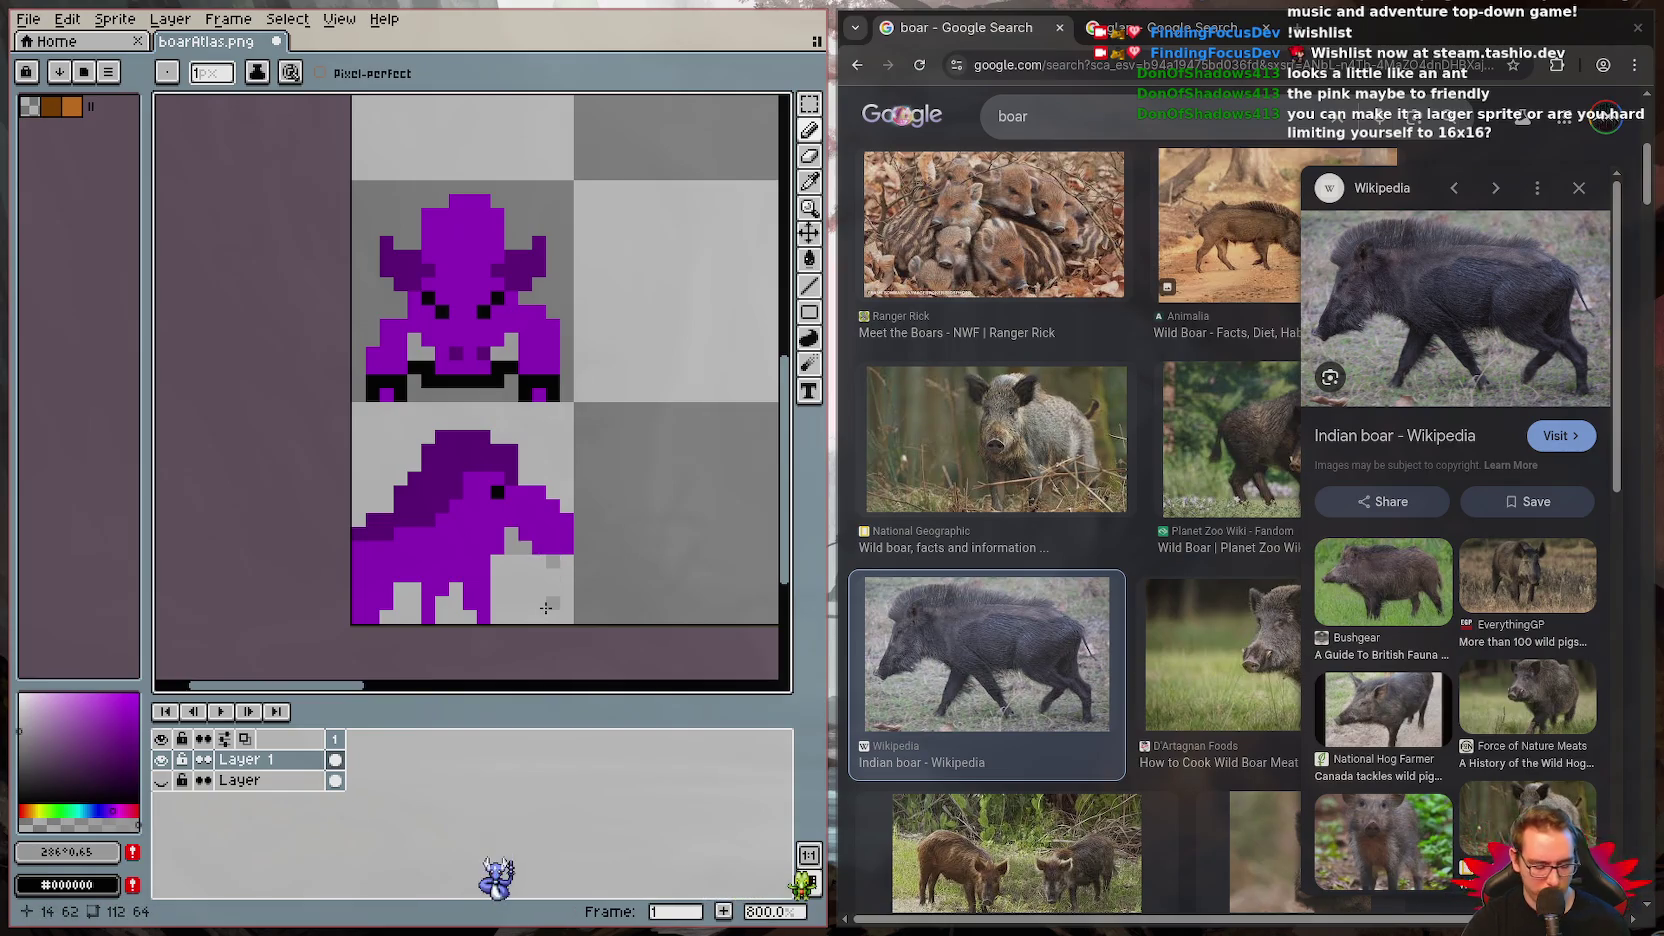
pyautogui.press('b')
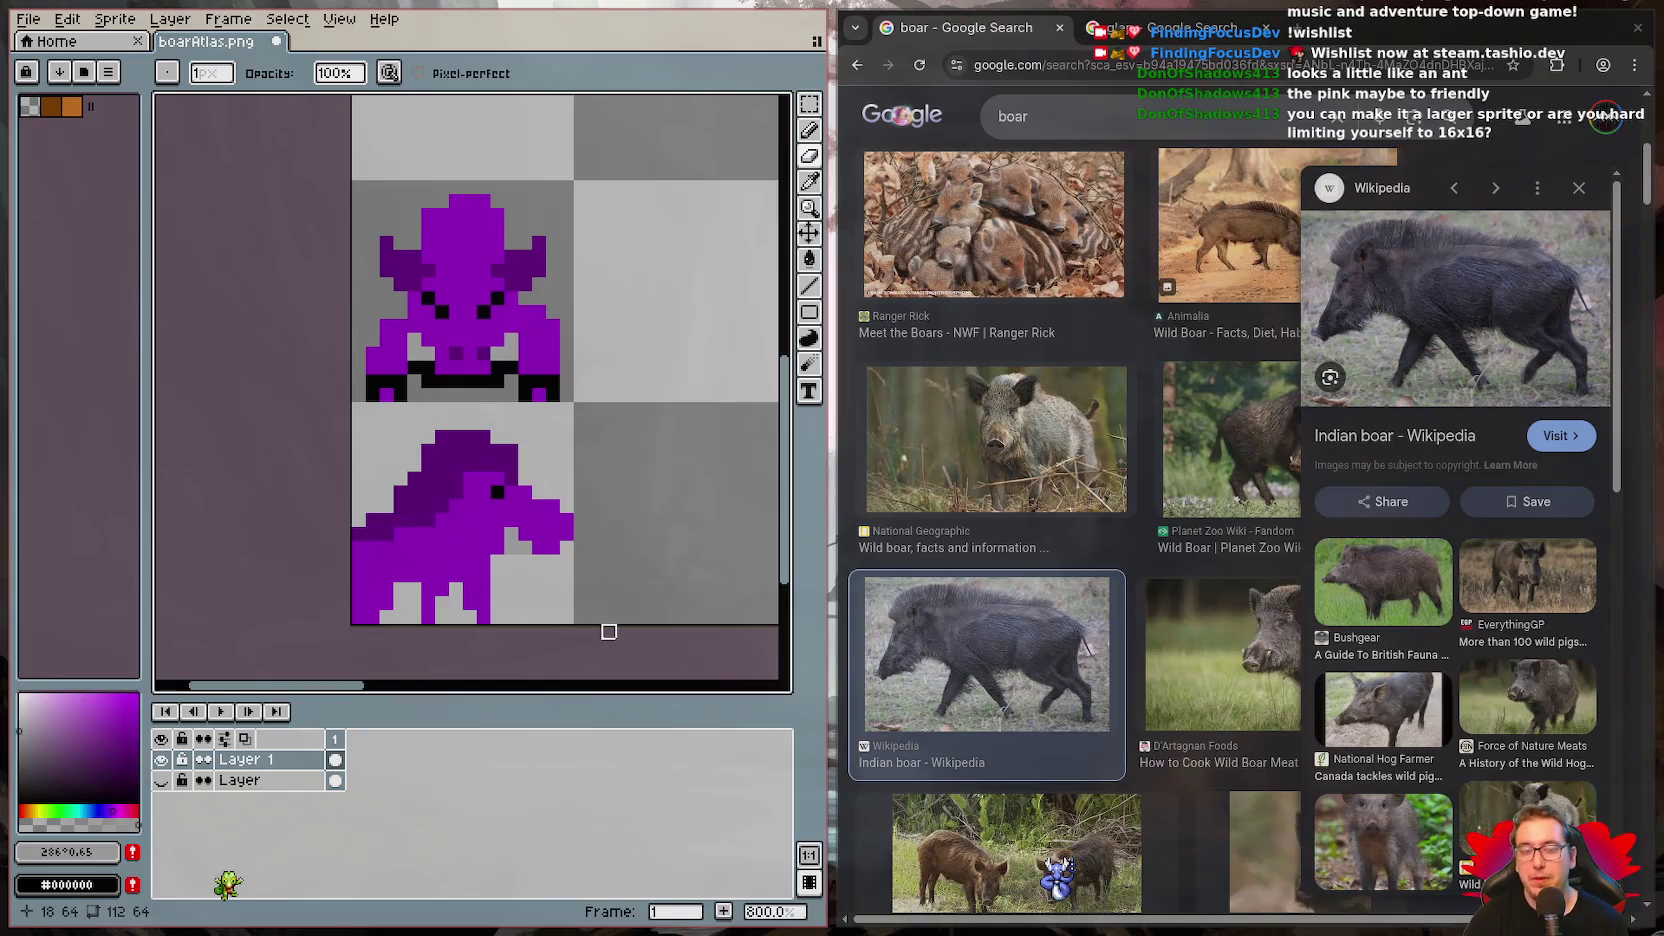
pyautogui.press('+')
pyautogui.press('+')
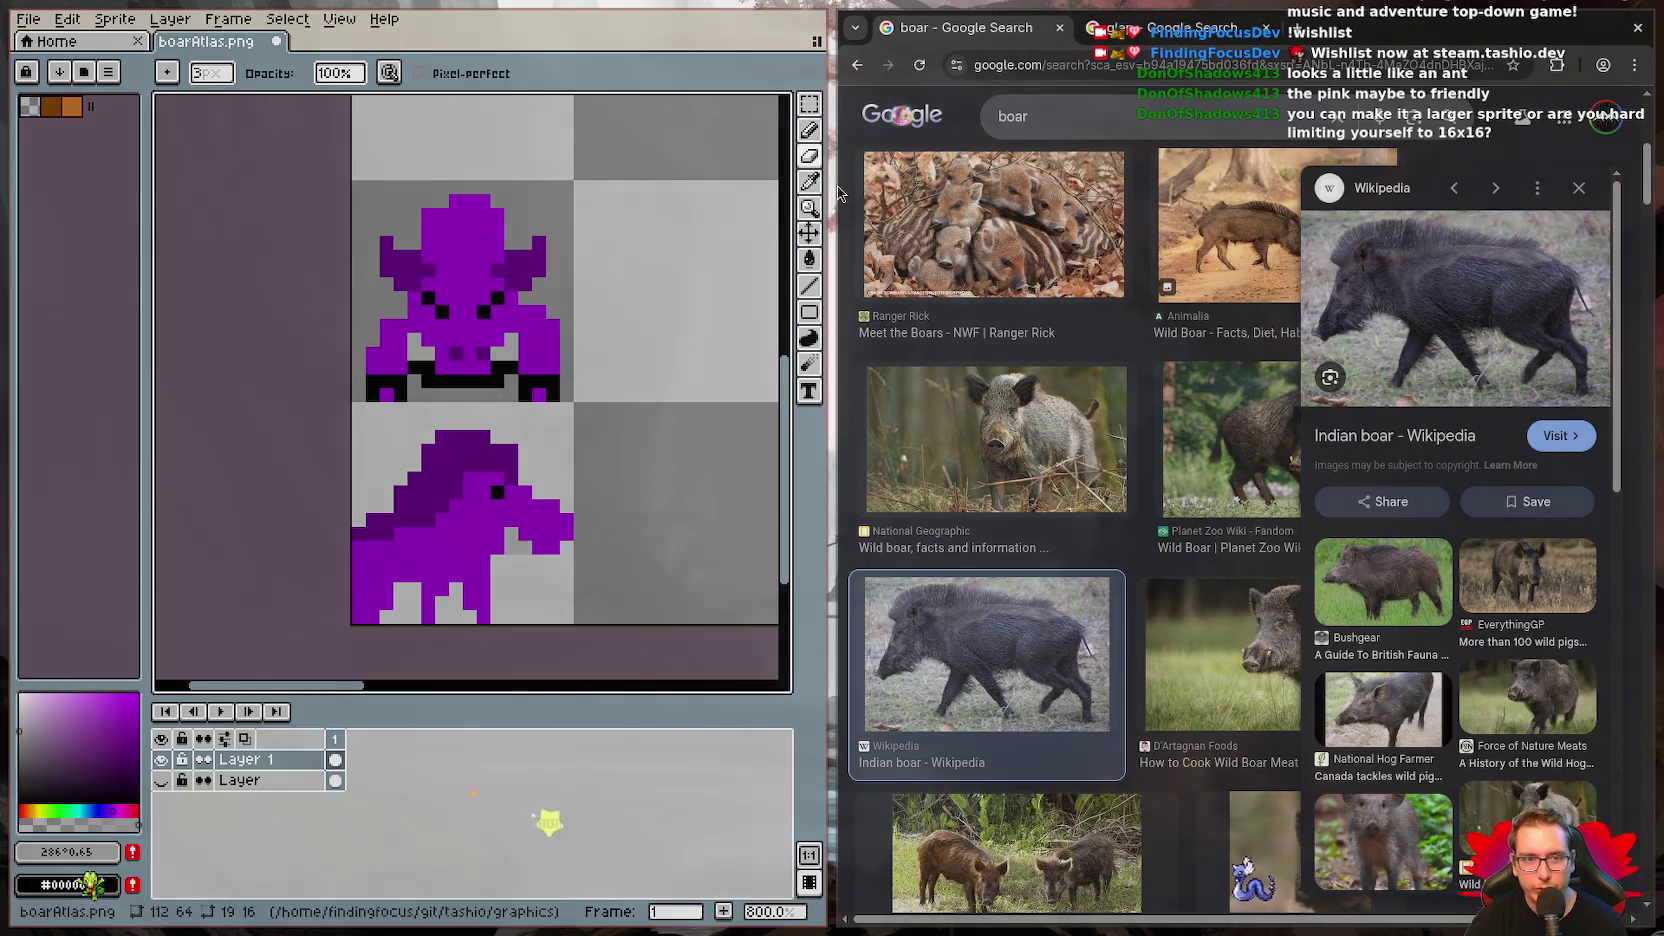
# - Move the 2x8 pixel strip on the front boar's right side one pixel left, then pick its purple
pyautogui.press('m')
pyautogui.moveTo(349, 317)
pyautogui.mouseDown()
pyautogui.moveTo(396, 404)
pyautogui.moveTo(405, 387)
pyautogui.mouseUp()
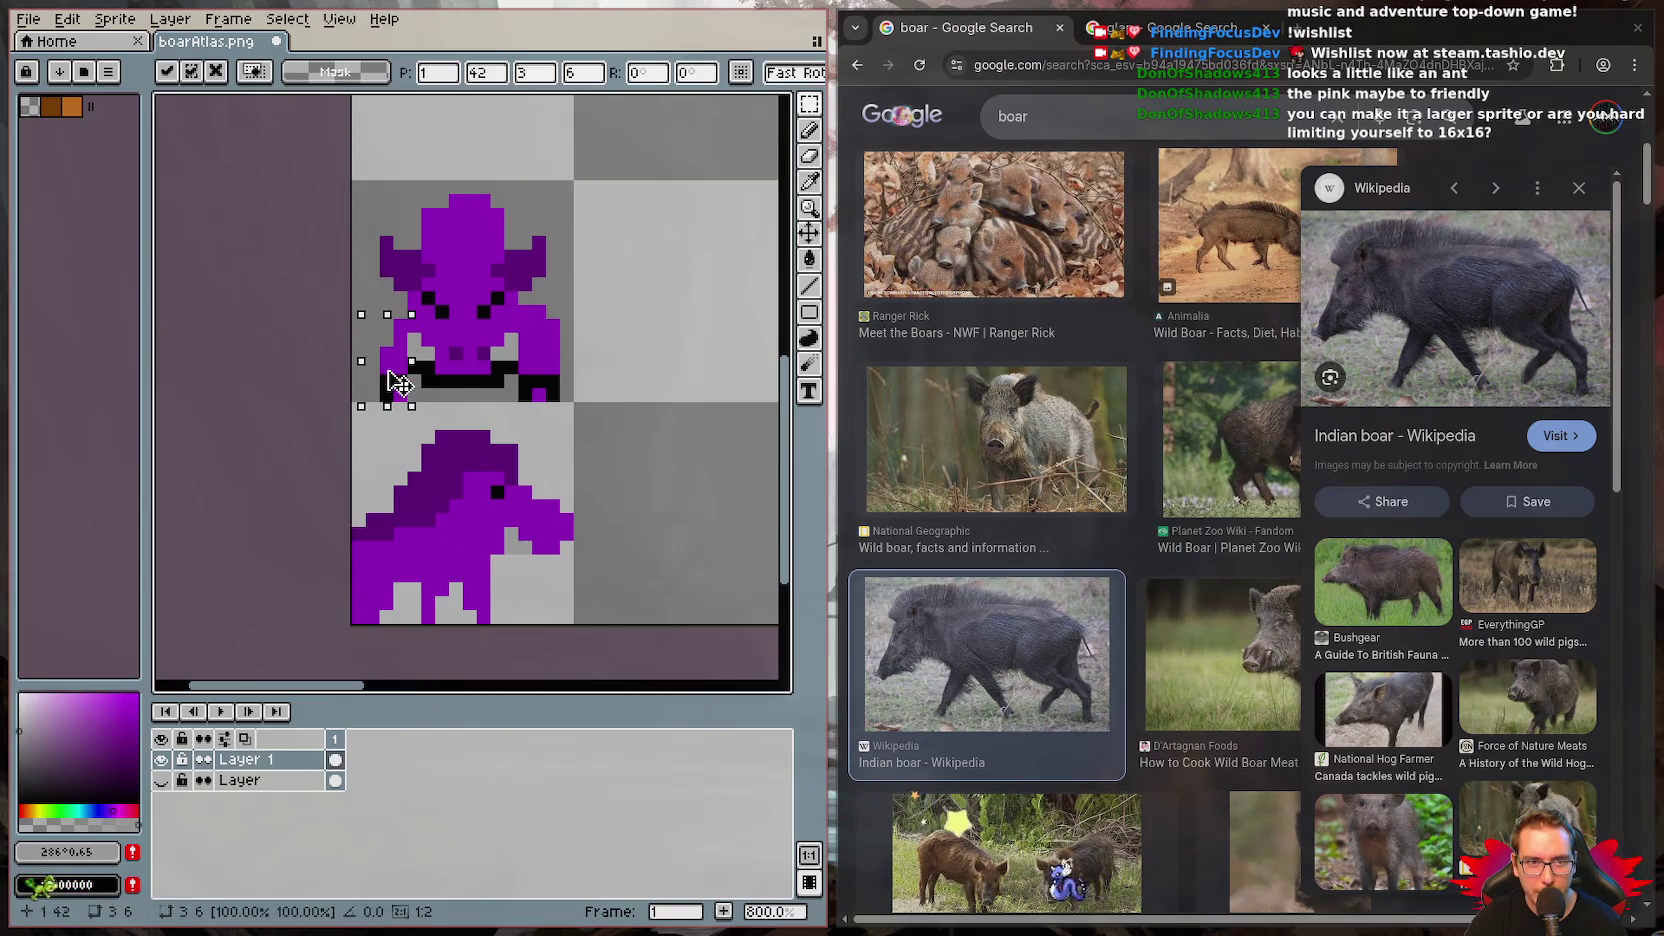
pyautogui.moveTo(543, 289); pyautogui.dragTo(572, 400)
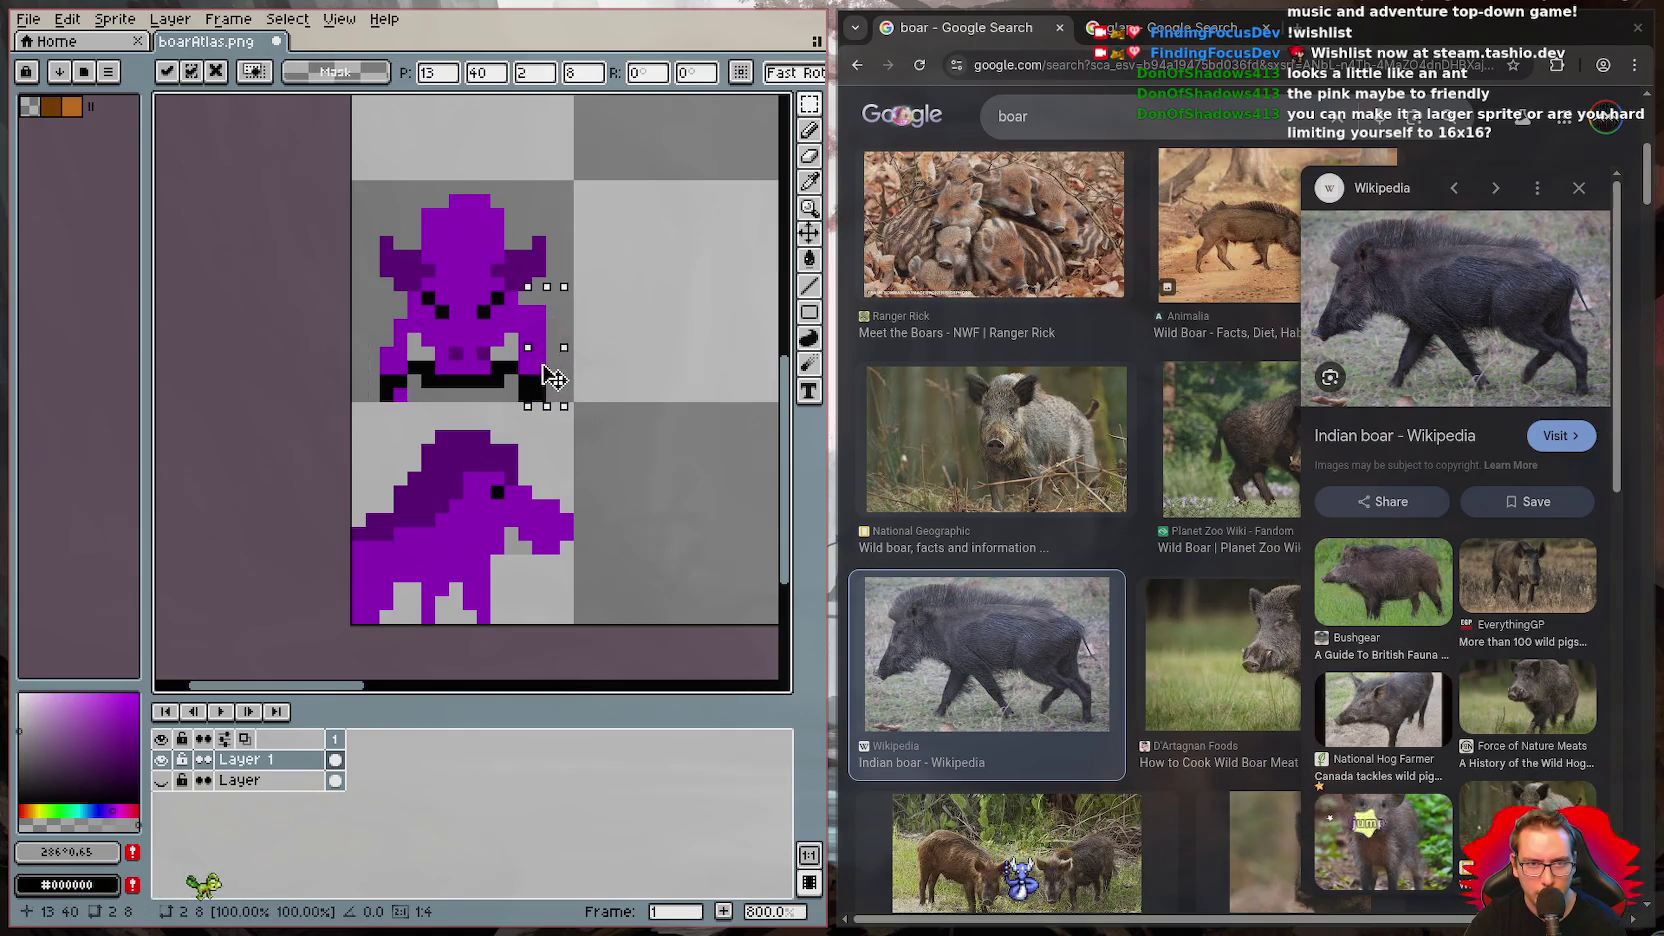
pyautogui.moveTo(565, 375); pyautogui.dragTo(553, 398)
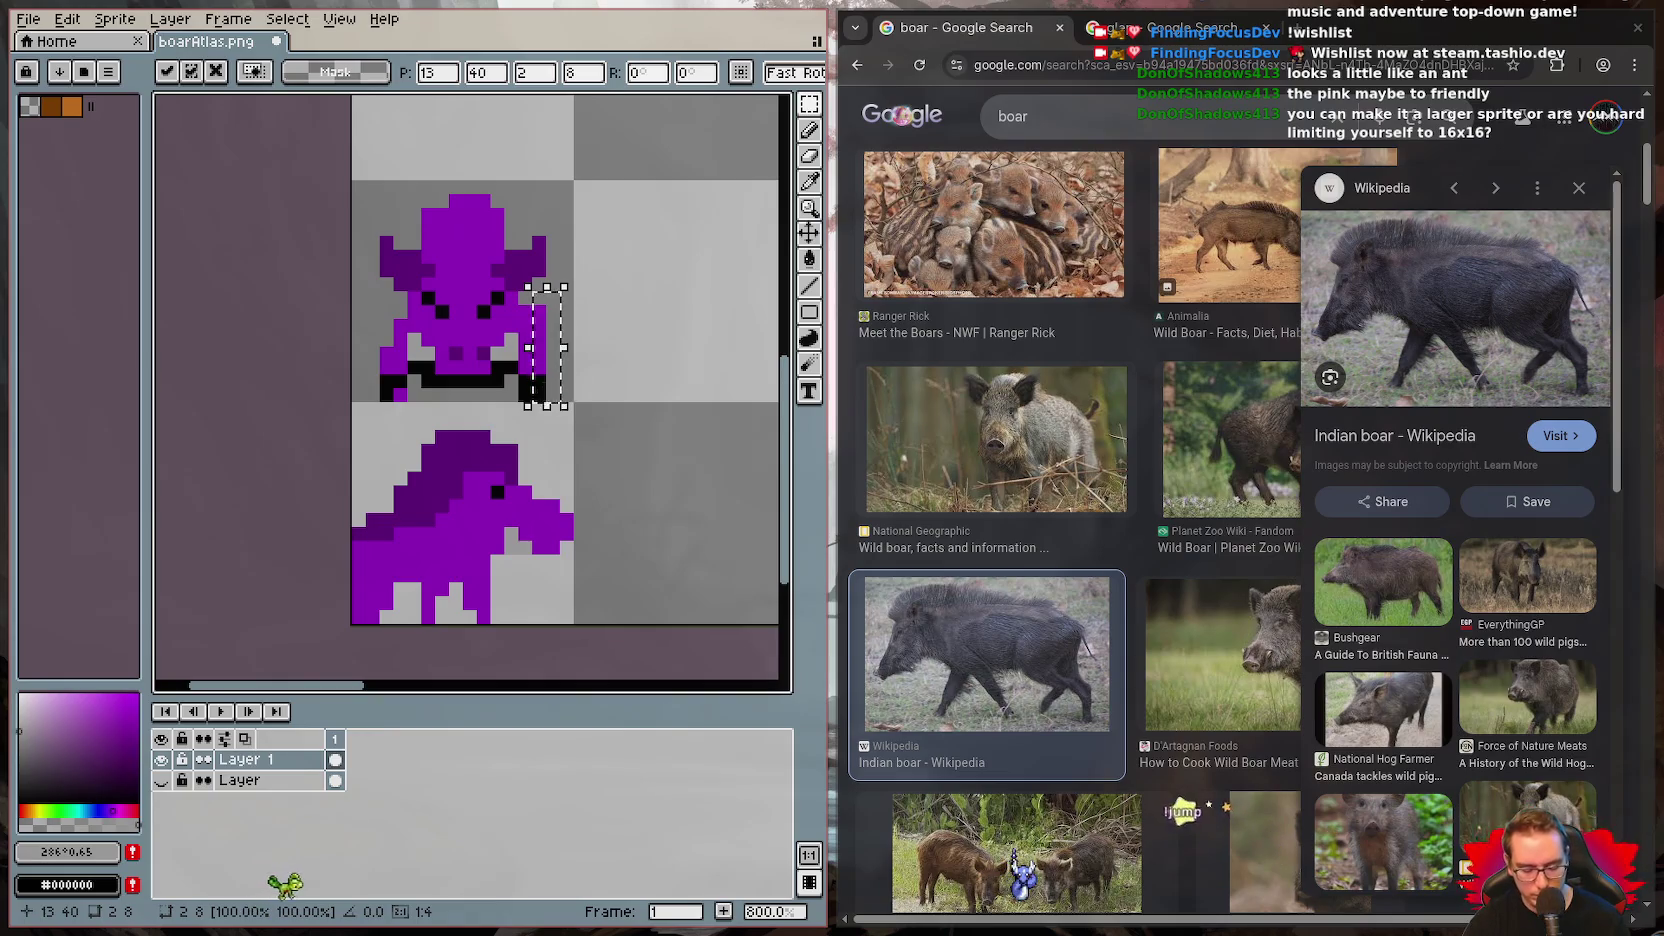
pyautogui.click(567, 369)
pyautogui.press('b')
pyautogui.keyDown('alt'); pyautogui.click(538, 365); pyautogui.keyUp('alt')
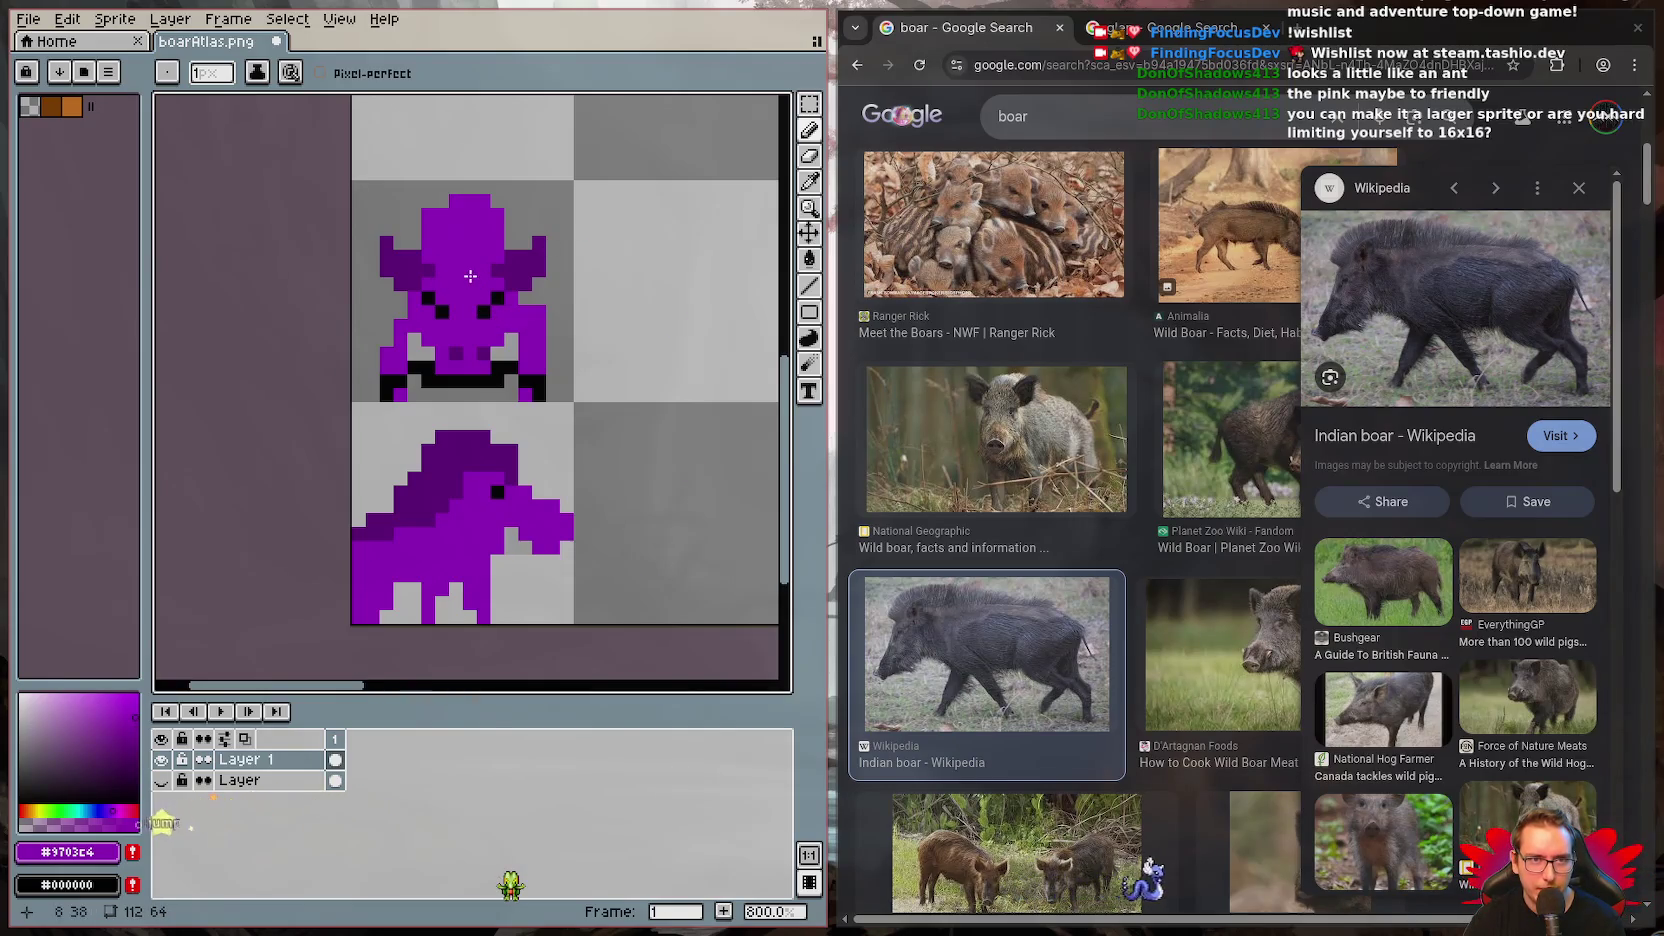
# - Try black brow lines across the front boar's head, undoing each attempt
pyautogui.press('i')
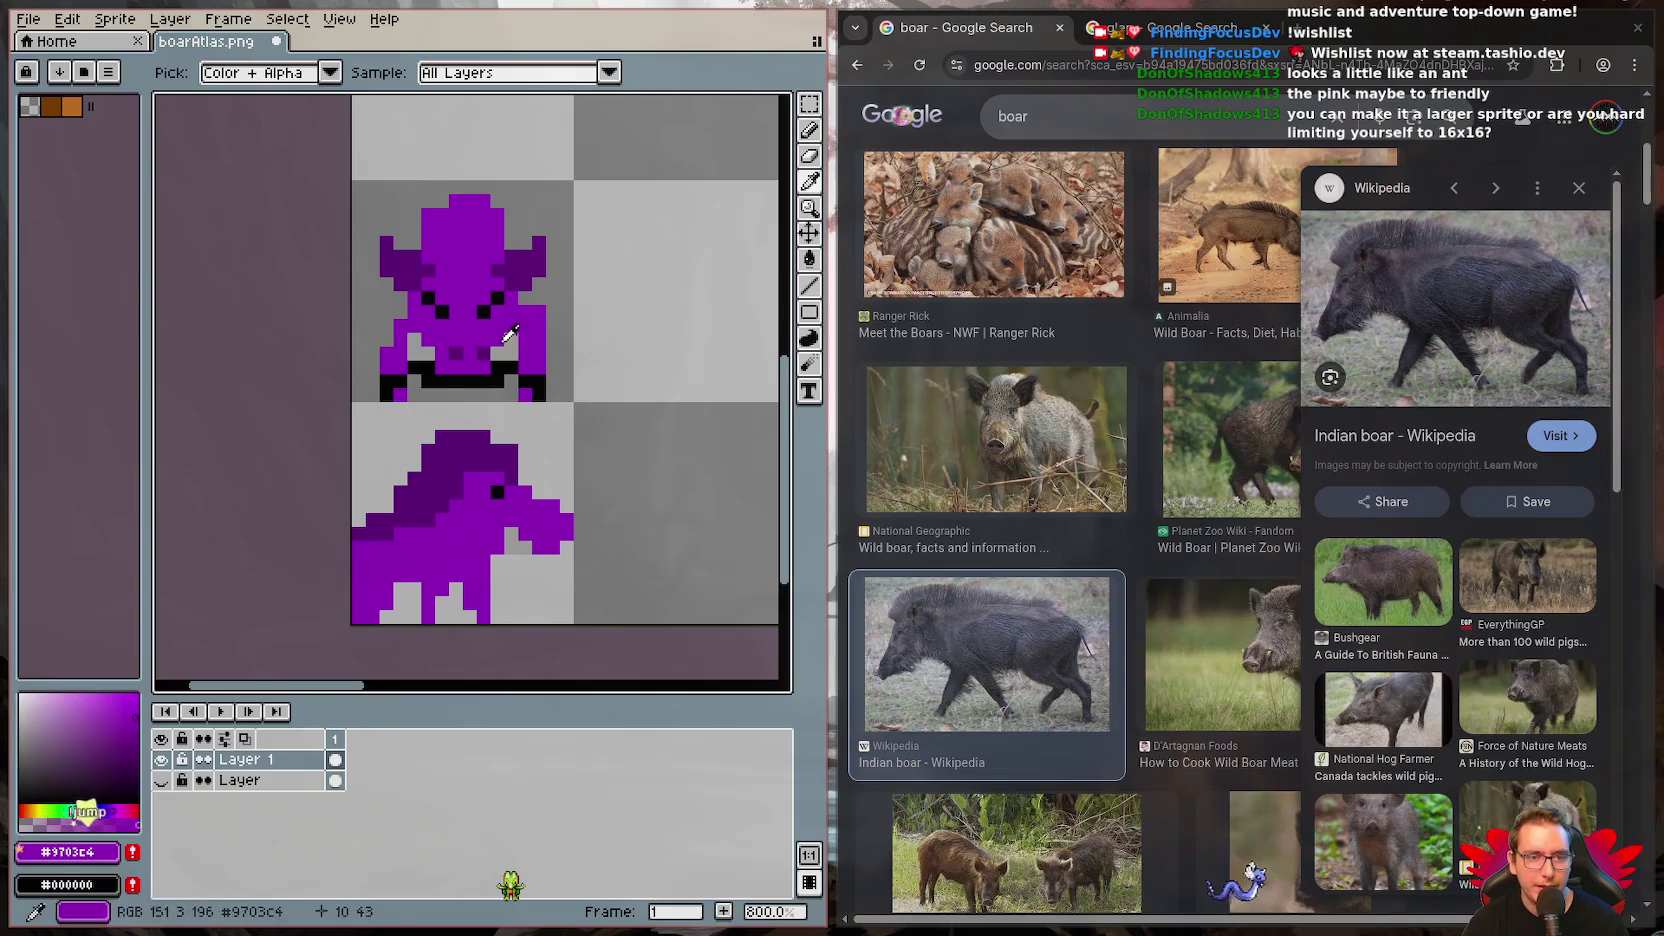
pyautogui.click(498, 297)
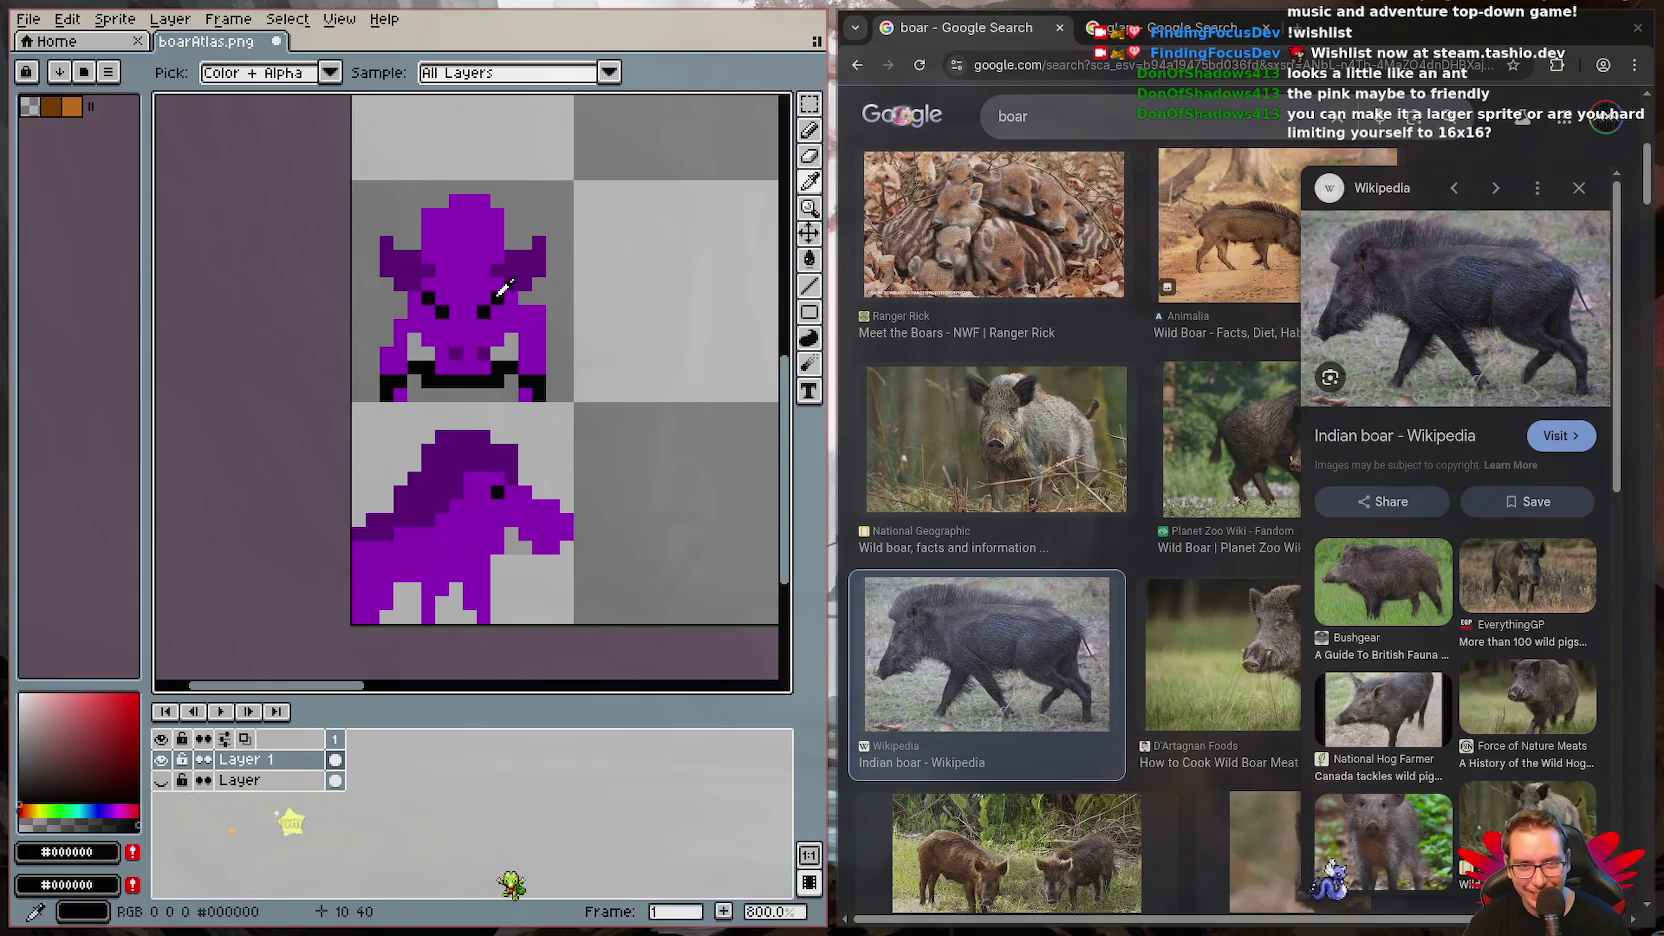
pyautogui.press('b')
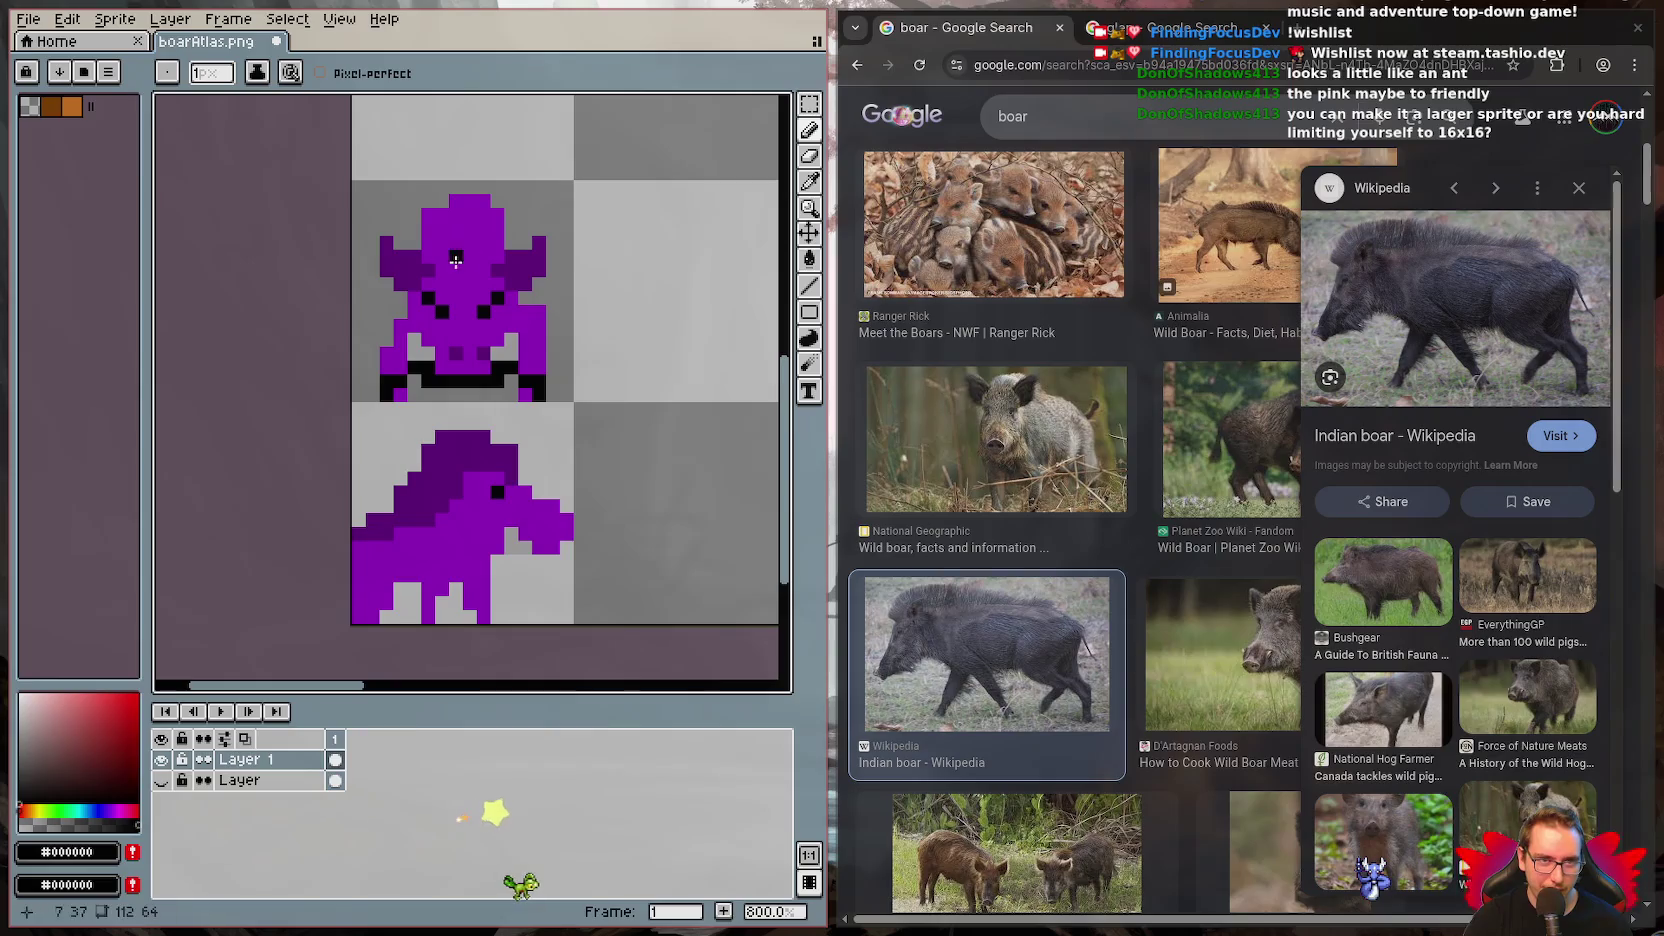
pyautogui.click(443, 253)
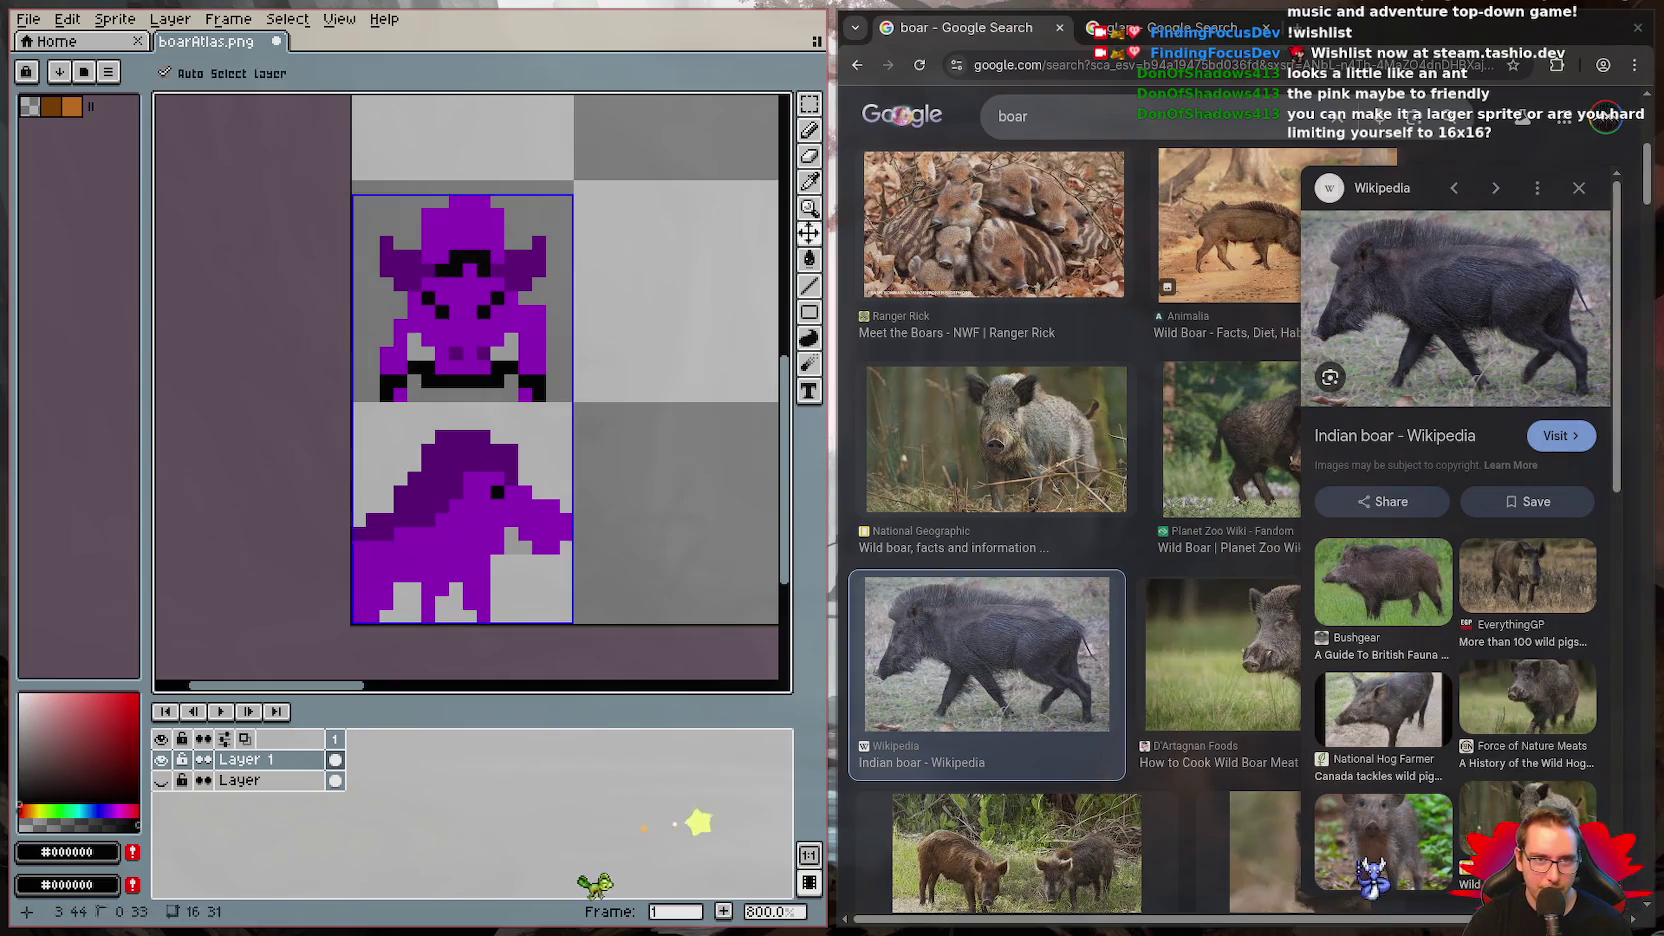
pyautogui.hotkey('ctrl', 'z')
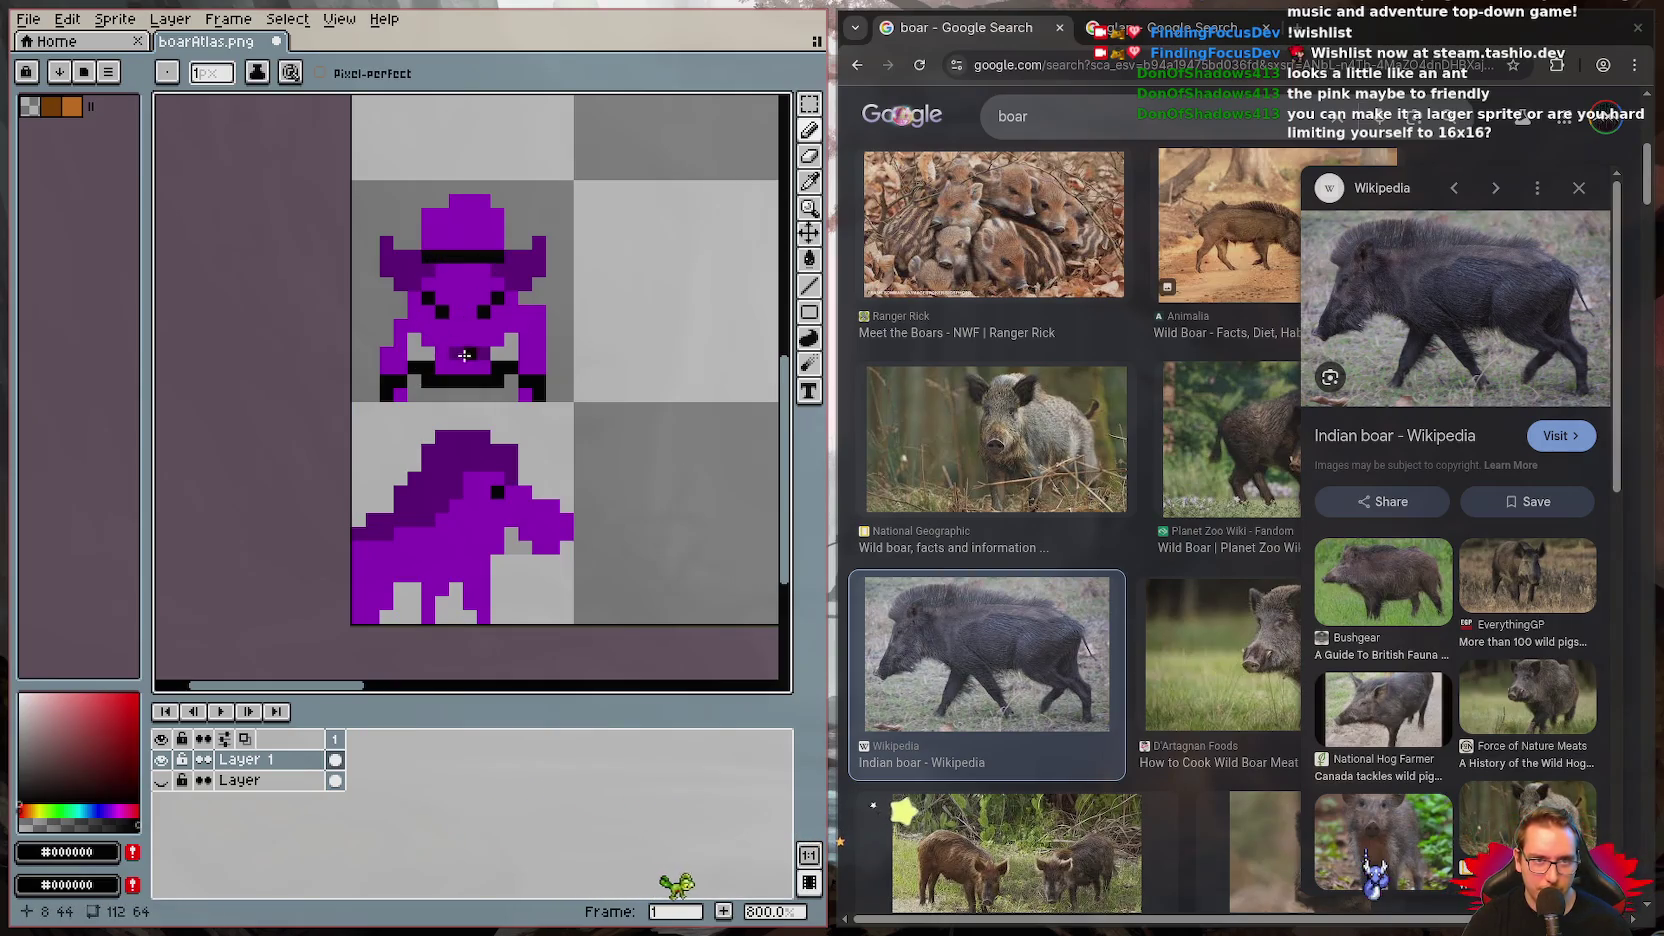
pyautogui.click(425, 256)
pyautogui.hotkey('ctrl', 'z')
pyautogui.moveTo(425, 270); pyautogui.dragTo(495, 270)
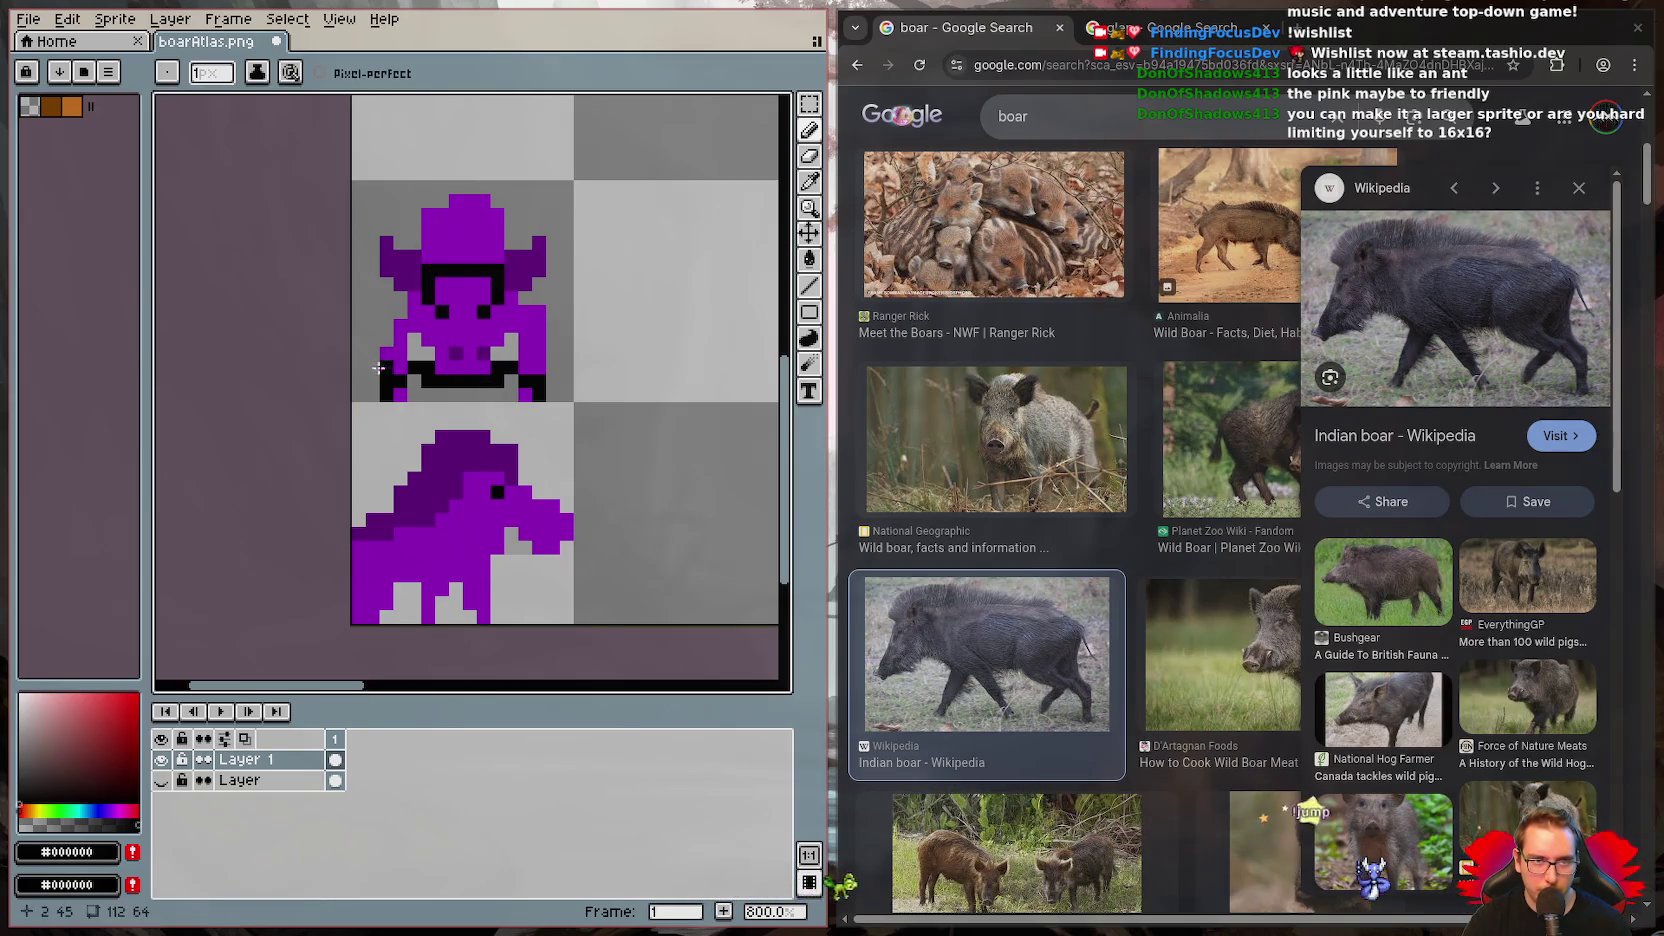
pyautogui.hotkey('ctrl', 'z')
pyautogui.hotkey('ctrl', 'z')
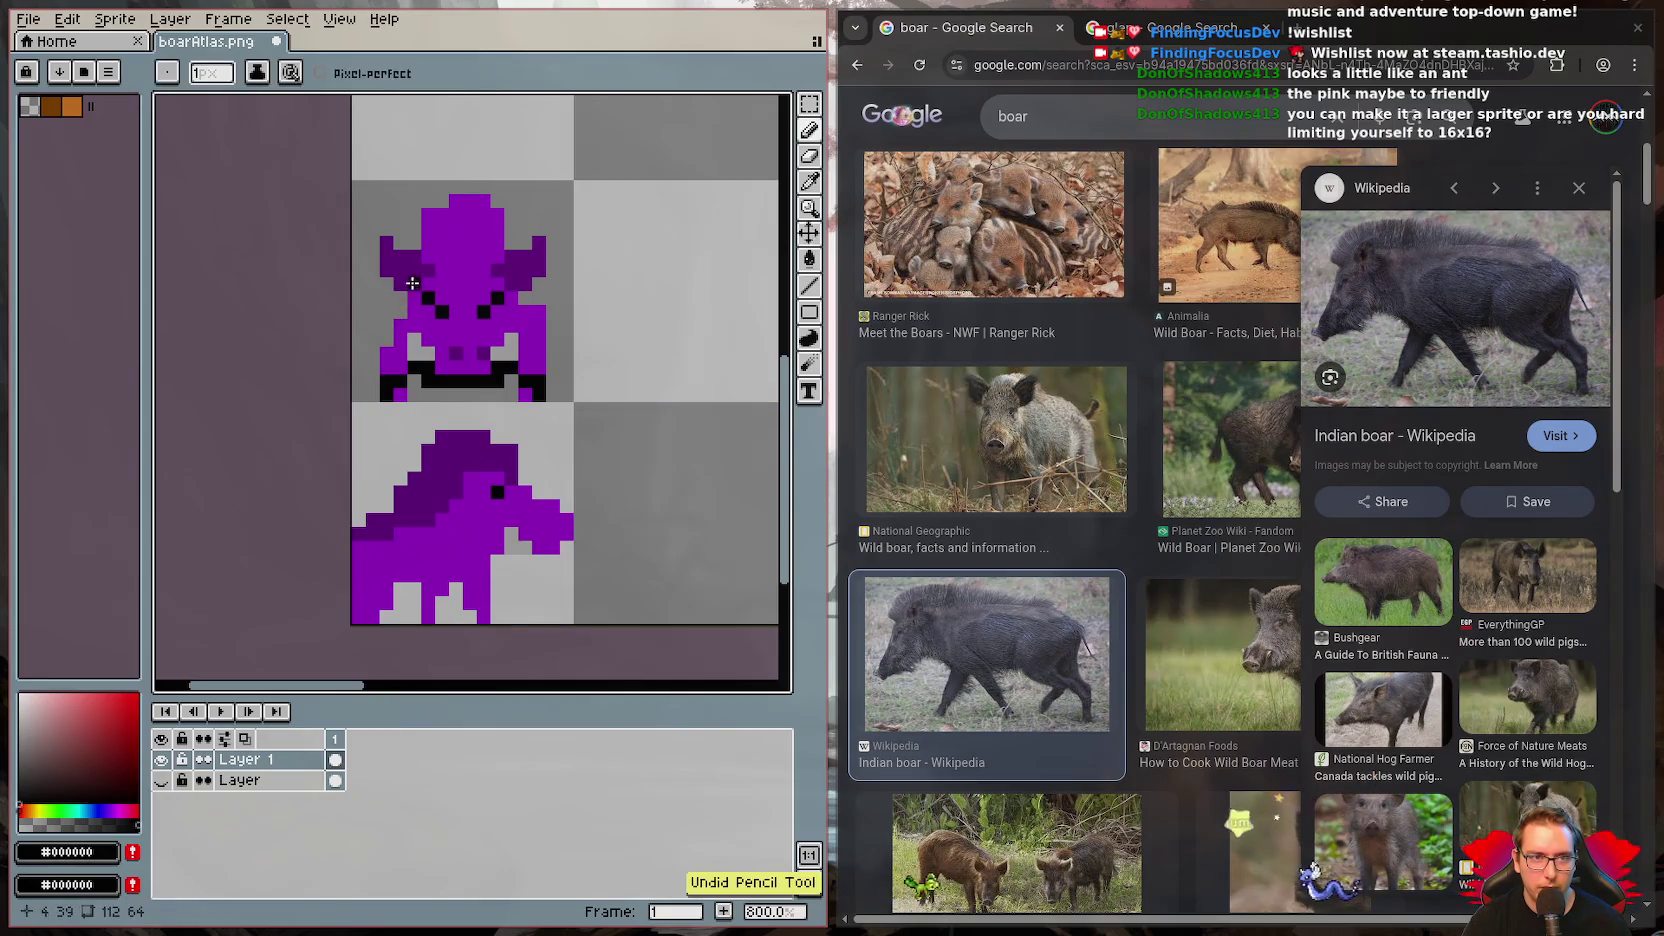
pyautogui.moveTo(413, 270); pyautogui.dragTo(477, 266)
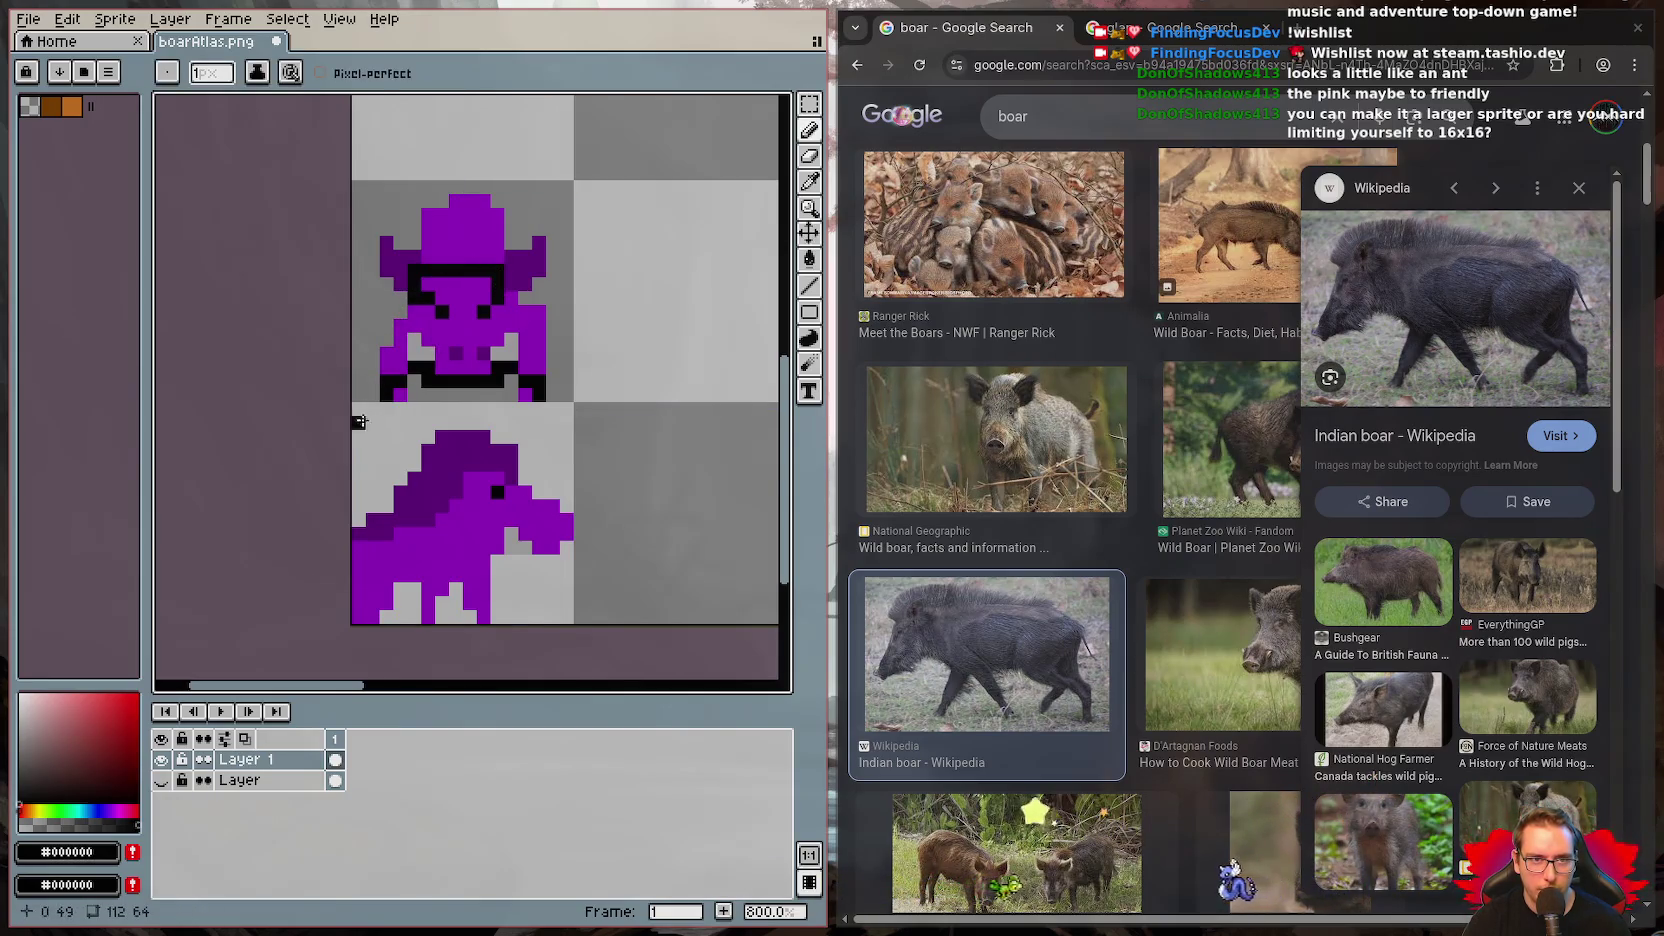
pyautogui.hotkey('ctrl', 'z')
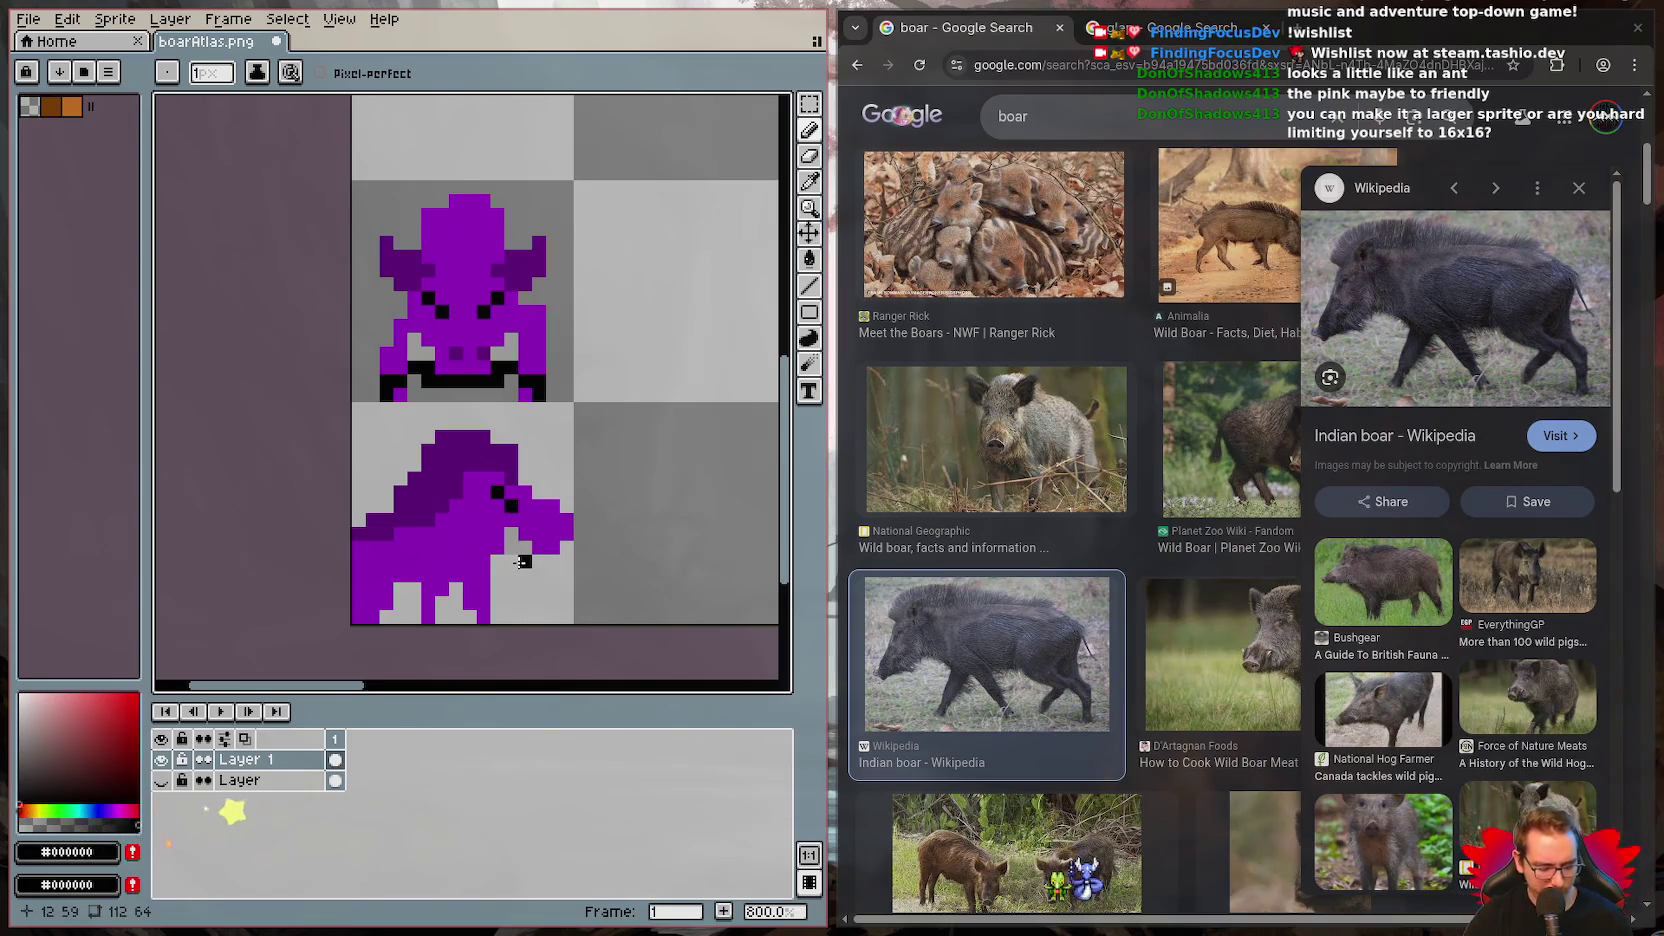
pyautogui.hotkey('ctrl', 'z')
# - Try a two-pixel black eye on the side boar, undo it, and keep the angled front eyes
pyautogui.moveTo(503, 493); pyautogui.dragTo(498, 492)
pyautogui.hotkey('ctrl', 'z')
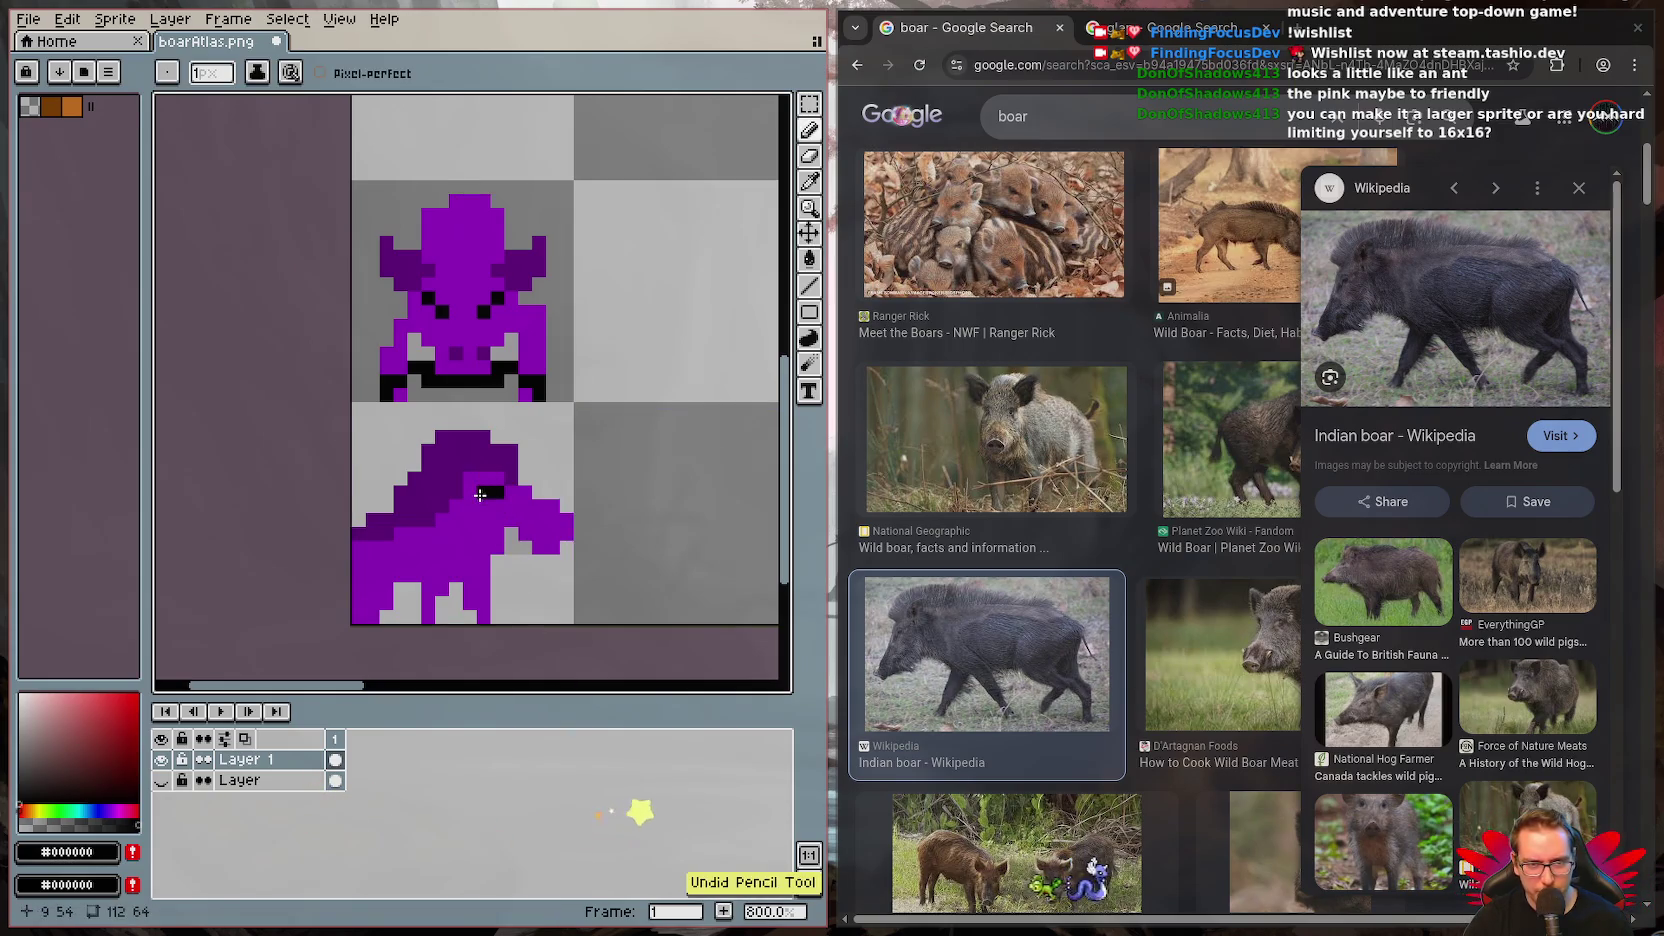
pyautogui.hotkey('ctrl', 'z')
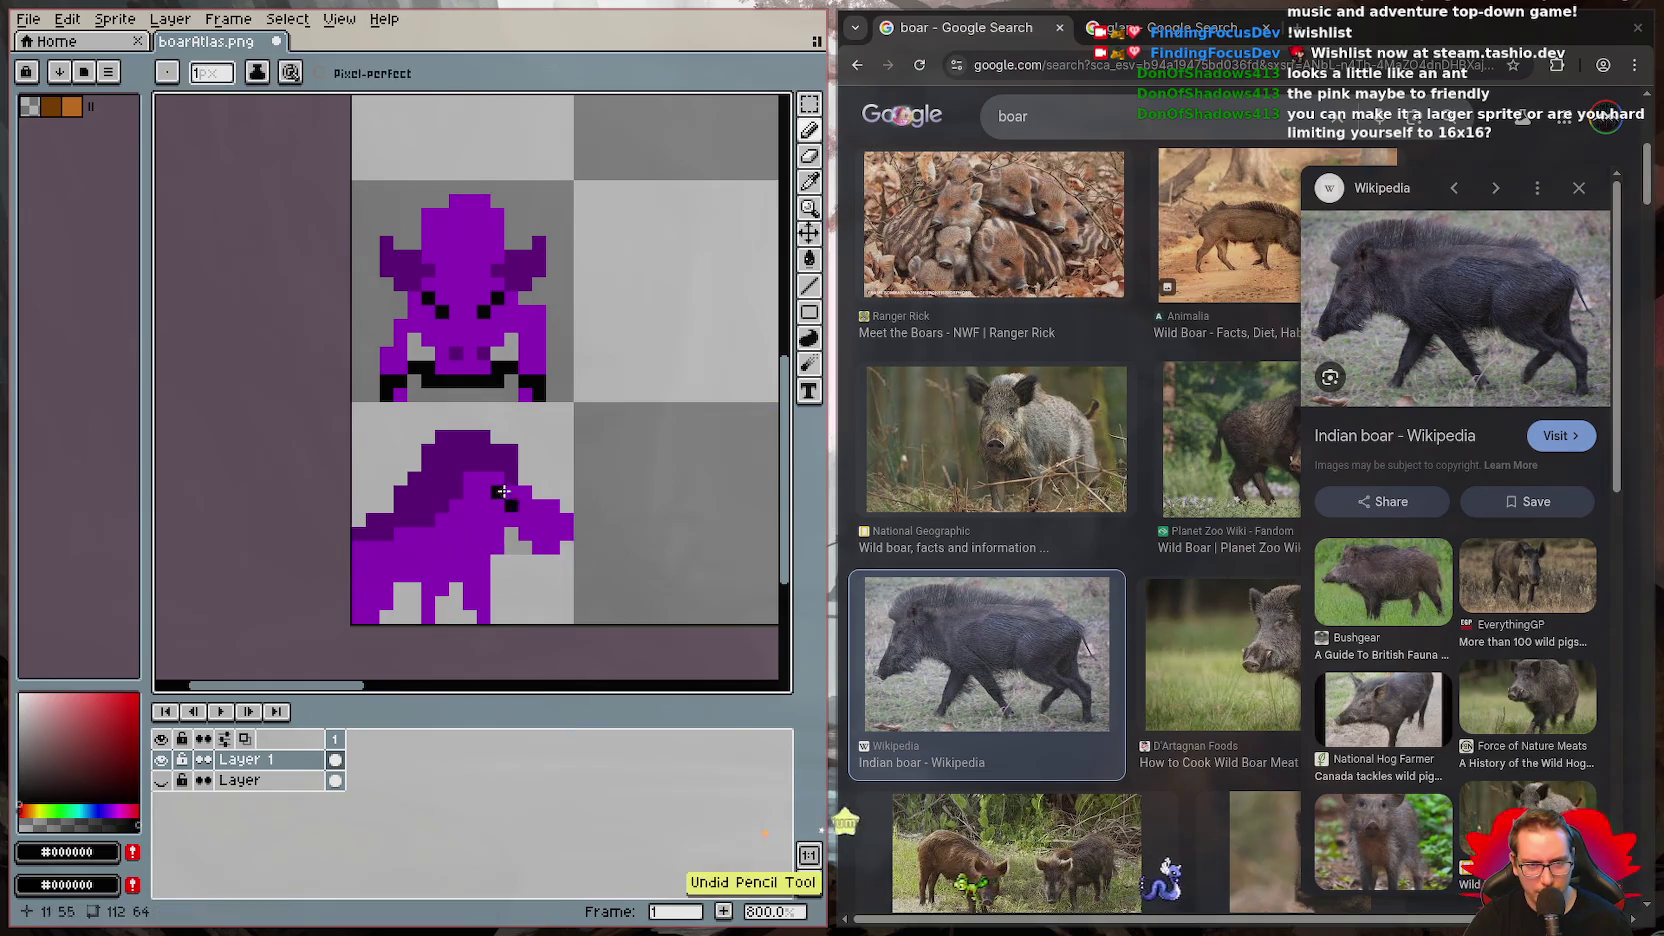
pyautogui.moveTo(491, 483); pyautogui.dragTo(450, 410)
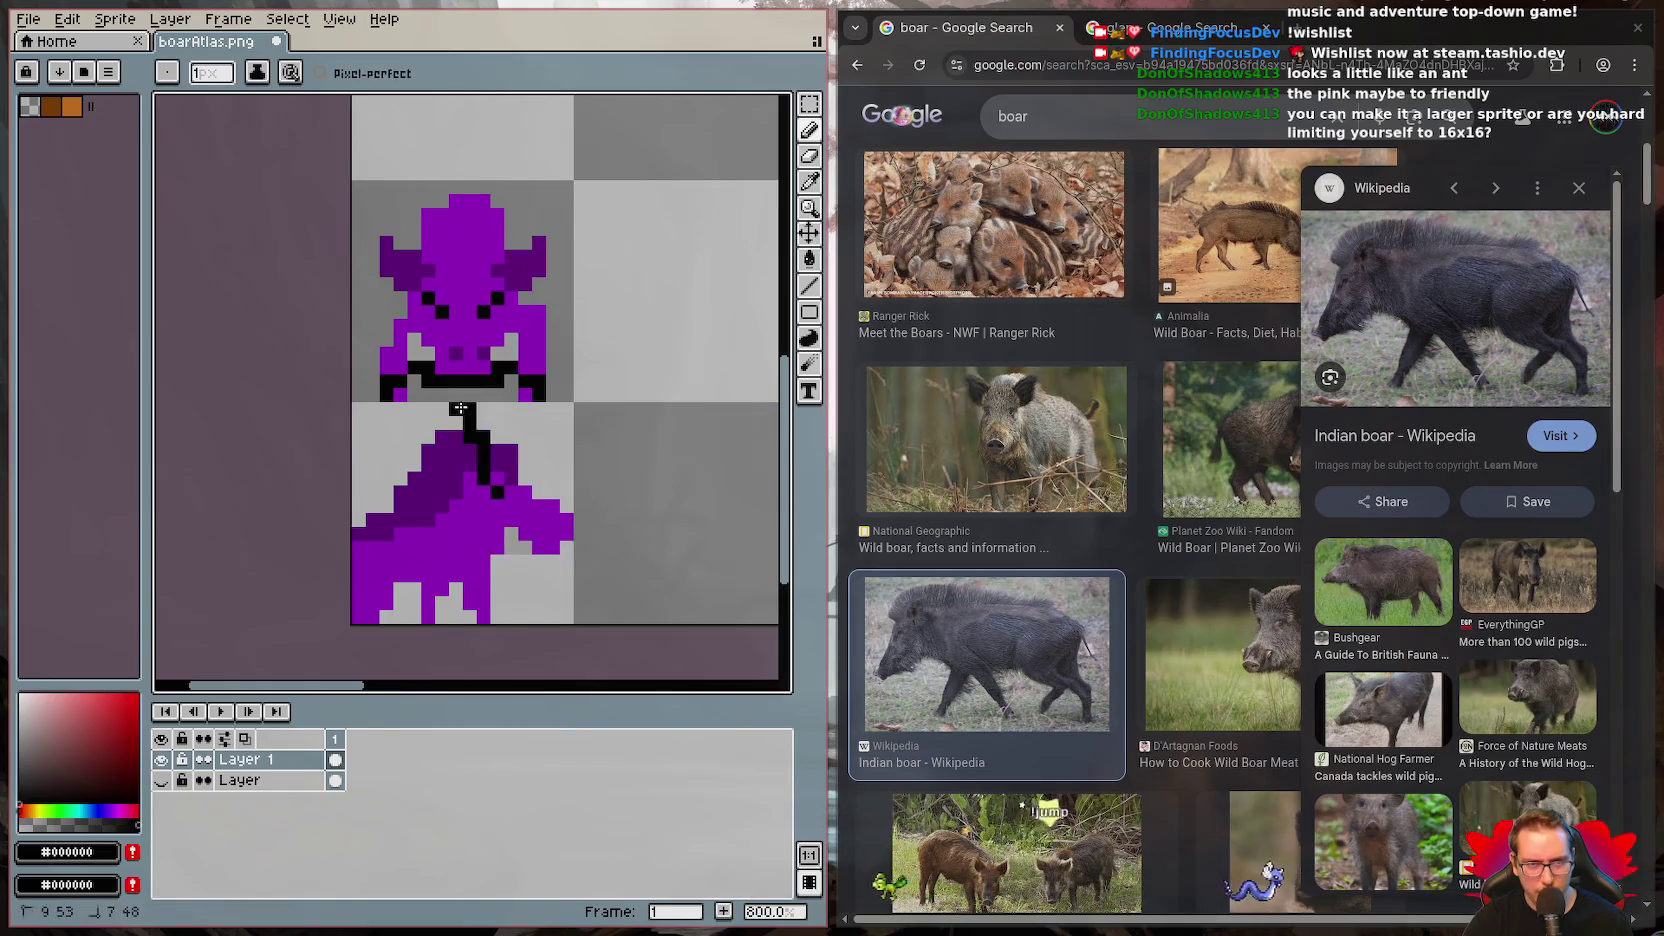
pyautogui.hotkey('ctrl', 'z')
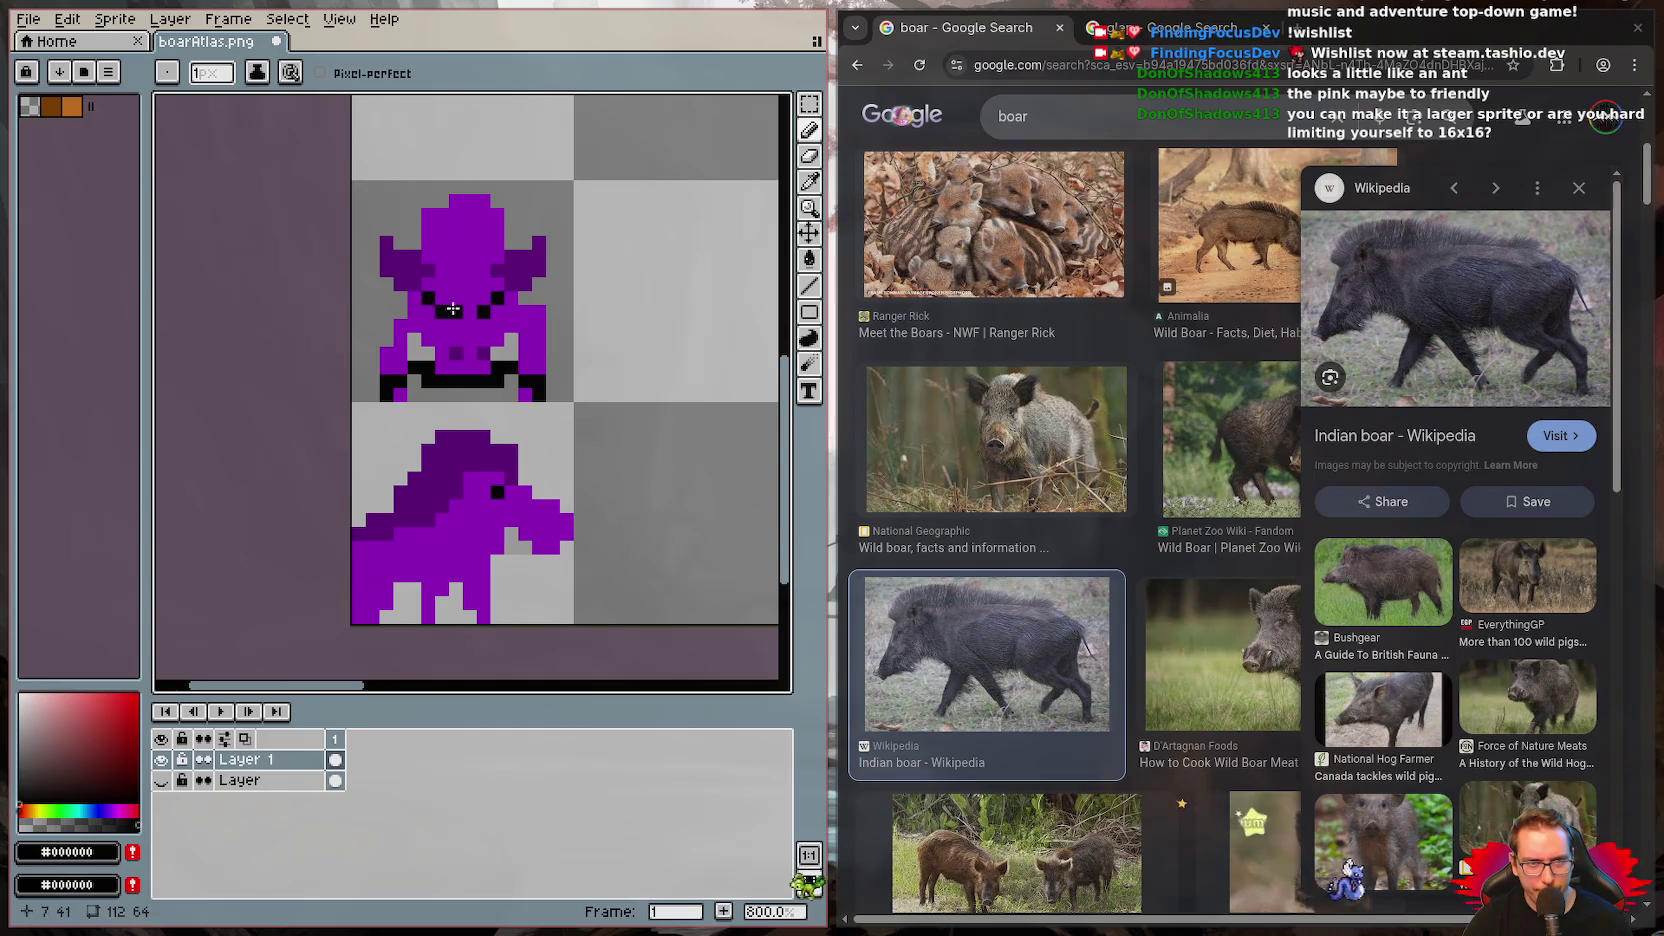
pyautogui.hotkey('ctrl', 'z')
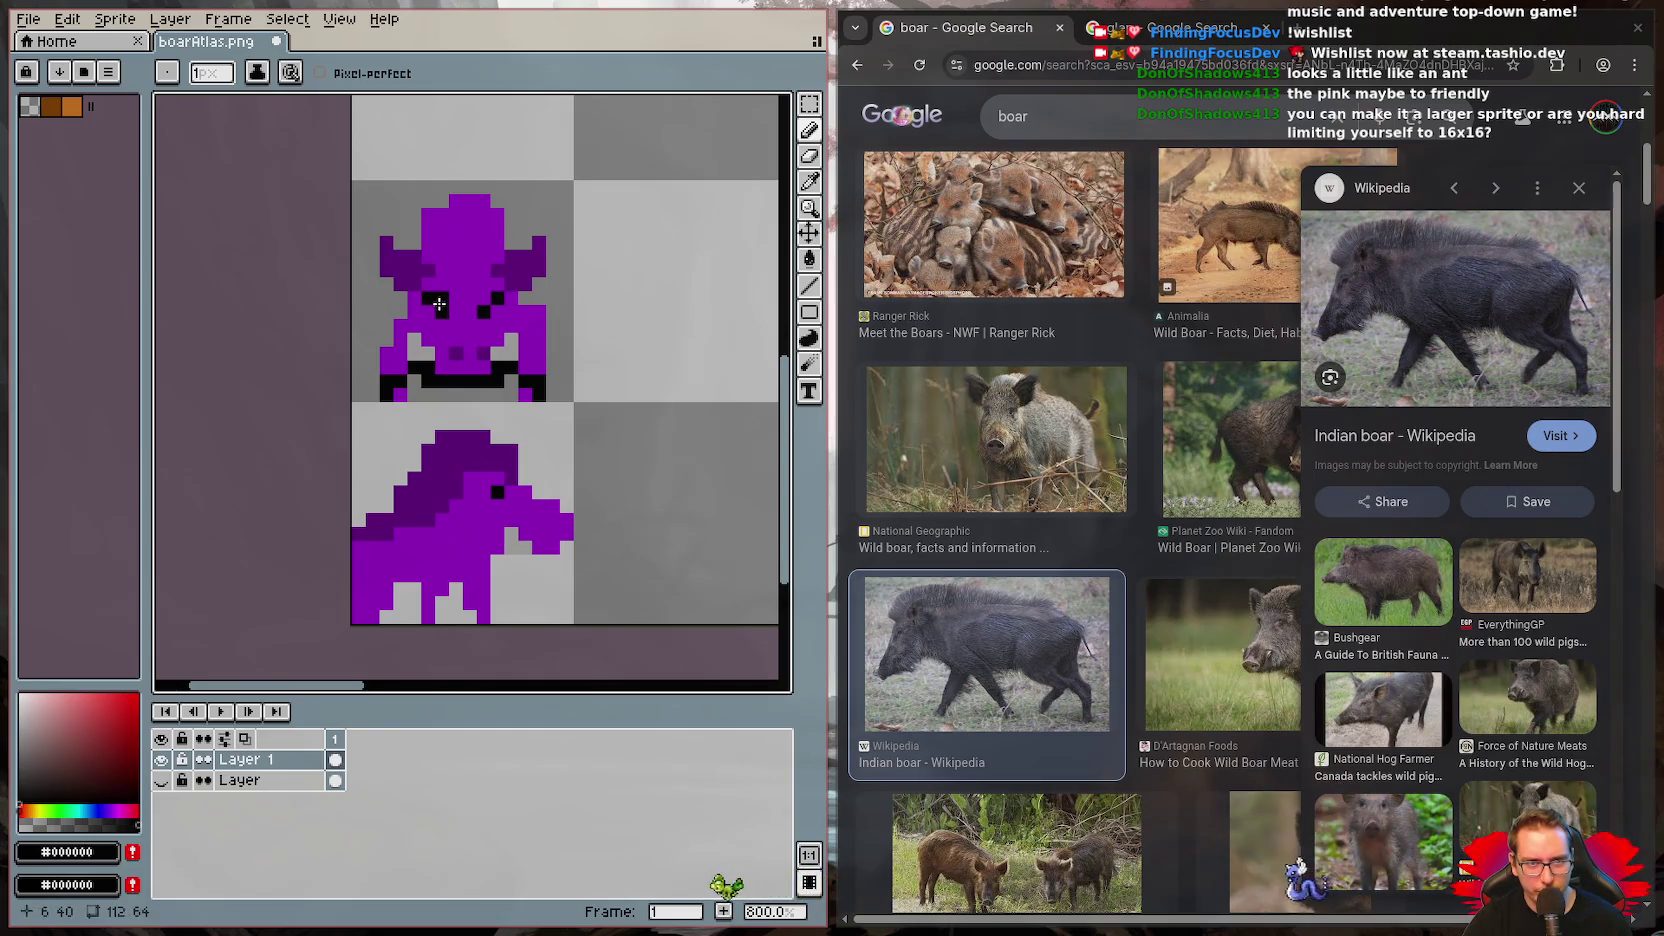
pyautogui.hotkey('ctrl', 'y')
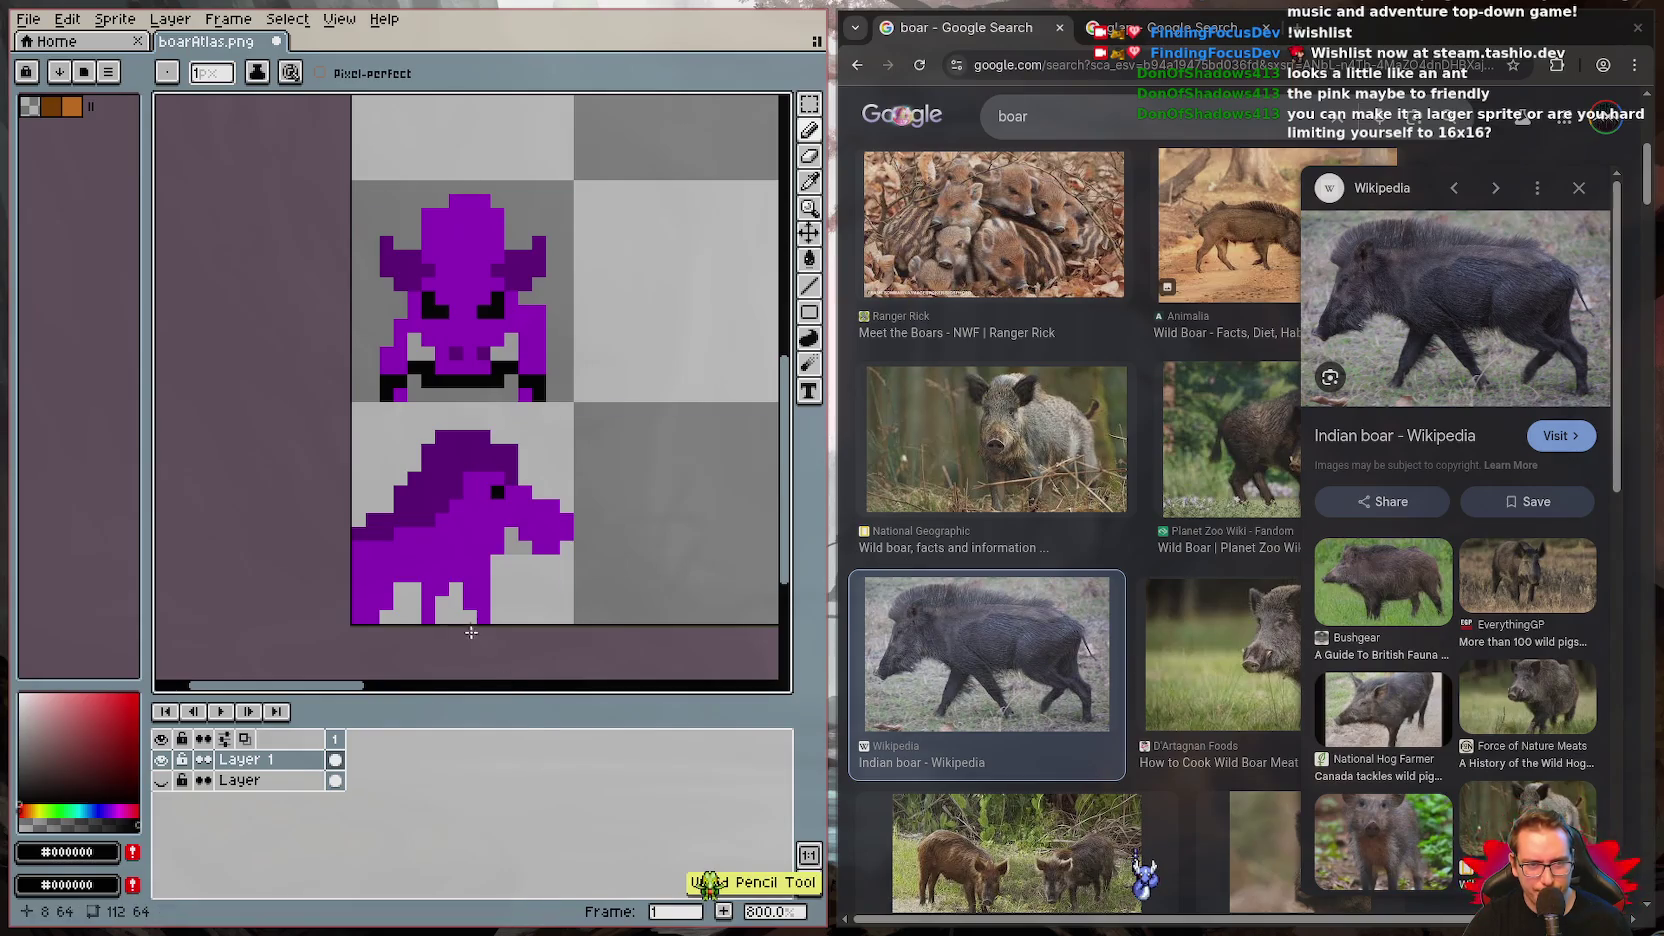
pyautogui.hotkey('ctrl', 'z')
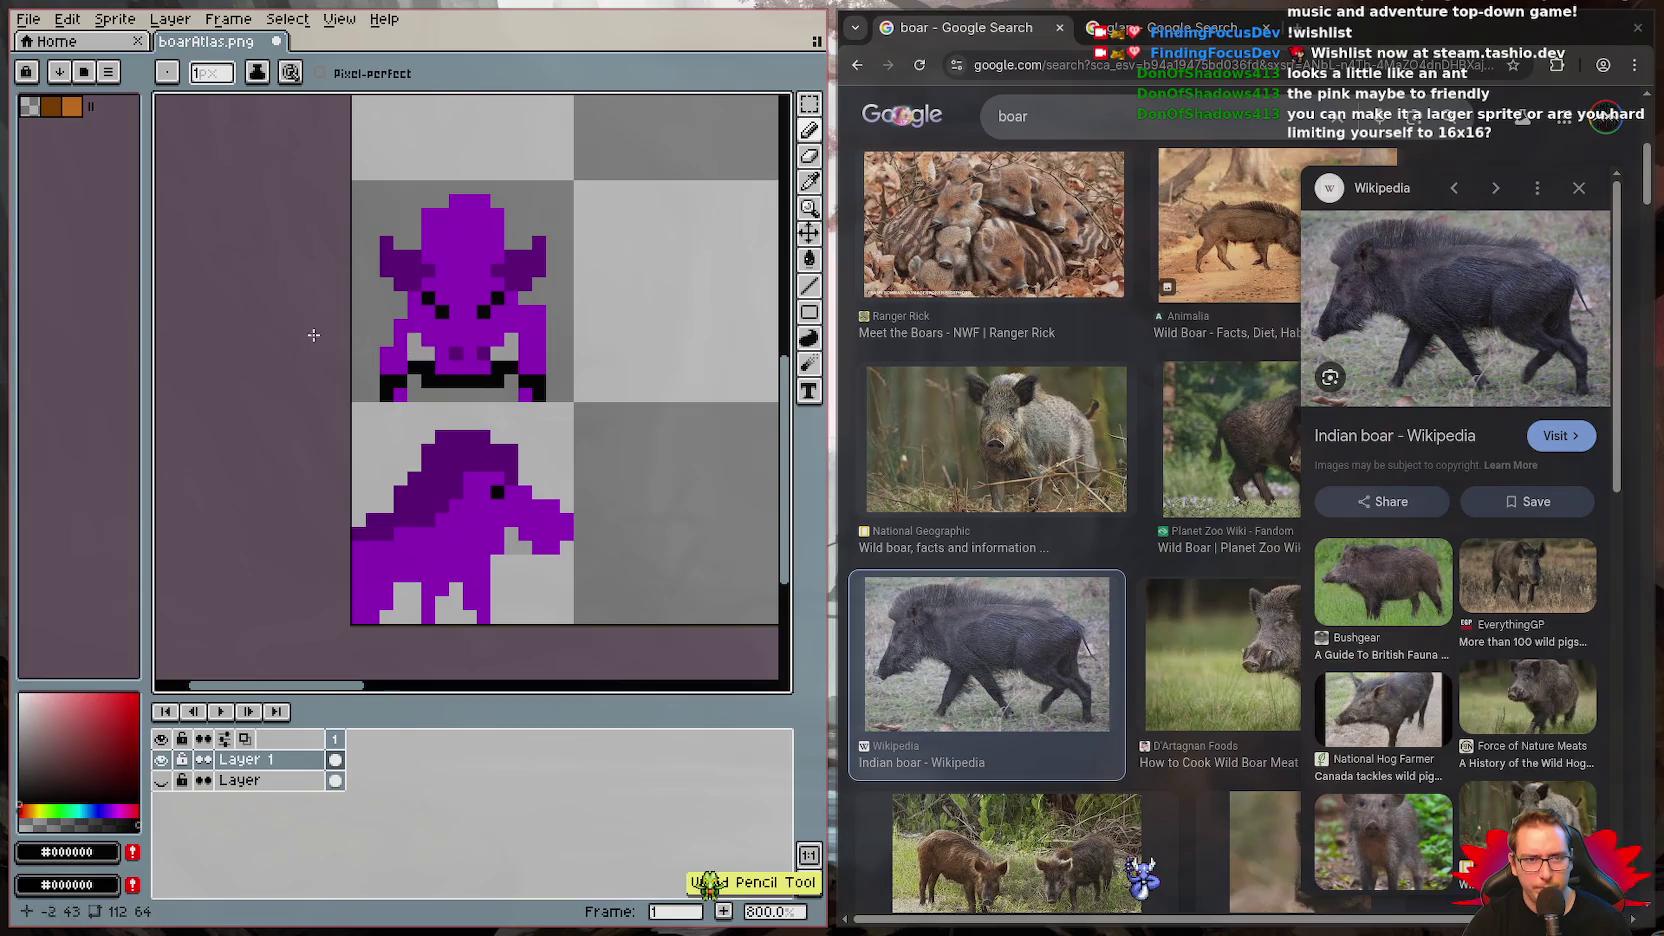
# - Shade the front boar's lower-left face and the area near its left horn dark purple
pyautogui.keyDown('alt'); pyautogui.click(405, 268); pyautogui.keyUp('alt')
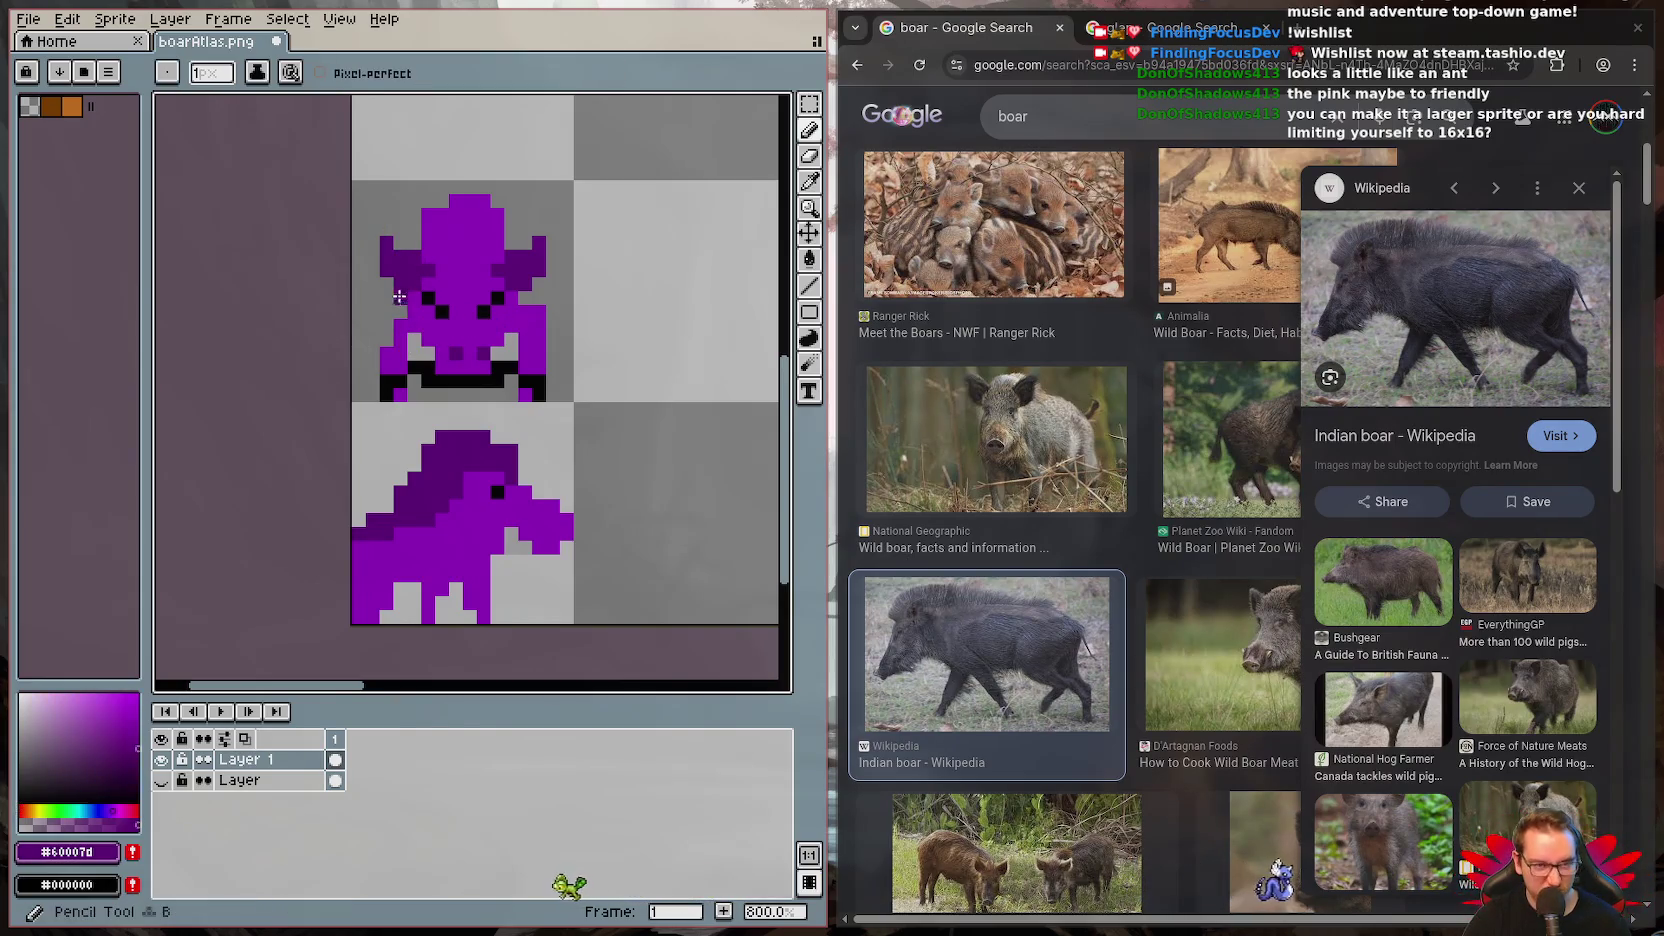
pyautogui.moveTo(400, 322); pyautogui.dragTo(400, 342)
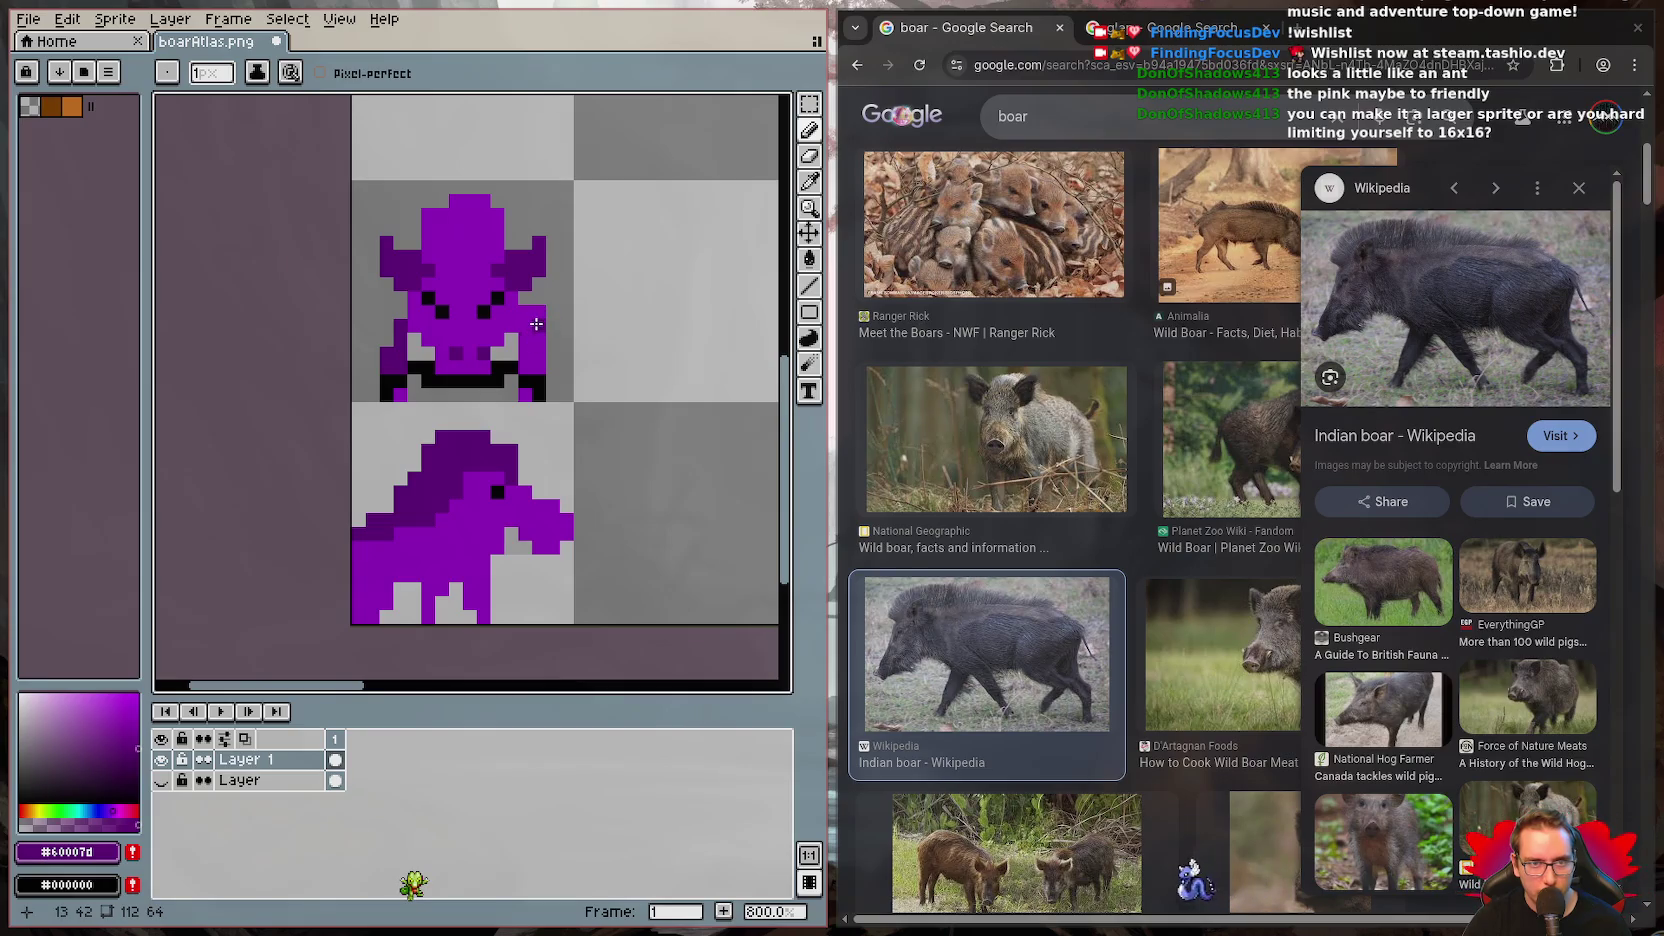
pyautogui.press('e')
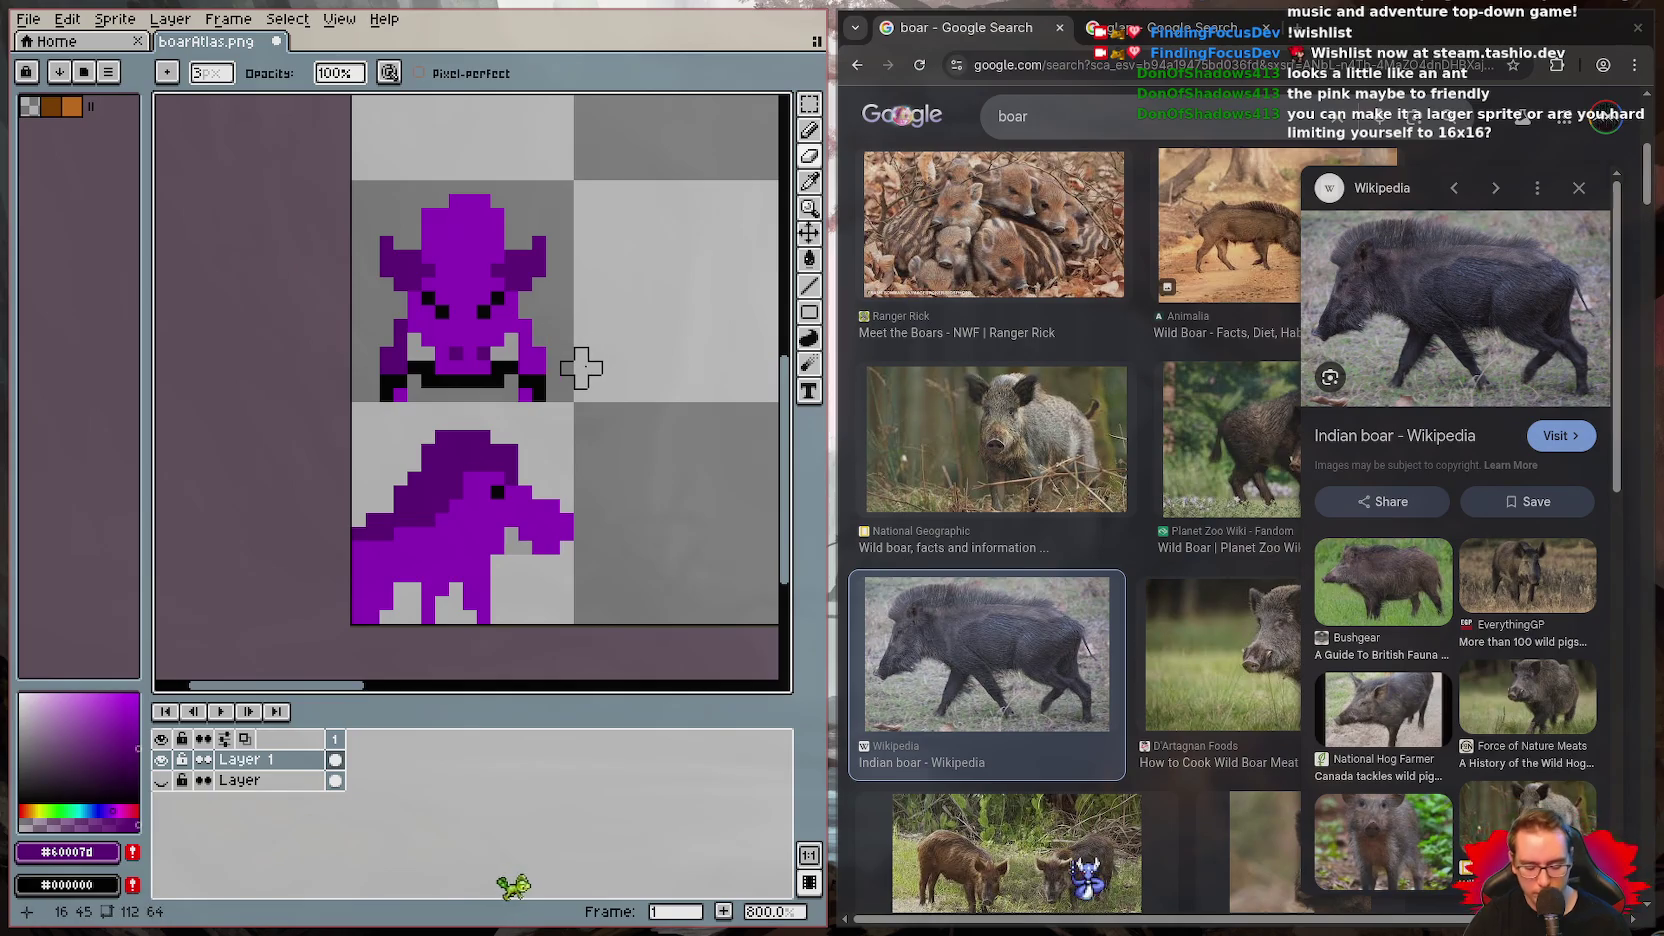
pyautogui.press('i')
pyautogui.press('b')
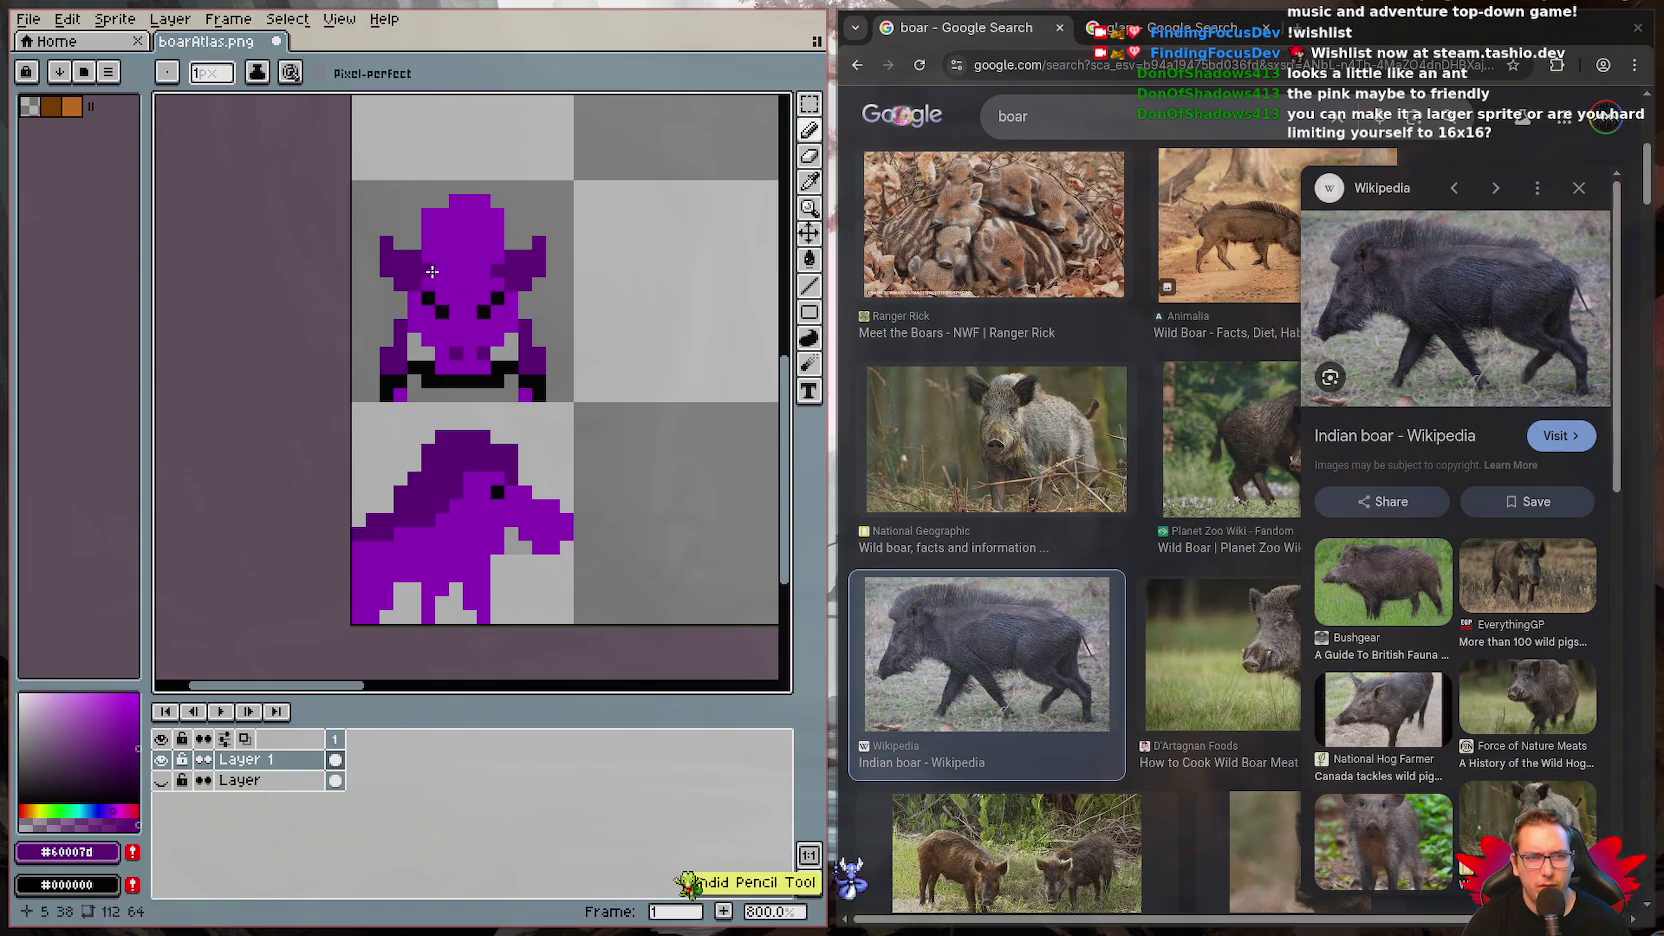
pyautogui.moveTo(431, 274); pyautogui.dragTo(458, 261)
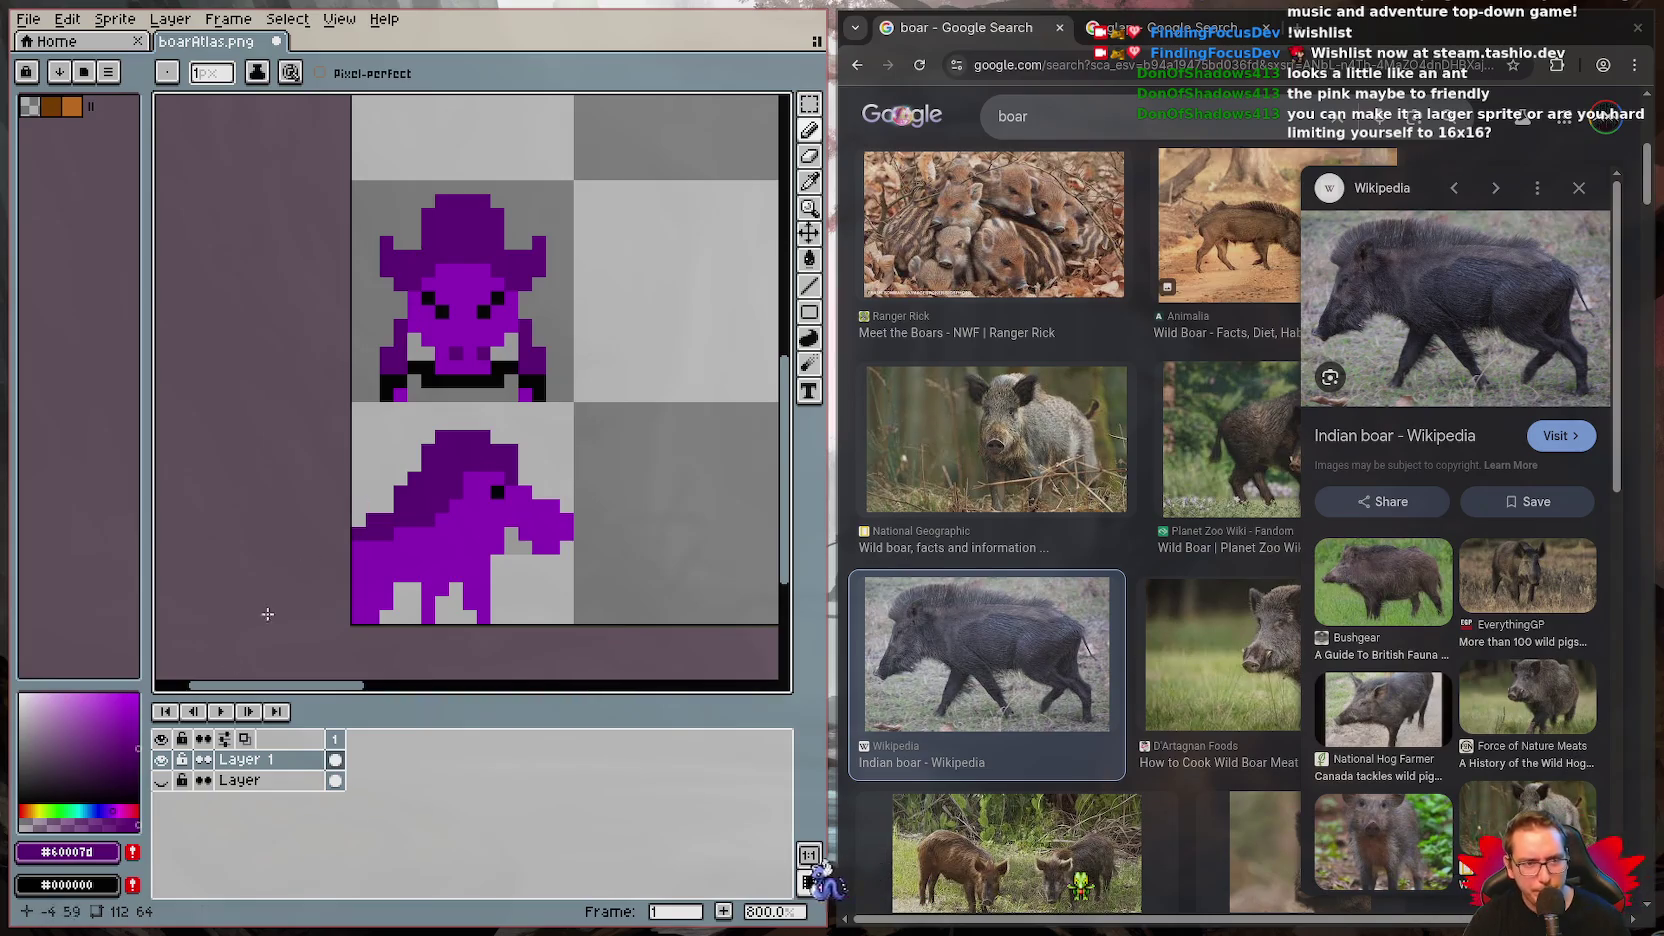
# - Undo the darker horn pixels and eyedrop the #60007d dark purple for the Pencil
pyautogui.click(139, 758)
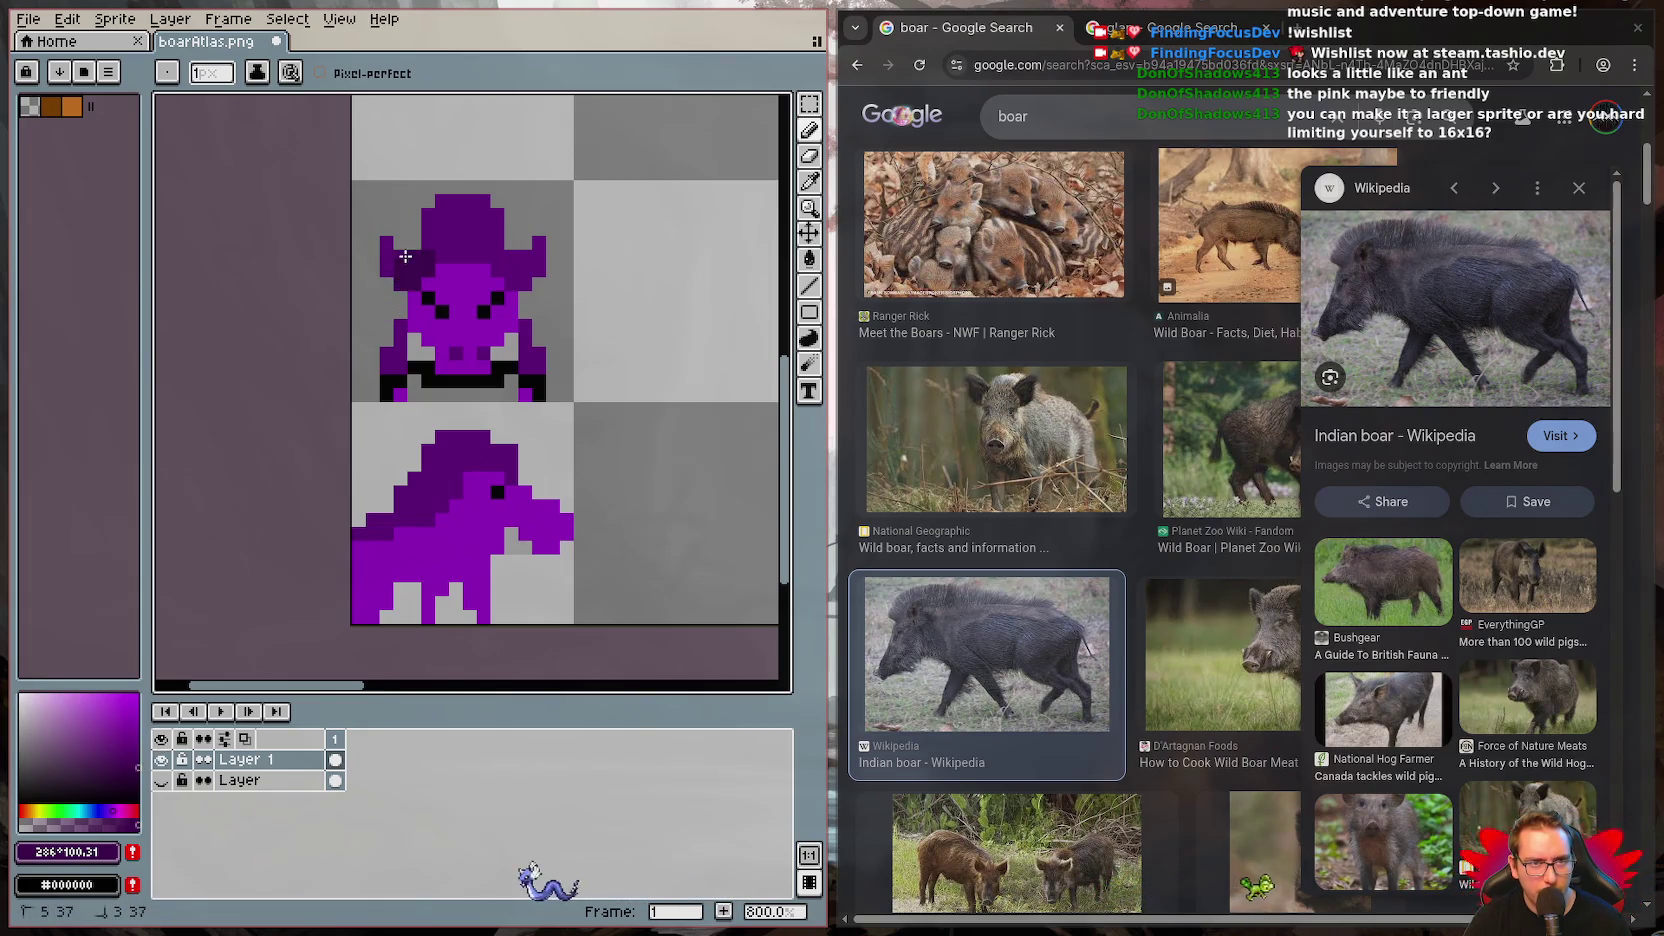
pyautogui.hotkey('ctrl', 'z')
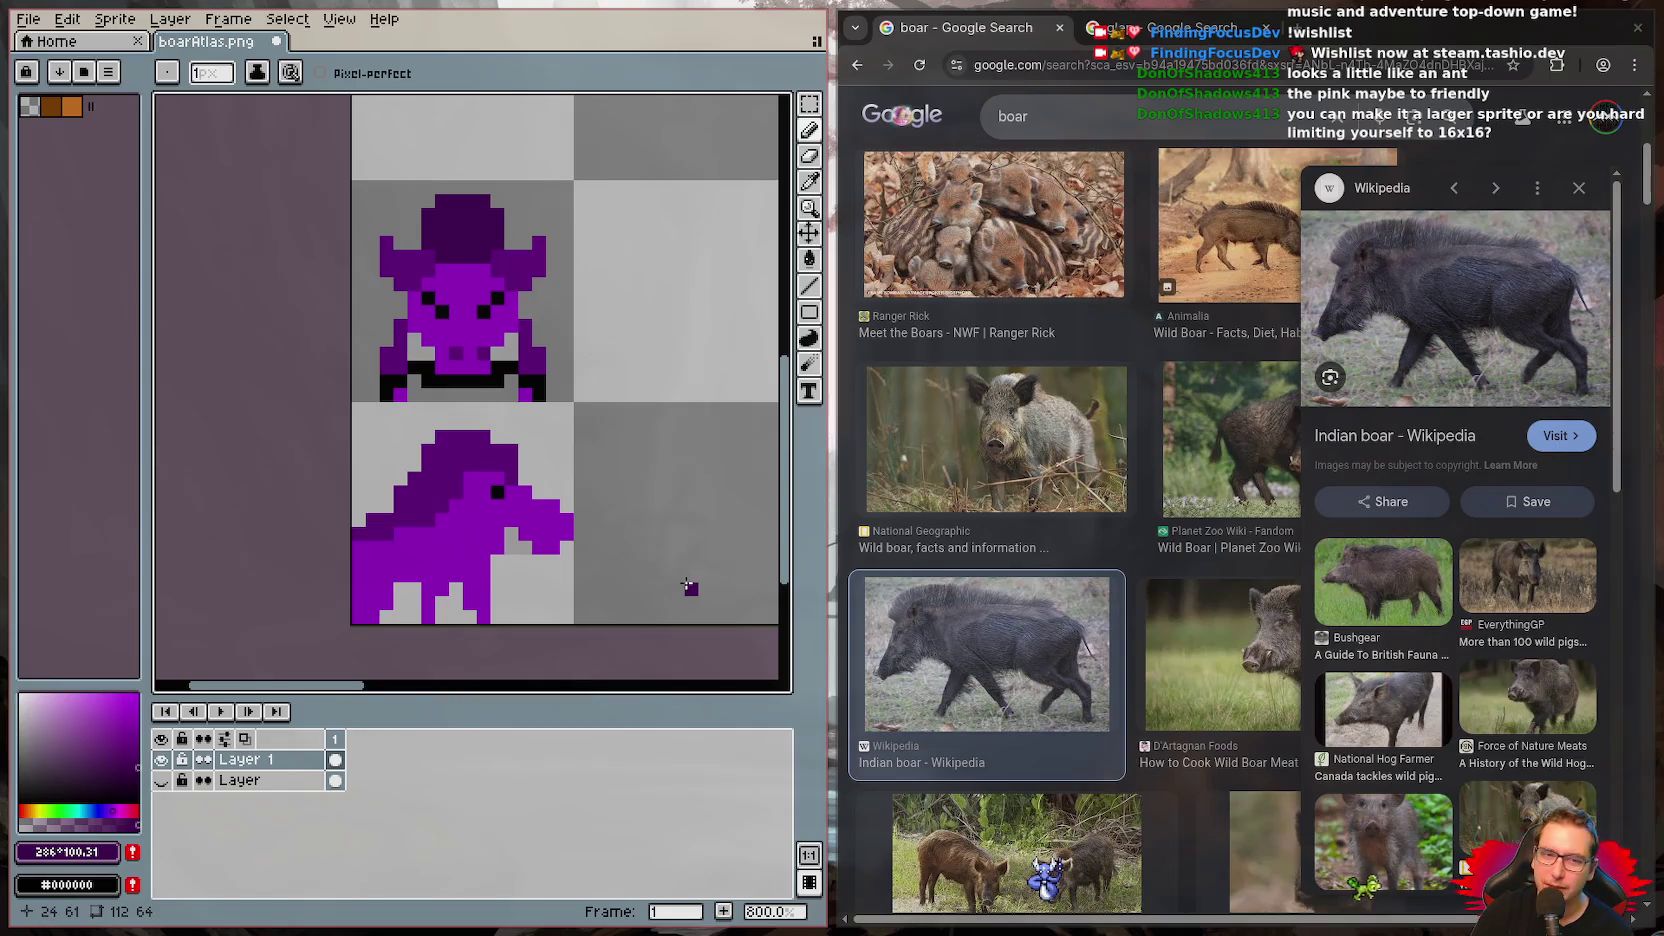
pyautogui.click(511, 561)
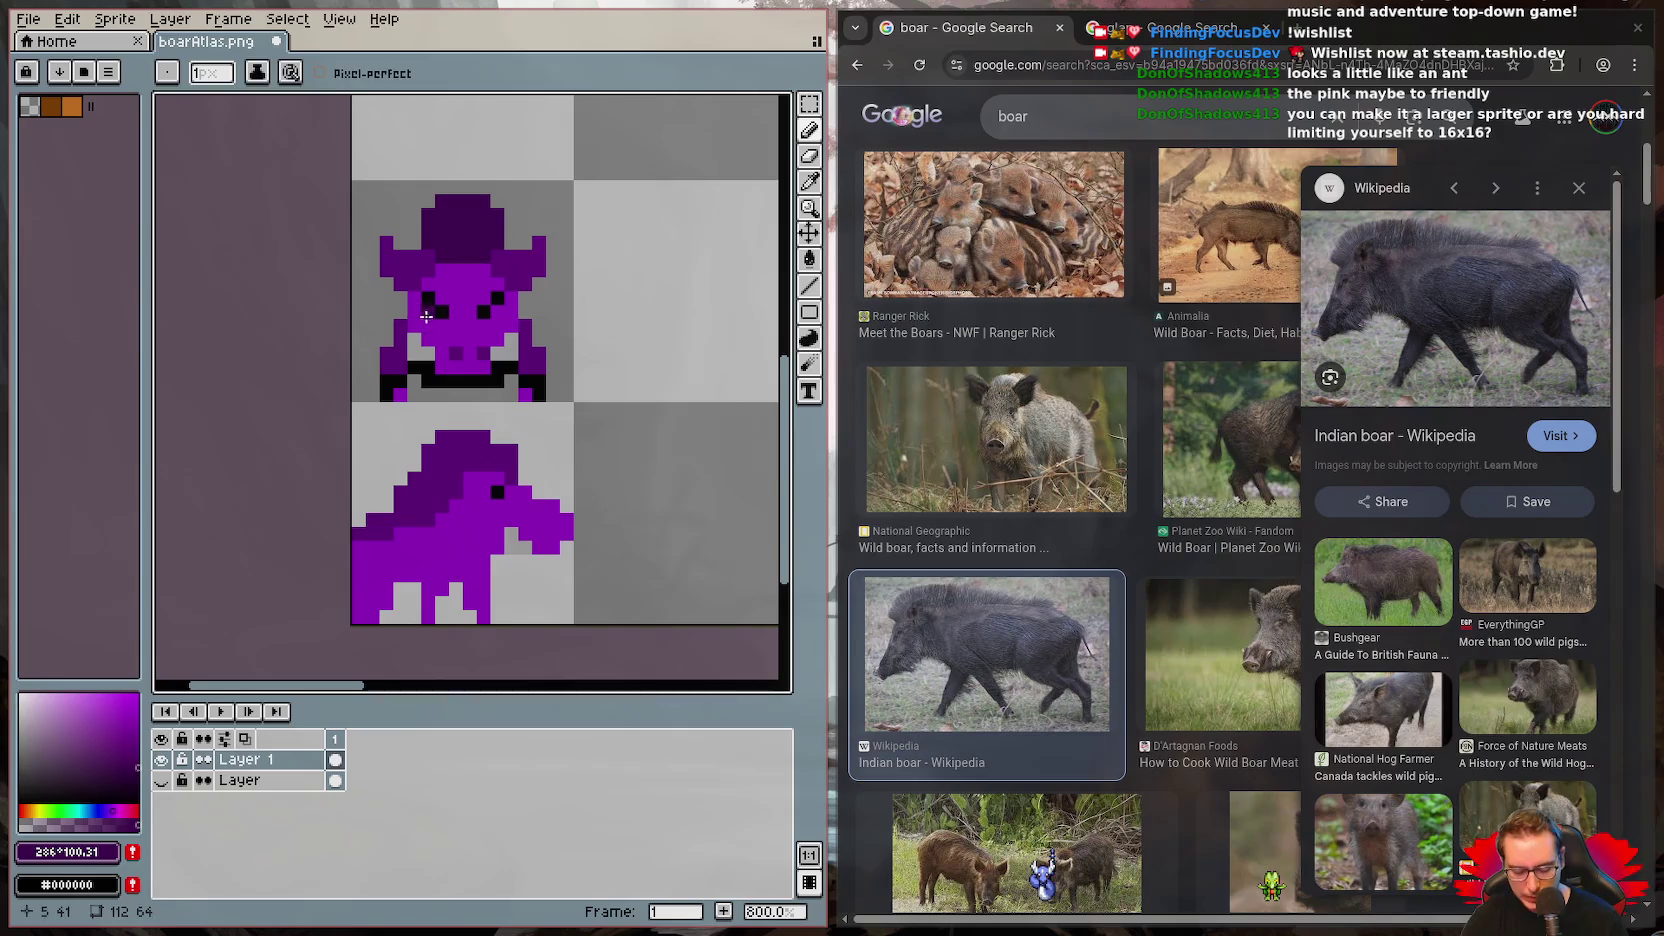
pyautogui.press('i')
pyautogui.click(507, 247)
pyautogui.press('b')
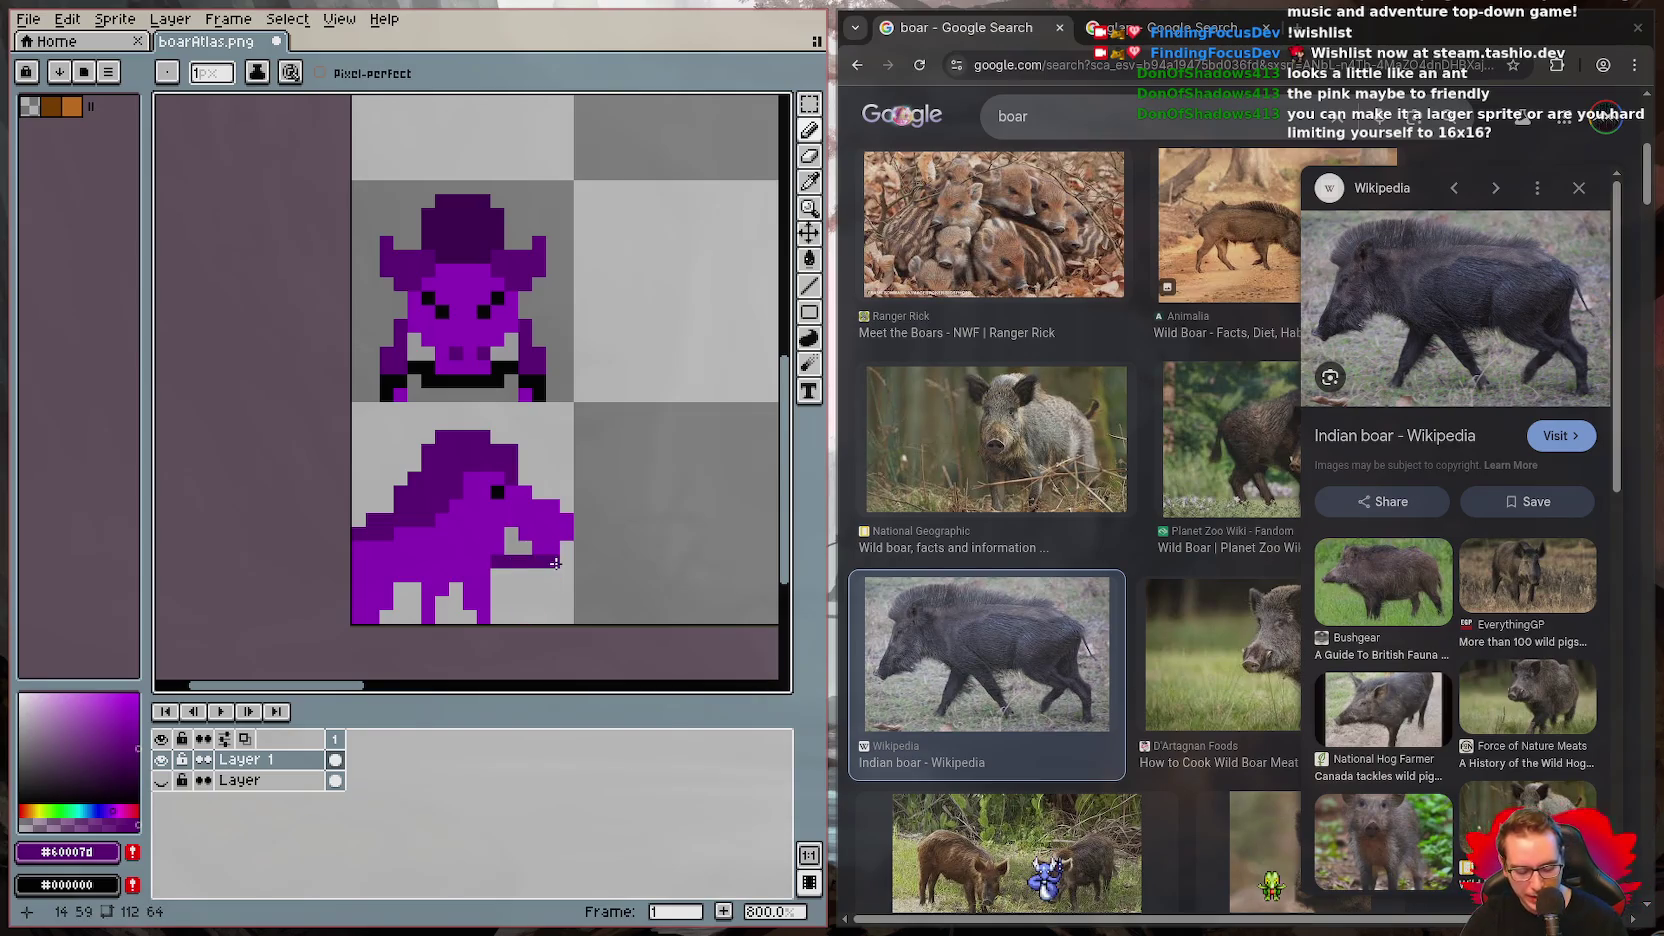
# - Add a #9703c4 purple pixel low on the side boar and erase purple between its legs
pyautogui.press('e')
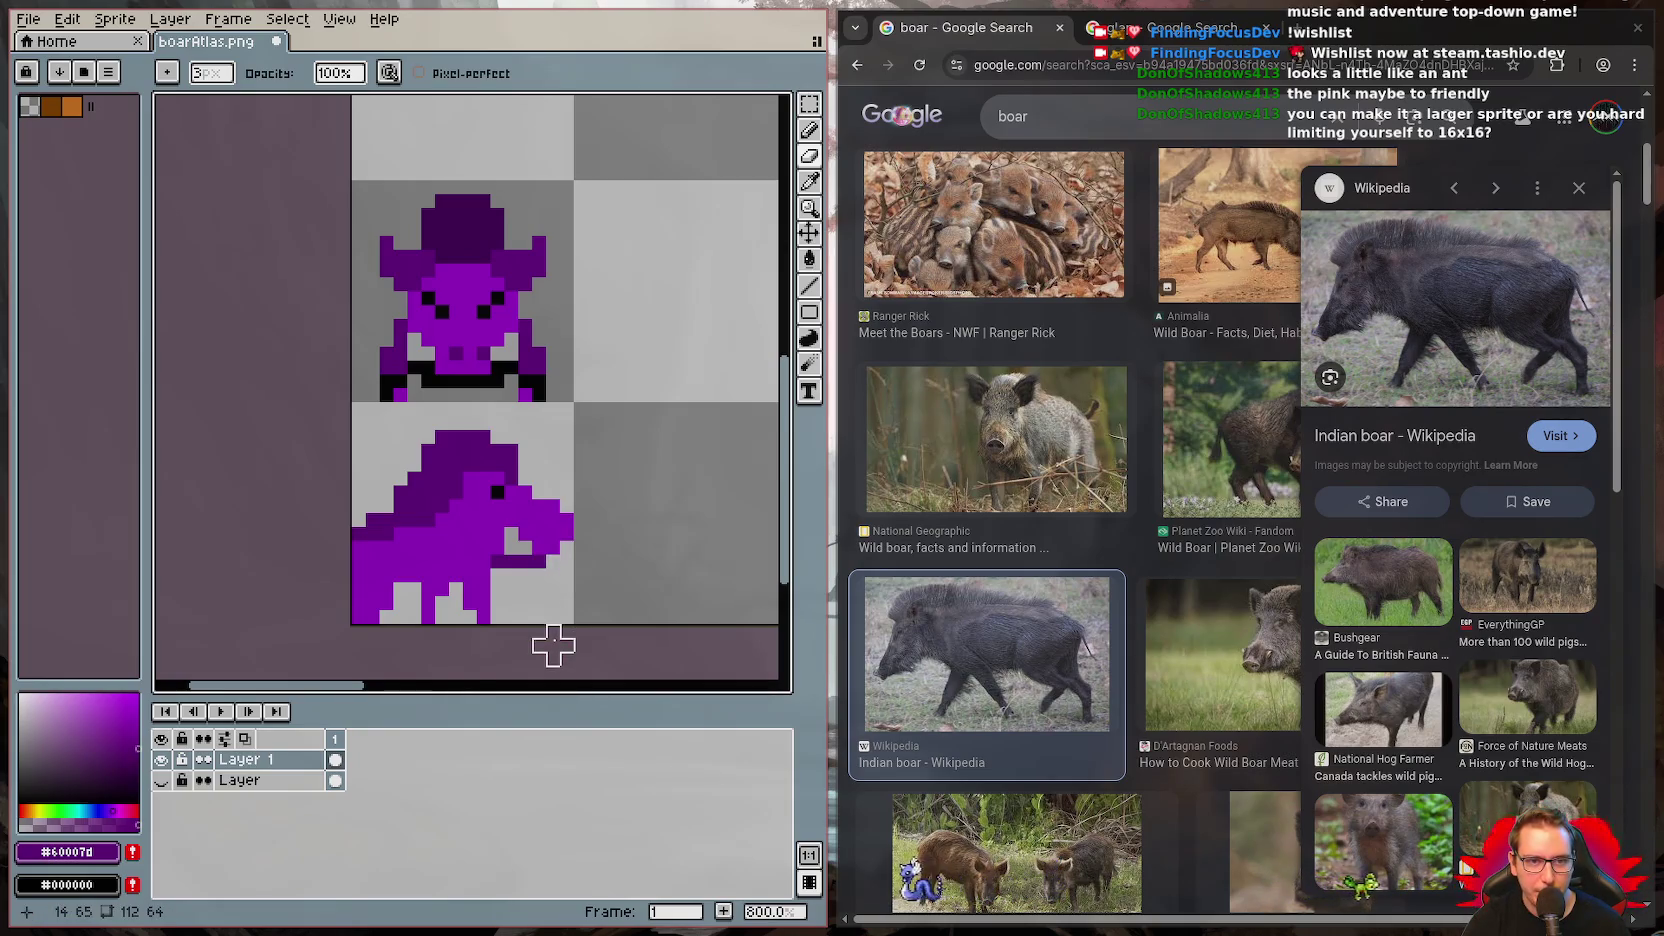
pyautogui.press('i')
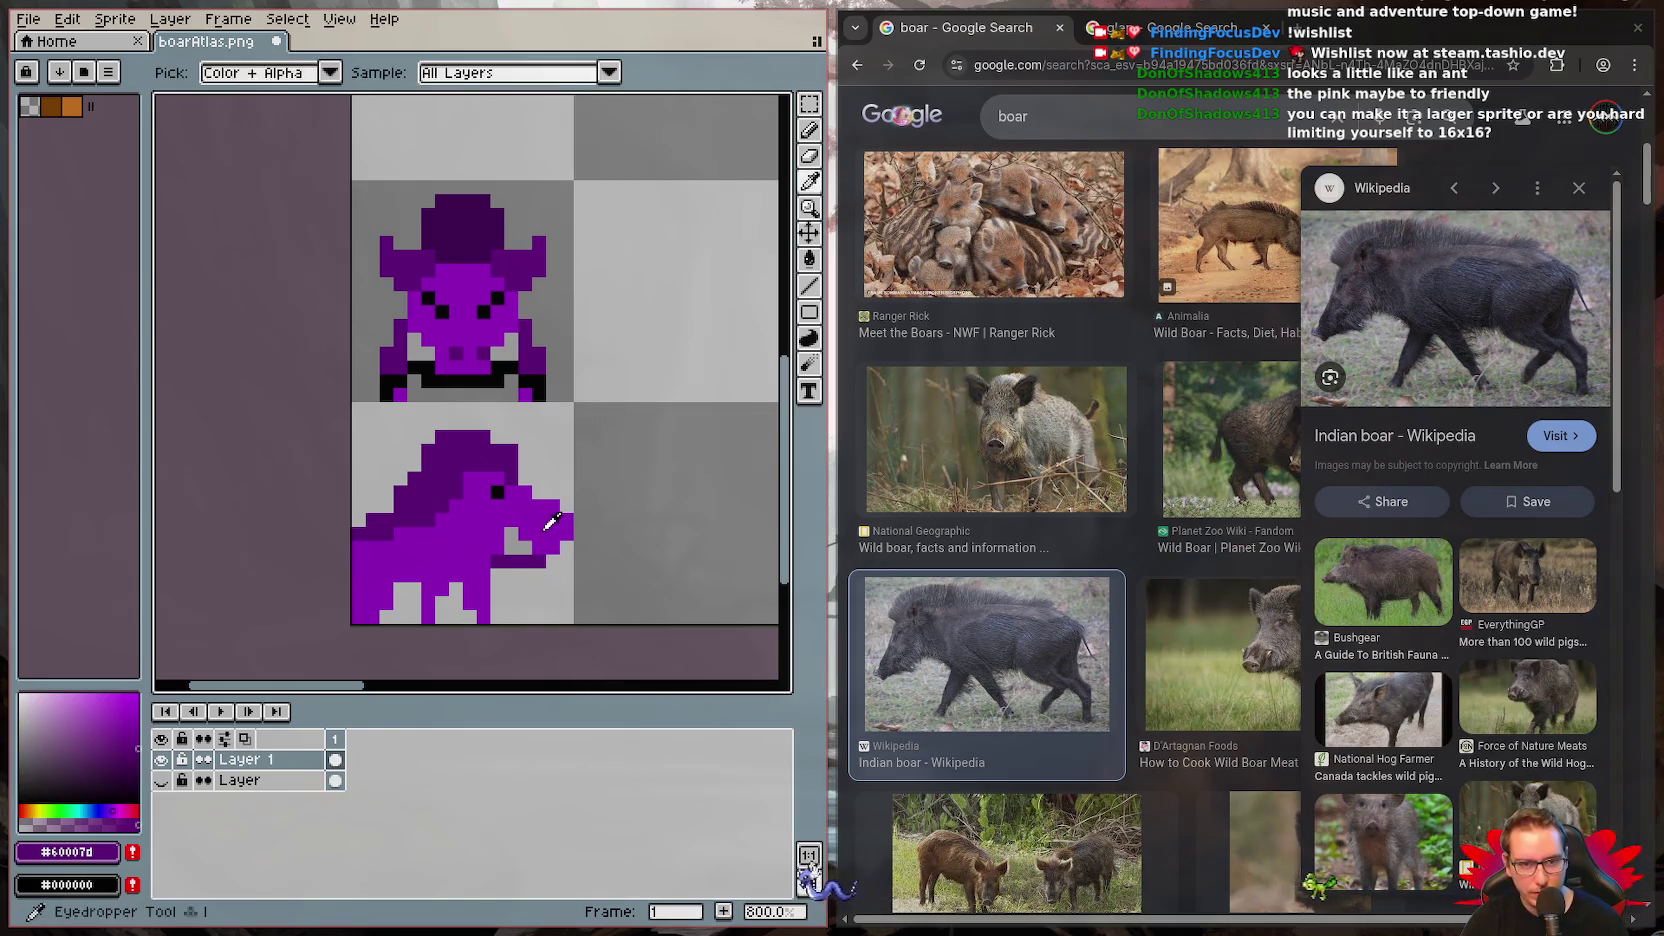
pyautogui.click(550, 522)
pyautogui.press('b')
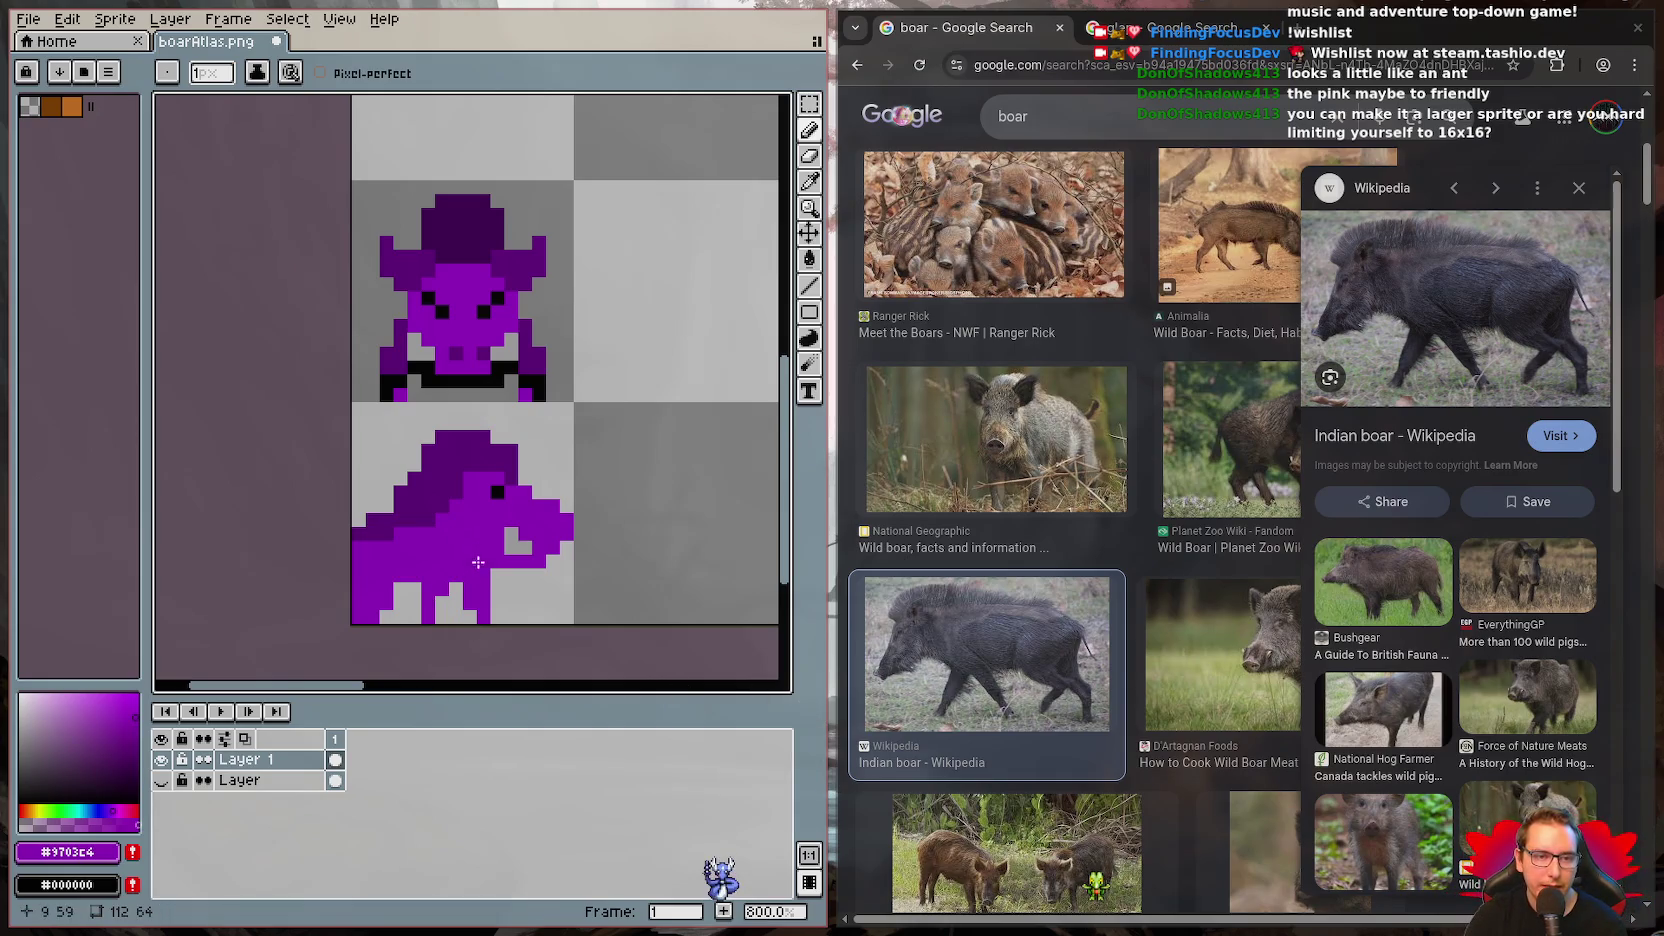
pyautogui.click(497, 602)
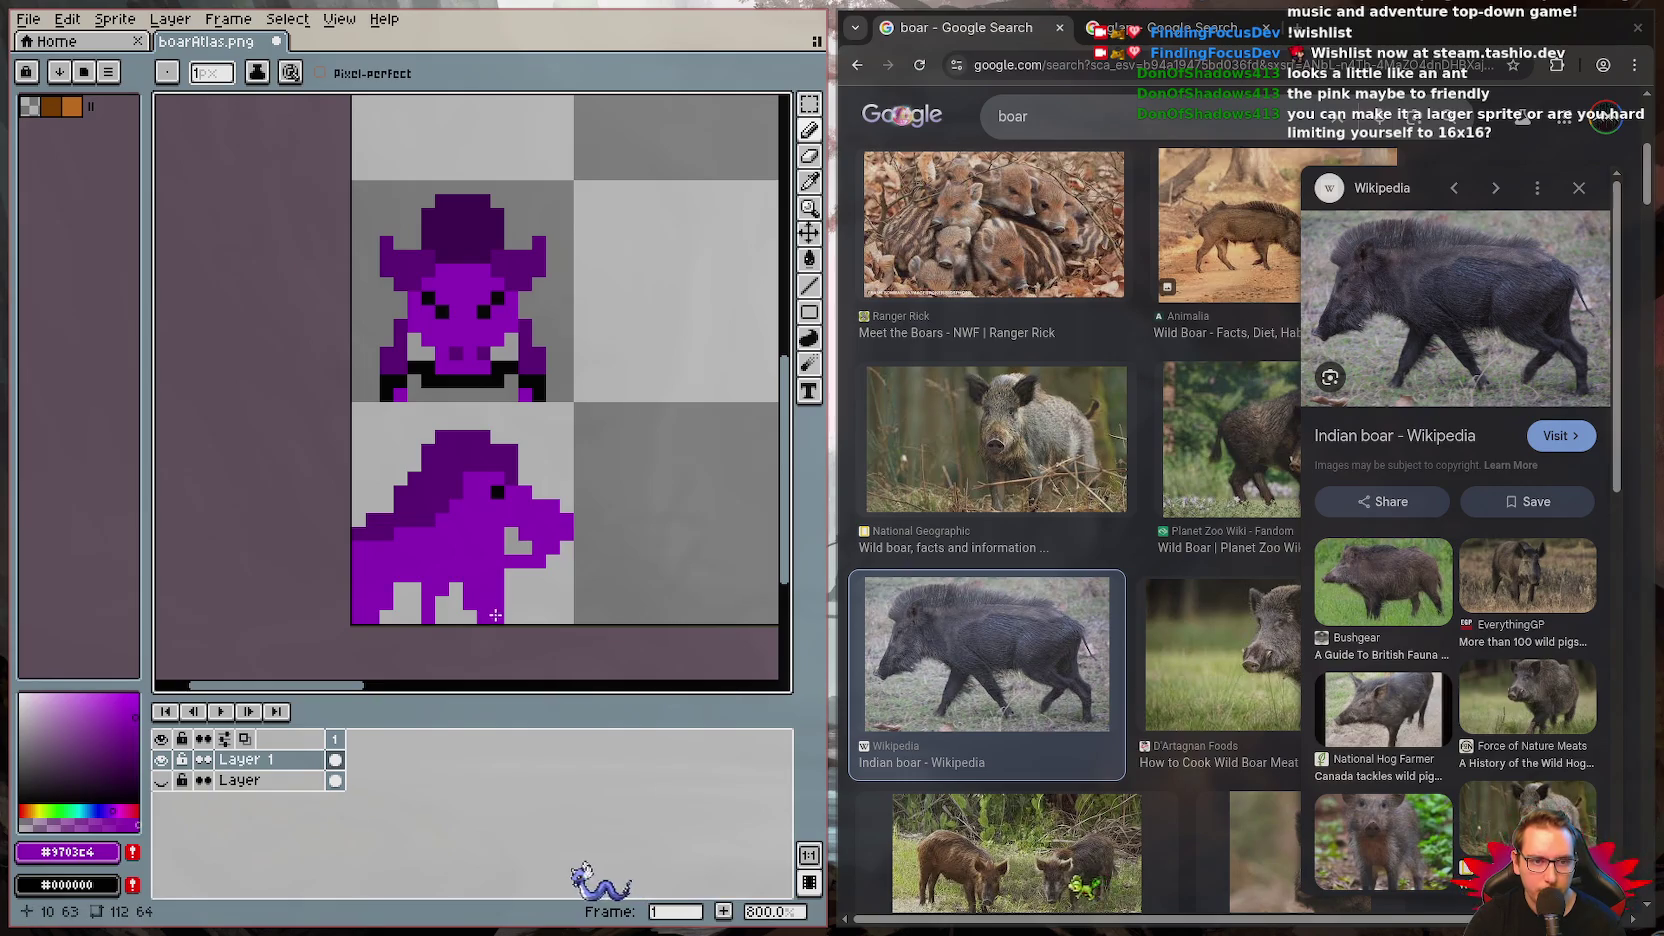
pyautogui.press('e')
pyautogui.click(436, 603)
pyautogui.hotkey('ctrl', 'v')
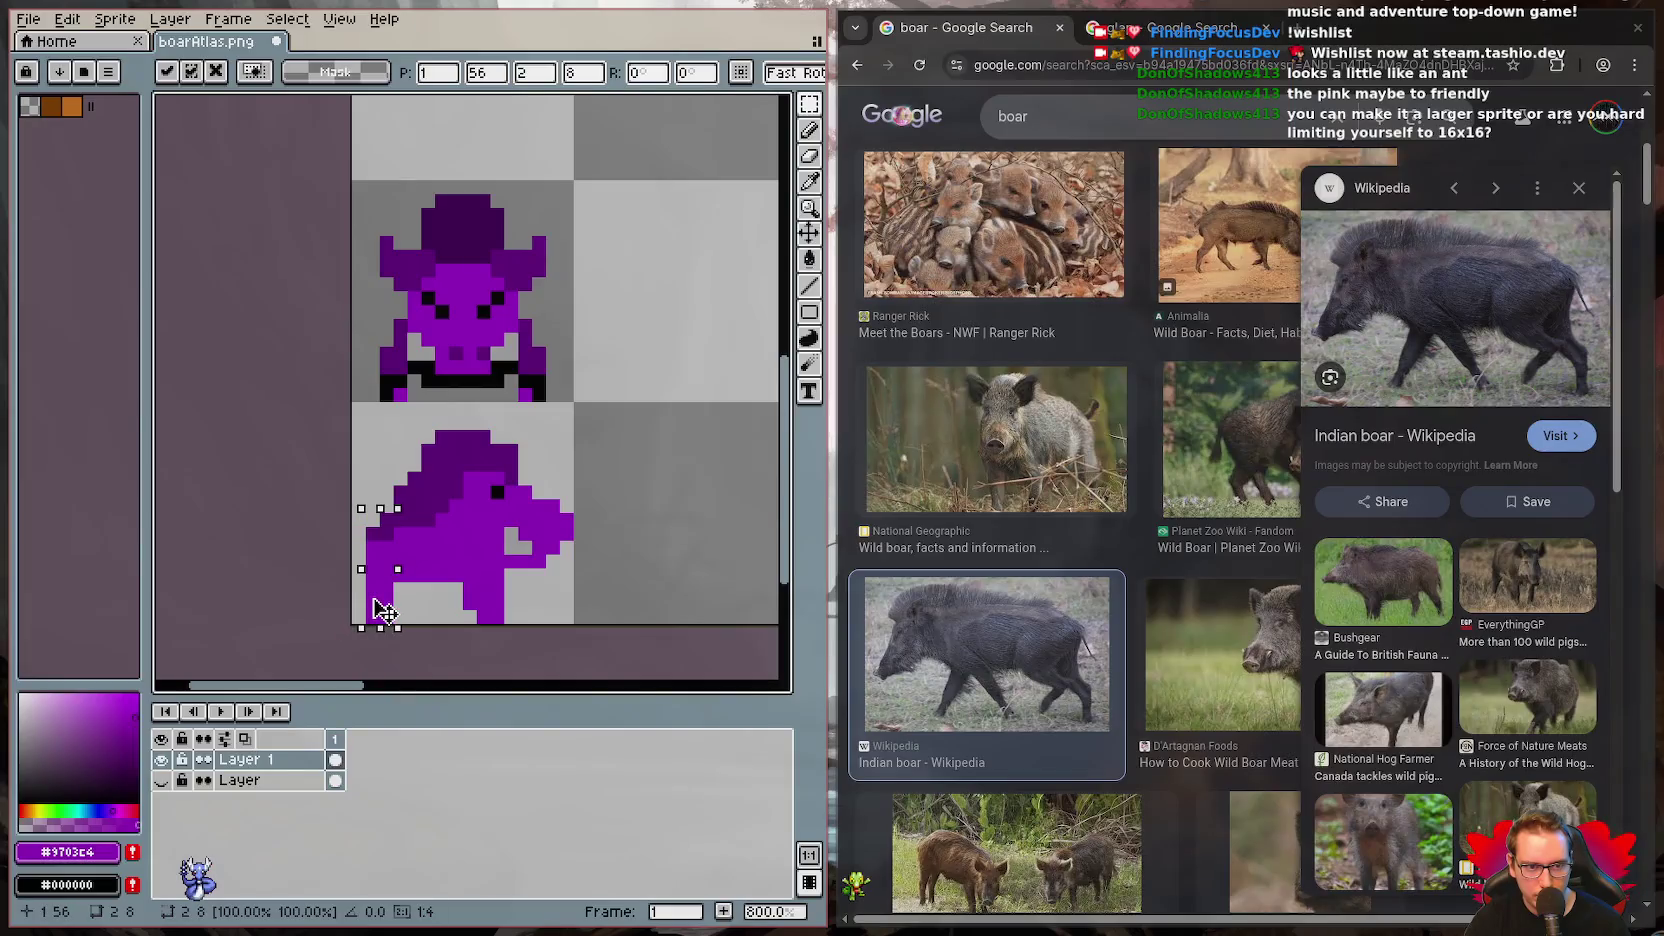
# - Commit the pasted block and paint purple columns along the side boar's rear and left edge
pyautogui.click(400, 572)
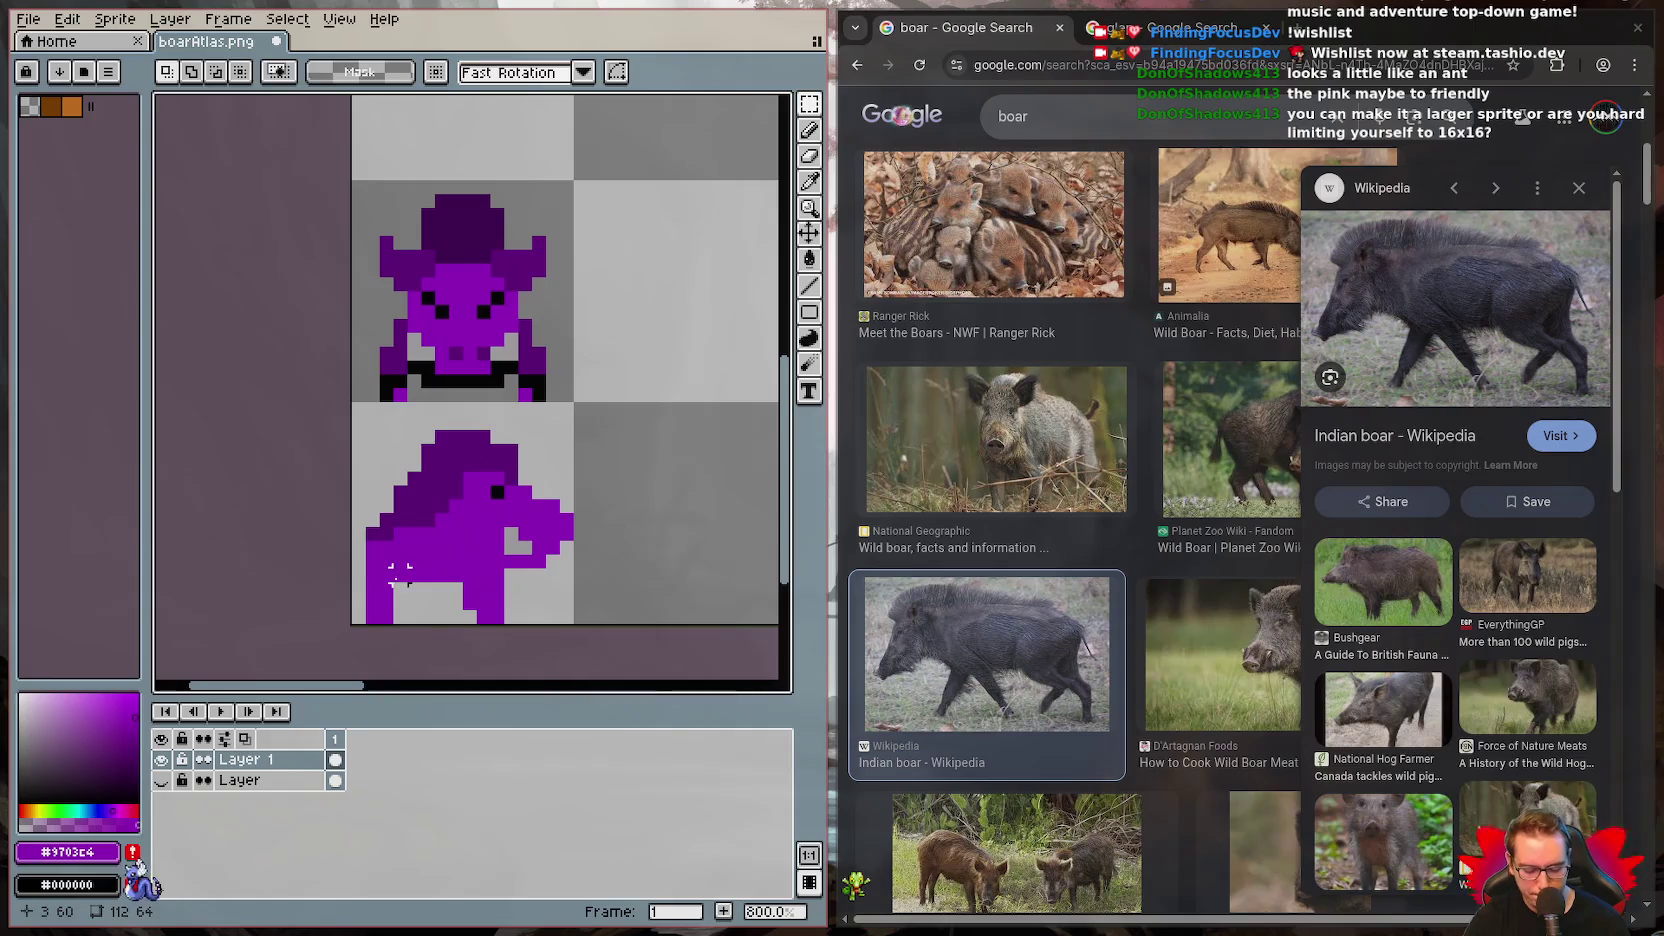
pyautogui.press('i')
pyautogui.press('v')
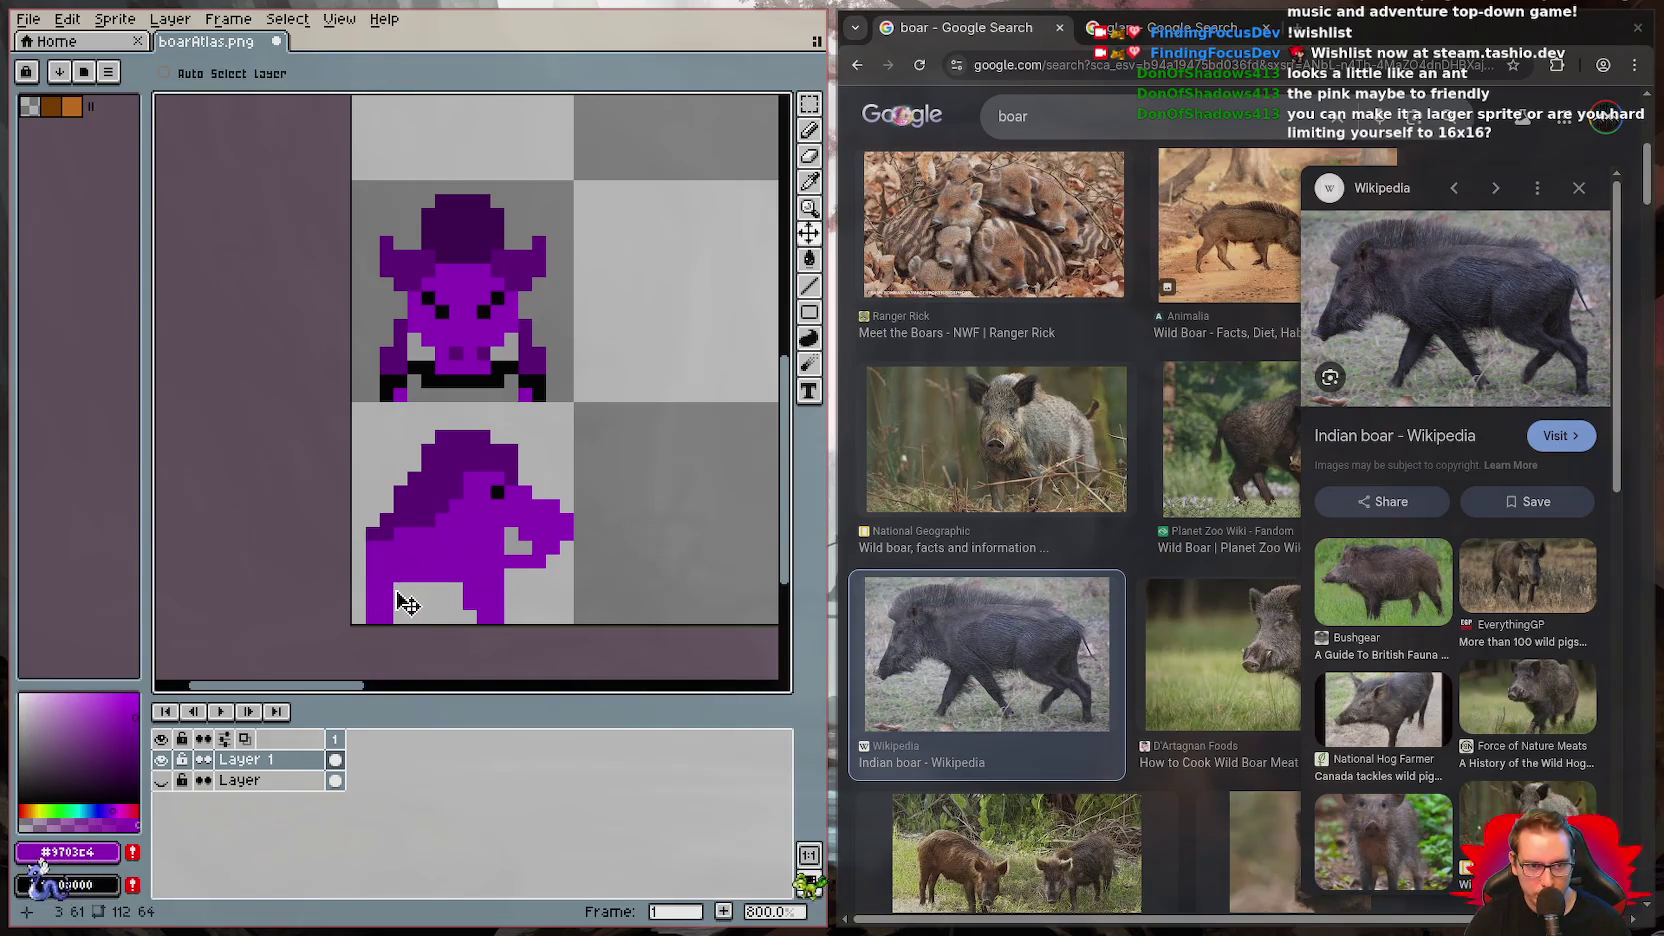
pyautogui.press('b')
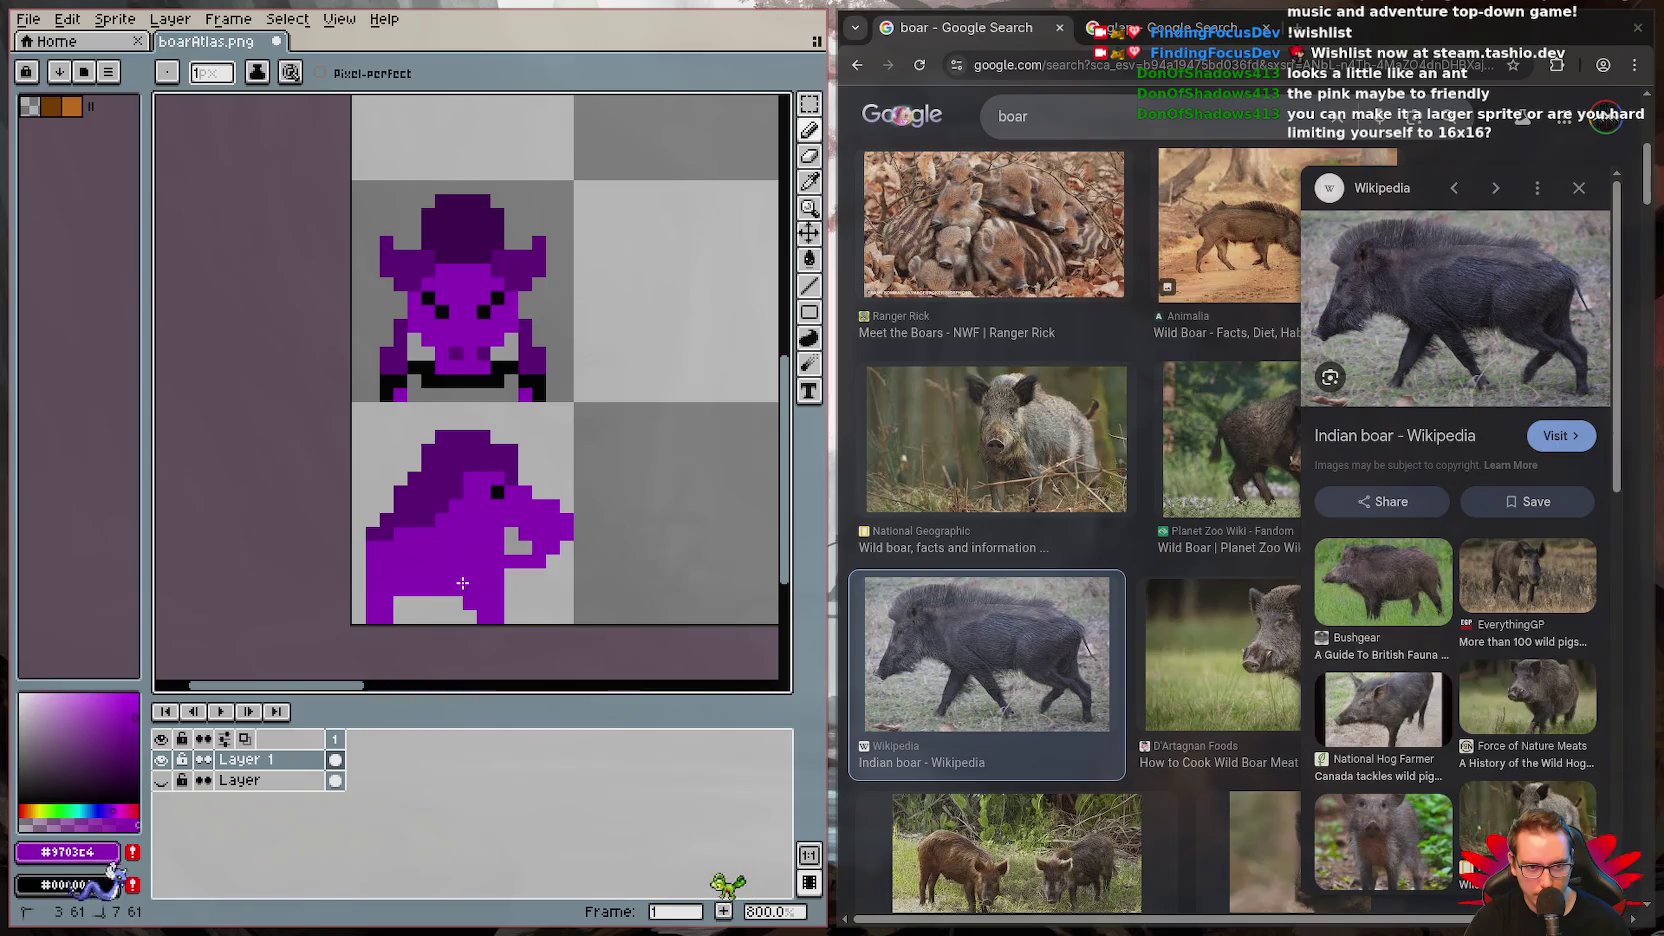
pyautogui.moveTo(463, 583); pyautogui.dragTo(474, 612)
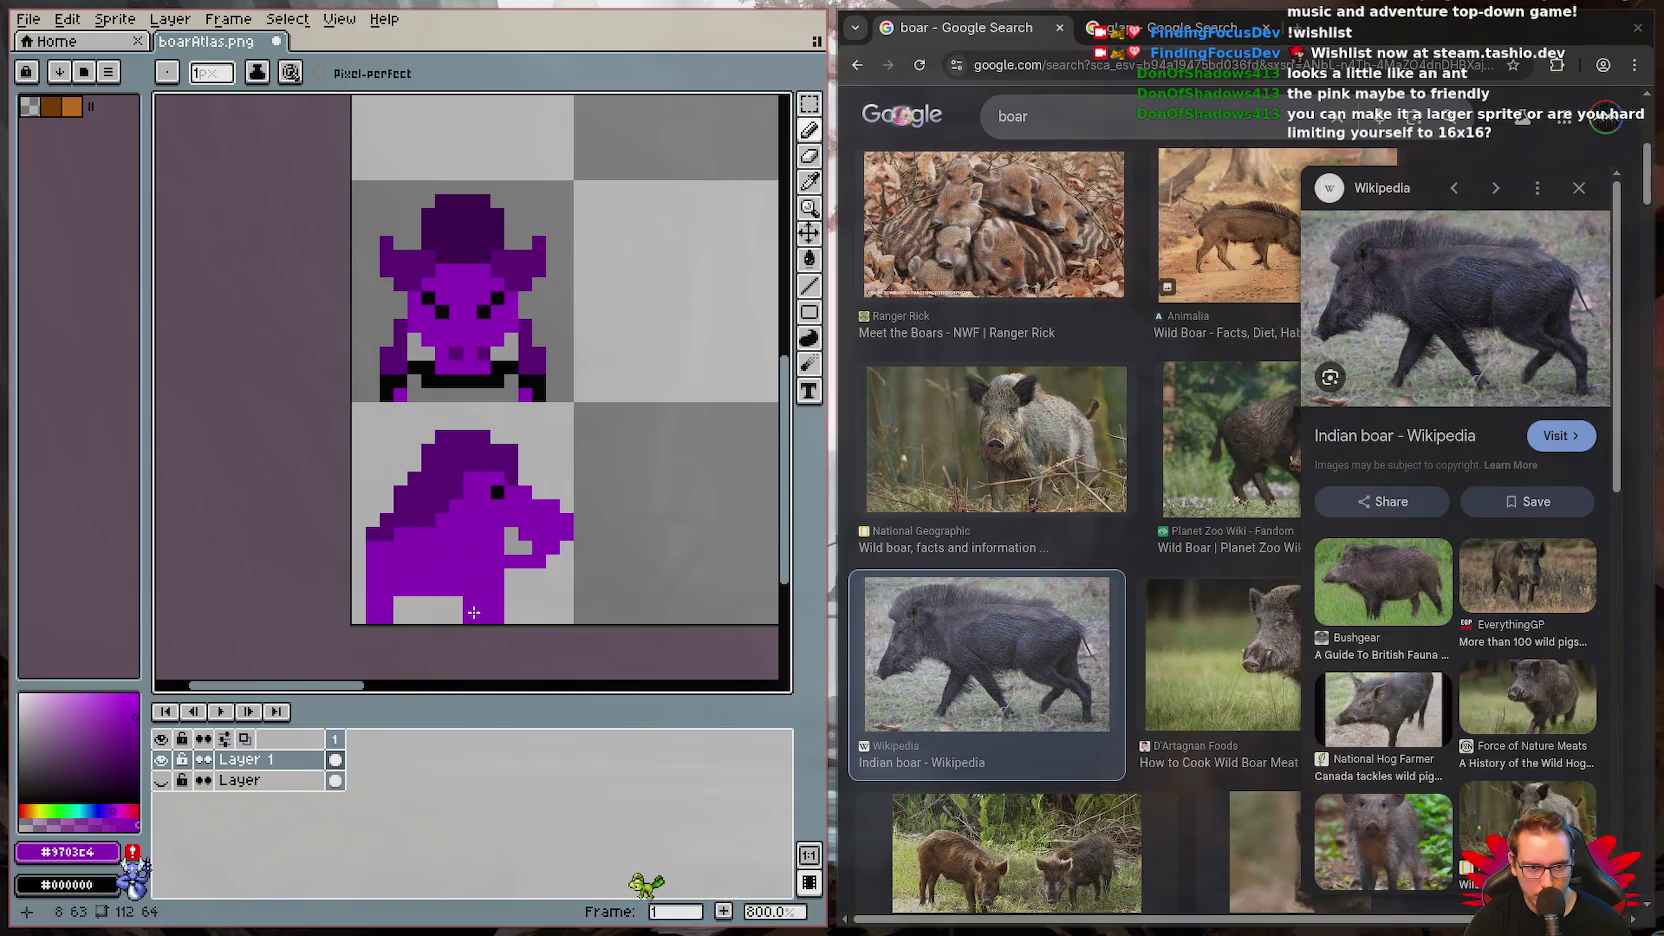
pyautogui.press('e')
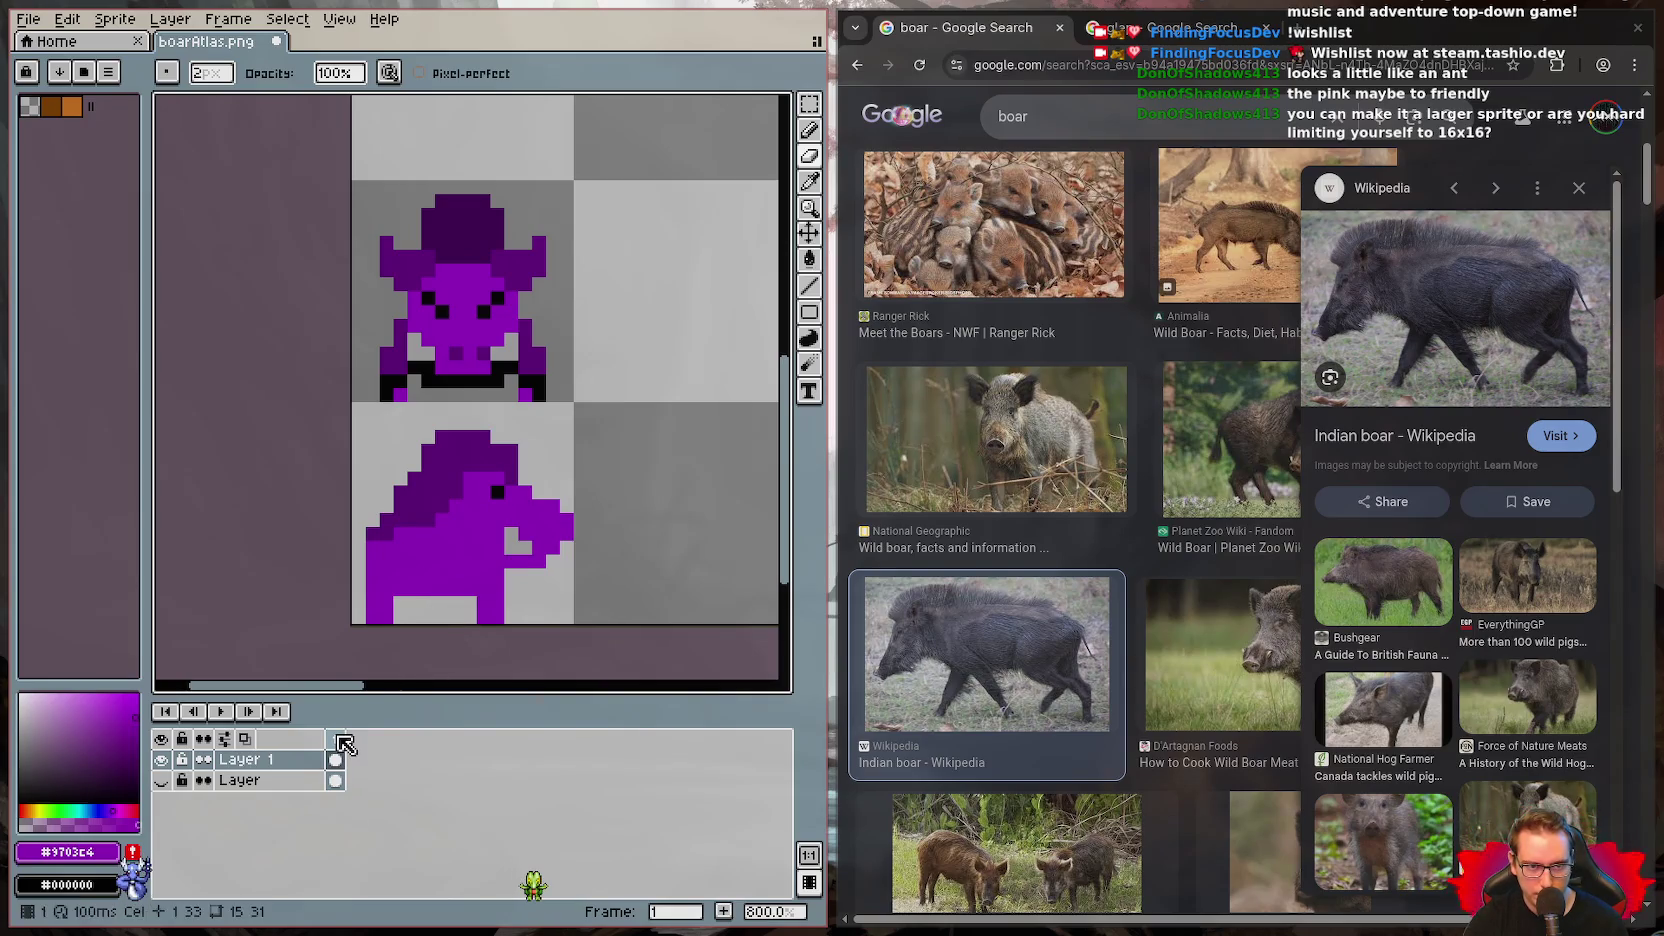
pyautogui.press('i')
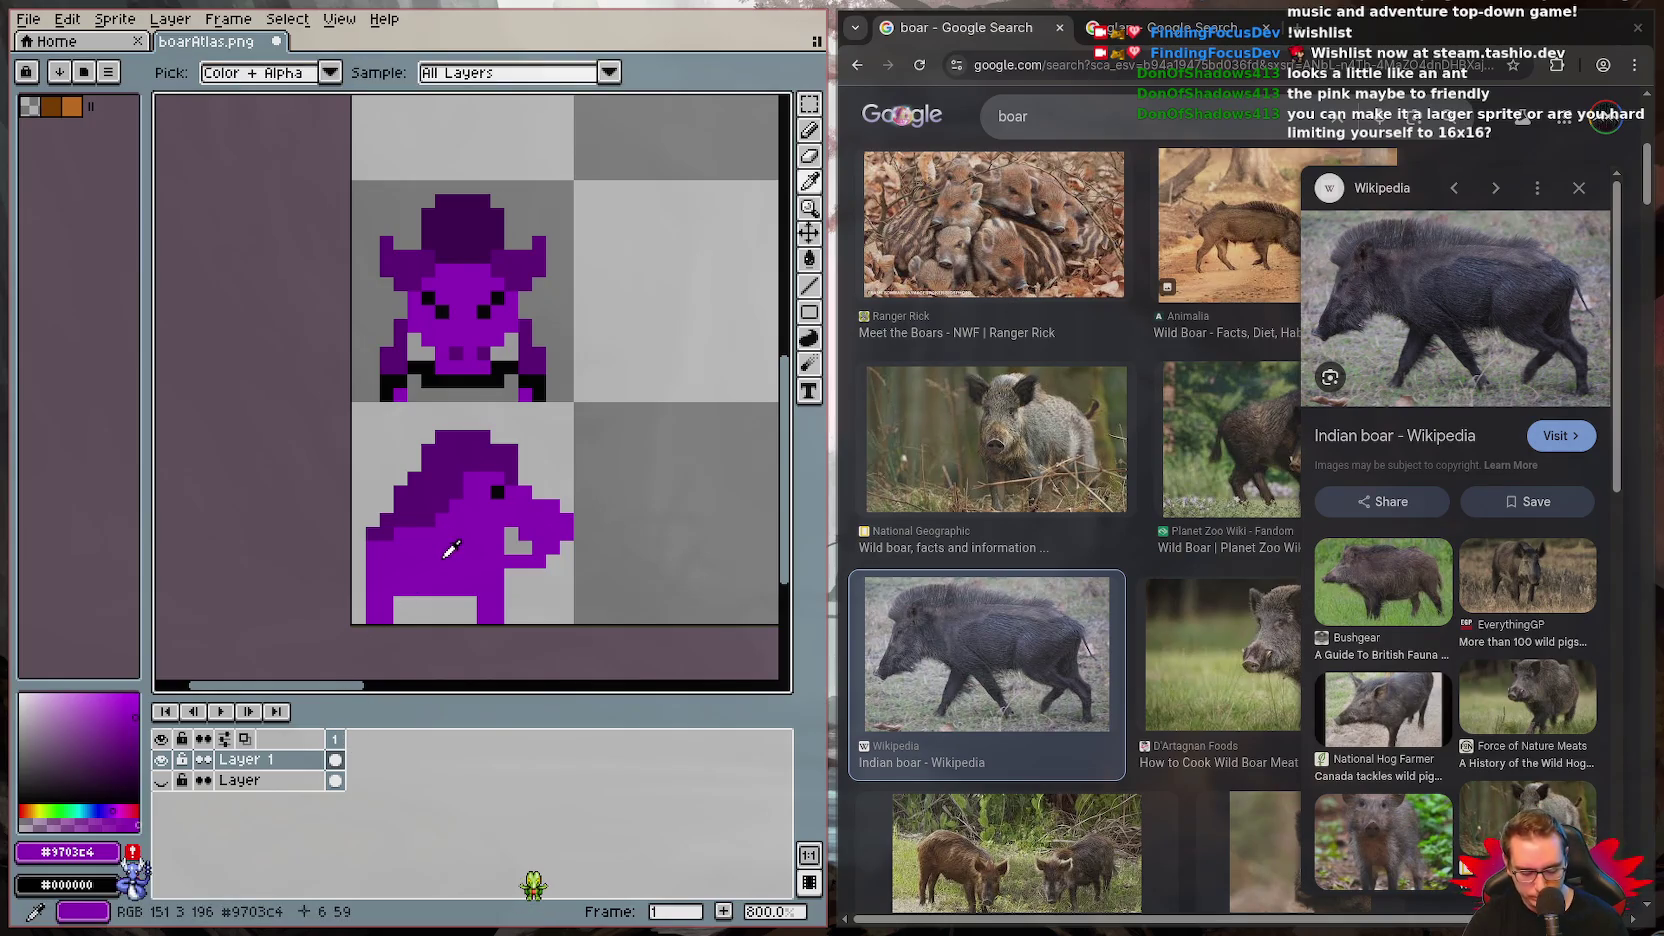
pyautogui.press('b')
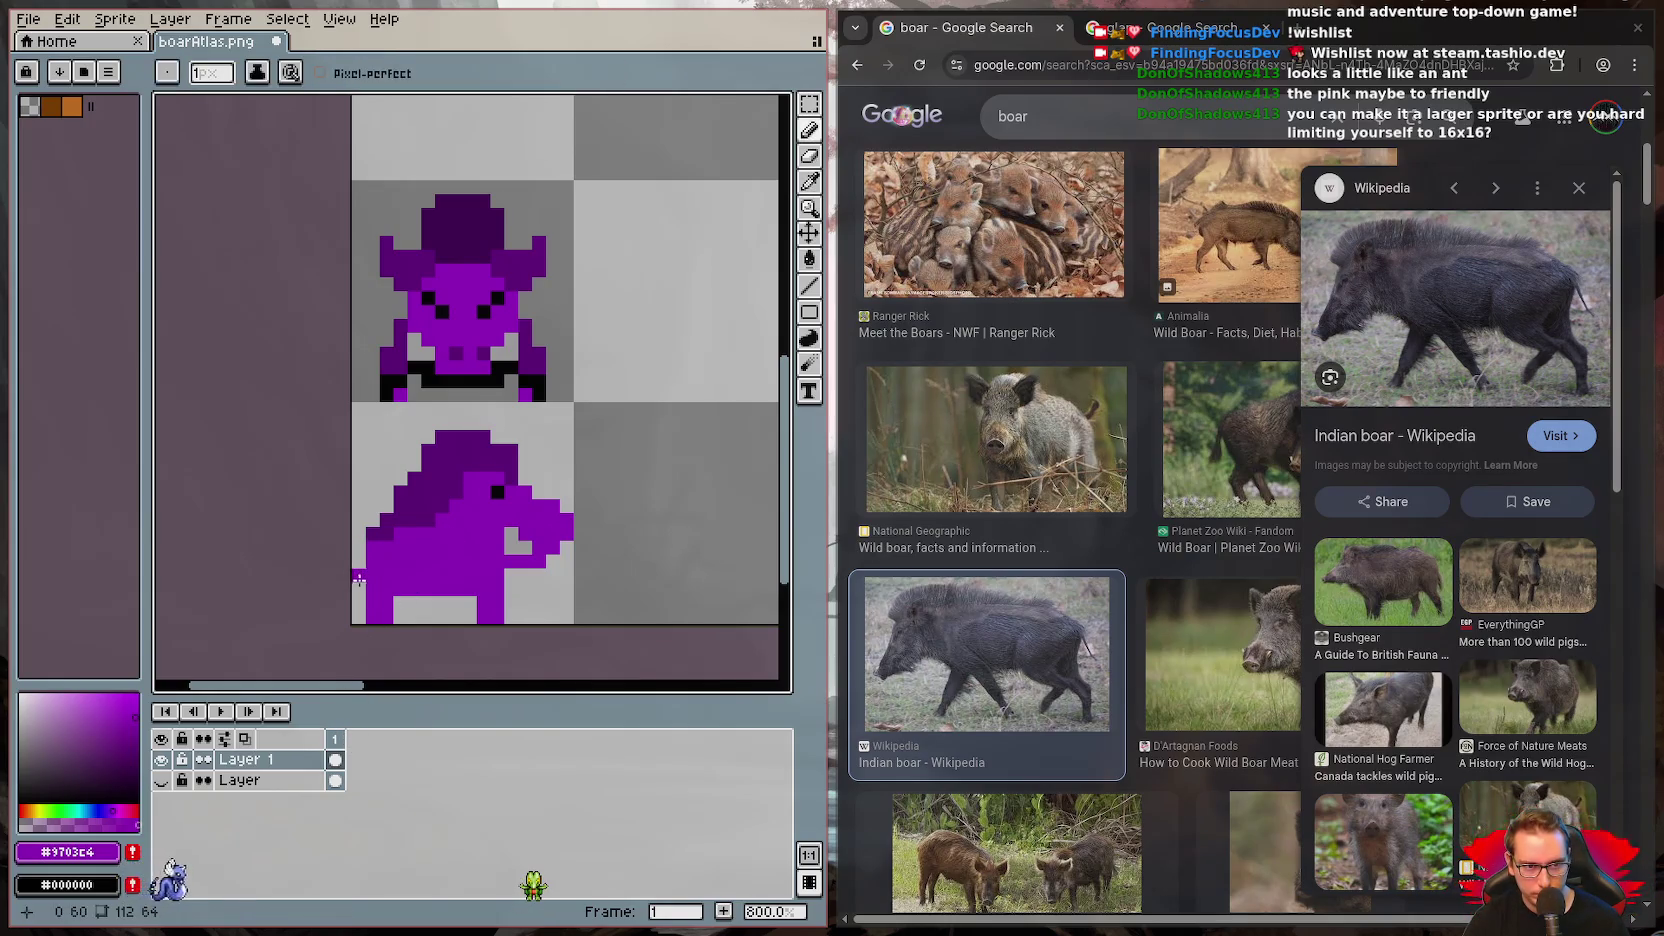
pyautogui.moveTo(359, 578); pyautogui.dragTo(366, 546)
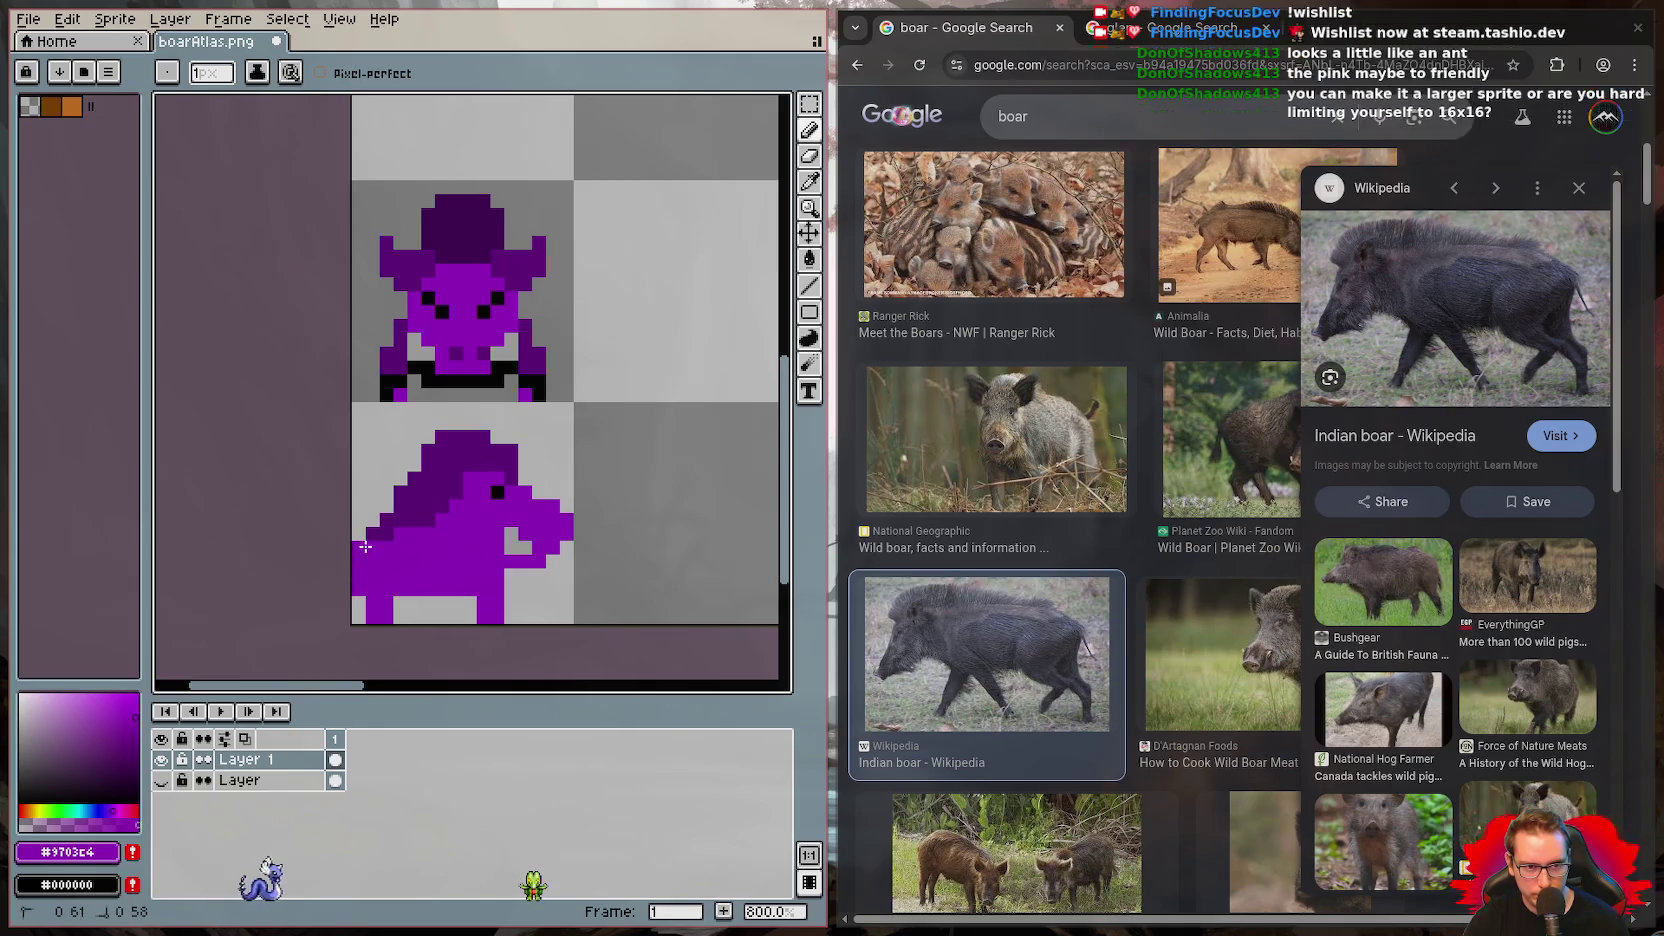
pyautogui.click(363, 538)
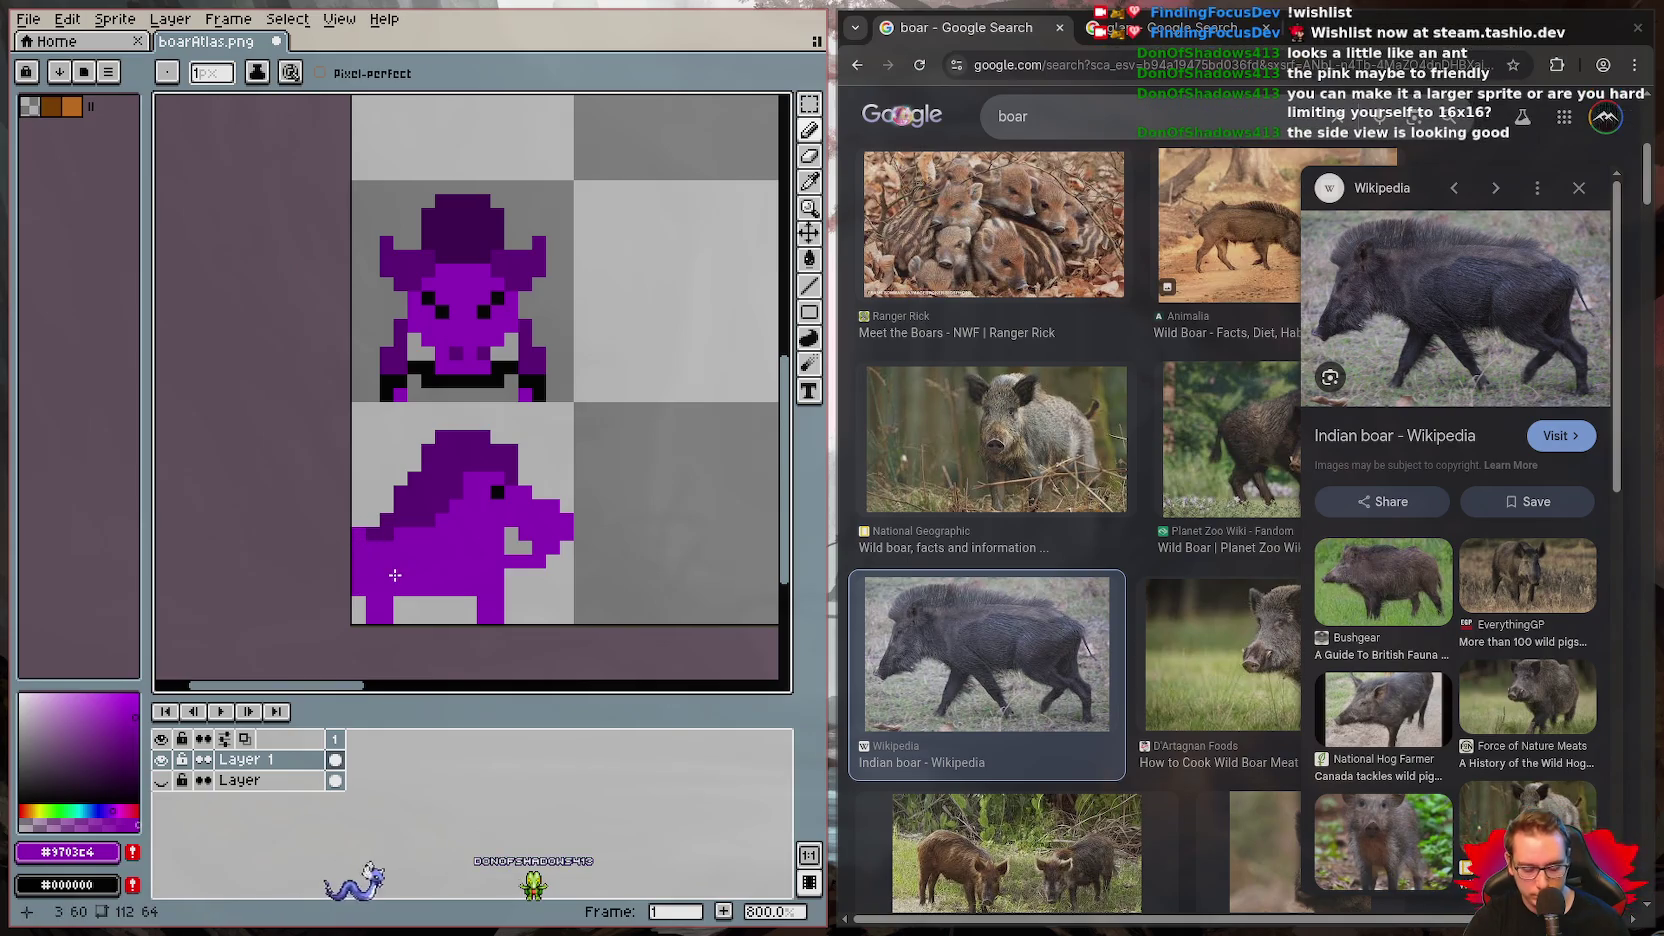
# - Sample the dark purple #60007d, revert a snout erase, and save boarAtlas.png
pyautogui.press('i')
pyautogui.click(447, 517)
pyautogui.press('b')
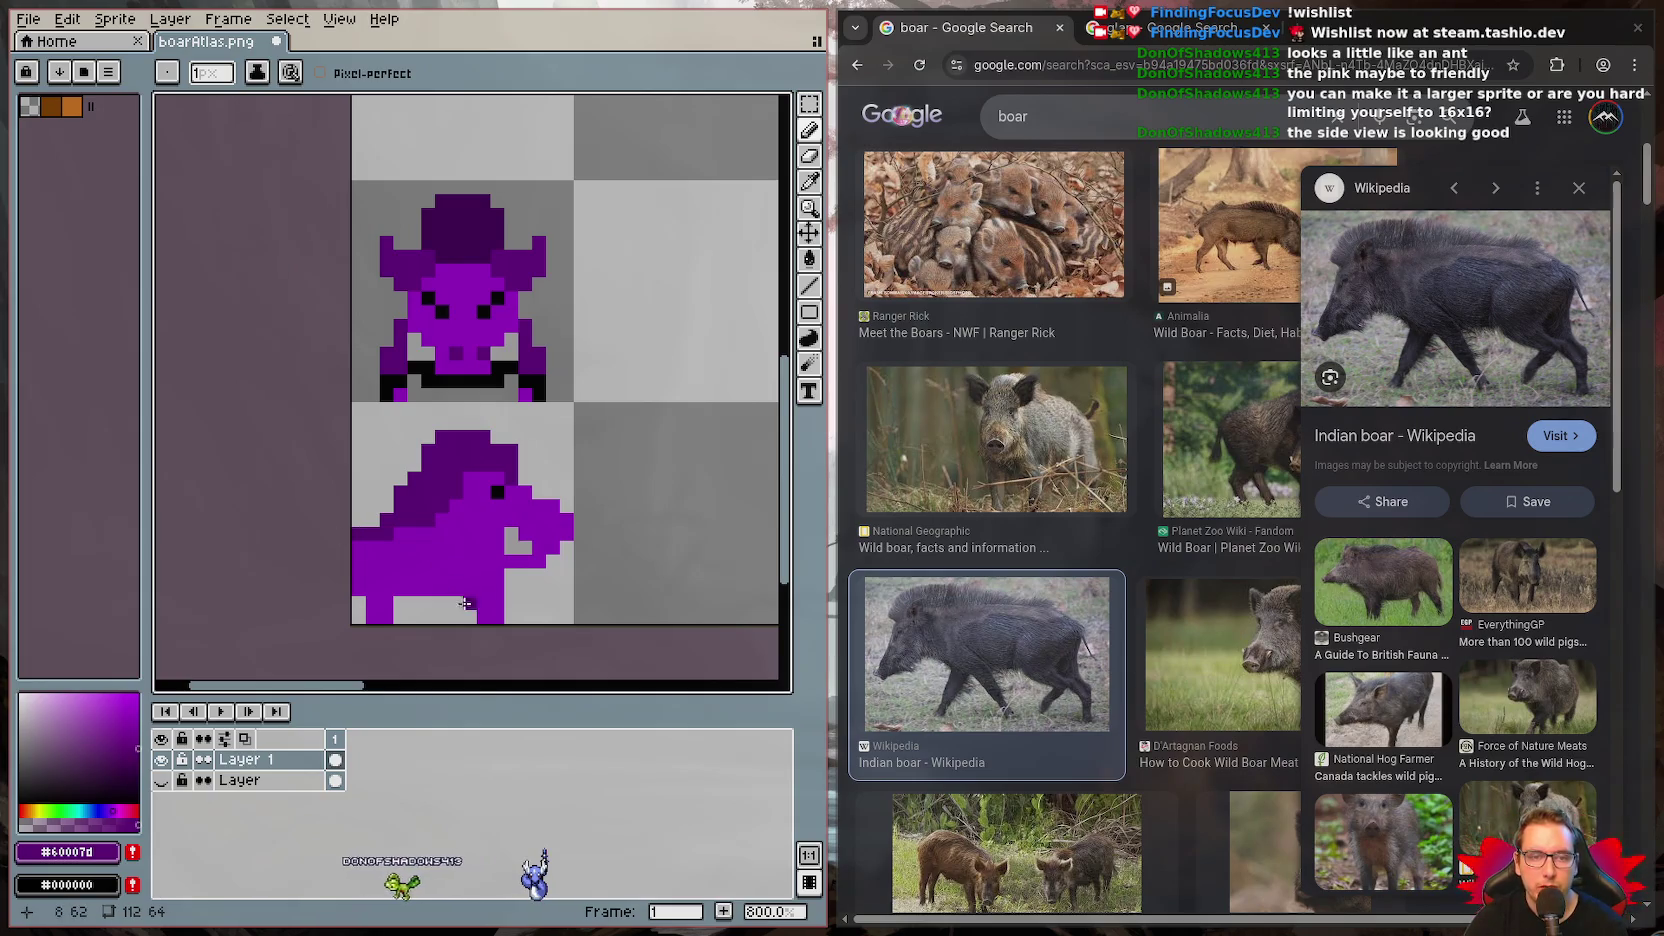
pyautogui.press('e')
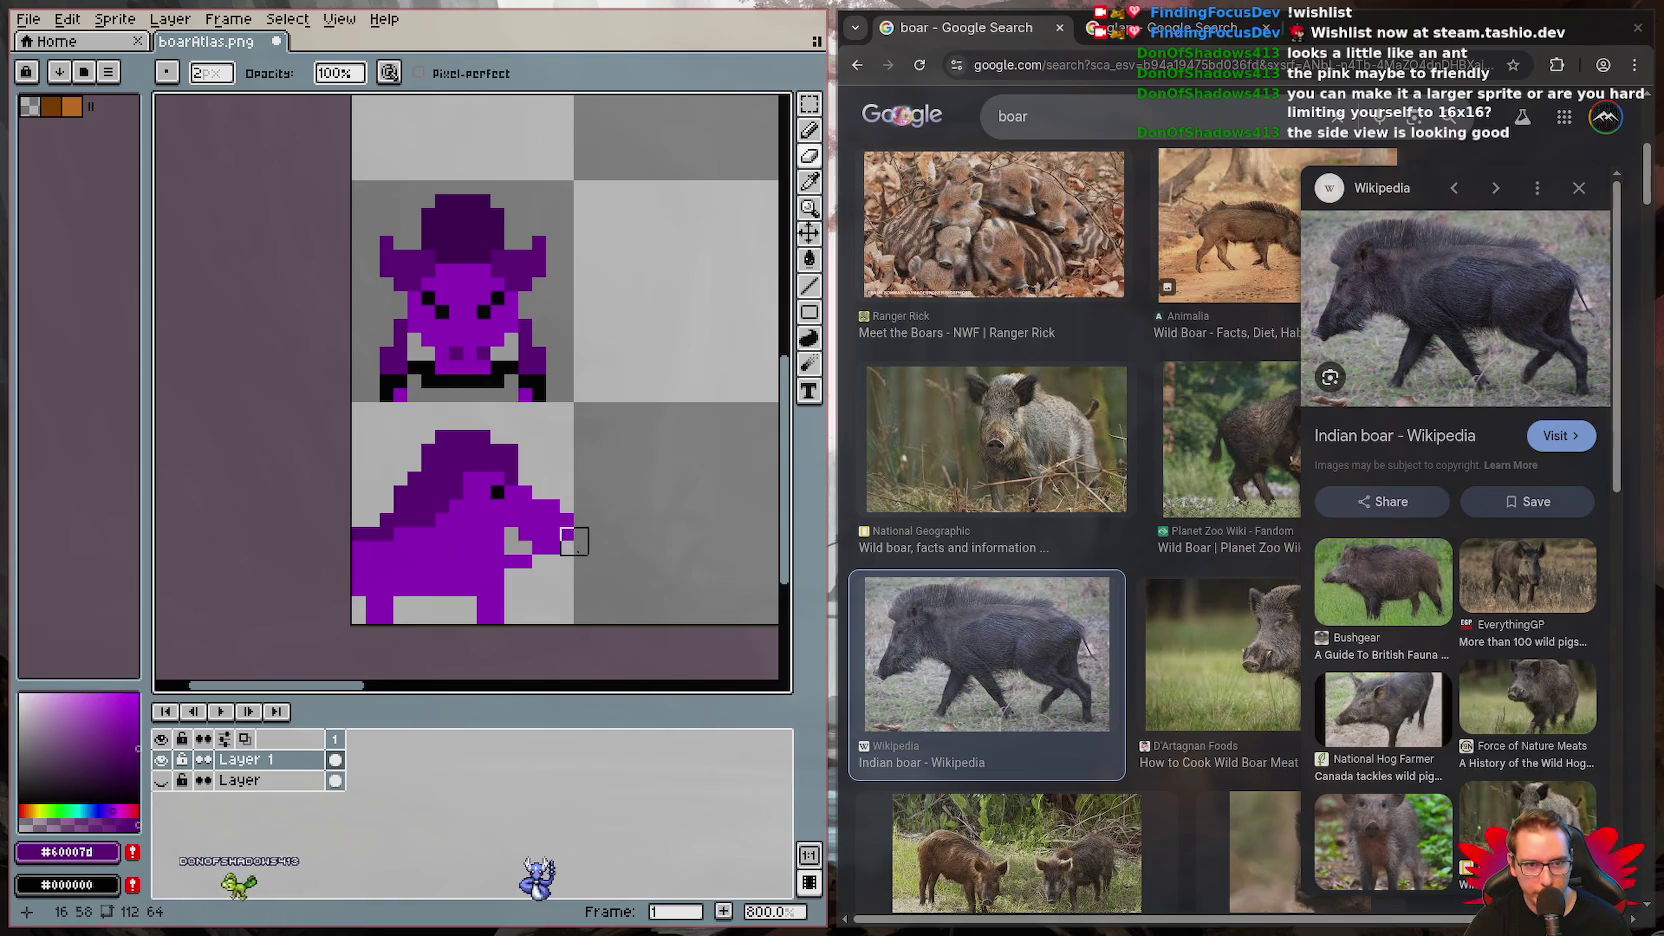
pyautogui.hotkey('ctrl', 'z')
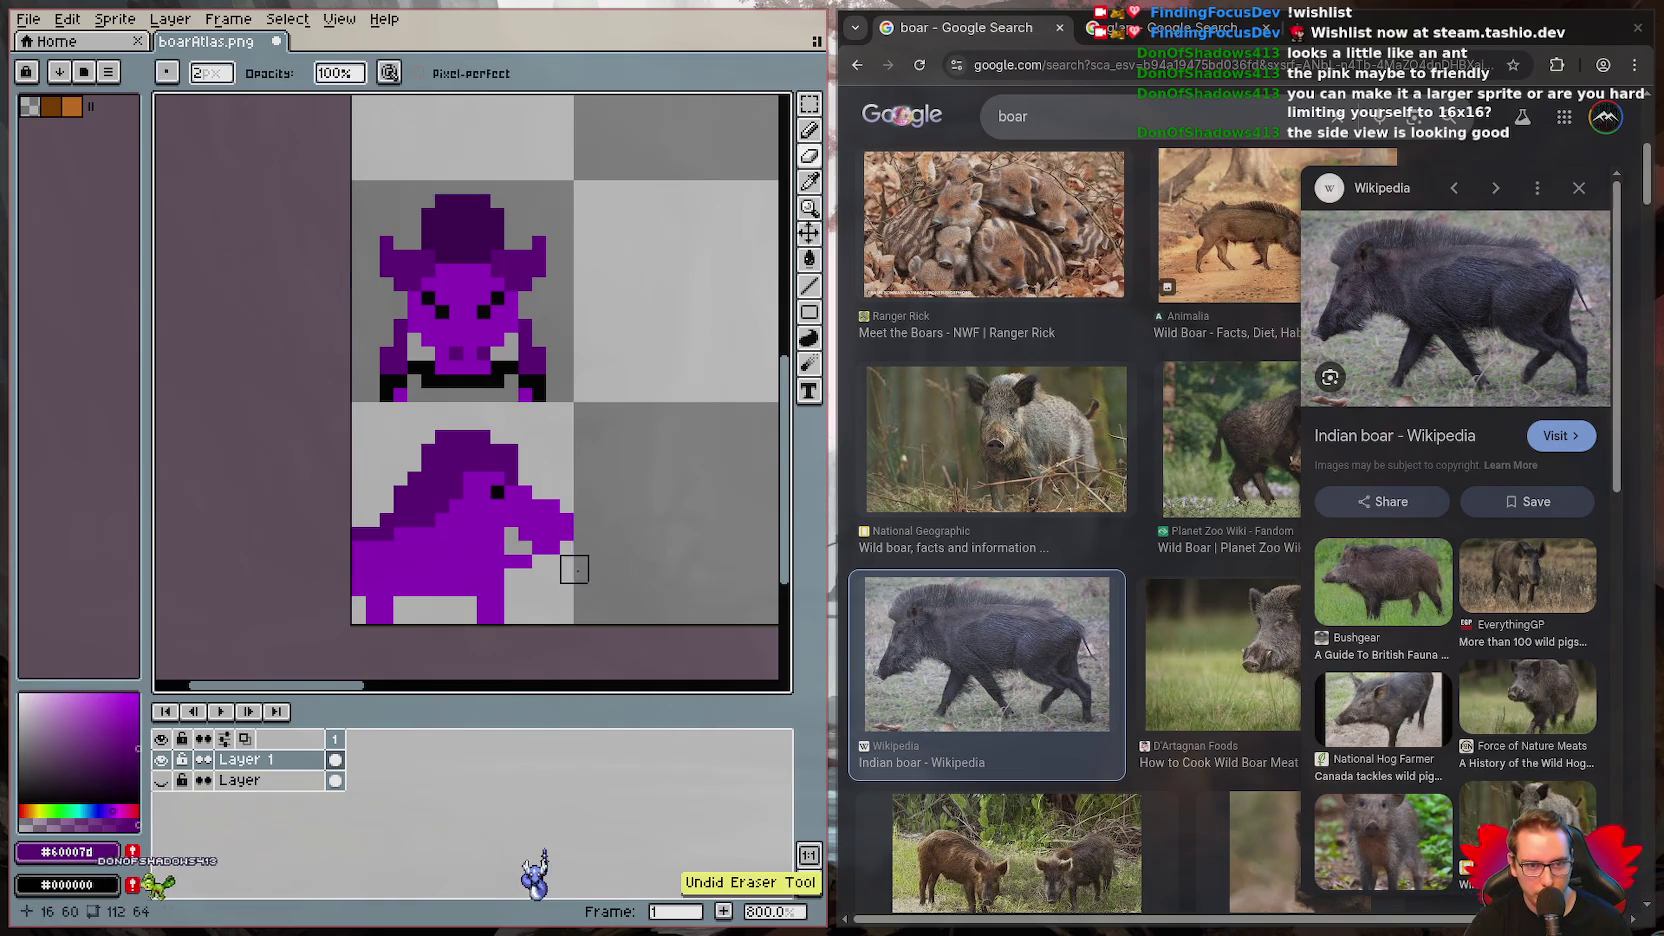
pyautogui.hotkey('ctrl', 's')
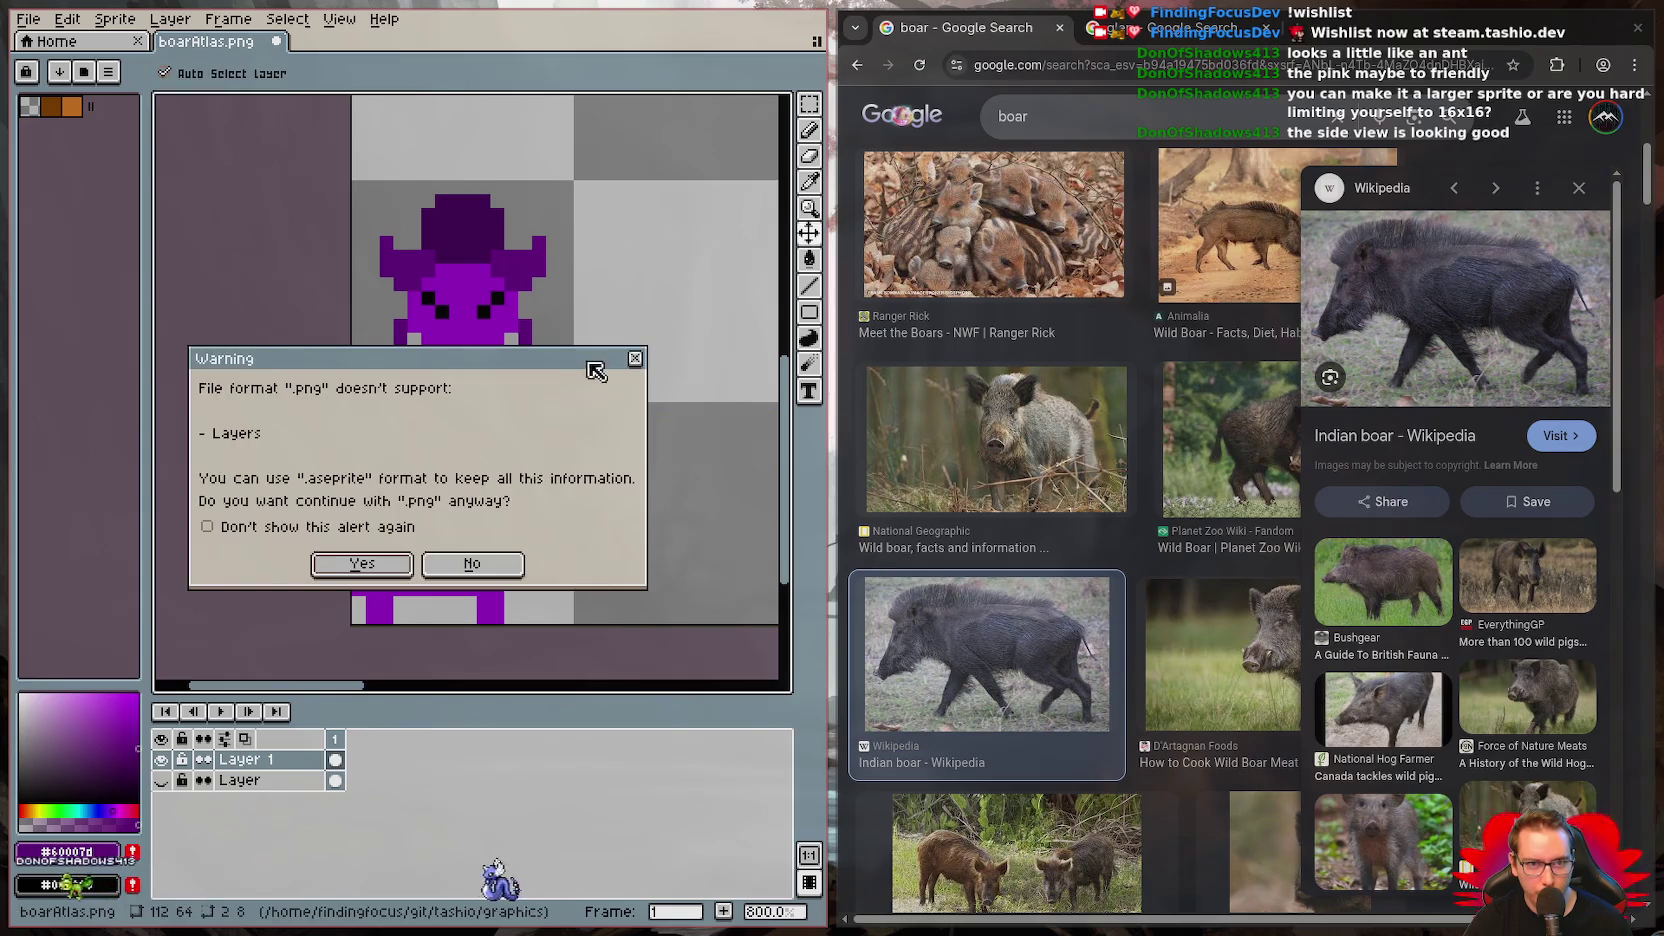
# - Decline saving the layered sprite as PNG, and undo the last eraser edit on the side view
pyautogui.click(634, 358)
pyautogui.hotkey('ctrl', 'z')
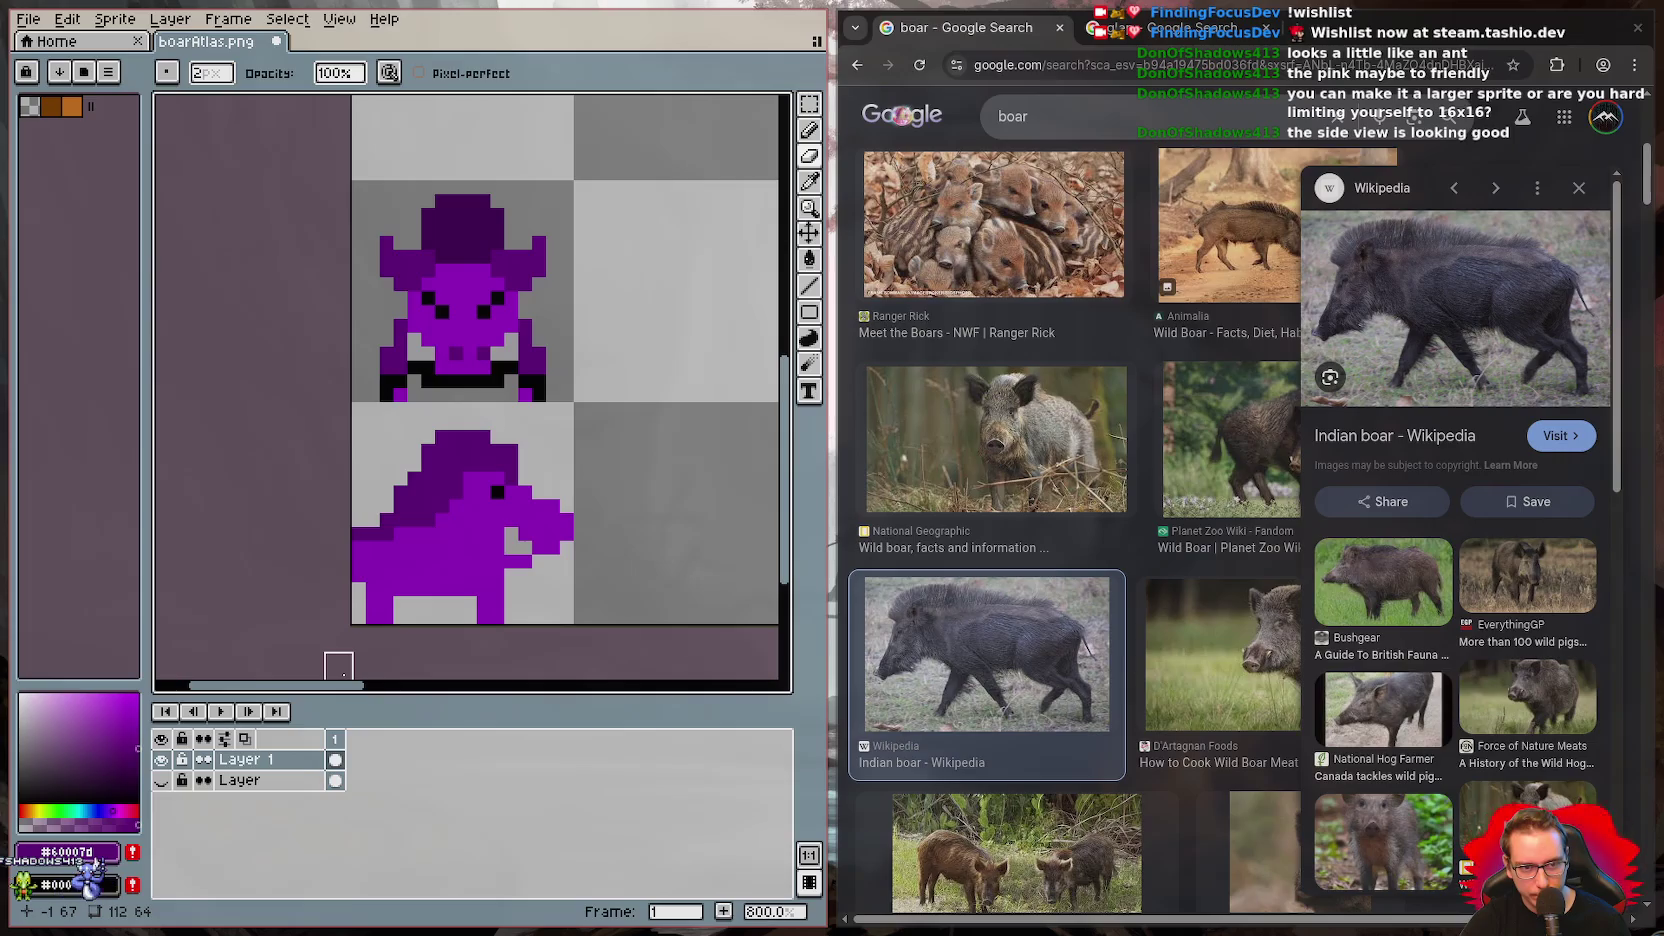
# - Magic-wand select the side-view boar's dark purple mane, then deselect it
pyautogui.press('i')
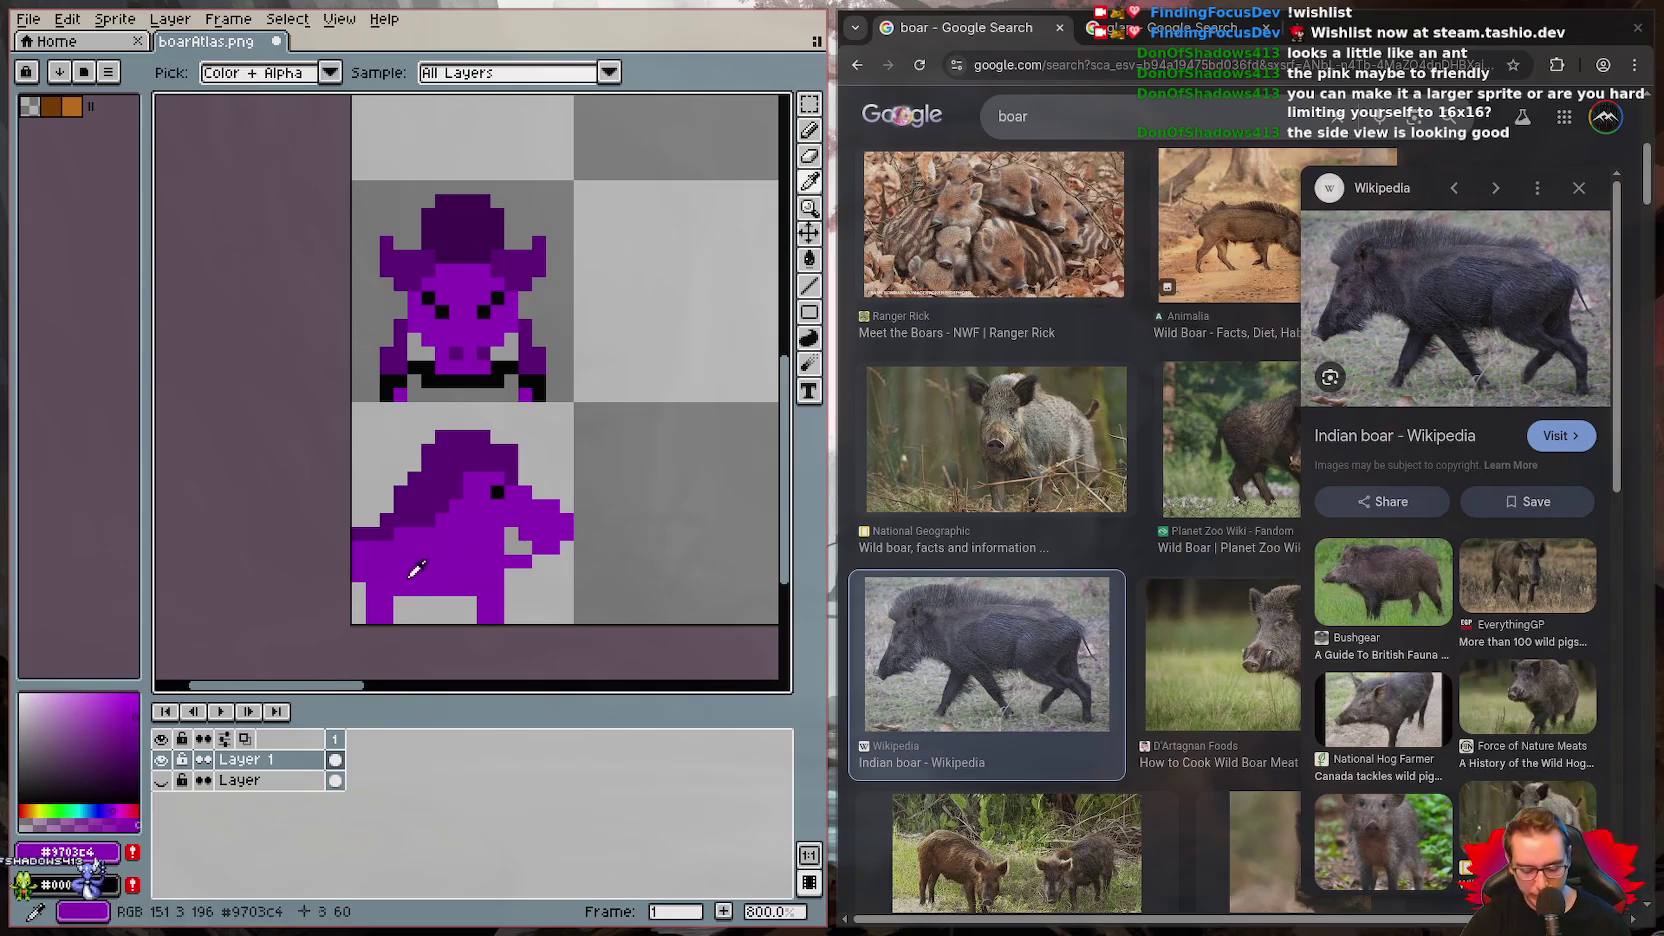
pyautogui.press('b')
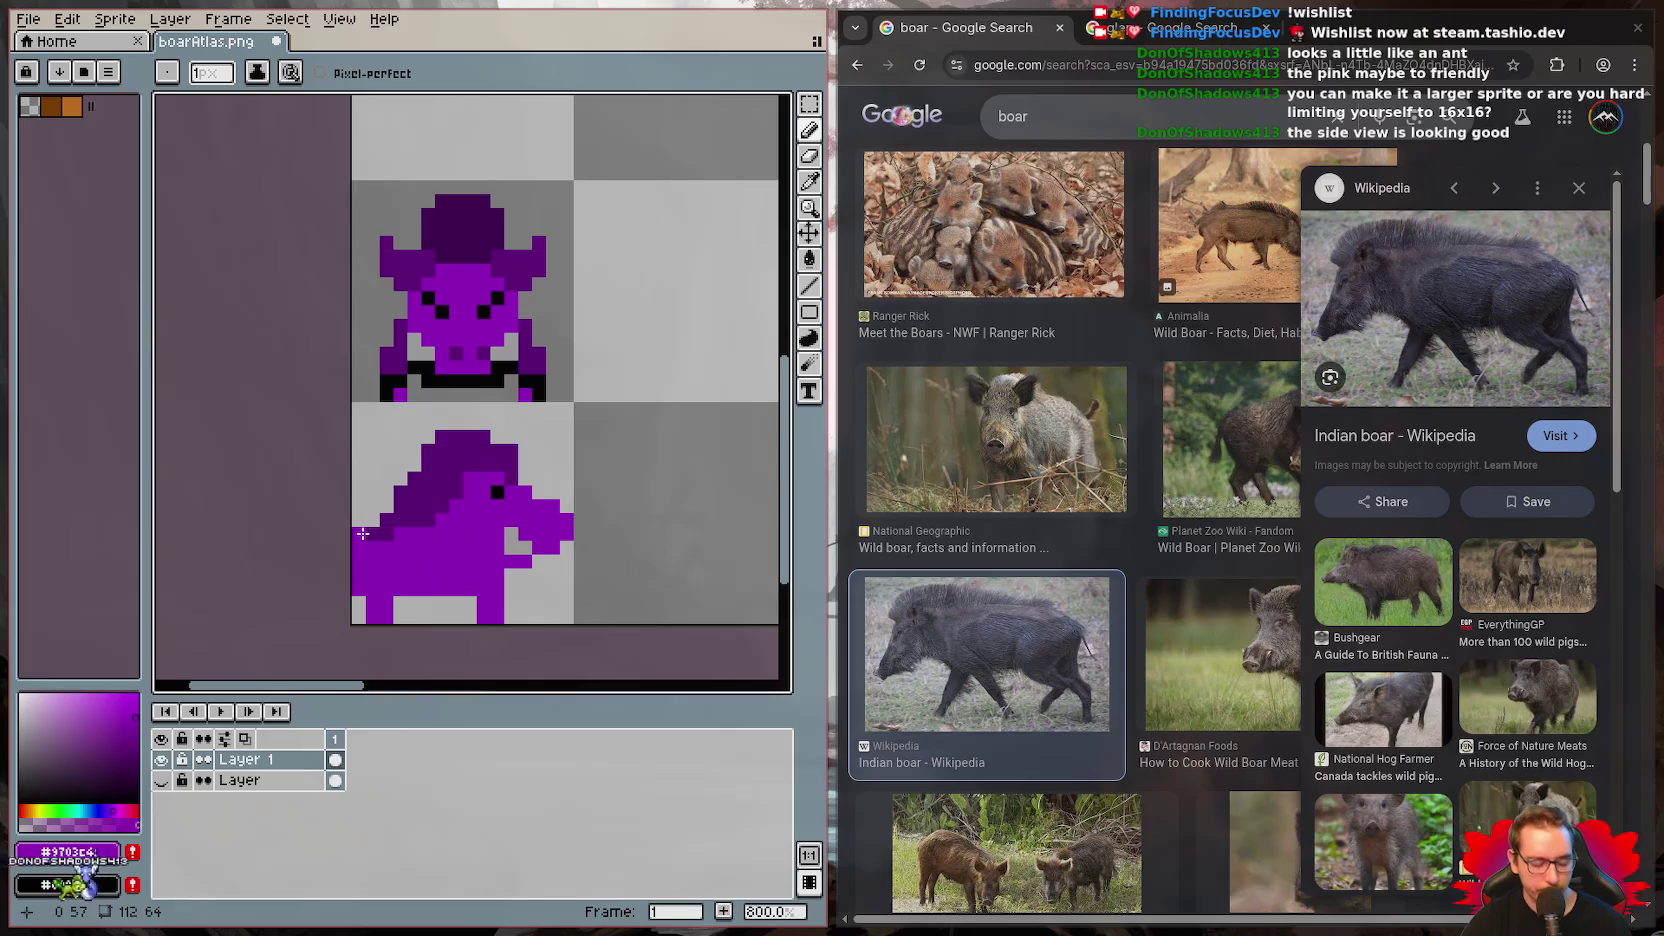
pyautogui.press('w')
pyautogui.click(370, 518)
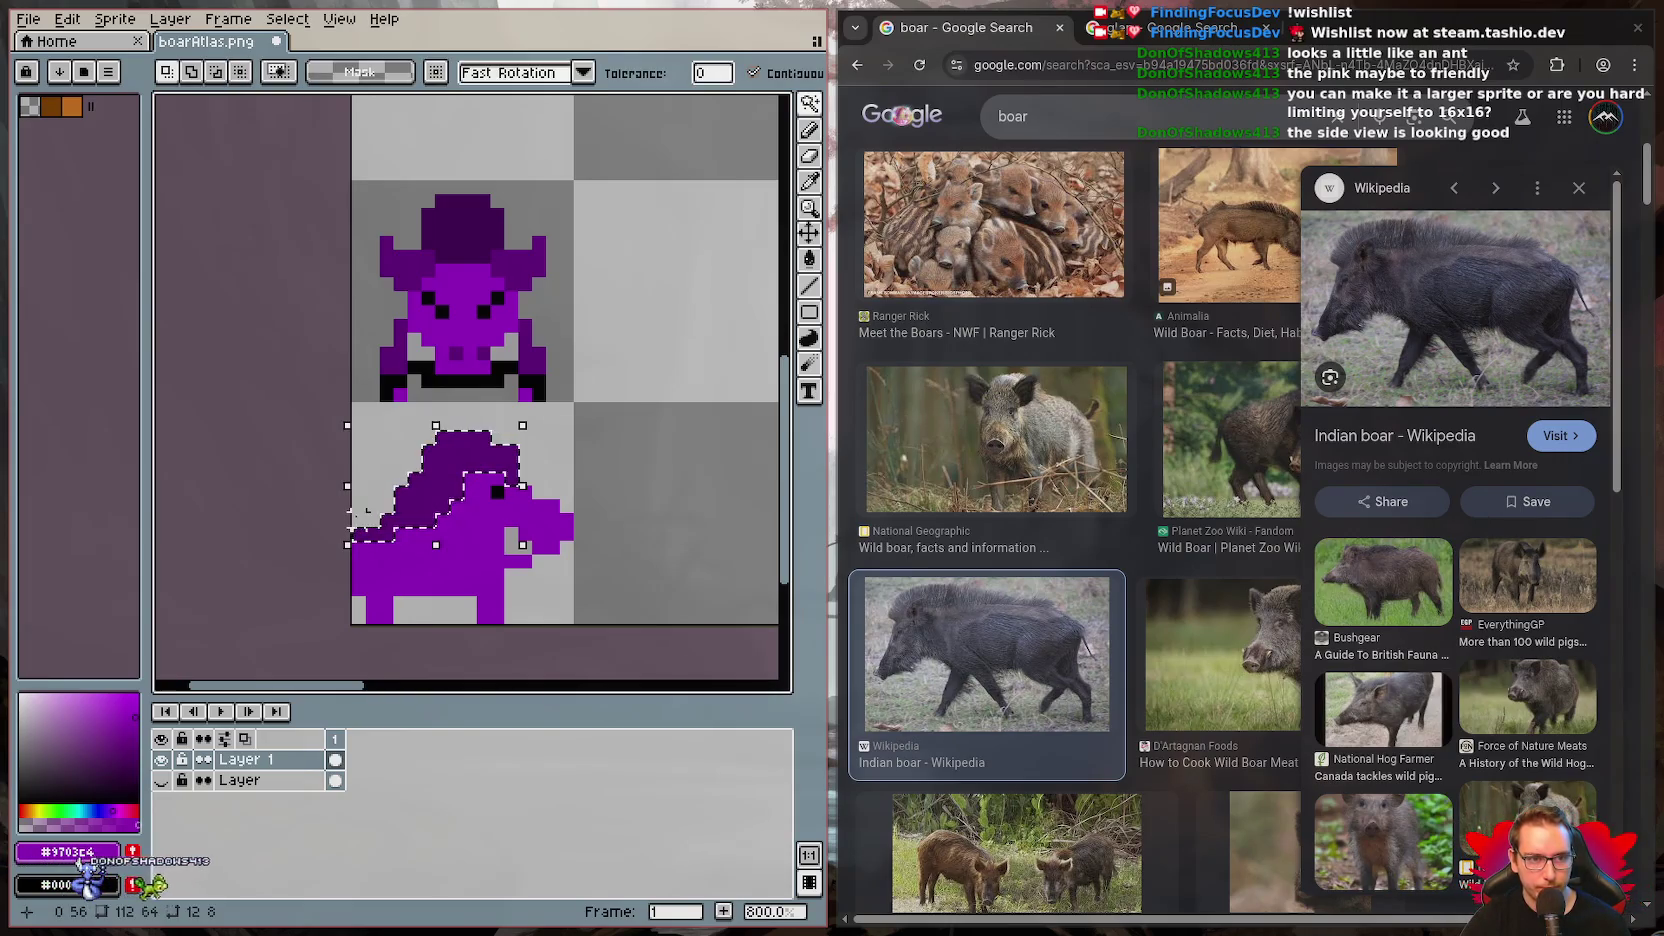
pyautogui.hotkey('ctrl', 'd')
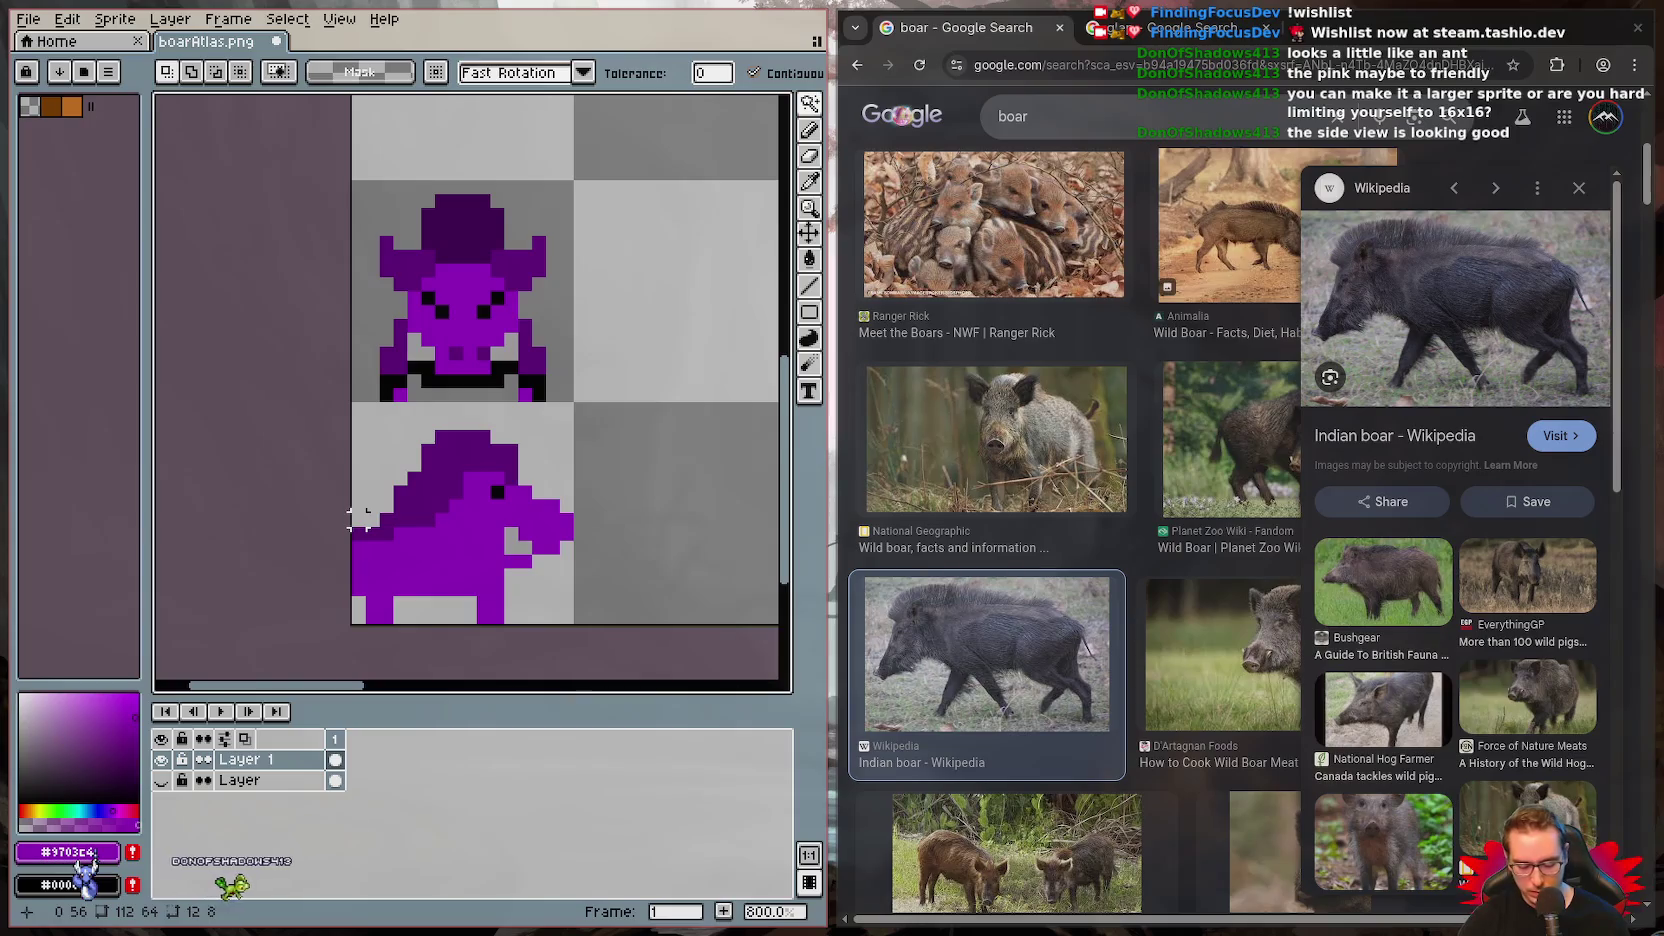
pyautogui.press('b')
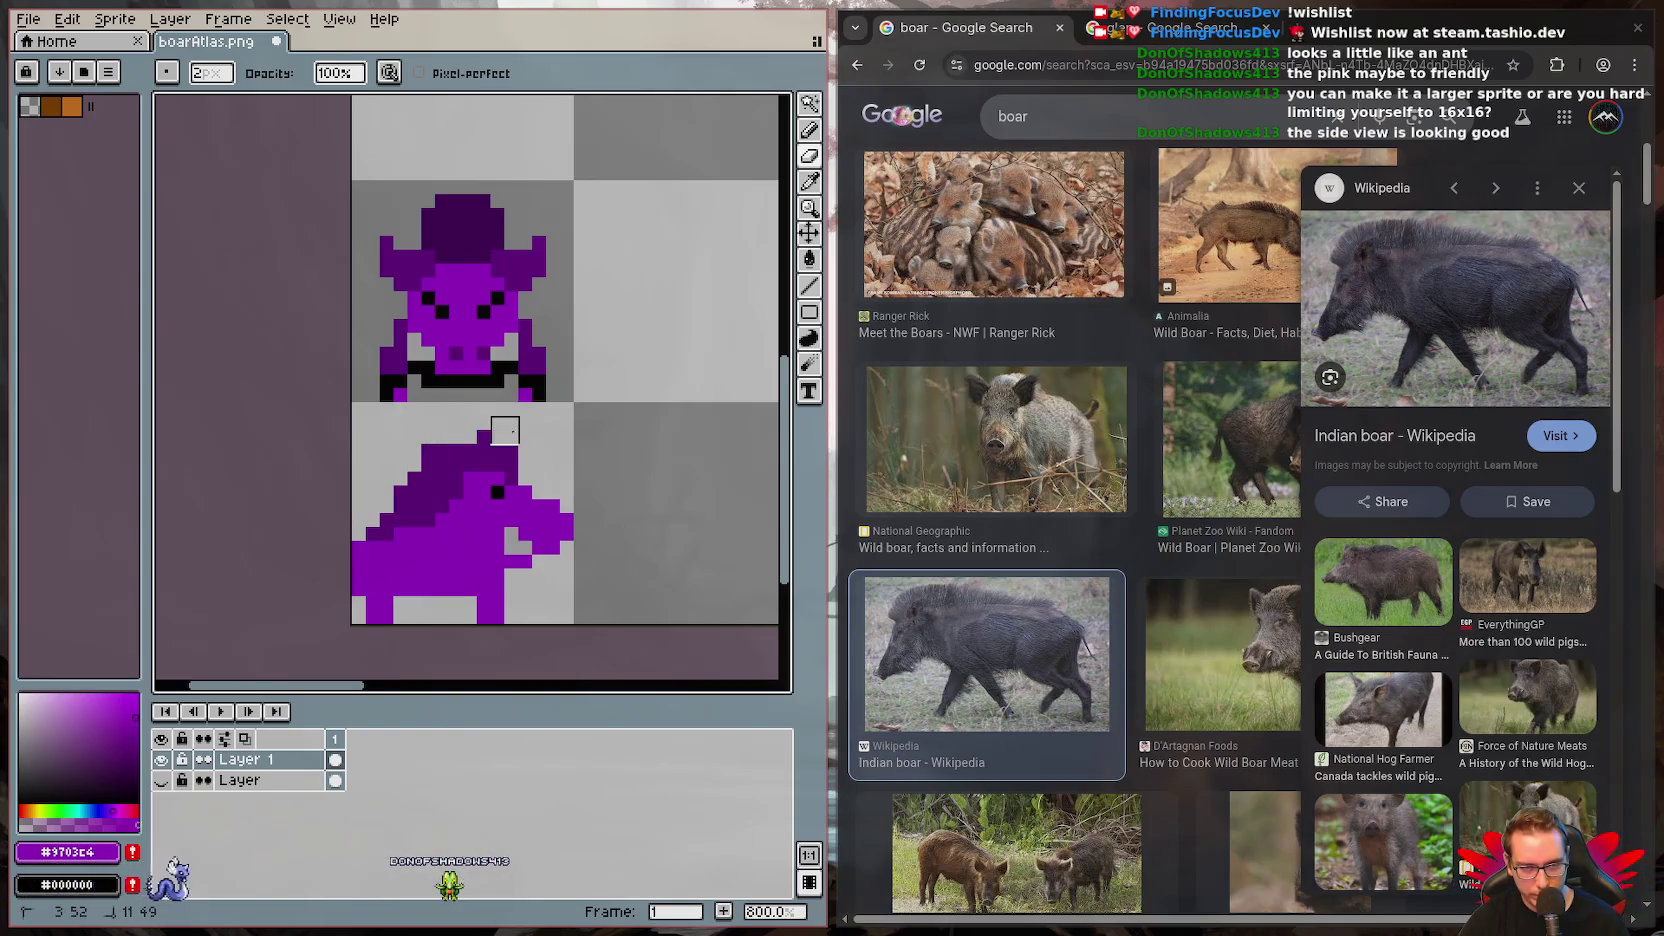
# - Undo the mane erase, then rectangle-select the boar's top to reposition the mane
pyautogui.press('v')
pyautogui.hotkey('ctrl', 'z')
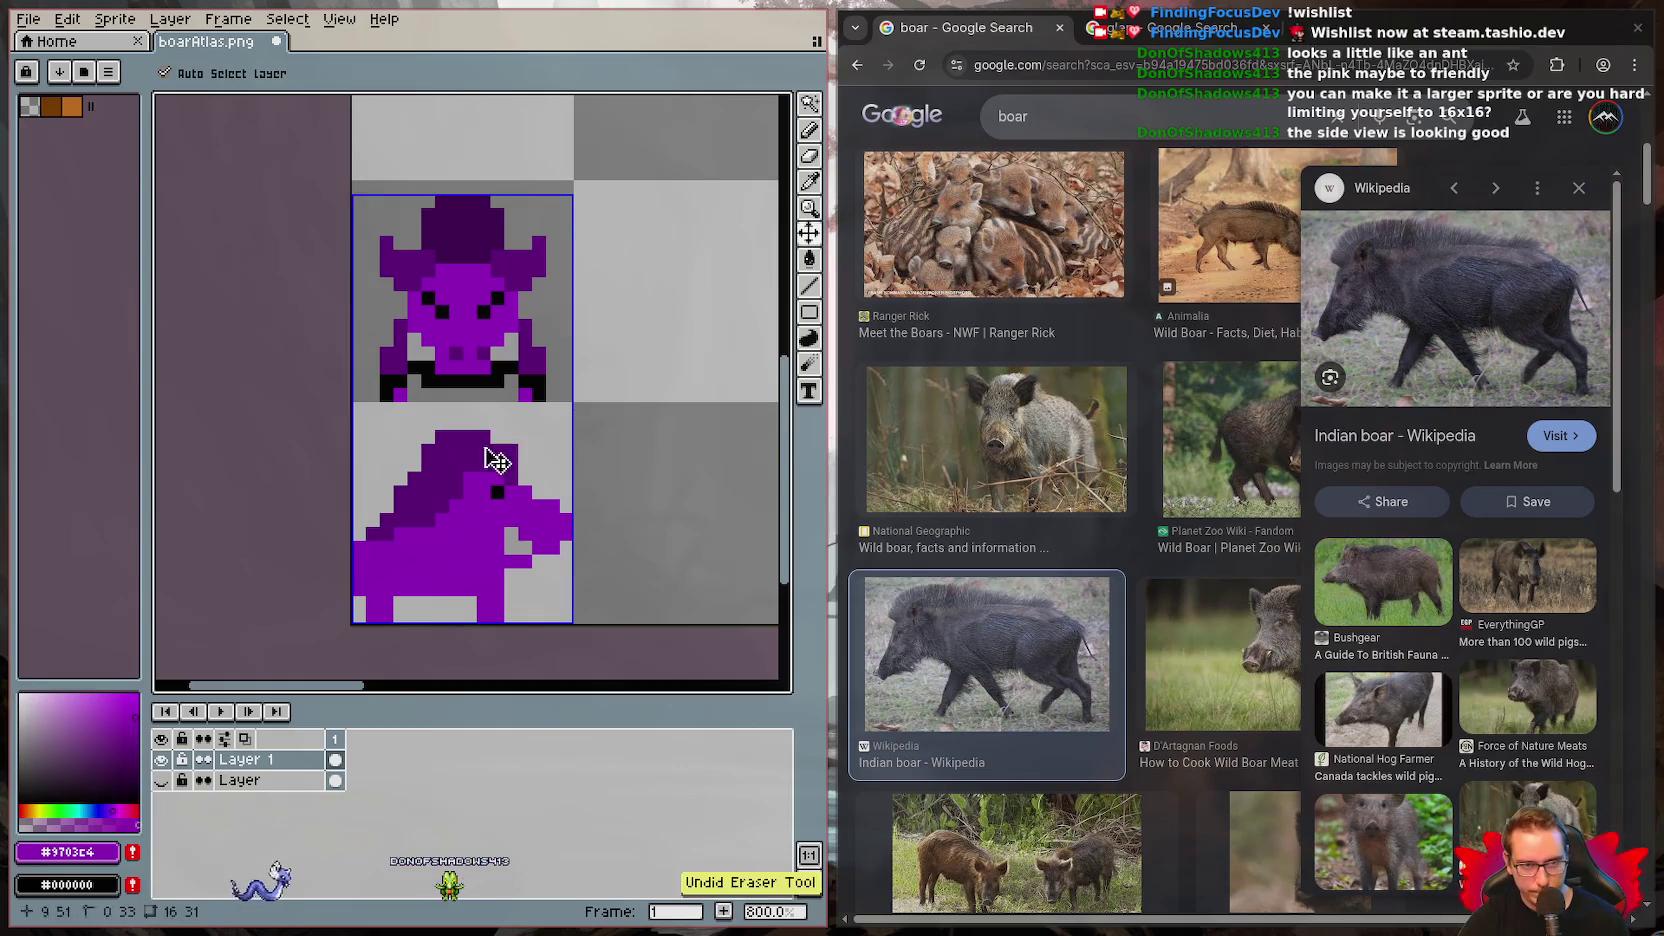
pyautogui.click(808, 104)
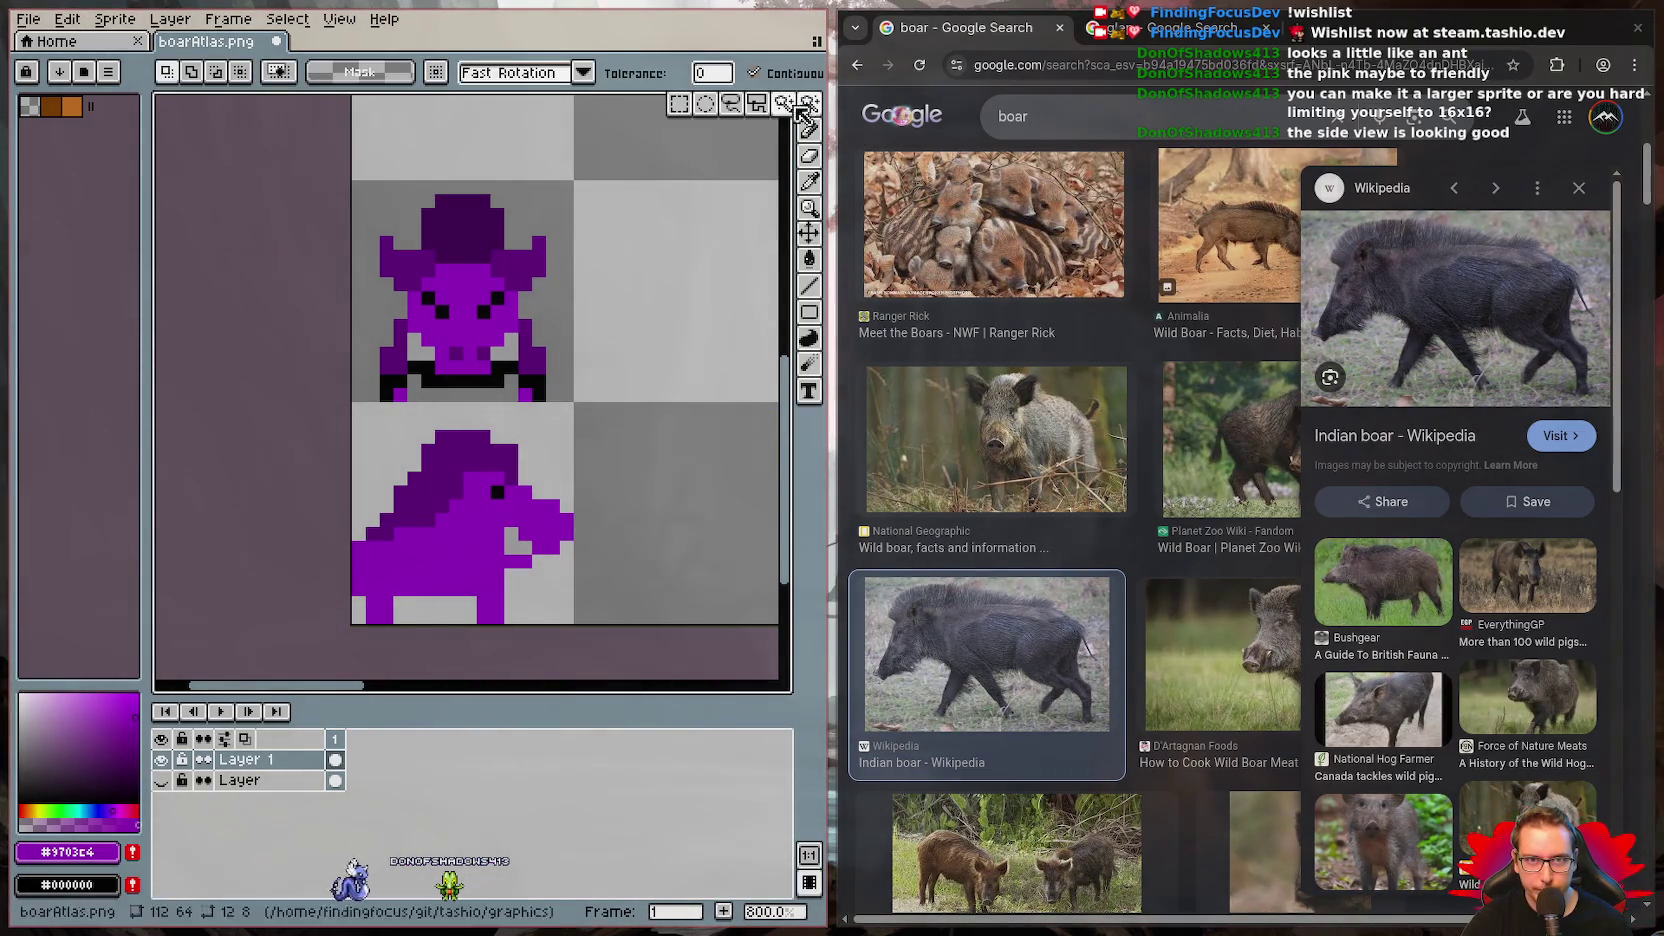
pyautogui.click(679, 104)
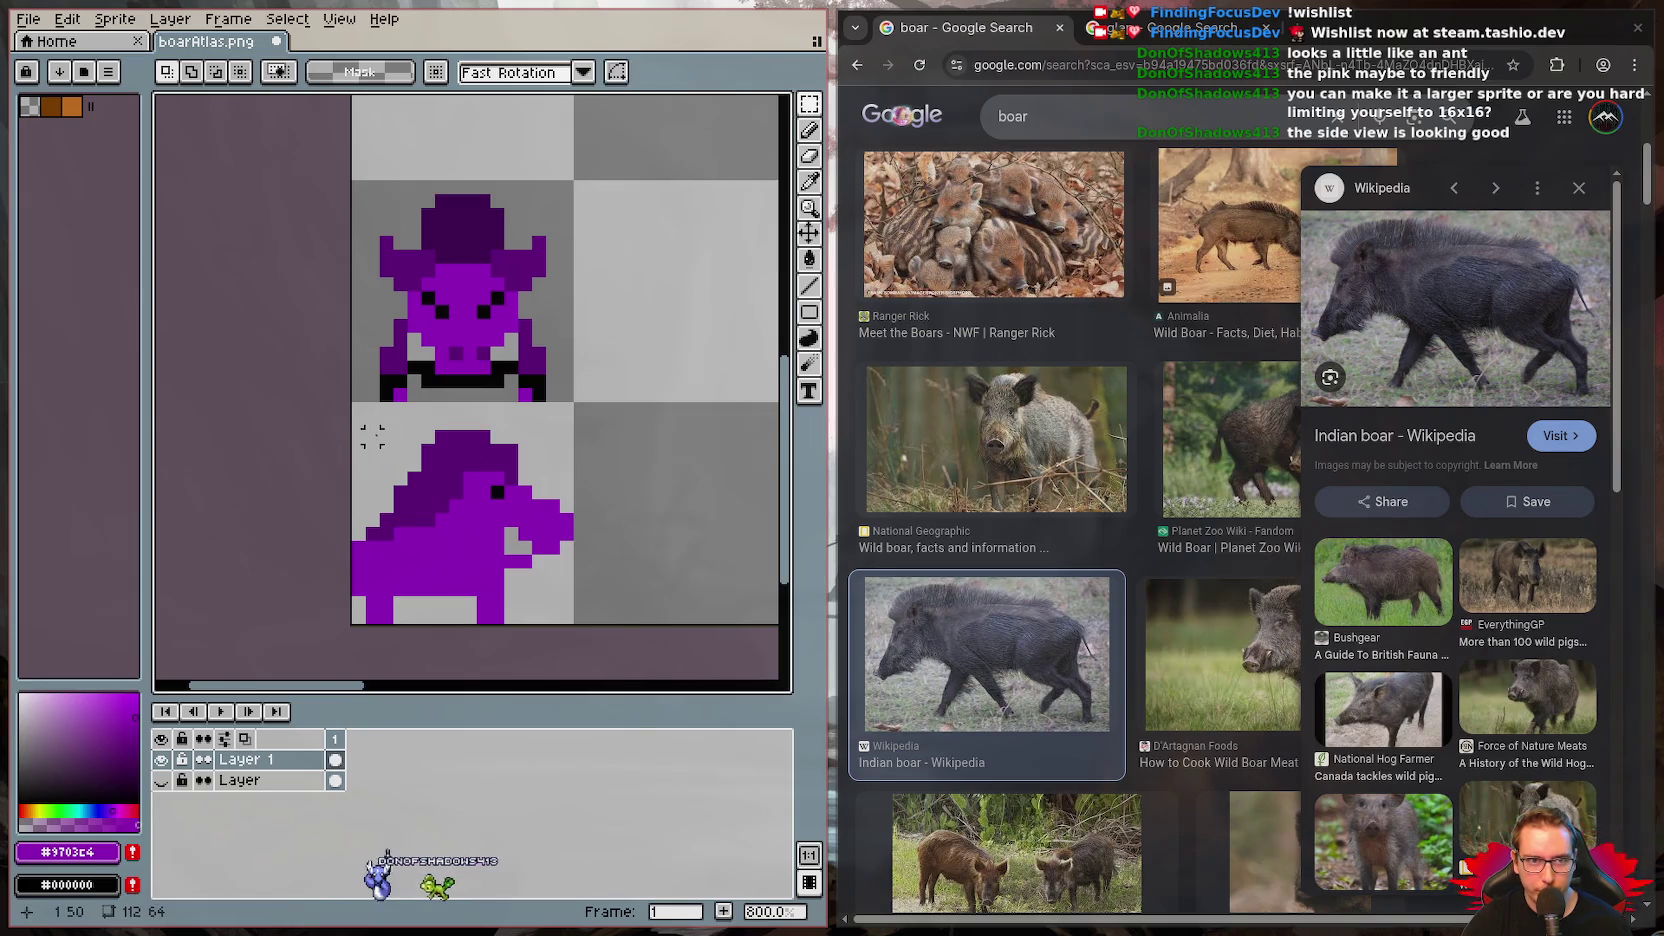
pyautogui.moveTo(372, 436); pyautogui.dragTo(524, 478)
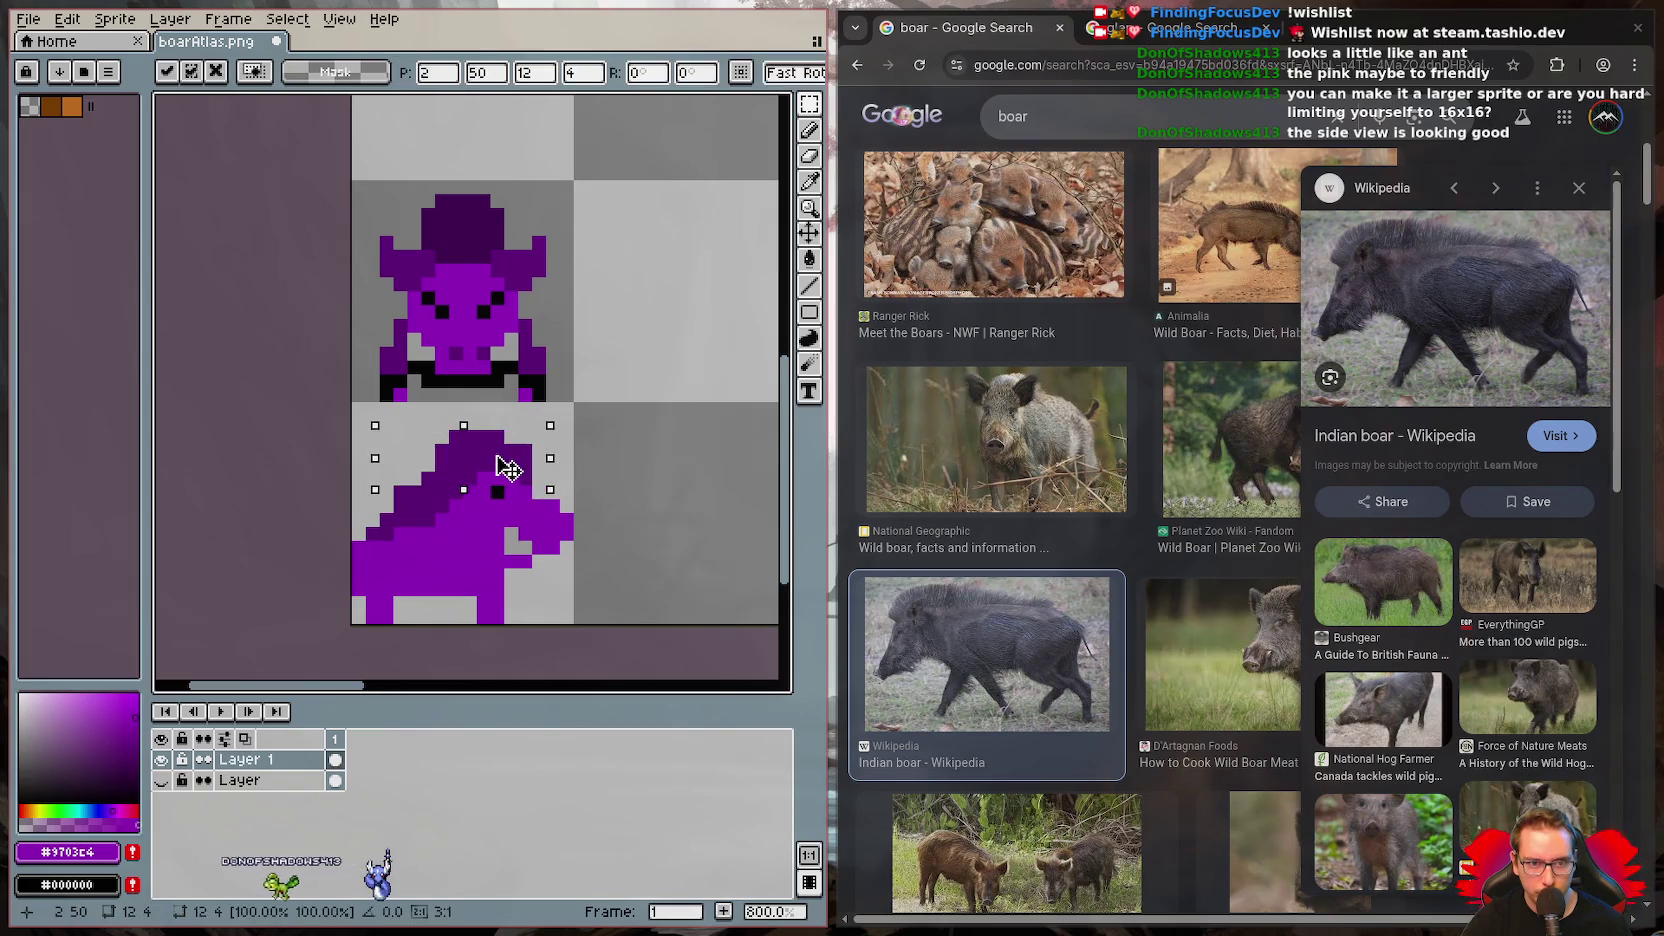
pyautogui.hotkey('ctrl', 'd')
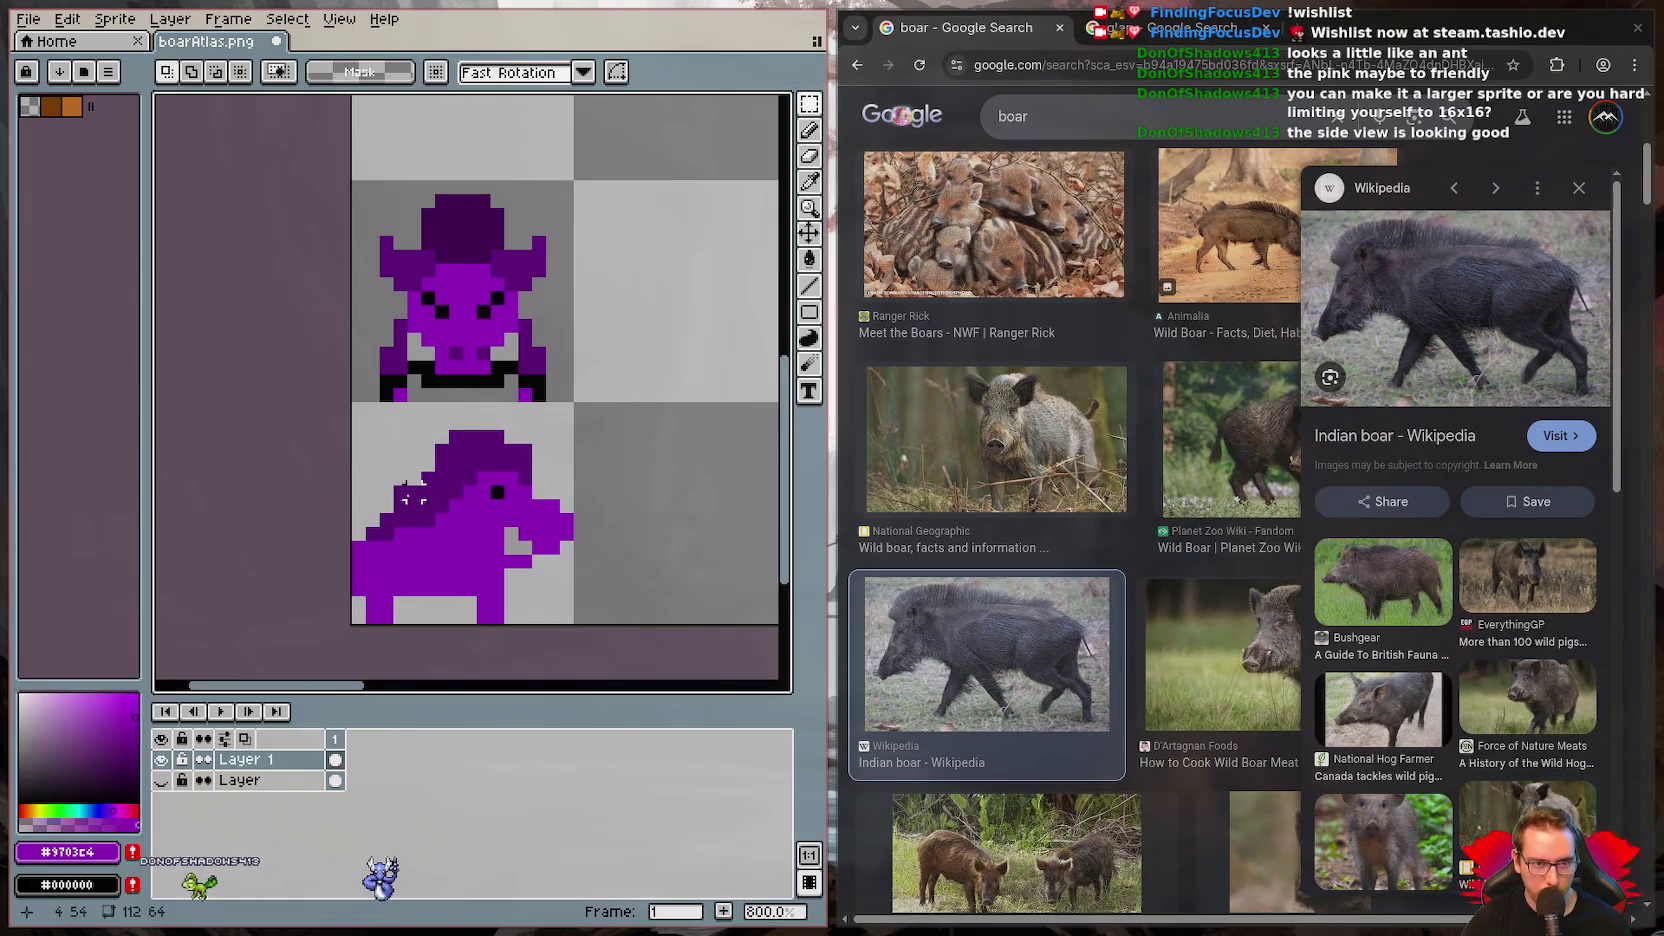
pyautogui.press('b')
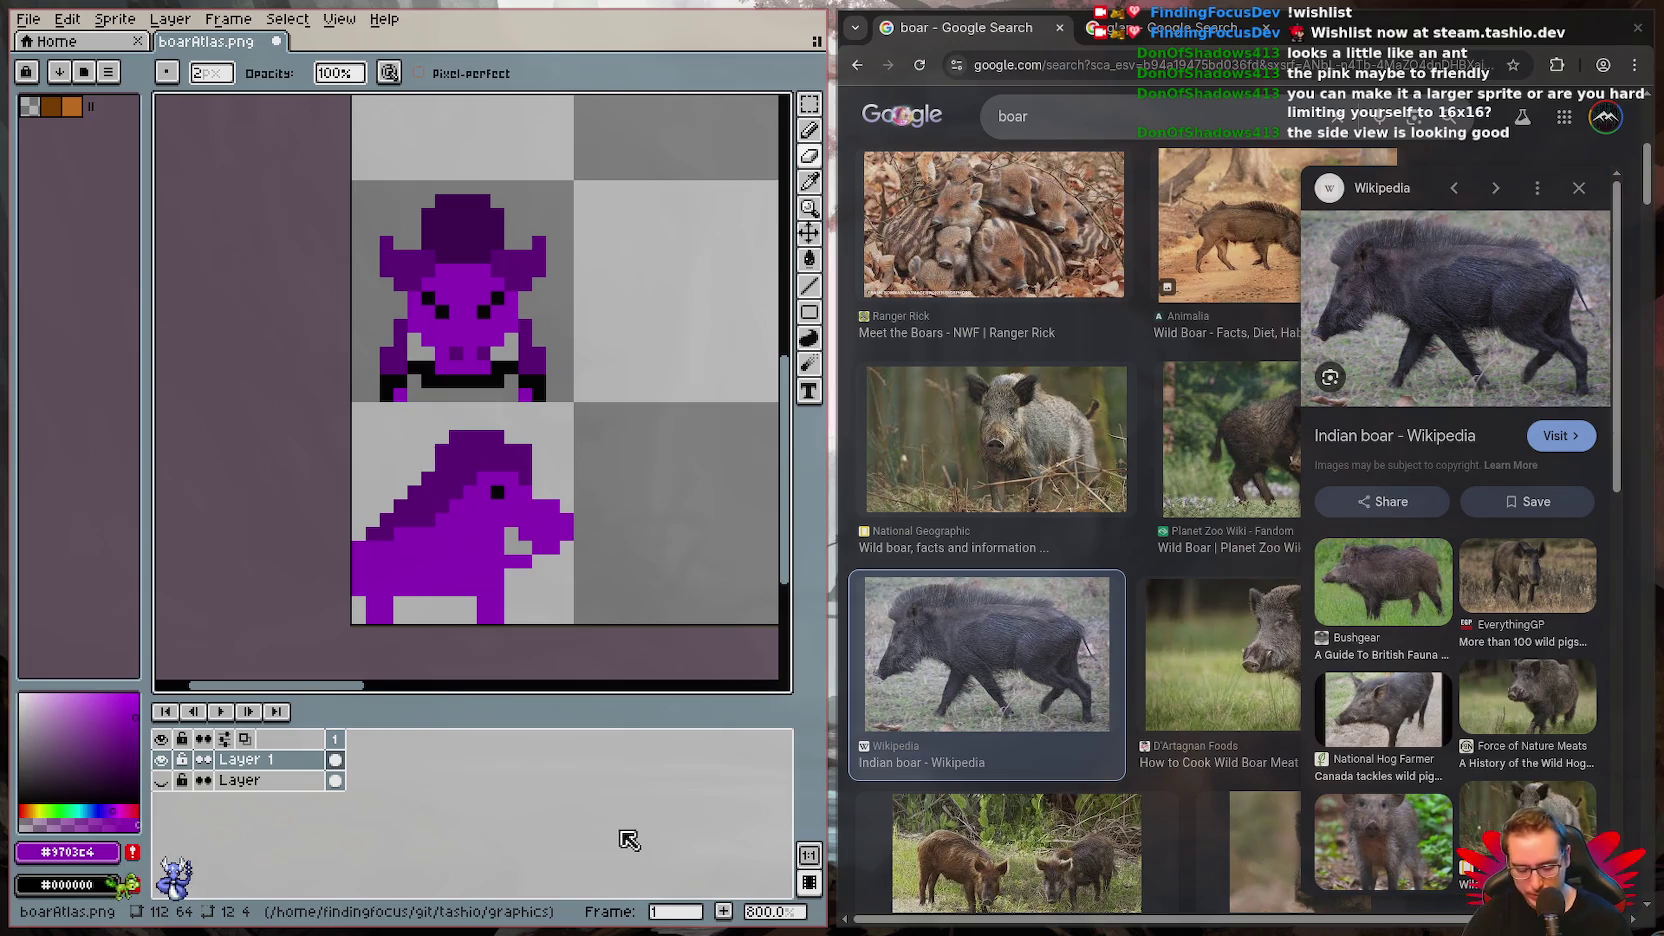
# - Sample dark purple #60007d, then body purple #9703c4 as the drawing colour
pyautogui.press('i')
pyautogui.click(543, 361)
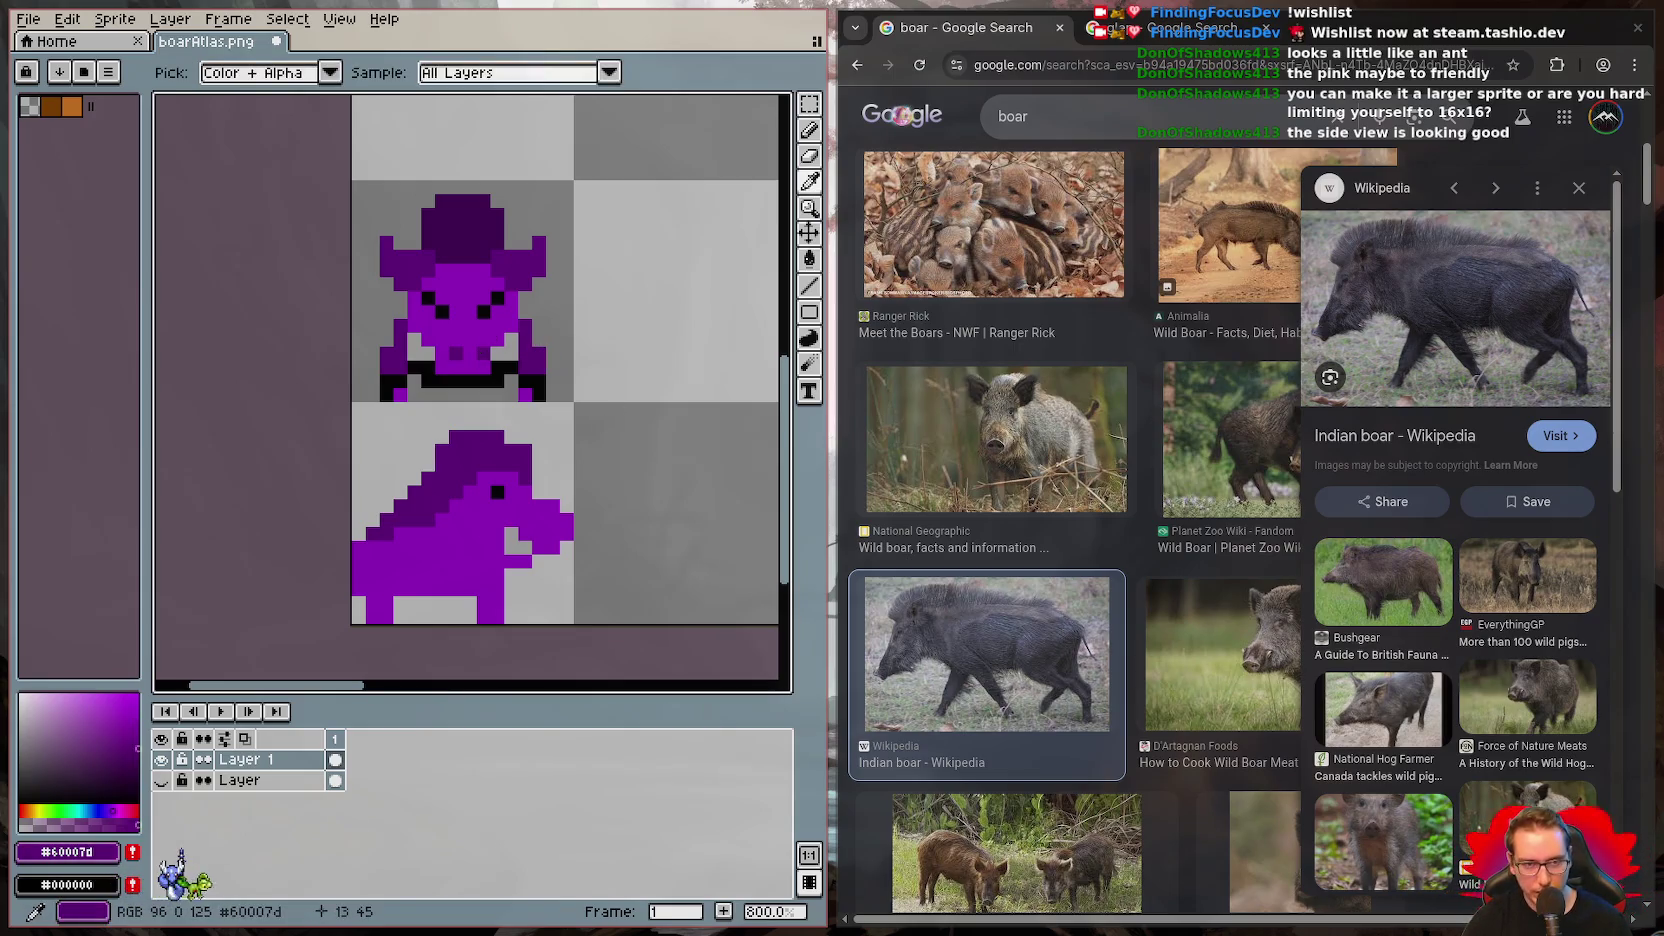
pyautogui.press('b')
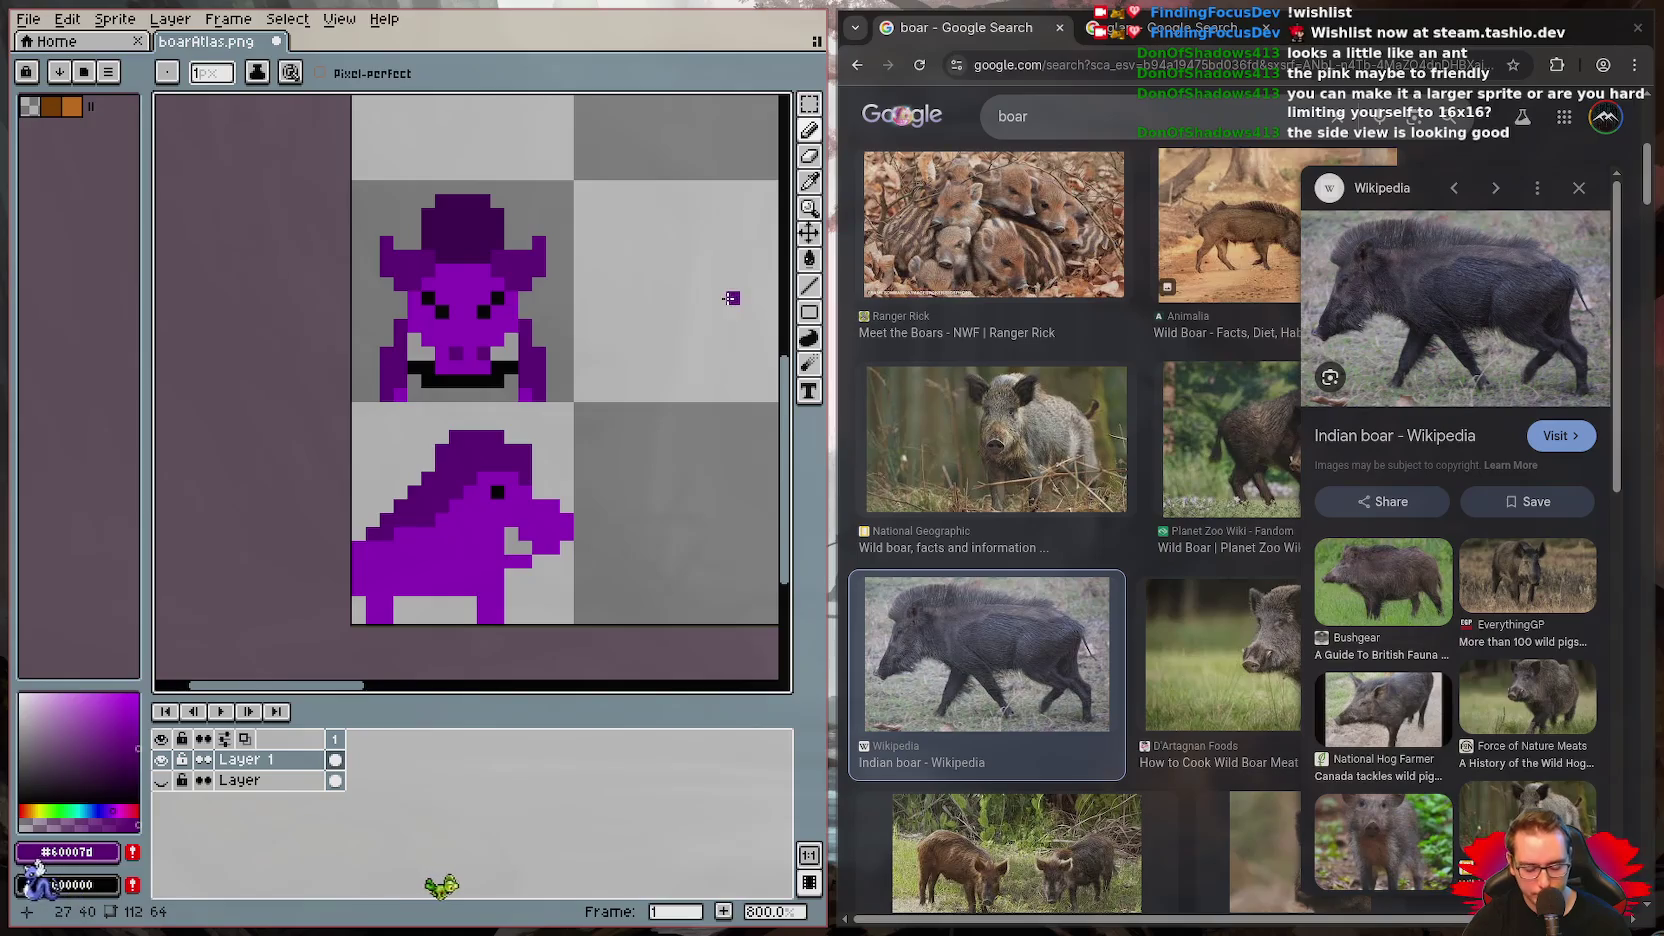
pyautogui.press('i')
pyautogui.click(539, 377)
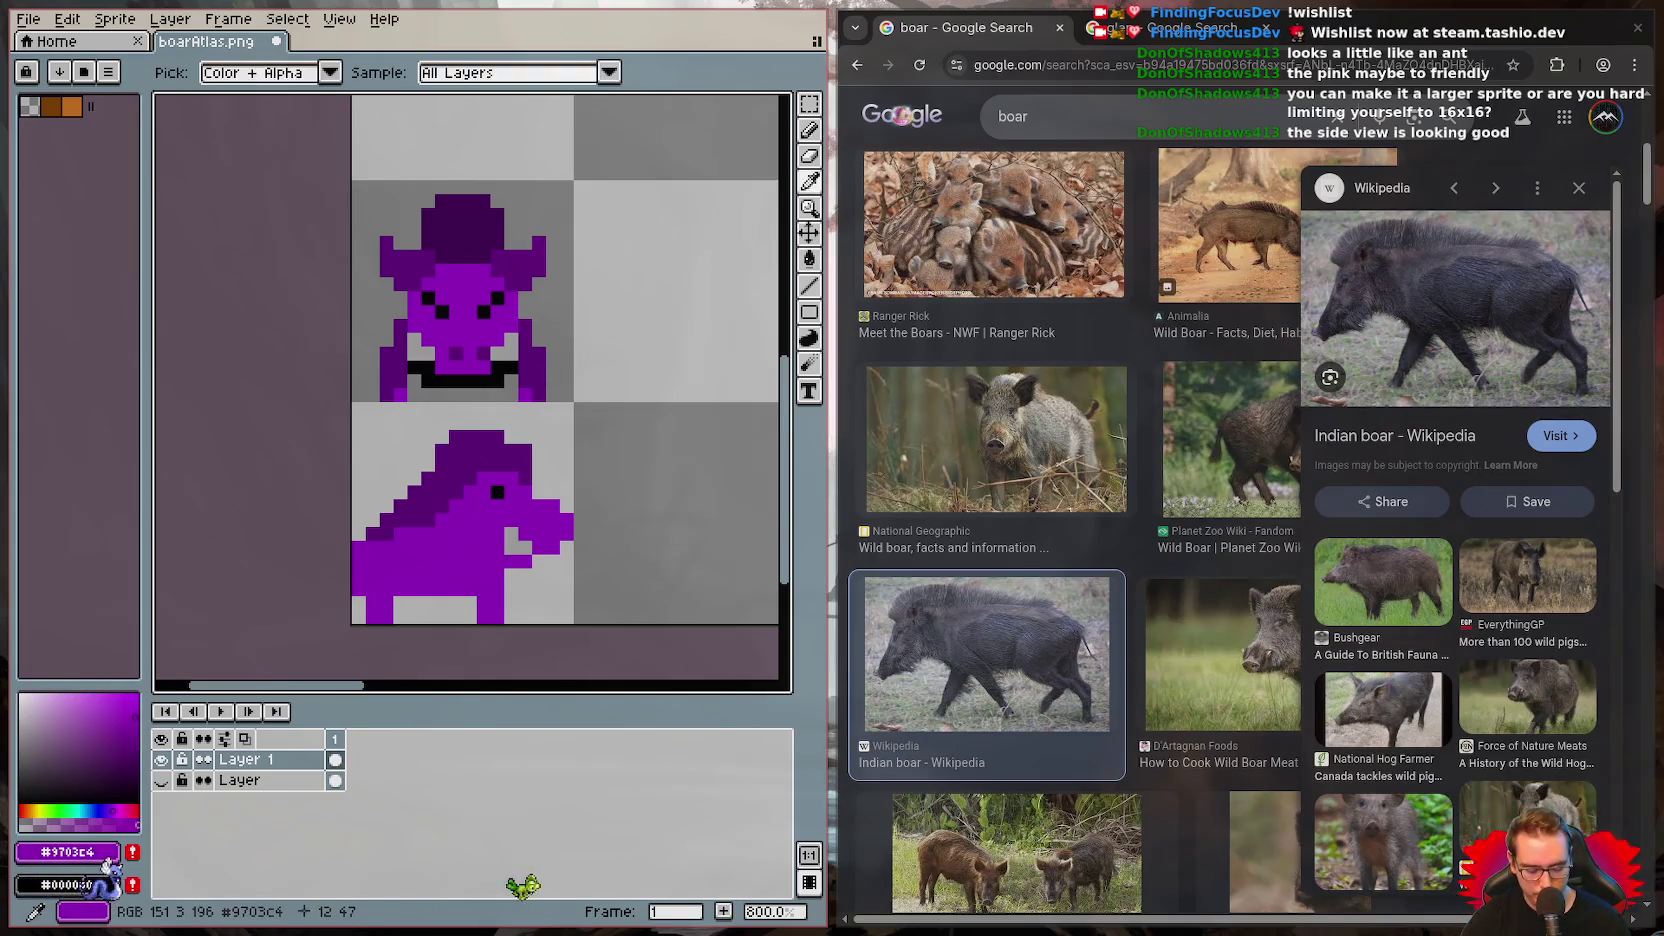
pyautogui.press('b')
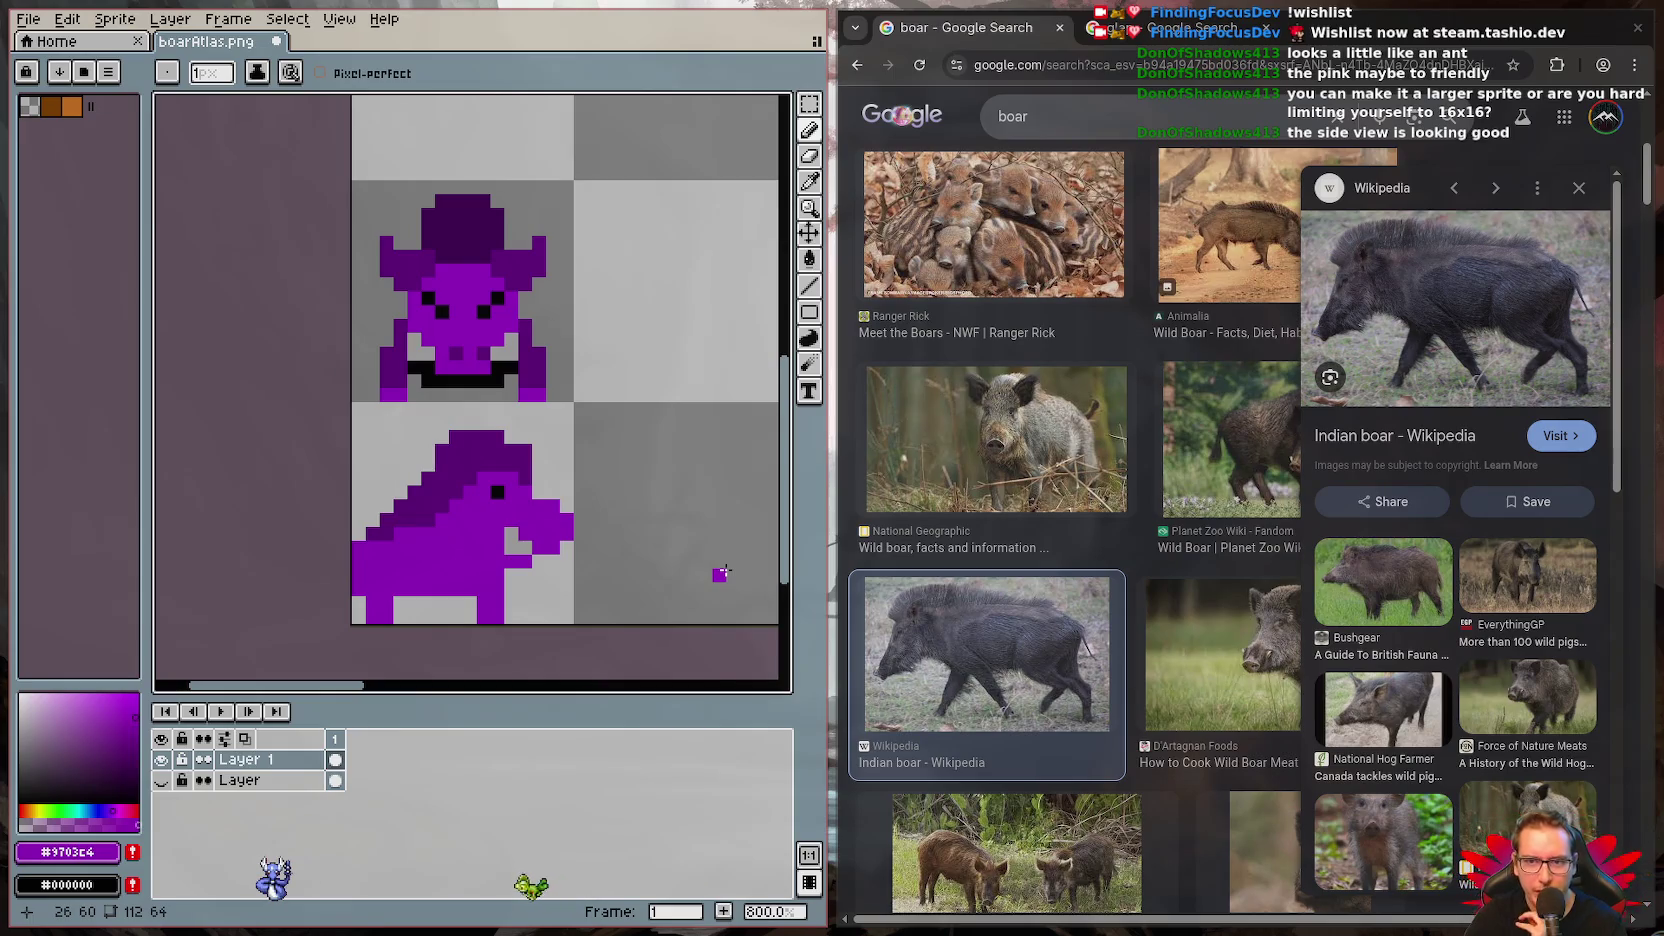
# - Check the wild boar reference, add a pixel below the mouth bar, and pick dark purple
pyautogui.click(1025, 478)
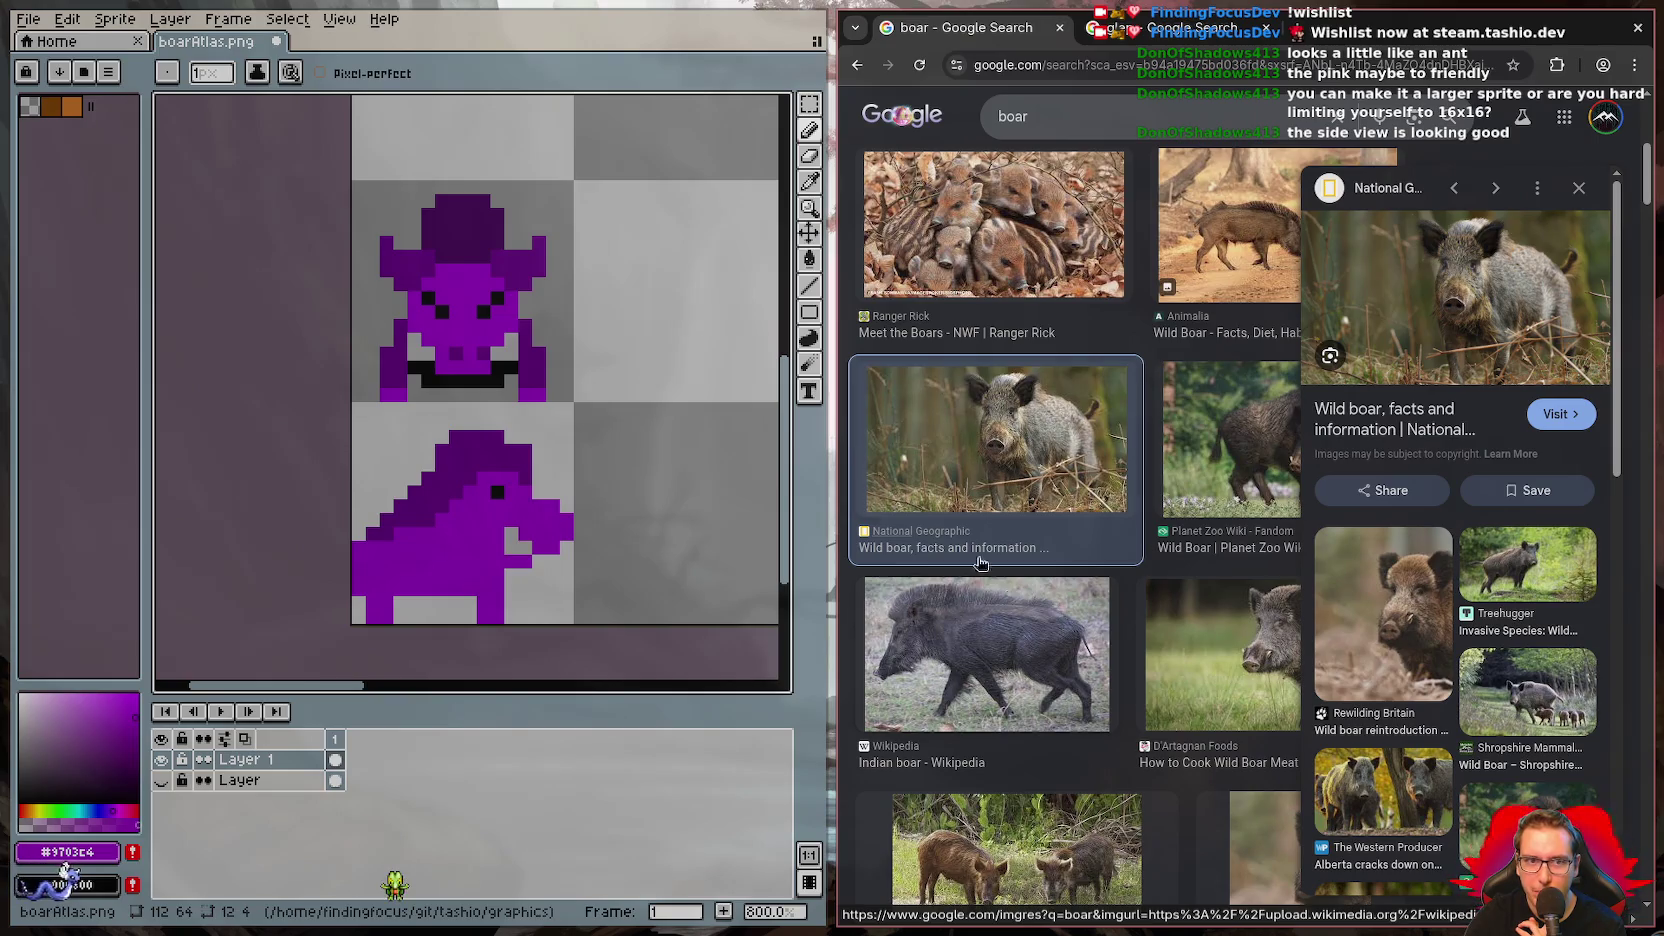
pyautogui.click(456, 272)
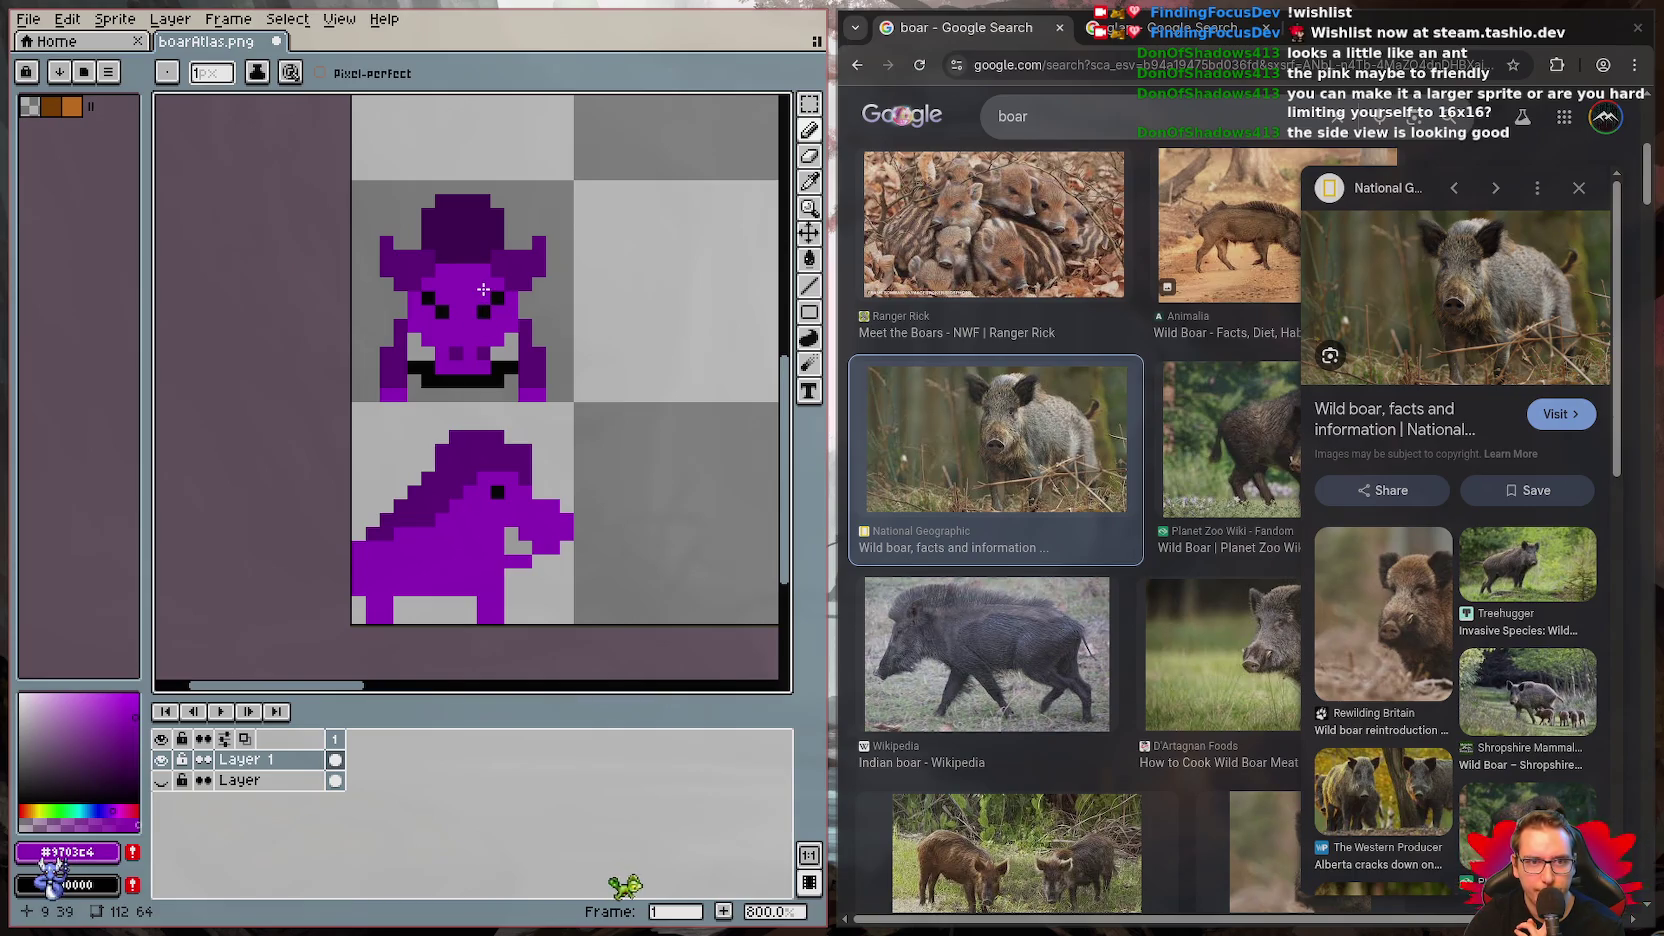
pyautogui.click(442, 392)
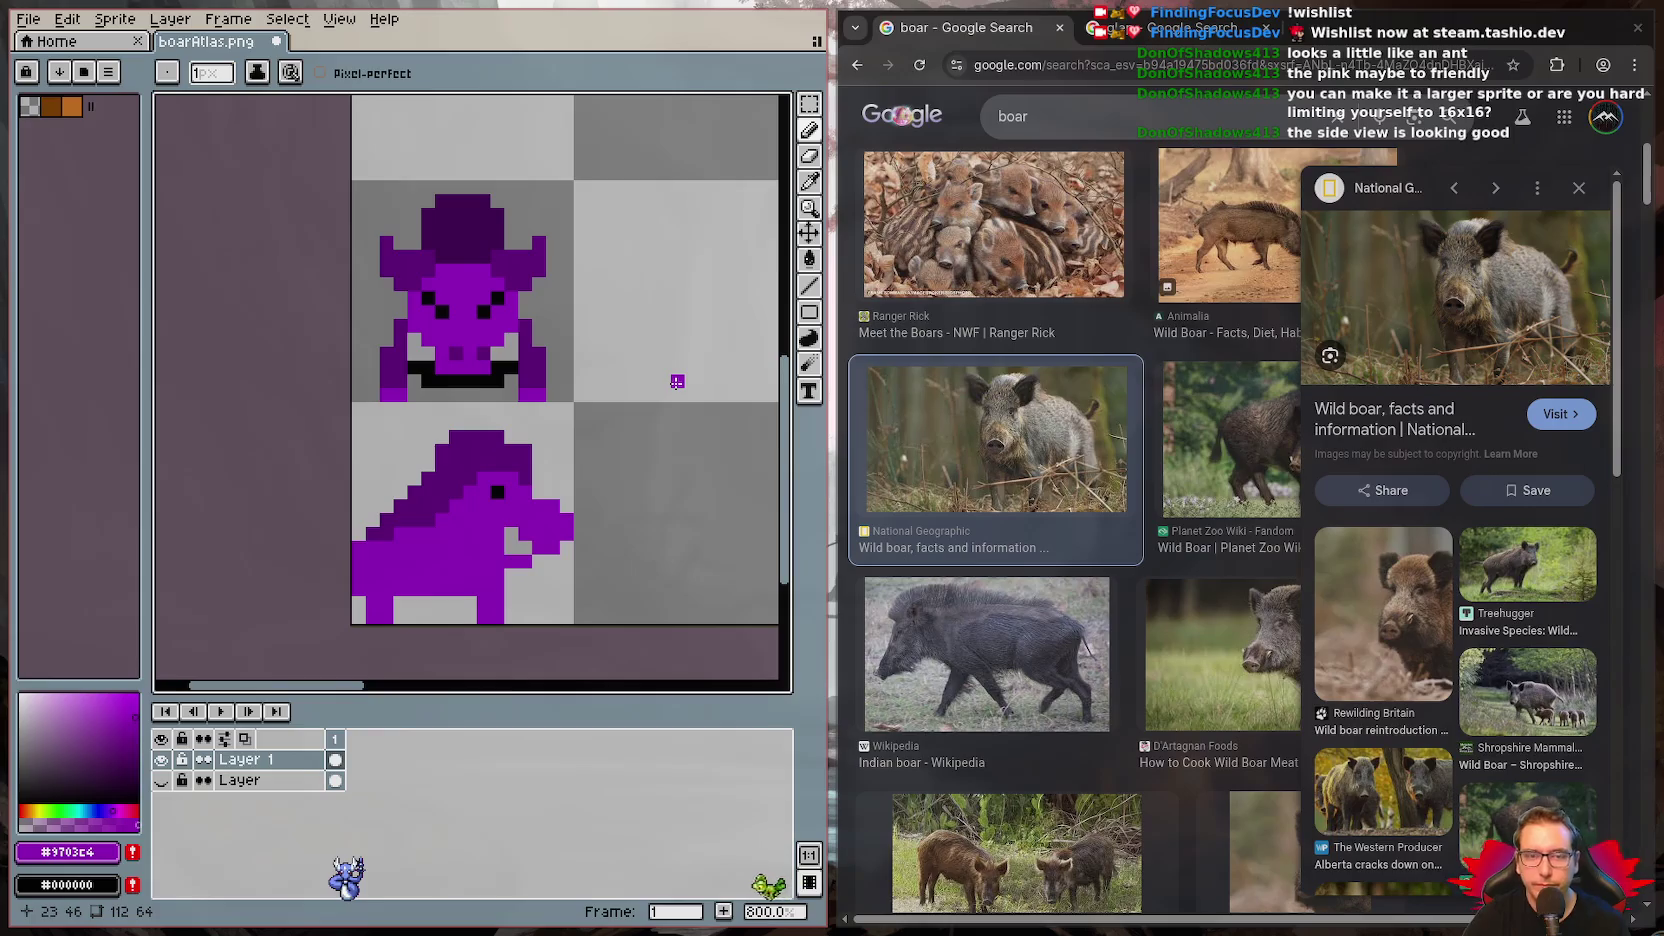
pyautogui.press('i')
pyautogui.click(514, 254)
pyautogui.press('b')
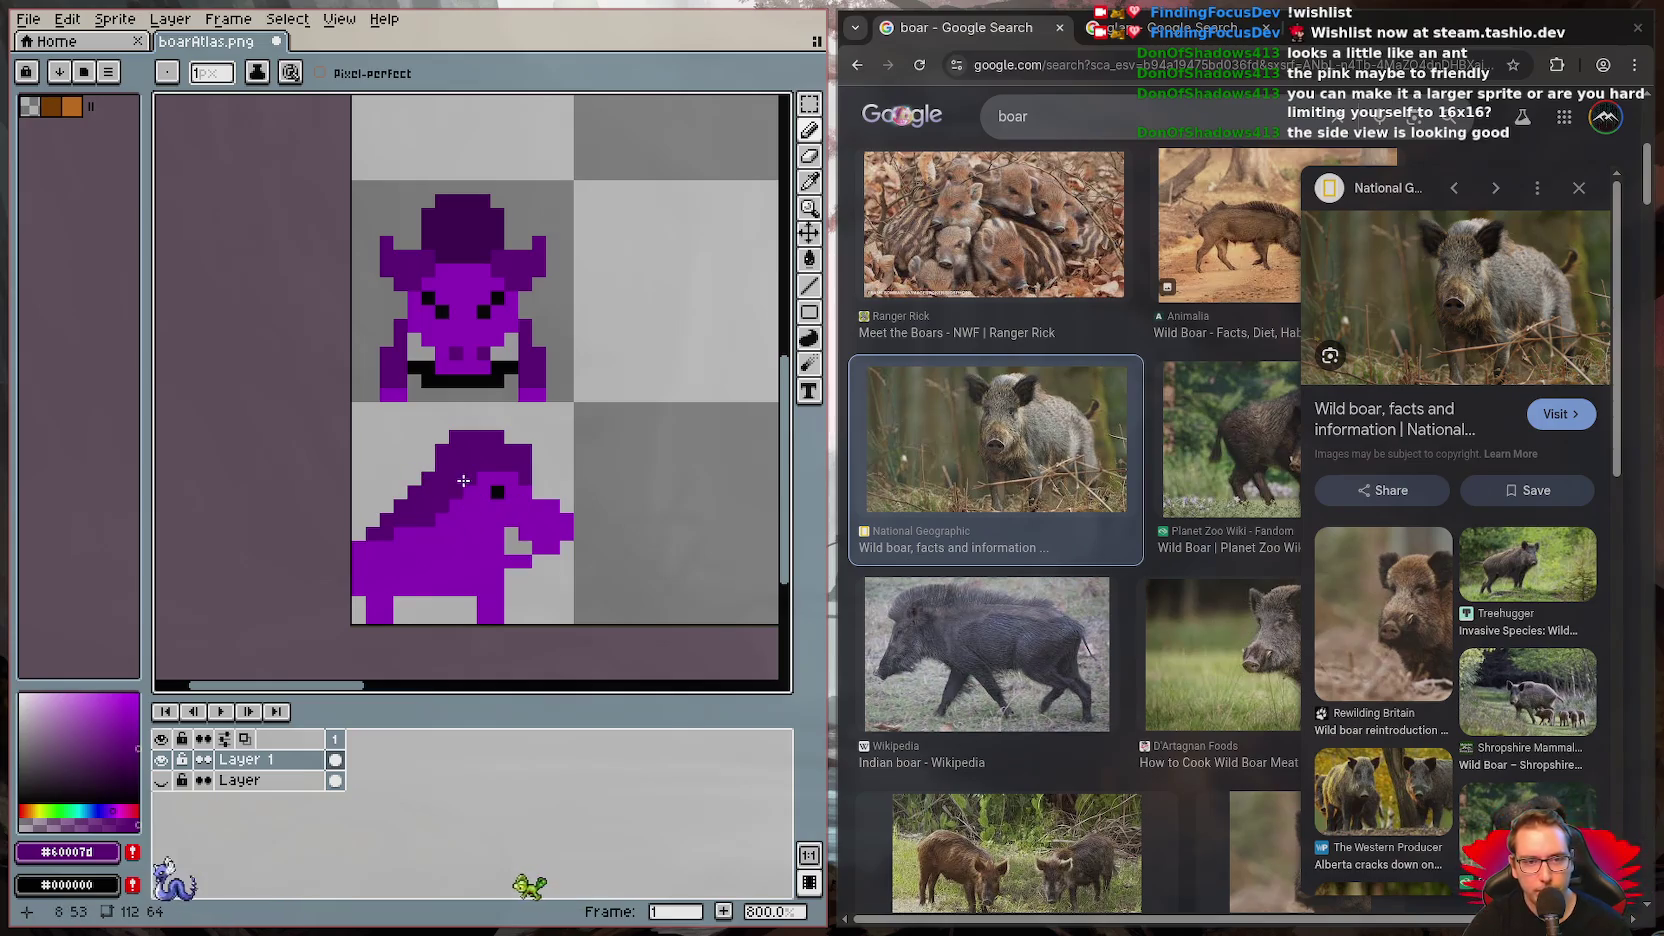
# - Pick #3e0051, undo a trial face line and head shading, then redo one stroke
pyautogui.press('i')
pyautogui.click(493, 218)
pyautogui.press('b')
pyautogui.moveTo(463, 268); pyautogui.dragTo(463, 340)
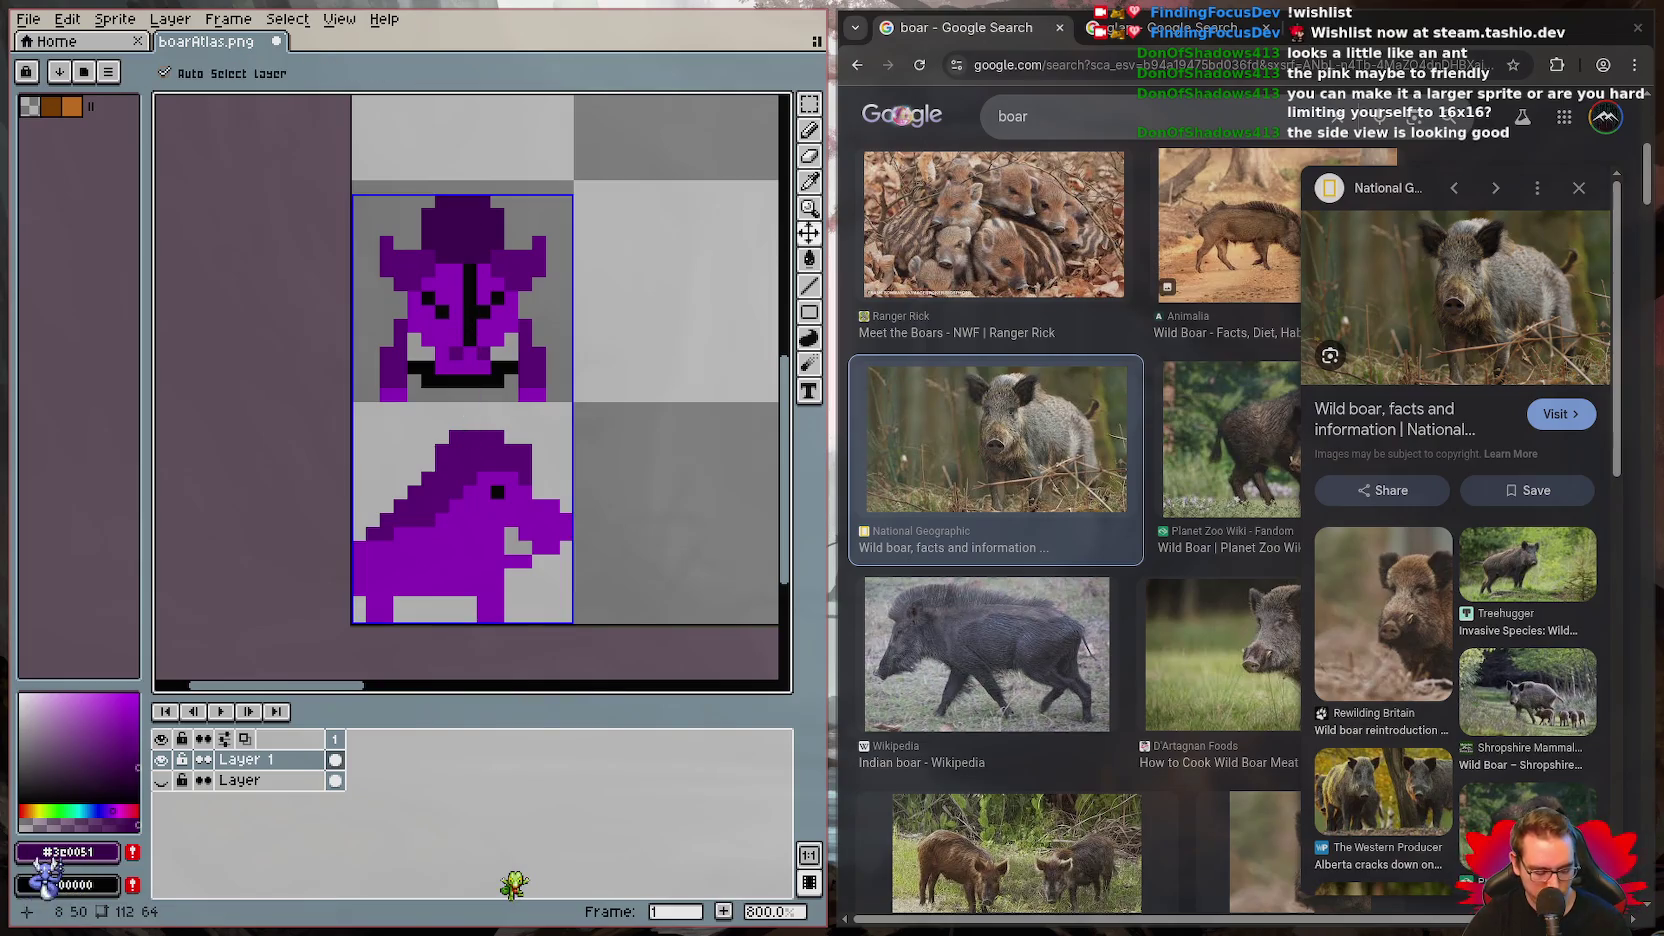
pyautogui.hotkey('ctrl', 'z')
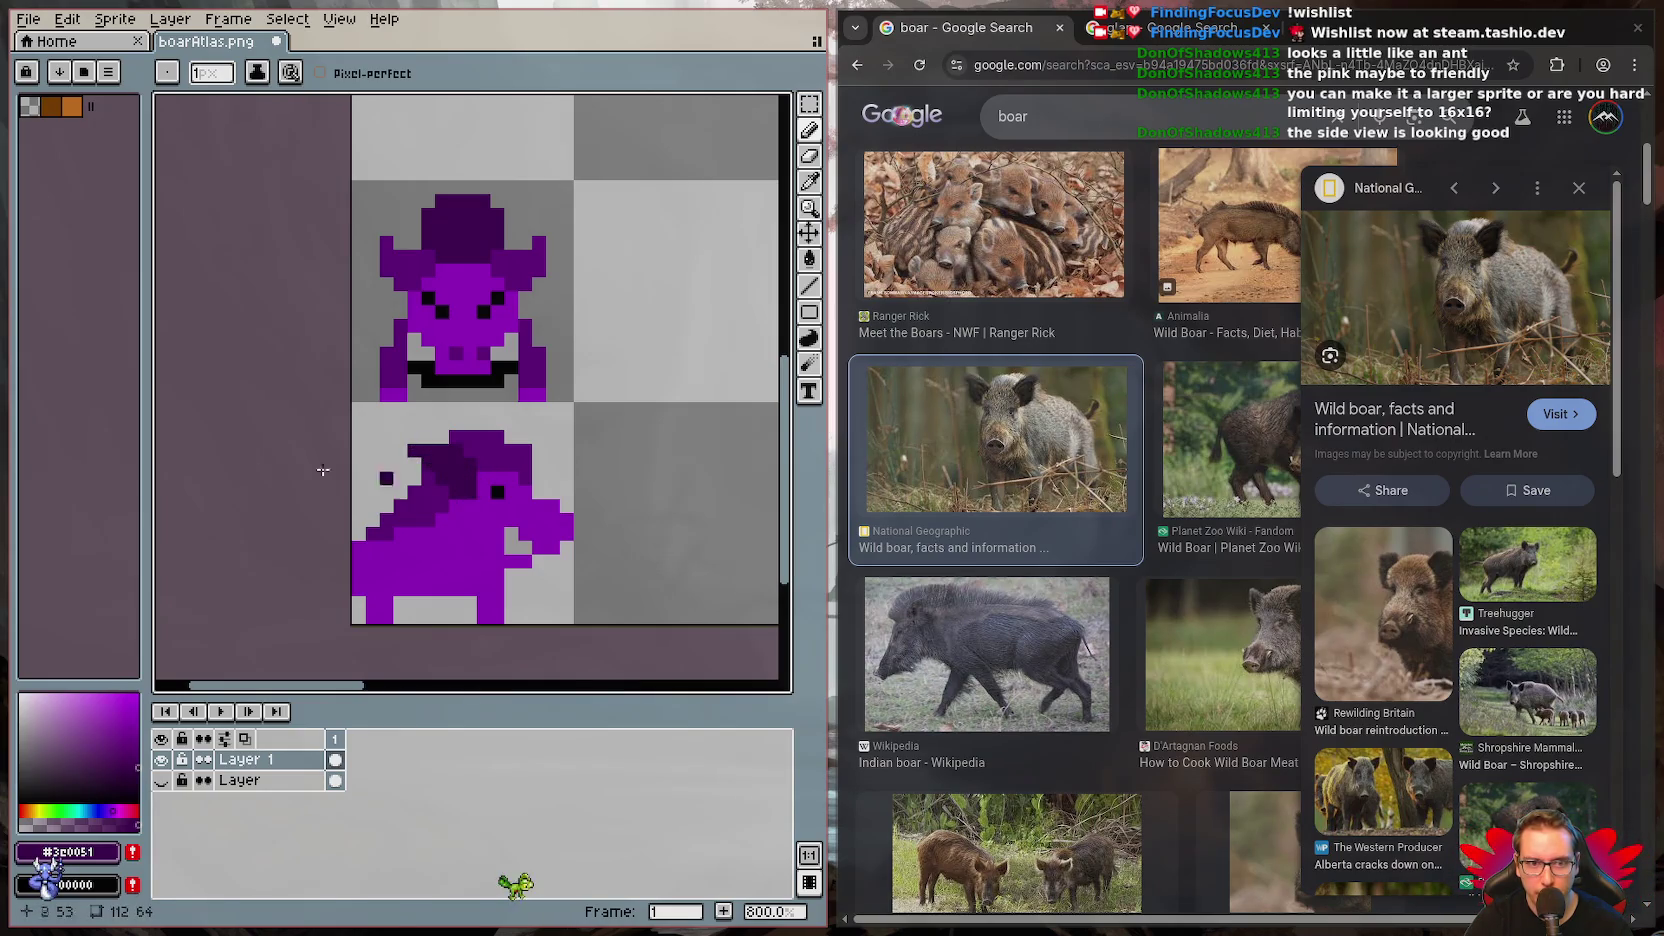
pyautogui.hotkey('ctrl', 'z')
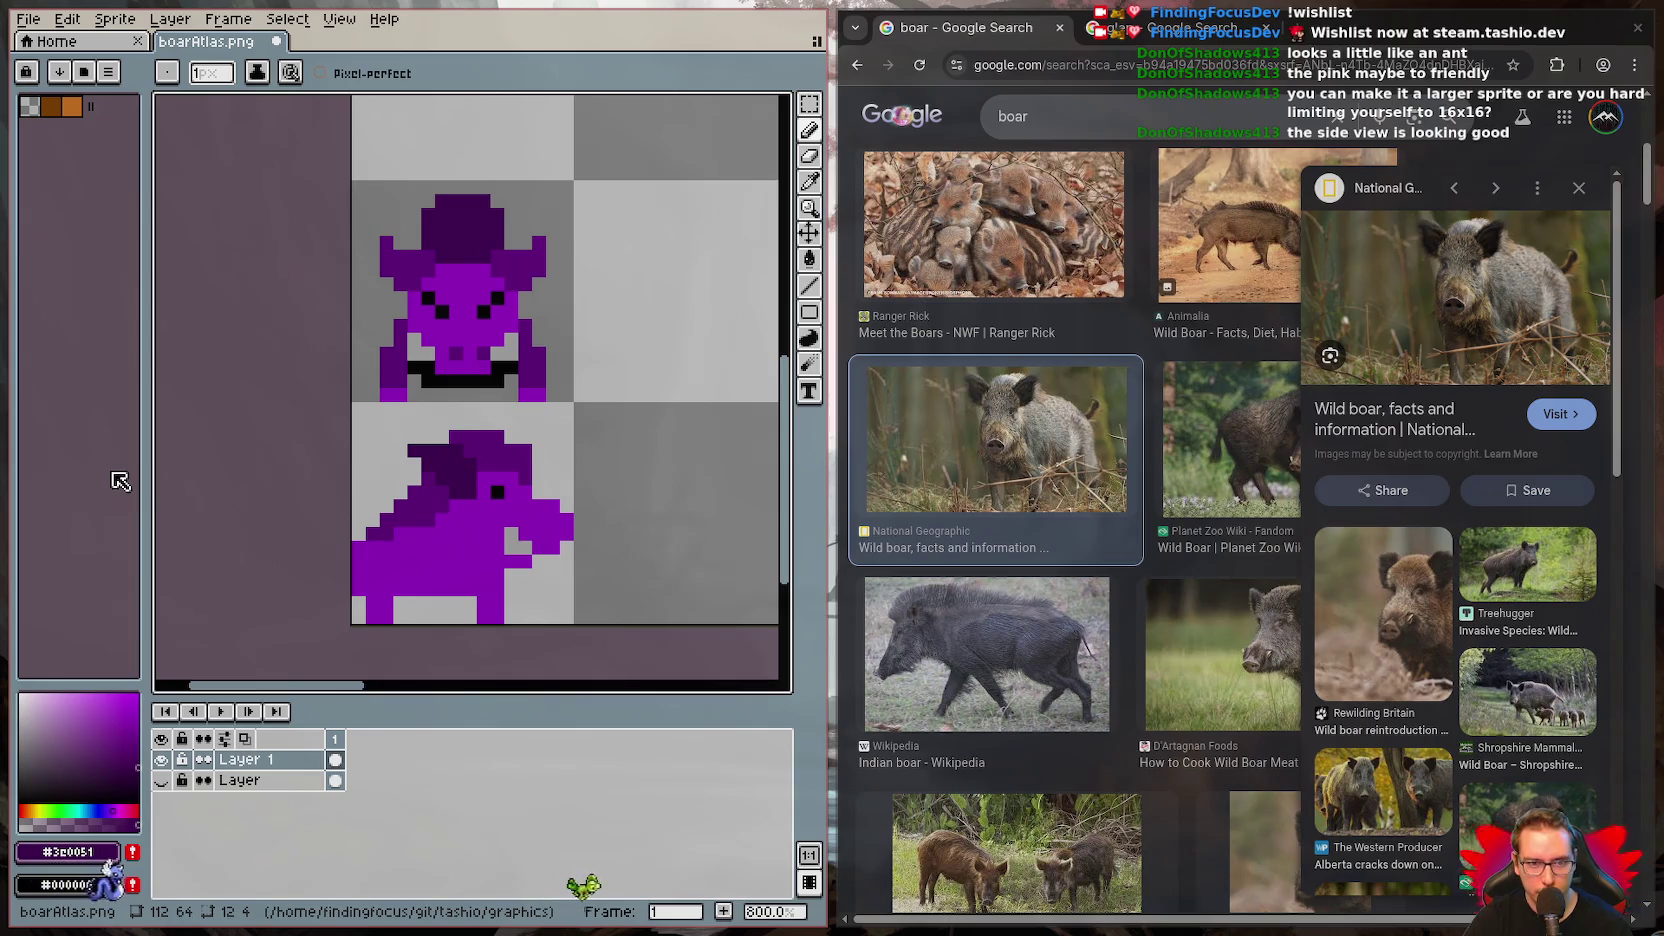
pyautogui.hotkey('ctrl', 'z')
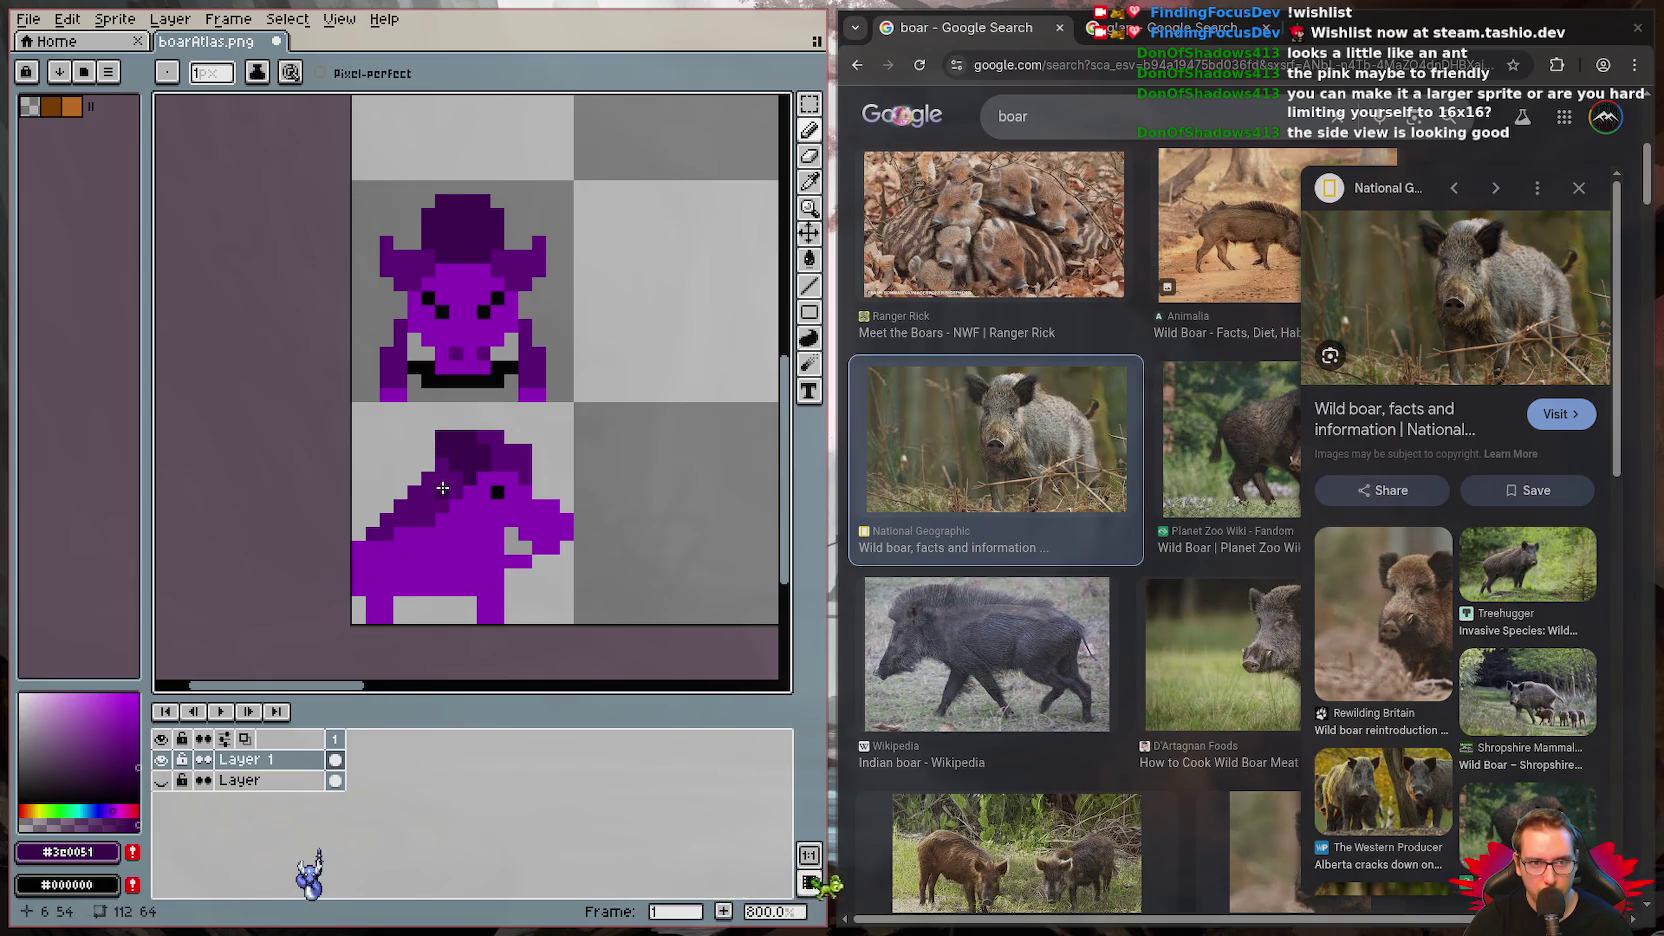
pyautogui.hotkey('ctrl', 'z')
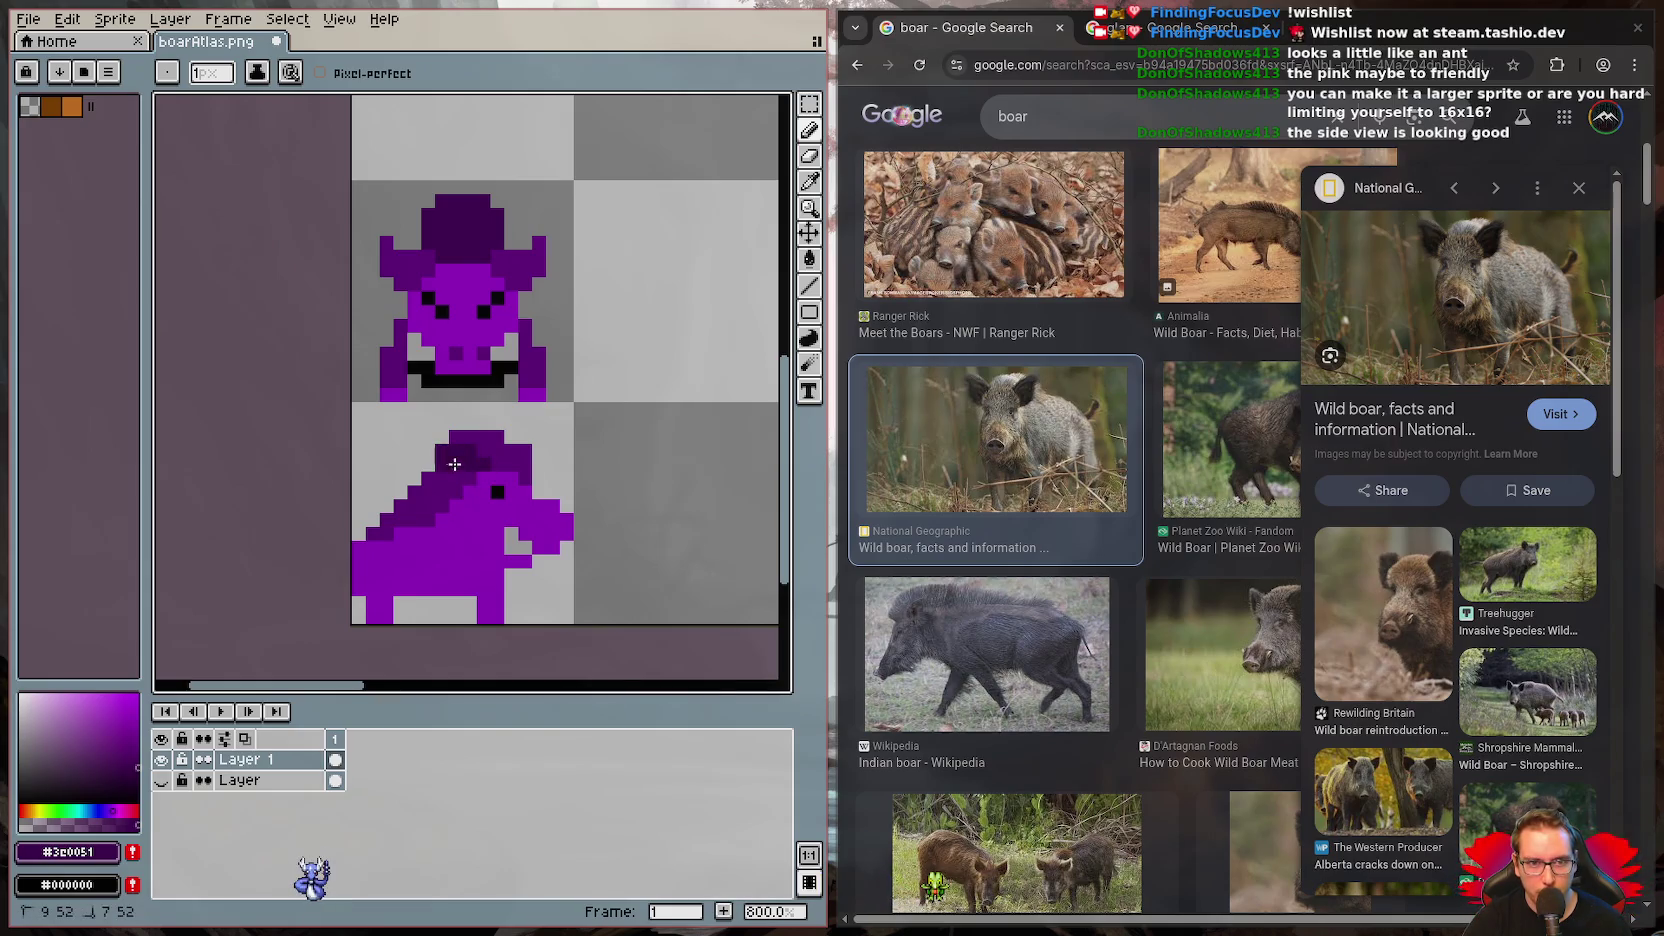
pyautogui.hotkey('ctrl', 'z')
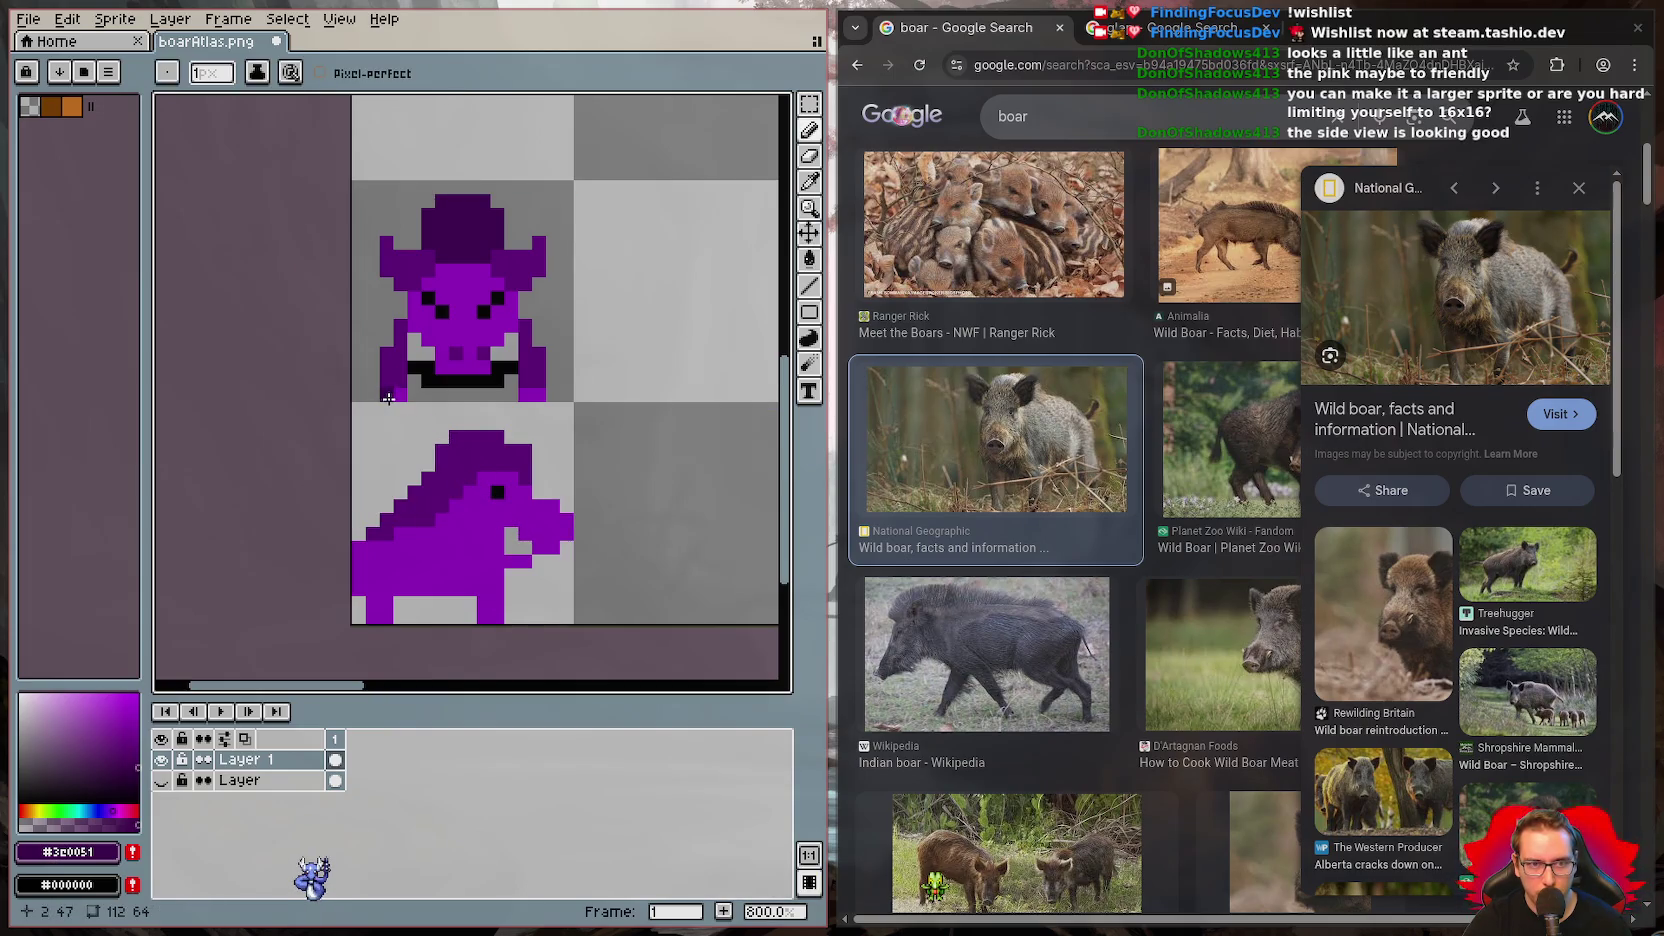
pyautogui.click(67, 18)
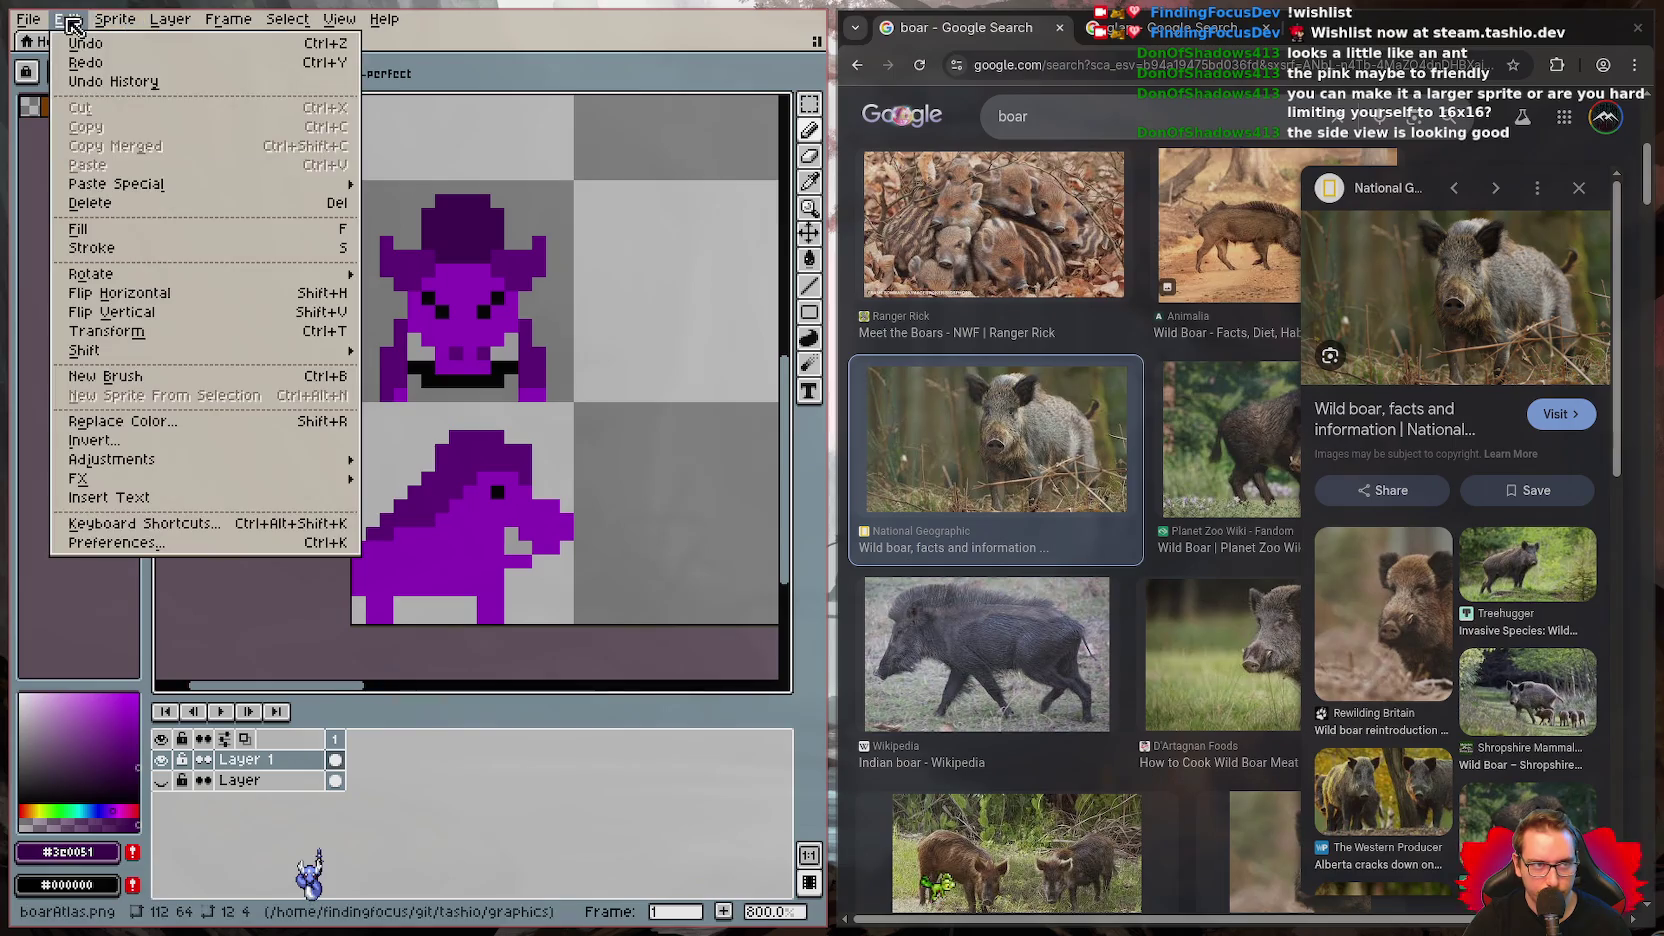
pyautogui.click(70, 50)
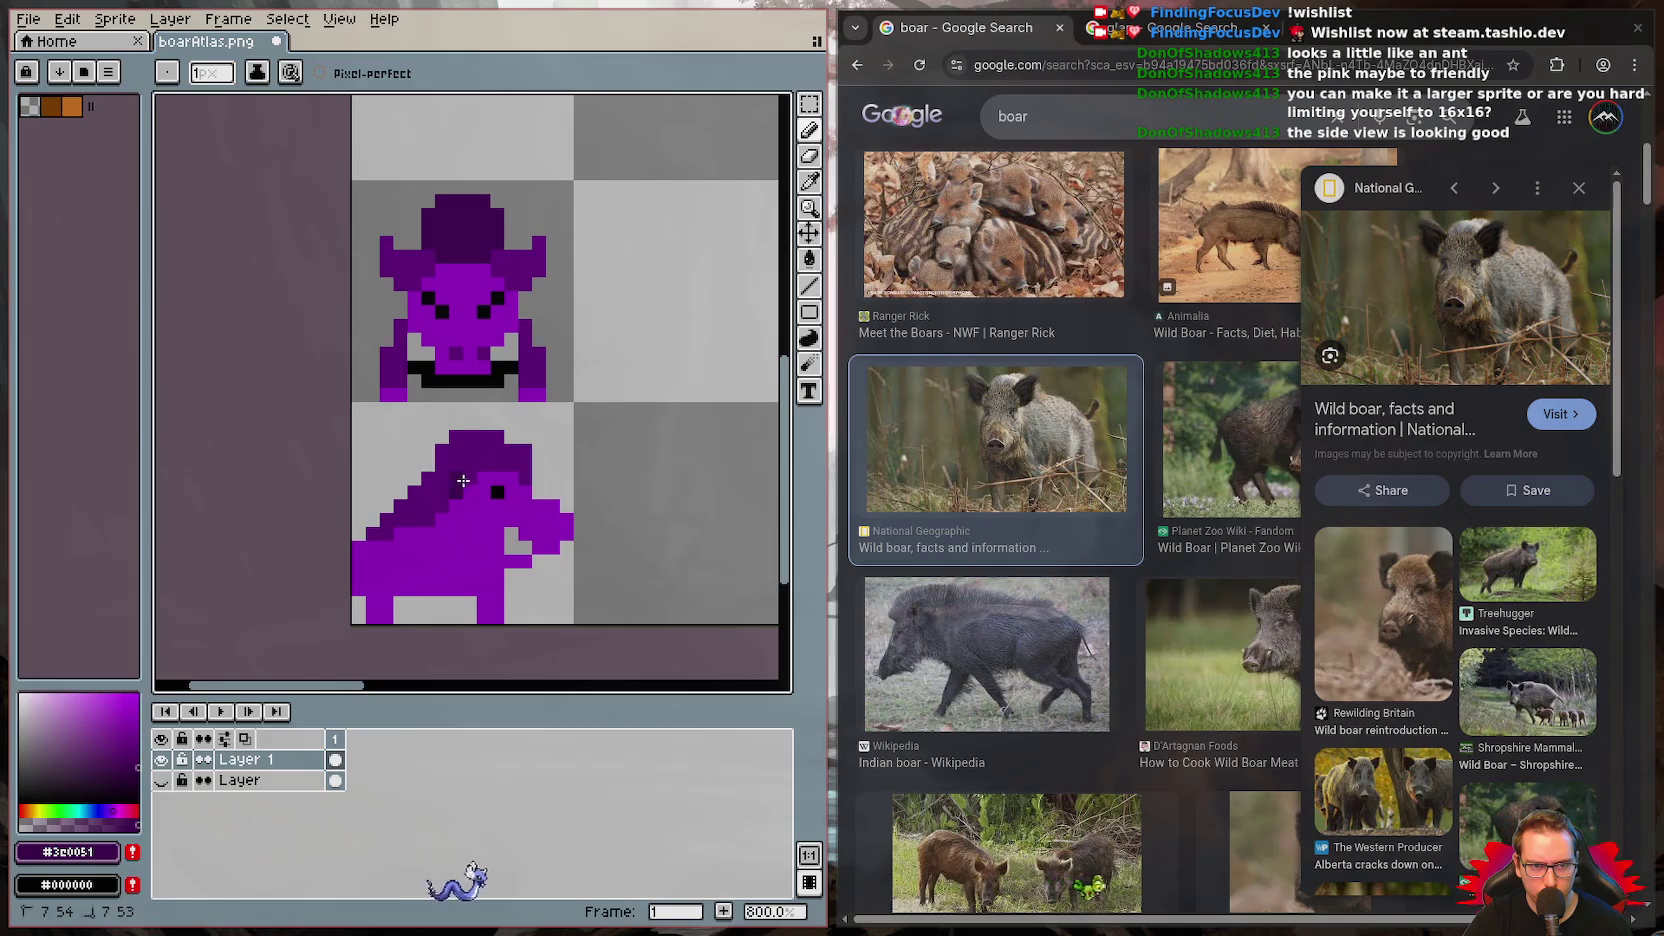
# - Paint dark purple pixels left of the side view's mane, retrying until they sit right
pyautogui.click(414, 450)
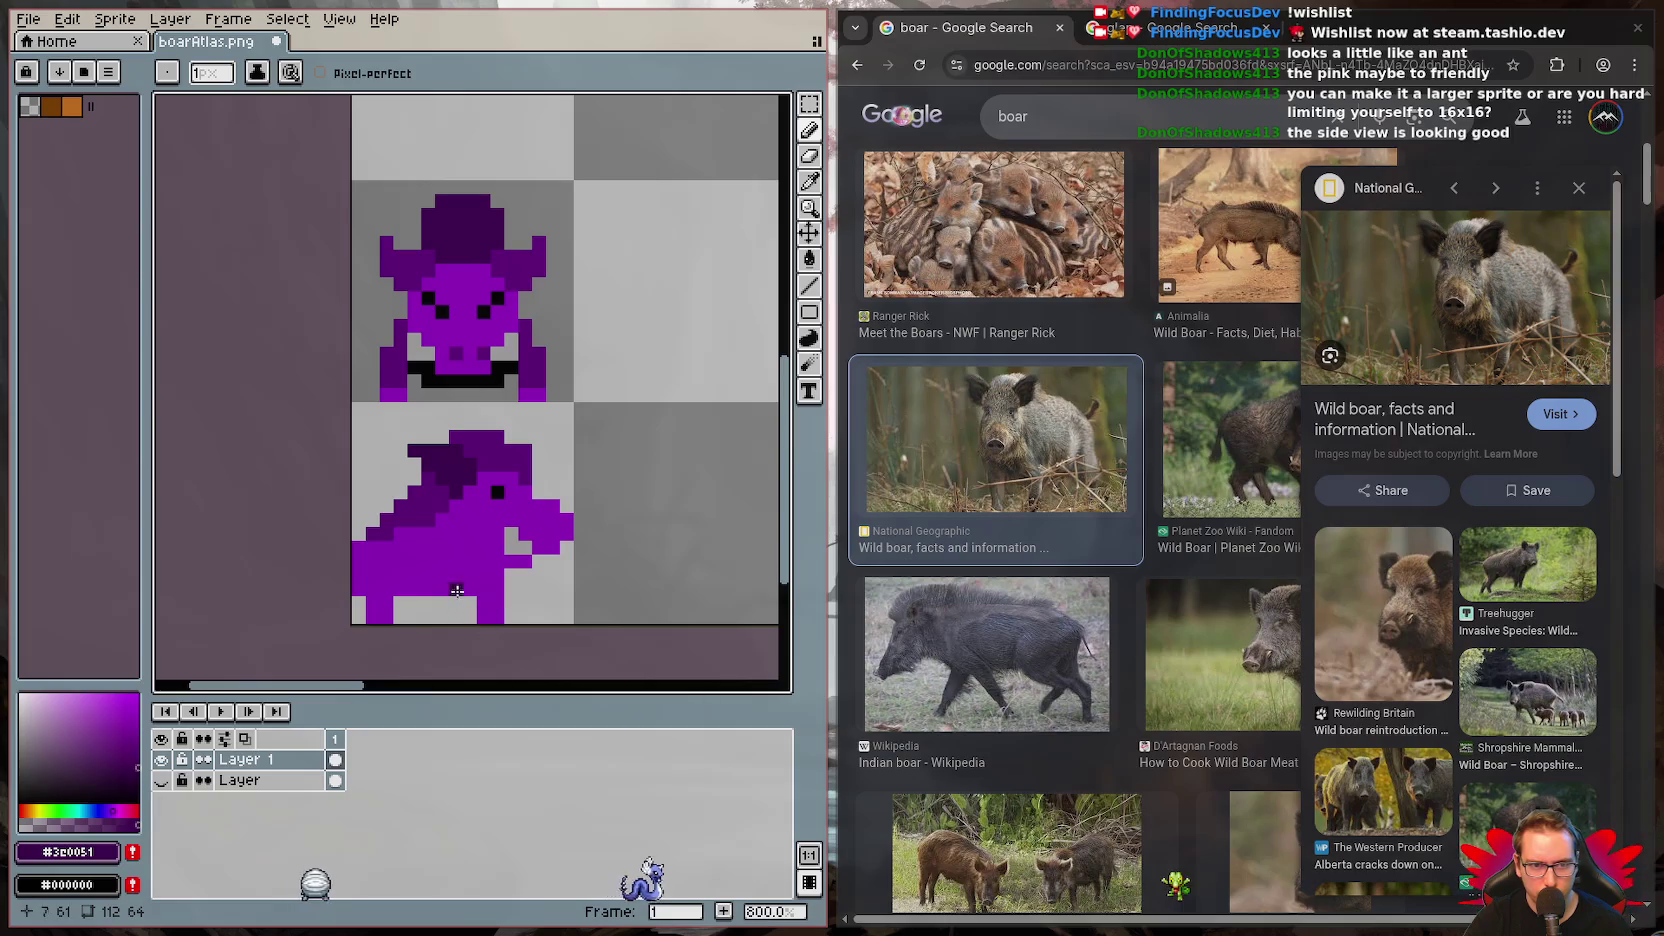
pyautogui.hotkey('ctrl', 'z')
pyautogui.moveTo(415, 465); pyautogui.dragTo(445, 465)
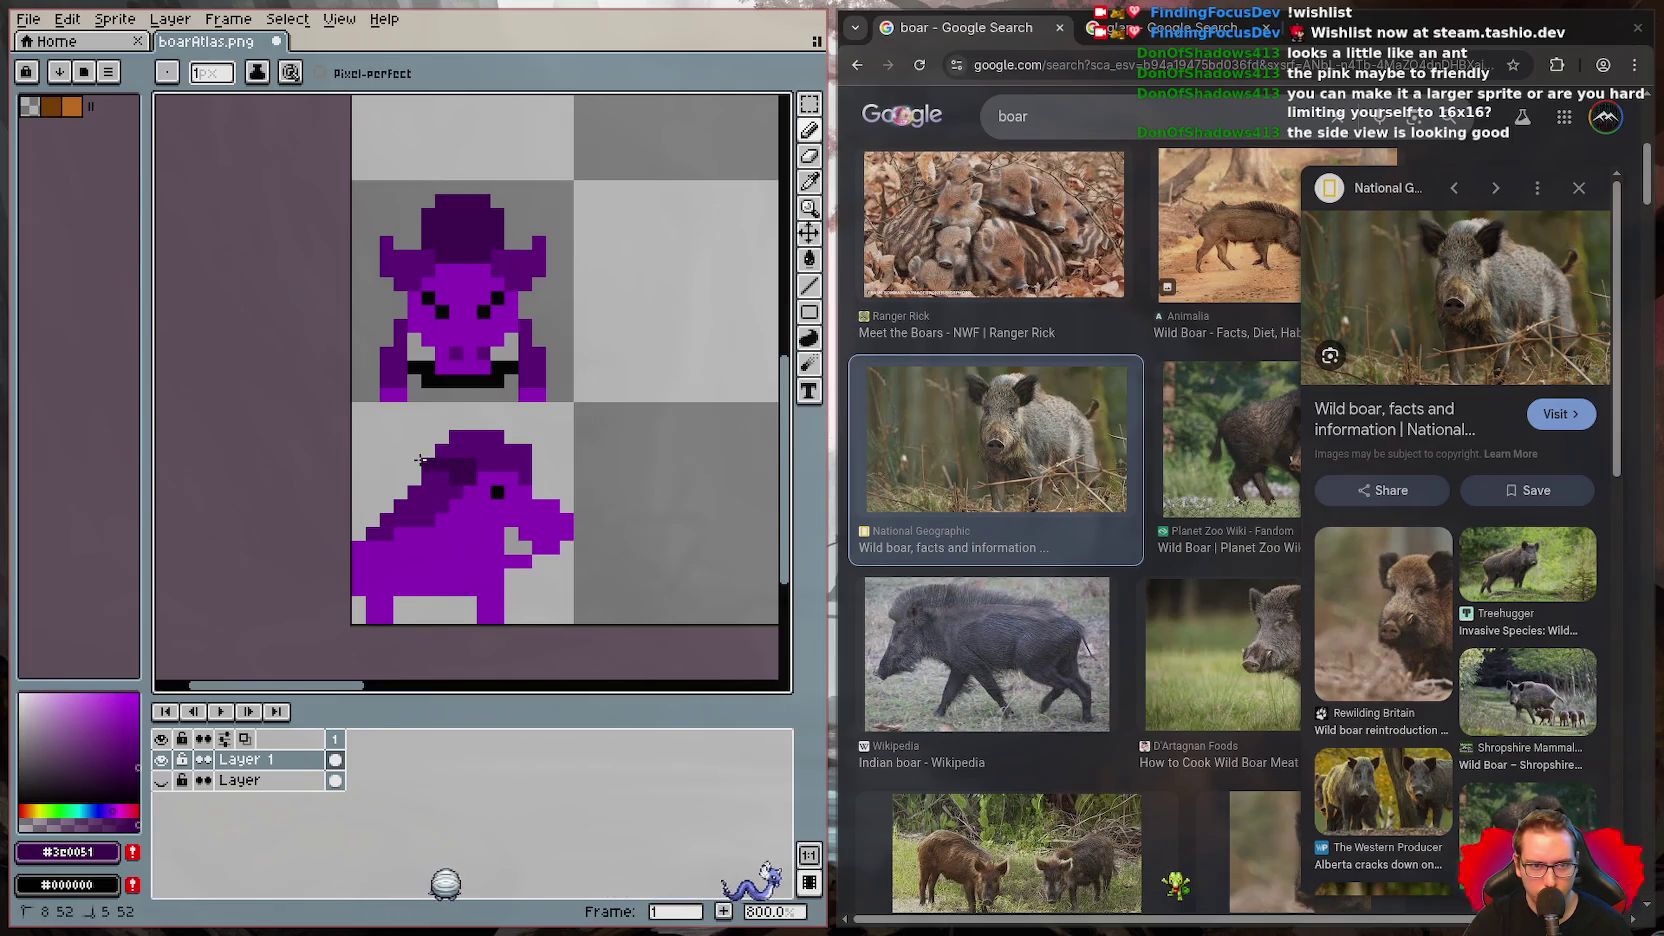
pyautogui.hotkey('ctrl', 'z')
pyautogui.click(456, 497)
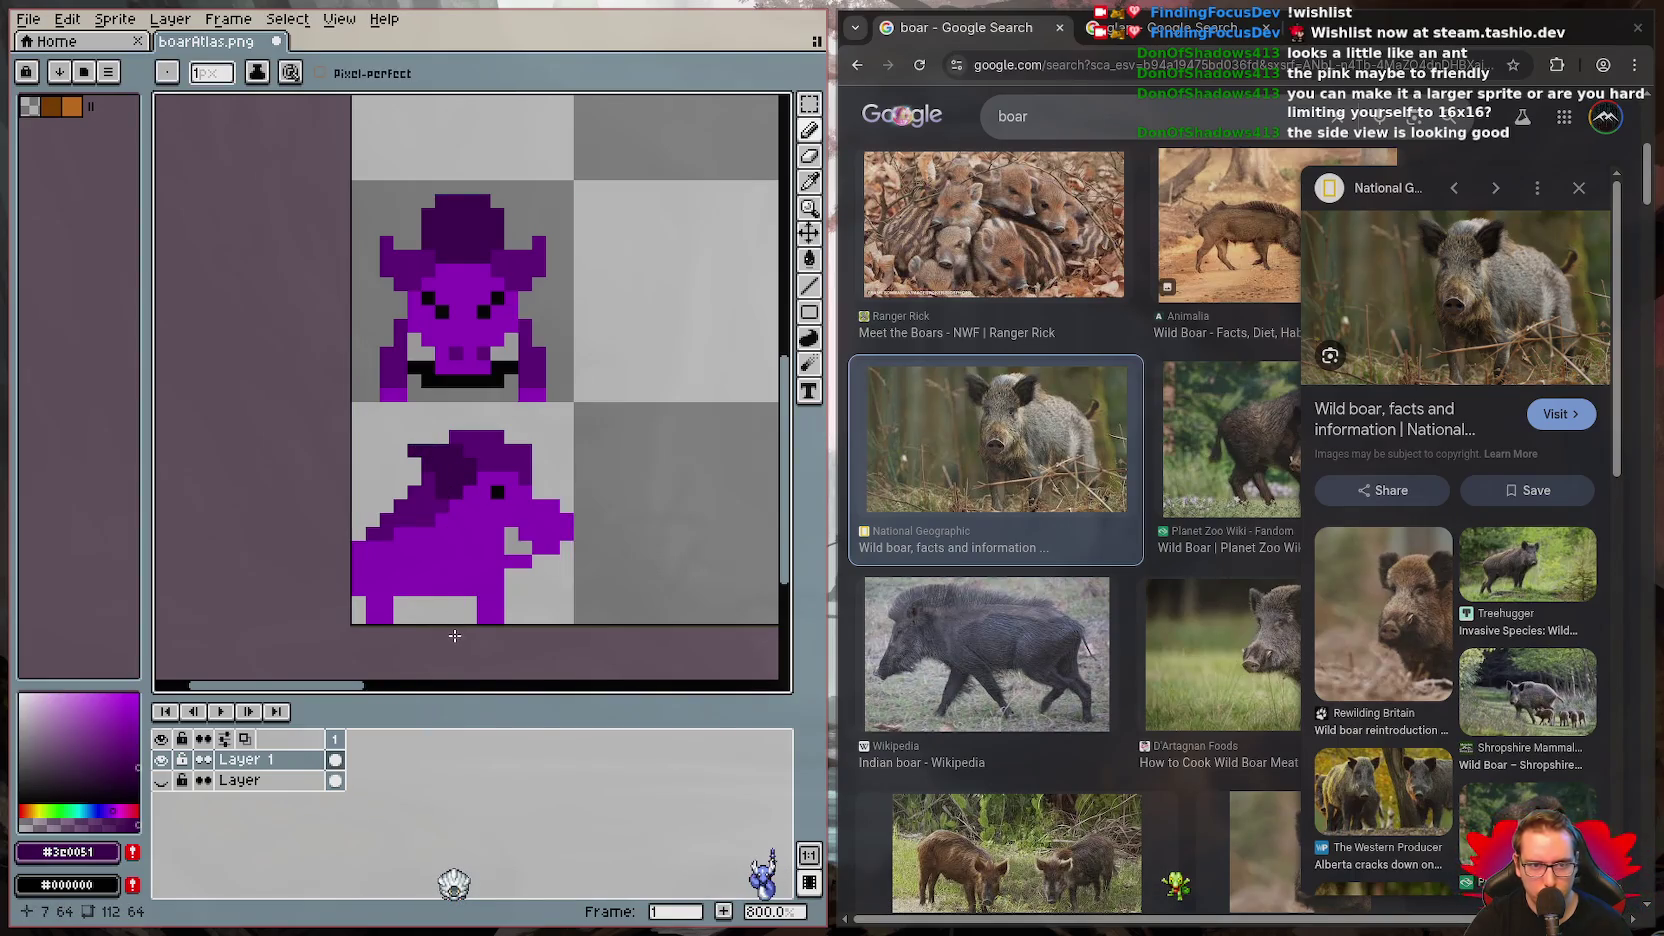
pyautogui.hotkey('ctrl', 'z')
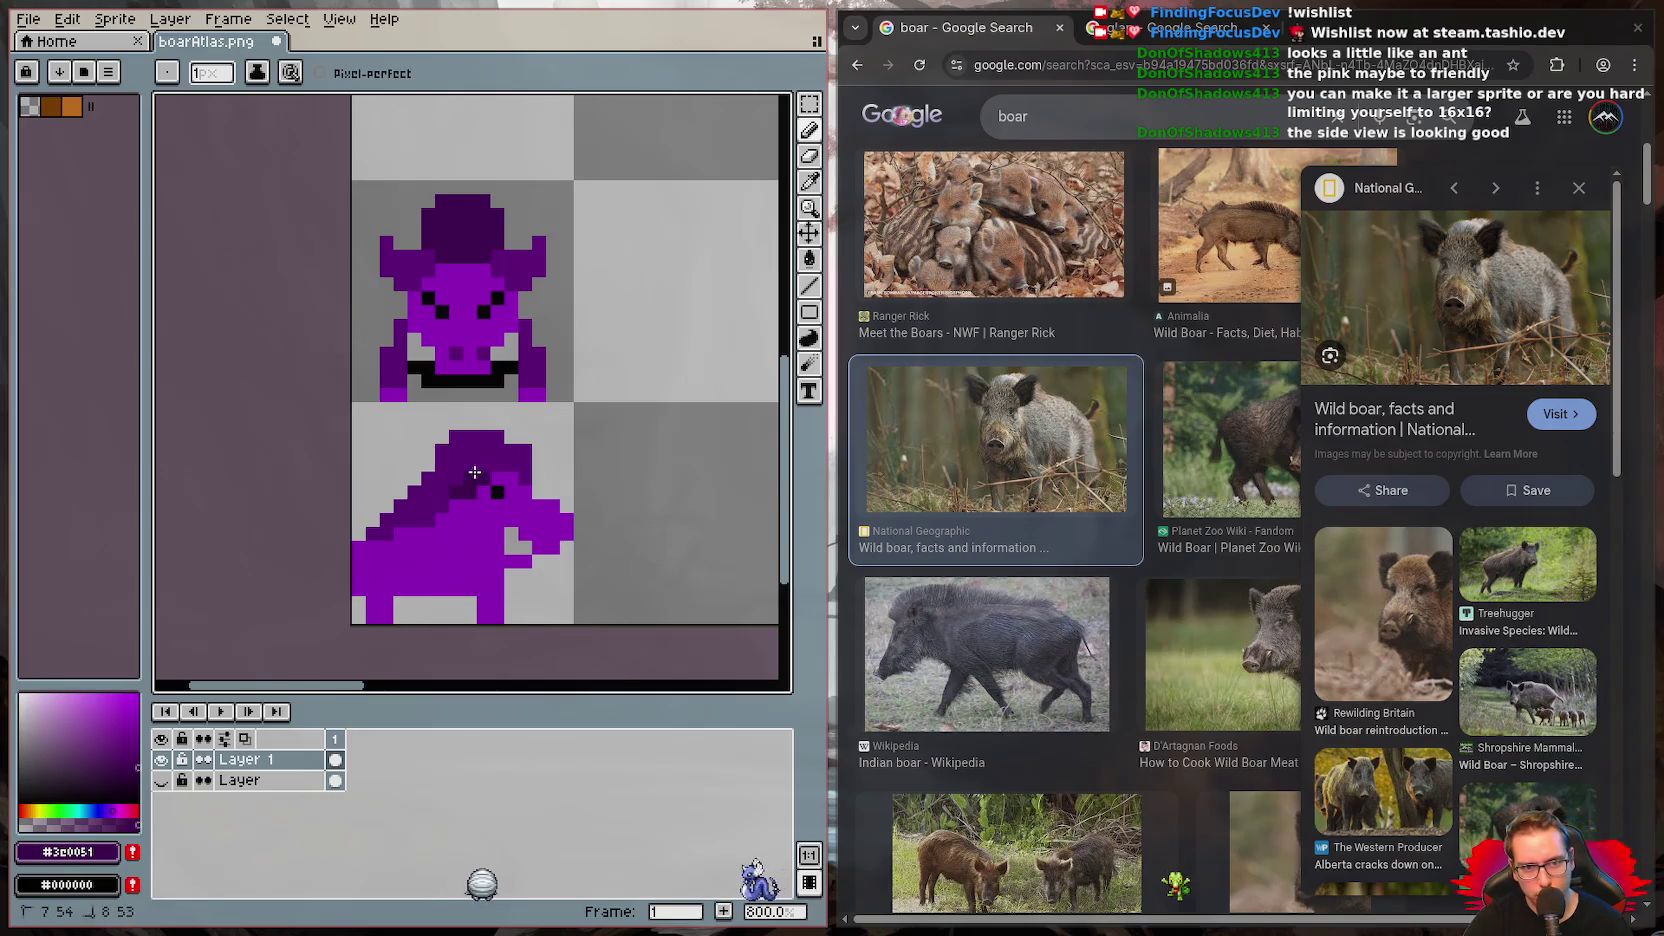
pyautogui.hotkey('ctrl', 'z')
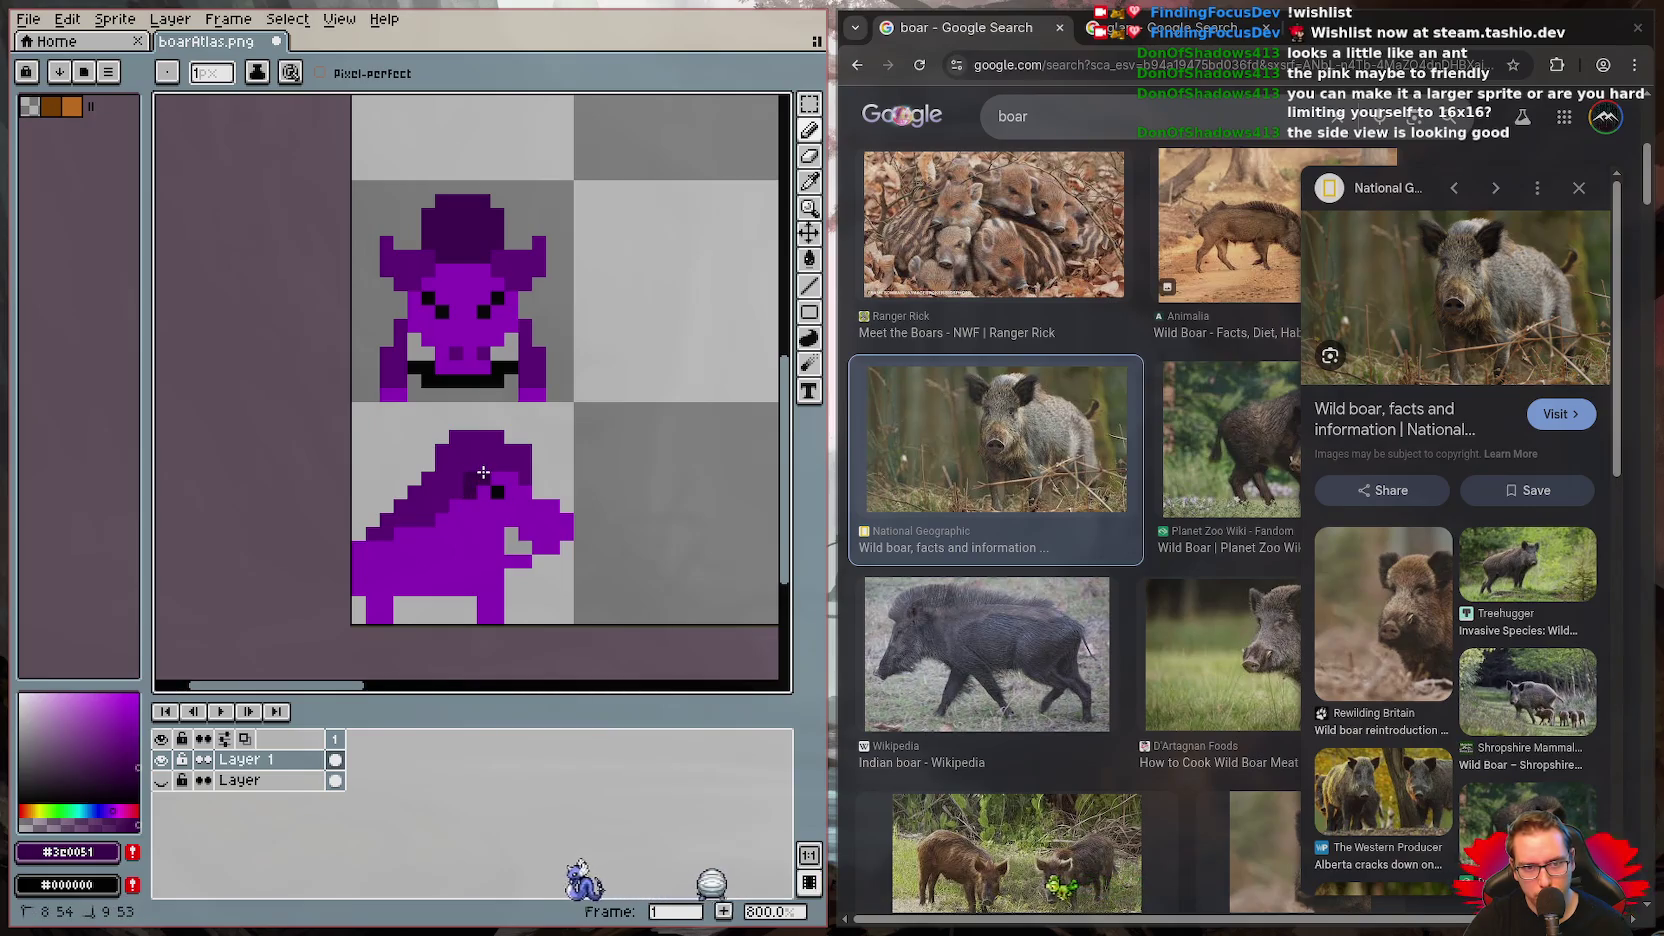
pyautogui.click(443, 464)
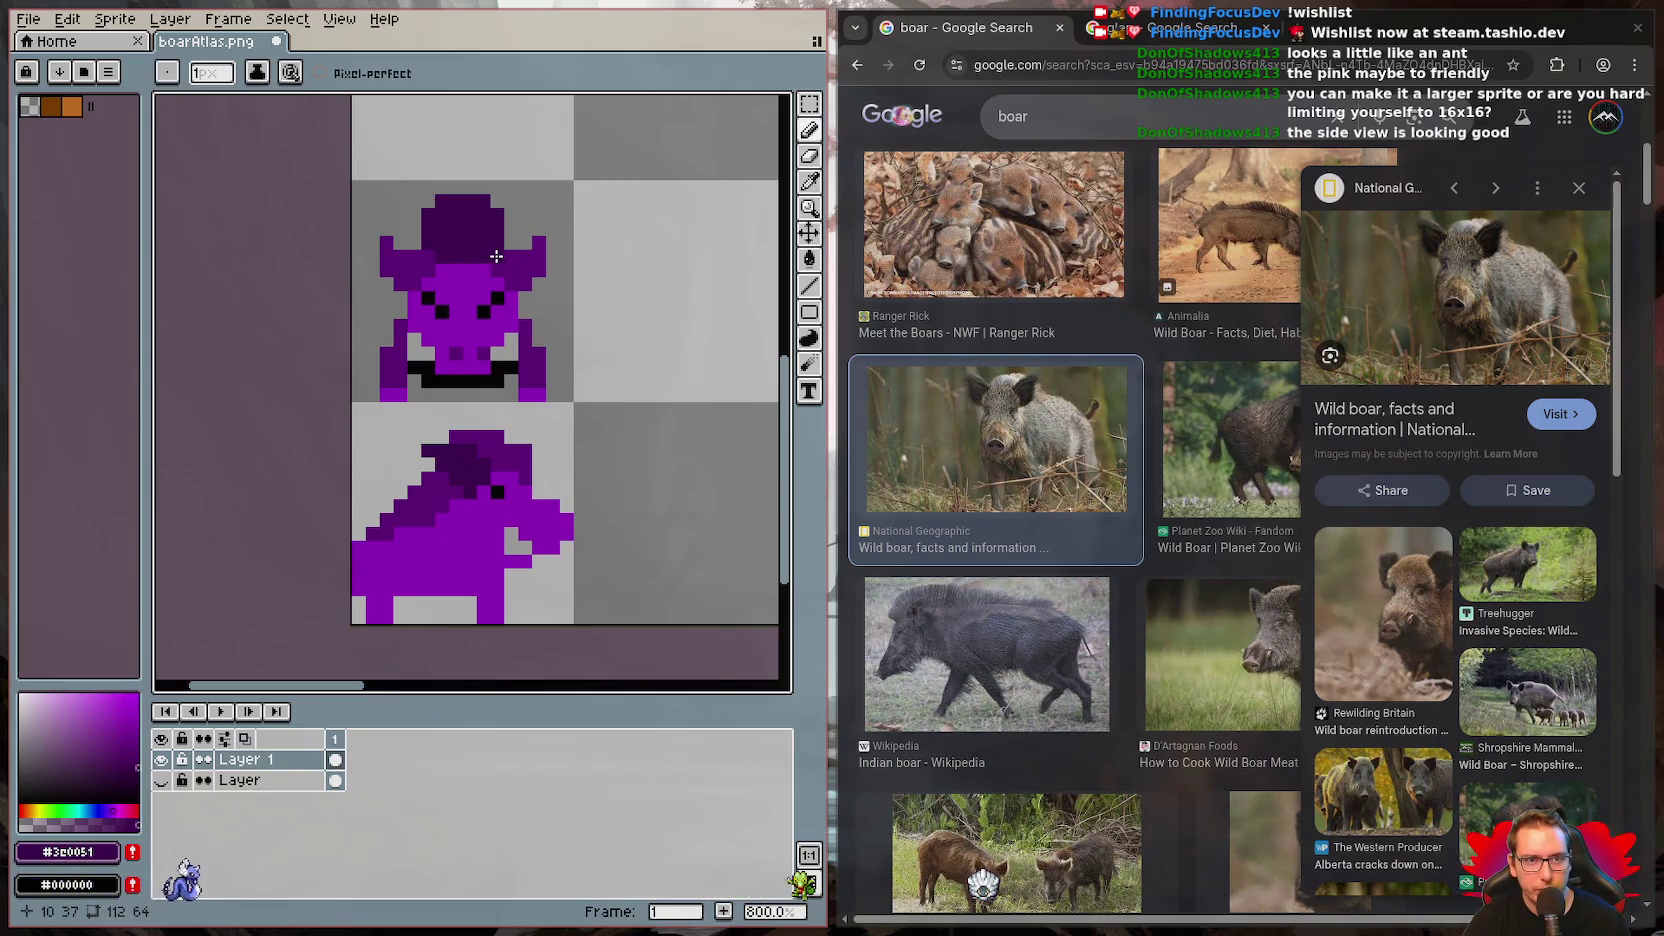
# - Pick bright purple #9703c4 from the front view, then try and undo a snout-notch fill
pyautogui.keyDown('alt'); pyautogui.click(538, 251); pyautogui.keyUp('alt')
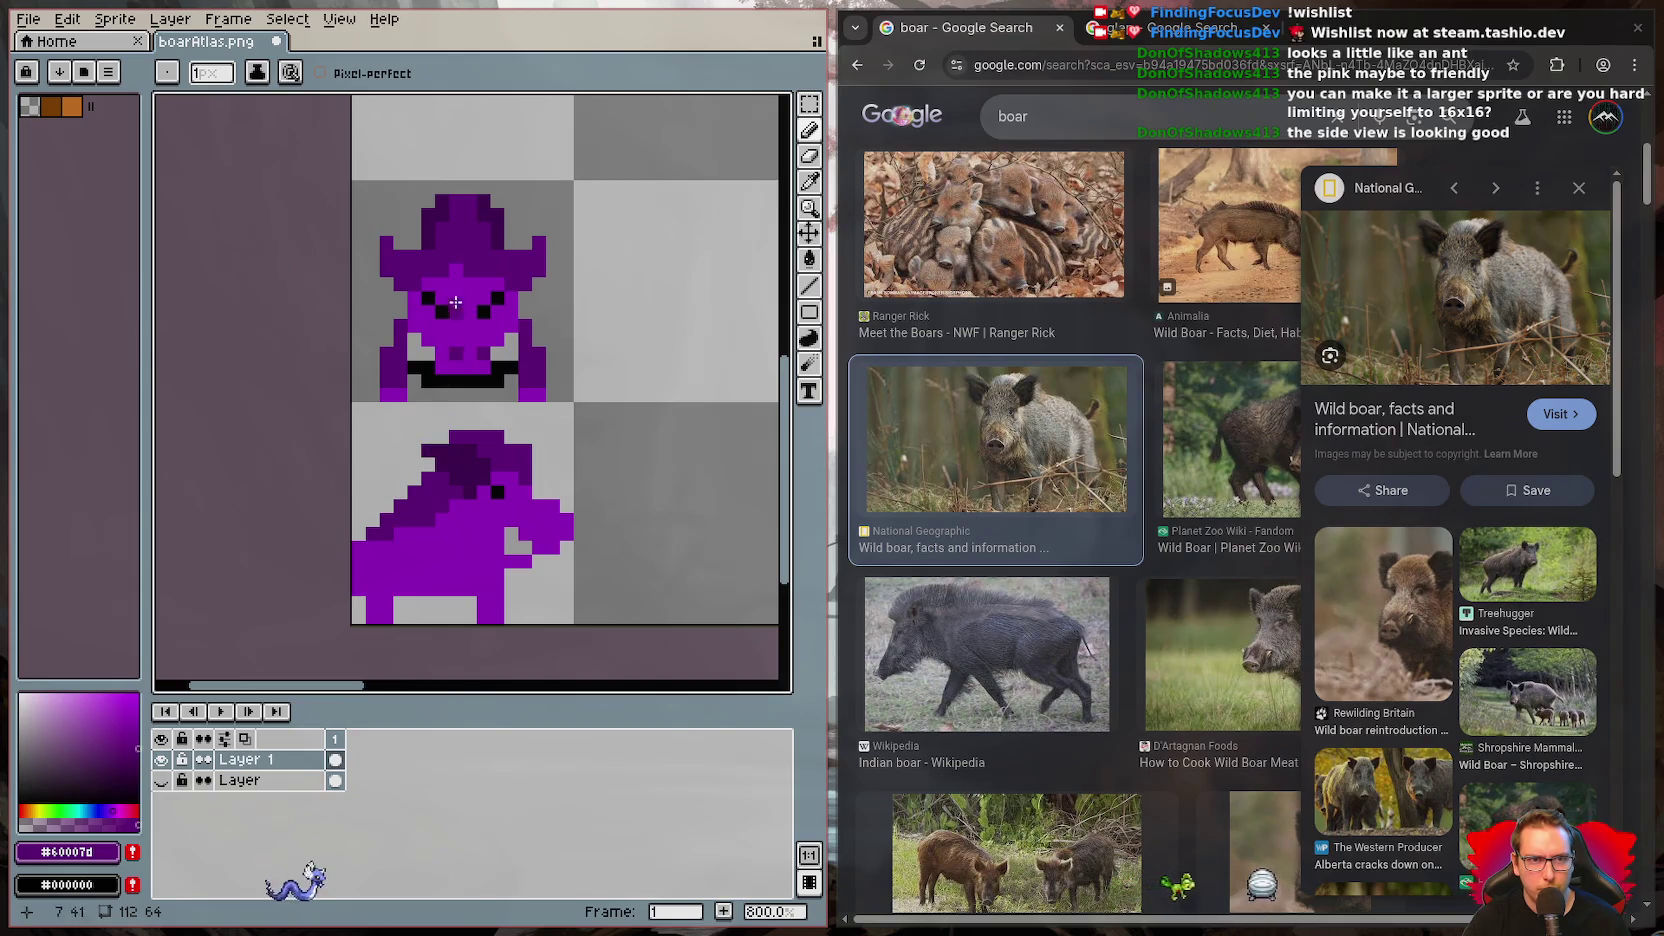
pyautogui.press('i')
pyautogui.click(470, 275)
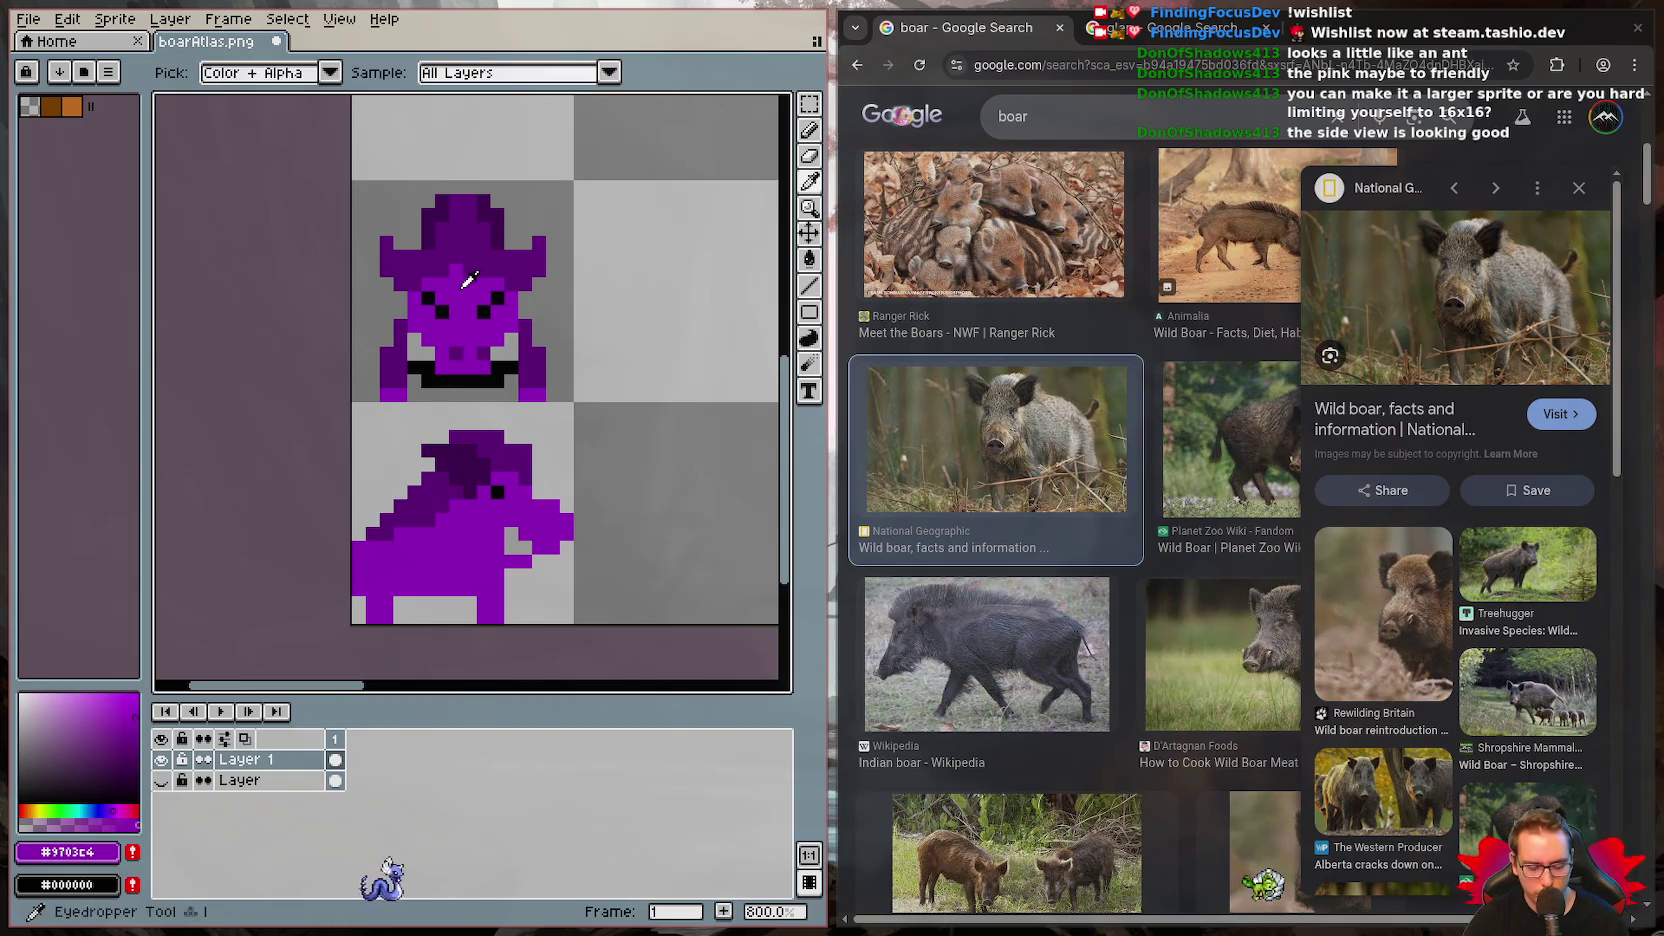
pyautogui.press('b')
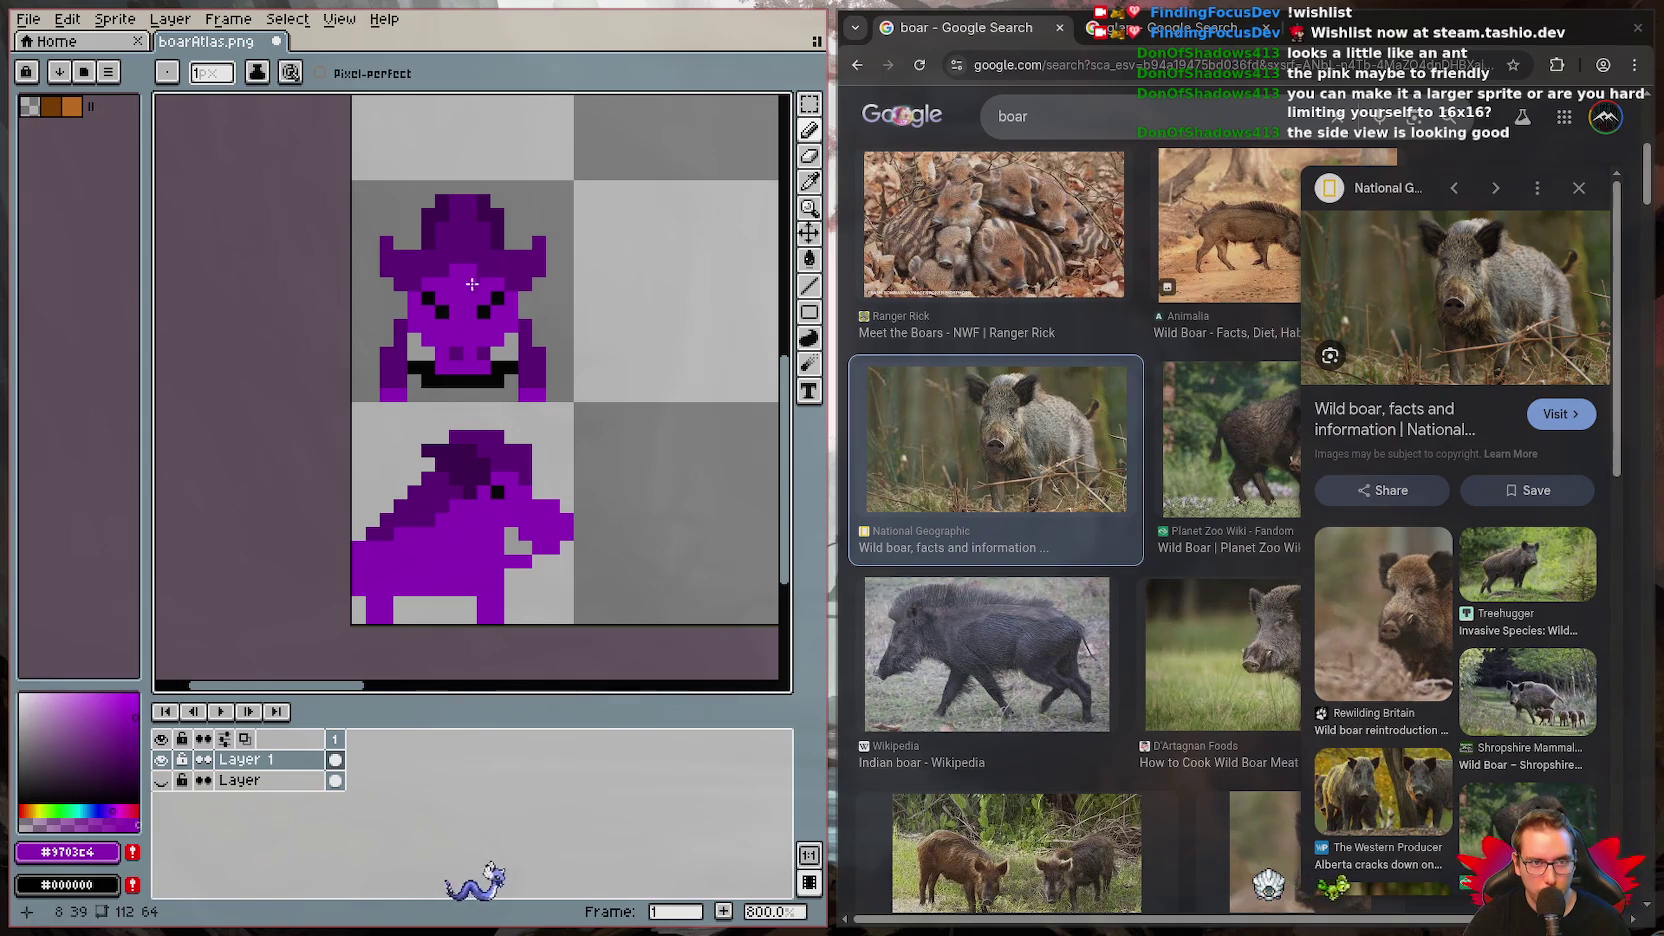
pyautogui.click(512, 548)
pyautogui.hotkey('ctrl', 'z')
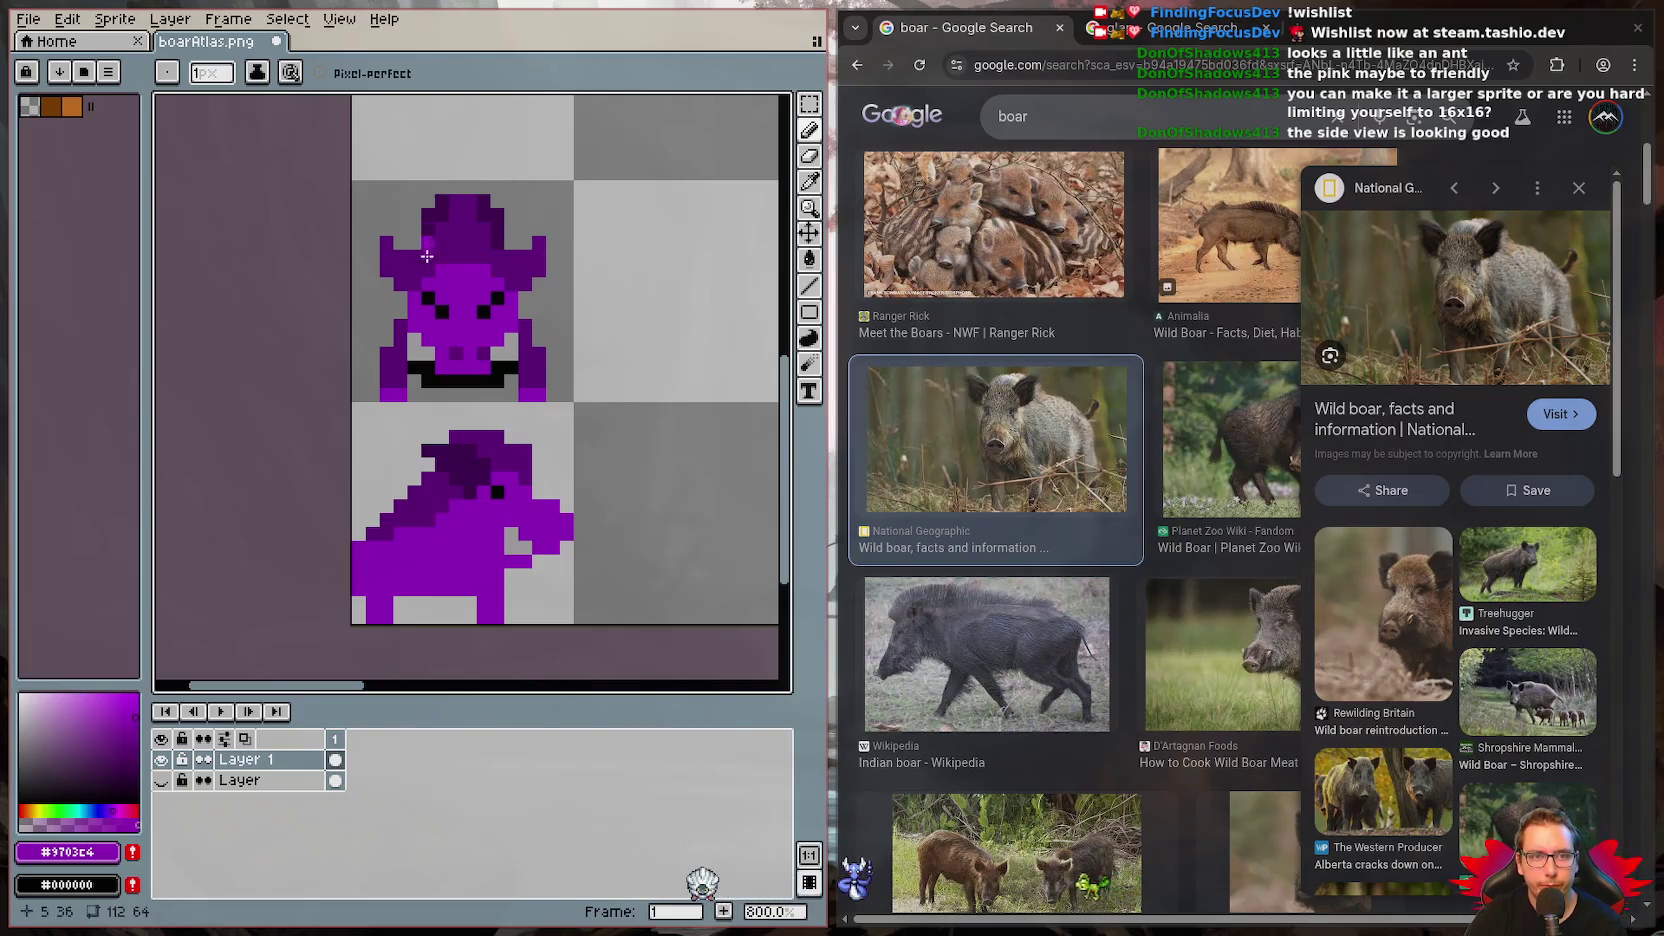
# - Shift the front boar's head-top pixels one pixel left to shape the ears
pyautogui.press('m')
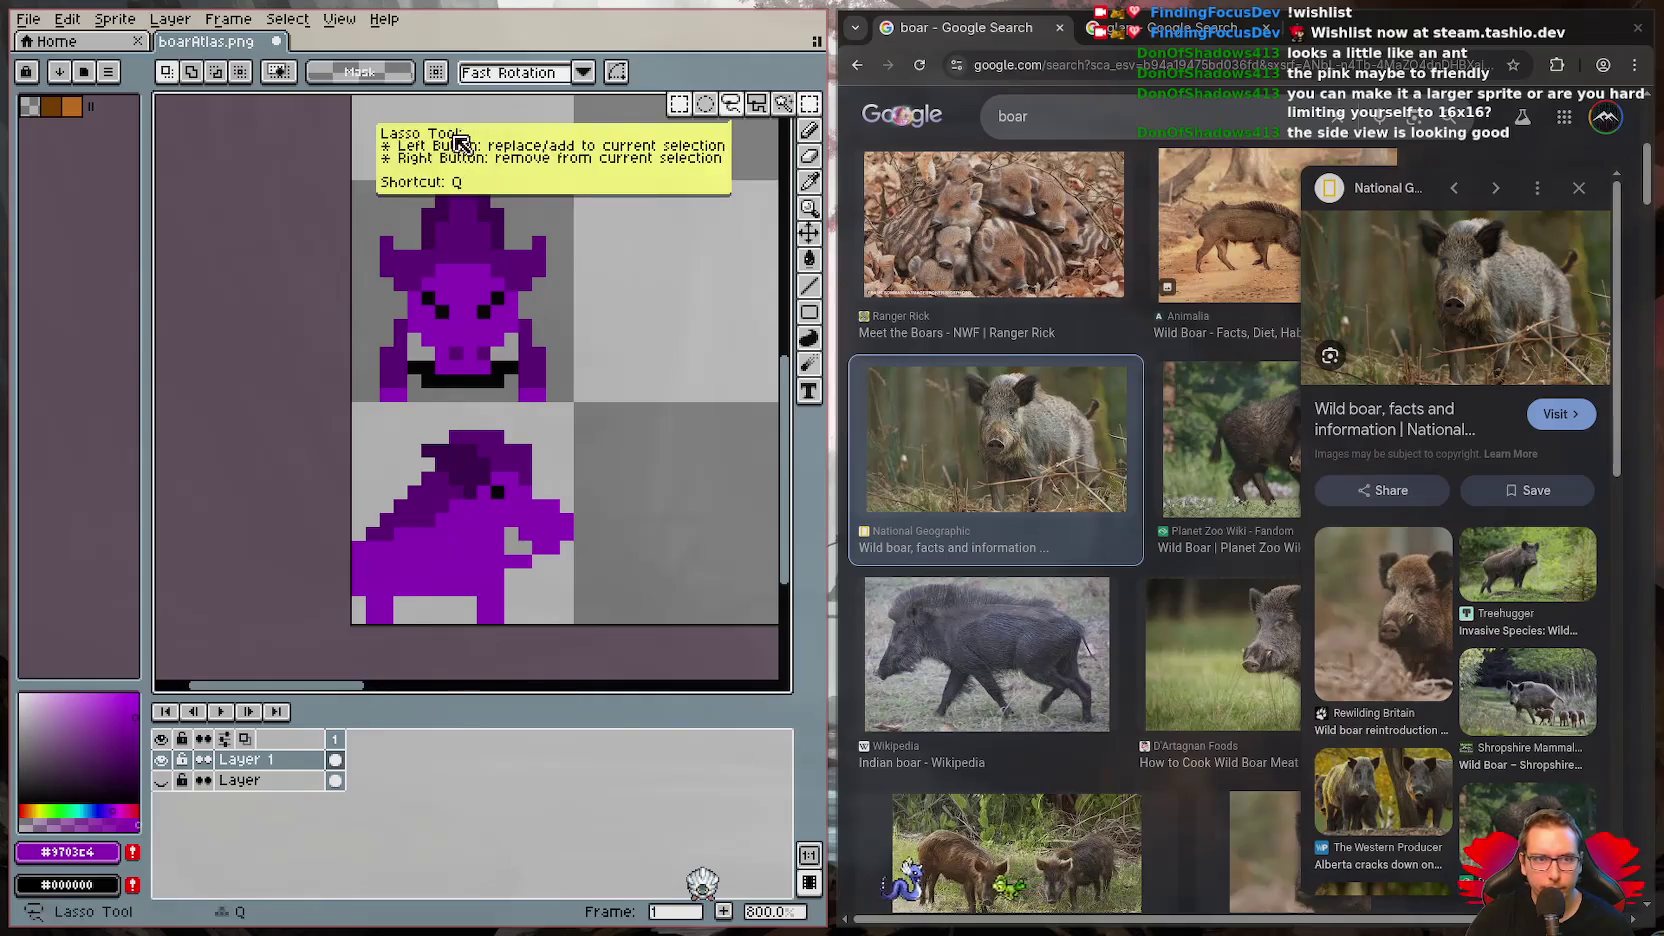
pyautogui.moveTo(413, 199); pyautogui.dragTo(441, 248)
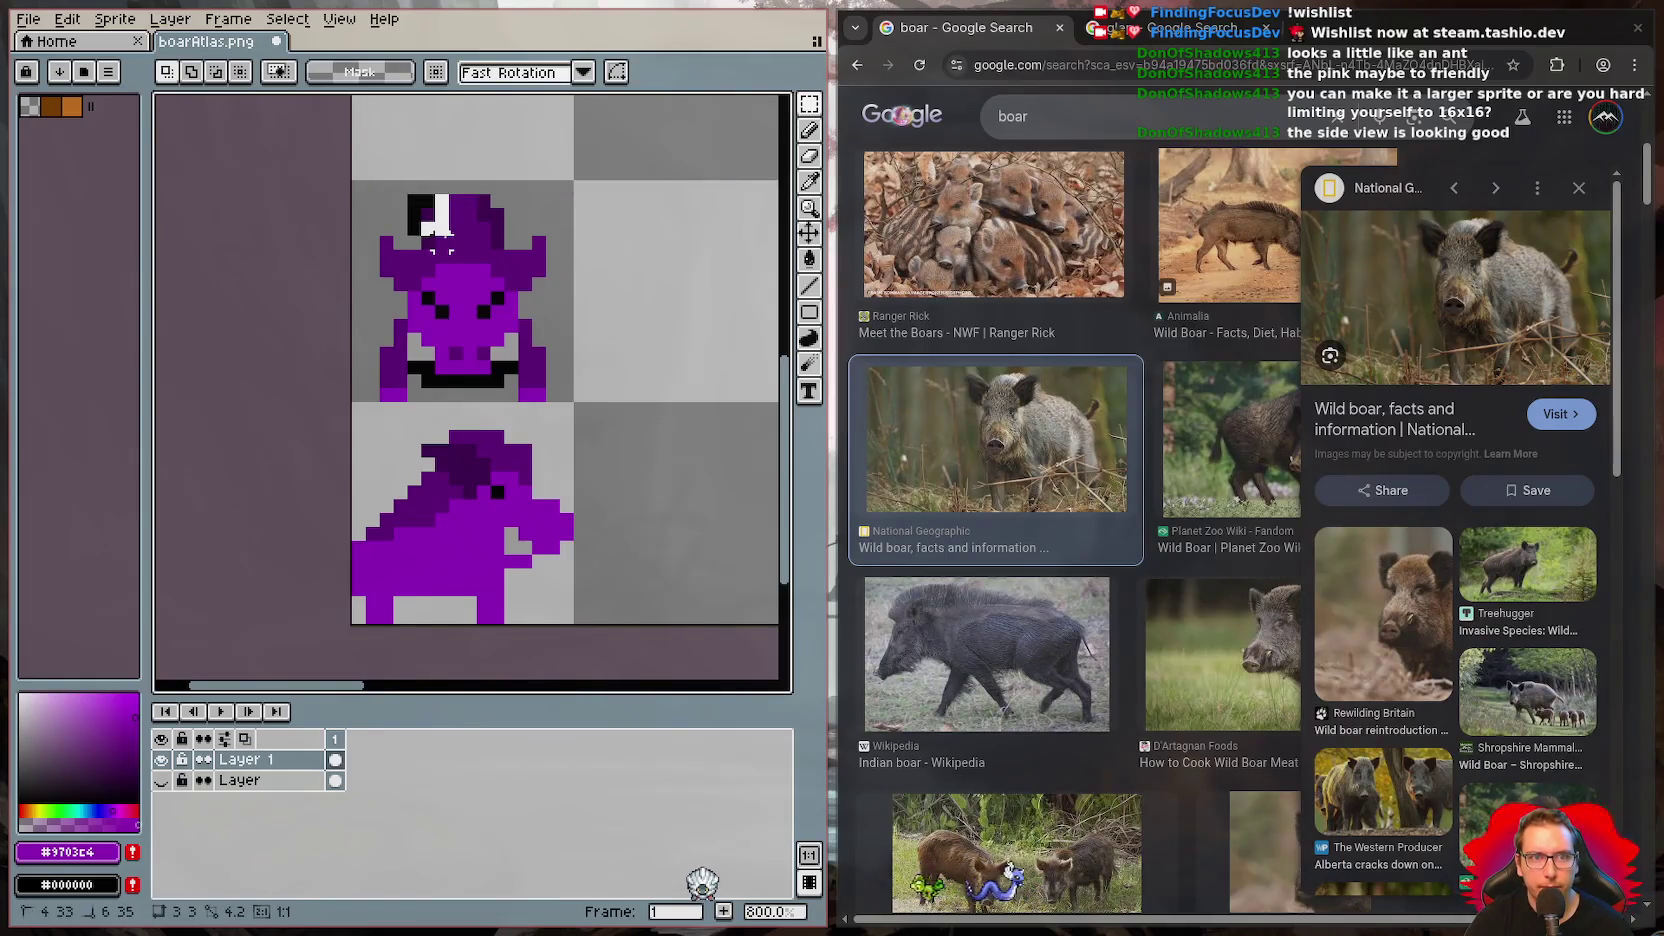
pyautogui.press('Left')
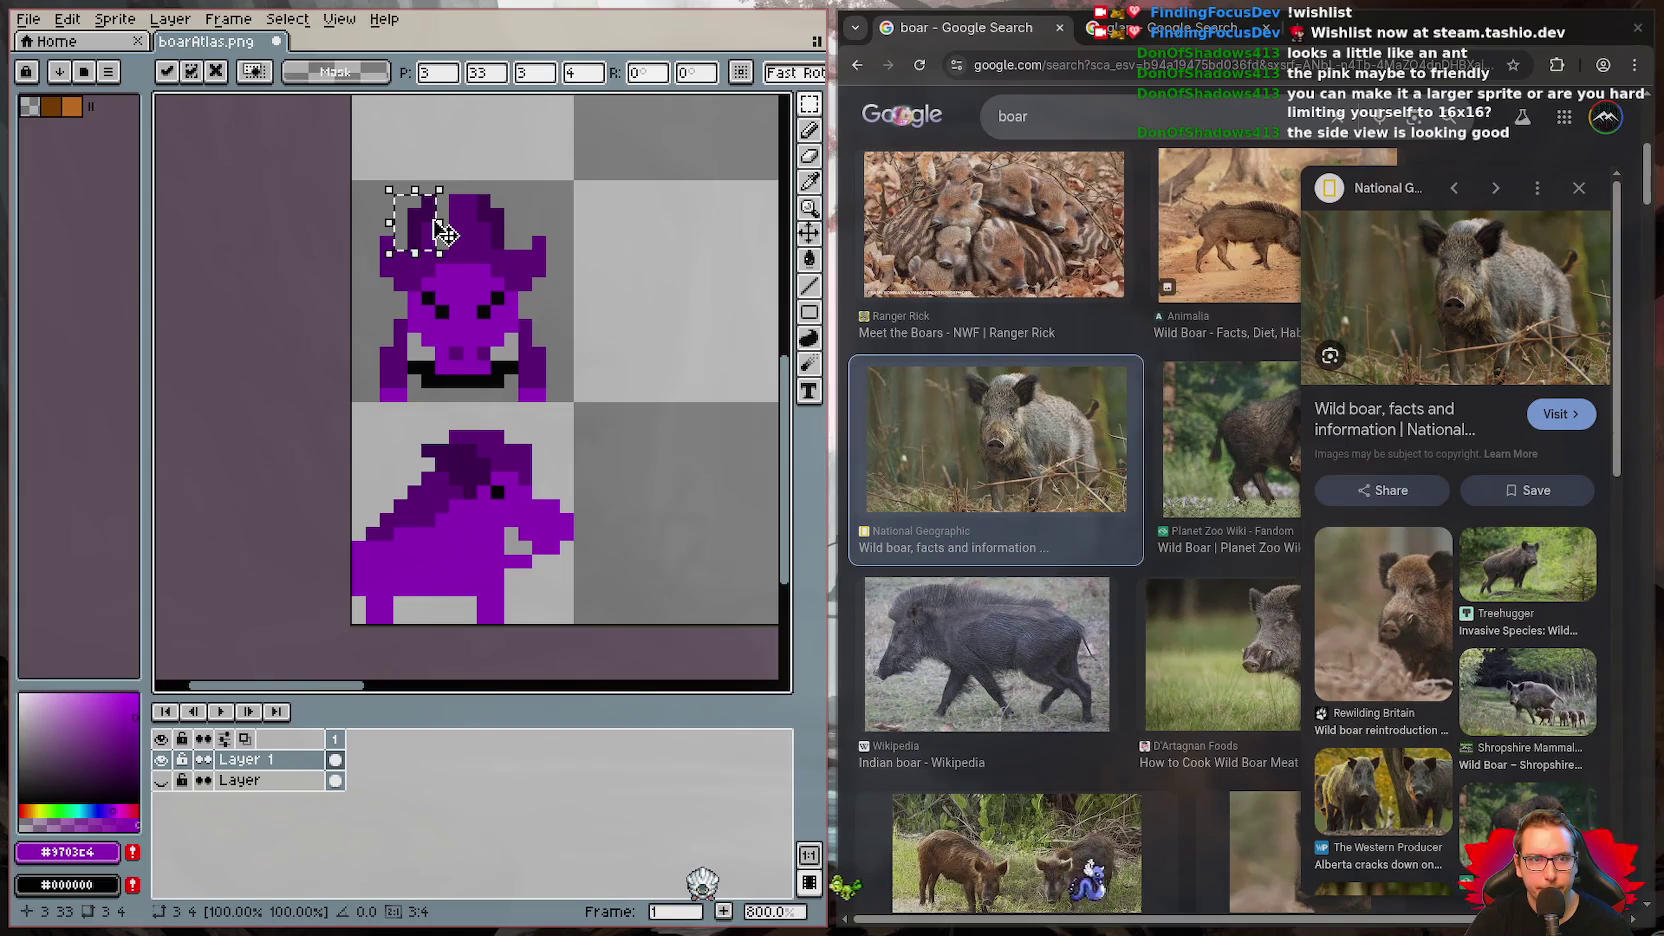
pyautogui.press('Return')
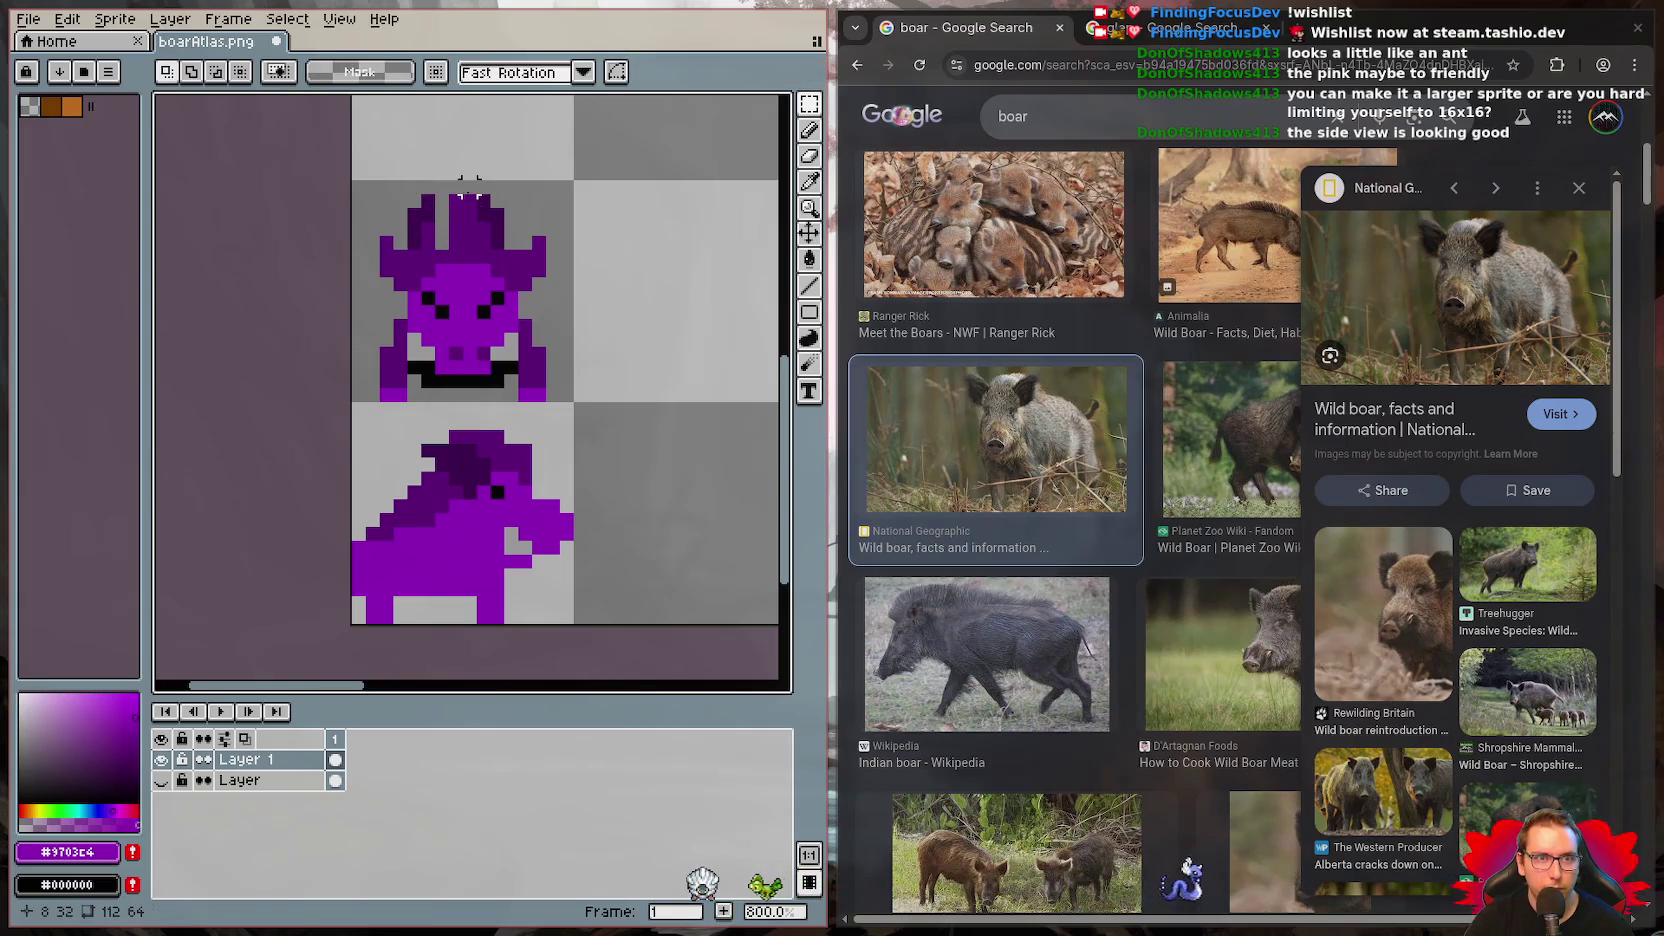
pyautogui.moveTo(470, 178); pyautogui.dragTo(521, 254)
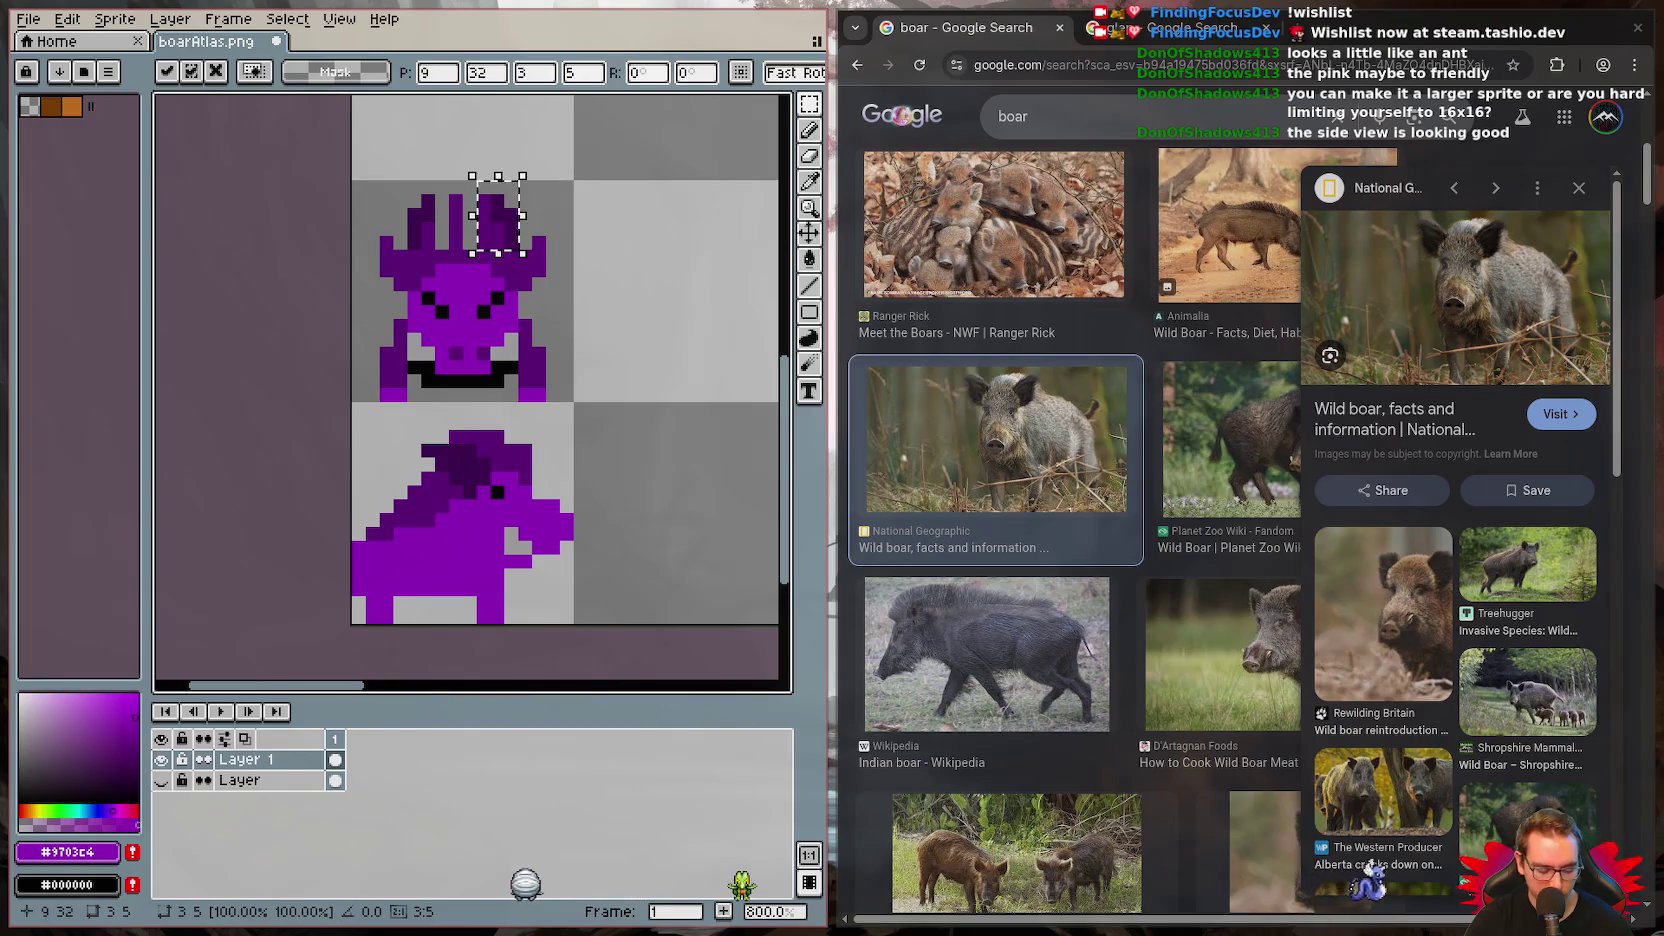
pyautogui.hotkey('ctrl', 'd')
# - Paint a dark purple #60007d pixel between the front boar's horns
pyautogui.press('i')
pyautogui.click(482, 224)
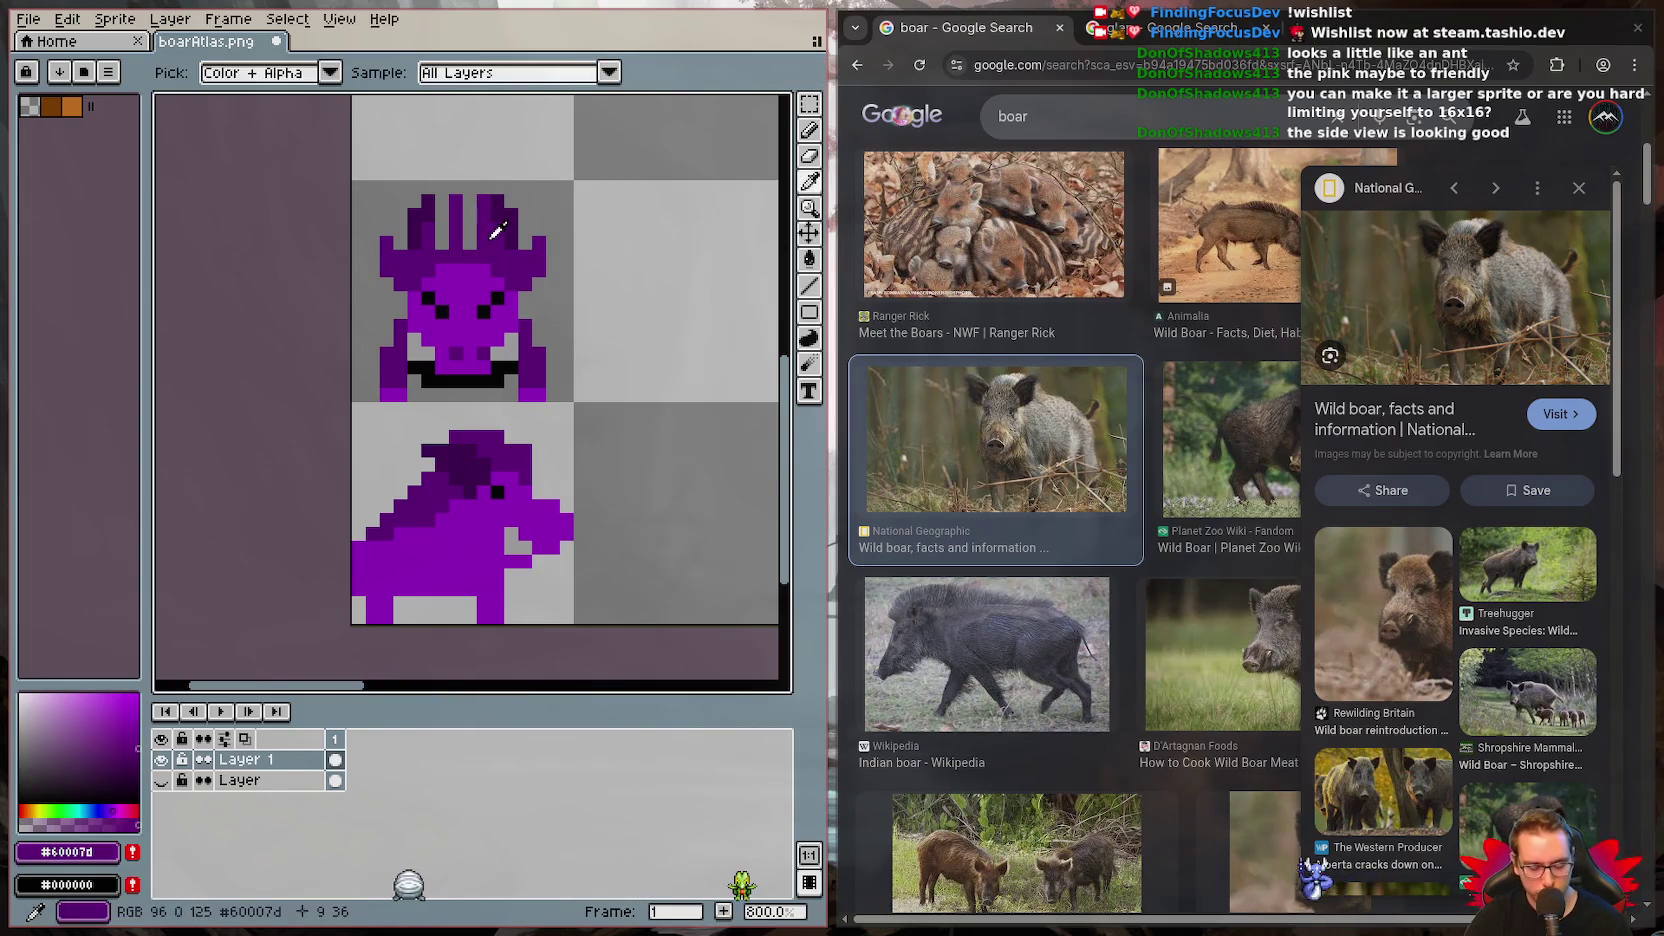
pyautogui.press('b')
pyautogui.click(470, 229)
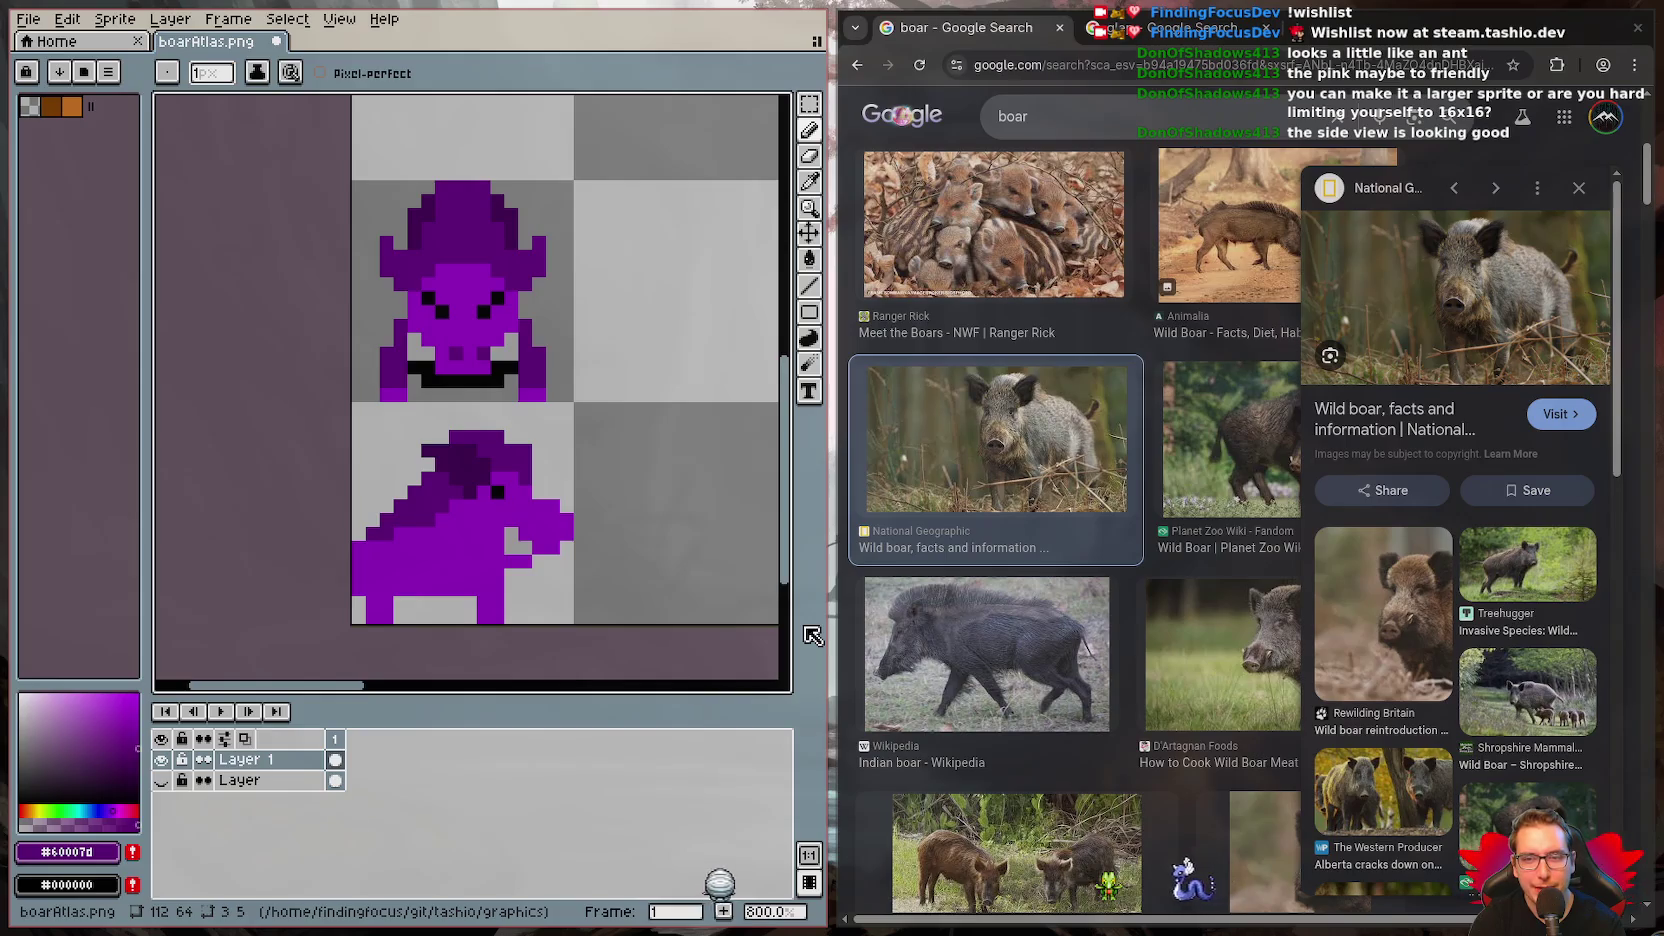
# - Remove a stray purple pixel near the mouth and make black the drawing colour
pyautogui.click(733, 589)
pyautogui.hotkey('ctrl', 'z')
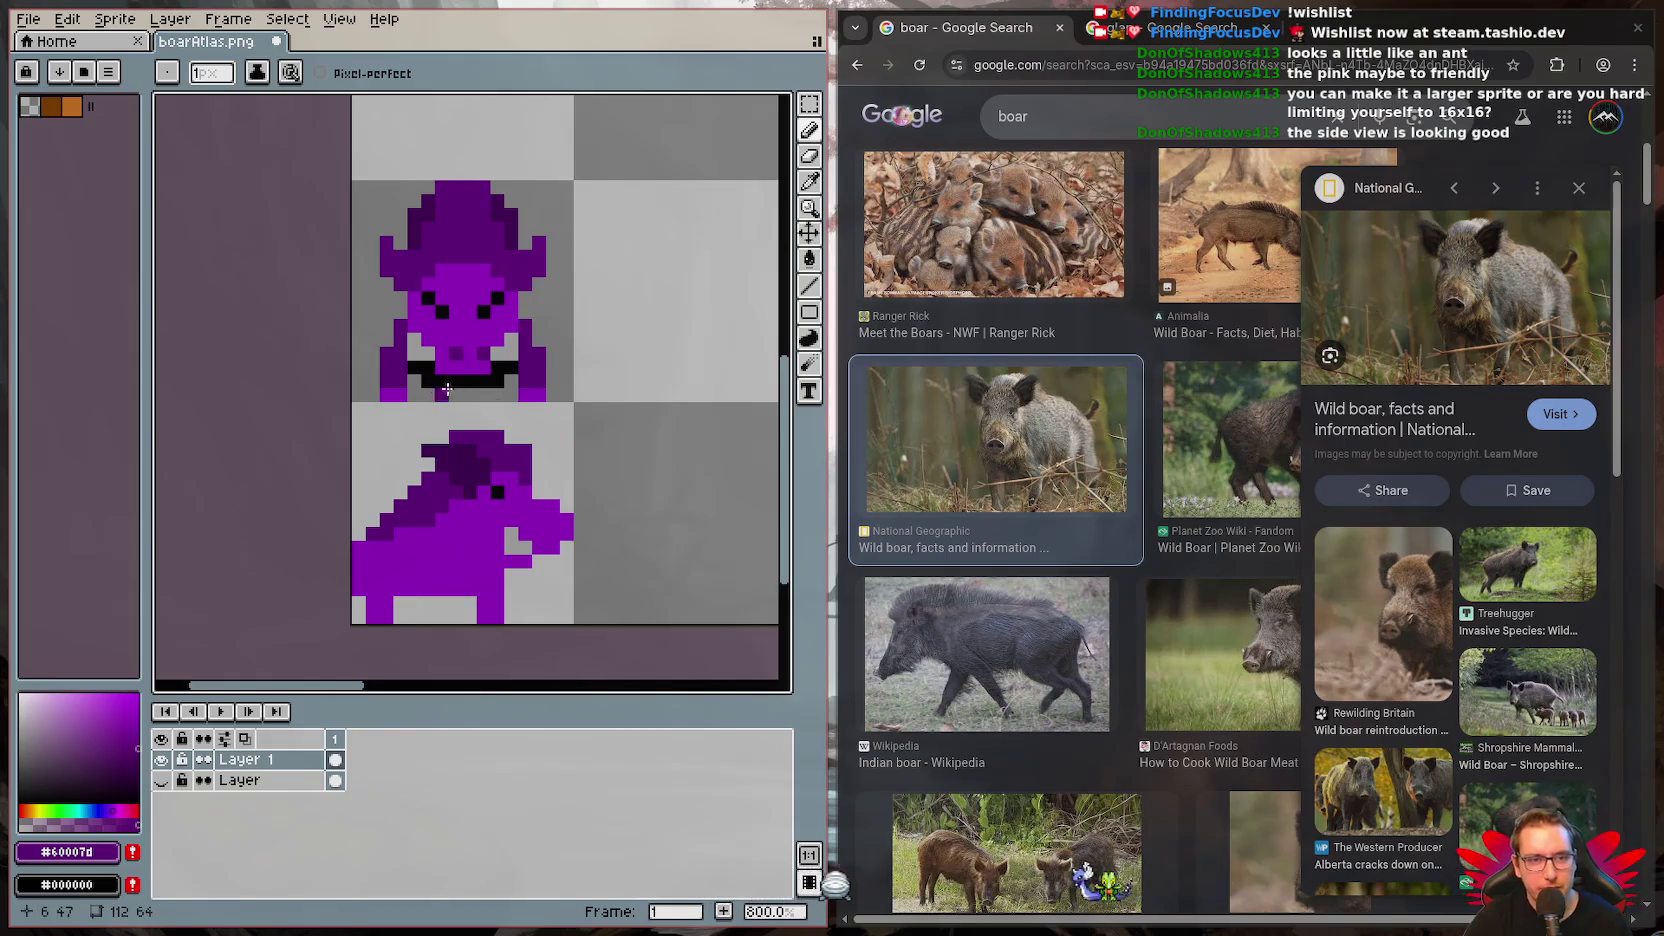
pyautogui.press('i')
pyautogui.click(457, 330)
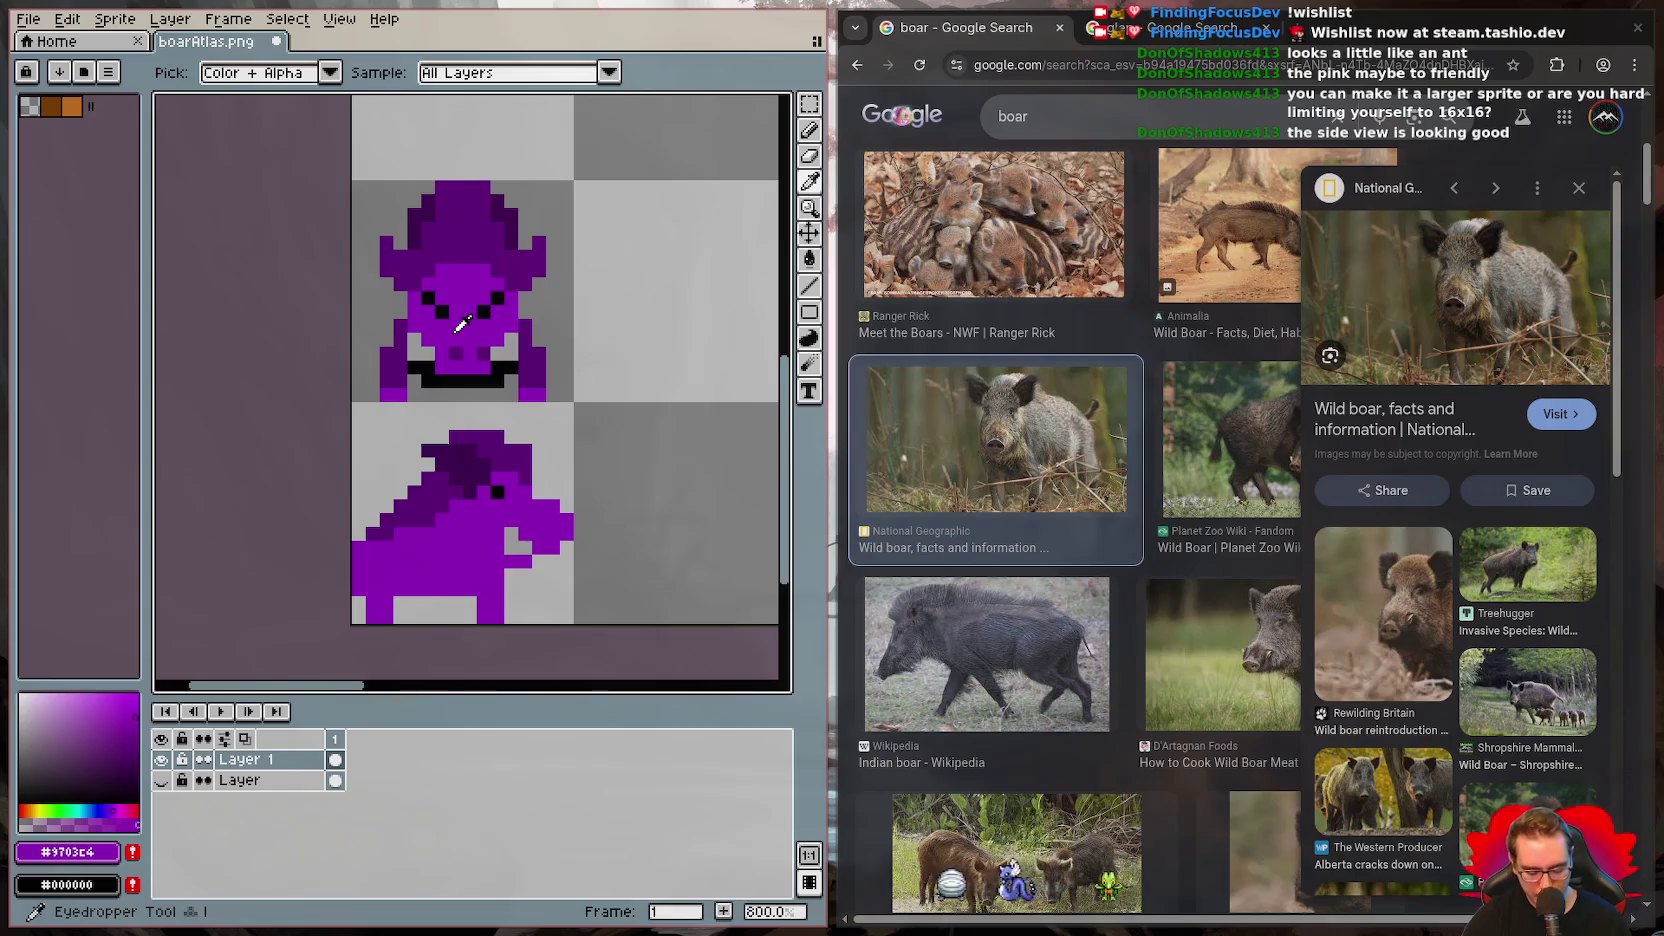
pyautogui.press('b')
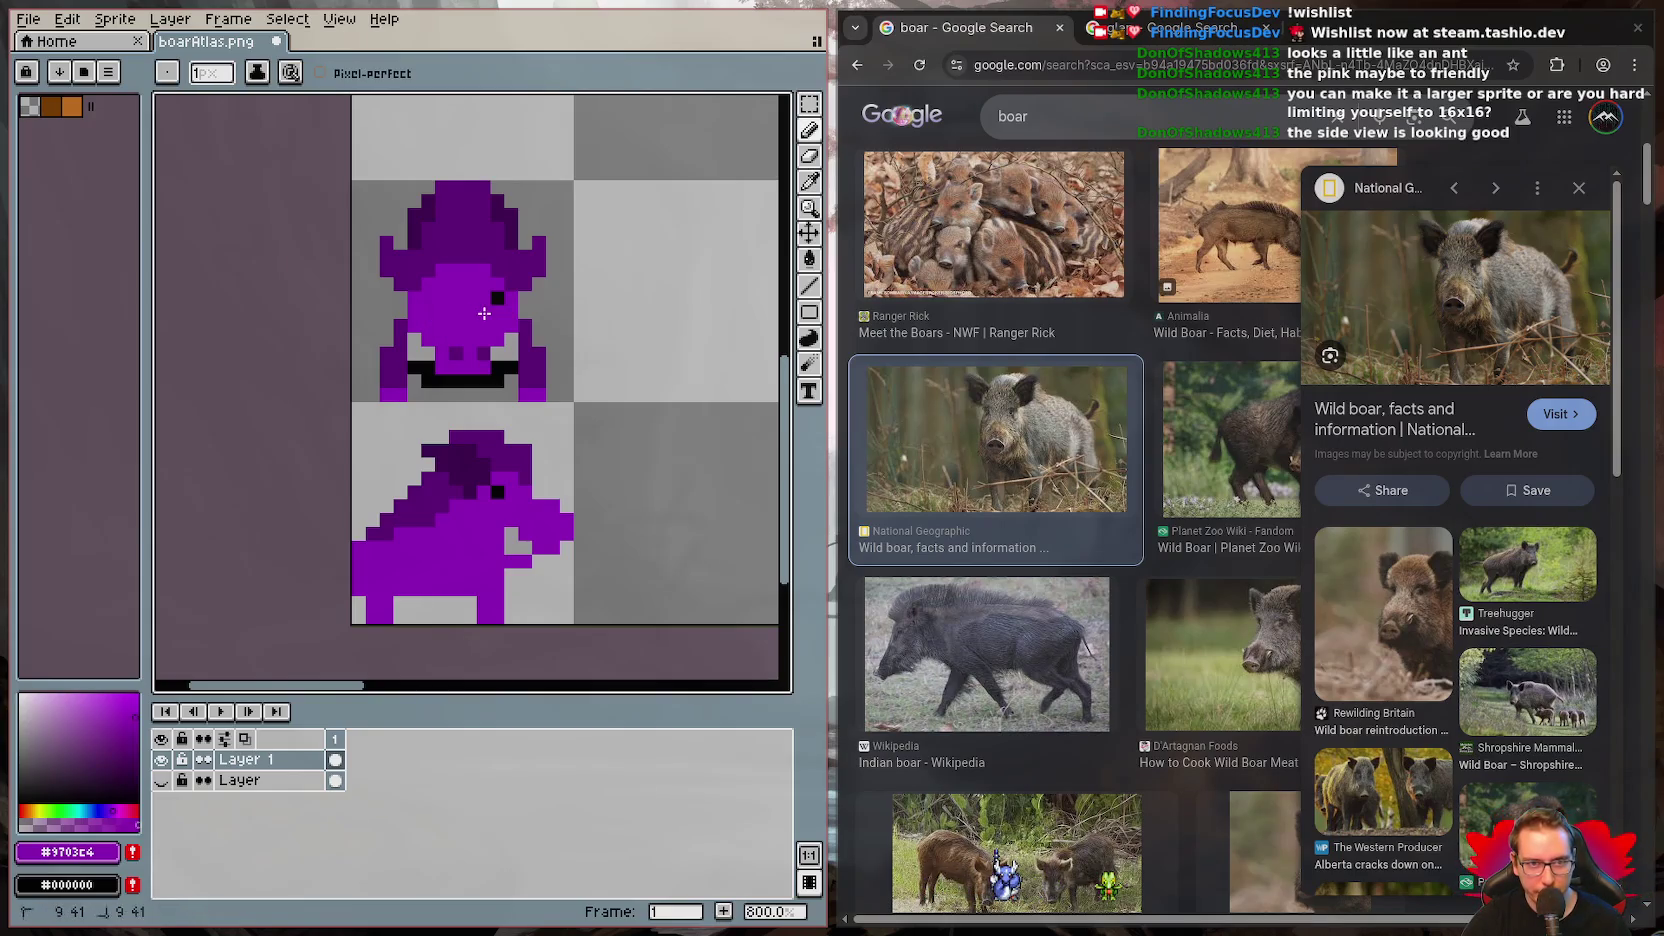
pyautogui.hotkey('ctrl', 'z')
pyautogui.press('i')
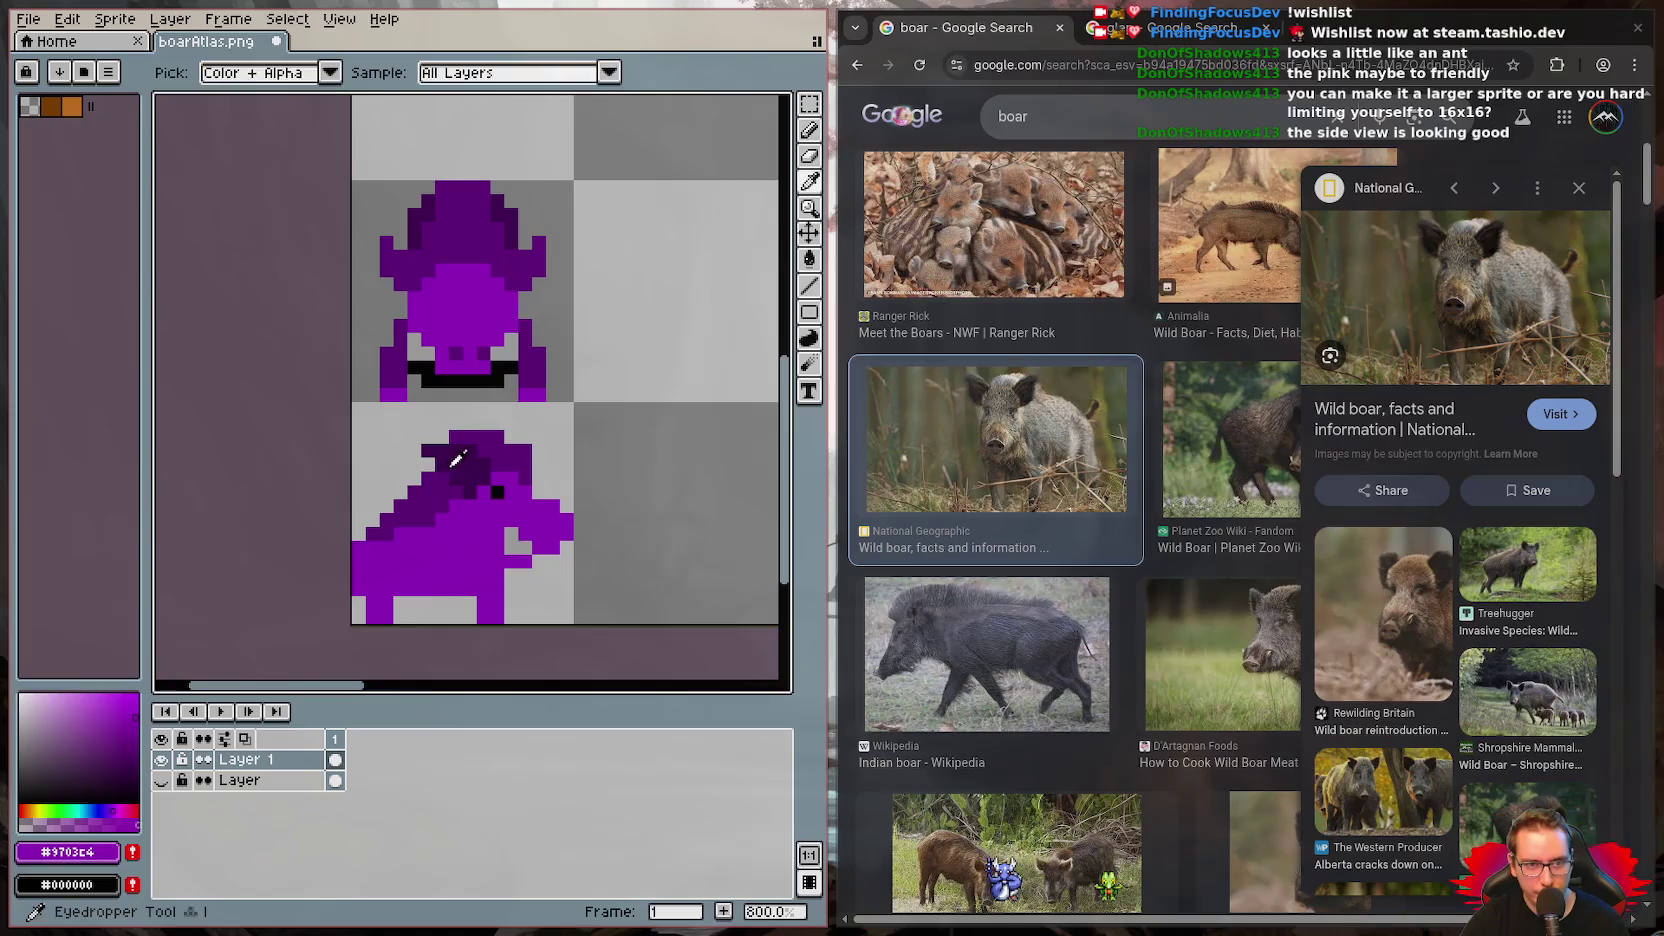
pyautogui.click(498, 492)
pyautogui.press('b')
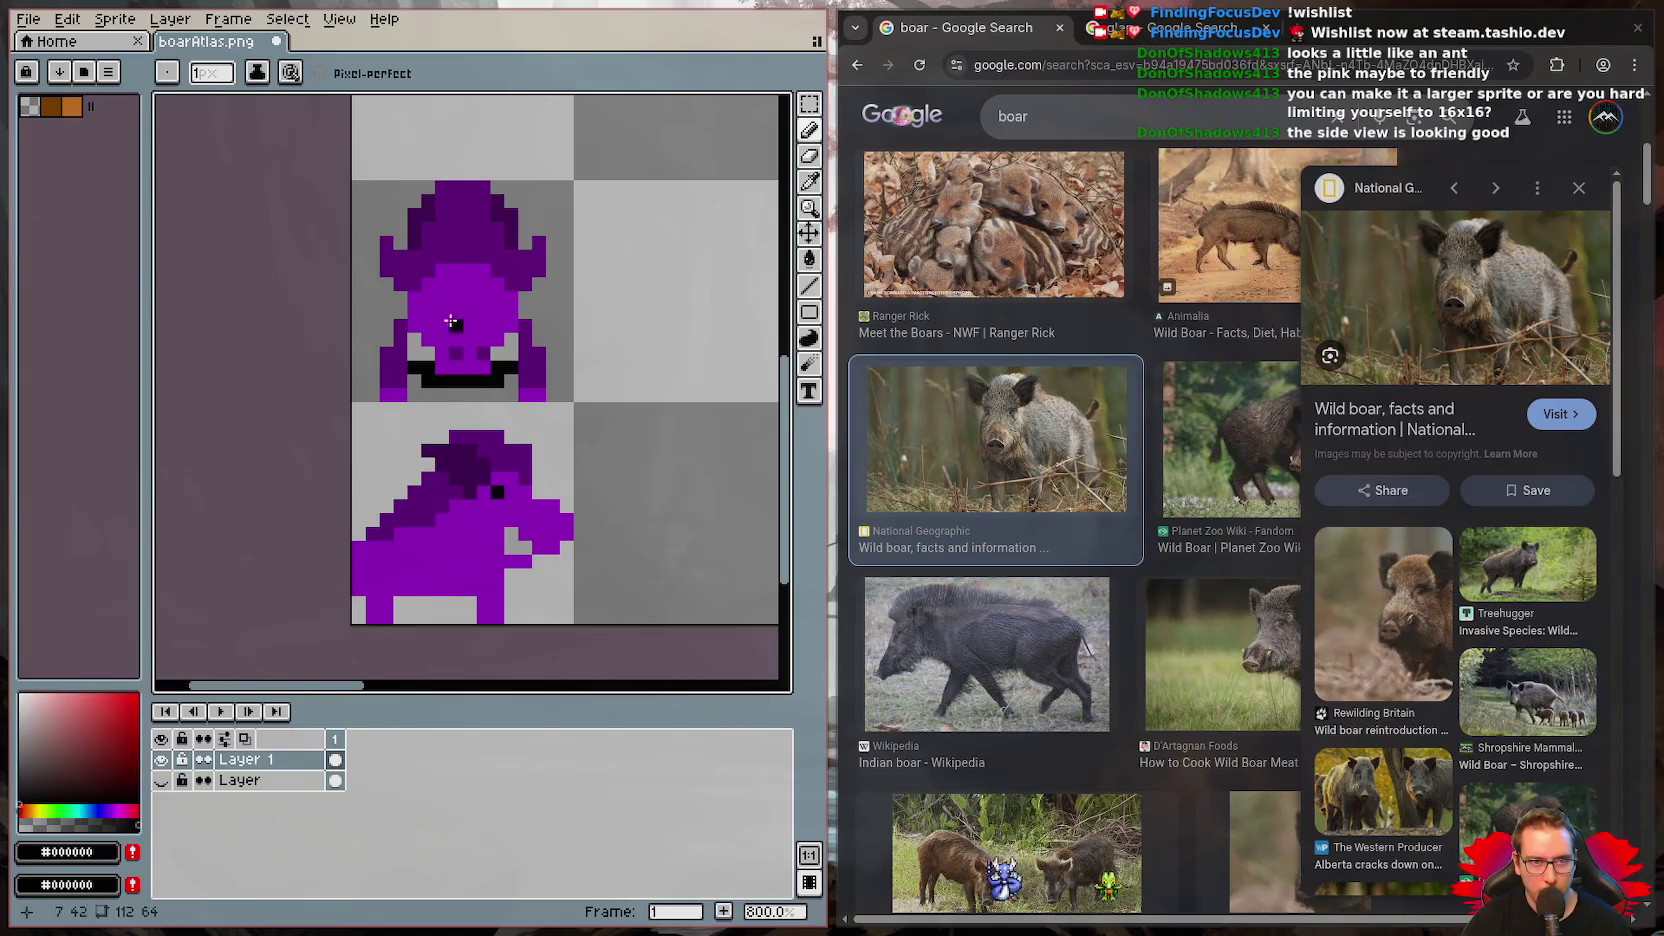
# - Place two black eye pixels on the front-view boar, adjusting their positions
pyautogui.click(428, 298)
pyautogui.click(498, 298)
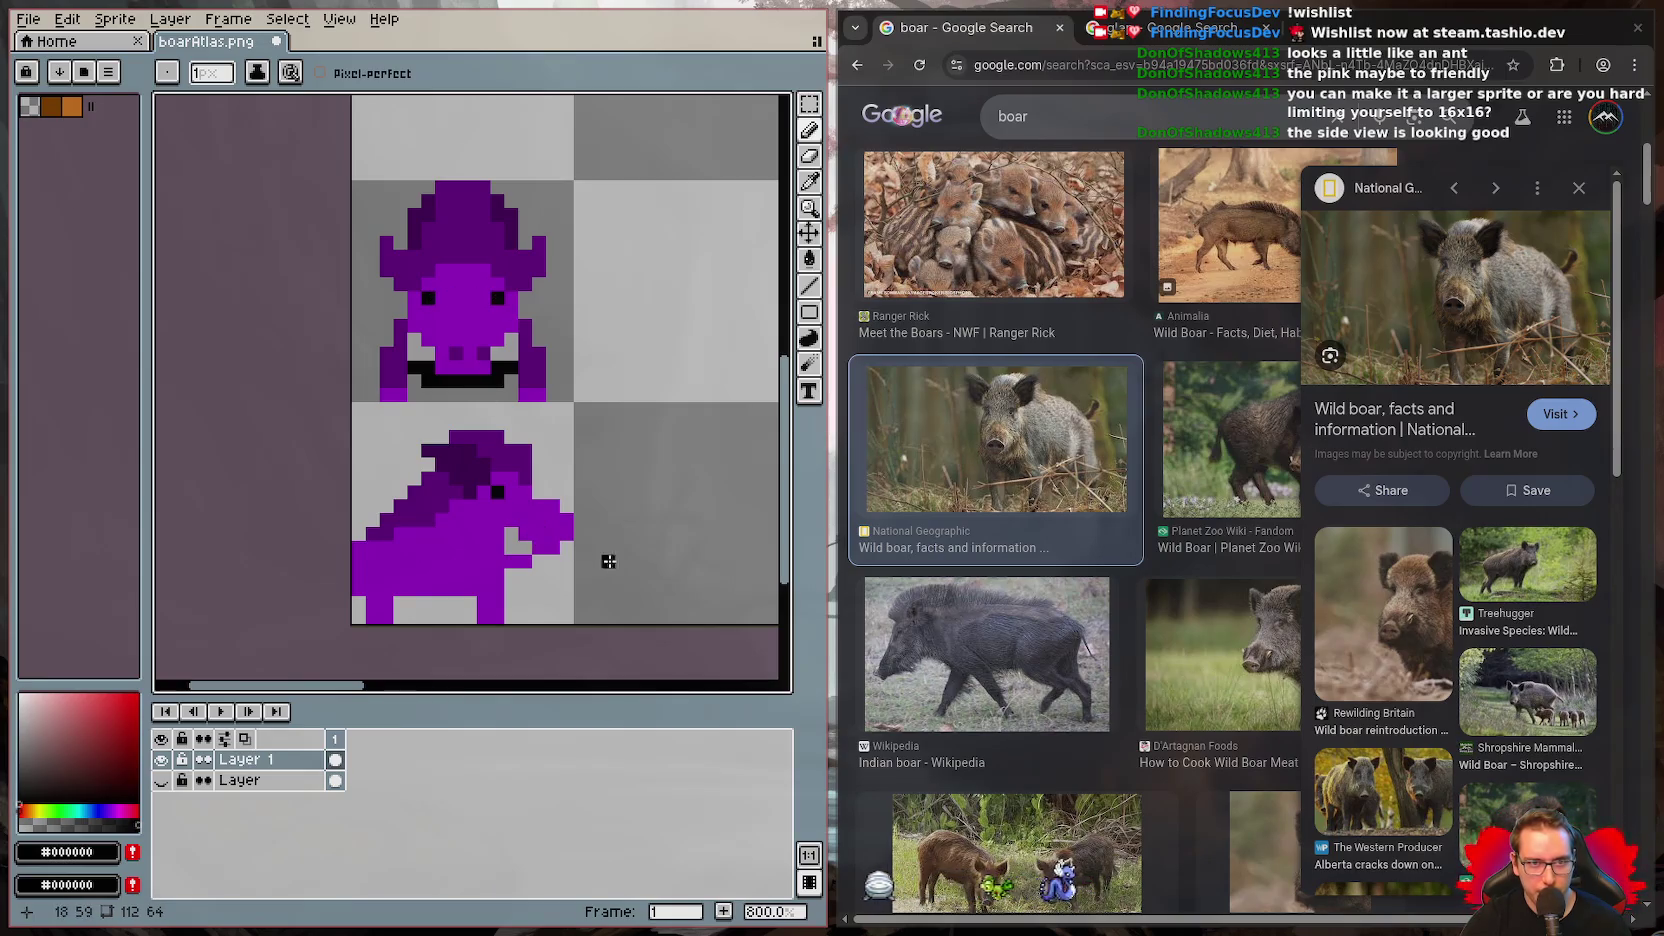
pyautogui.hotkey('ctrl', 'z')
pyautogui.hotkey('ctrl', 'z')
pyautogui.click(441, 298)
pyautogui.click(485, 298)
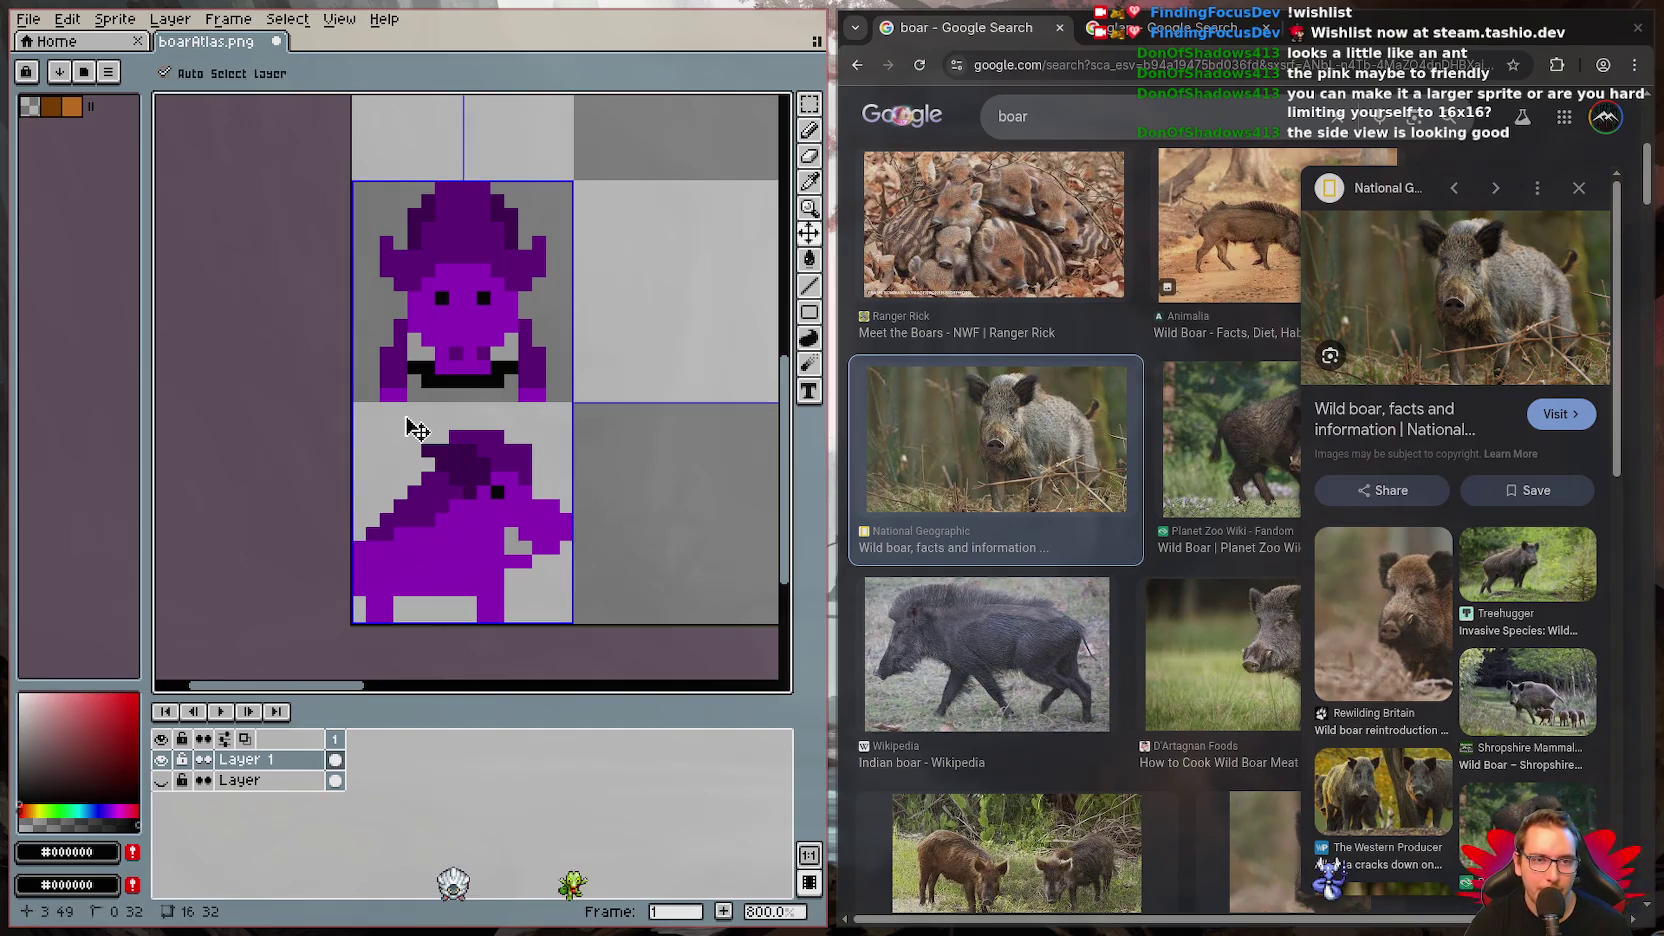
pyautogui.hotkey('ctrl', 'z')
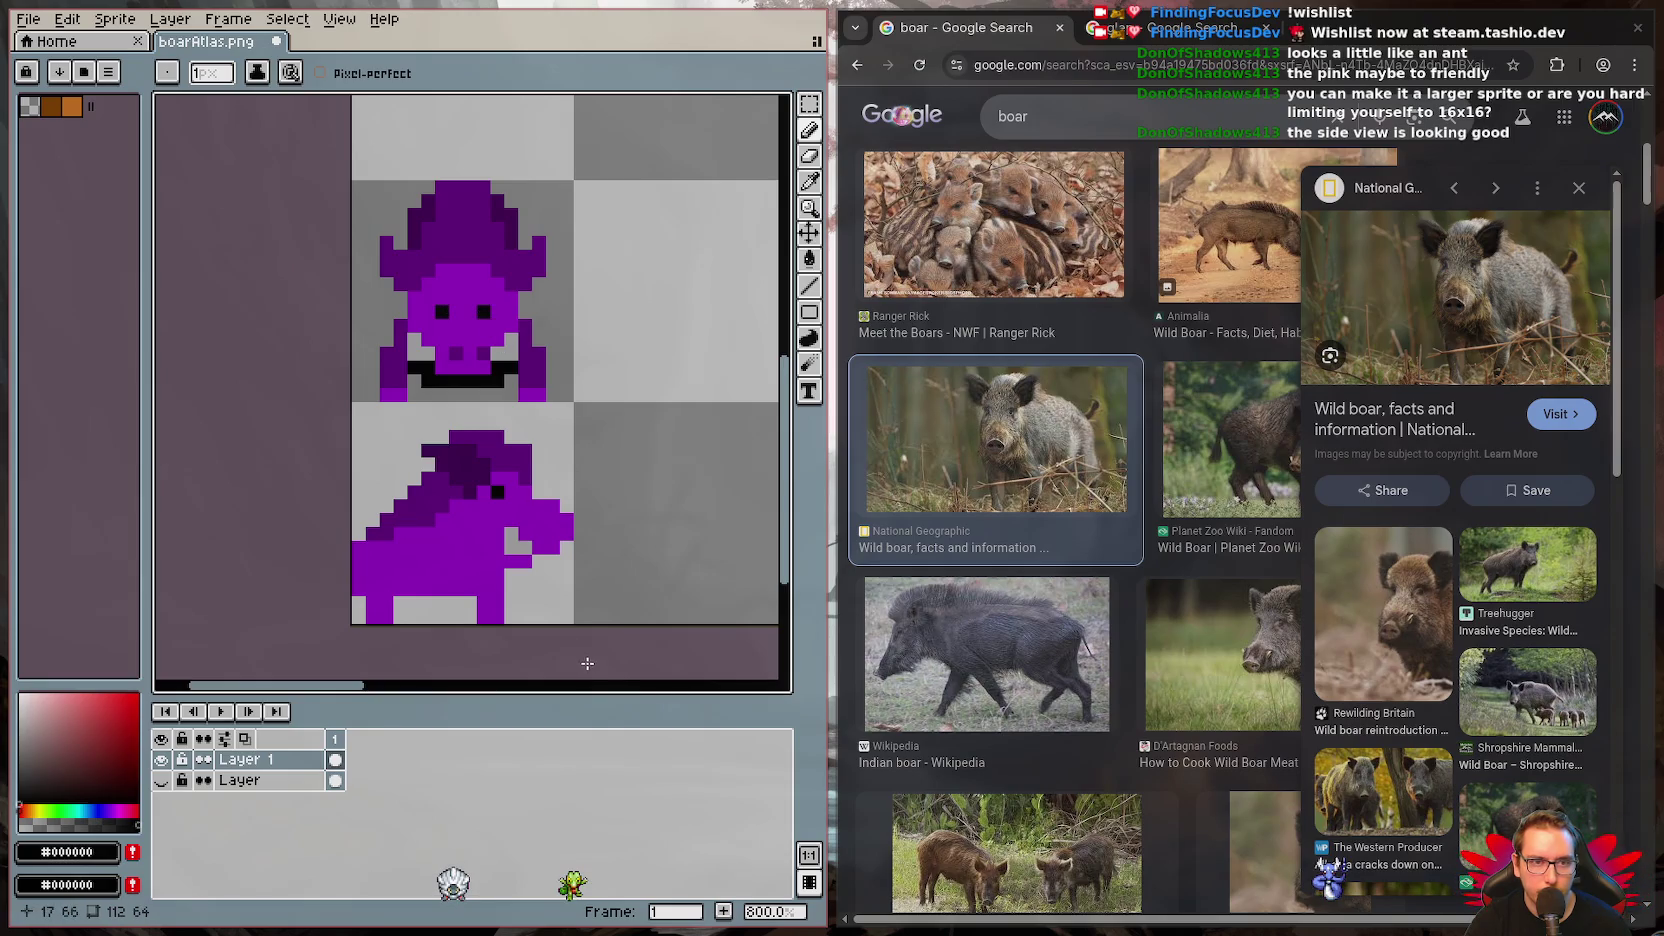
pyautogui.hotkey('ctrl', 'z')
pyautogui.click(428, 284)
pyautogui.click(487, 287)
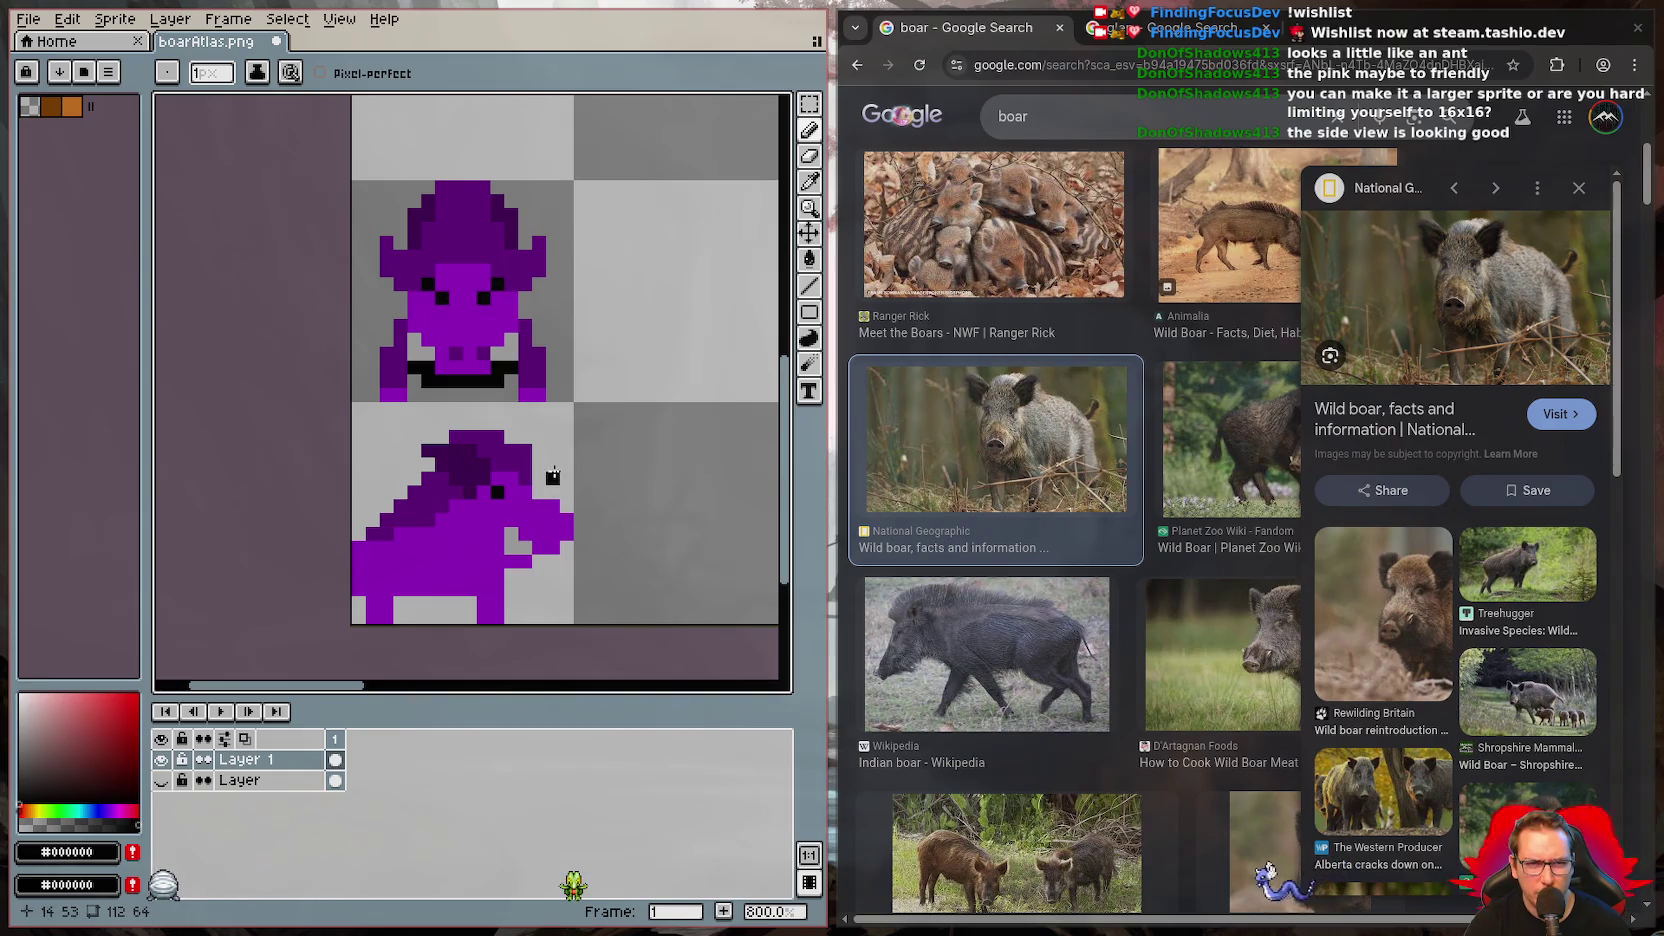
pyautogui.hotkey('ctrl', 'z')
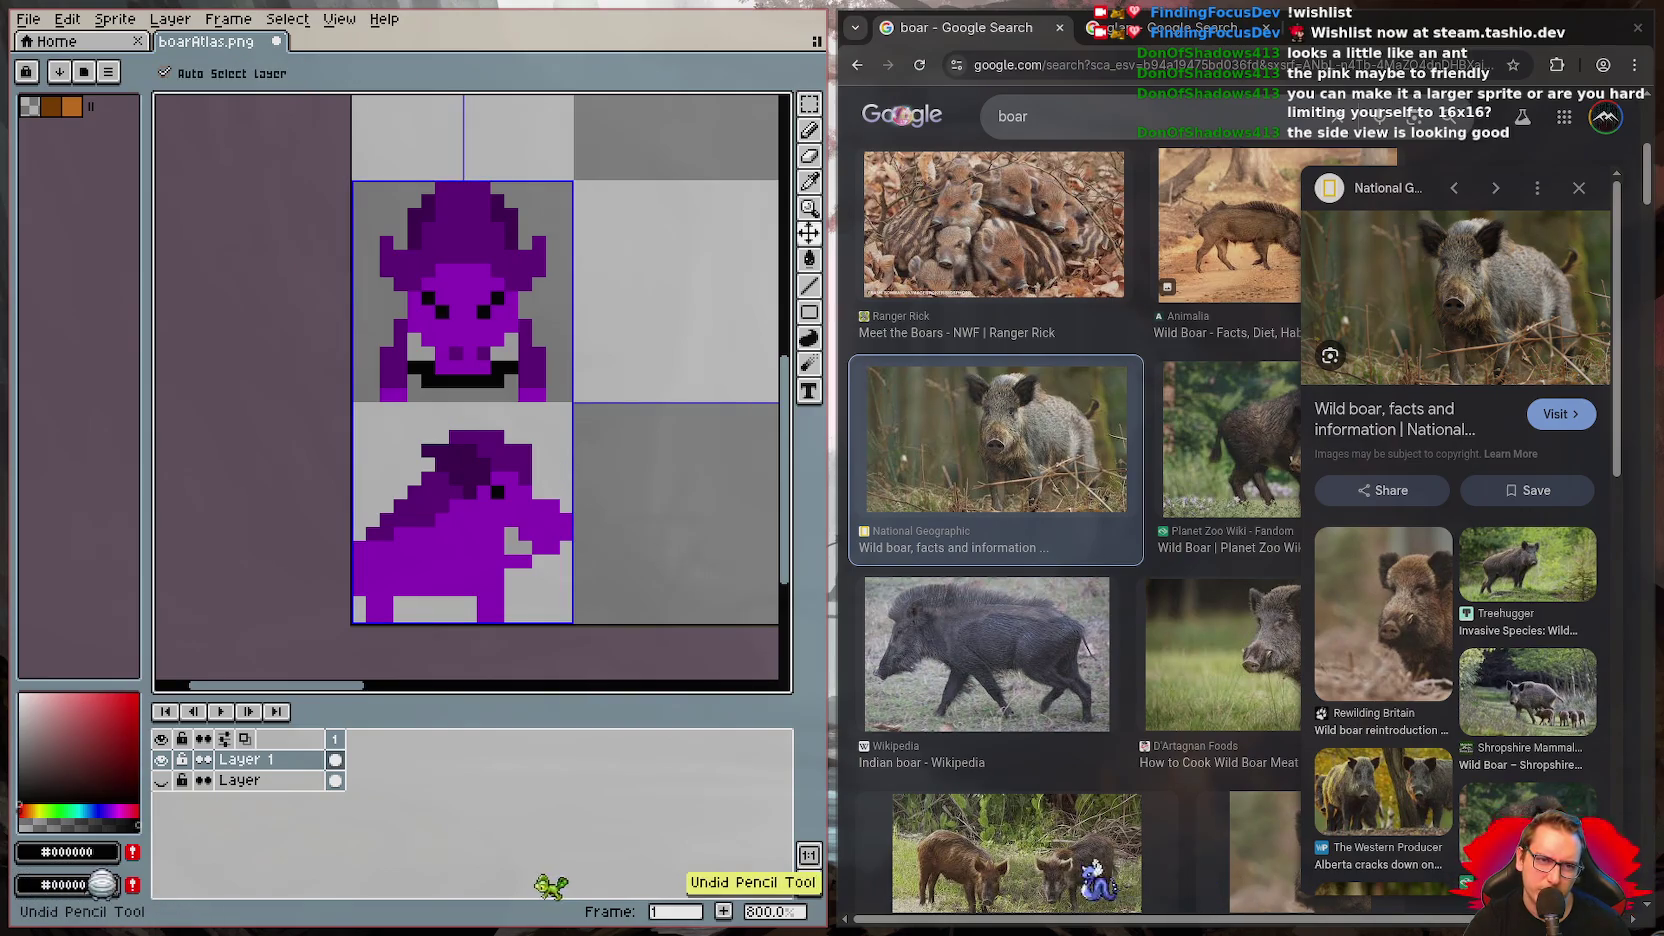
pyautogui.hotkey('ctrl', 'y')
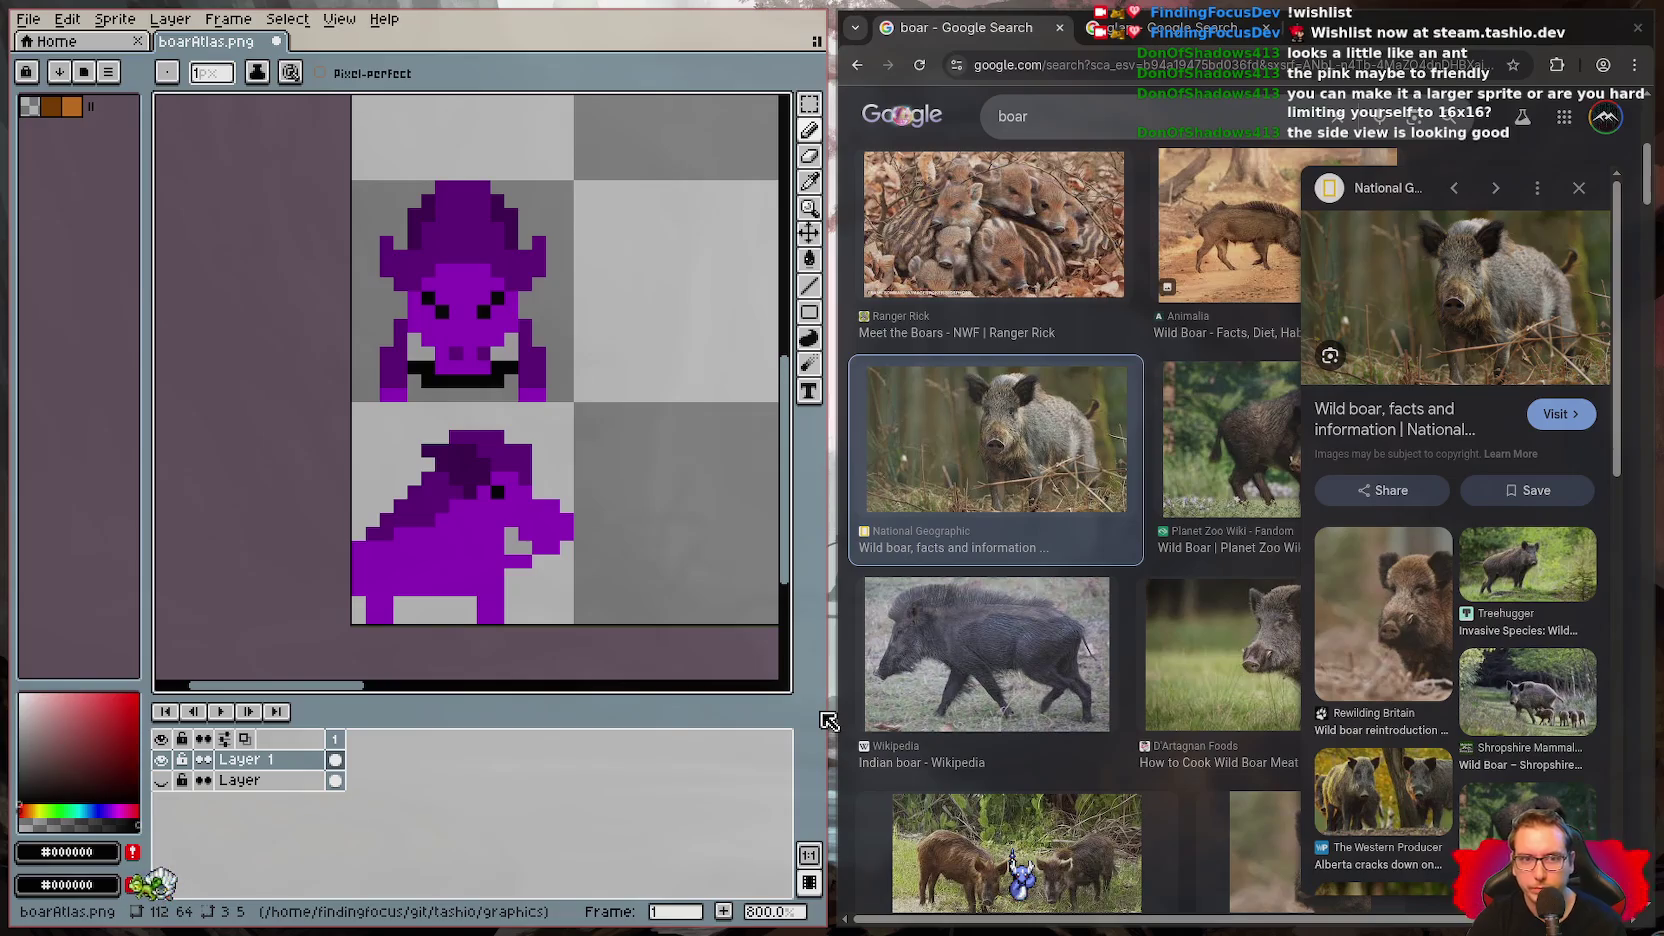
# - Toggle the orange sprite layer's visibility to compare against the reference sprites
pyautogui.scroll(-2, 373, 620)
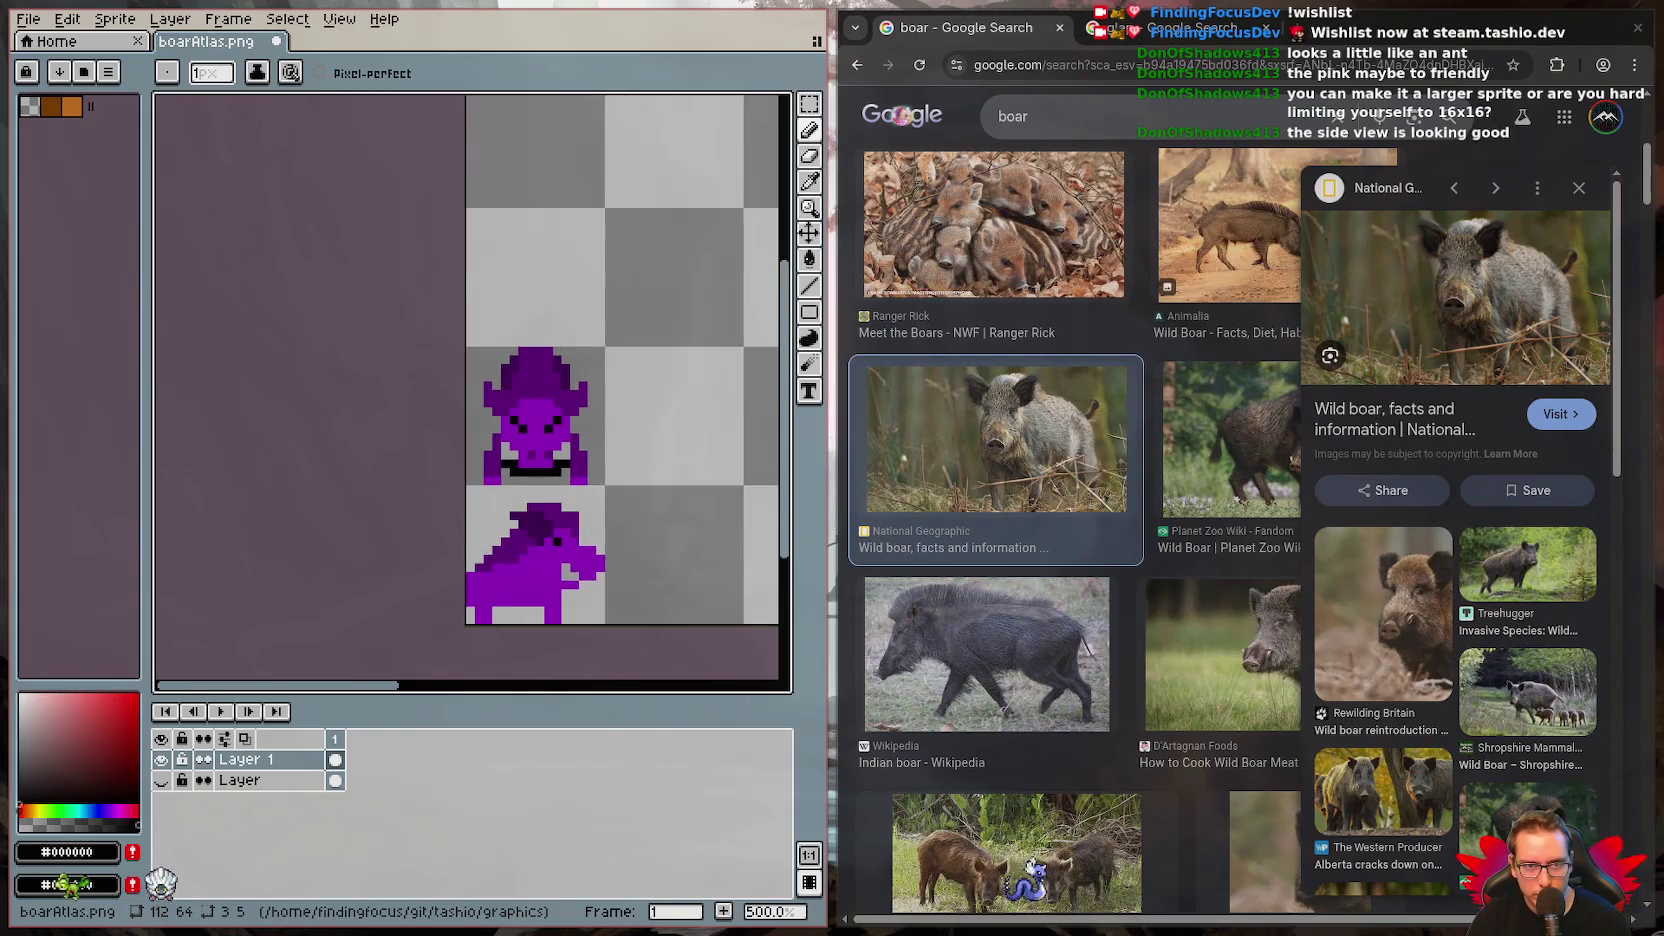
pyautogui.scroll(-1, 373, 620)
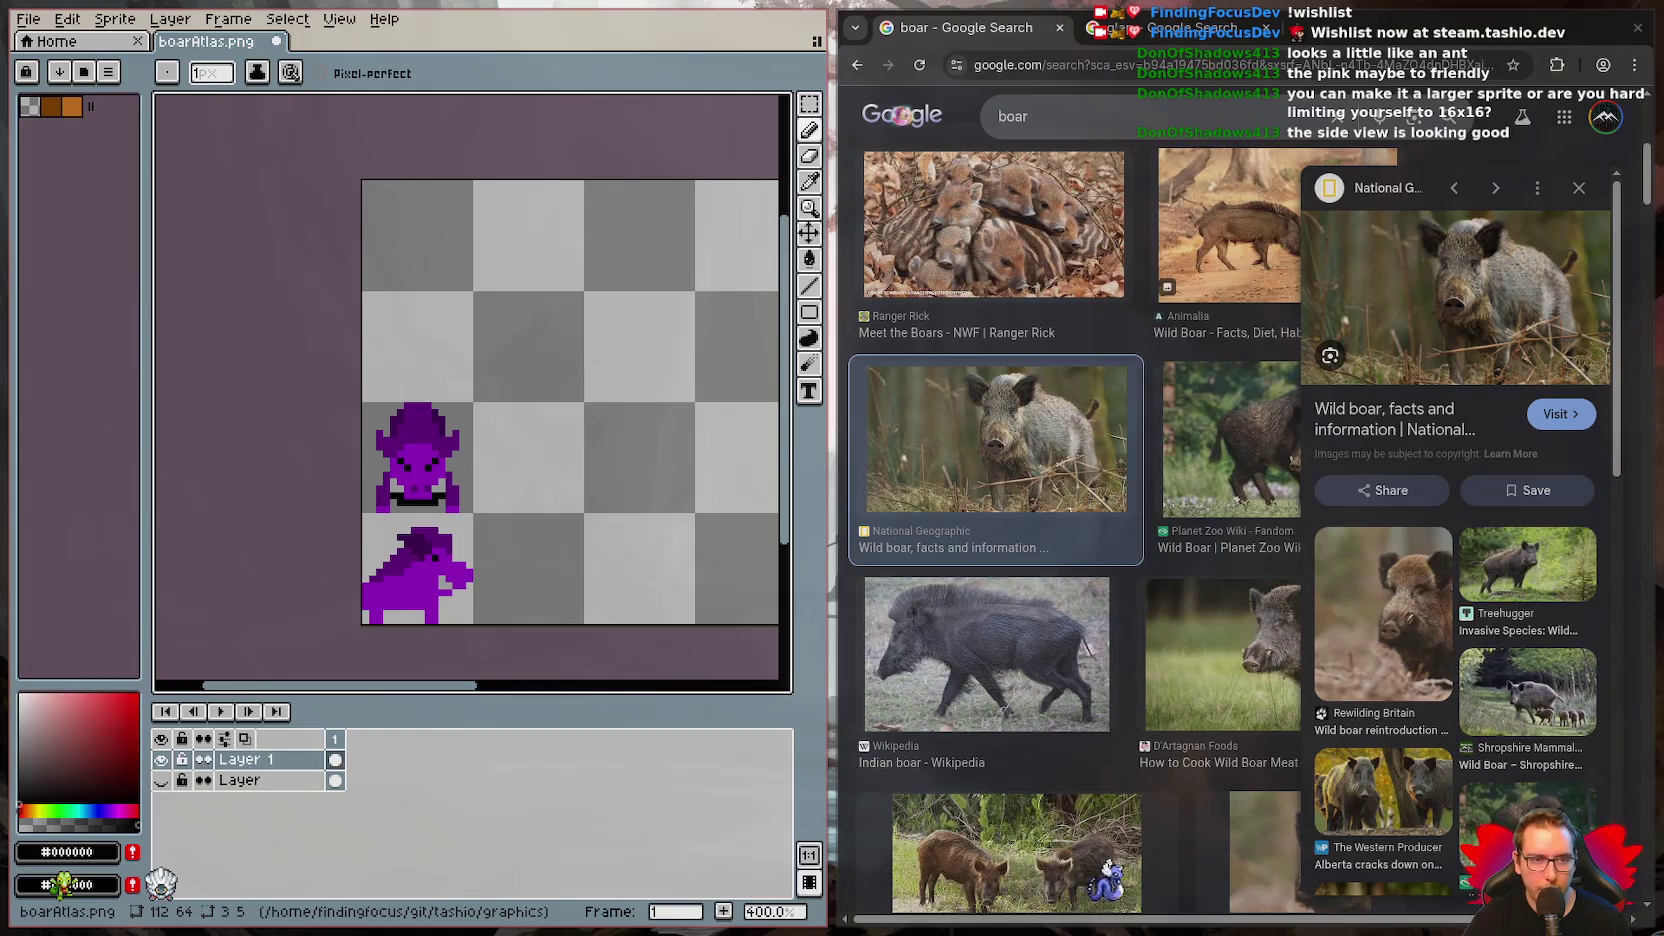
pyautogui.click(161, 780)
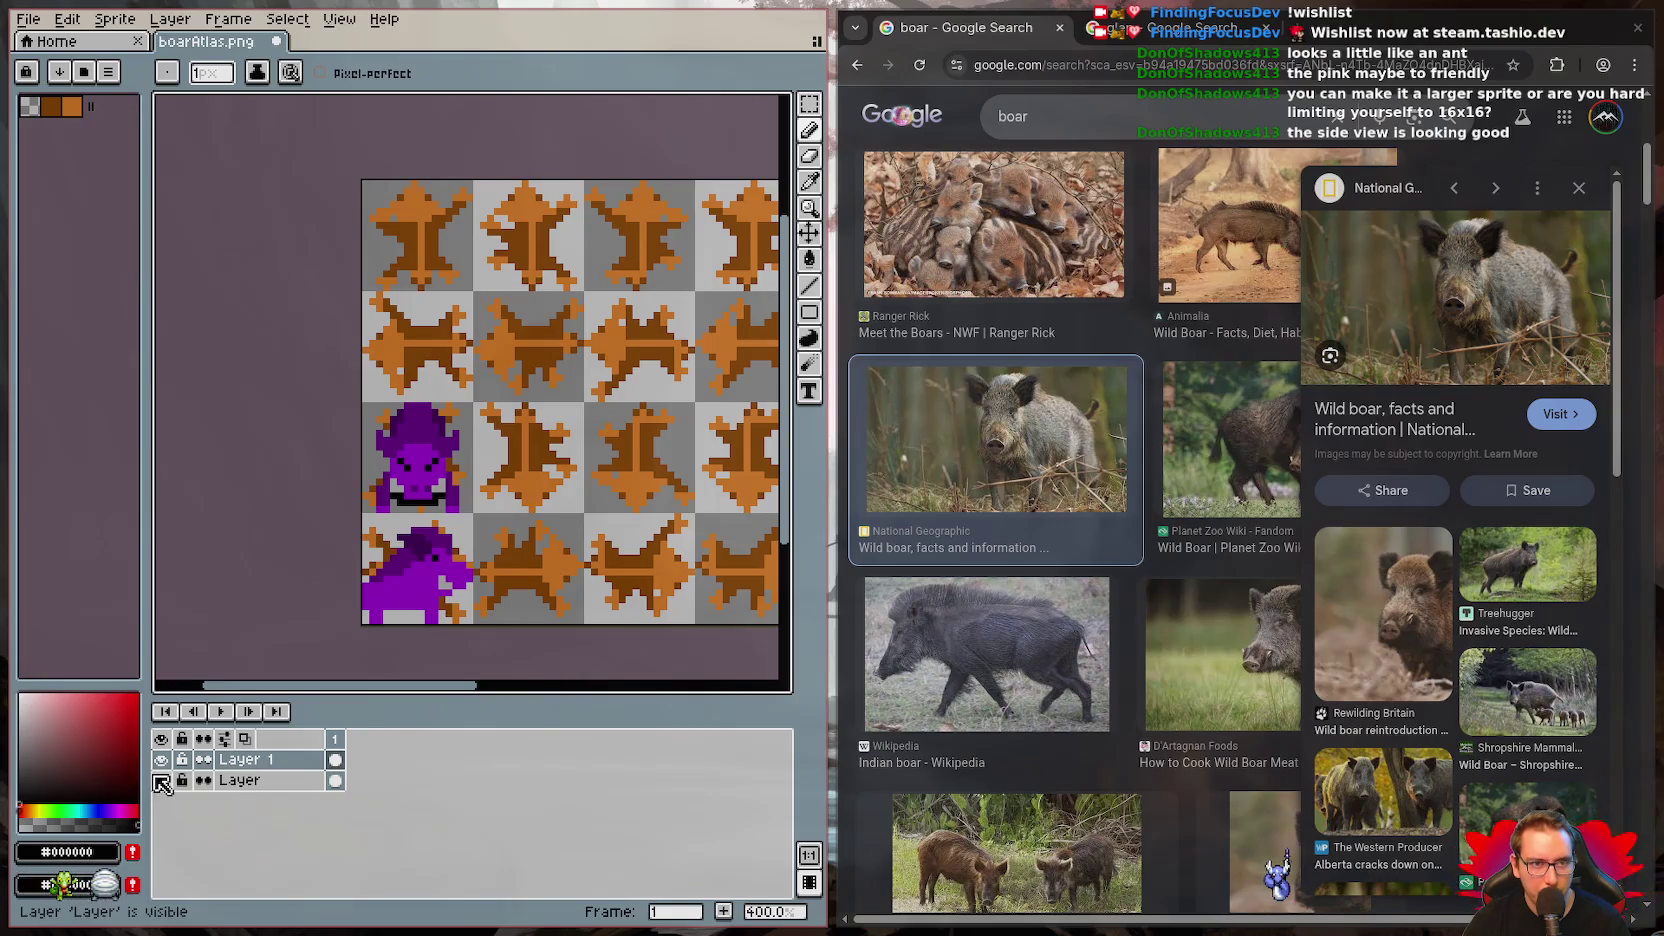
pyautogui.click(161, 781)
pyautogui.click(161, 781)
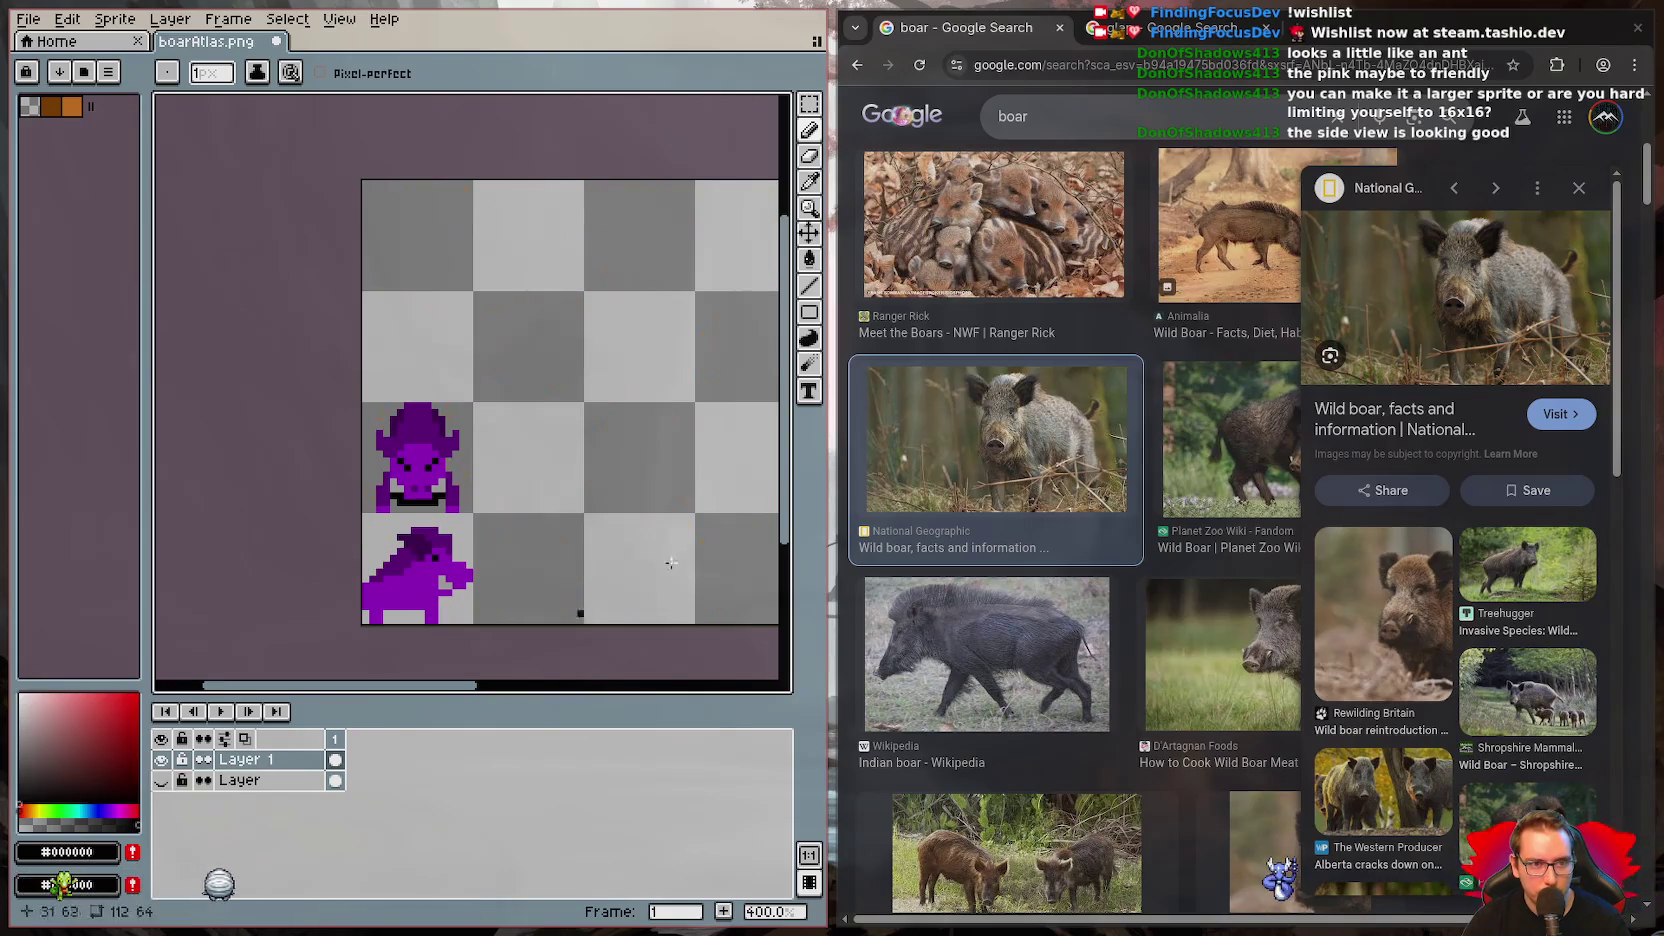
# - Copy the bottom side-view boar and place the mirrored copy above the front view
pyautogui.click(810, 105)
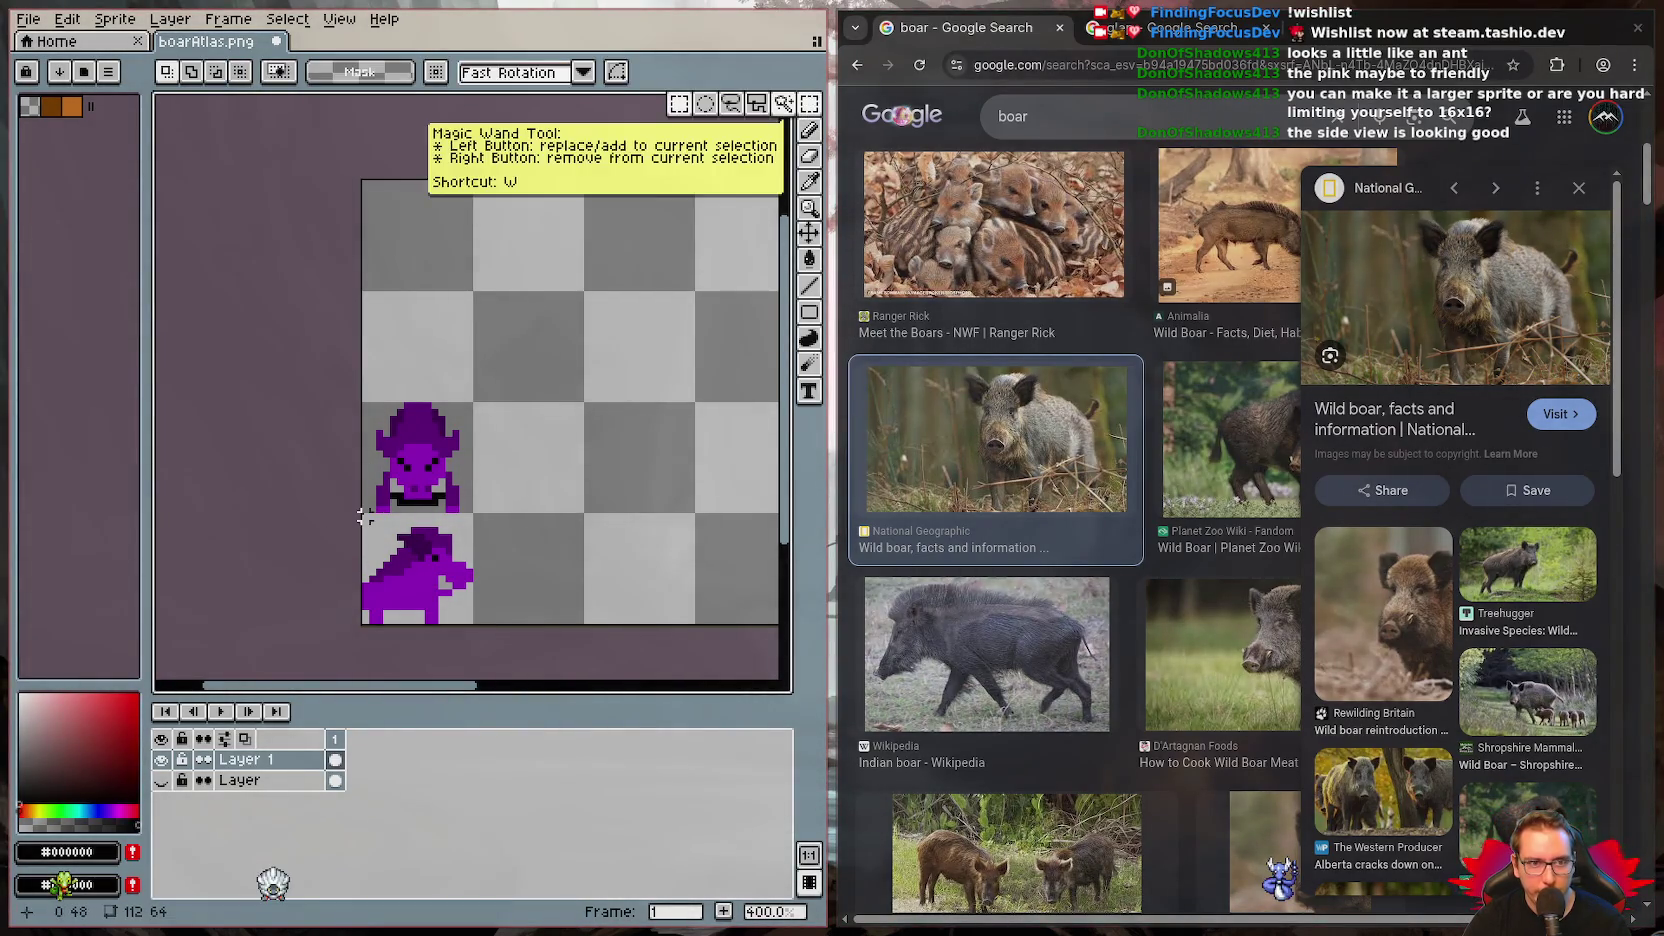
pyautogui.moveTo(362, 514)
pyautogui.mouseDown()
pyautogui.moveTo(470, 630)
pyautogui.moveTo(578, 365)
pyautogui.moveTo(485, 350)
pyautogui.moveTo(380, 362)
pyautogui.moveTo(395, 362)
pyautogui.mouseUp()
pyautogui.hotkey('ctrl', 'c')
pyautogui.hotkey('ctrl', 'v')
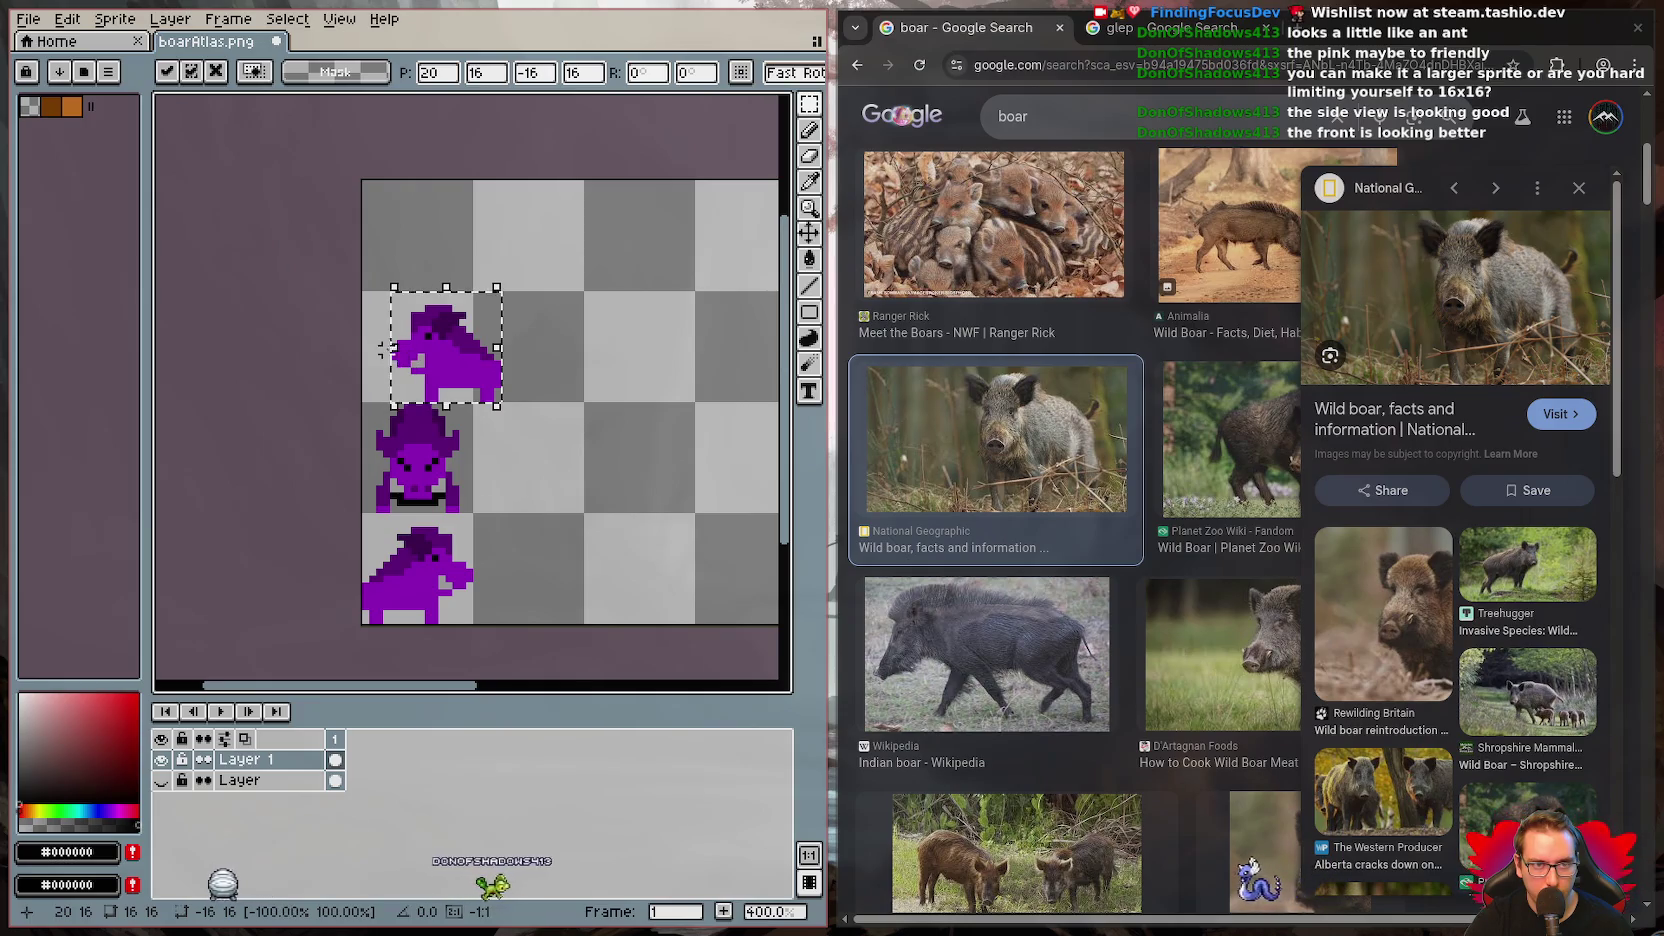
pyautogui.moveTo(457, 365); pyautogui.dragTo(438, 365)
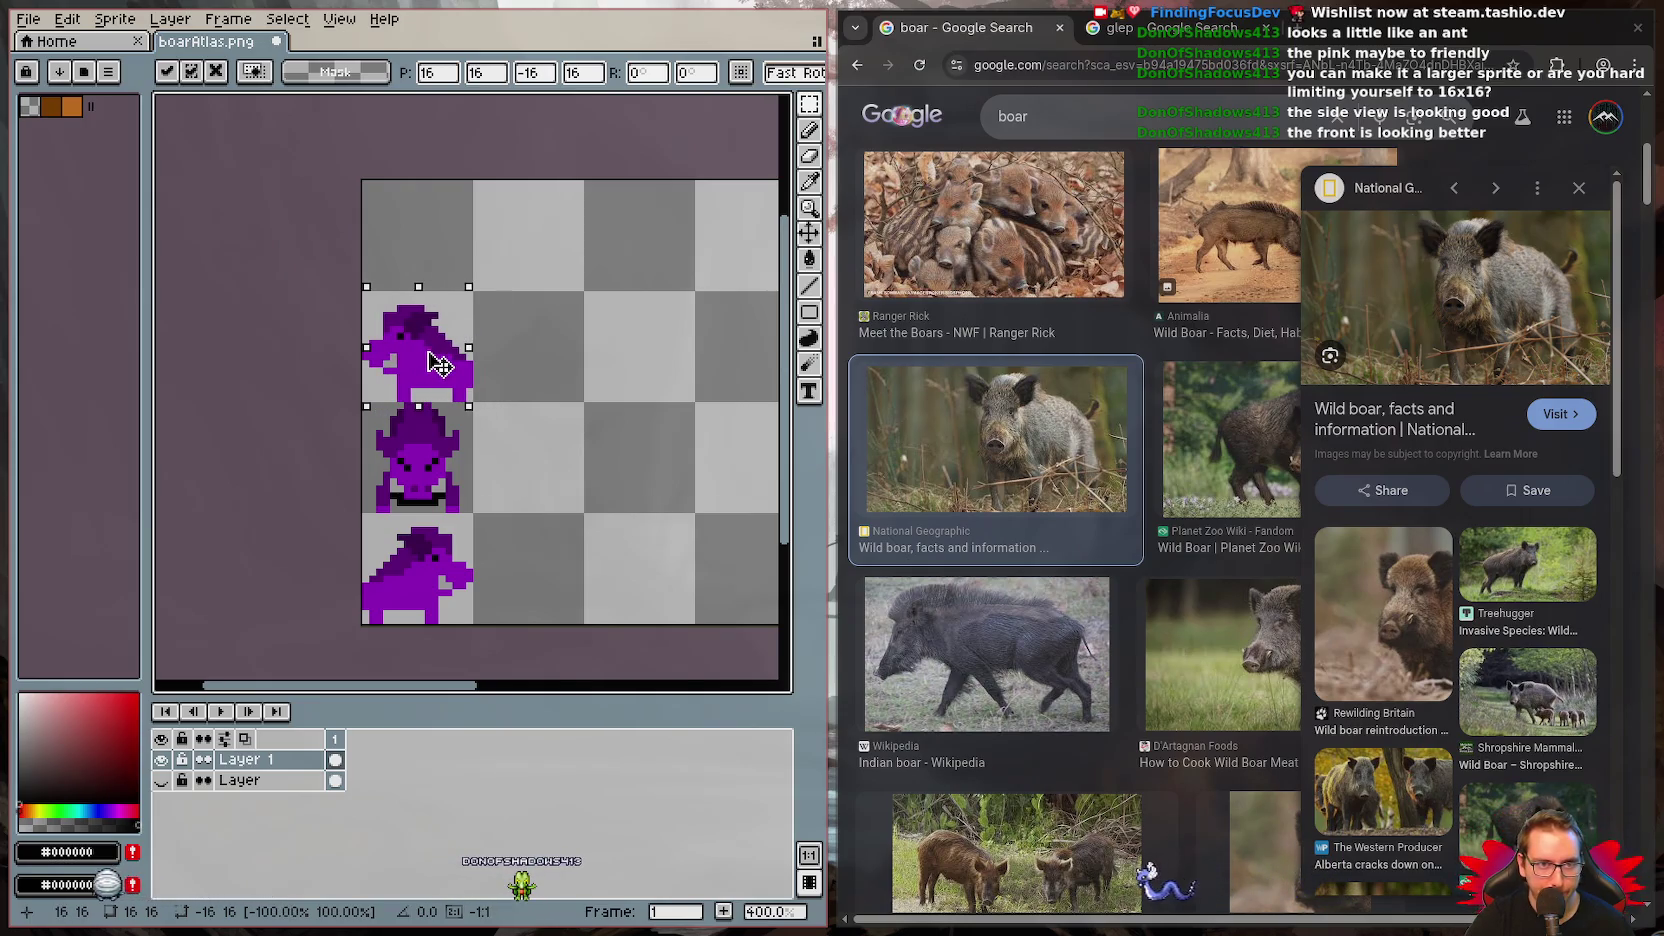
# - Commit the mirrored side view, then try and discard a rotated front-view copy
pyautogui.click(539, 460)
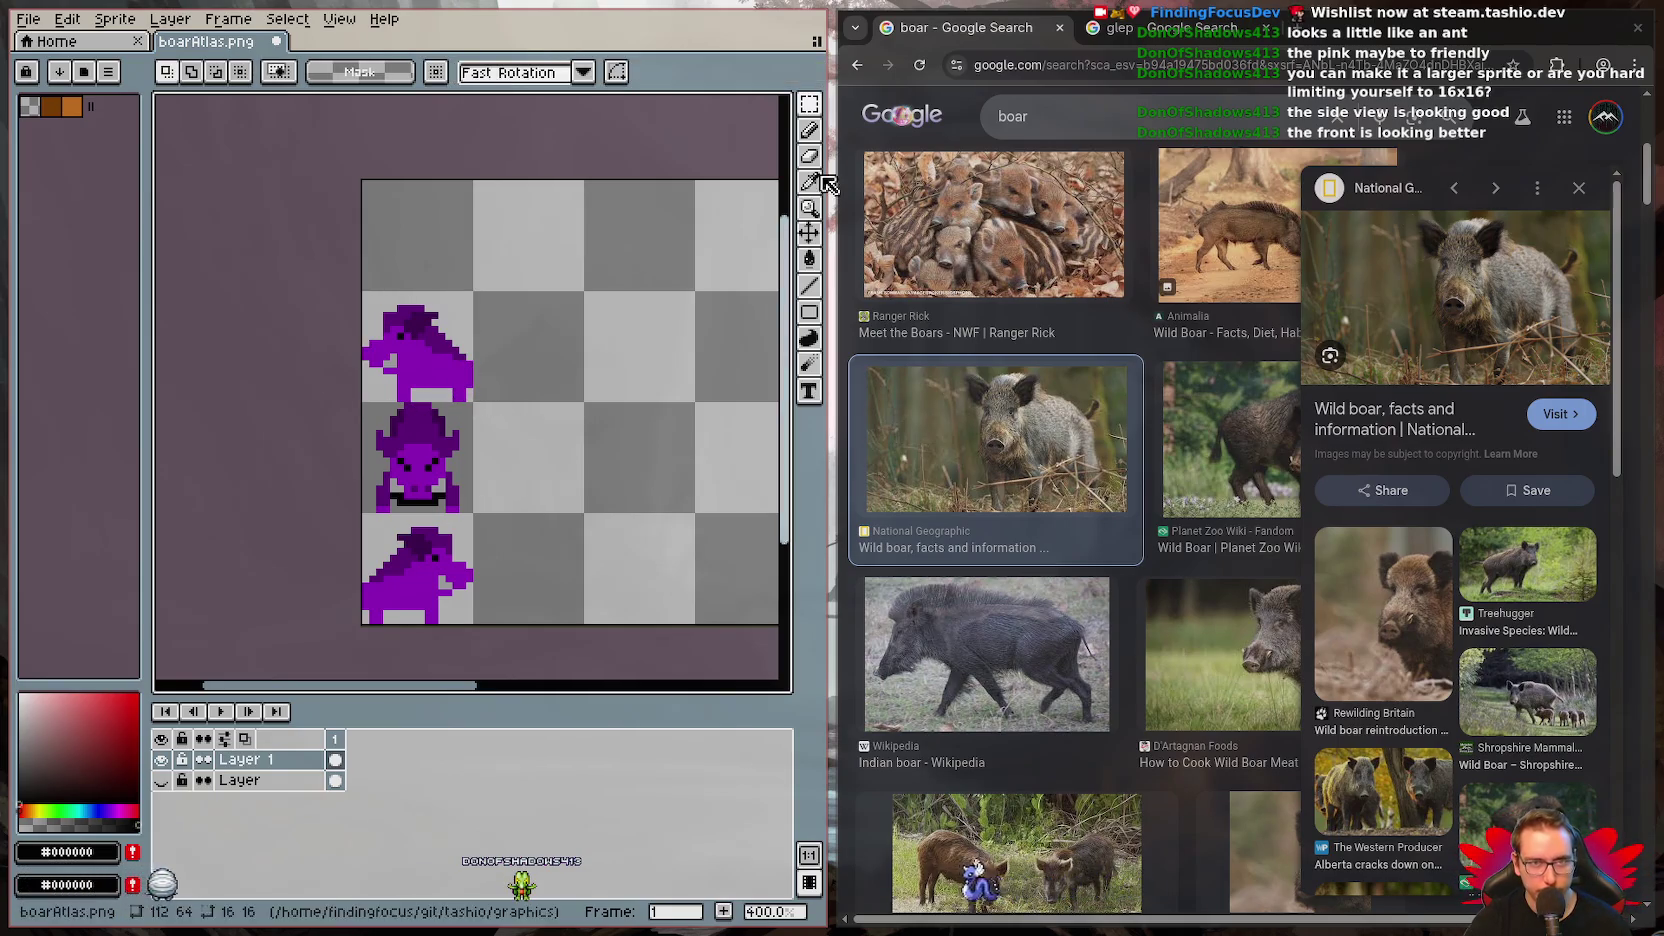
pyautogui.press('m')
pyautogui.moveTo(362, 403); pyautogui.dragTo(466, 510)
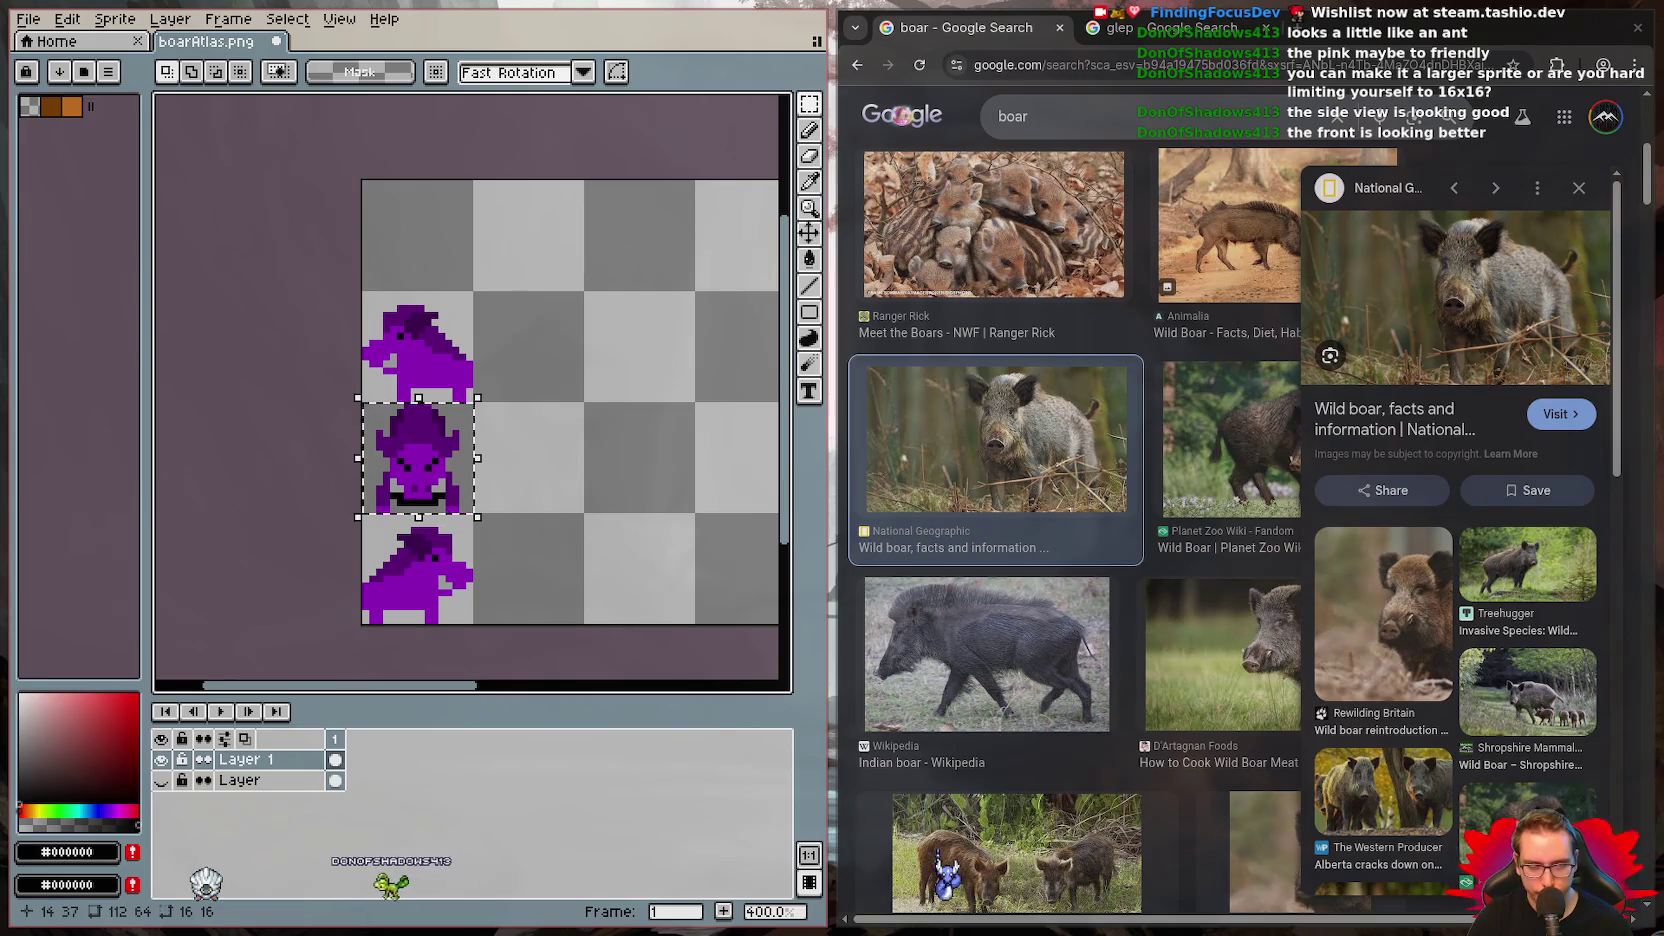
pyautogui.scroll(1, 466, 448)
pyautogui.press('z')
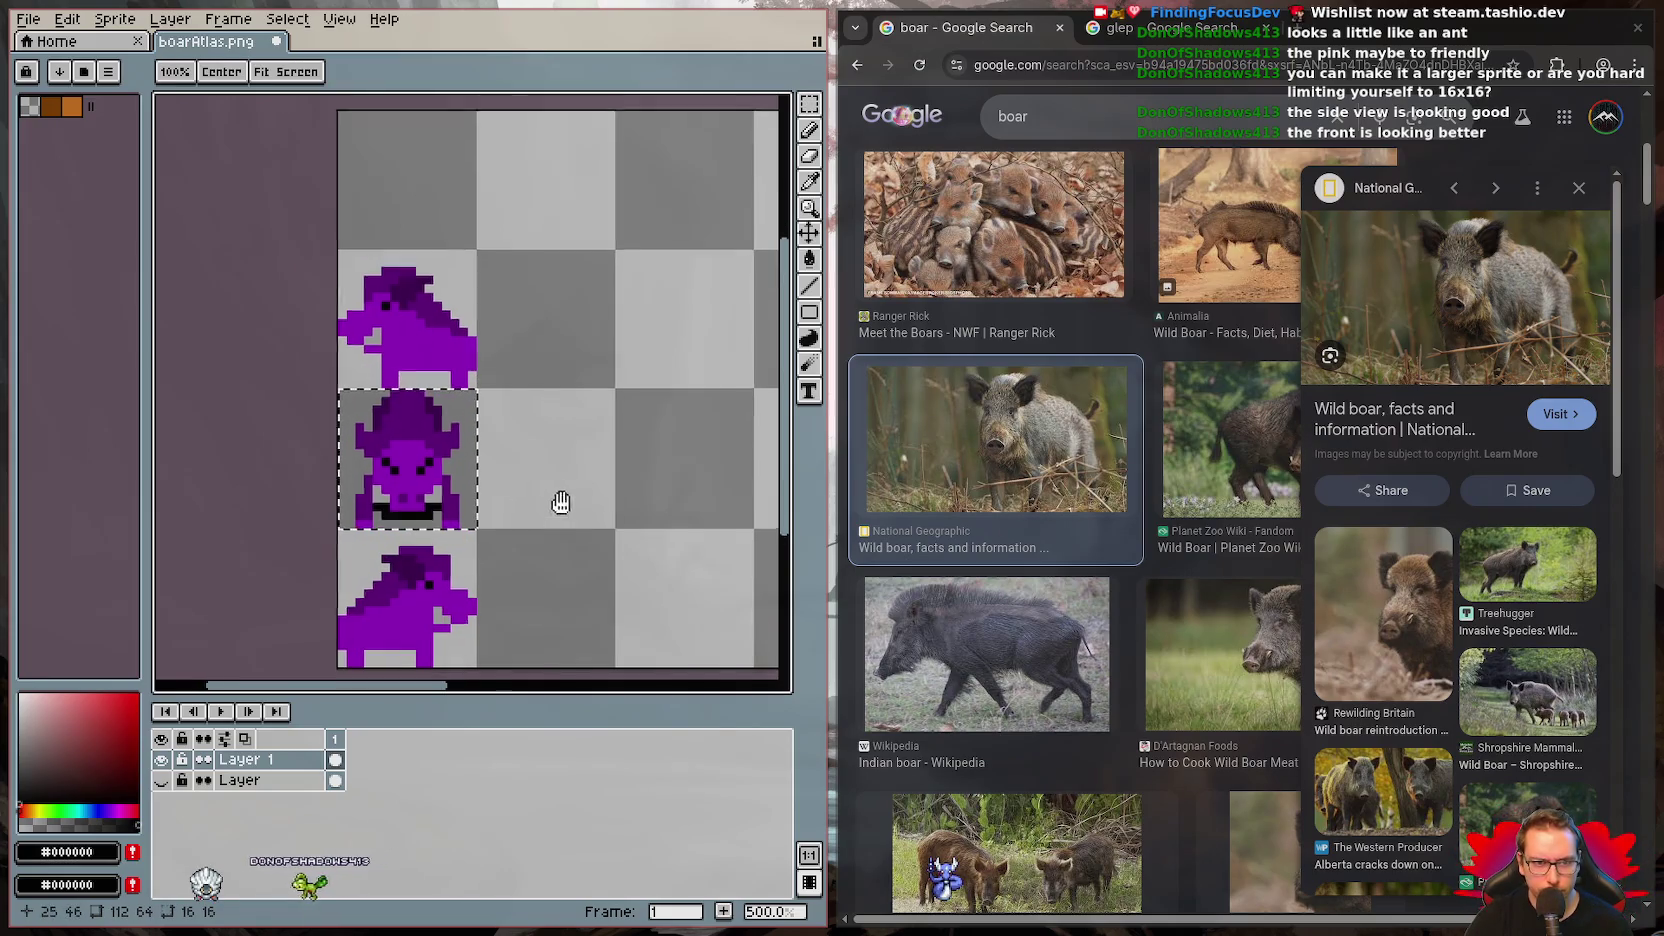
pyautogui.press('m')
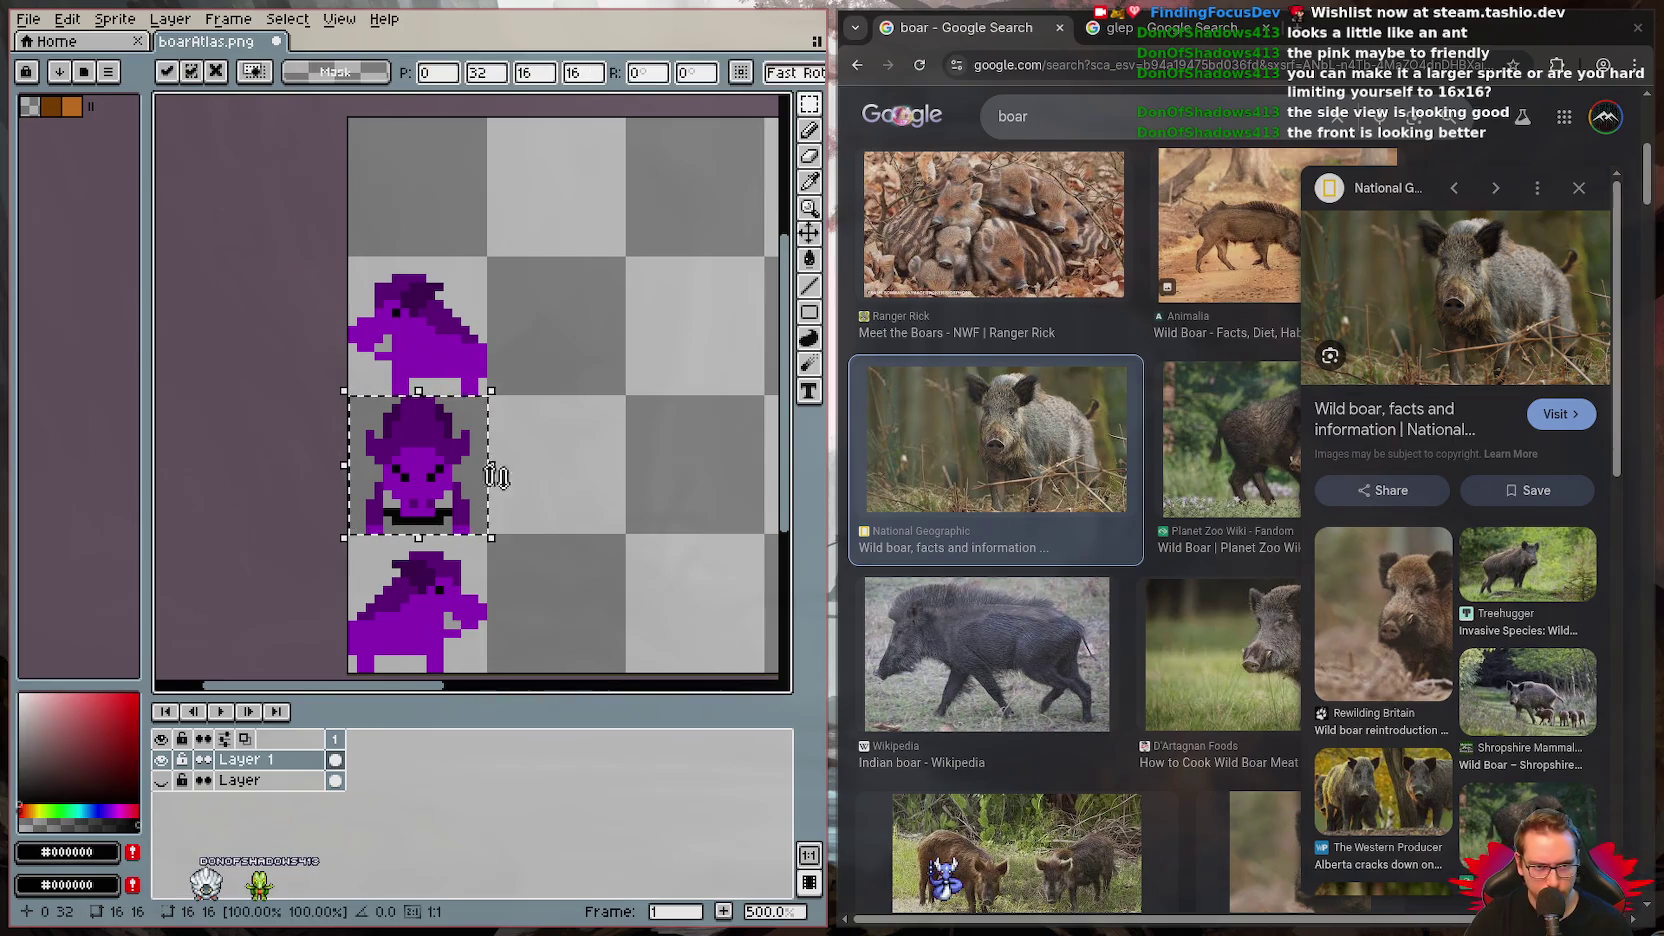
pyautogui.moveTo(461, 490); pyautogui.dragTo(660, 325)
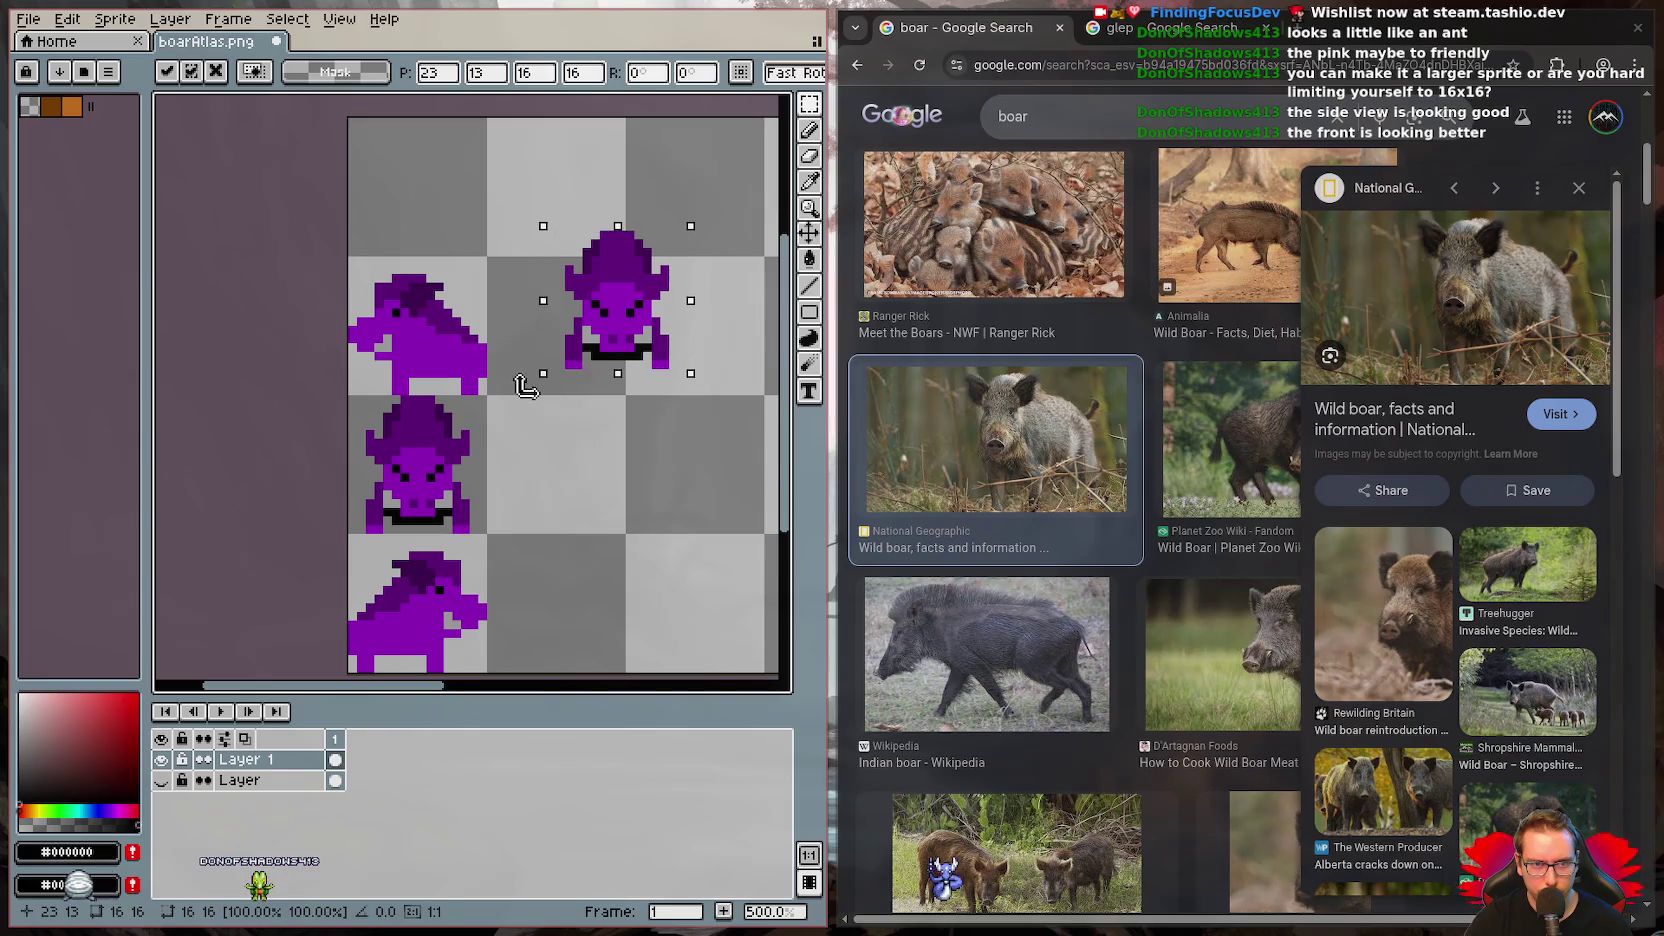
pyautogui.moveTo(526, 399); pyautogui.dragTo(748, 170)
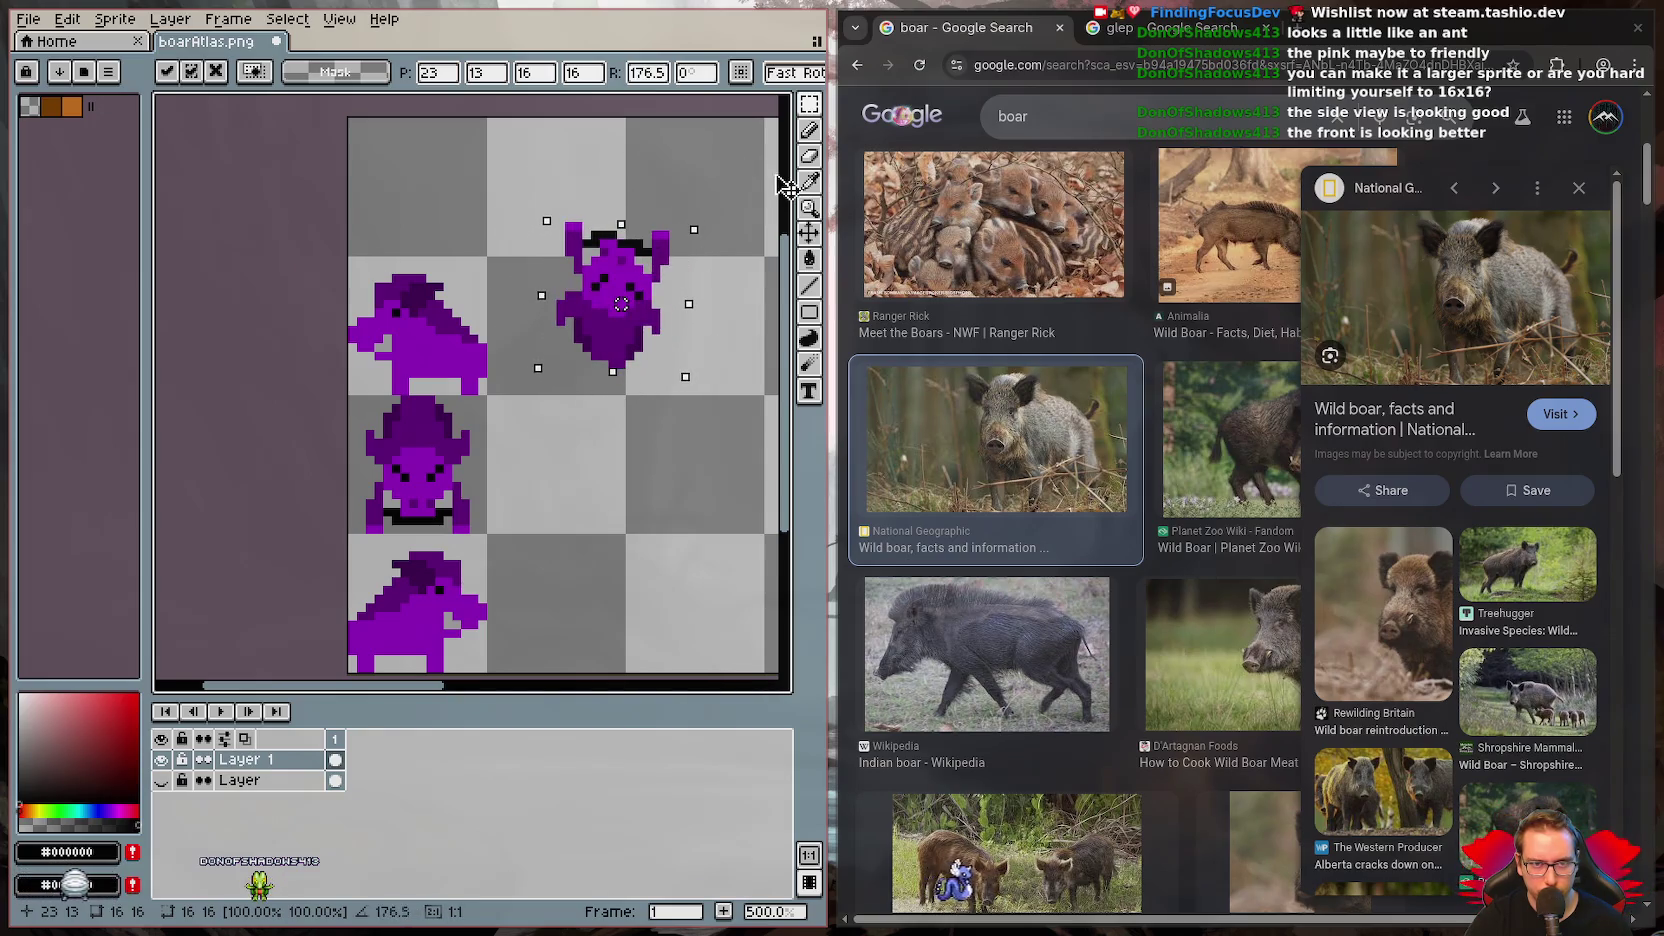
pyautogui.moveTo(748, 170)
pyautogui.mouseDown()
pyautogui.moveTo(762, 192)
pyautogui.moveTo(710, 222)
pyautogui.moveTo(727, 202)
pyautogui.mouseUp()
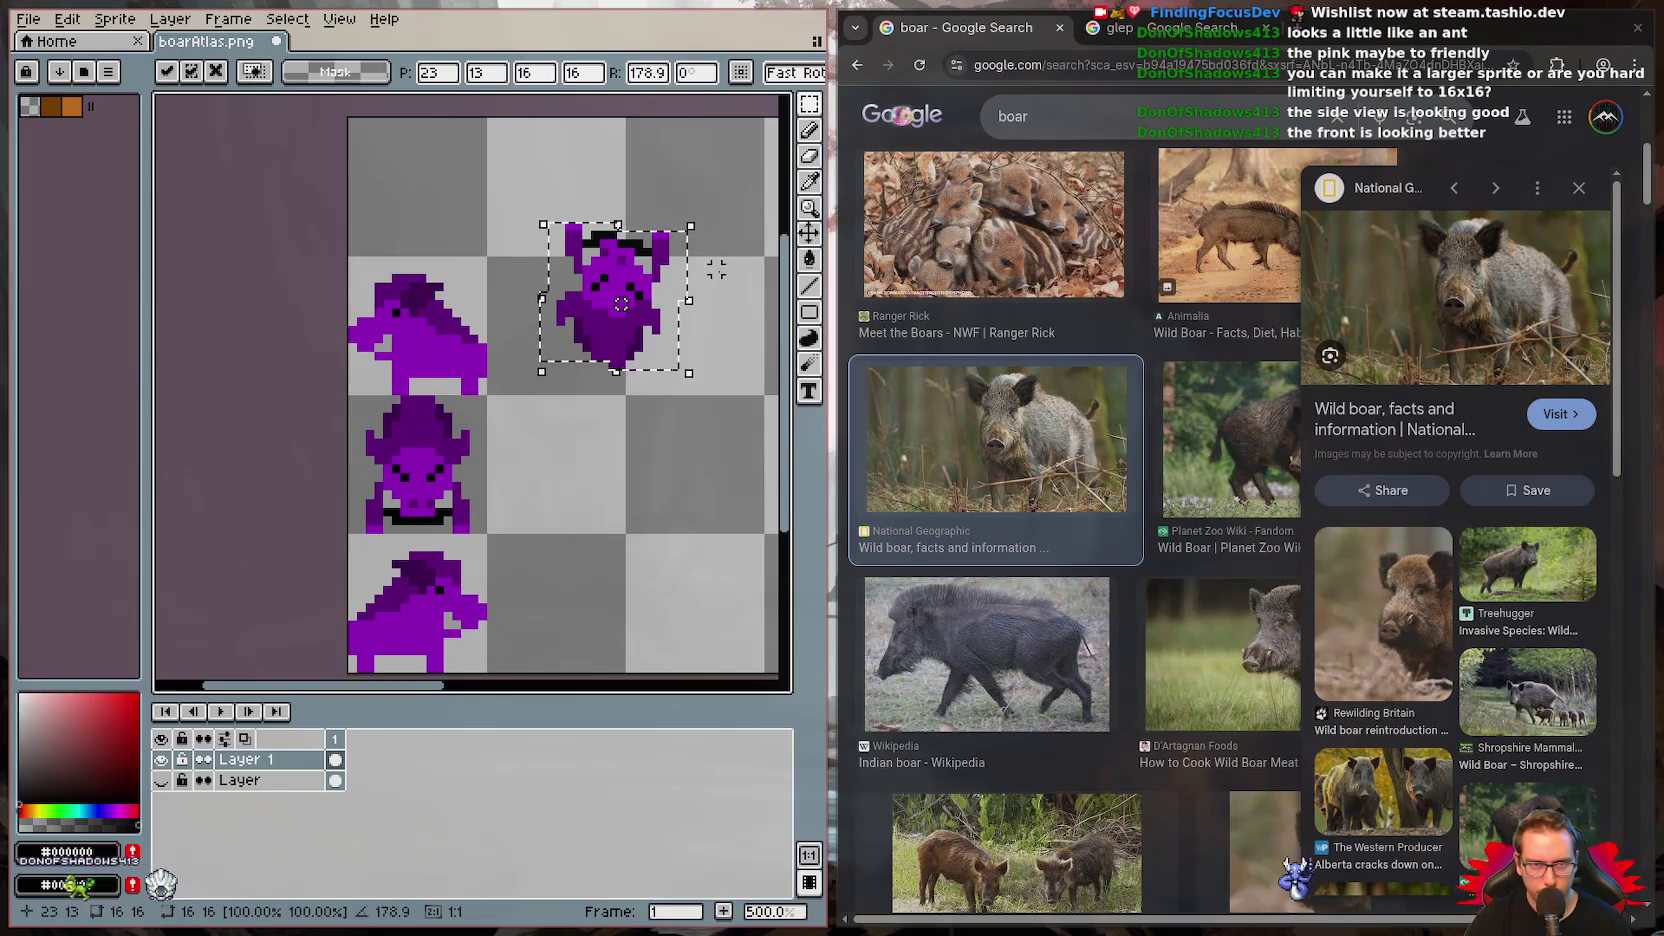
pyautogui.press('Escape')
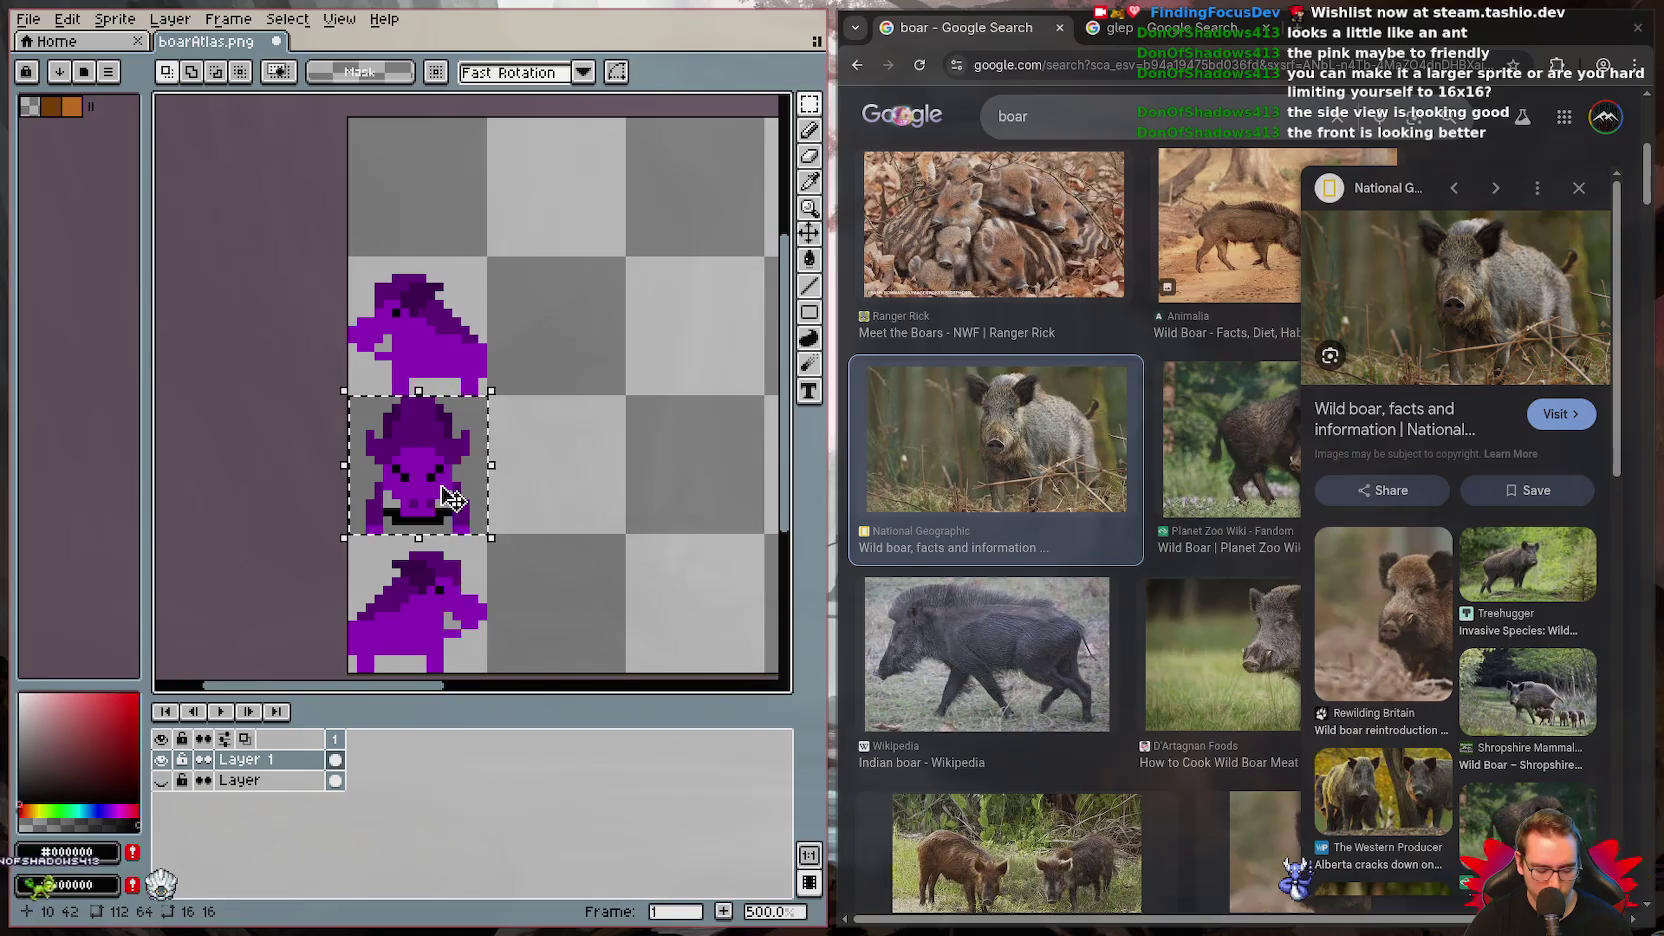
# - Paste a front-view copy into the top cell, rotate it freehand, then undo it
pyautogui.hotkey('ctrl', 'c')
pyautogui.hotkey('ctrl', 'v')
pyautogui.moveTo(427, 494); pyautogui.dragTo(436, 233)
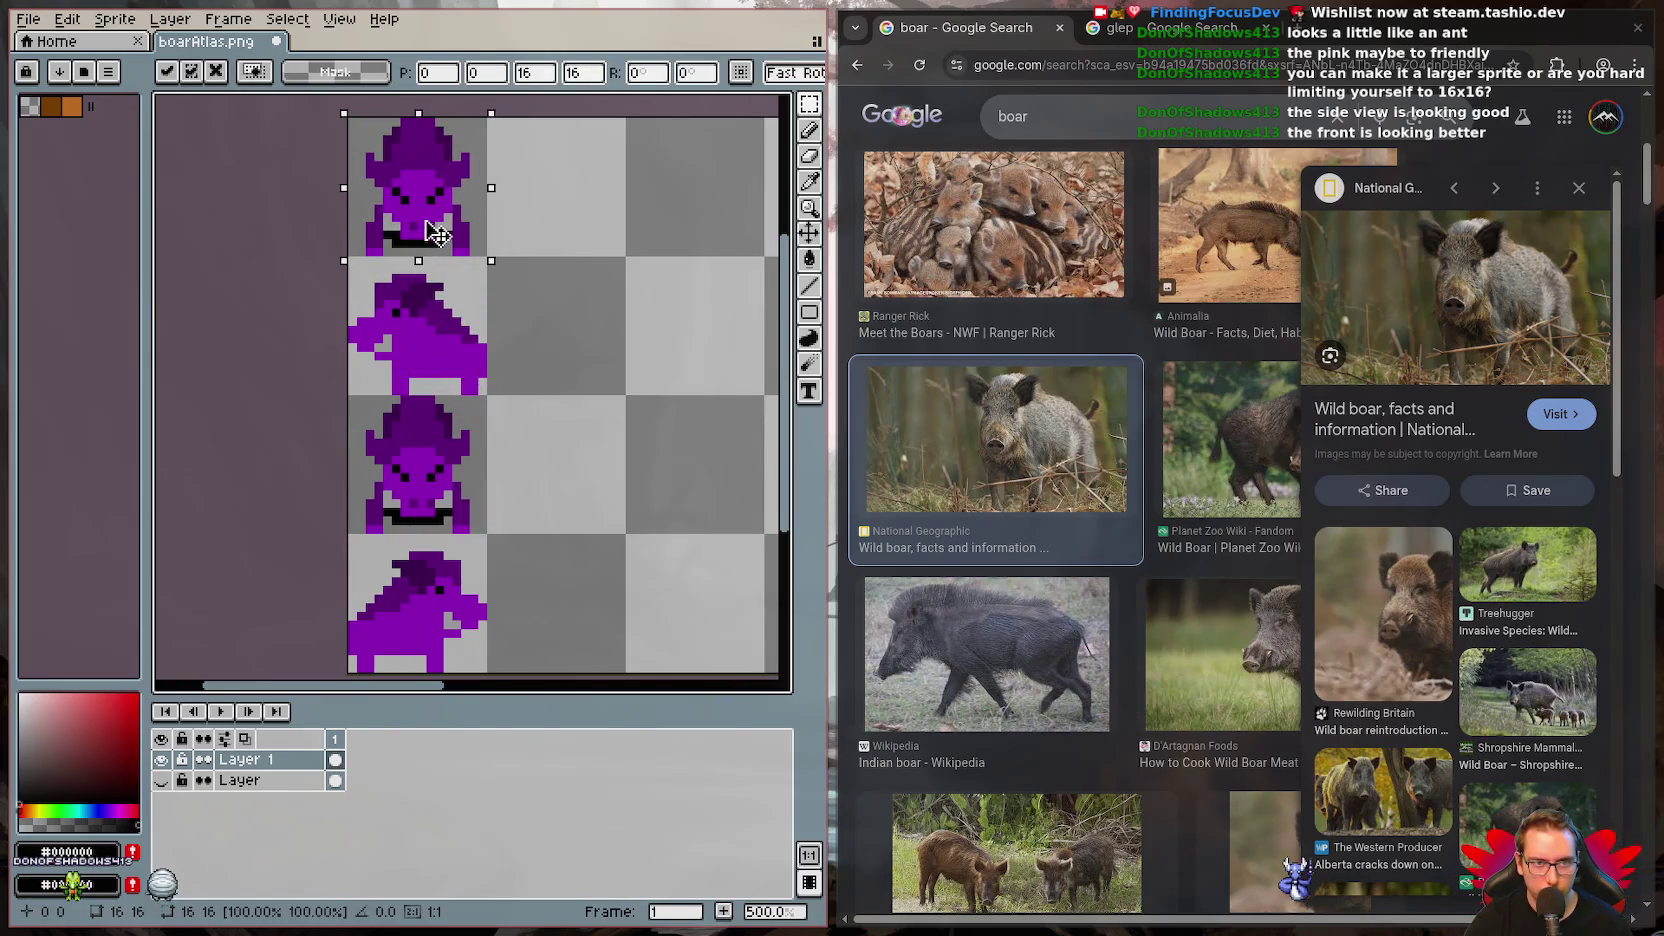
pyautogui.moveTo(497, 108); pyautogui.dragTo(520, 352)
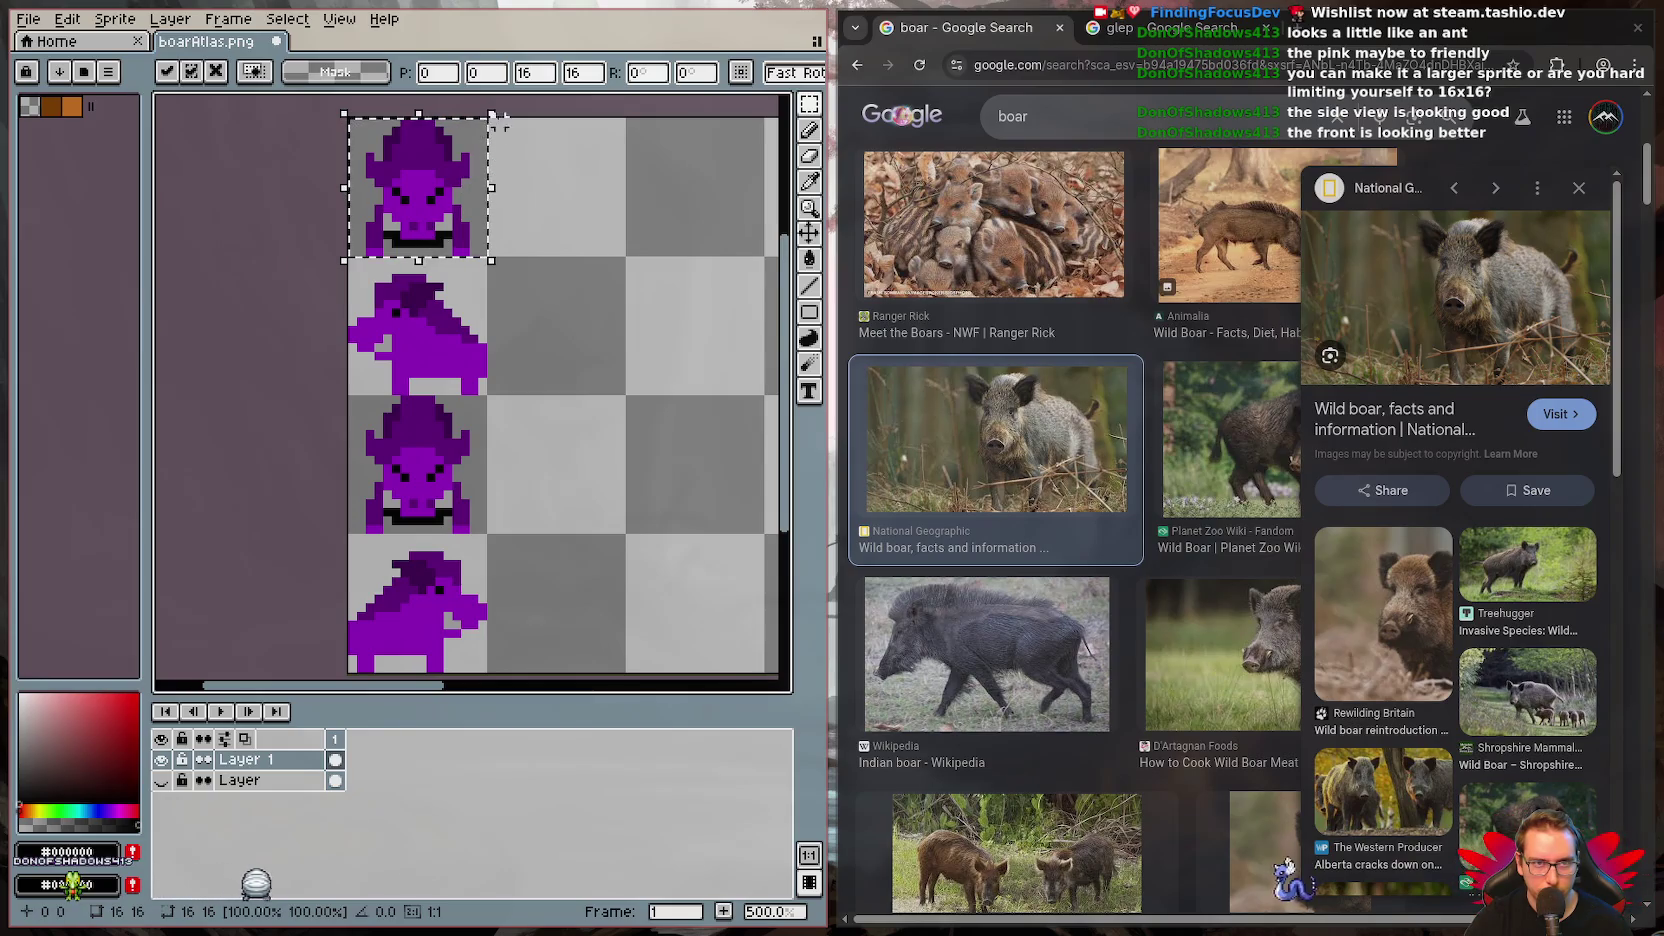
pyautogui.click(350, 338)
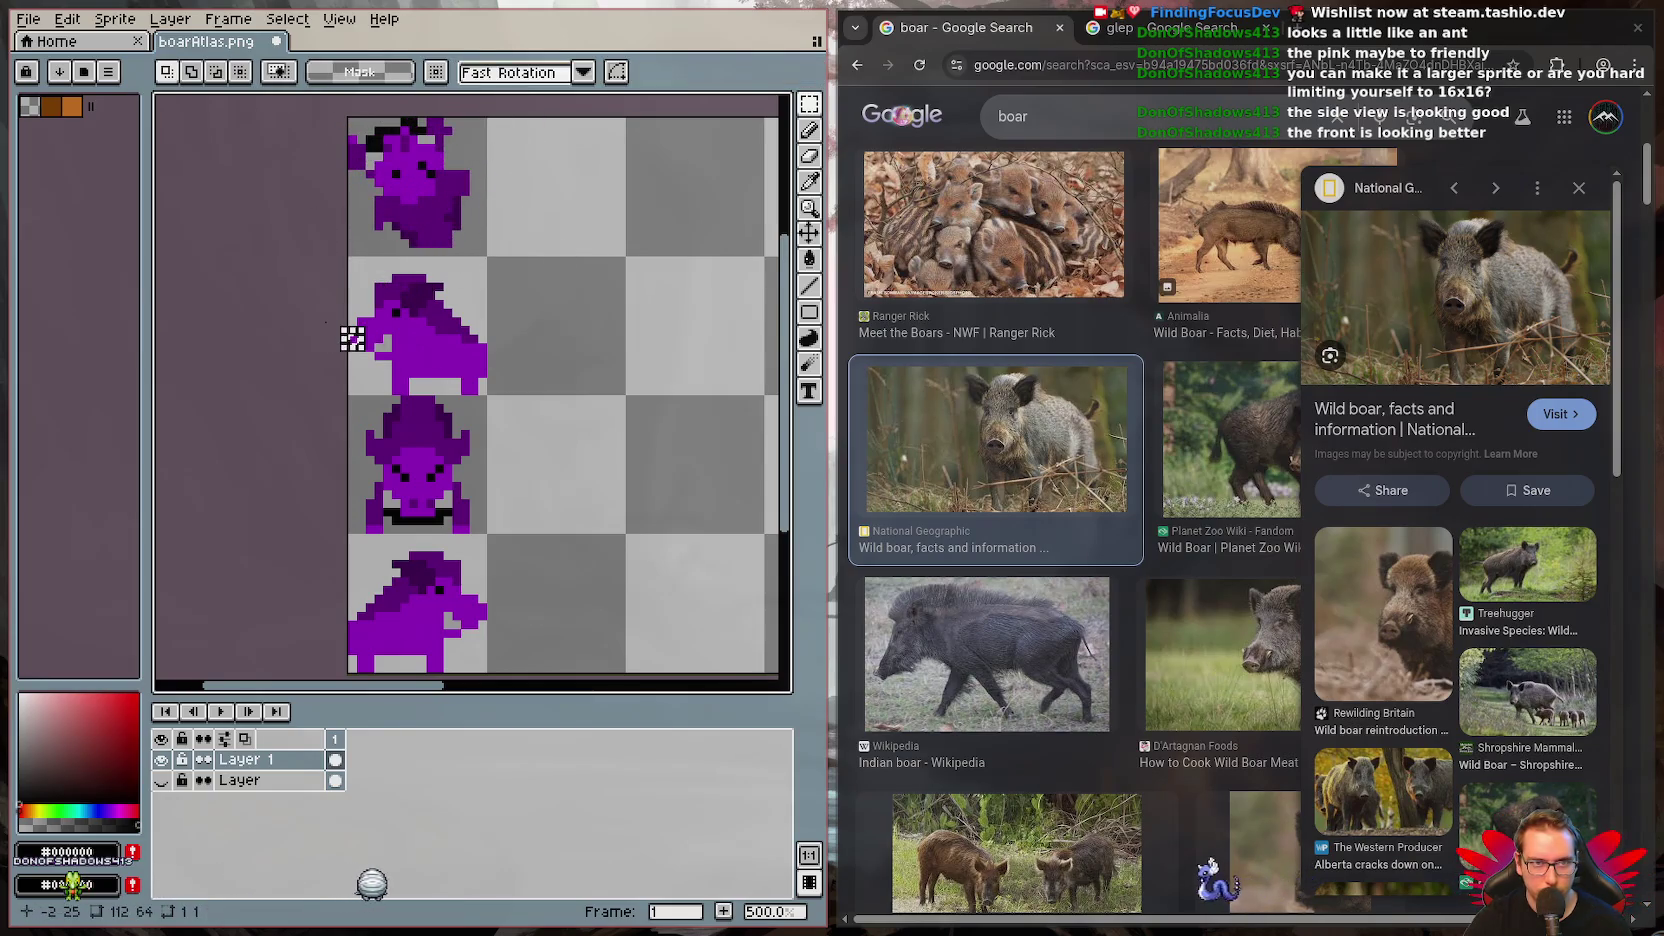
pyautogui.hotkey('ctrl', 'z')
pyautogui.hotkey('ctrl', 'z')
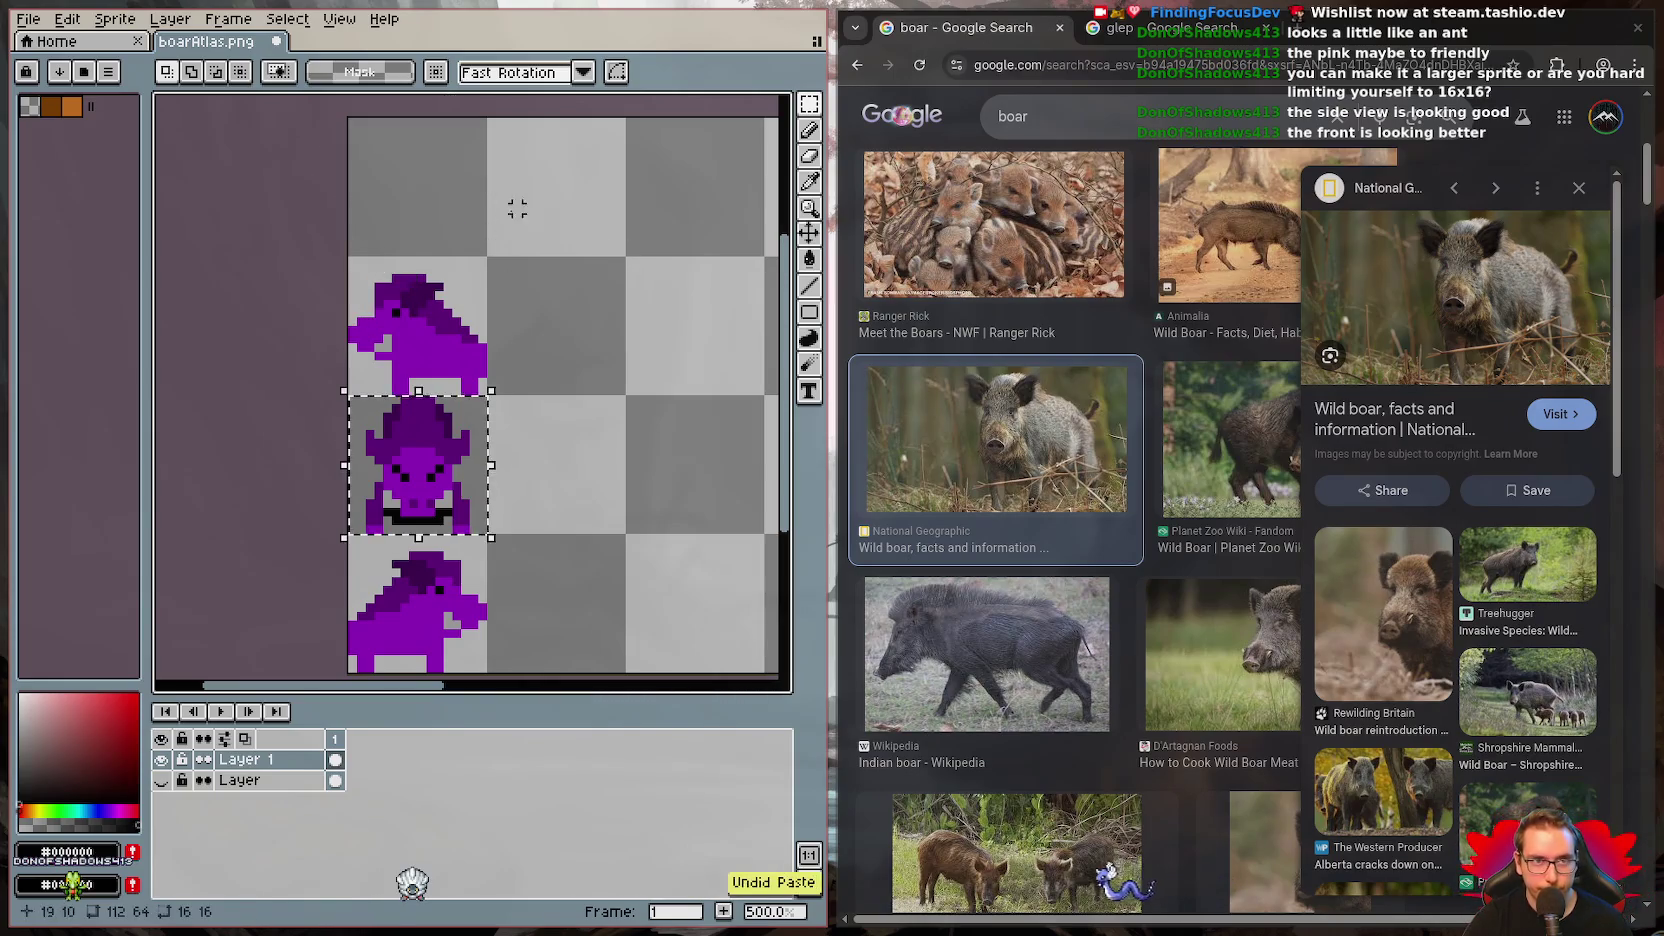
# - Paste another front-view copy in the top cell, rotate it 180°, then undo it
pyautogui.hotkey('ctrl', 'v')
pyautogui.moveTo(434, 490); pyautogui.dragTo(430, 220)
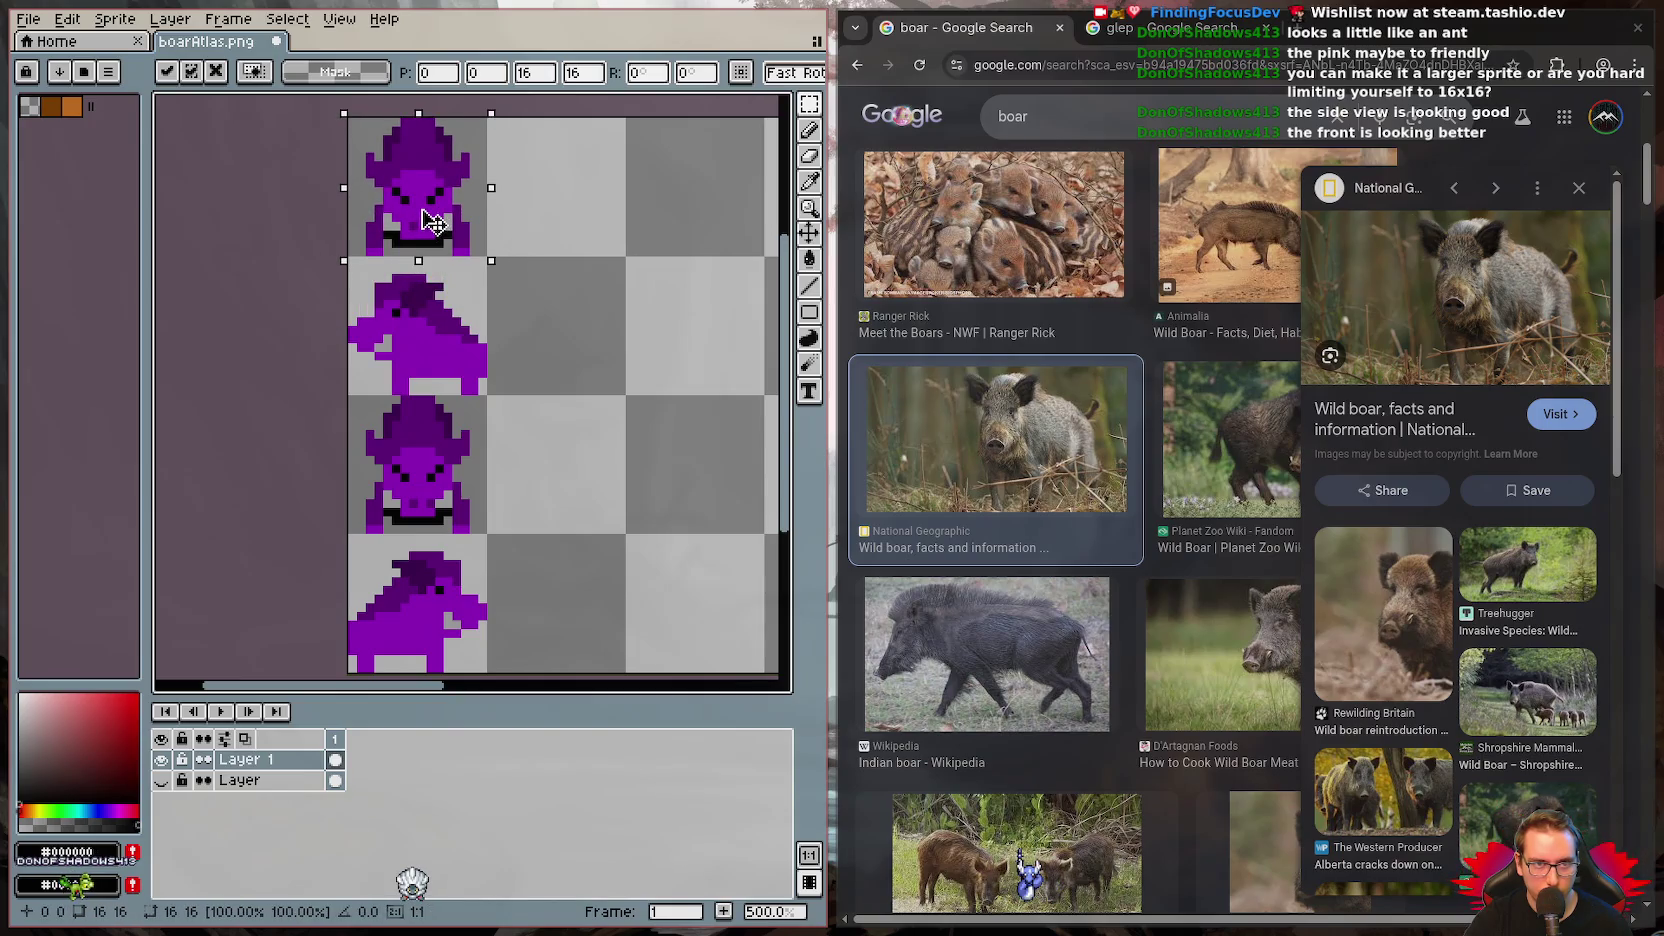
pyautogui.click(655, 74)
pyautogui.write('180')
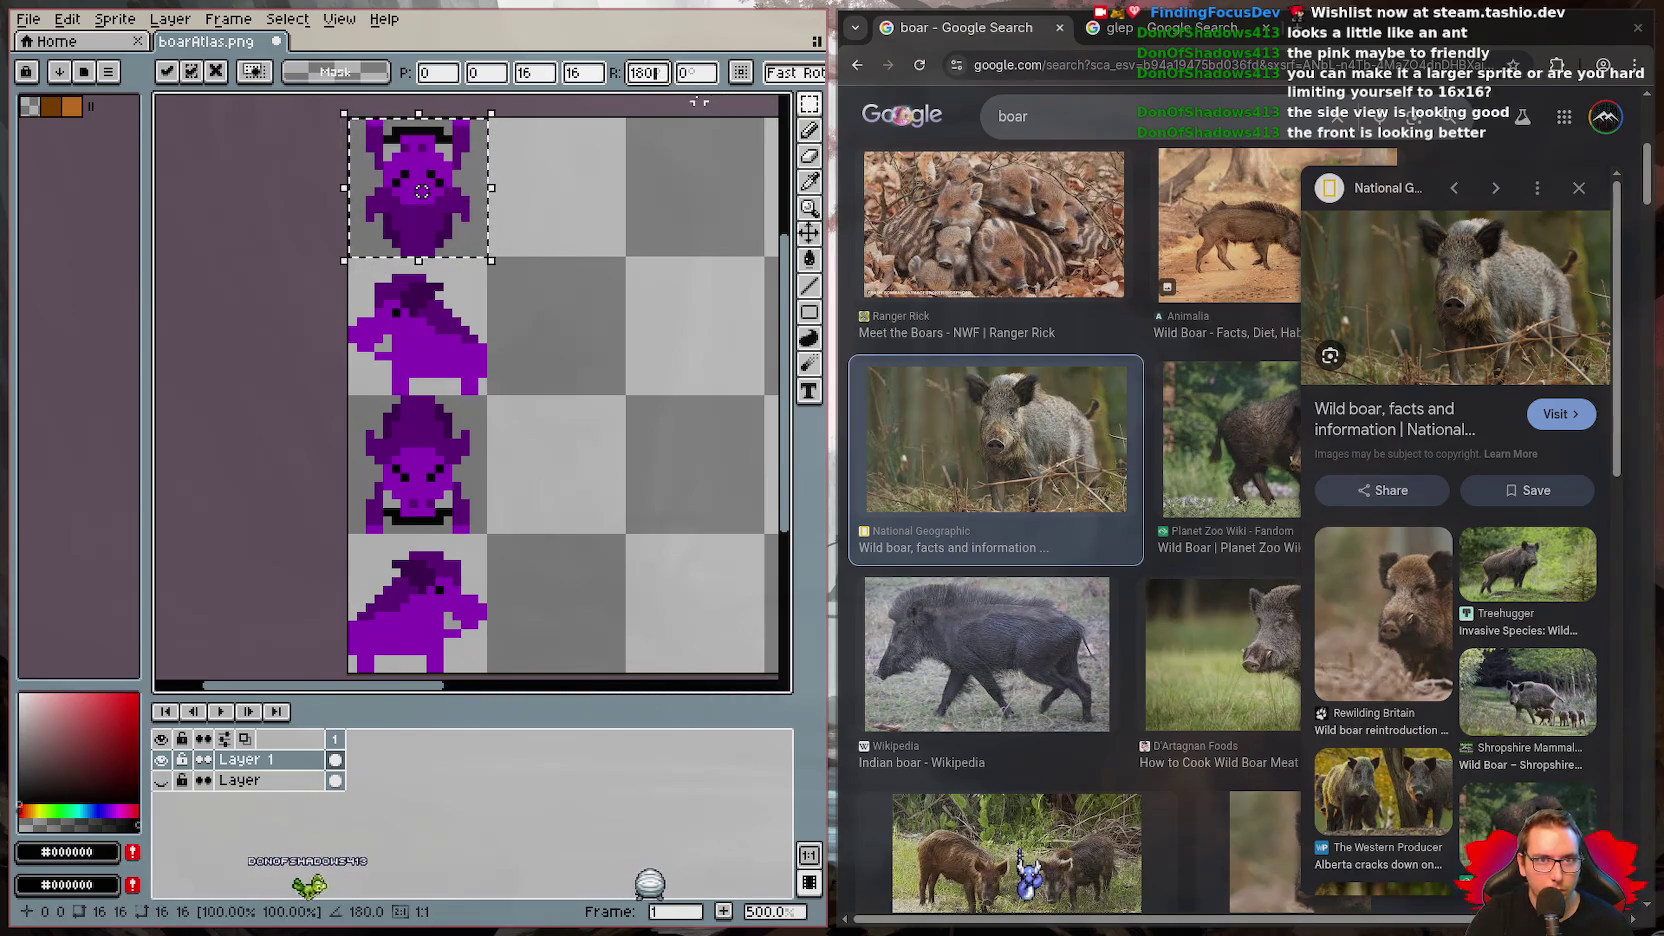
pyautogui.press('Return')
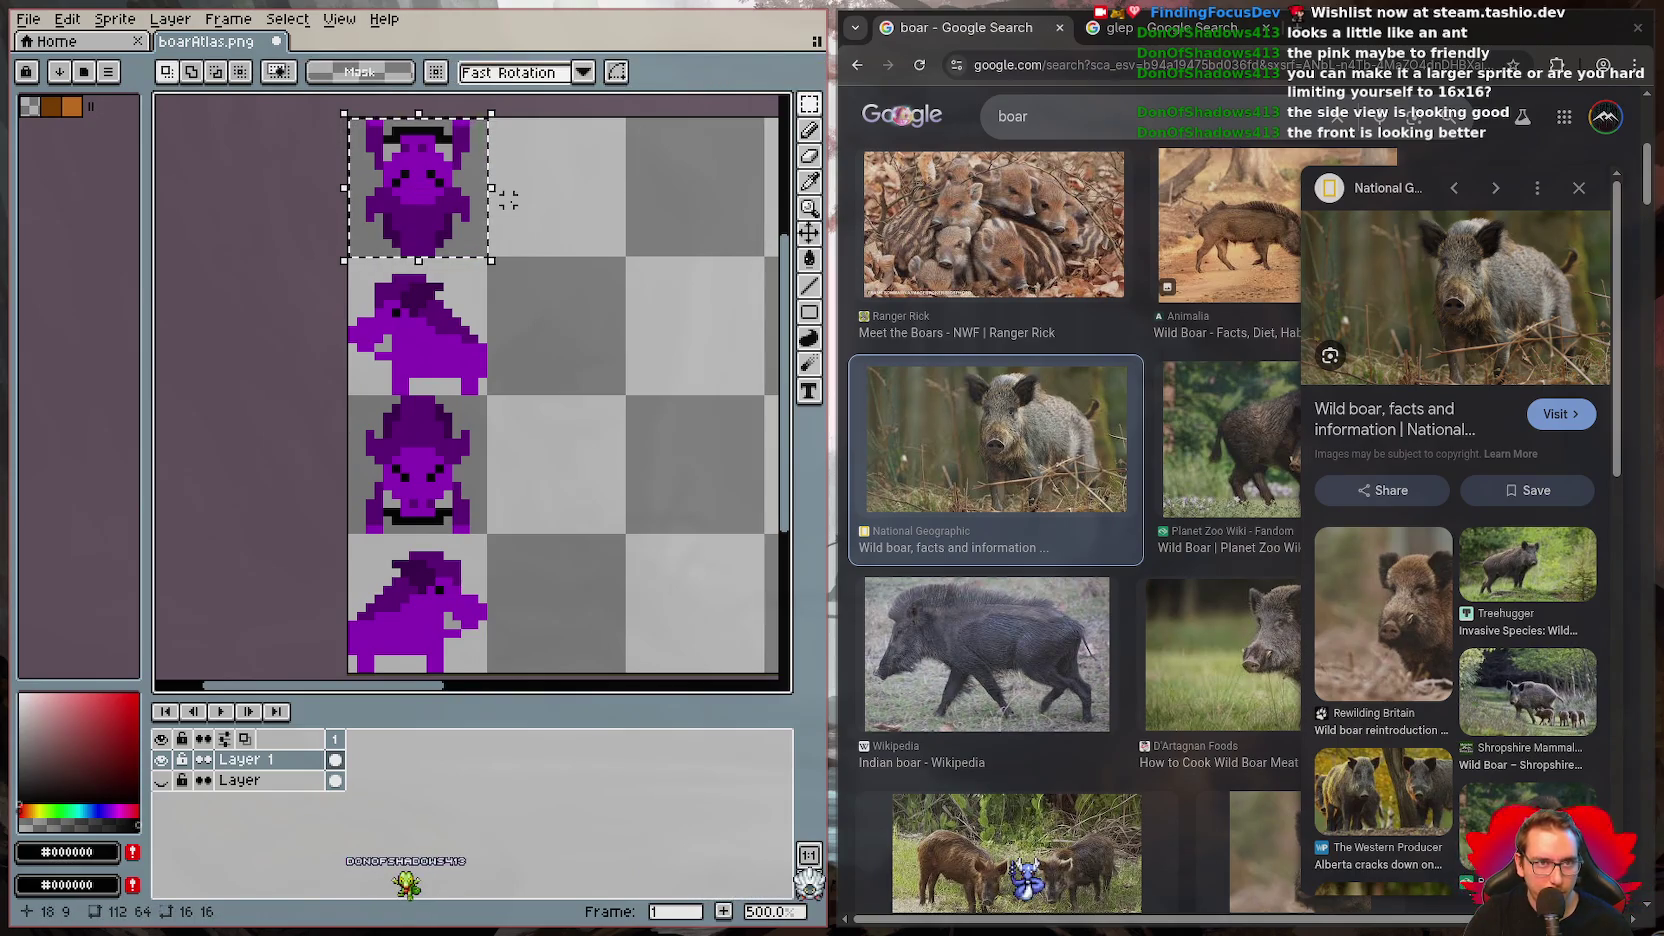
pyautogui.hotkey('ctrl', 'z')
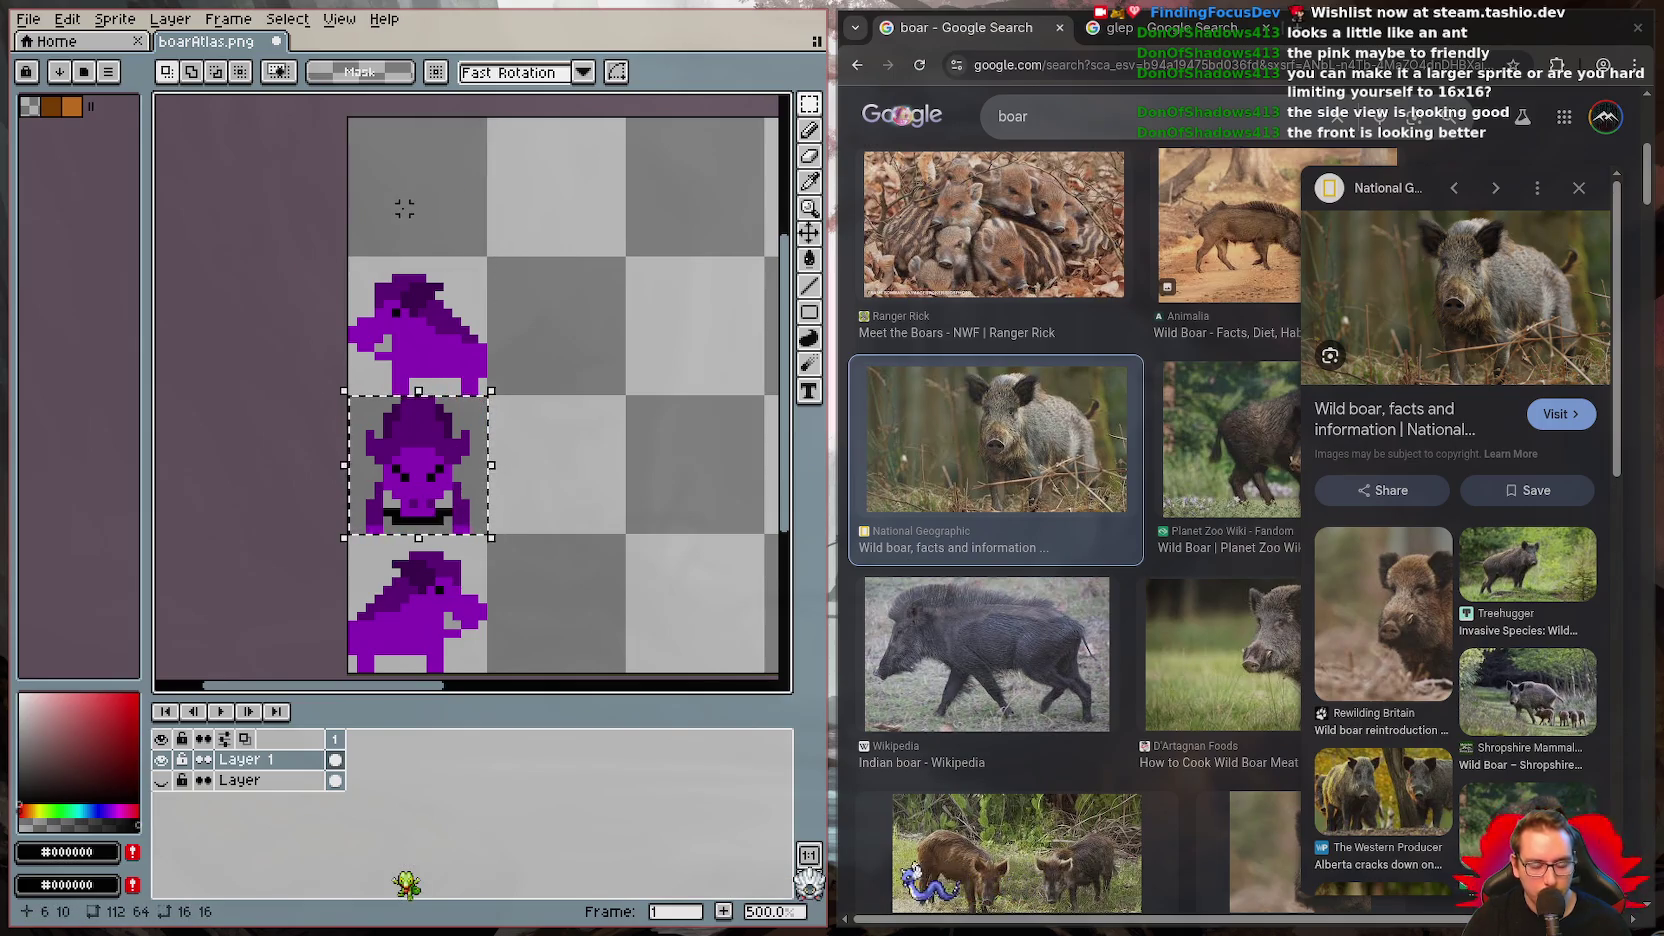
pyautogui.press('i')
pyautogui.press('b')
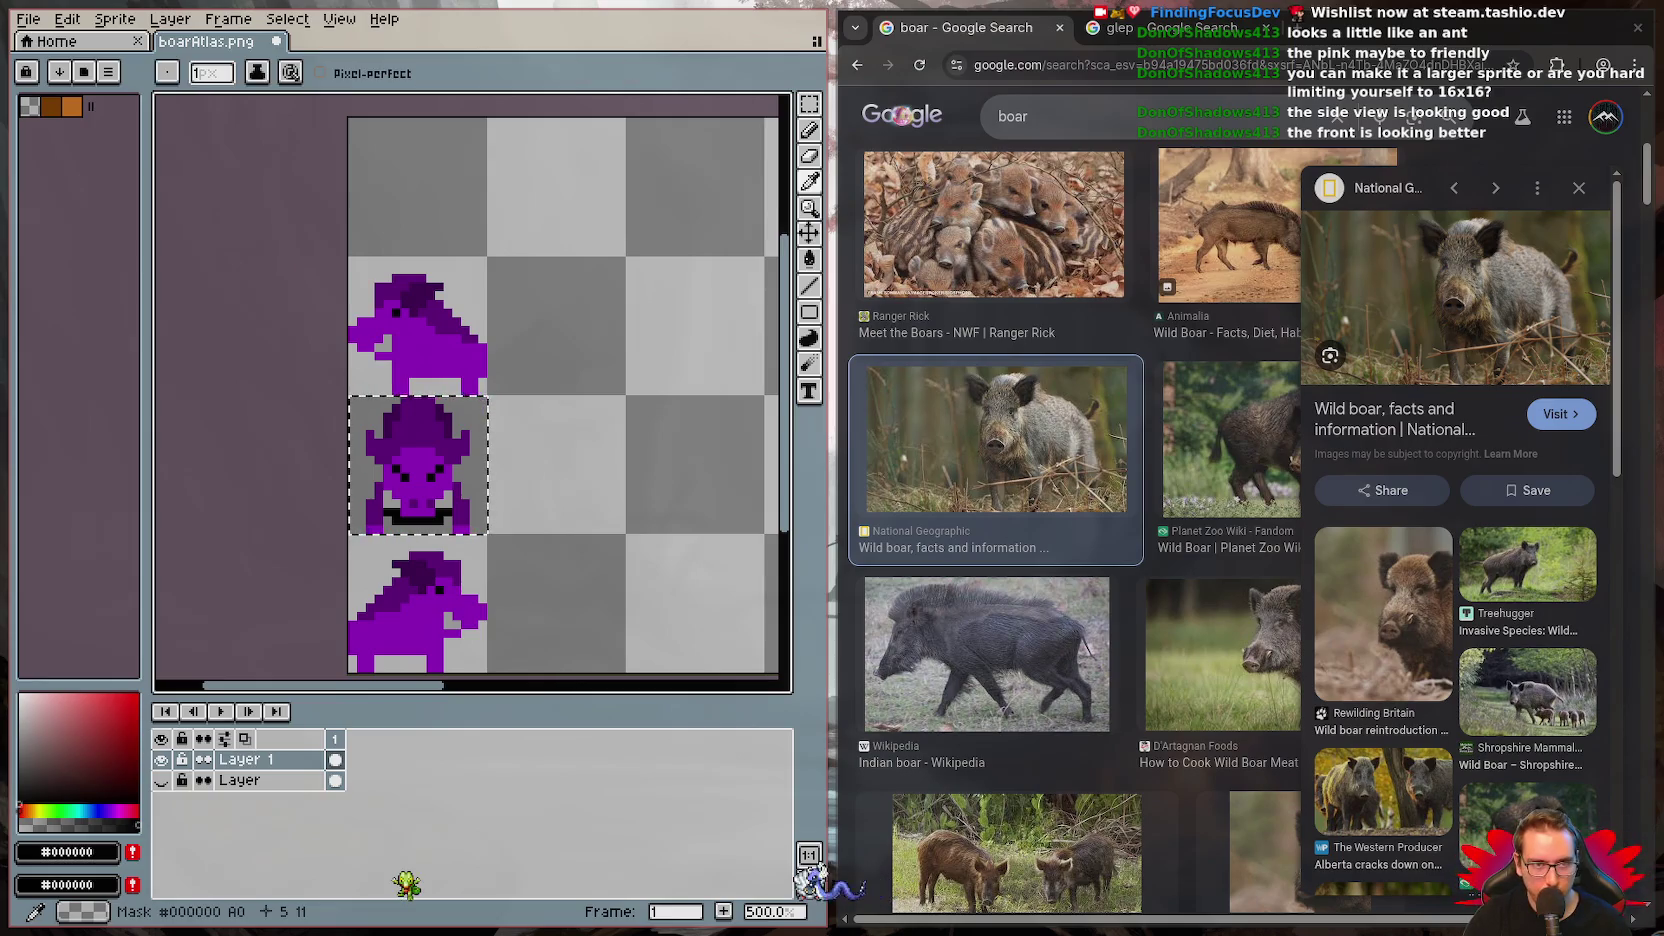
# - Clear the selection, recentre the sprites, and sample the boar's dark purple
pyautogui.hotkey('ctrl', 'd')
pyautogui.moveTo(404, 233); pyautogui.dragTo(428, 255)
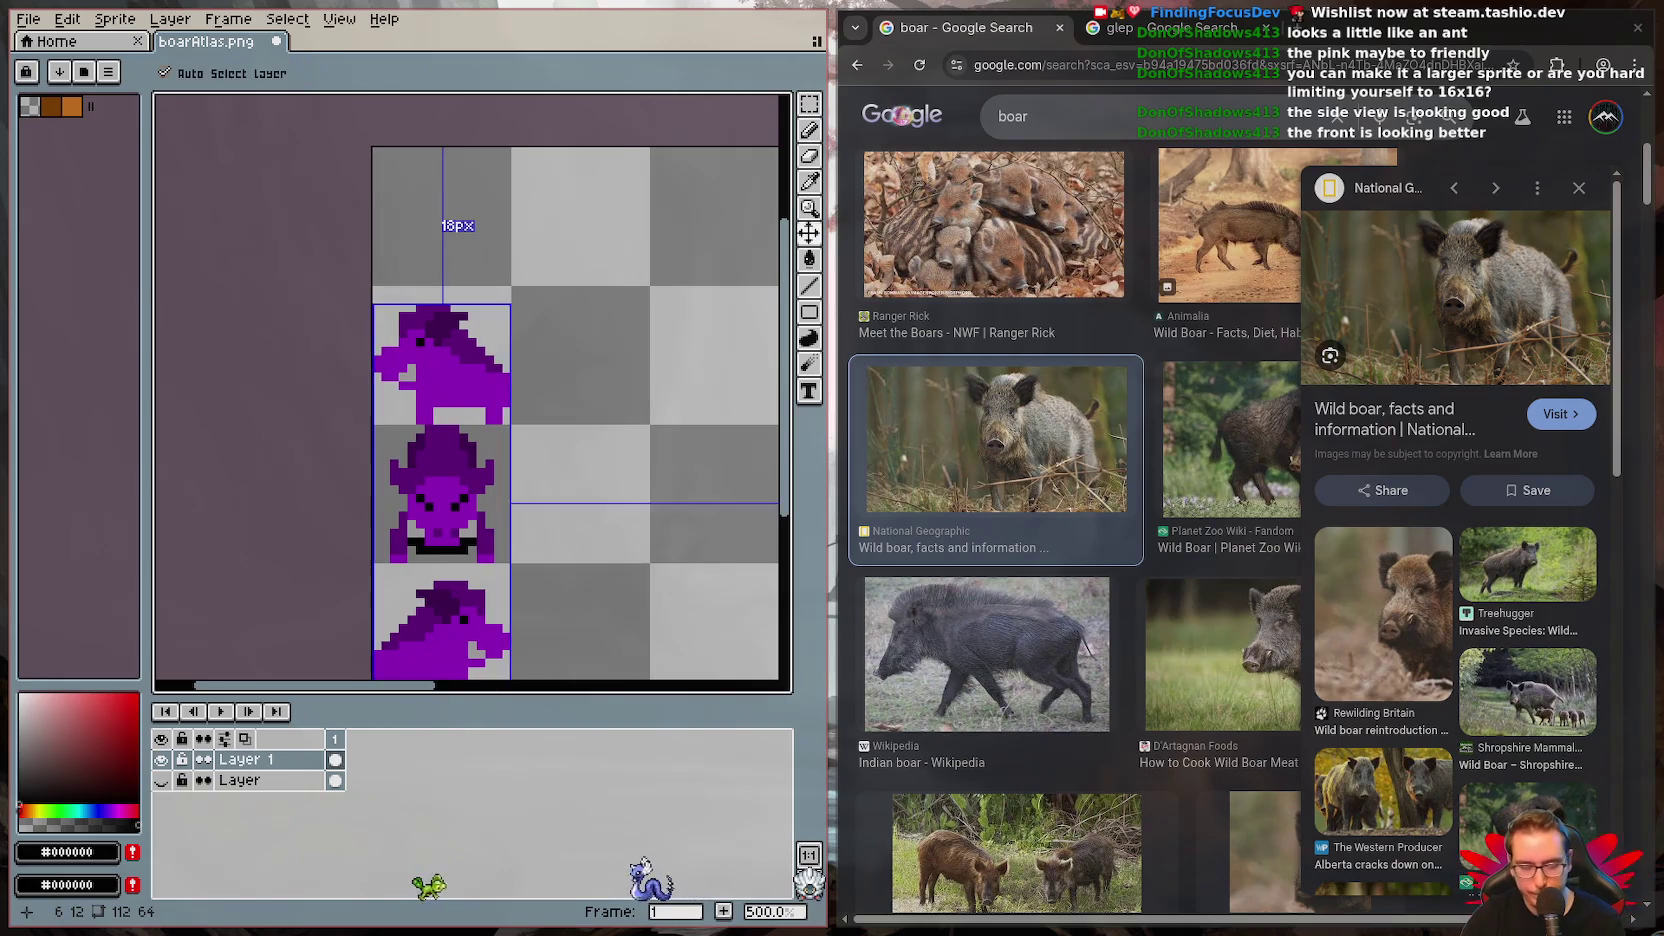
pyautogui.scroll(1, 428, 255)
pyautogui.scroll(1, 461, 219)
pyautogui.moveTo(496, 250)
pyautogui.mouseDown()
pyautogui.moveTo(510, 283)
pyautogui.moveTo(549, 111)
pyautogui.mouseUp()
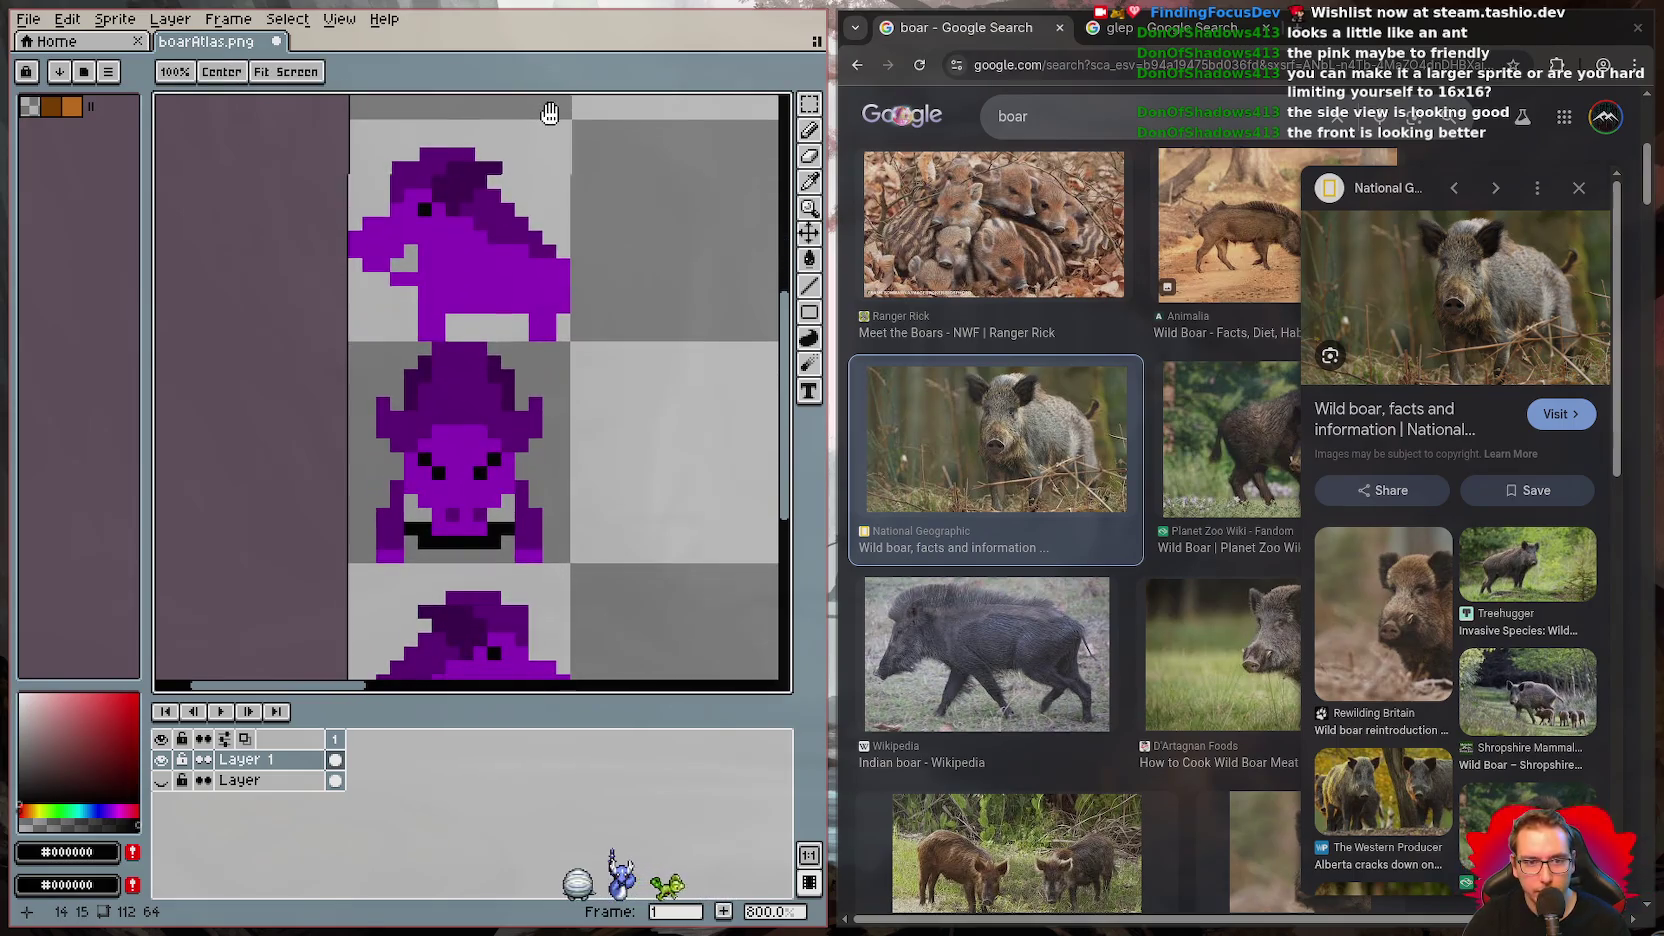
pyautogui.moveTo(623, 360)
pyautogui.mouseDown()
pyautogui.moveTo(653, 215)
pyautogui.moveTo(639, 386)
pyautogui.mouseUp()
pyautogui.press('i')
pyautogui.click(490, 368)
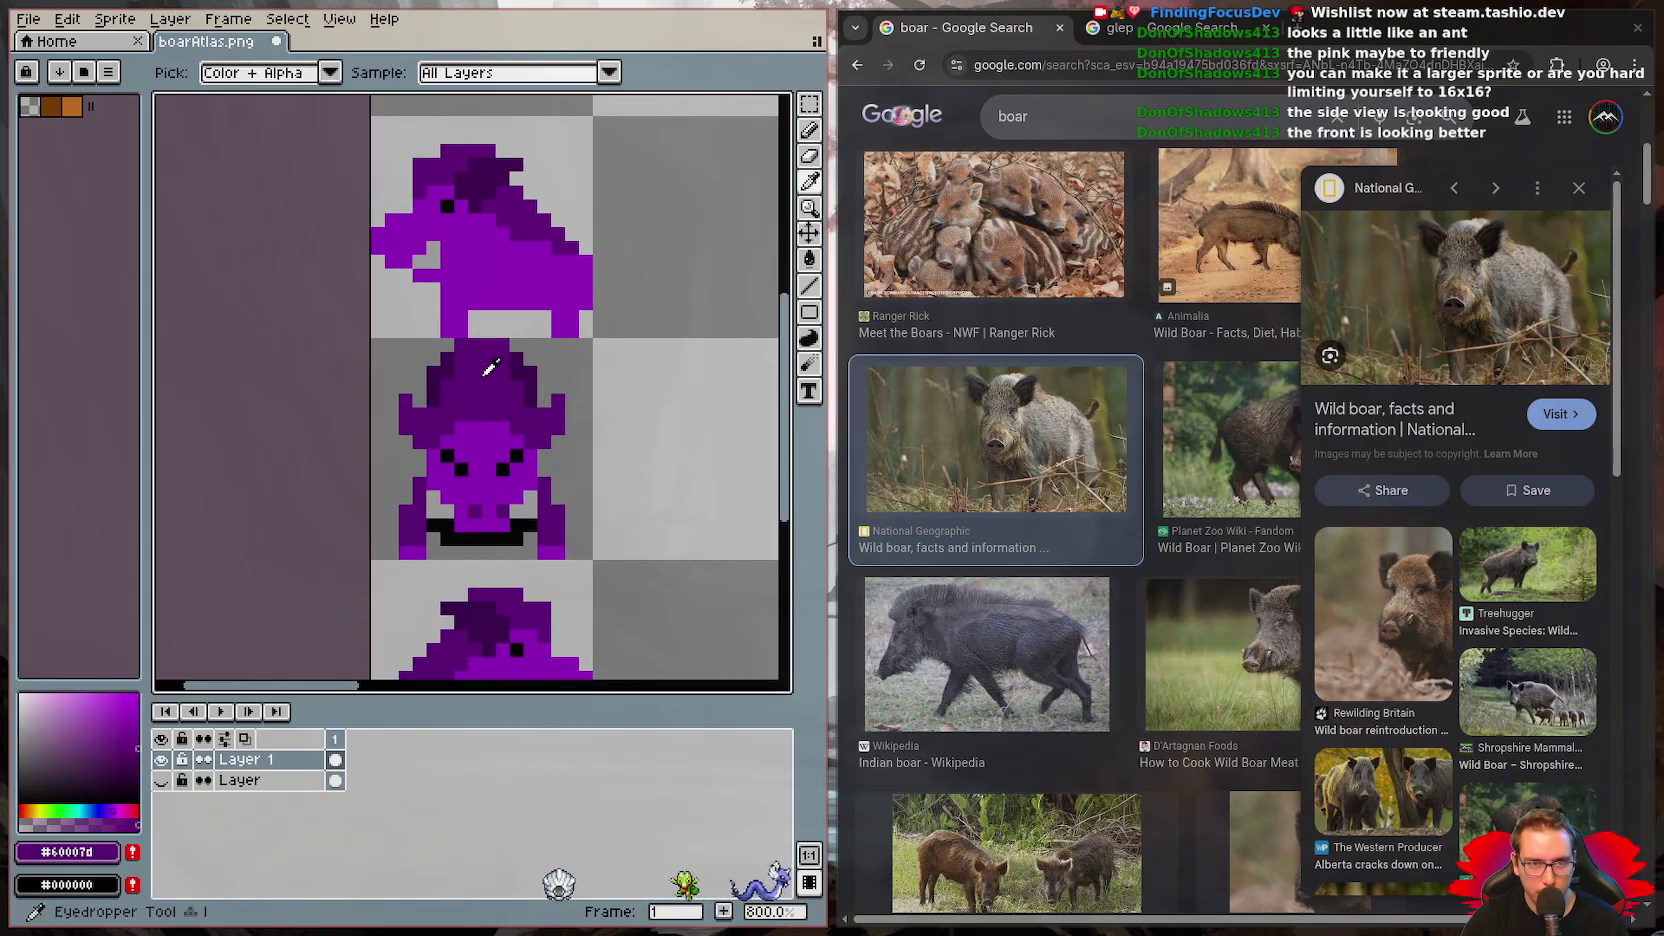
pyautogui.press('b')
# - Draw the tall, peaked dark purple back-view outline and silhouette in the empty top cell
pyautogui.moveTo(564, 319); pyautogui.dragTo(587, 690)
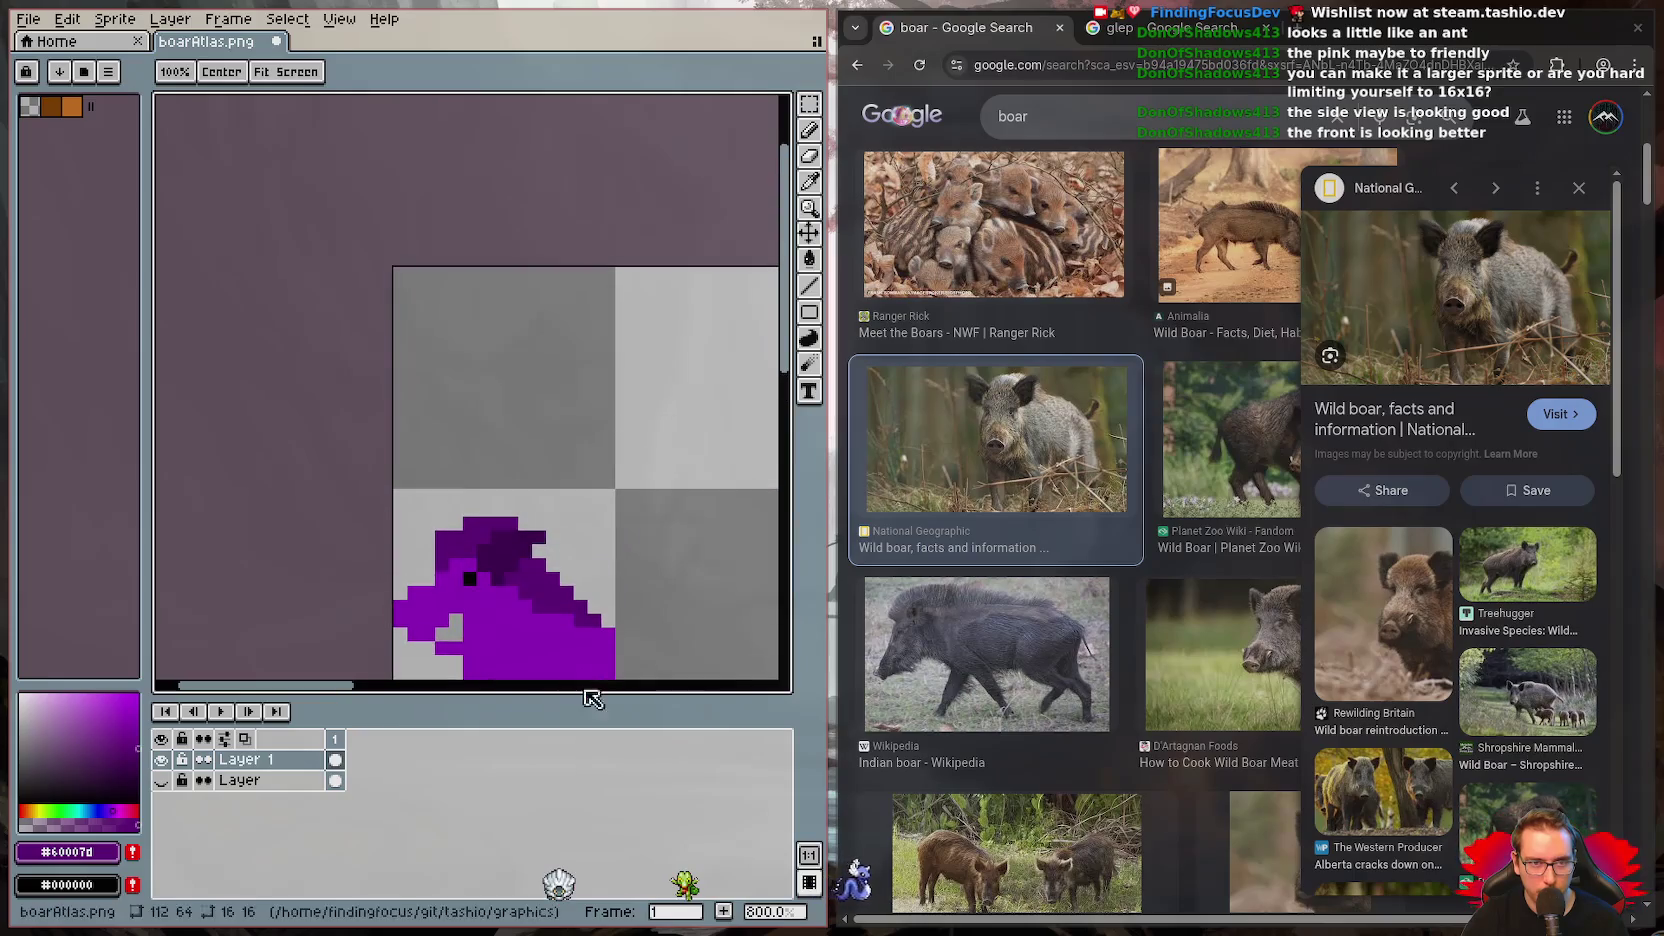
pyautogui.click(440, 467)
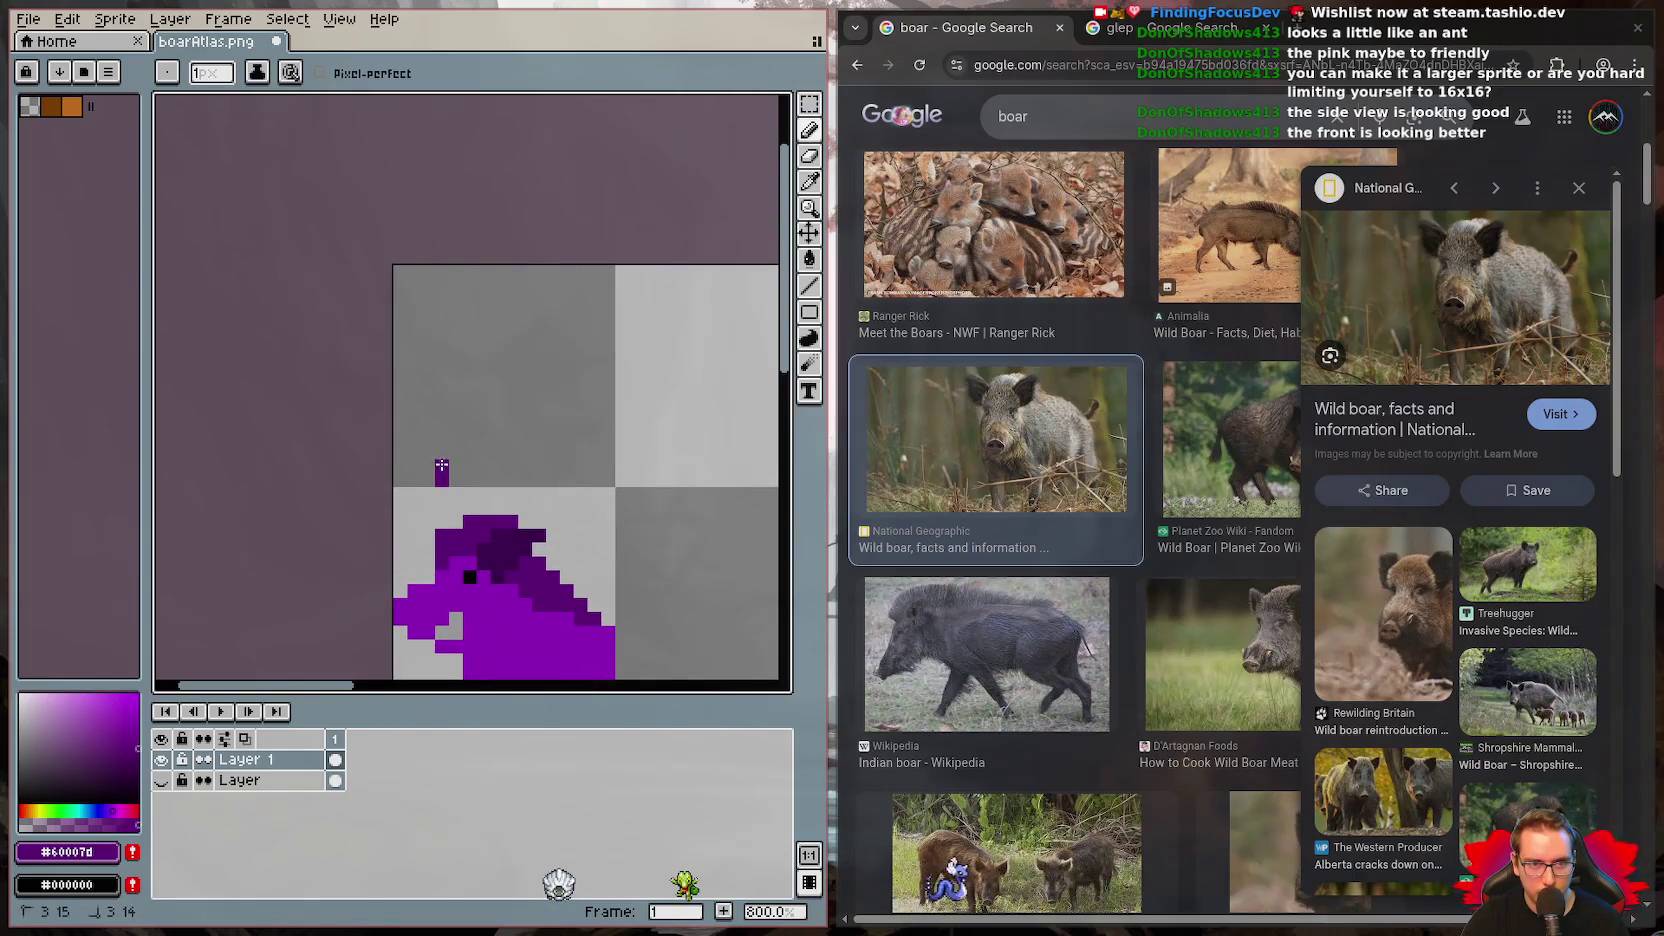
pyautogui.moveTo(511, 440); pyautogui.dragTo(543, 455)
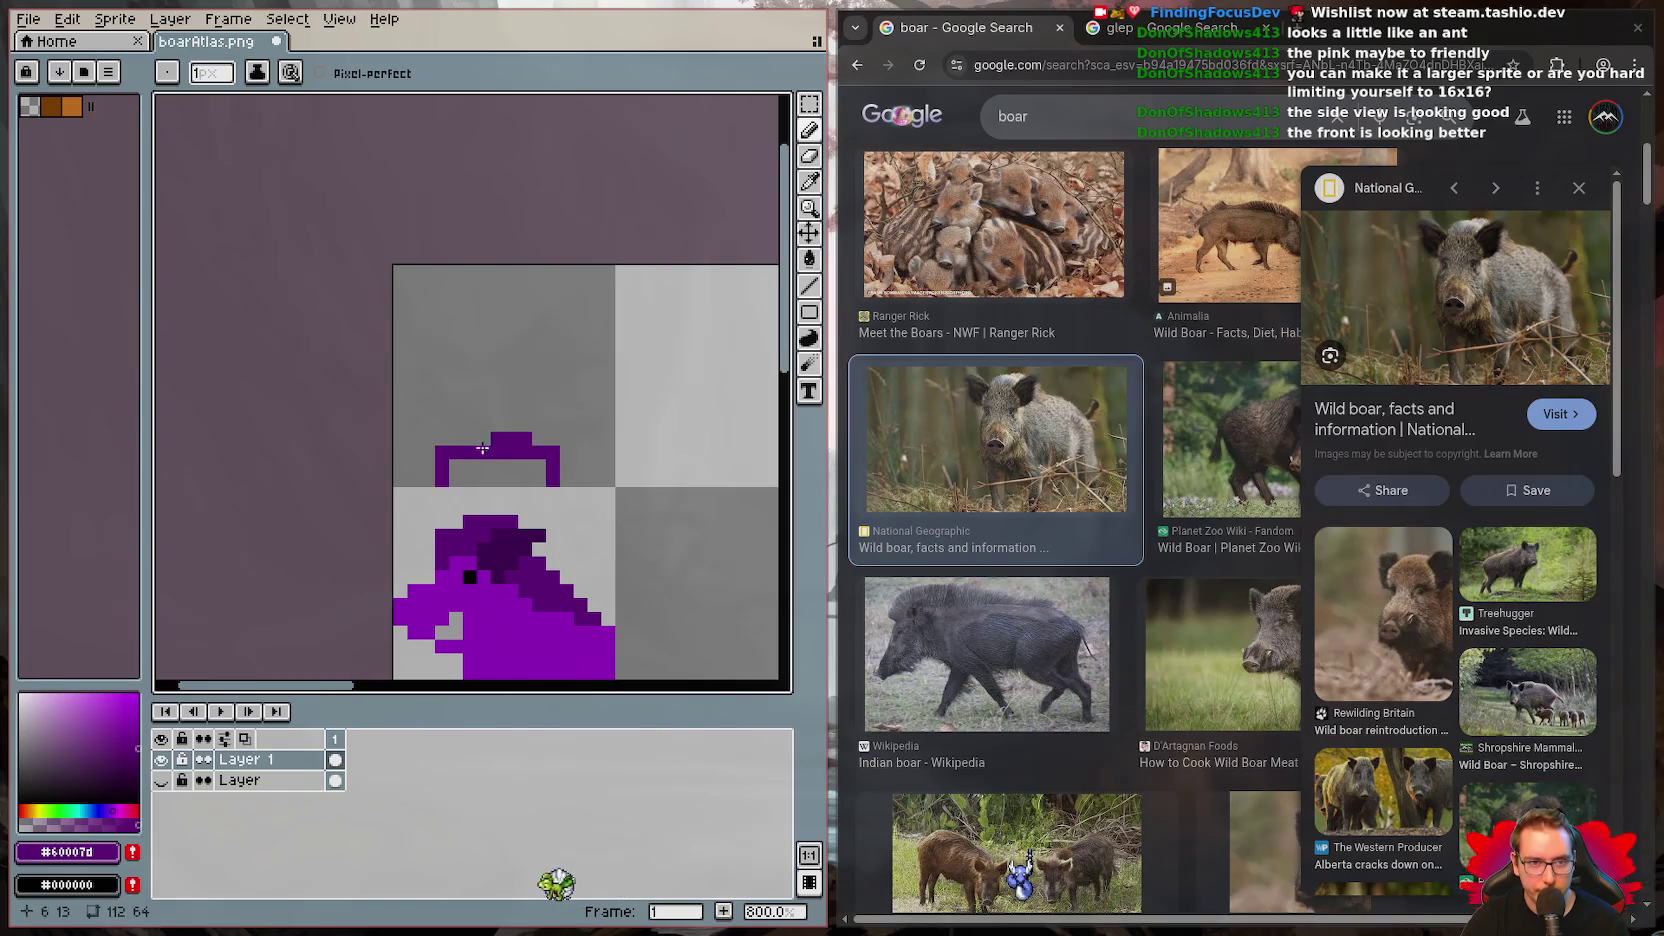
pyautogui.moveTo(500, 381)
pyautogui.mouseDown()
pyautogui.moveTo(545, 400)
pyautogui.moveTo(527, 426)
pyautogui.moveTo(460, 436)
pyautogui.moveTo(496, 397)
pyautogui.mouseUp()
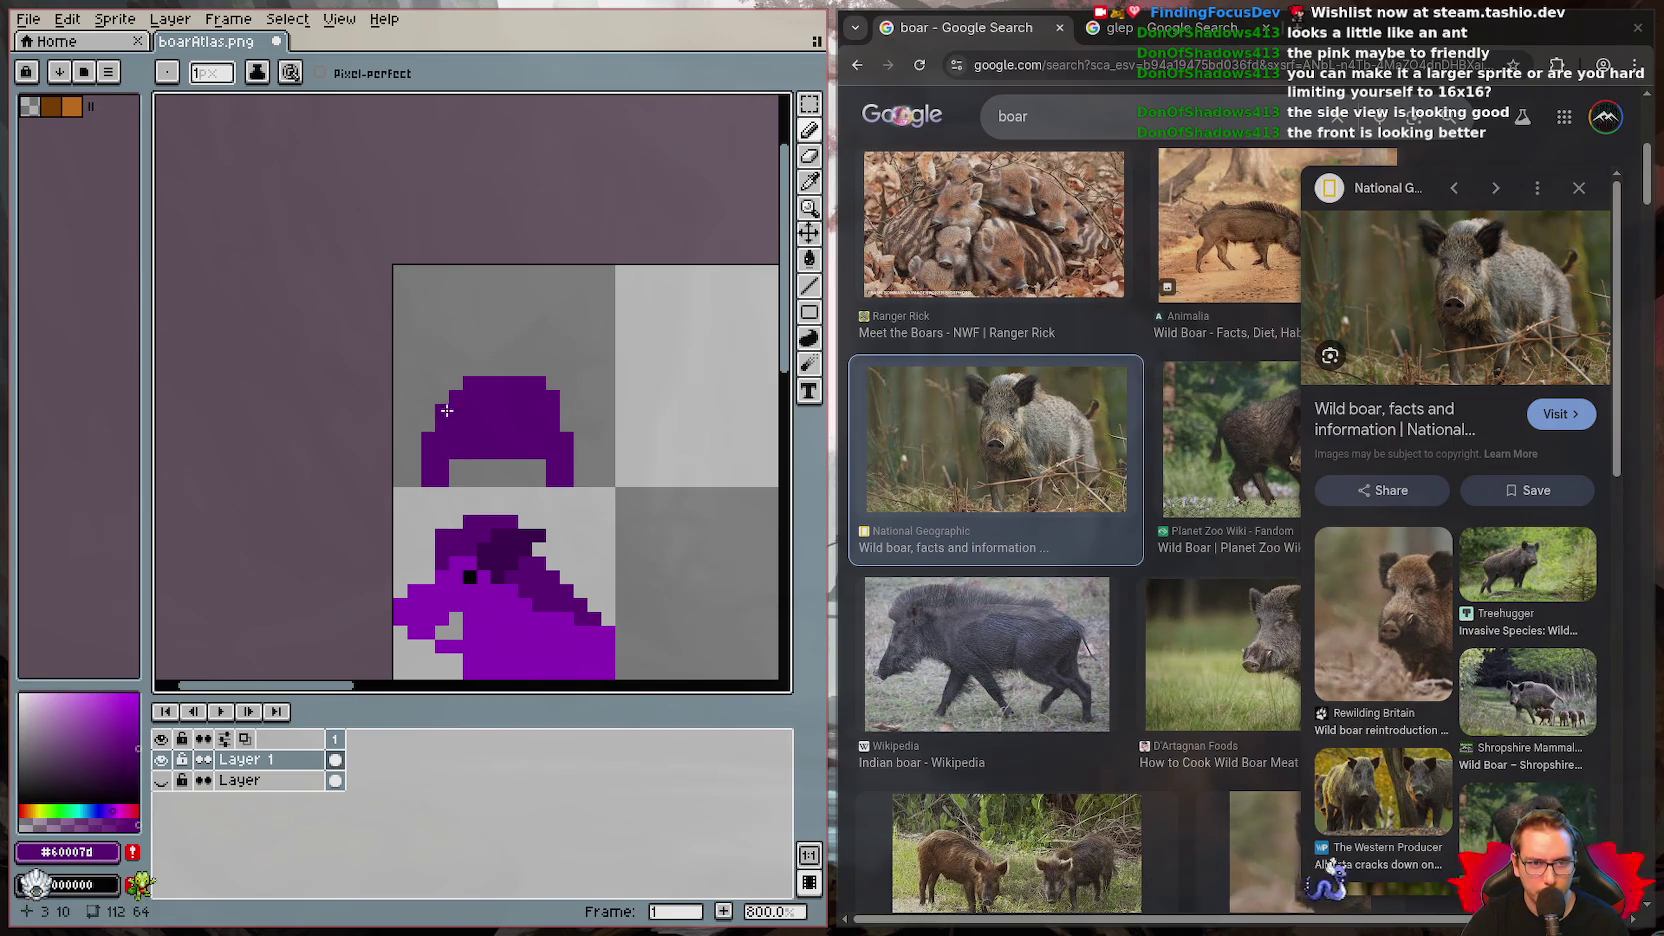
pyautogui.click(547, 390)
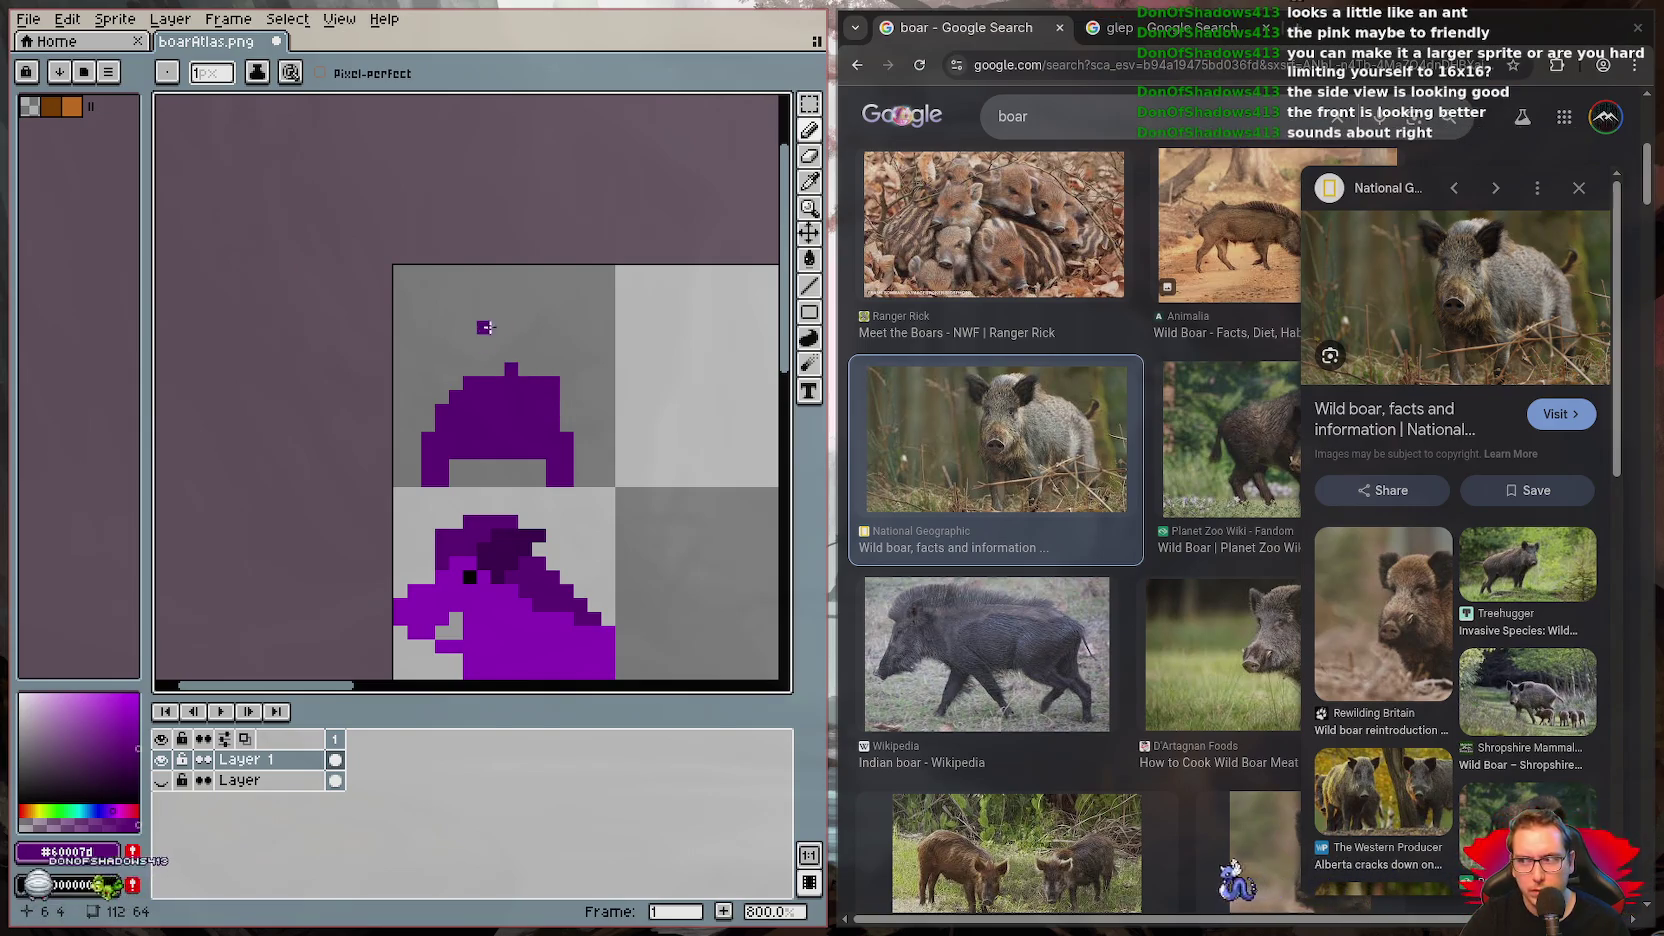
pyautogui.moveTo(469, 299)
pyautogui.mouseDown()
pyautogui.moveTo(482, 286)
pyautogui.moveTo(540, 358)
pyautogui.moveTo(470, 353)
pyautogui.moveTo(471, 315)
pyautogui.mouseUp()
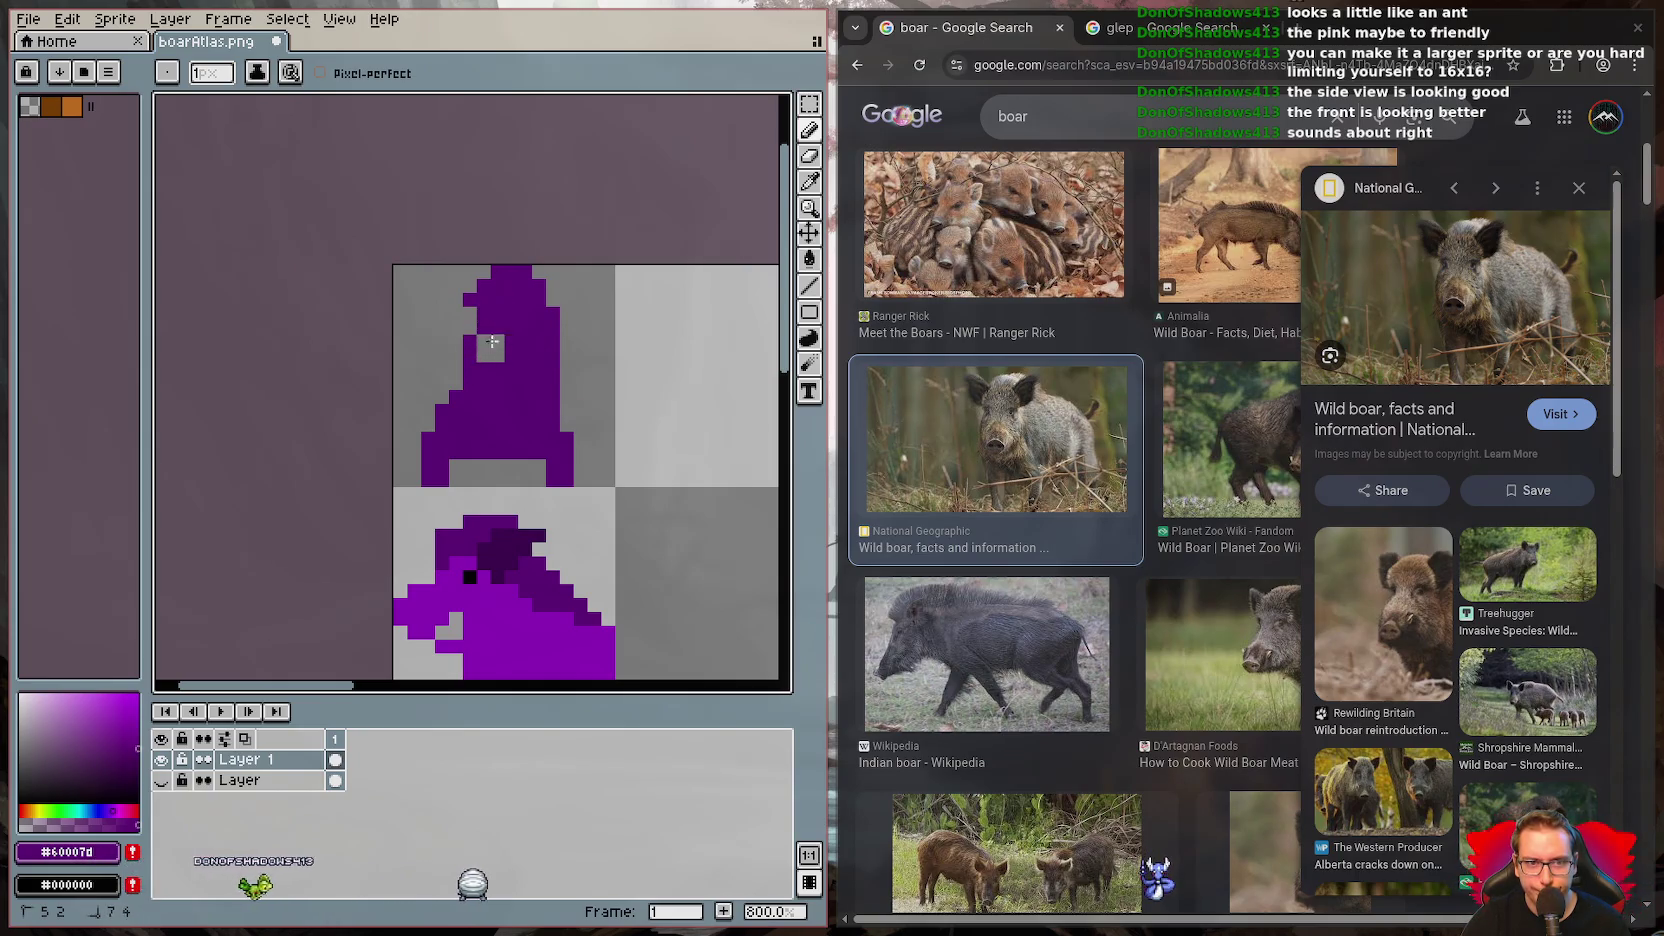
pyautogui.click(456, 382)
pyautogui.moveTo(458, 377); pyautogui.dragTo(461, 318)
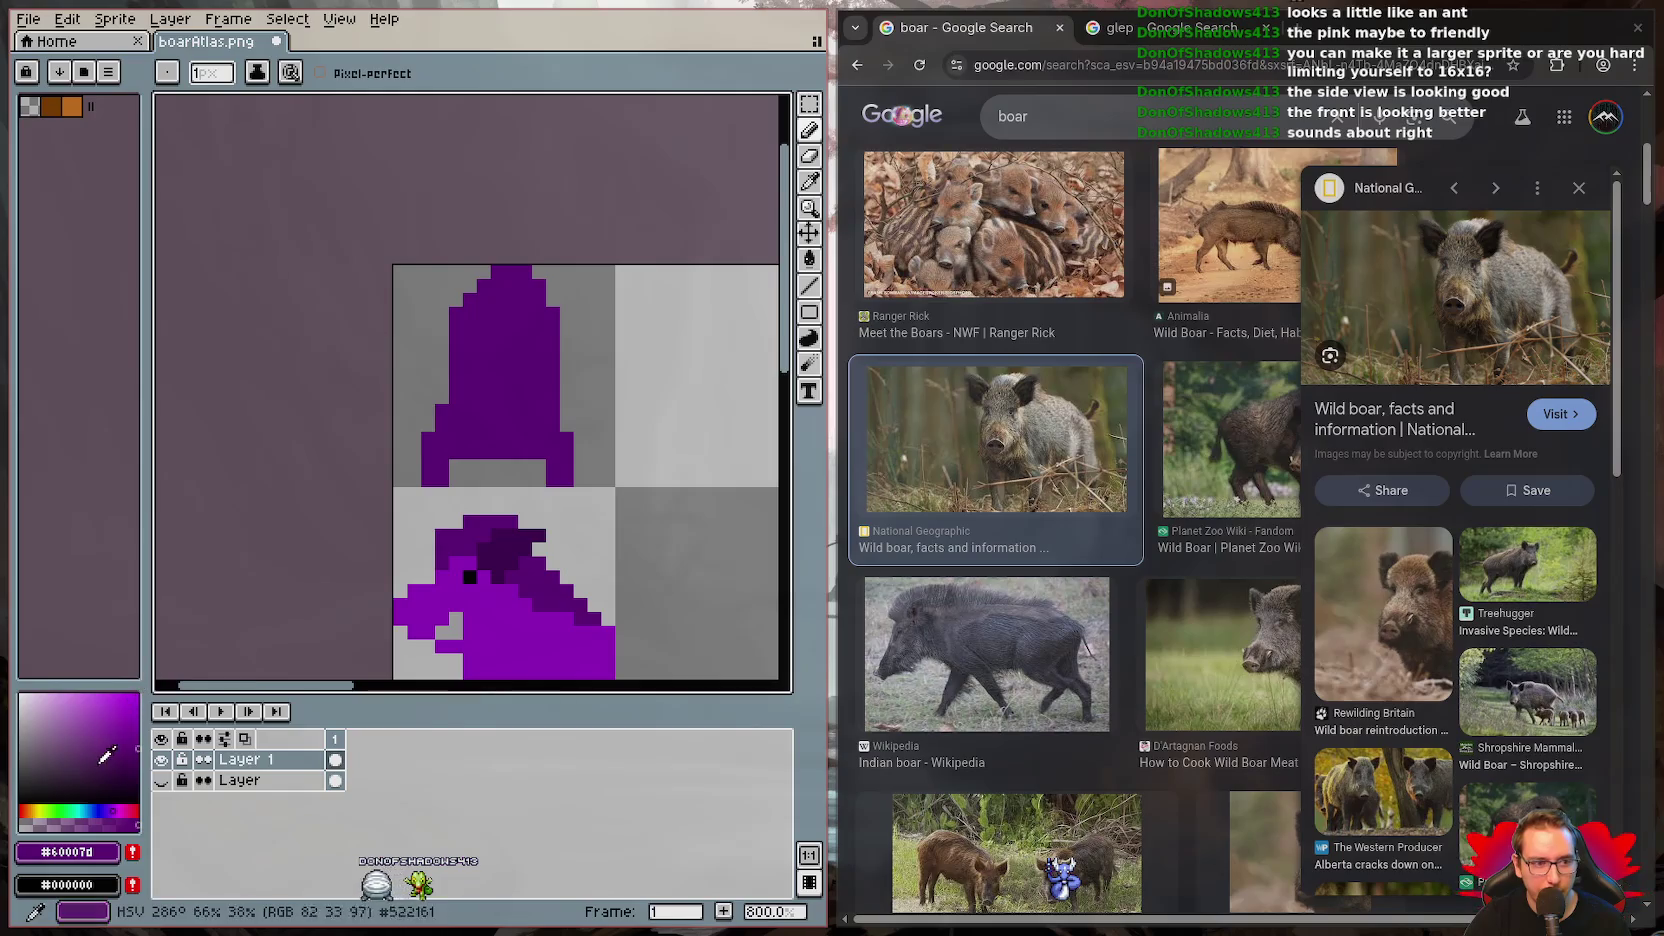
# - Add black pixels to the back-view body, undoing the failed stroke attempts
pyautogui.rightClick(511, 368)
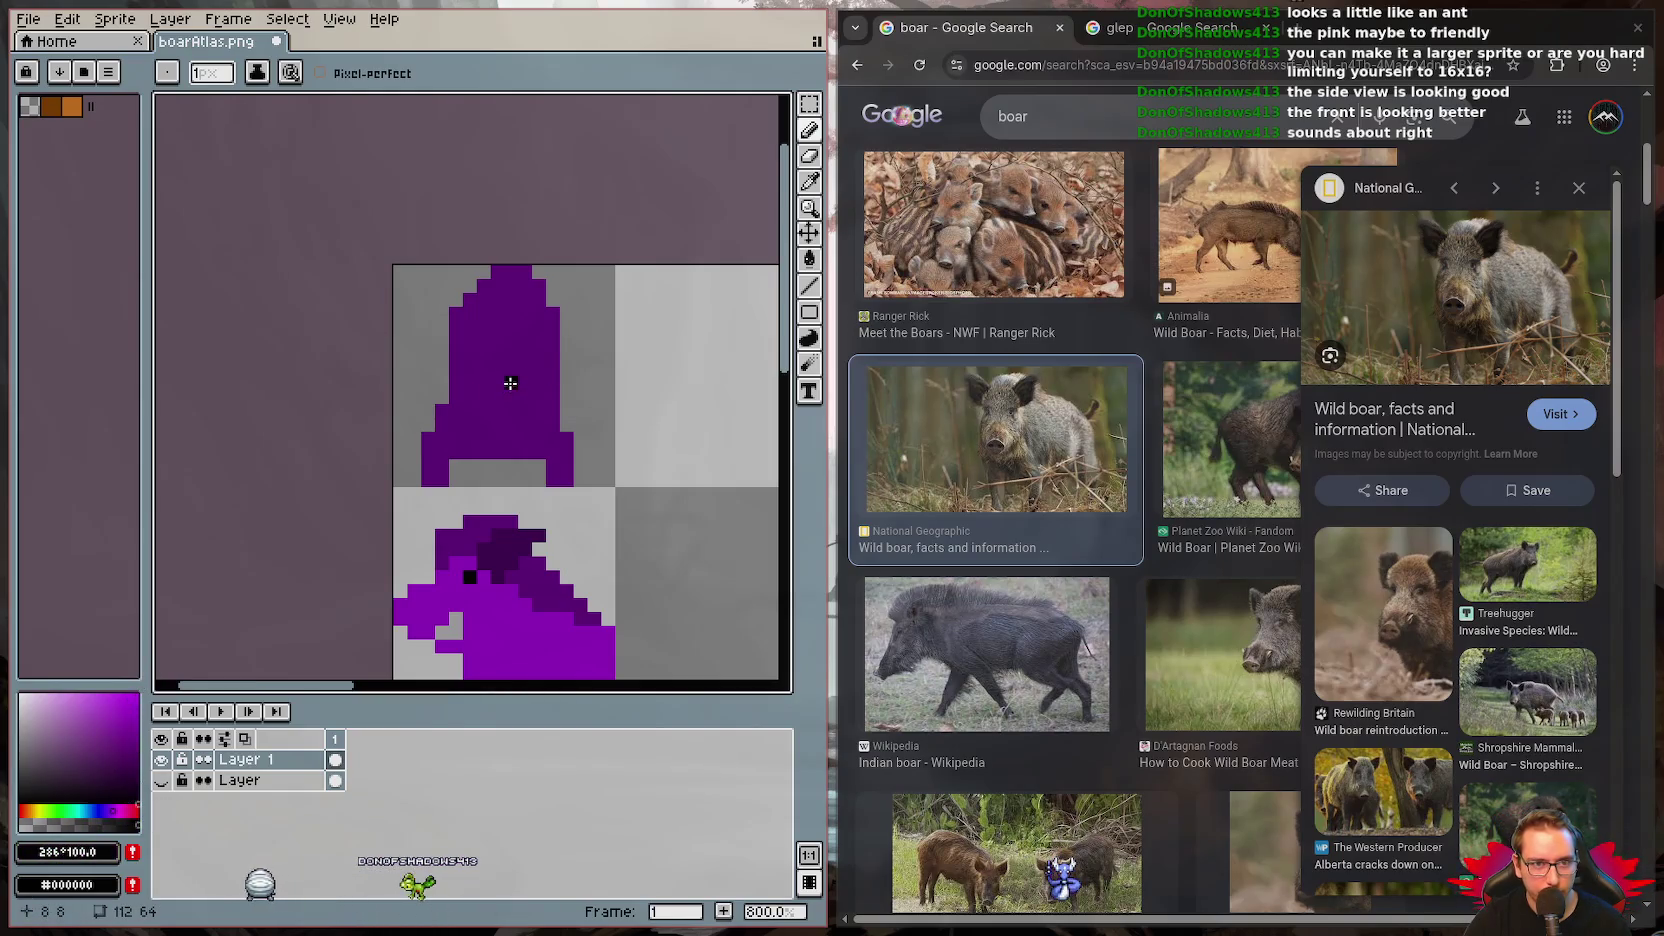
pyautogui.moveTo(510, 382); pyautogui.dragTo(538, 418)
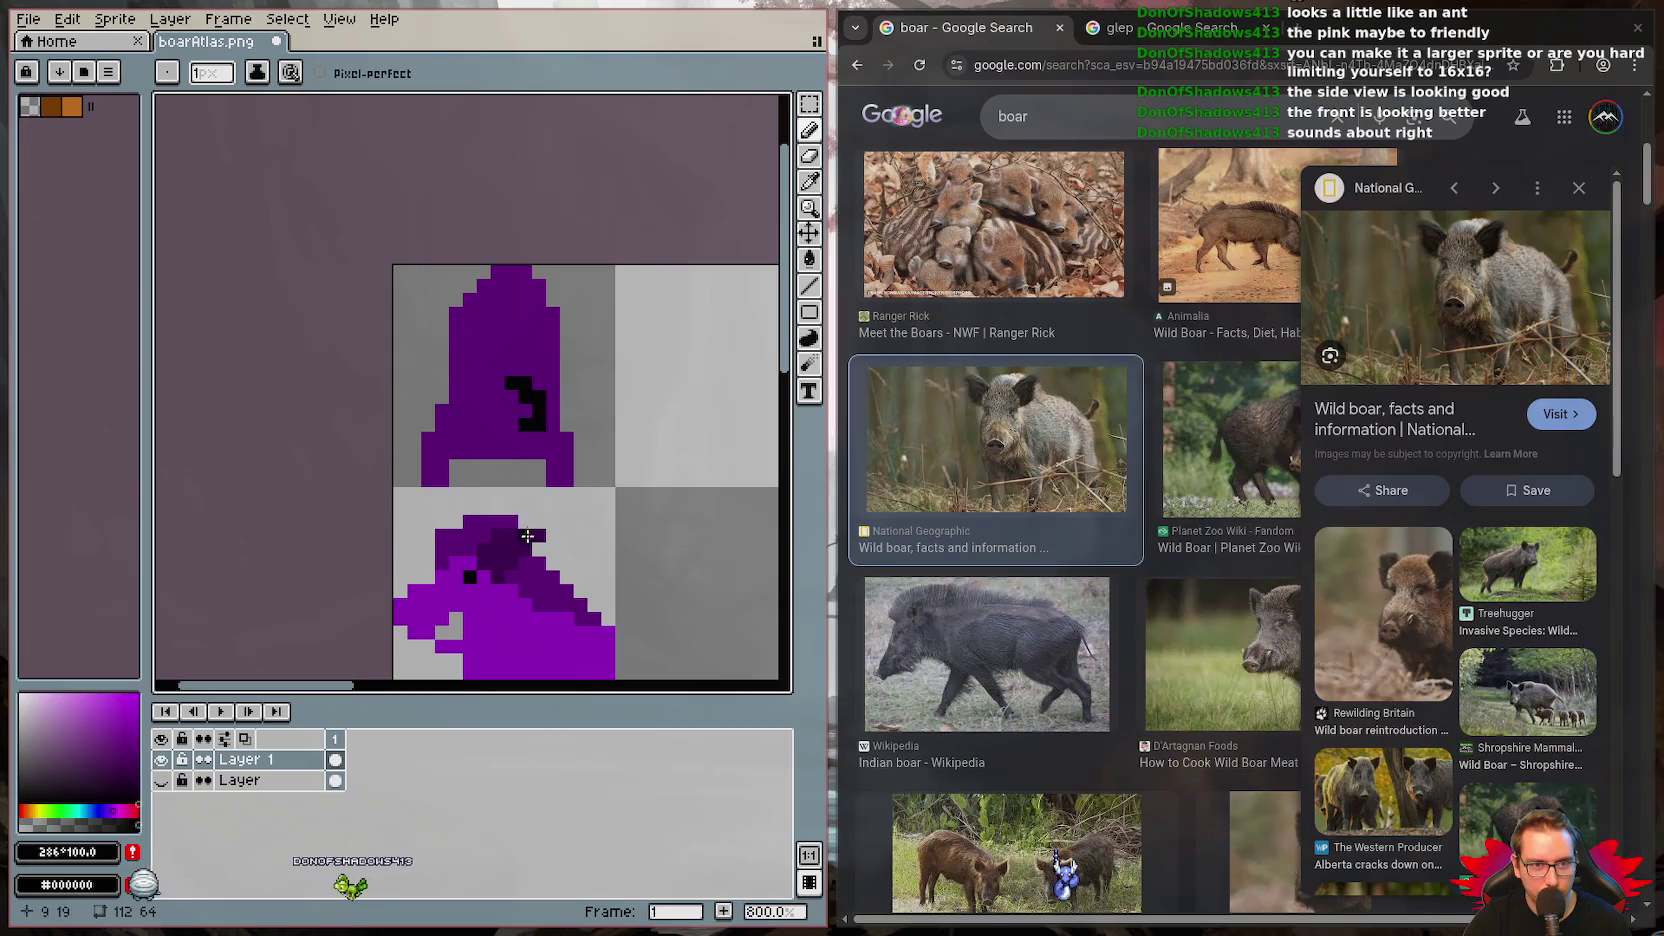
pyautogui.hotkey('ctrl', 'z')
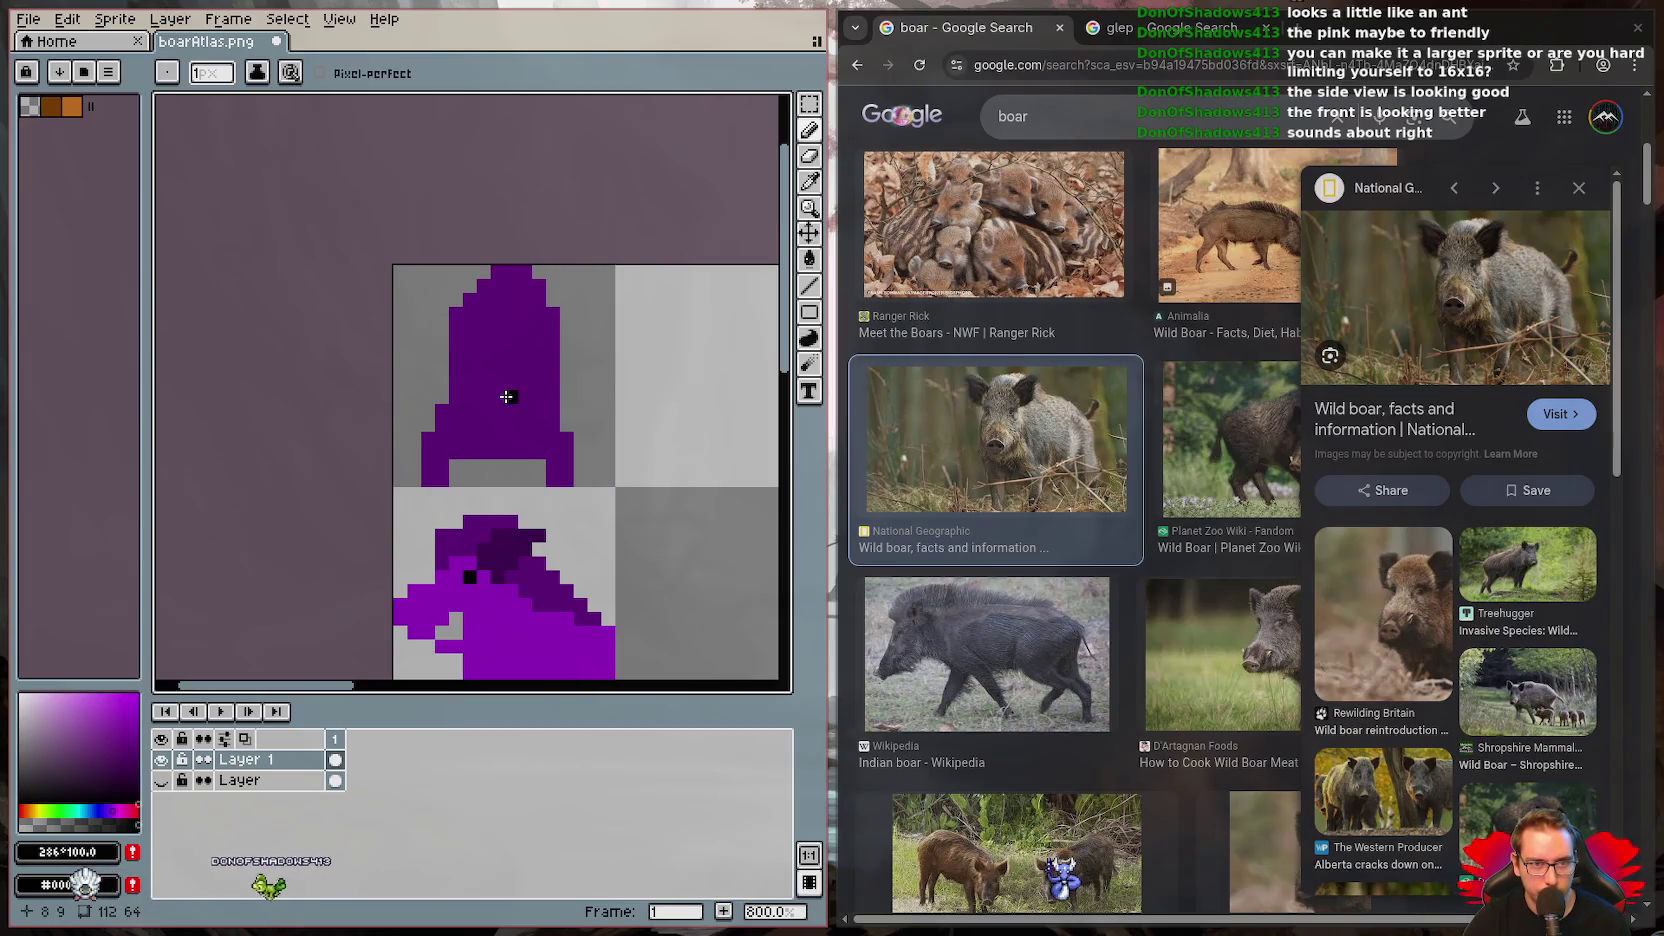
pyautogui.moveTo(497, 411); pyautogui.dragTo(524, 424)
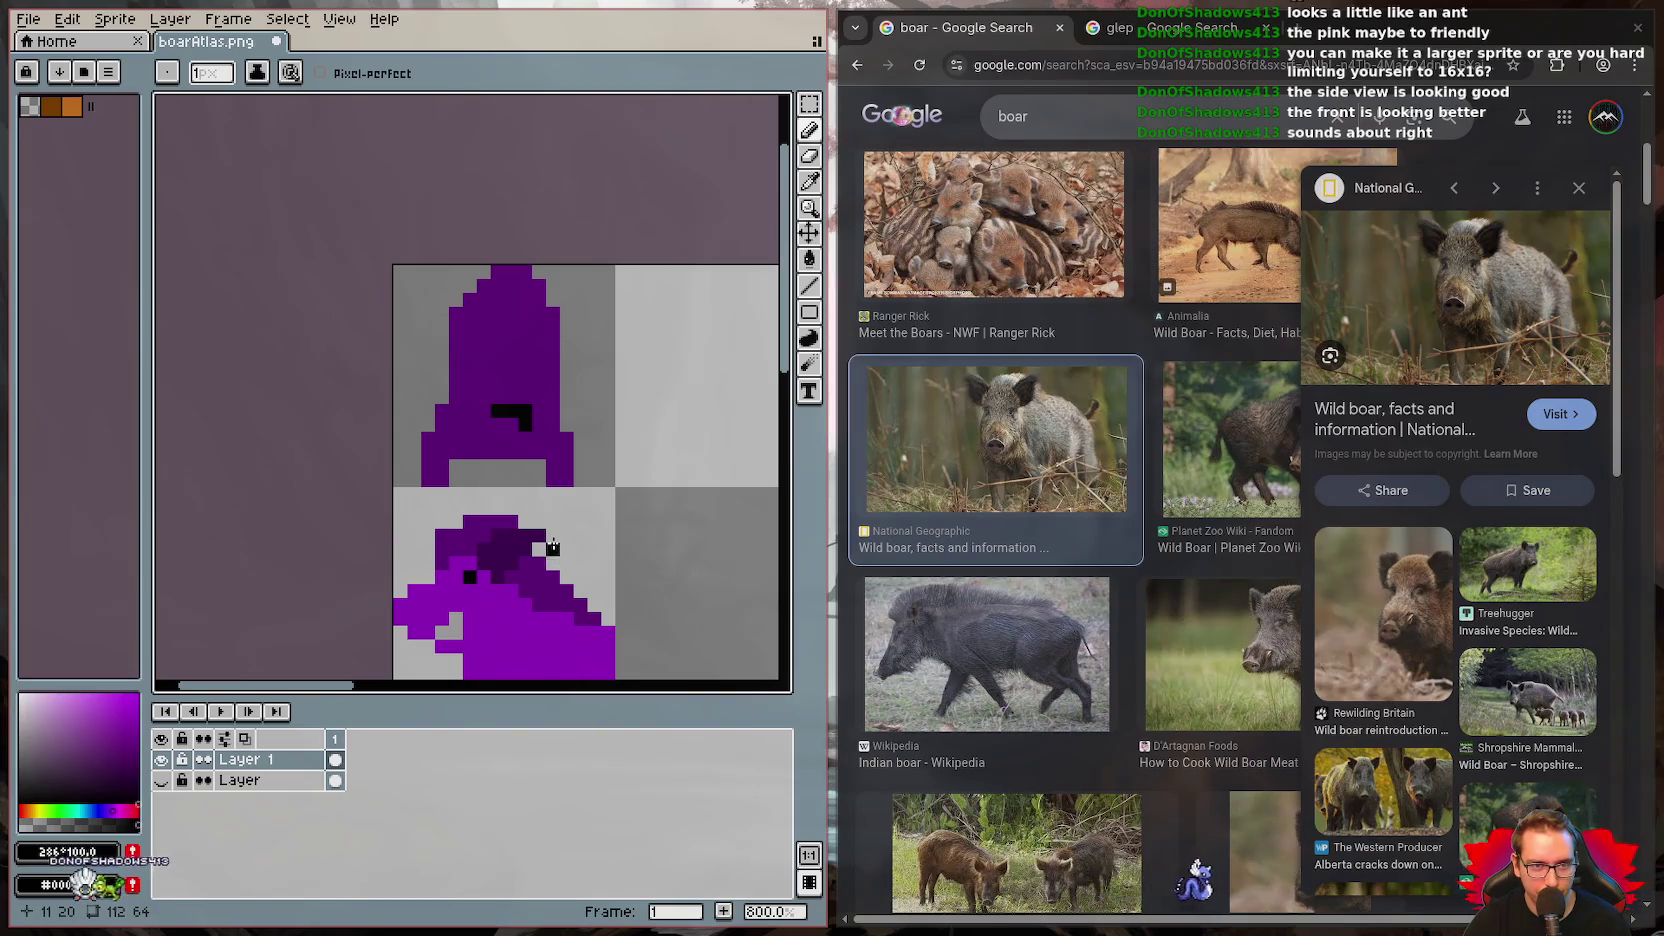
pyautogui.hotkey('ctrl', 'z')
pyautogui.moveTo(497, 410); pyautogui.dragTo(524, 450)
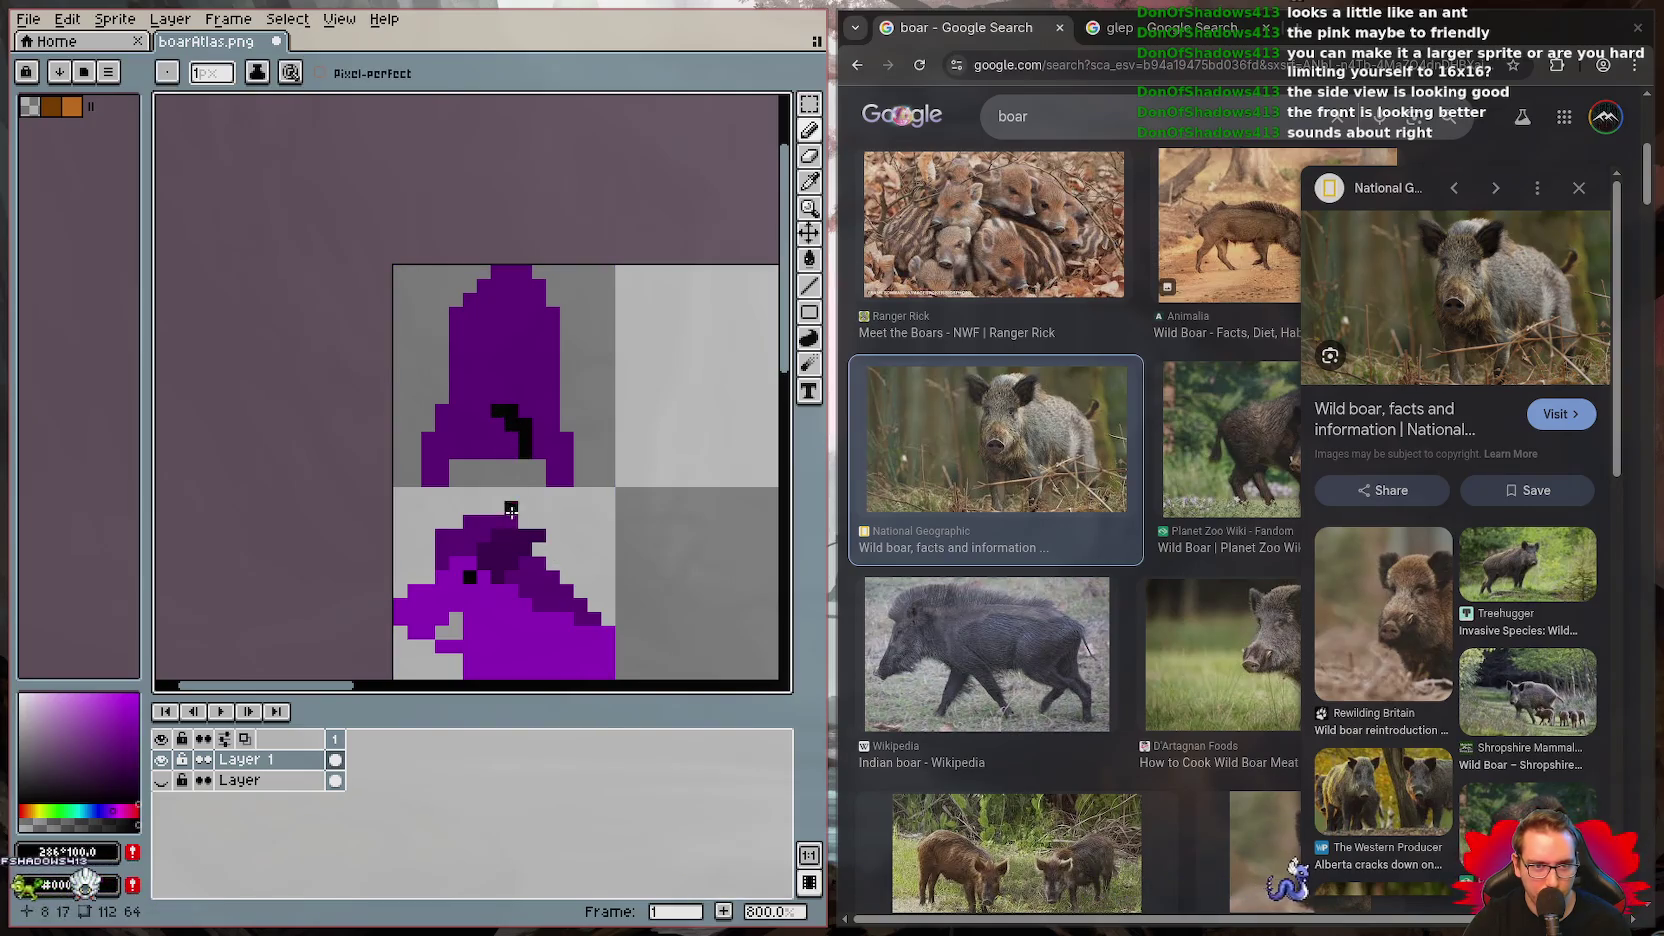
pyautogui.hotkey('ctrl', 'z')
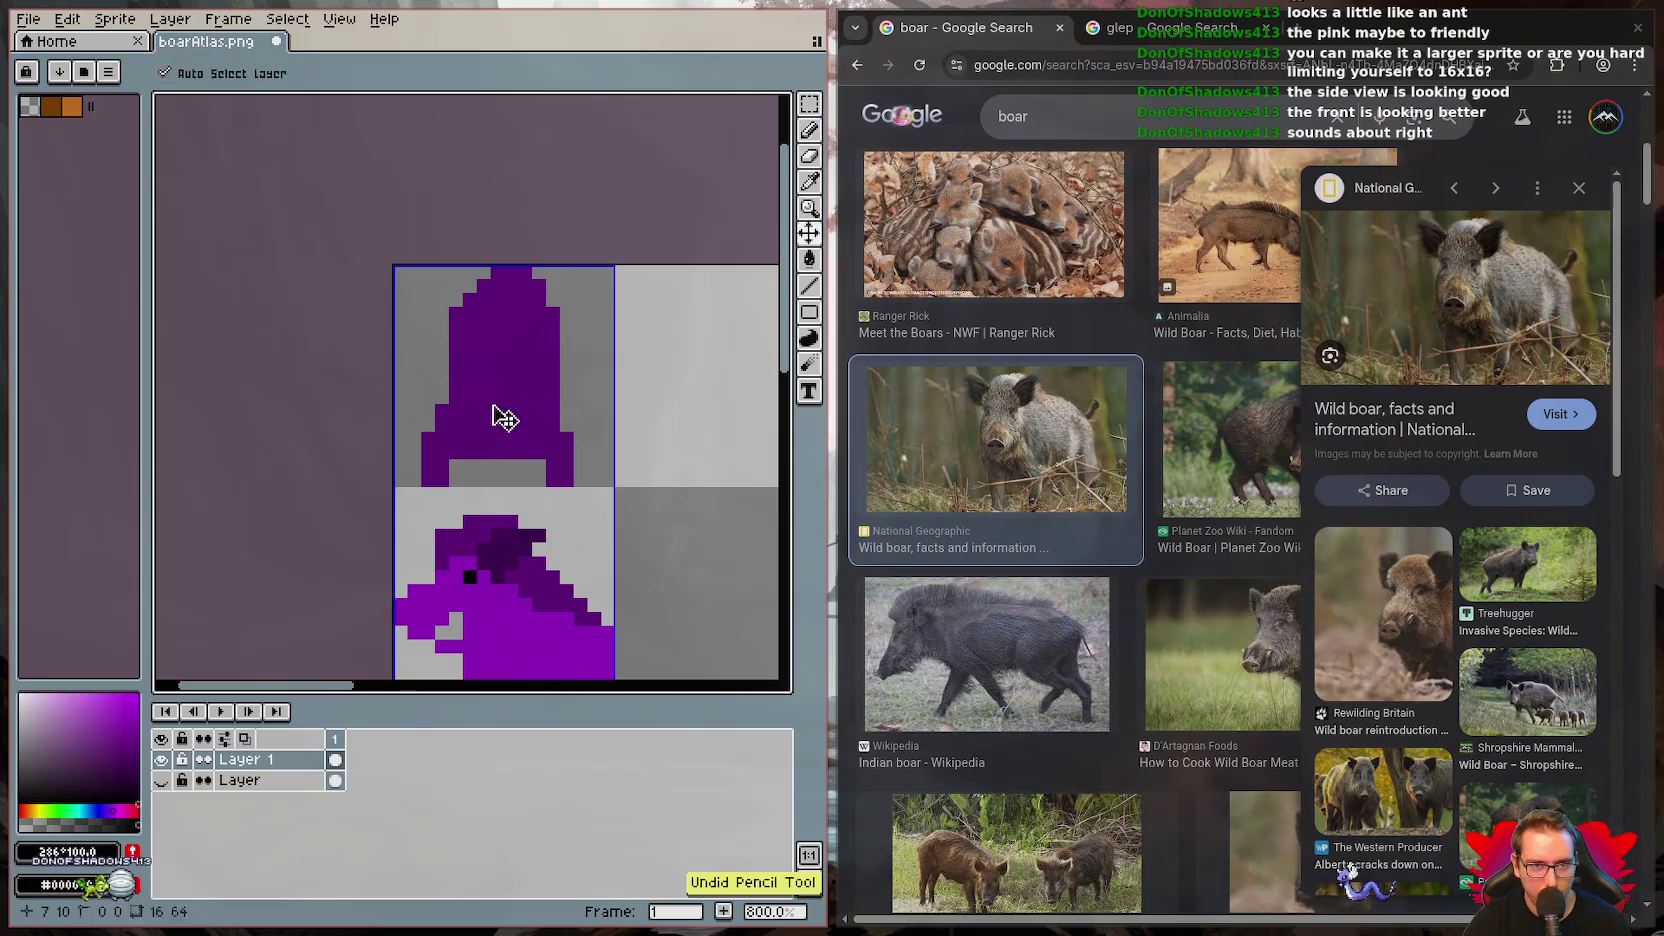
pyautogui.moveTo(498, 410); pyautogui.dragTo(523, 443)
pyautogui.hotkey('ctrl', 'z')
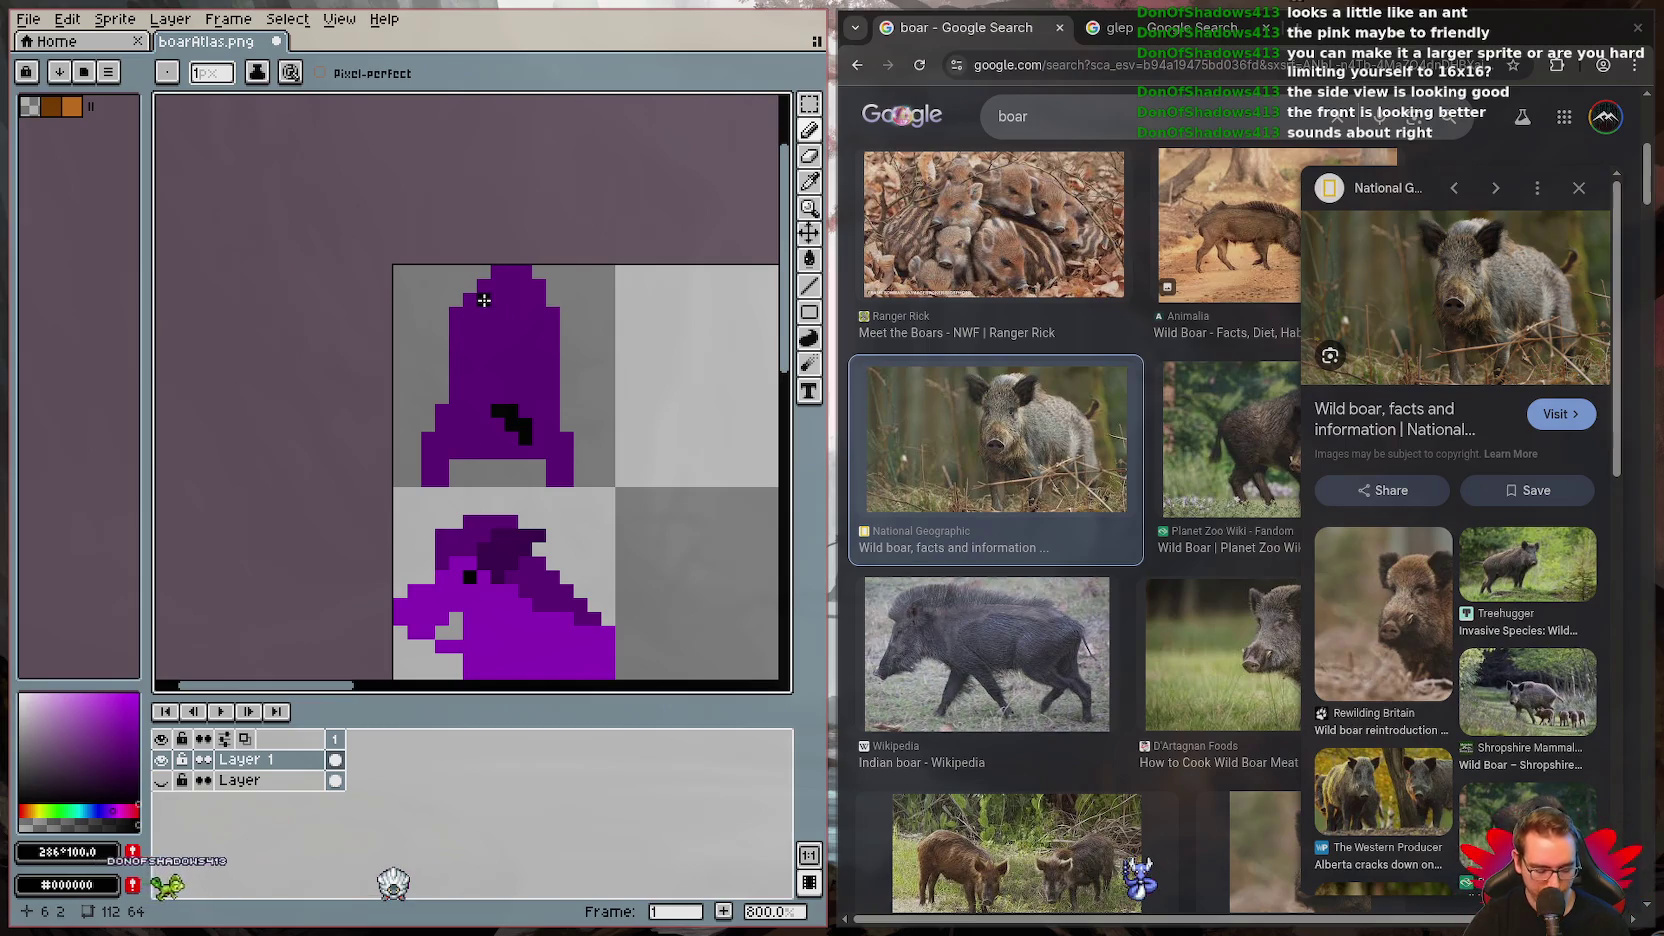
pyautogui.click(497, 369)
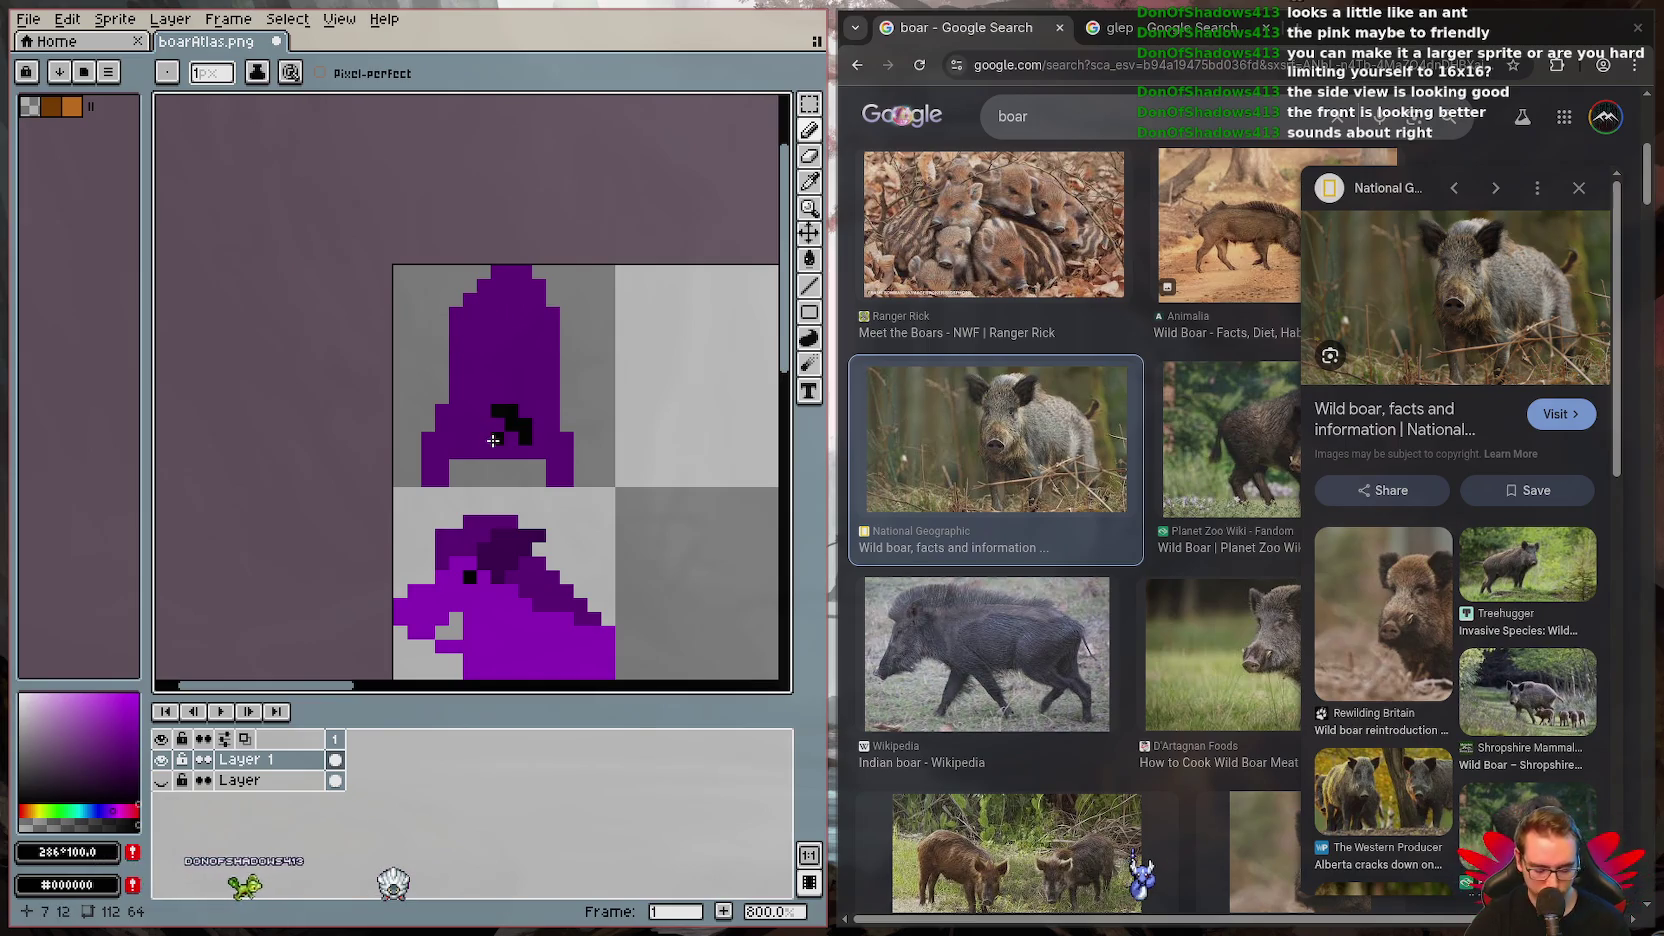
# - Sample bright purple #9703c4 and repaint the silhouette's lower-left corner and left edge
pyautogui.press('i')
pyautogui.click(520, 651)
pyautogui.press('b')
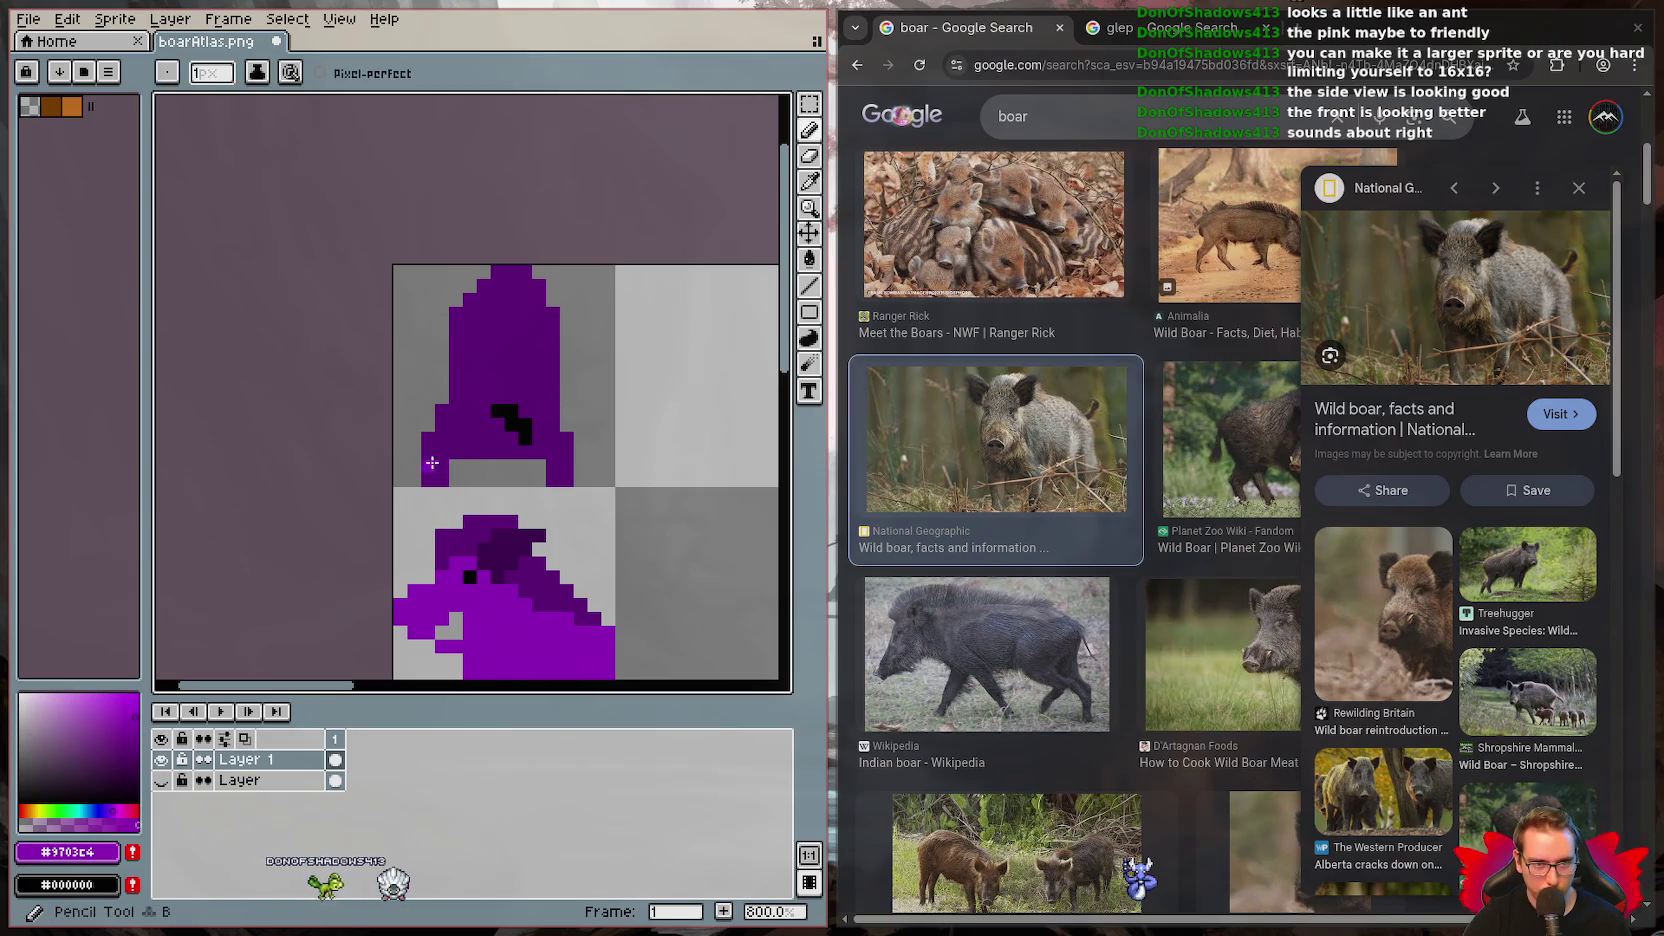
pyautogui.click(427, 474)
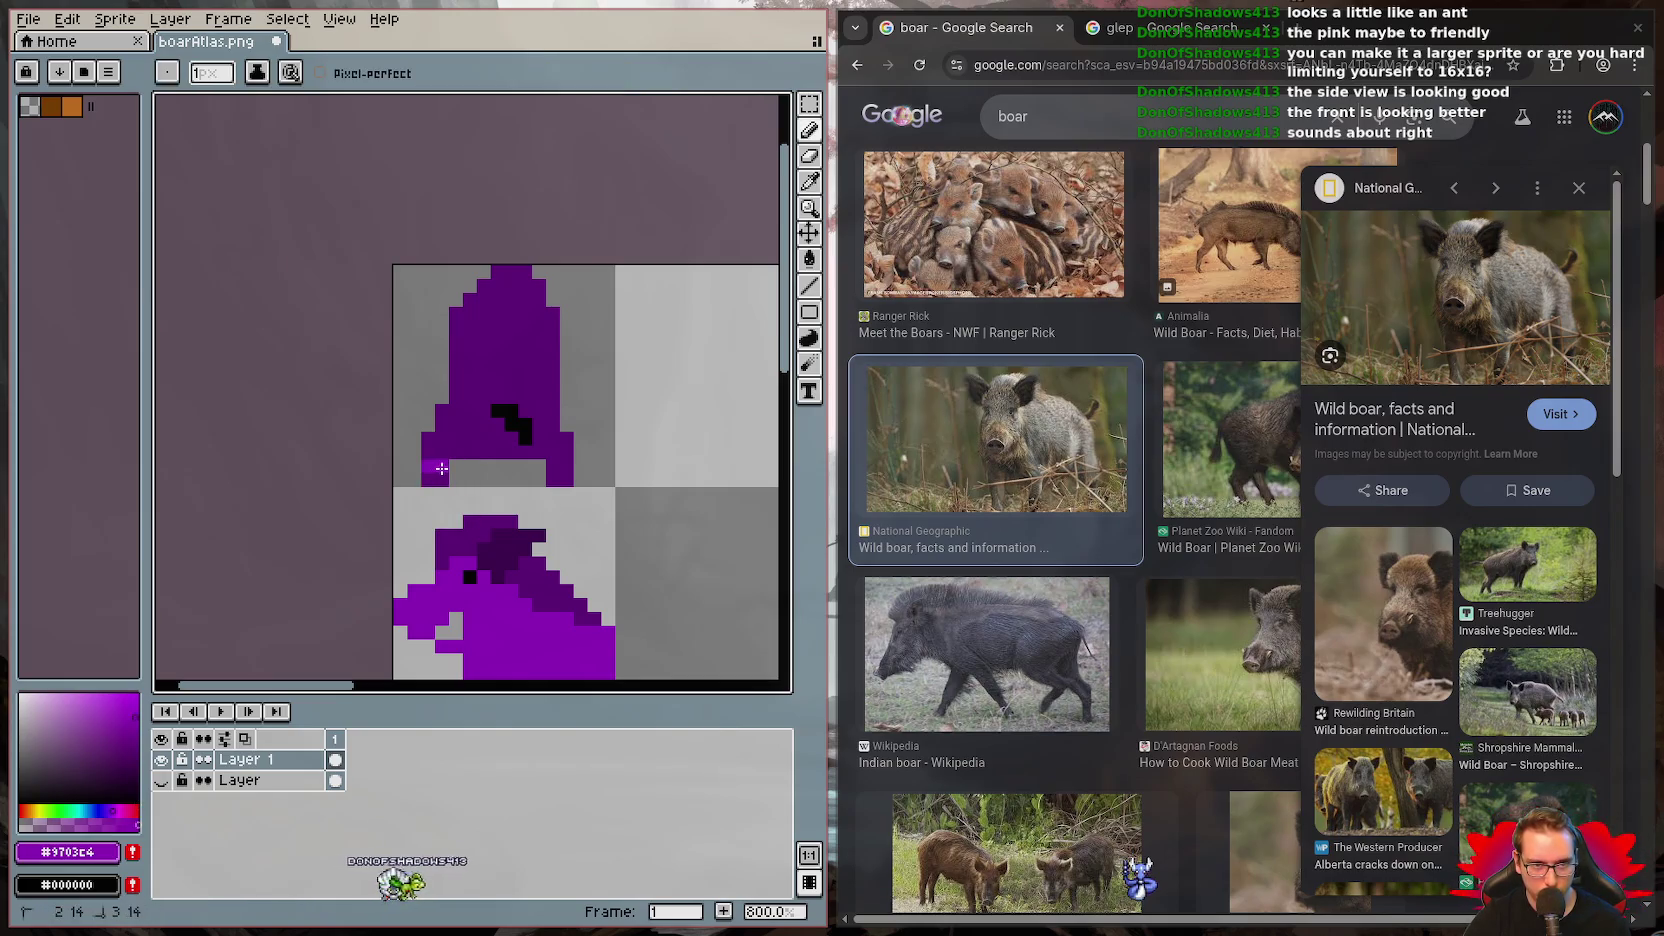
pyautogui.moveTo(424, 475)
pyautogui.mouseDown()
pyautogui.moveTo(442, 410)
pyautogui.moveTo(543, 404)
pyautogui.mouseUp()
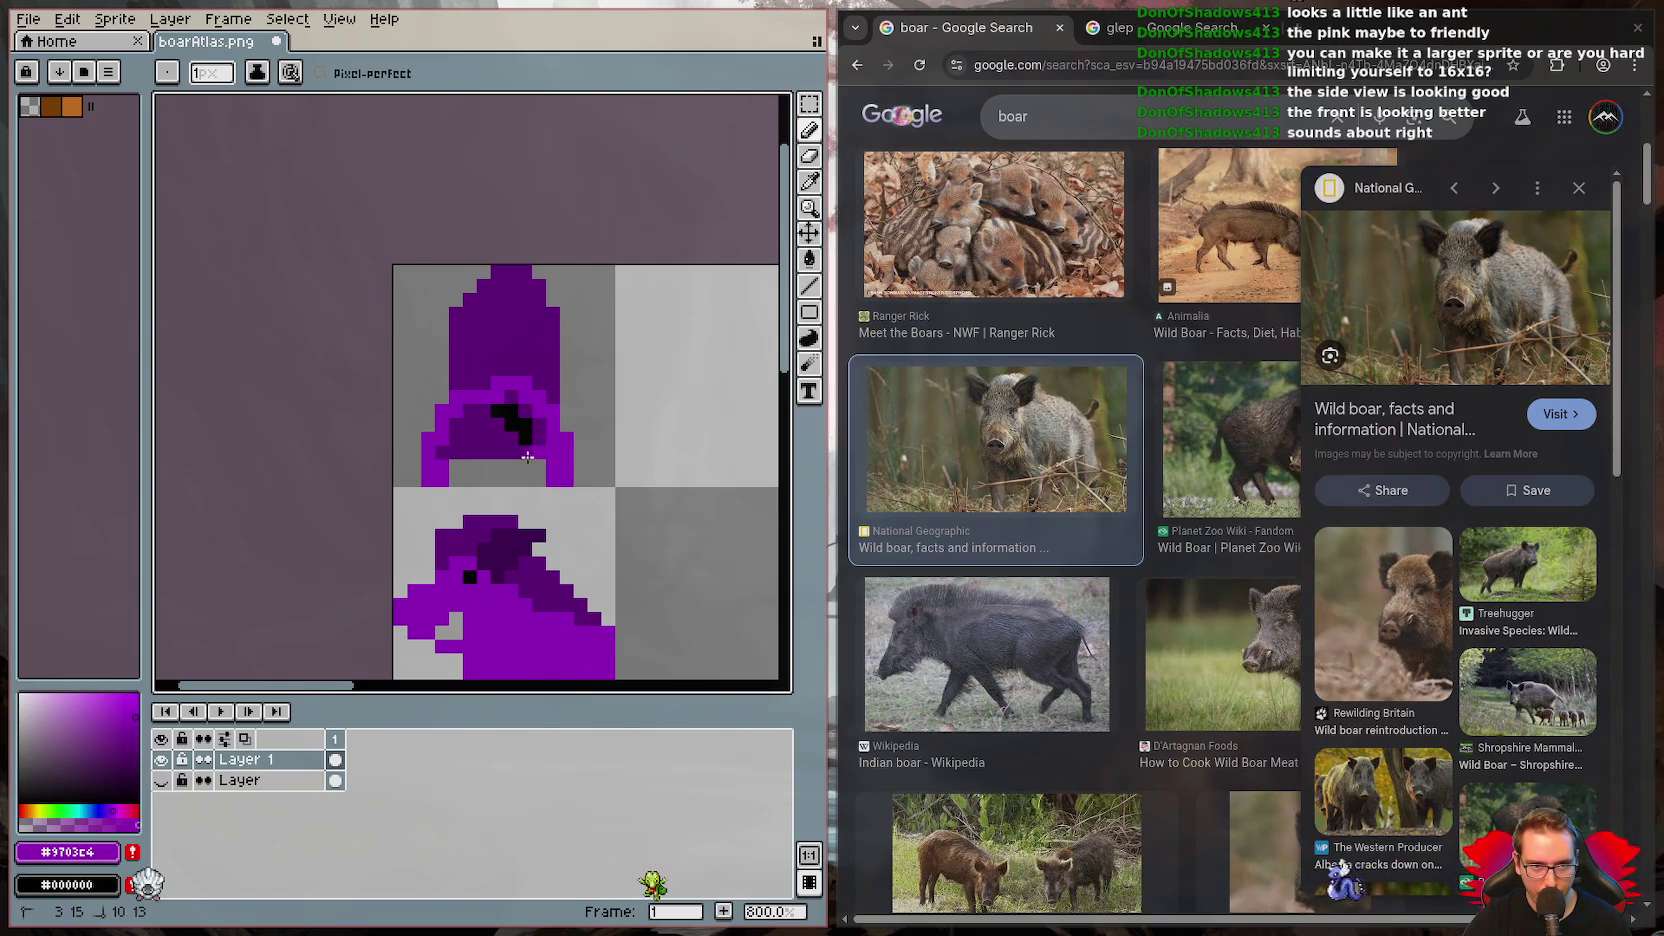
# - Fill the back view's lower dark patch with bright purple using the Paint Bucket
pyautogui.press('g')
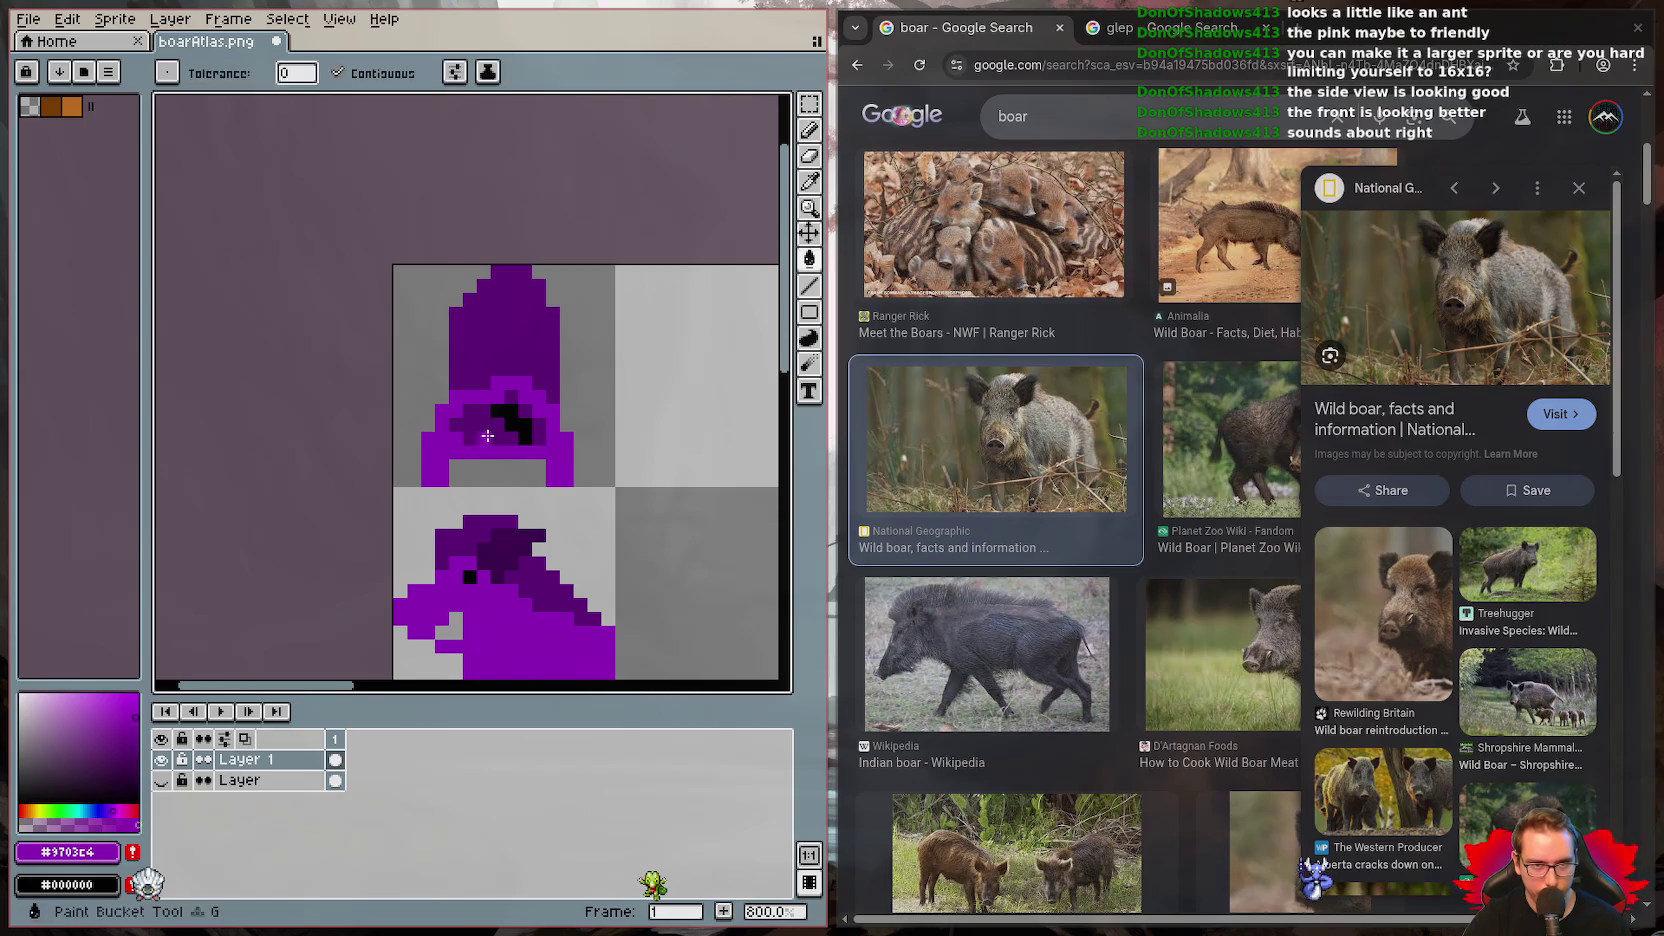
pyautogui.click(534, 401)
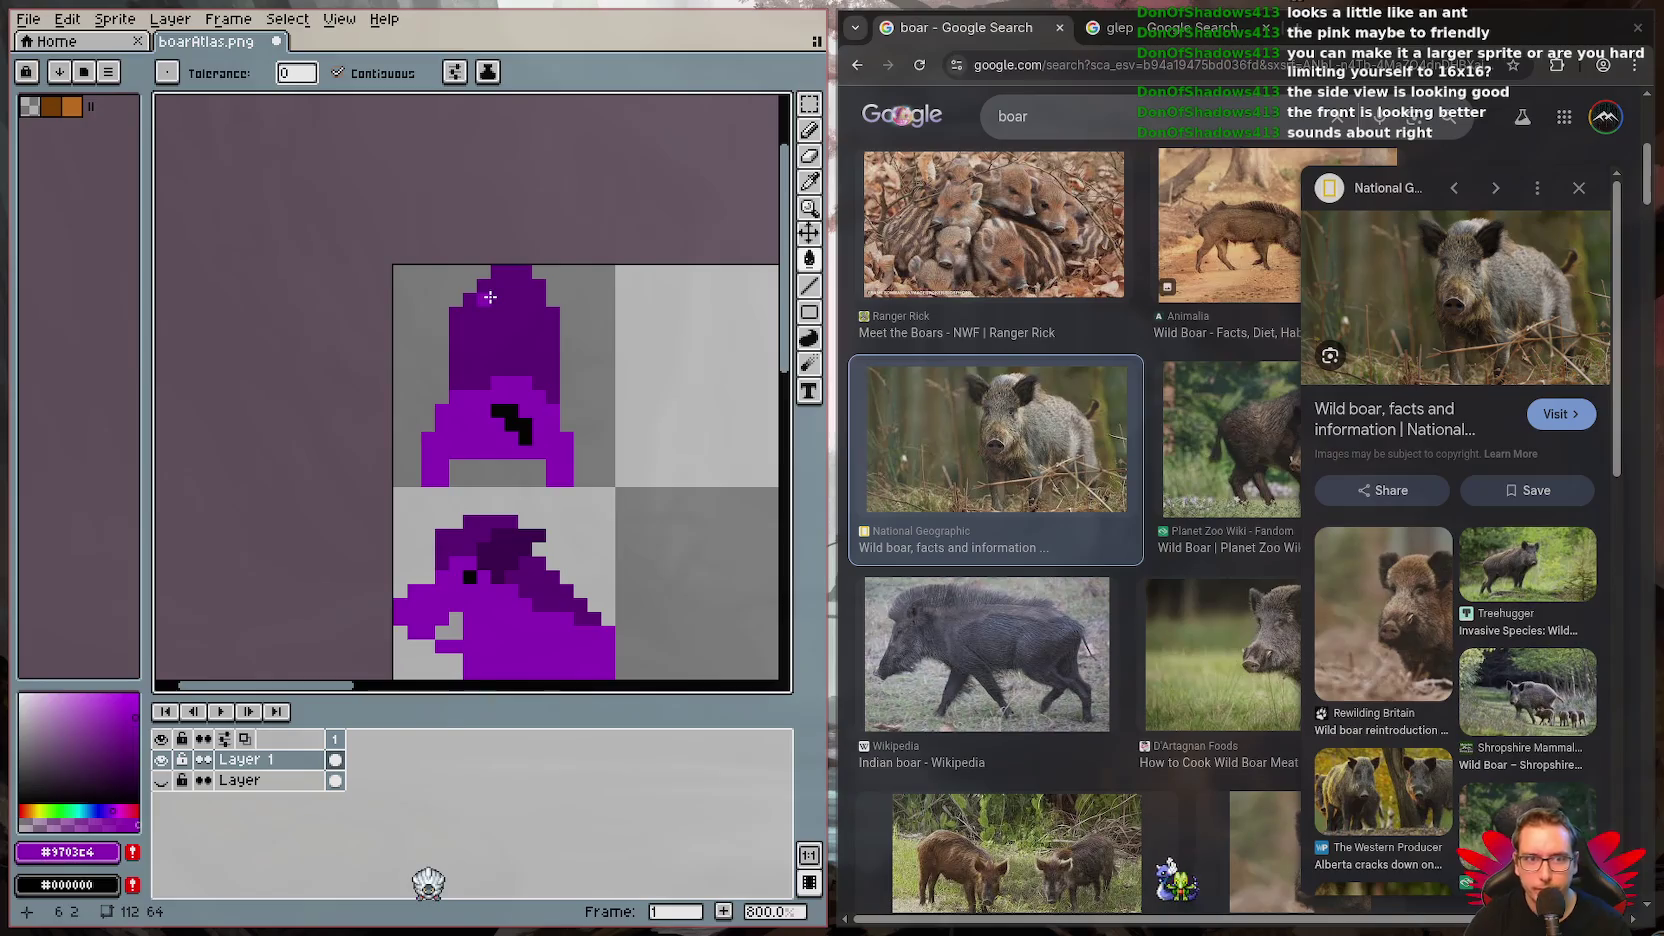
pyautogui.press('i')
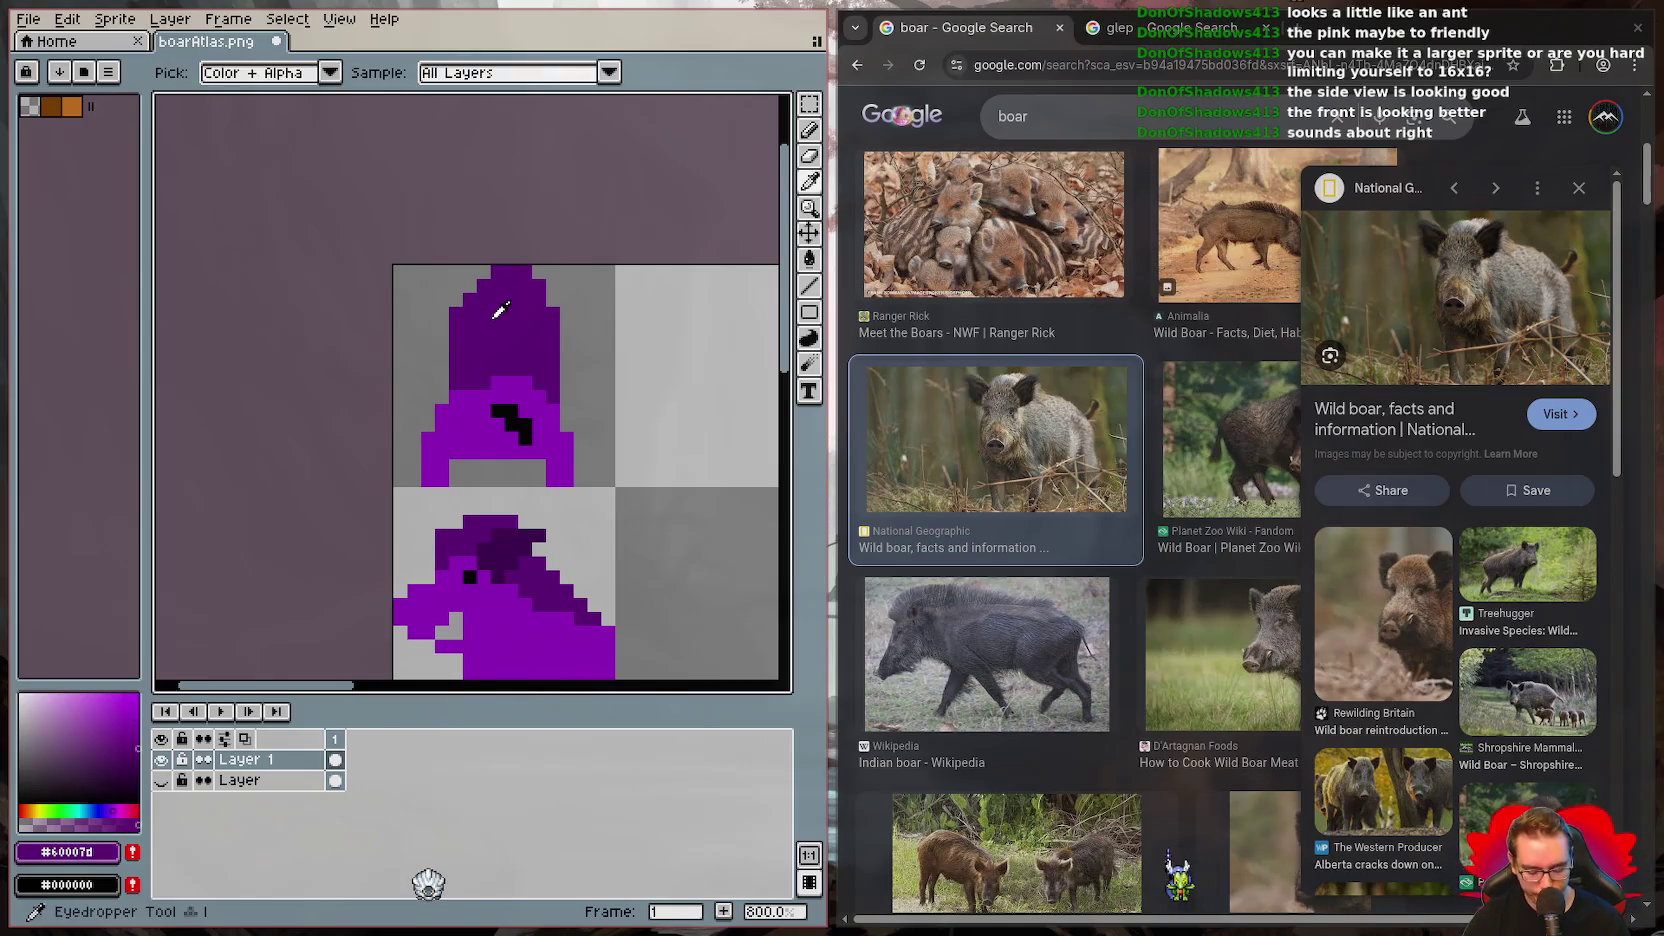
pyautogui.press('b')
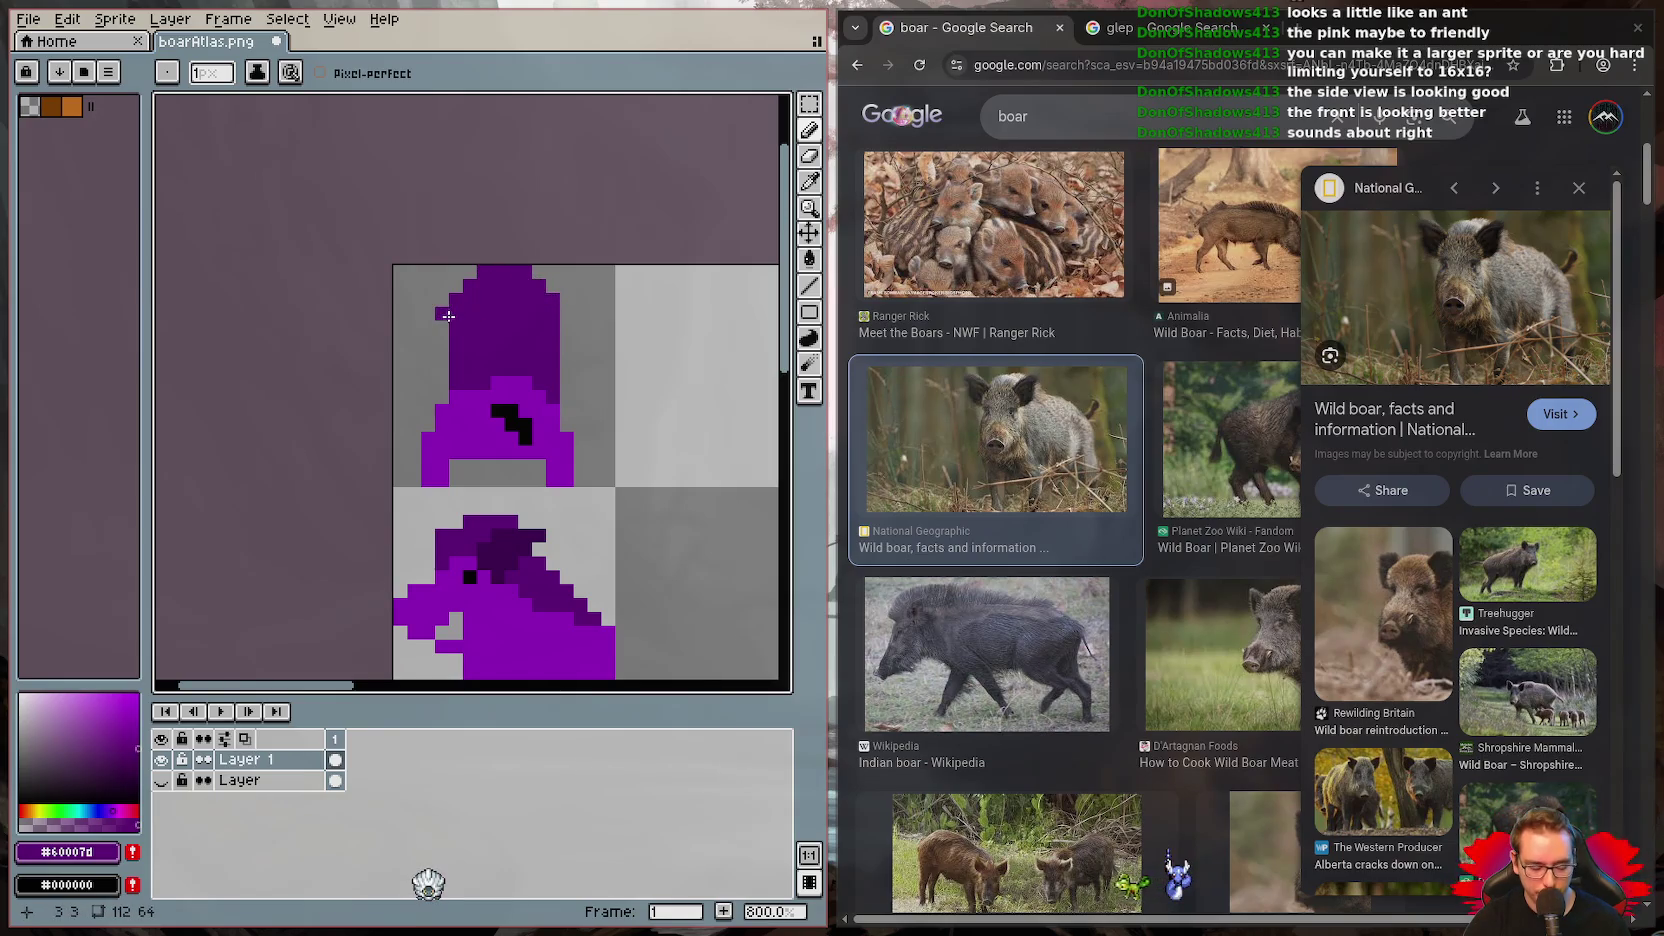
# - Erase and adjust the back-view head pixels, then scroll the canvas
pyautogui.press('e')
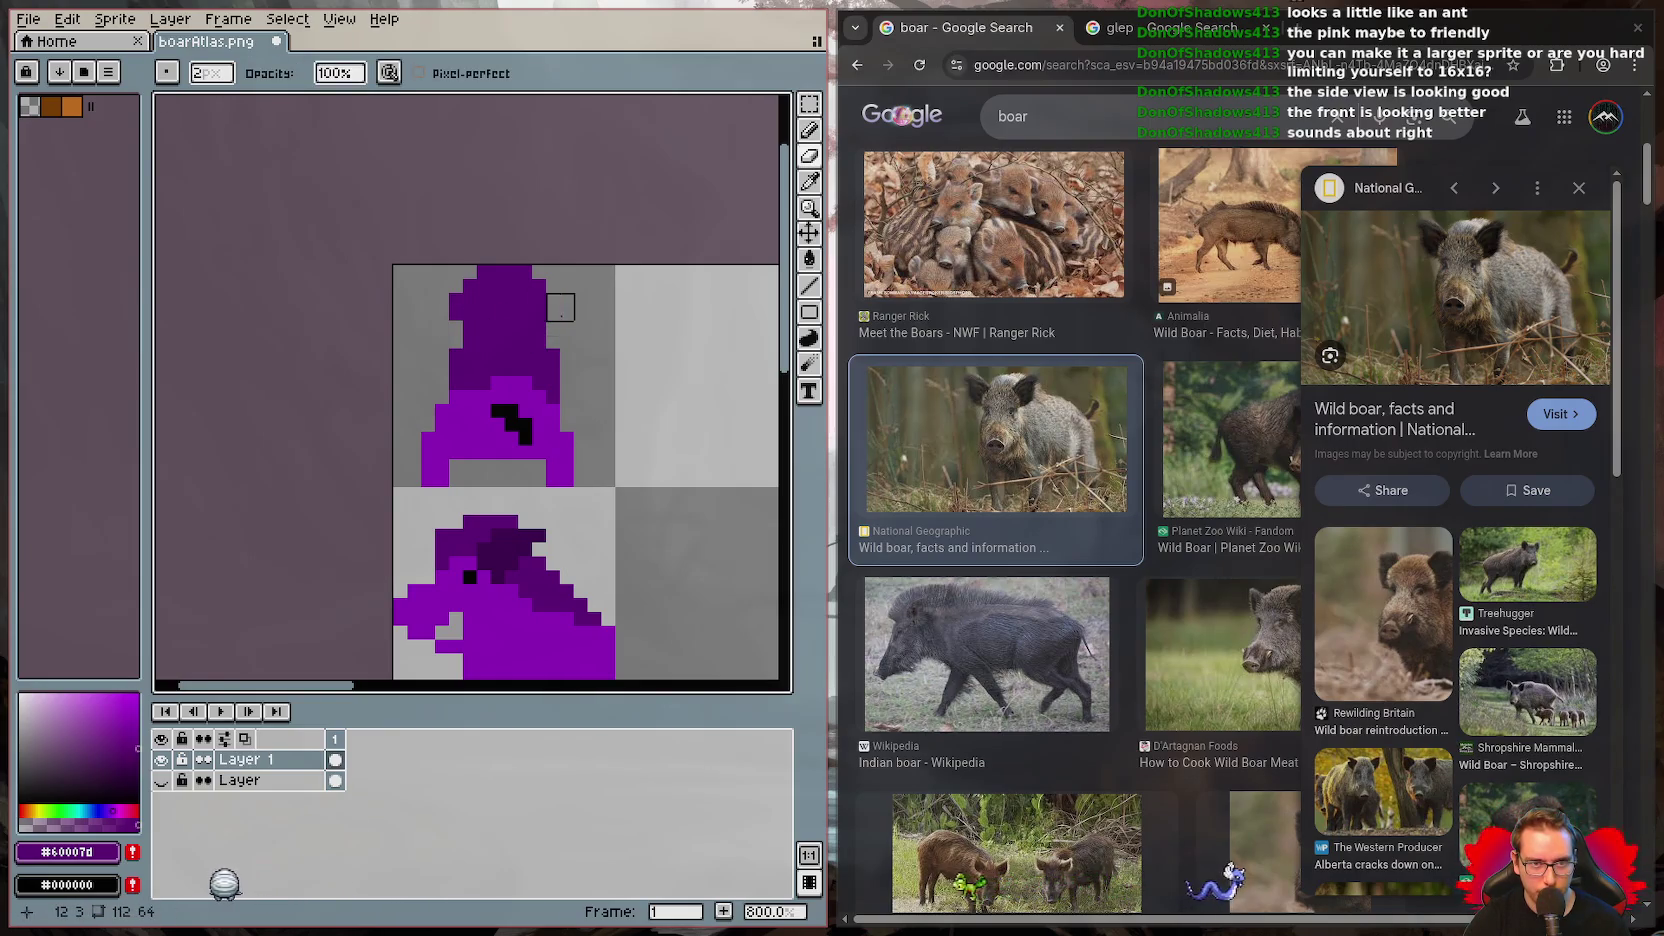
pyautogui.press('v')
pyautogui.press('e')
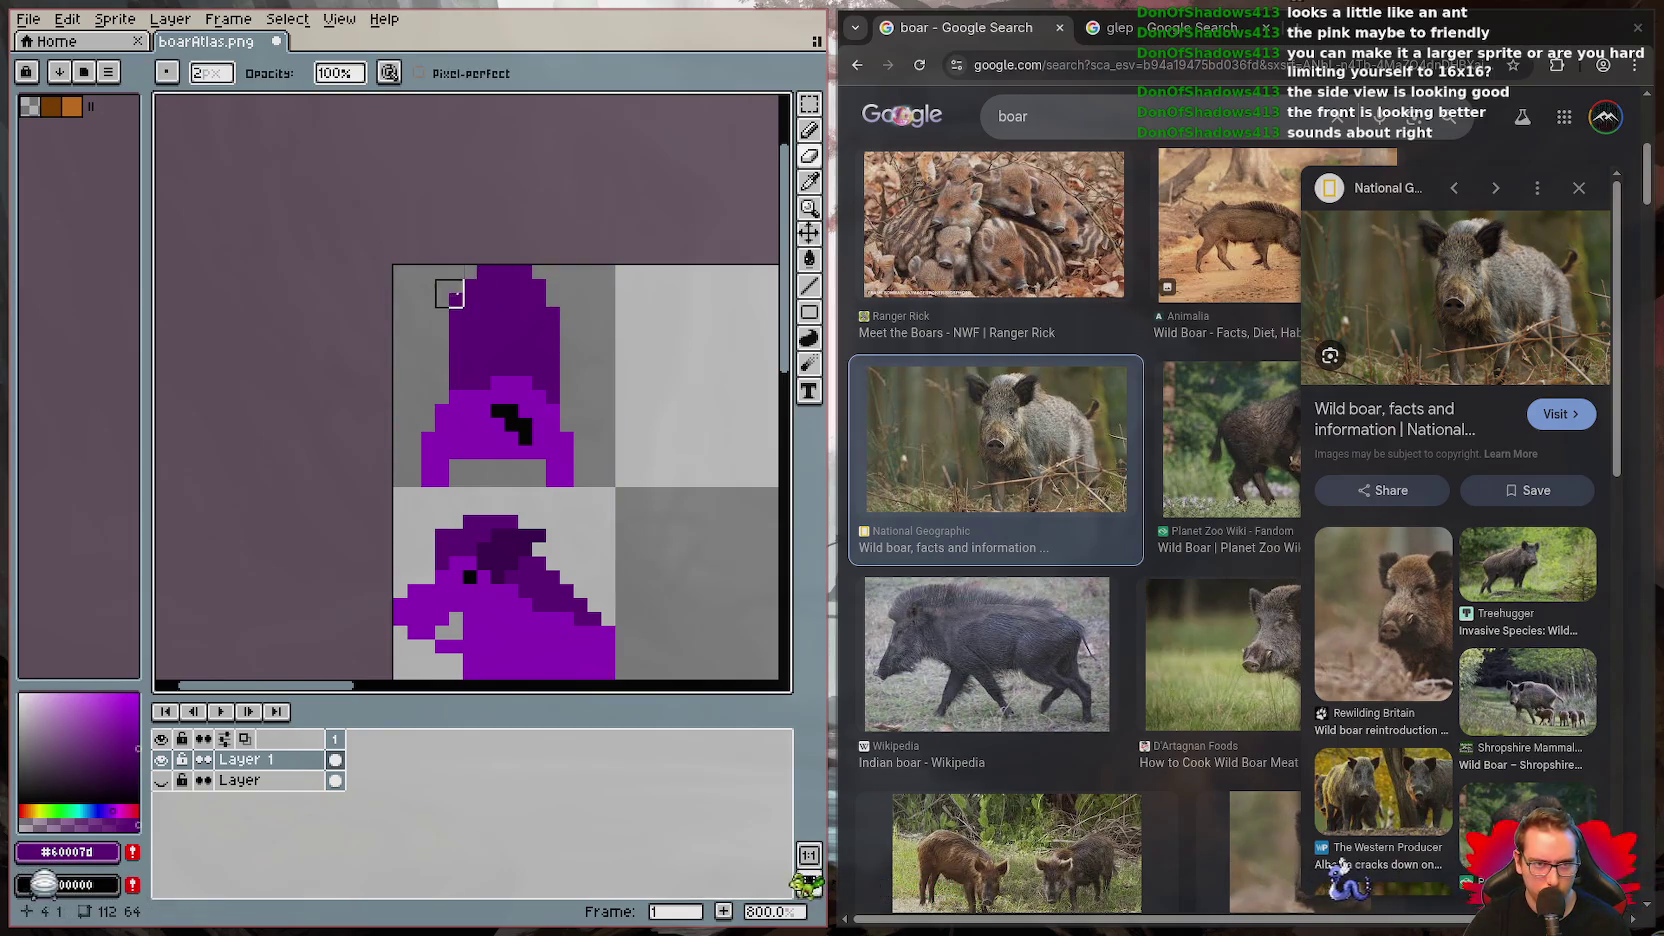
pyautogui.press('v')
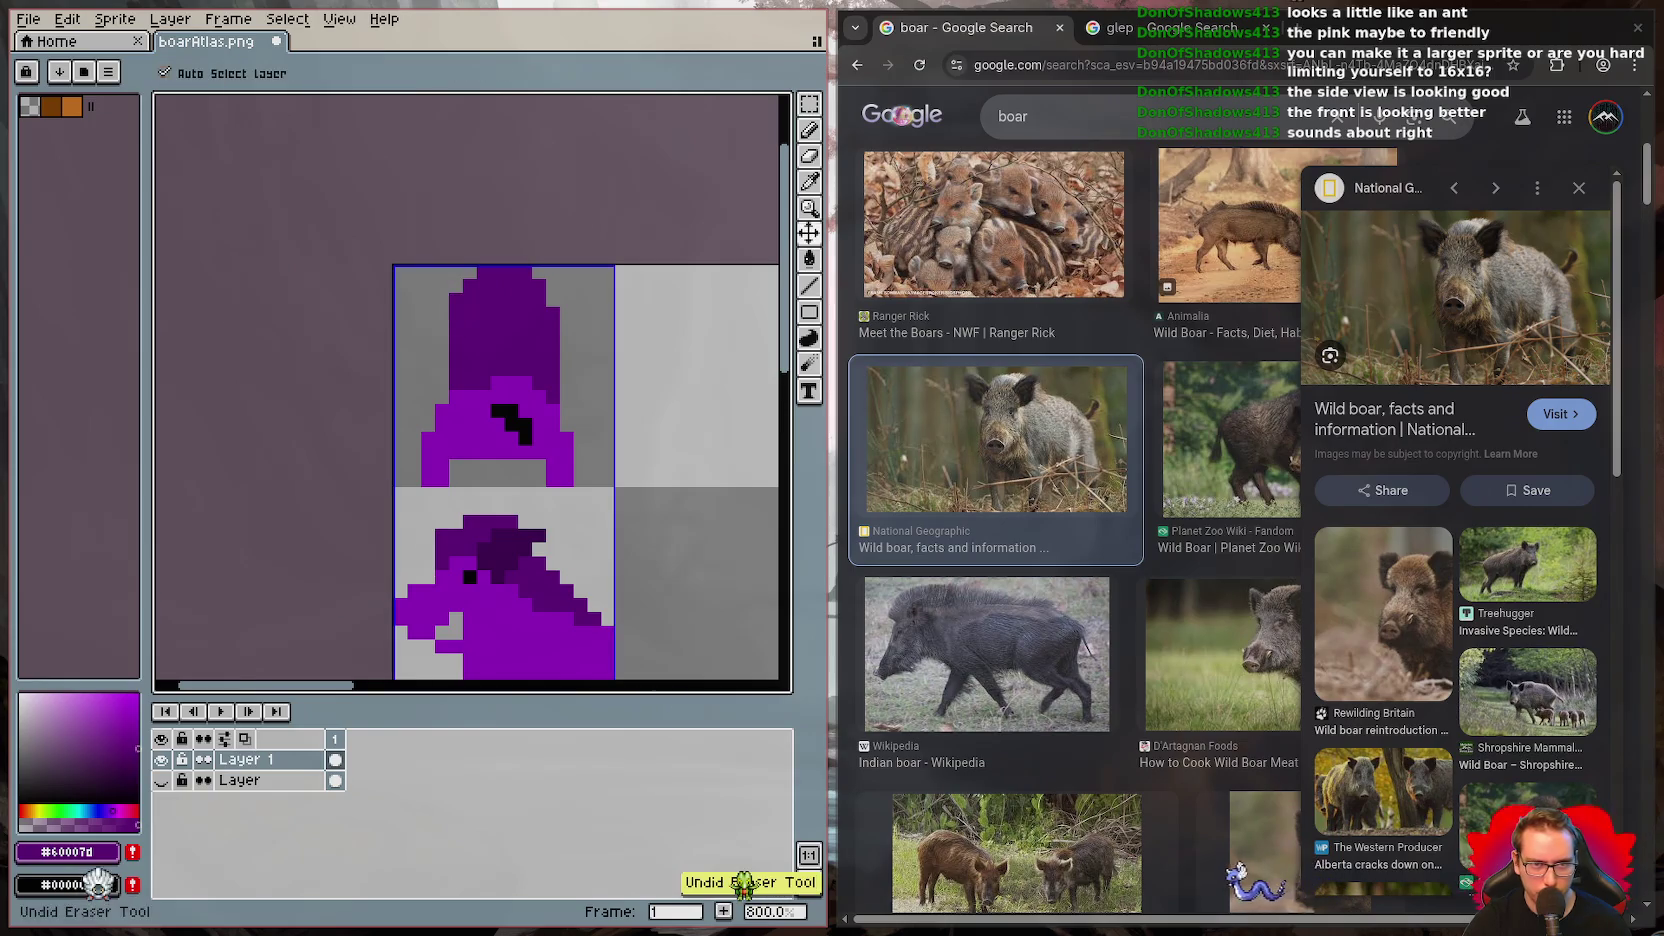
pyautogui.press('e')
pyautogui.scroll(-3, 546, 349)
pyautogui.scroll(-1, 587, 297)
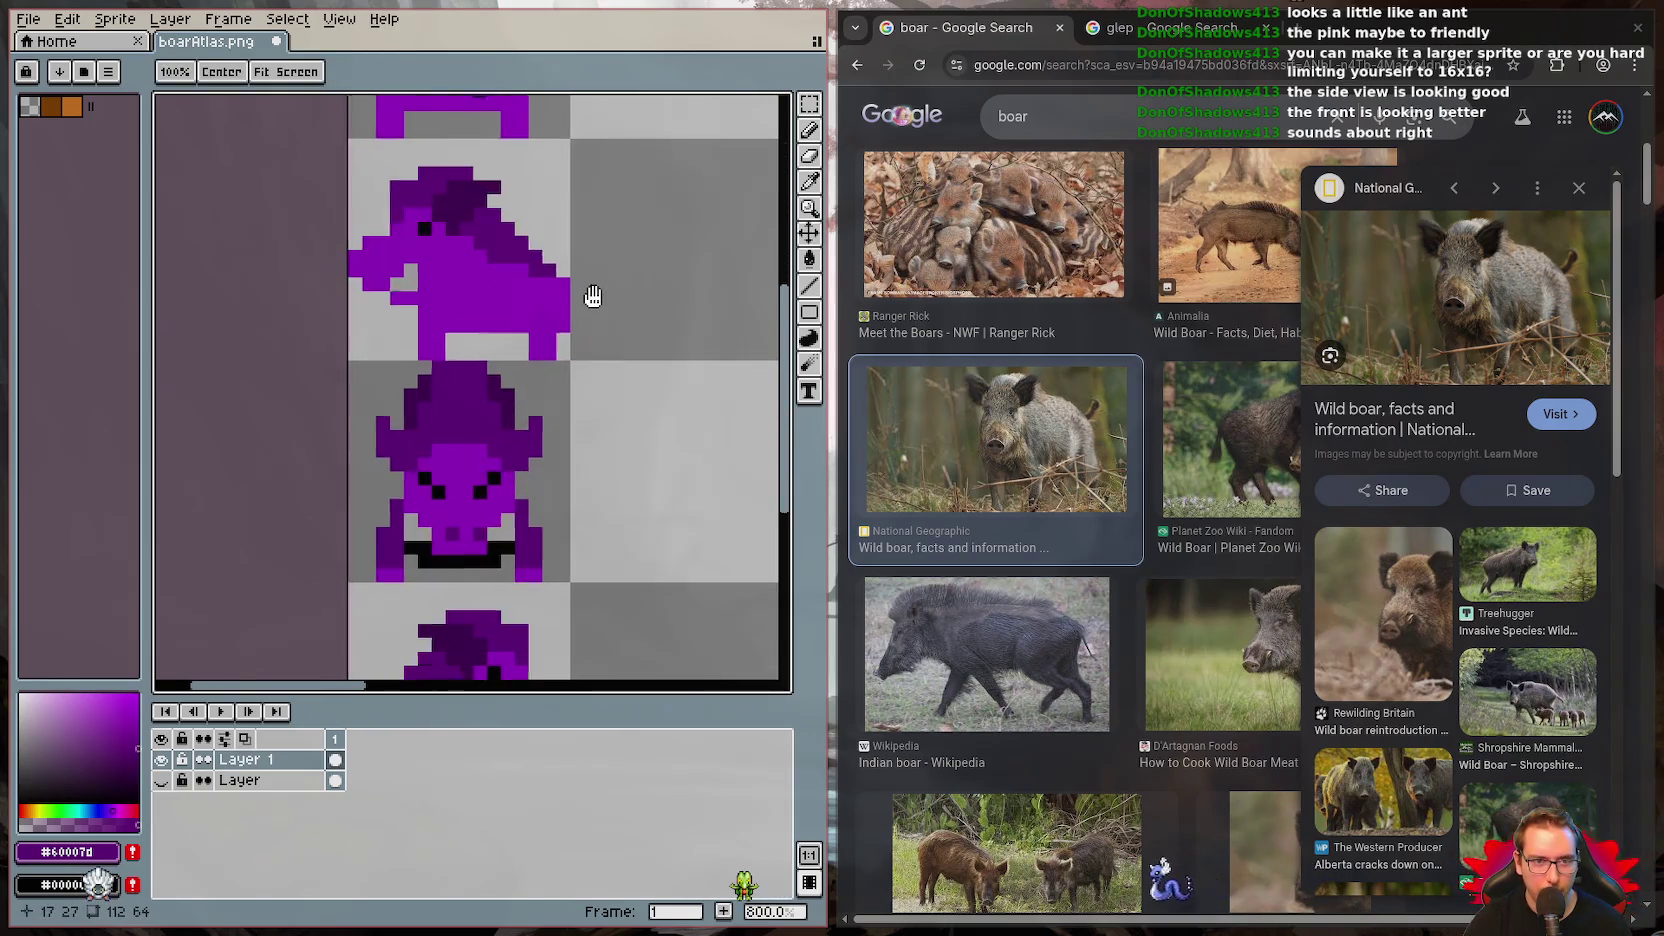
# - Marquee the front-view boar's face and drop it onto the upper sprite's head
pyautogui.hotkey('ctrl', 'z')
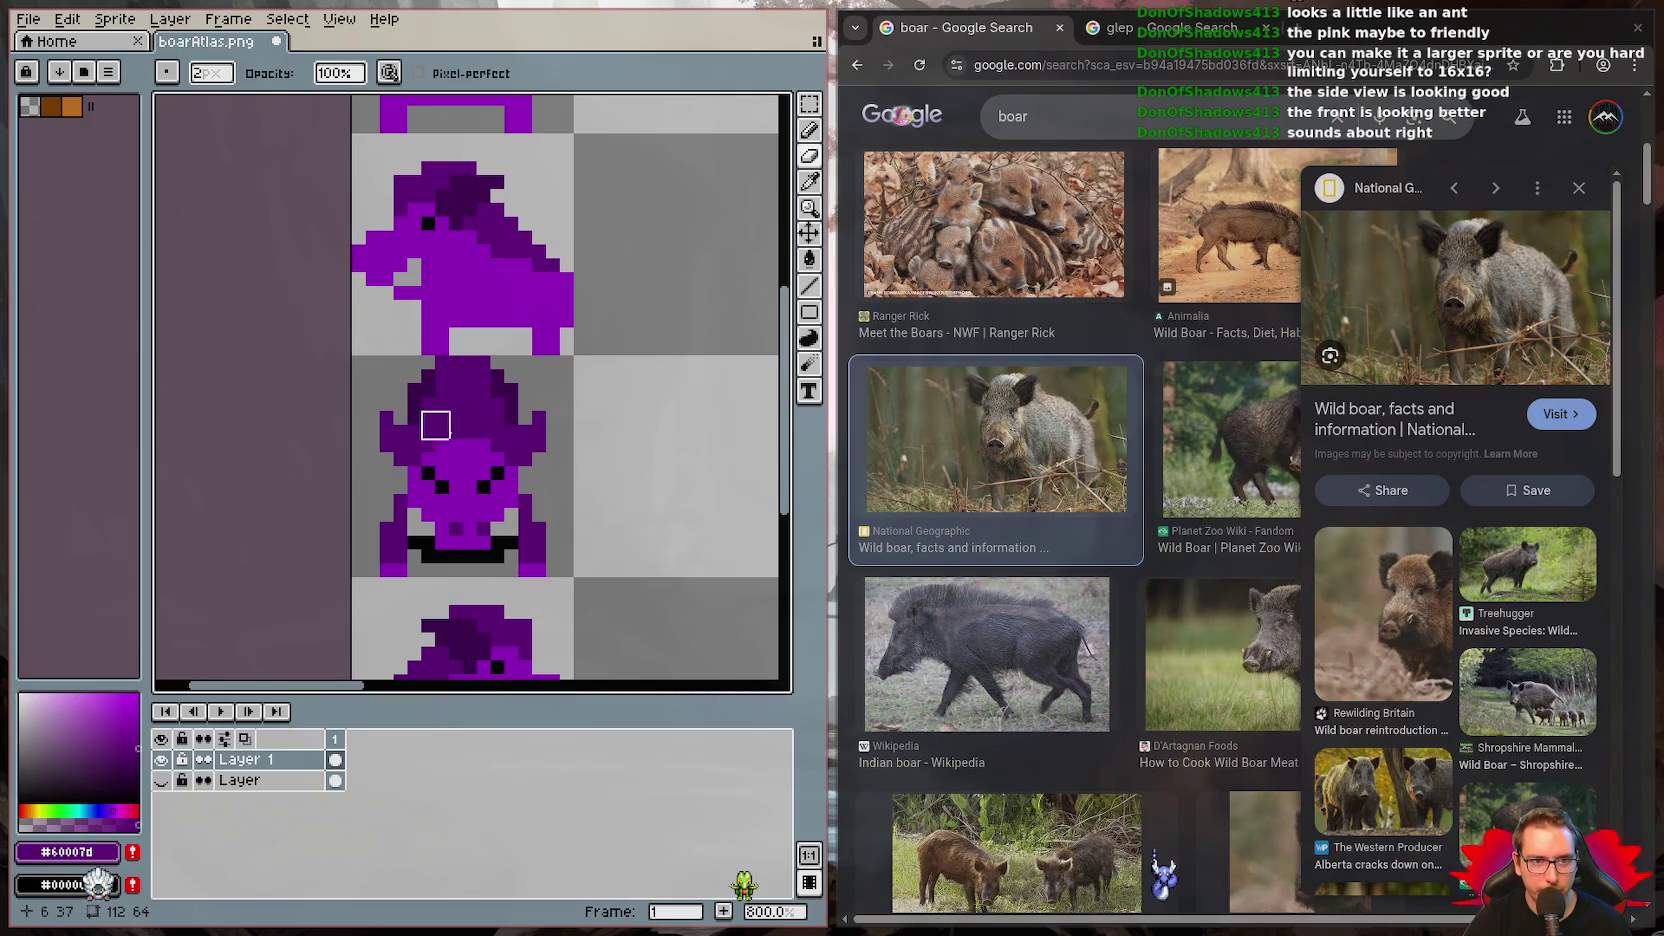
pyautogui.press('m')
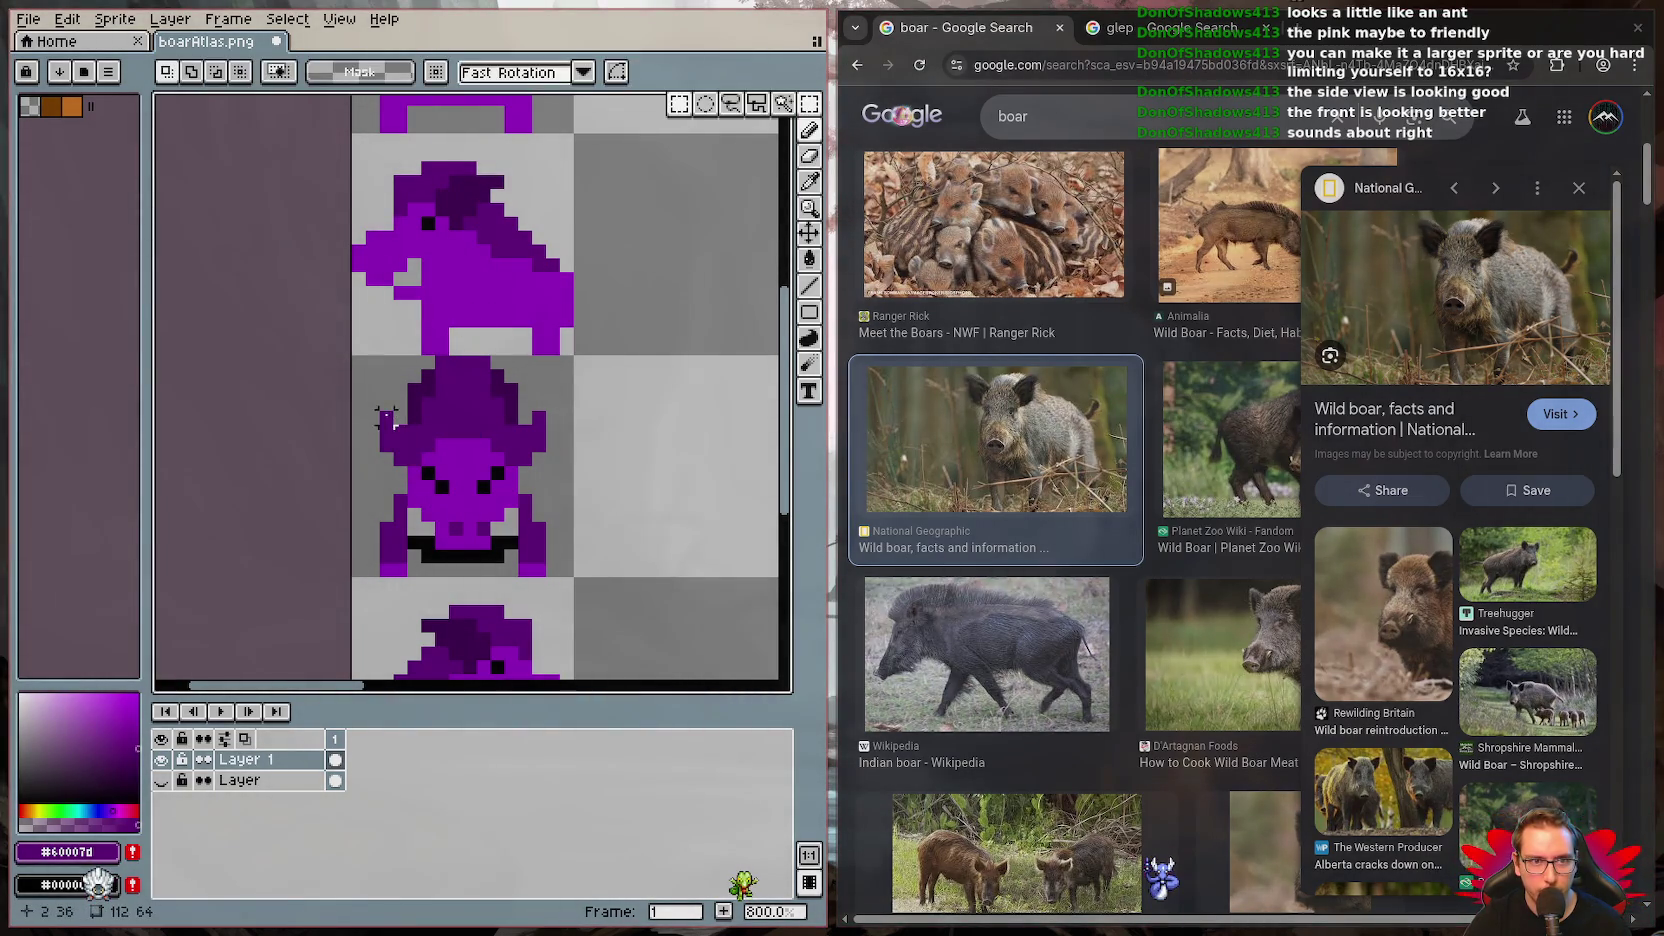
pyautogui.moveTo(386, 415); pyautogui.dragTo(546, 482)
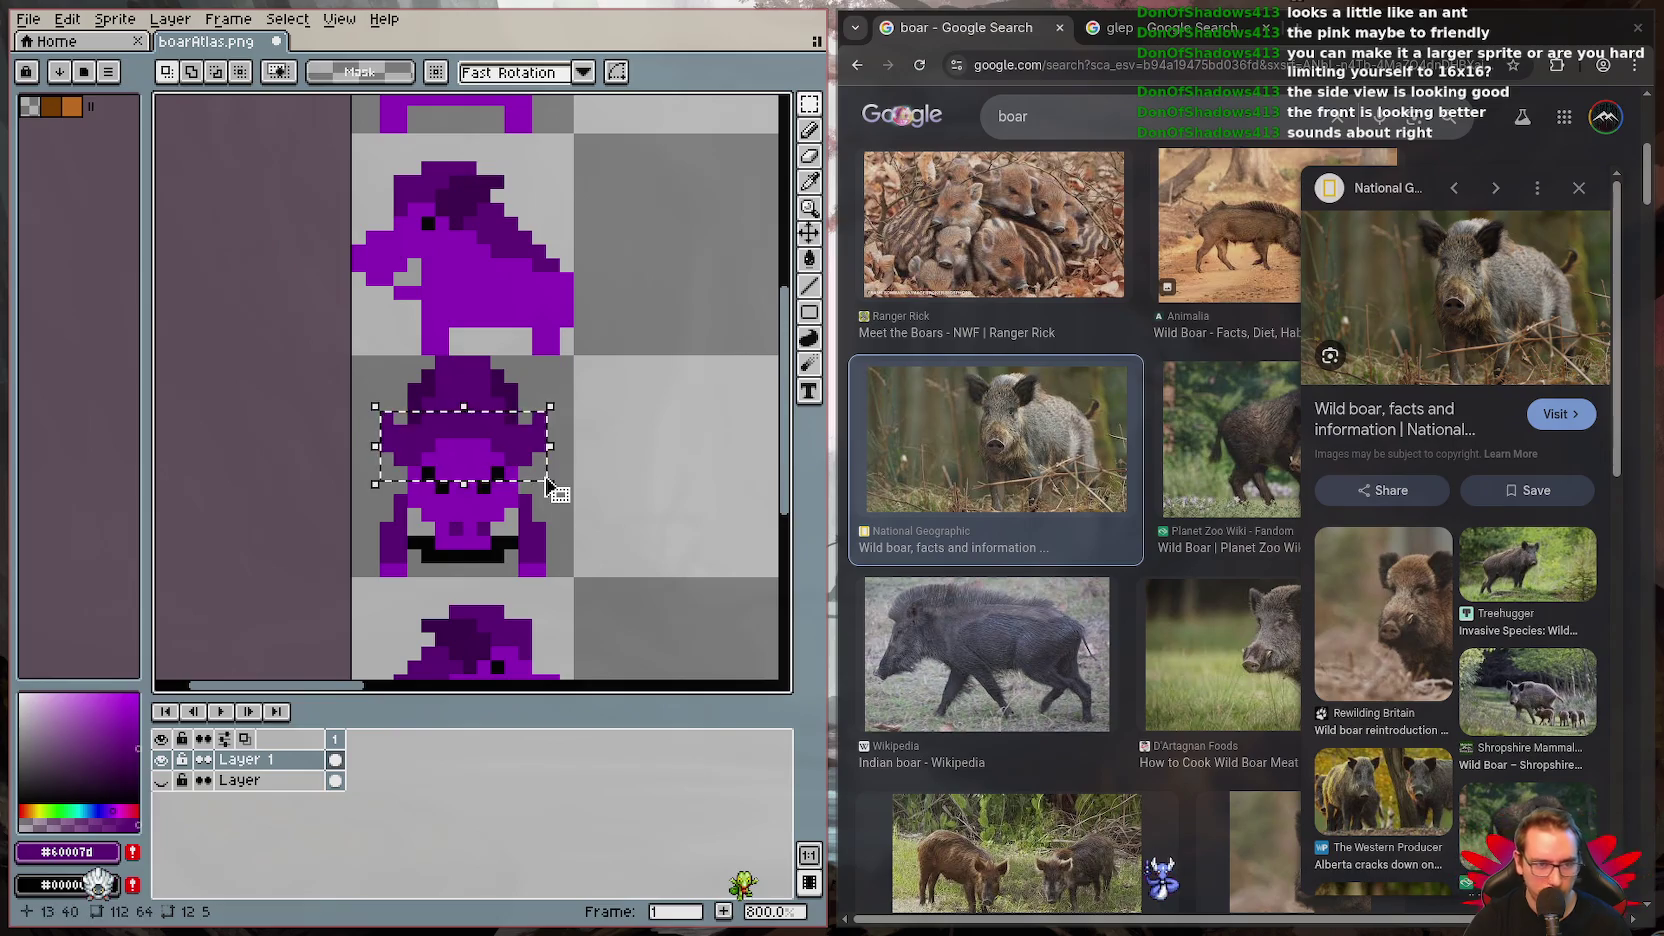
pyautogui.moveTo(495, 446); pyautogui.dragTo(513, 250)
pyautogui.moveTo(649, 225); pyautogui.dragTo(680, 548)
pyautogui.moveTo(538, 557); pyautogui.dragTo(529, 298)
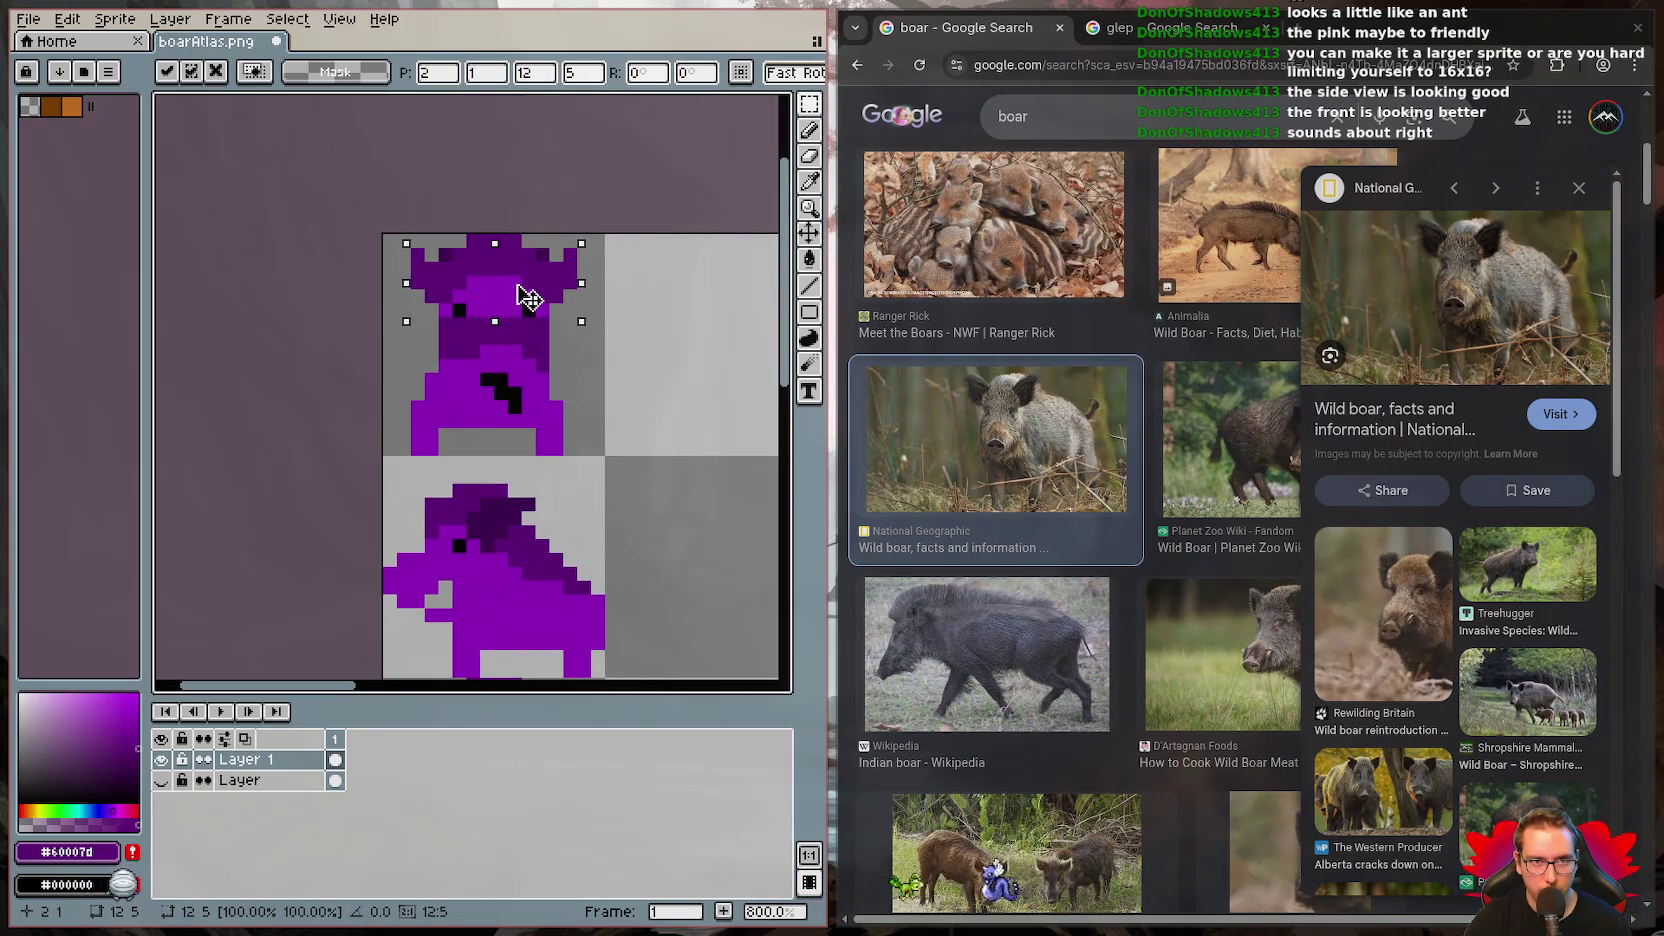
pyautogui.hotkey('ctrl', 'd')
pyautogui.press('b')
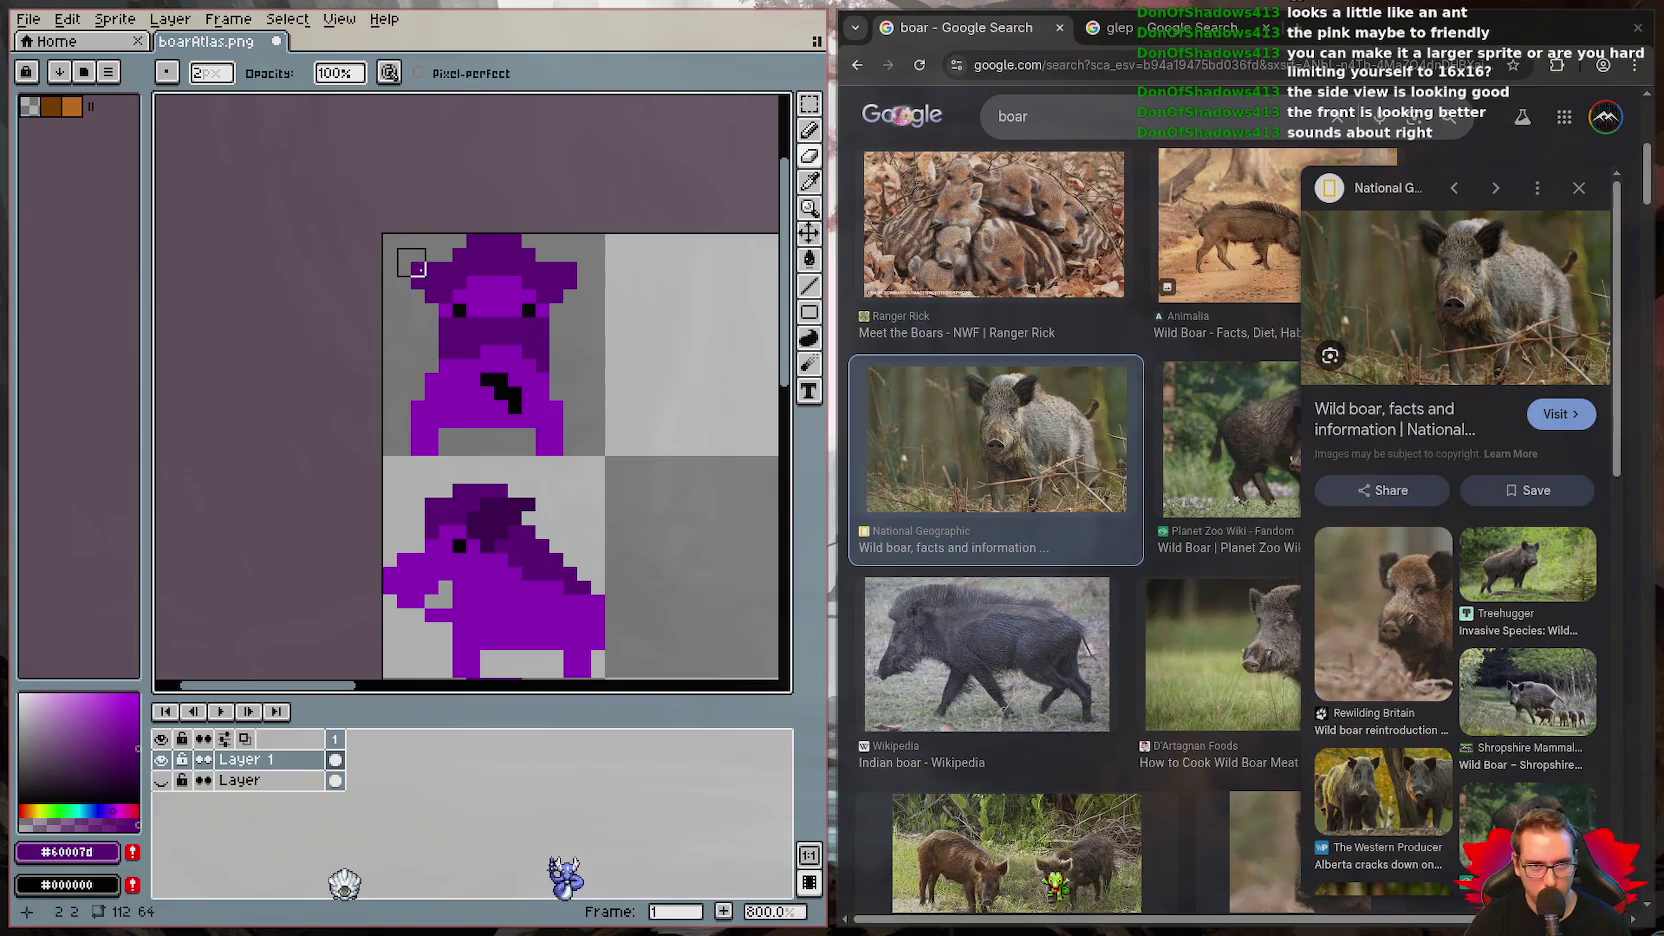
# - Fix stray head and leg pixels, then paint the head top dark purple #3e0051
pyautogui.press('i')
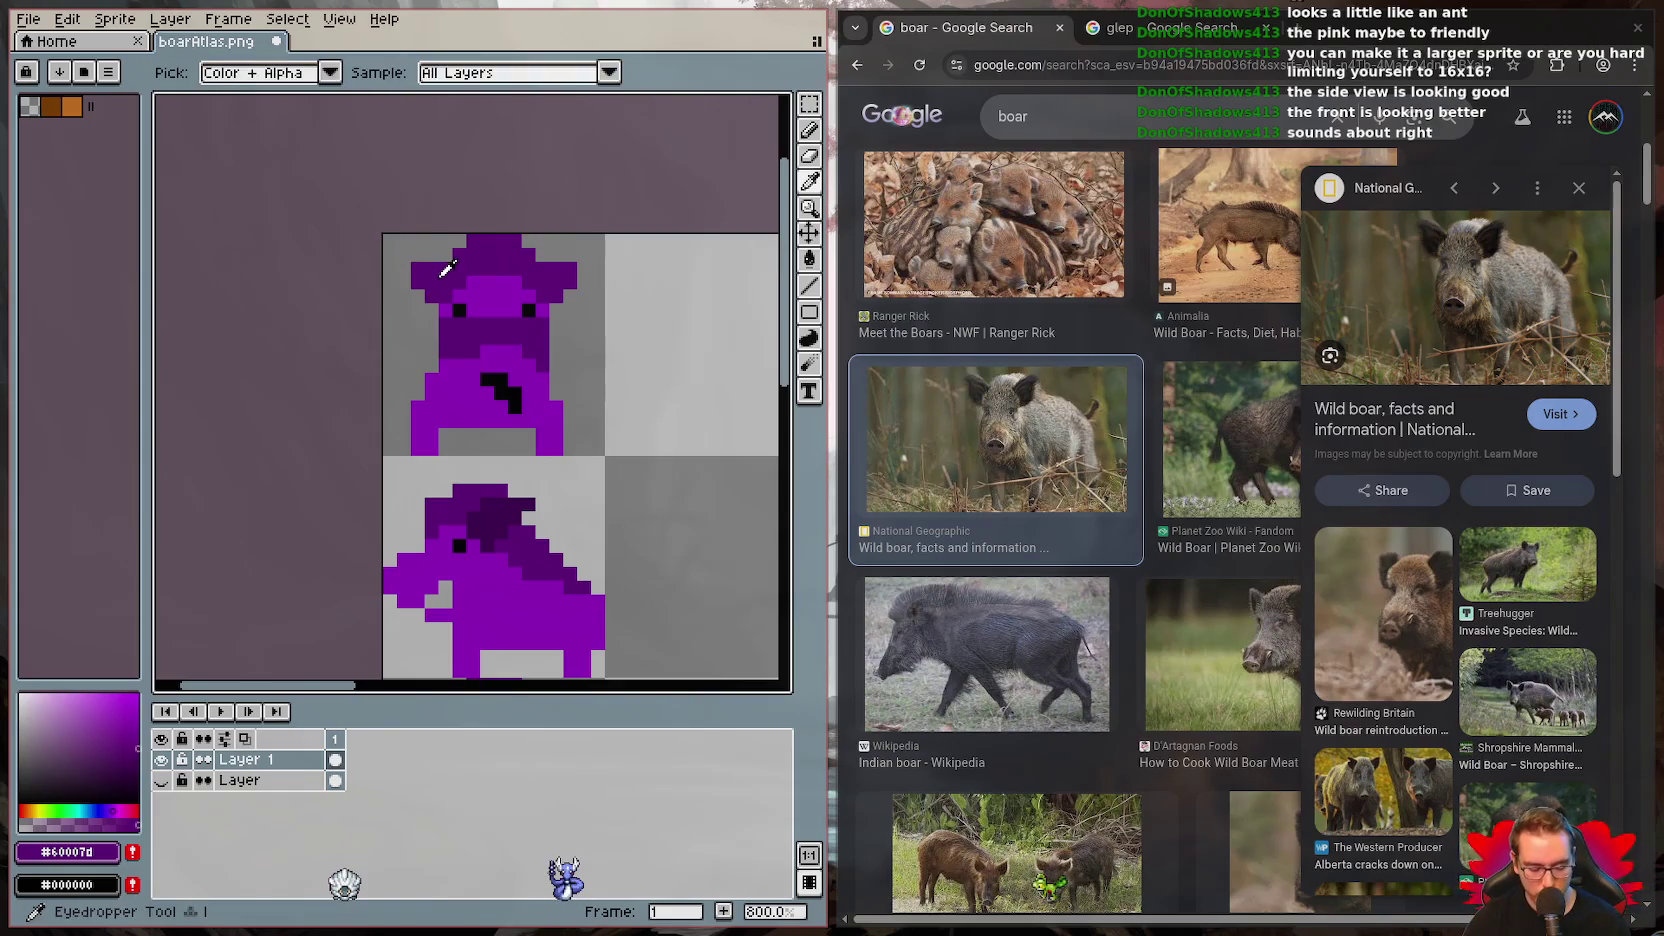
pyautogui.press('b')
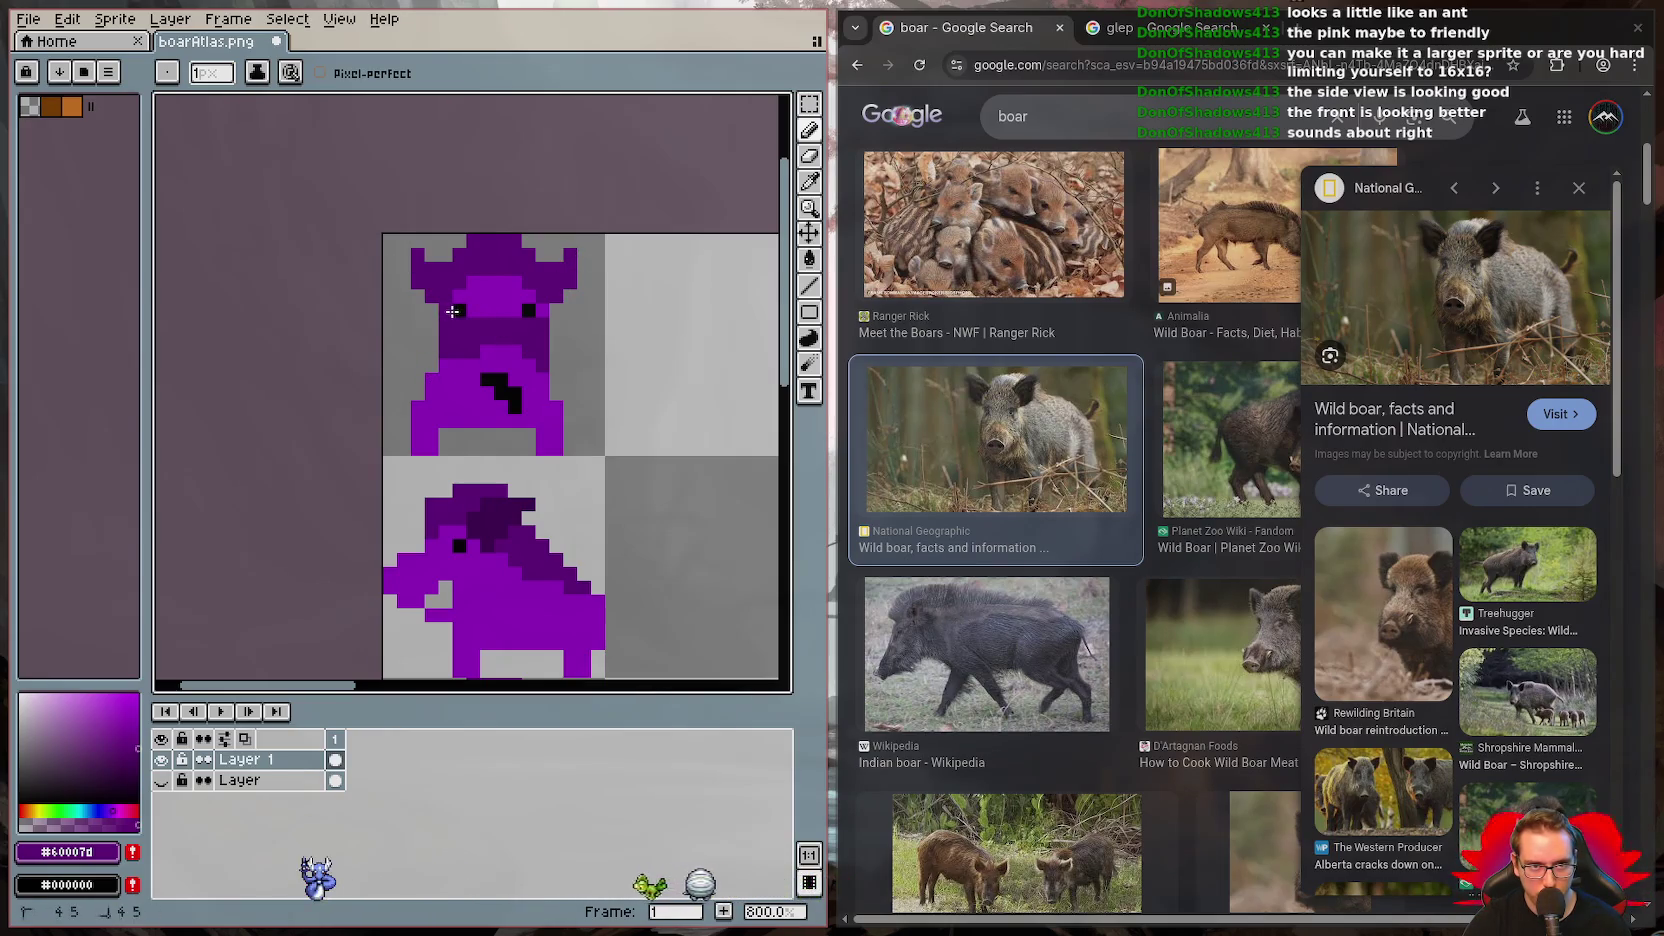
pyautogui.click(514, 310)
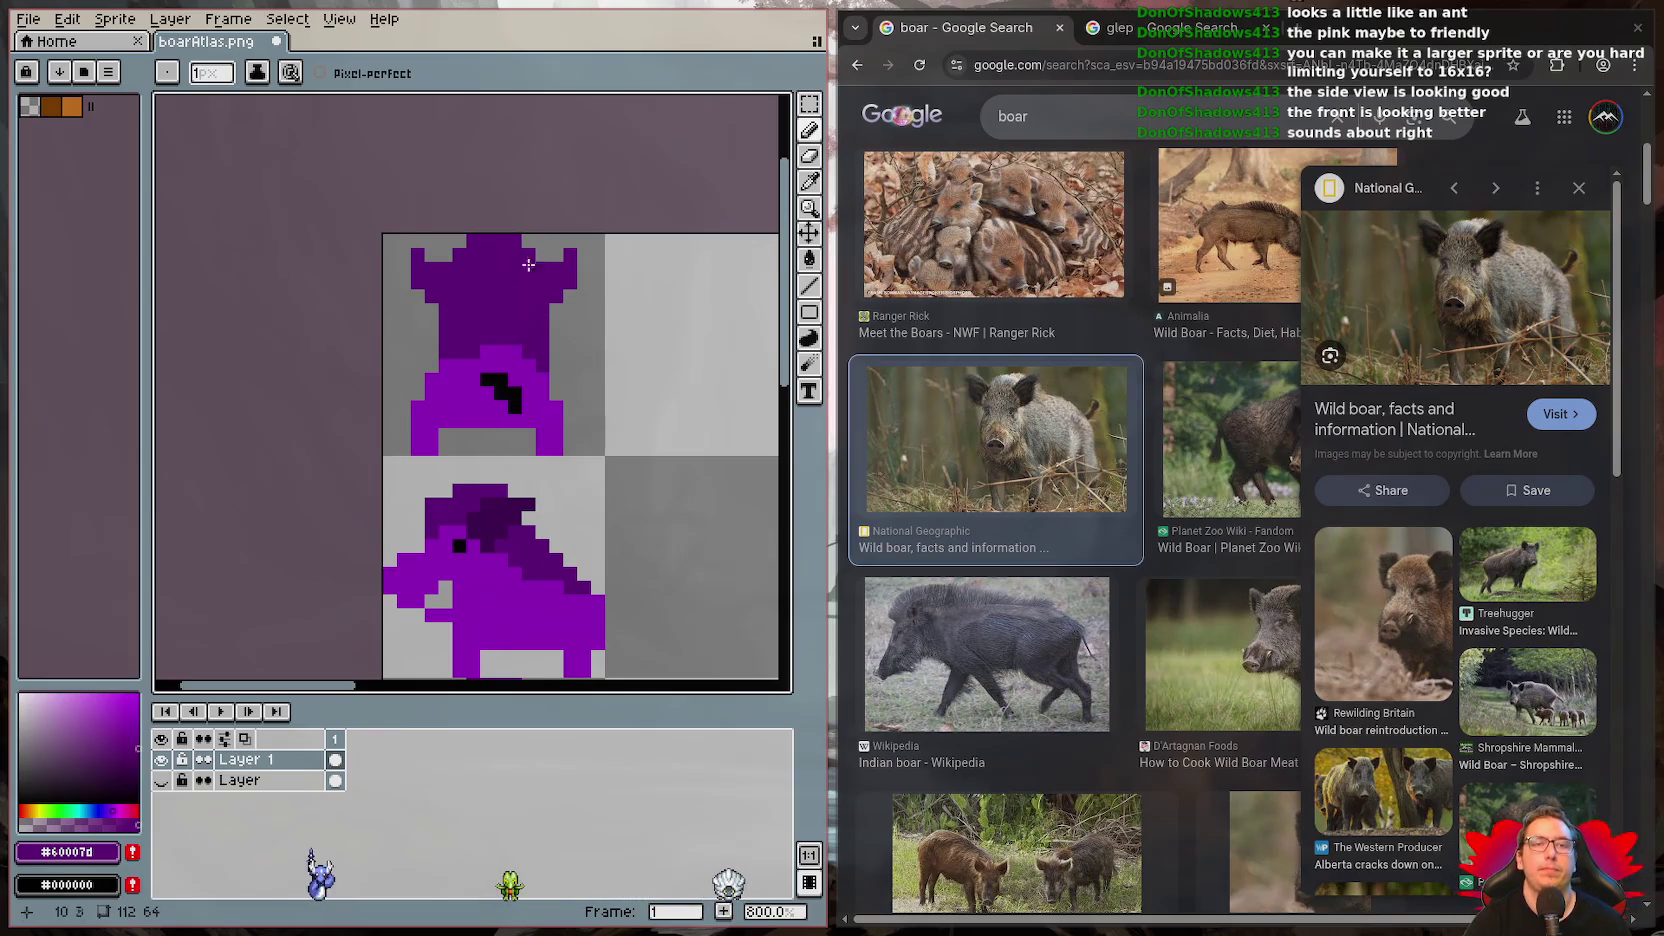
pyautogui.click(498, 449)
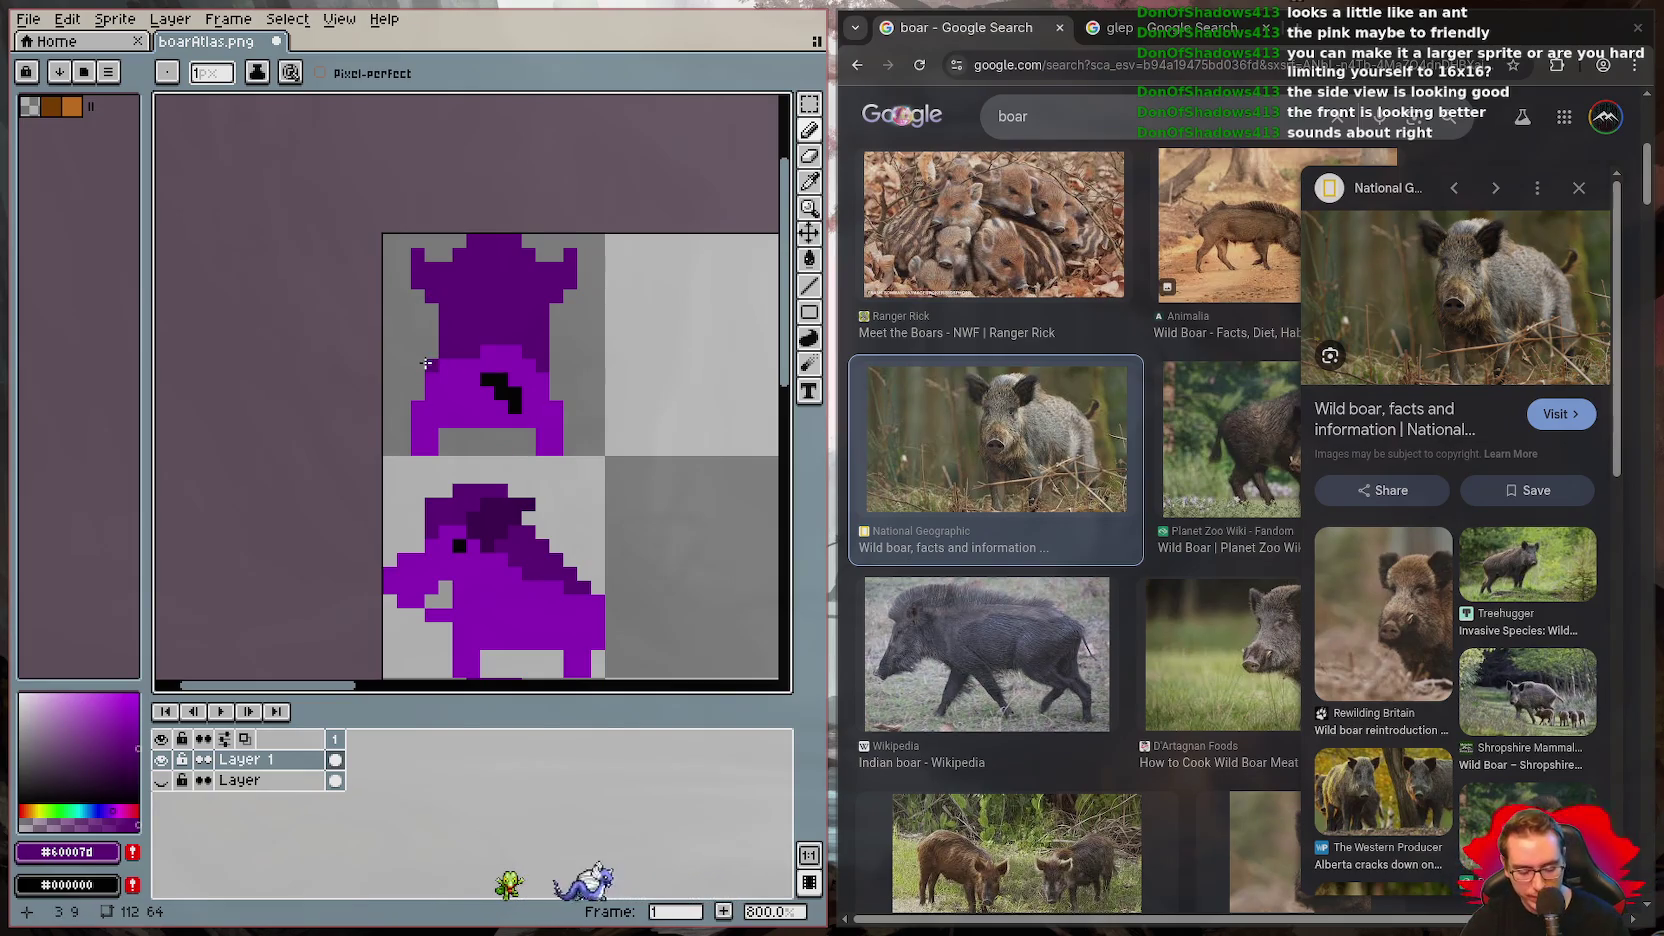
pyautogui.press('i')
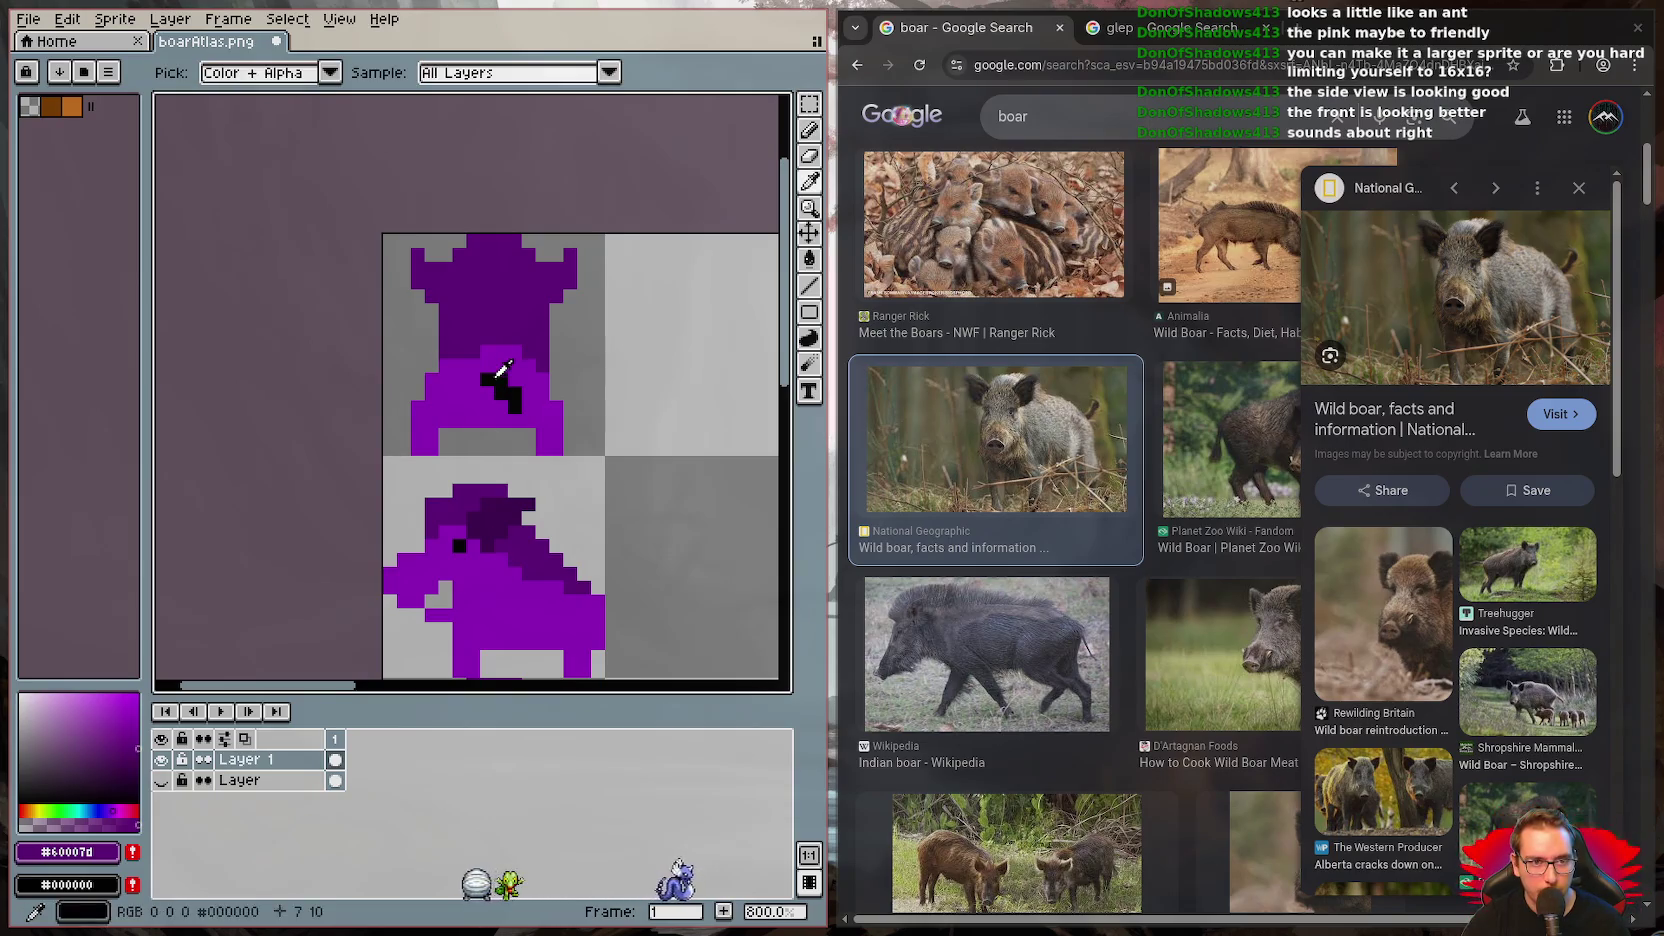
pyautogui.click(500, 505)
pyautogui.press('b')
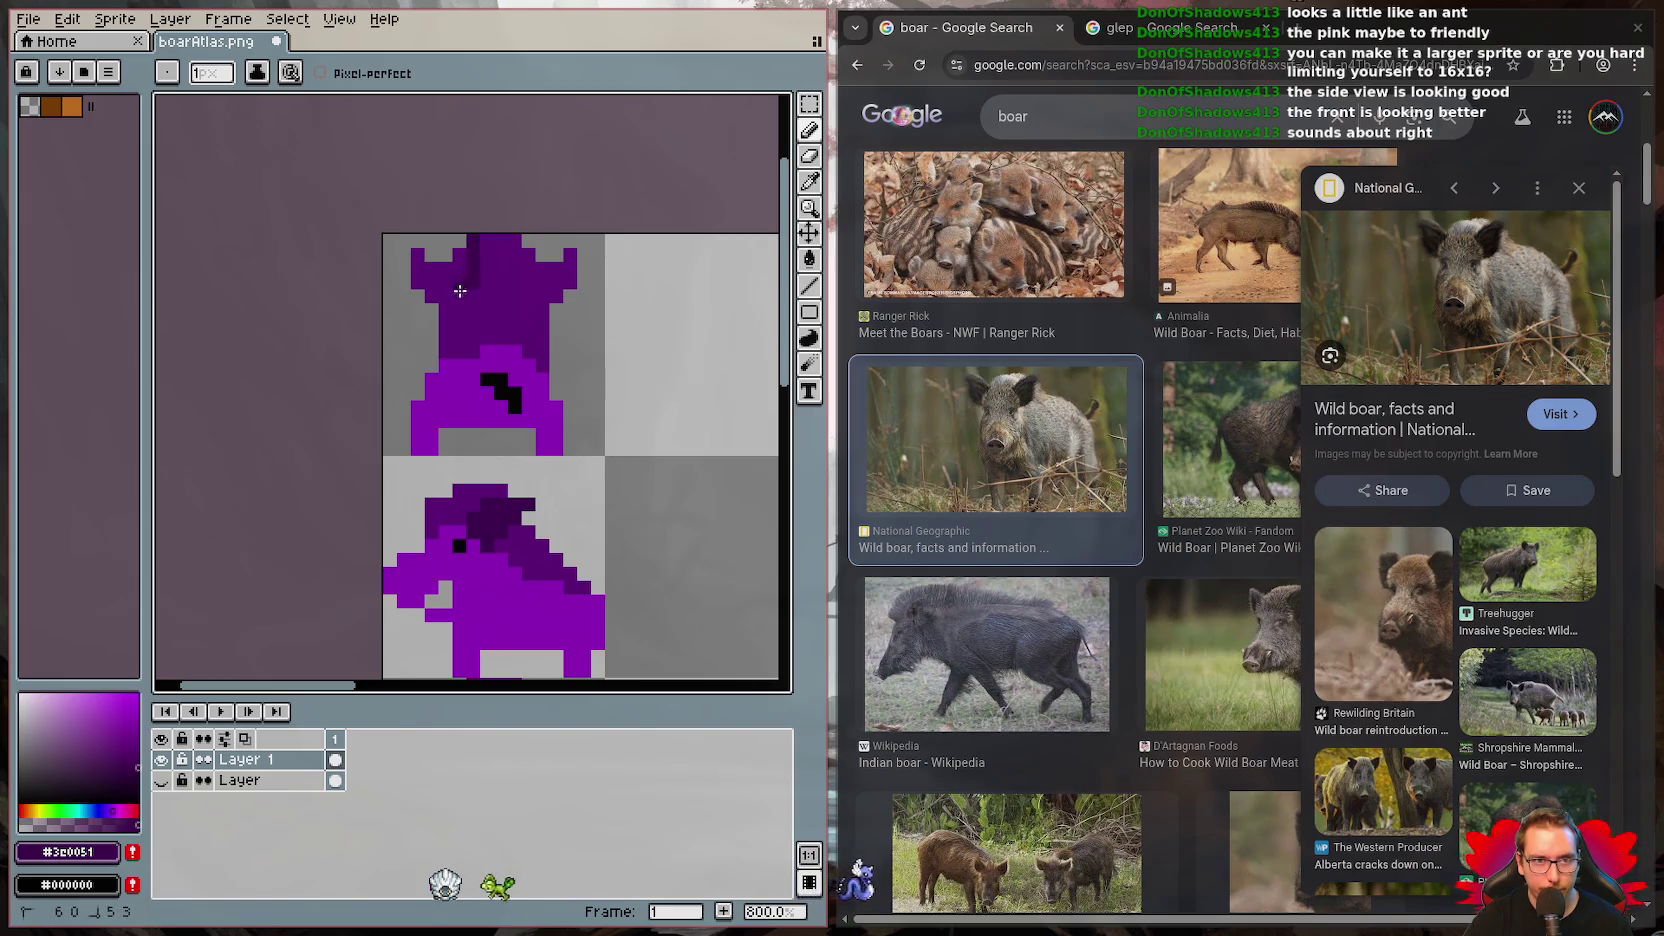
pyautogui.moveTo(475, 242); pyautogui.dragTo(511, 245)
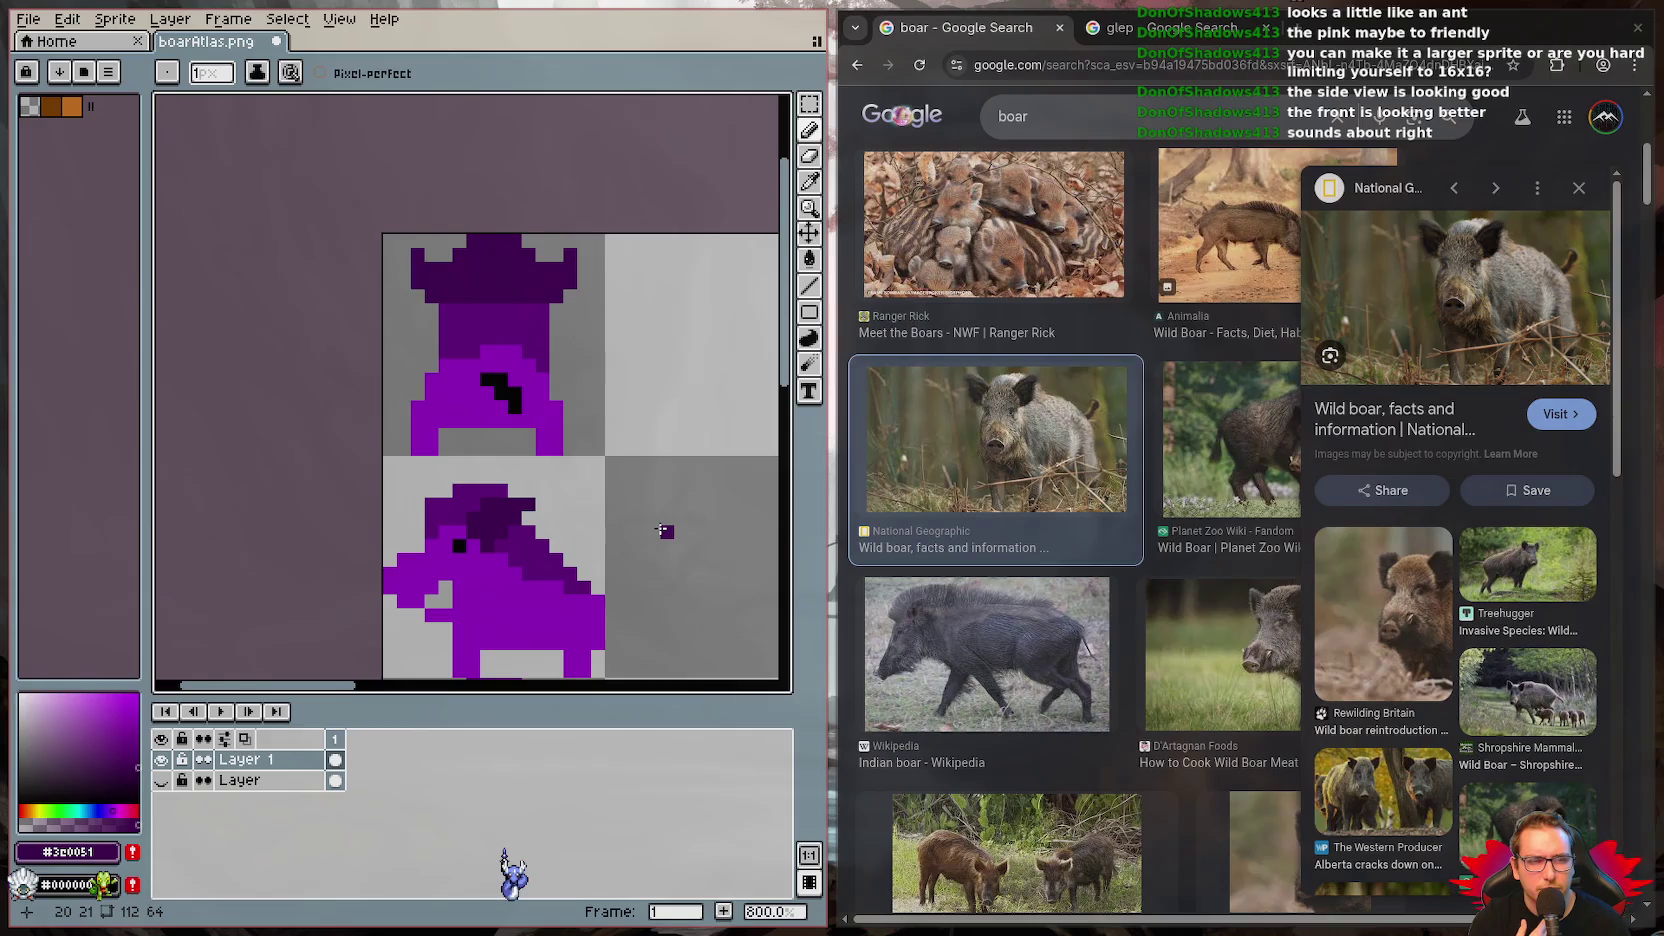
# - Paint the upper sprite's body edge and head top bright purple #9703c4
pyautogui.keyDown('alt'); pyautogui.click(550, 415); pyautogui.keyUp('alt')
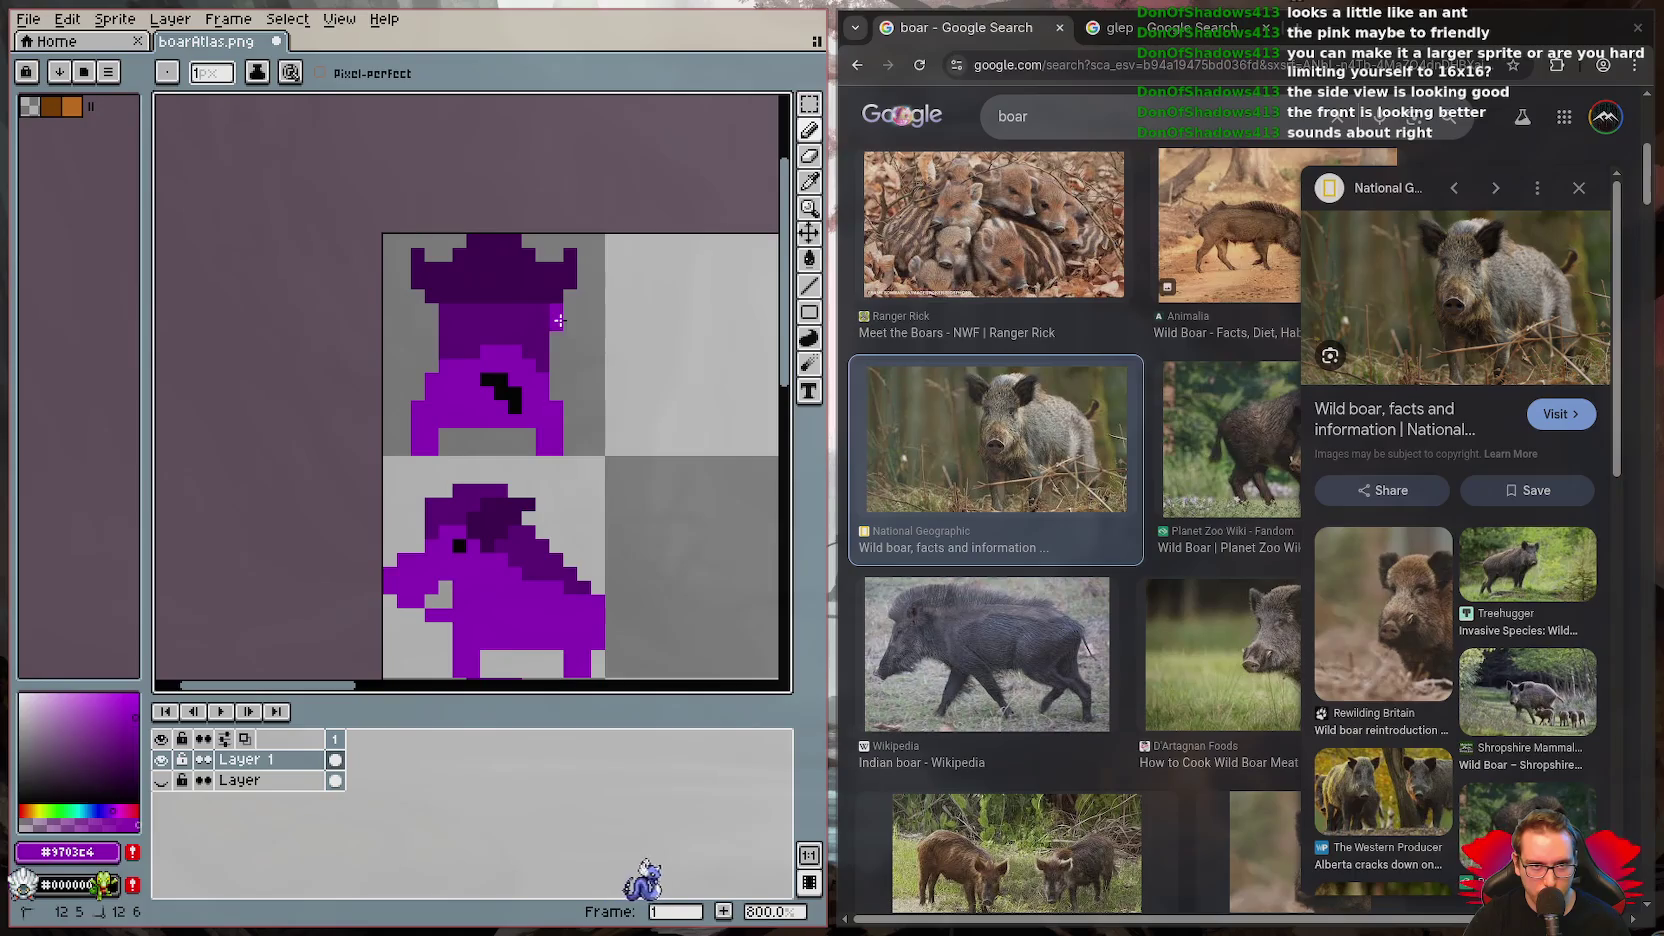
pyautogui.moveTo(428, 308); pyautogui.dragTo(428, 324)
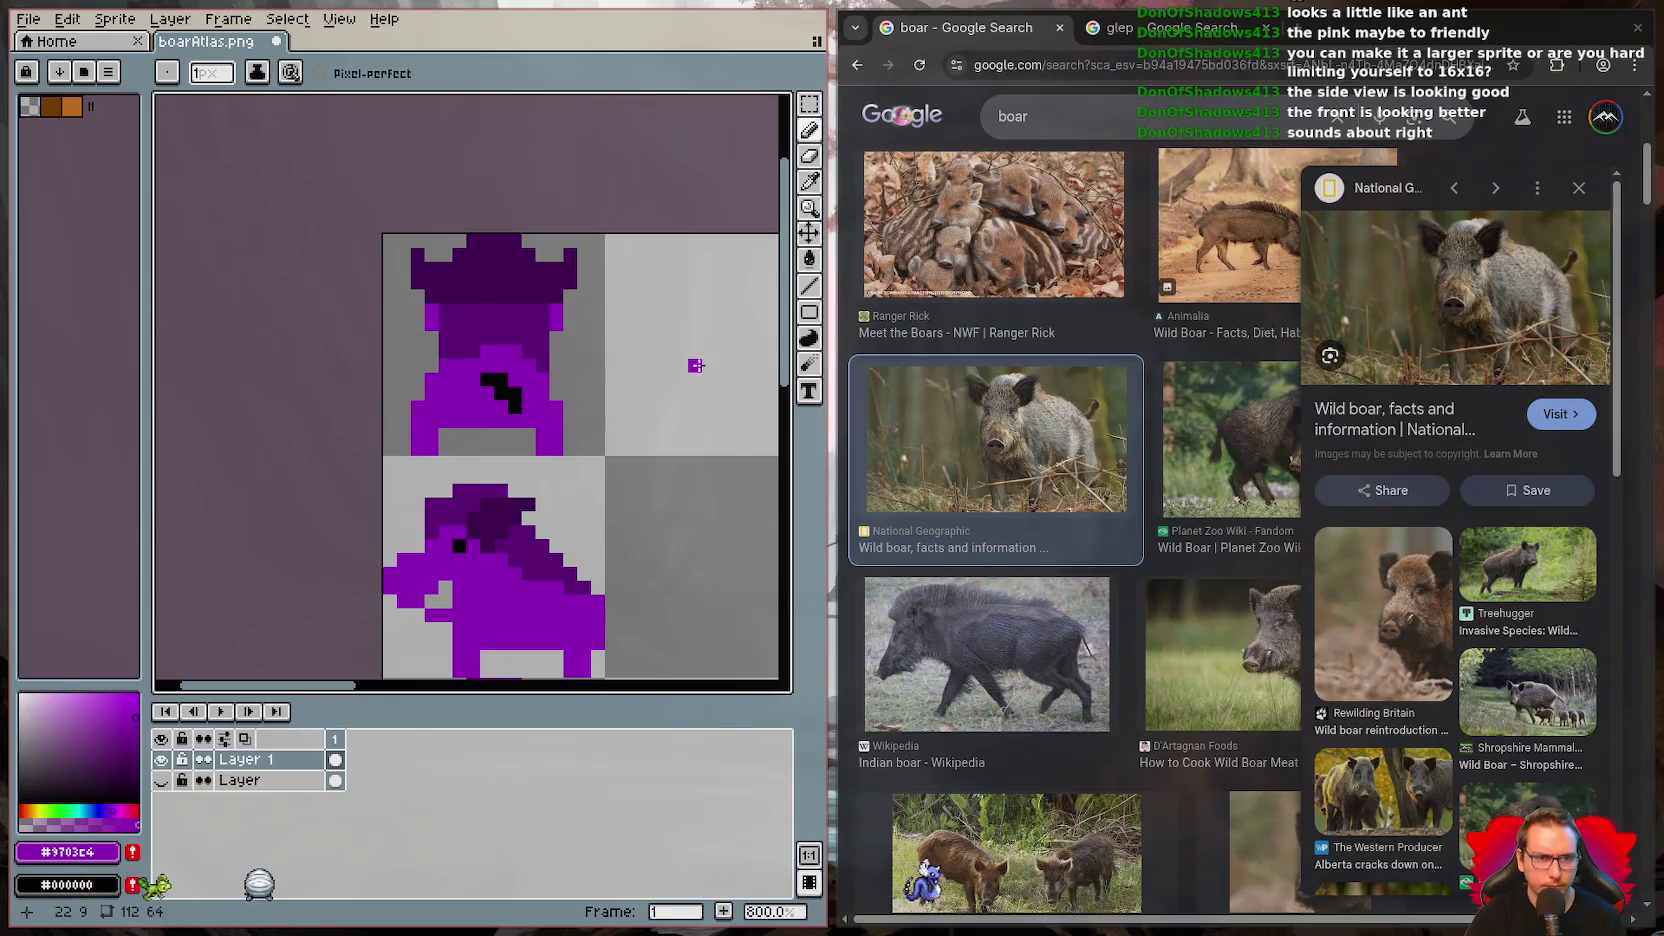
pyautogui.press('e')
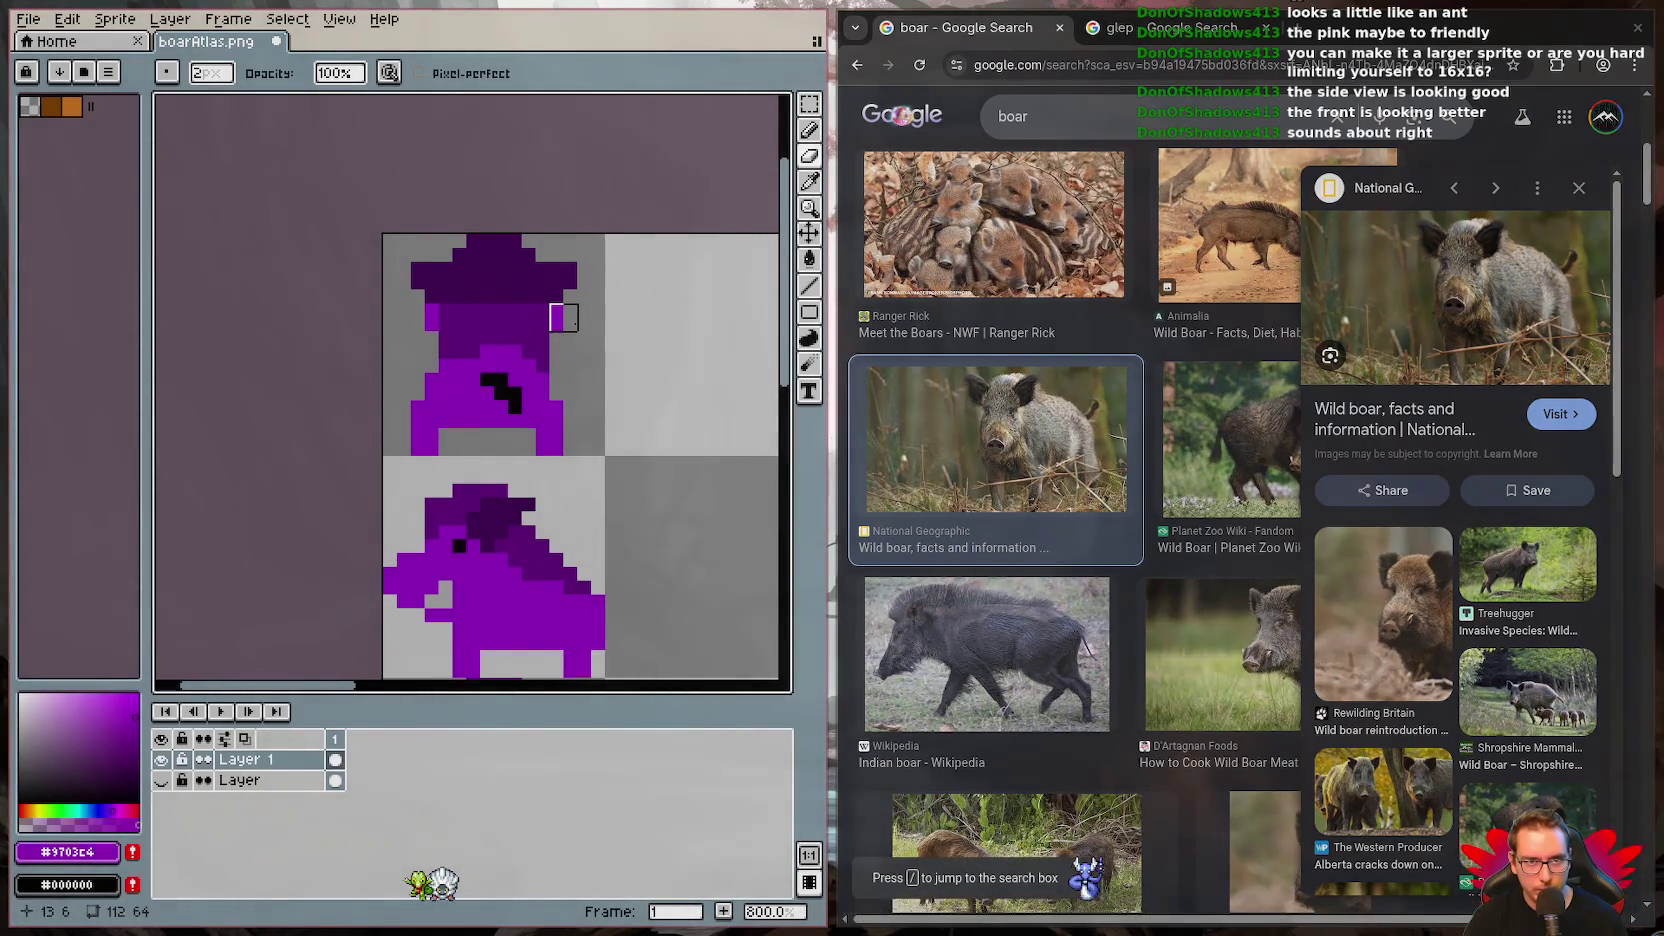
pyautogui.press('i')
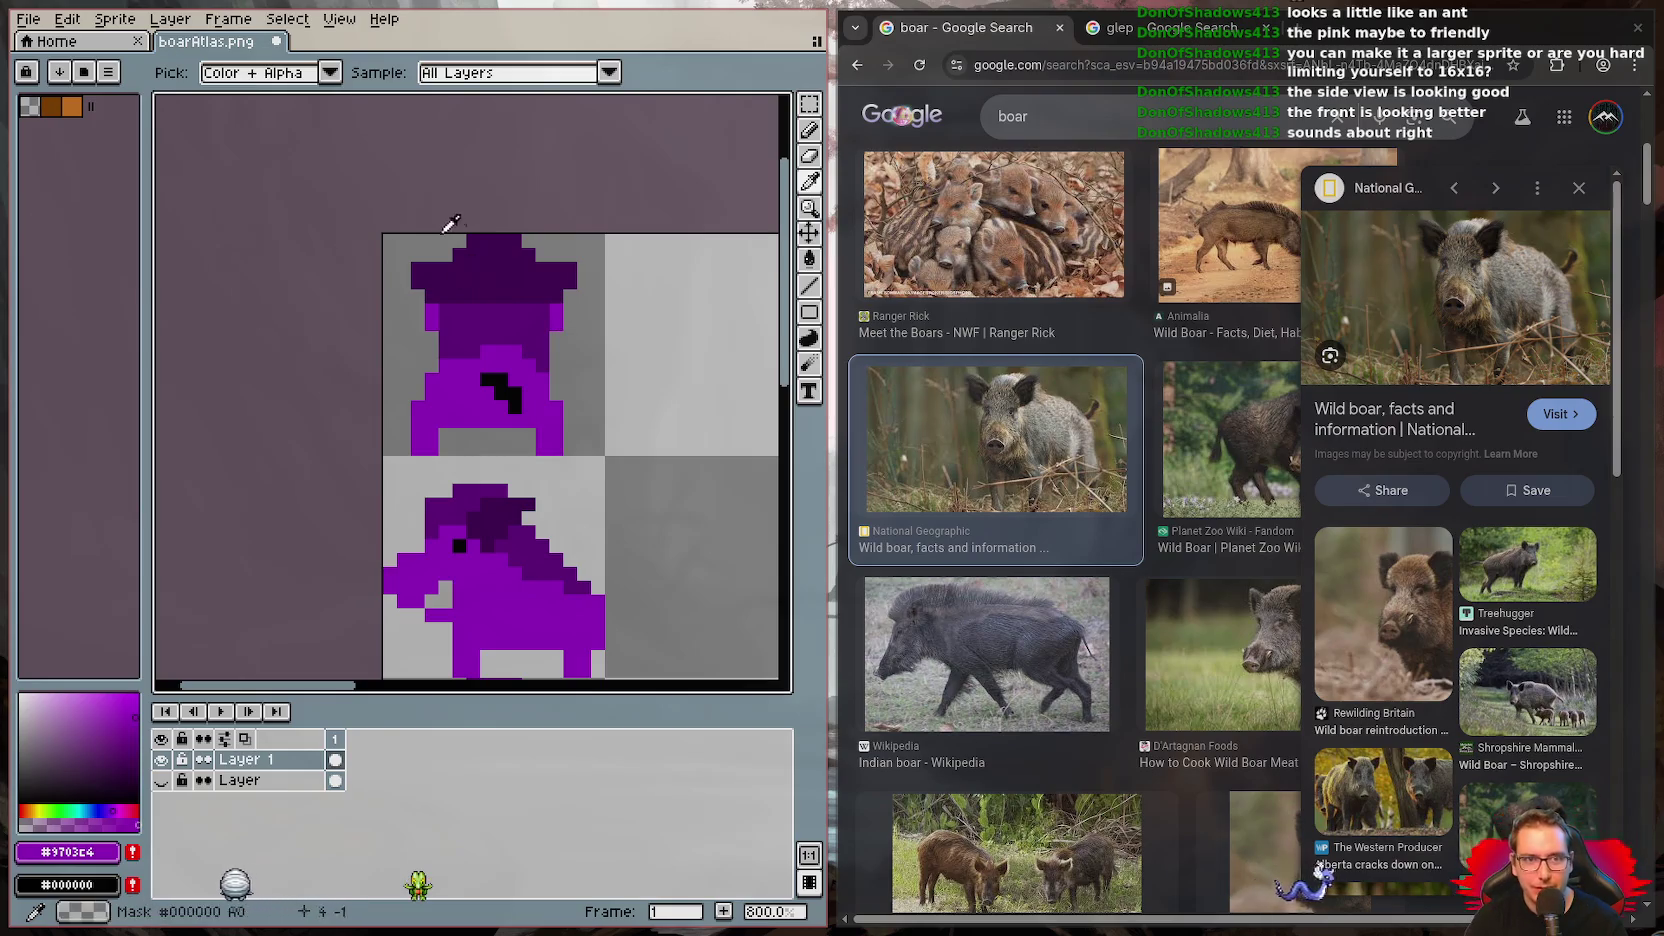
pyautogui.press('b')
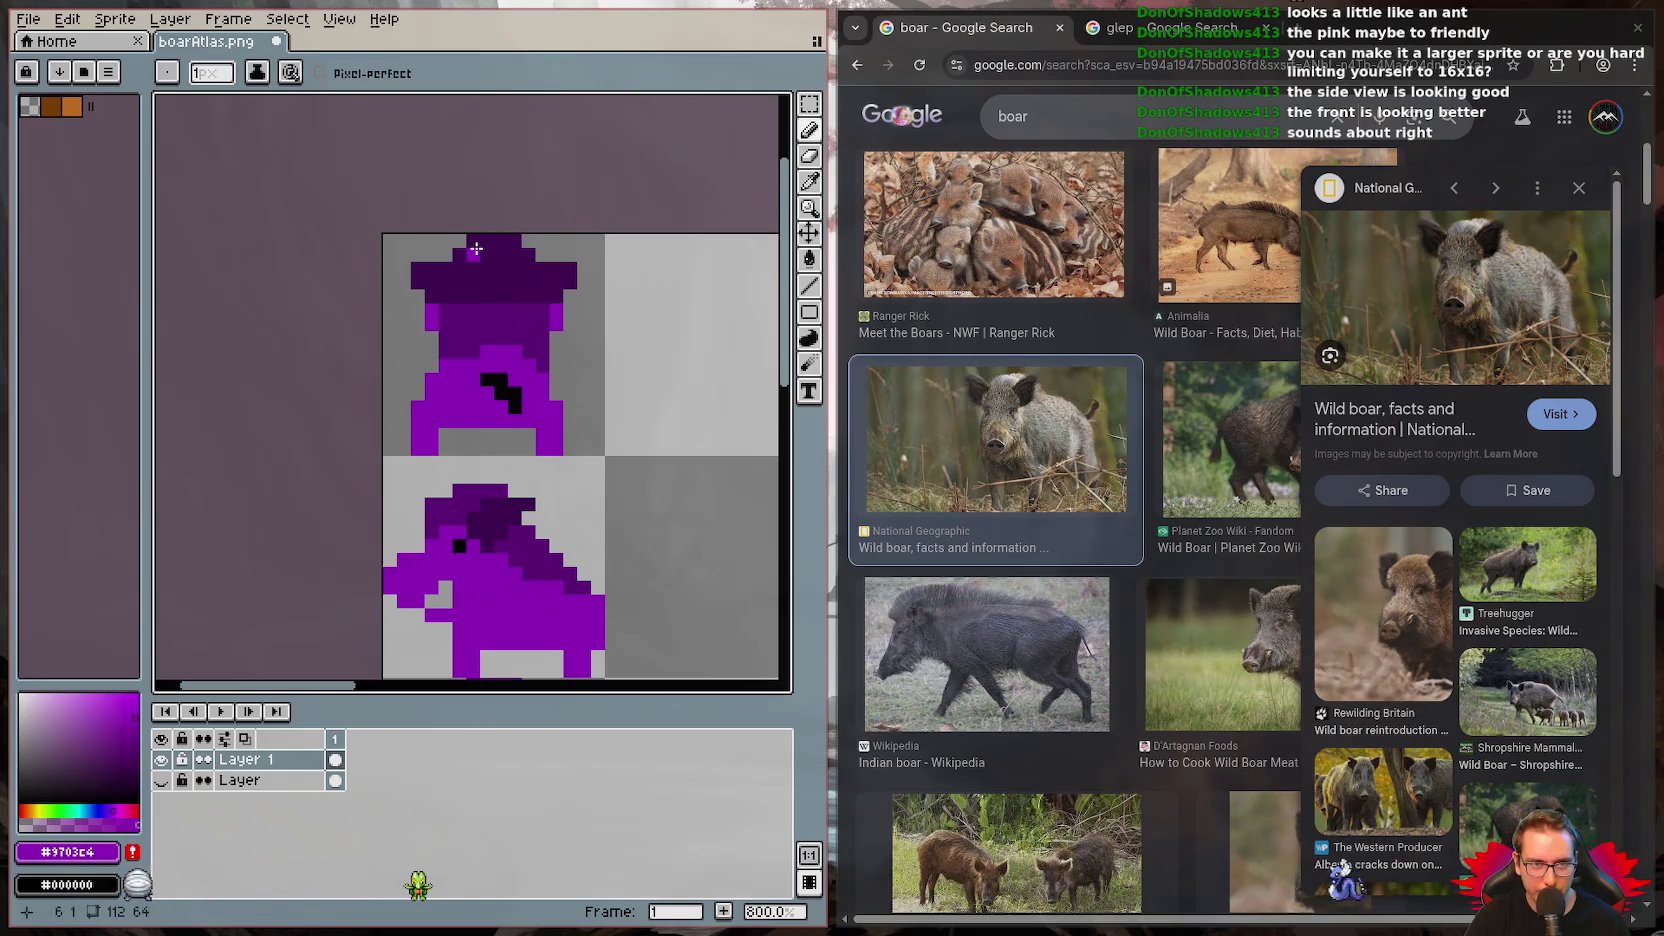
pyautogui.moveTo(464, 252); pyautogui.dragTo(522, 255)
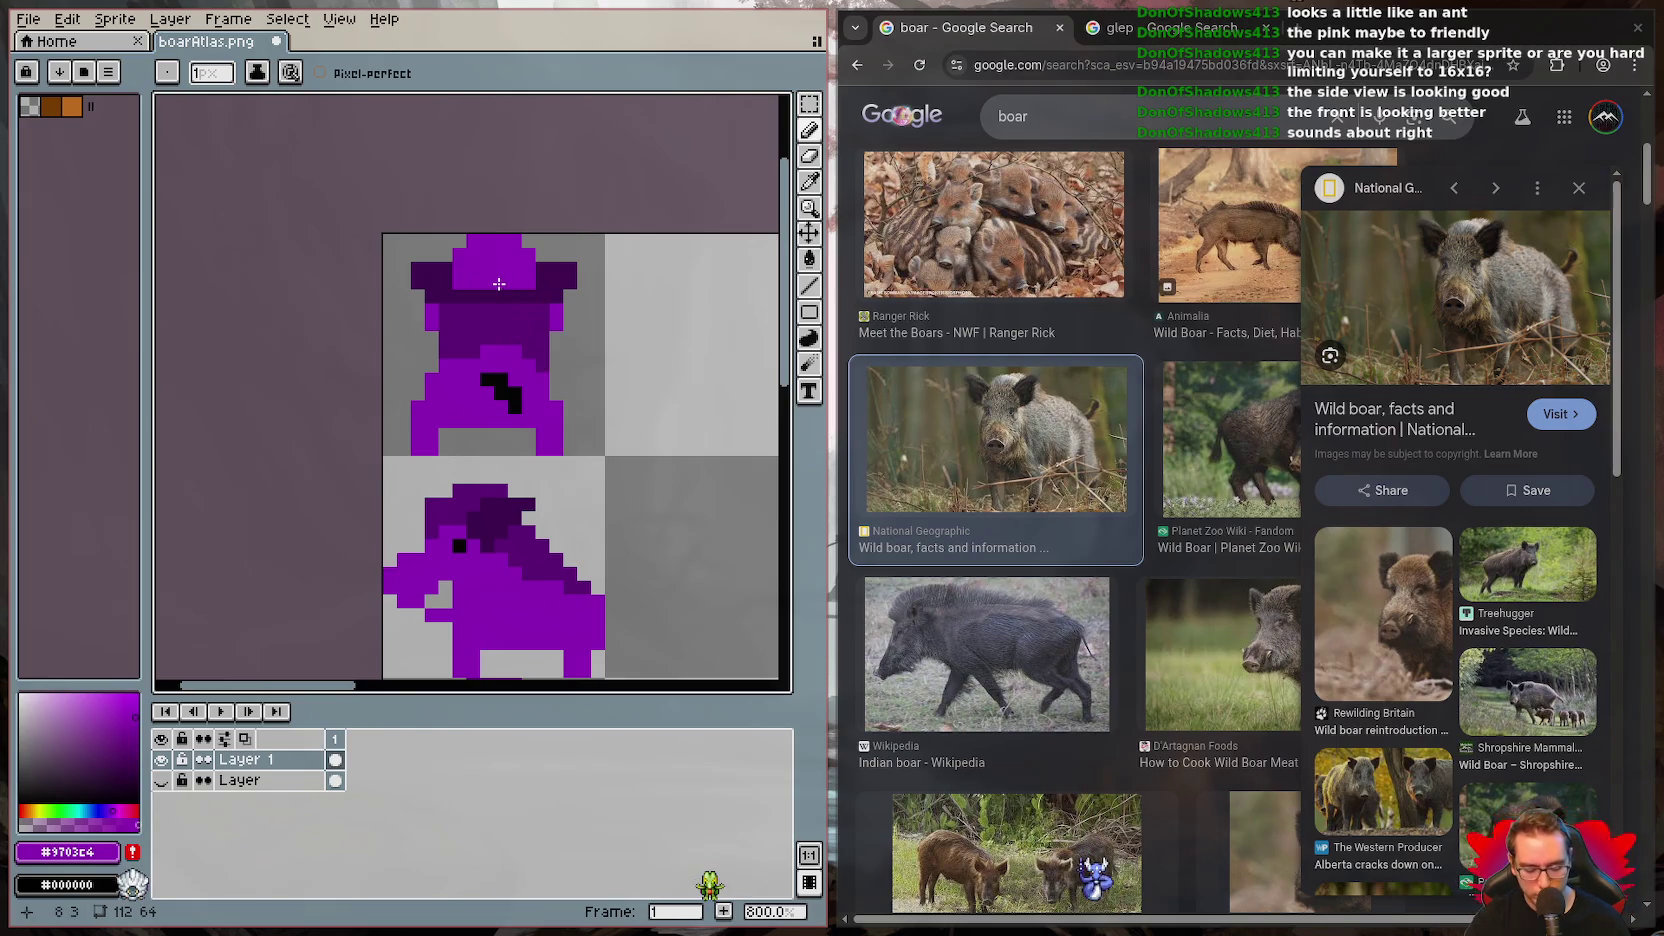
# - Sample black and dot two eye pixels on the head
pyautogui.keyDown('alt'); pyautogui.click(460, 545); pyautogui.keyUp('alt')
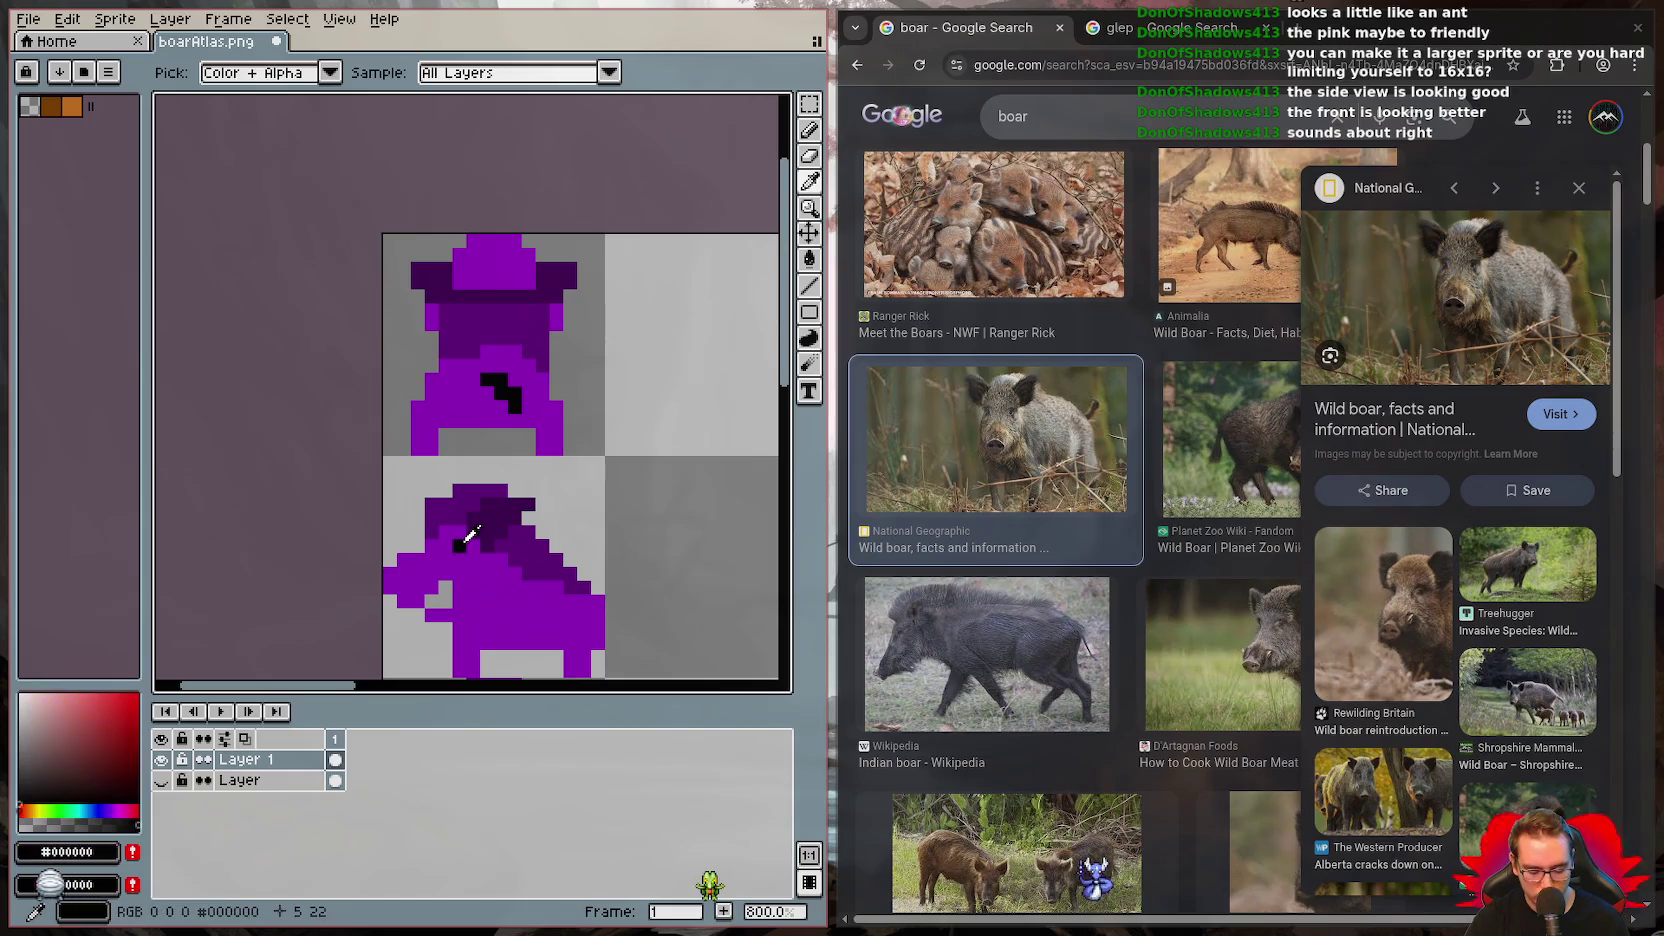
pyautogui.click(482, 258)
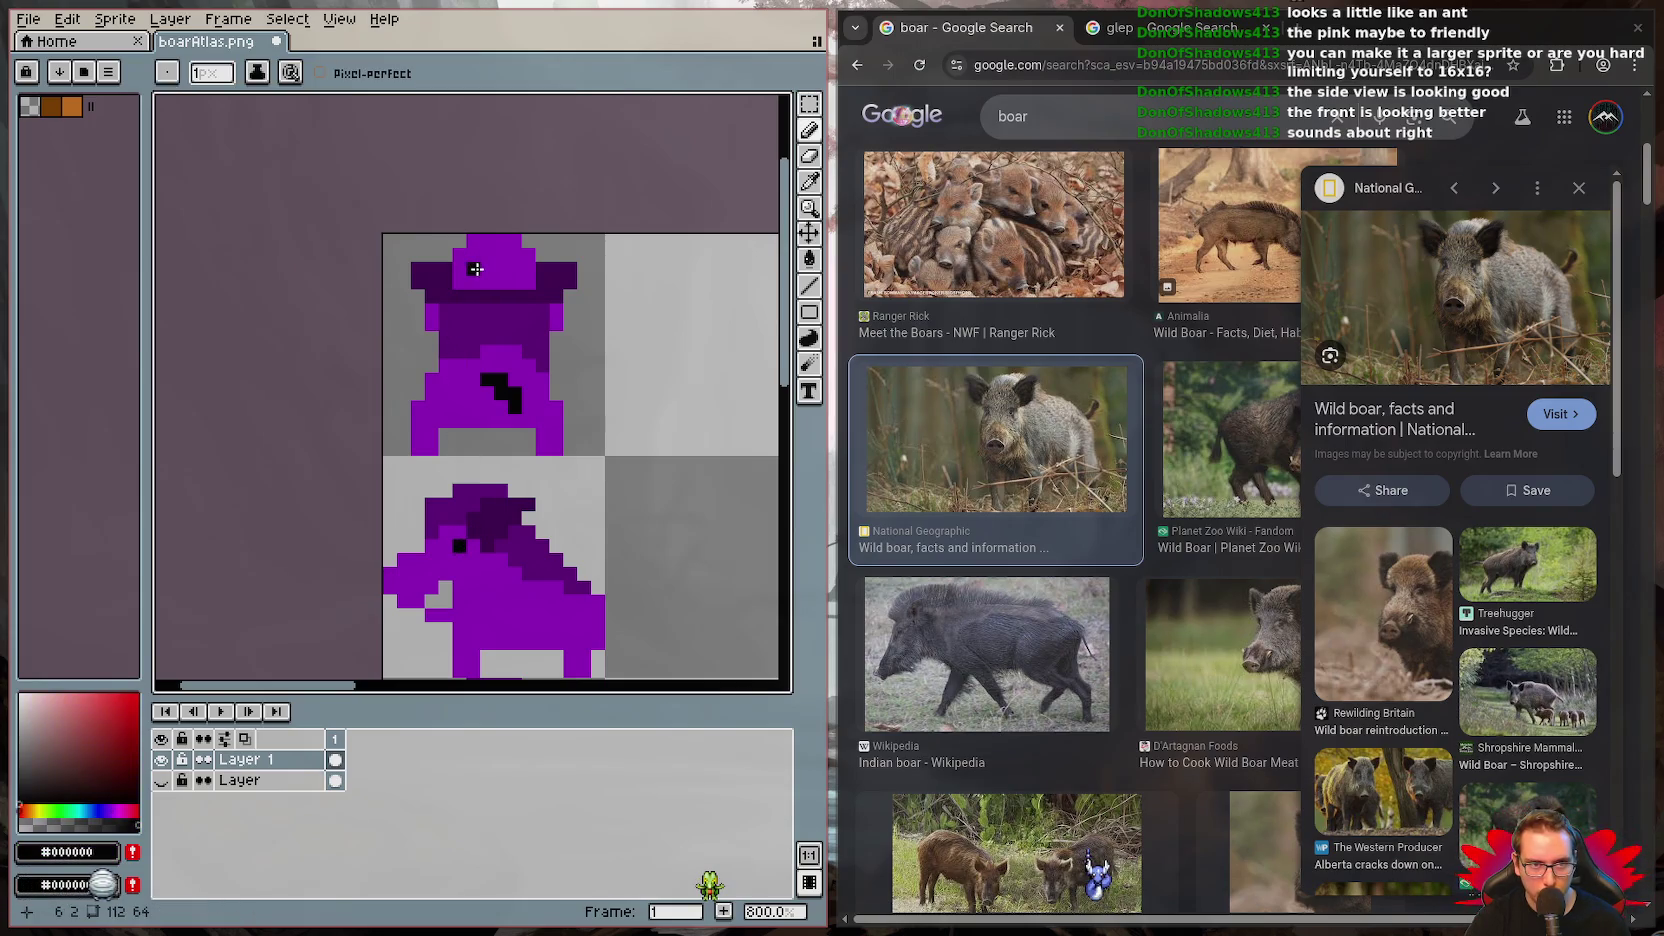
pyautogui.click(512, 268)
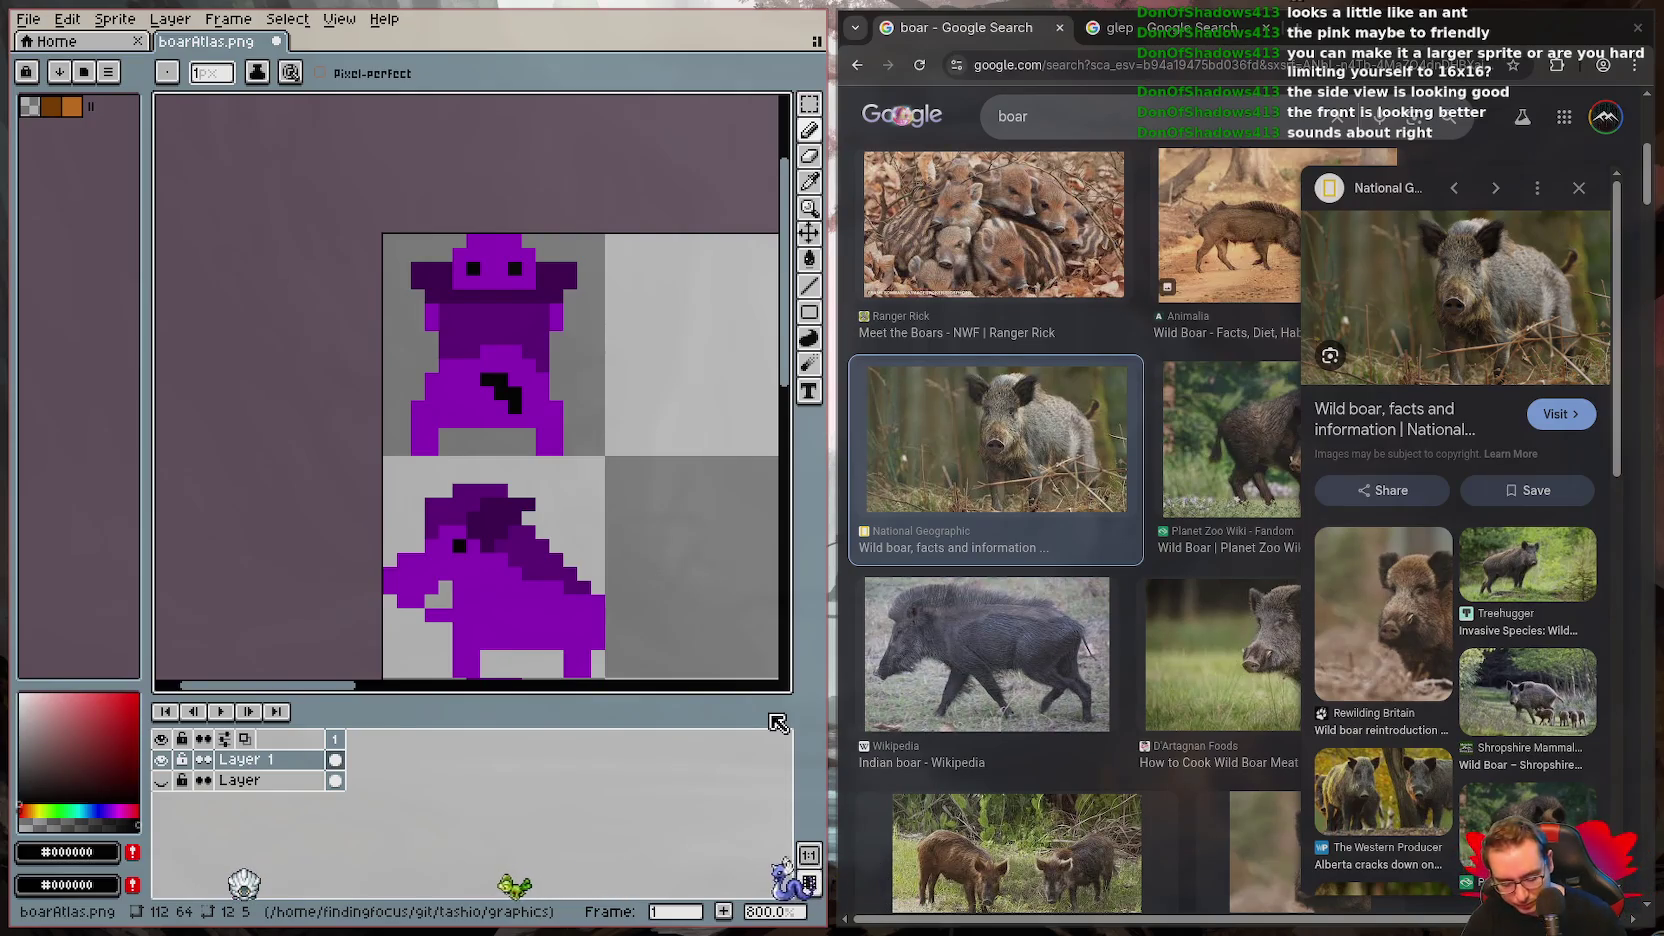
# - Review the sheet zoomed out, then cover the left eye with dark purple #3e0051
pyautogui.scroll(-1, 714, 680)
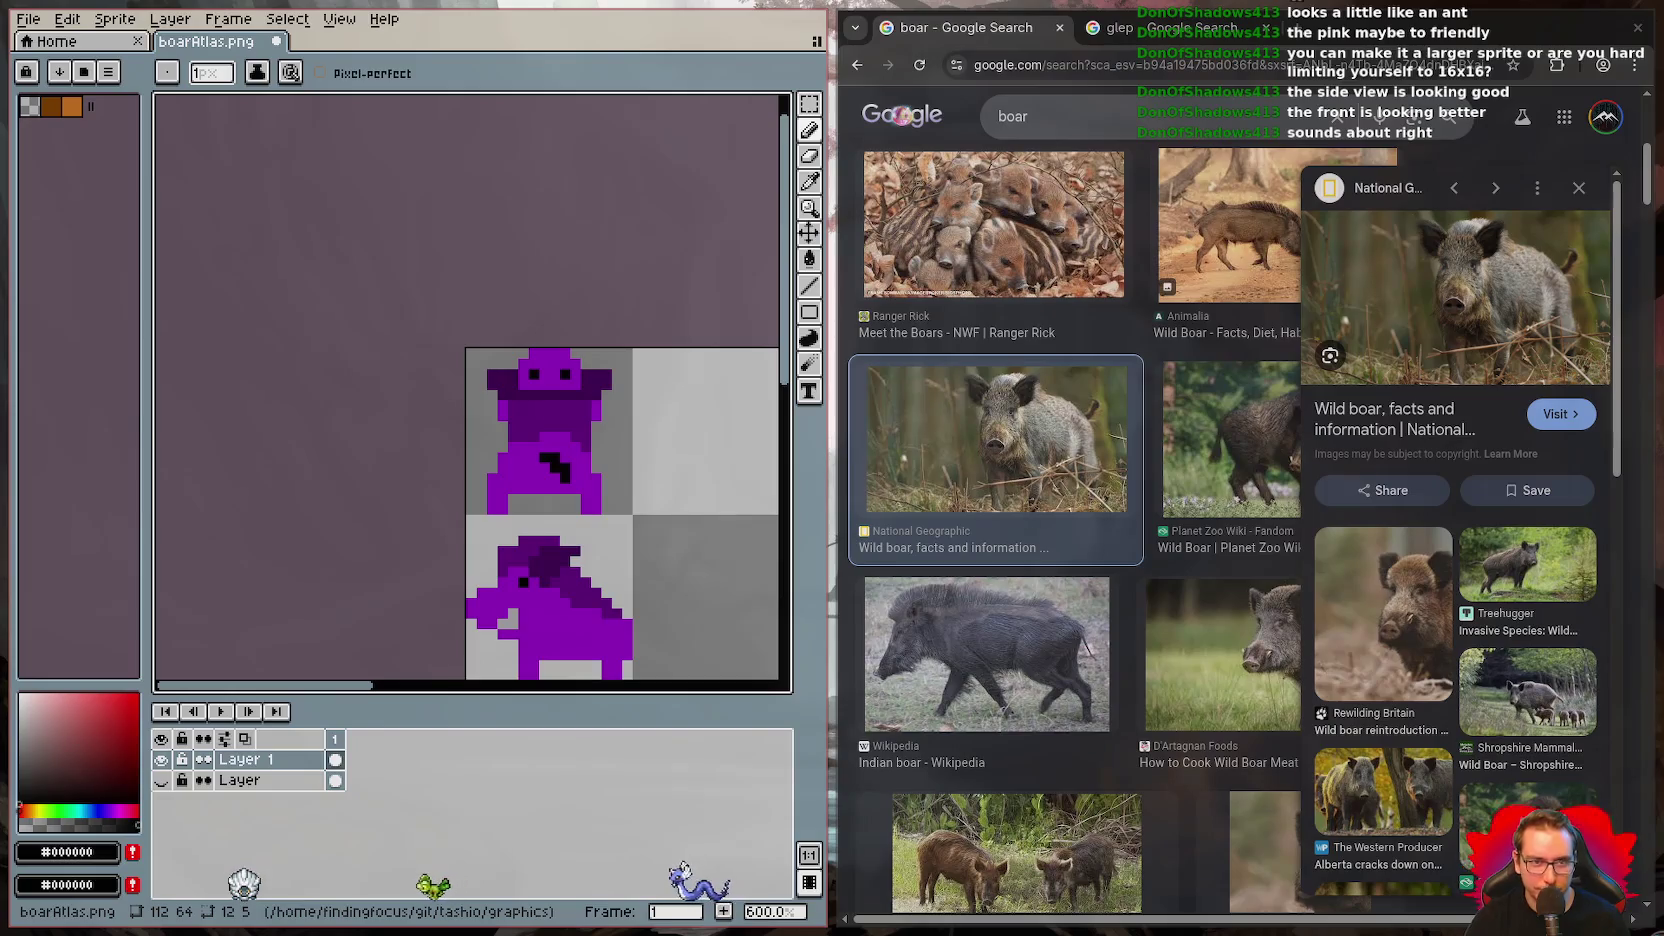
pyautogui.moveTo(654, 583); pyautogui.dragTo(548, 285)
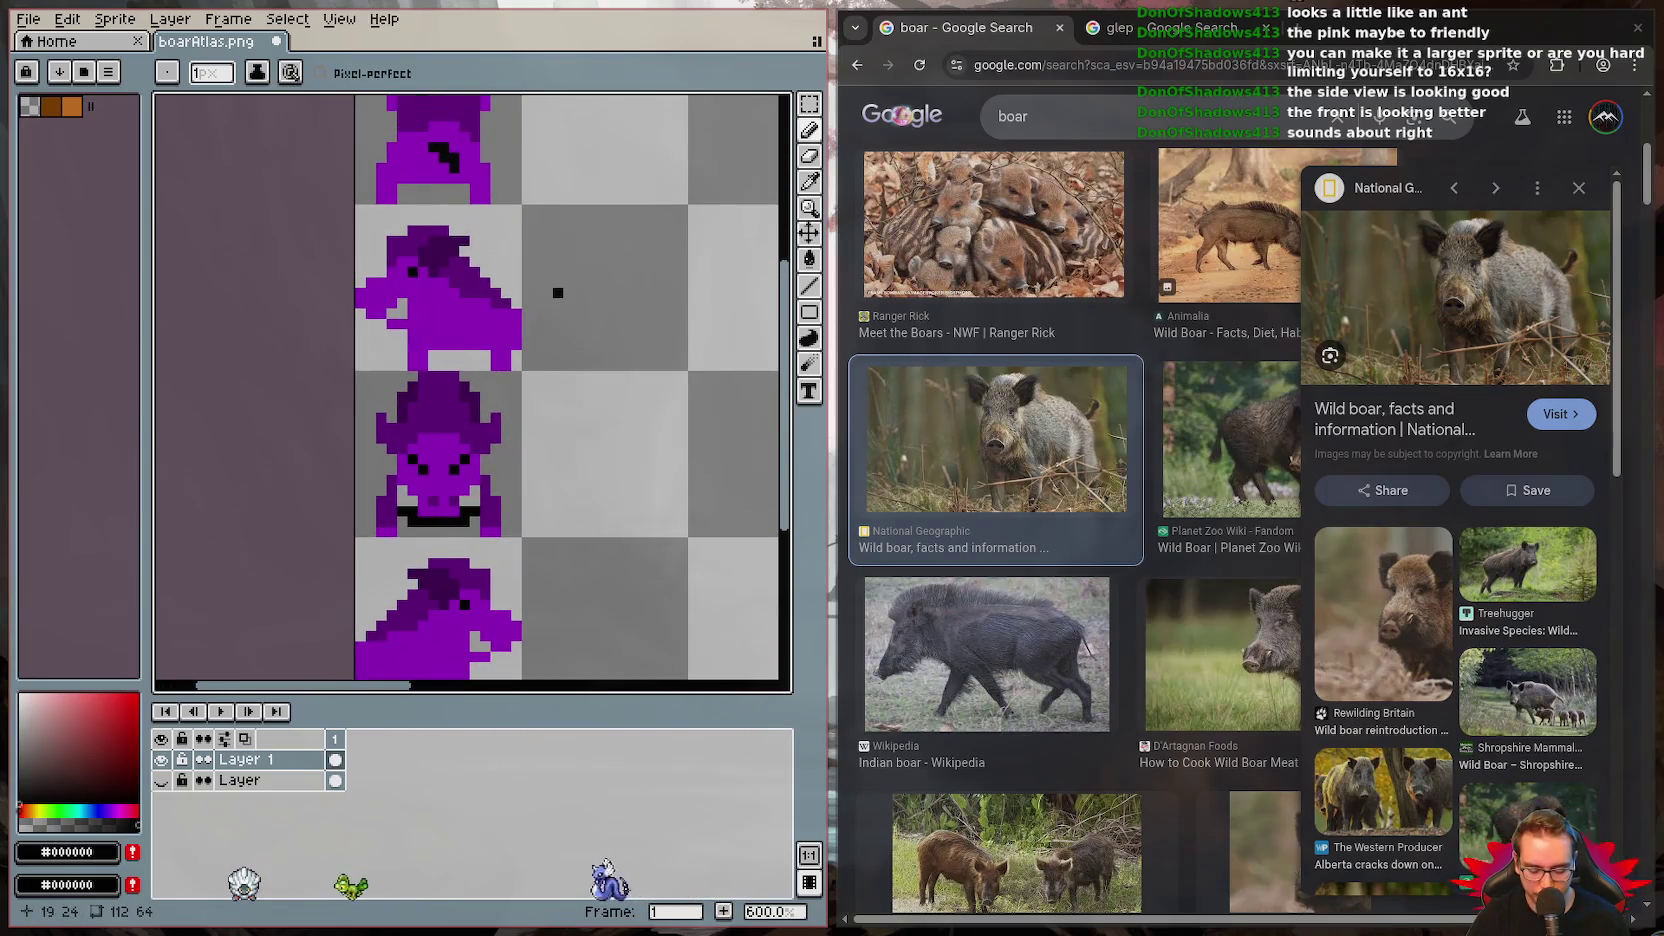
pyautogui.scroll(-1, 555, 290)
pyautogui.scroll(-1, 611, 241)
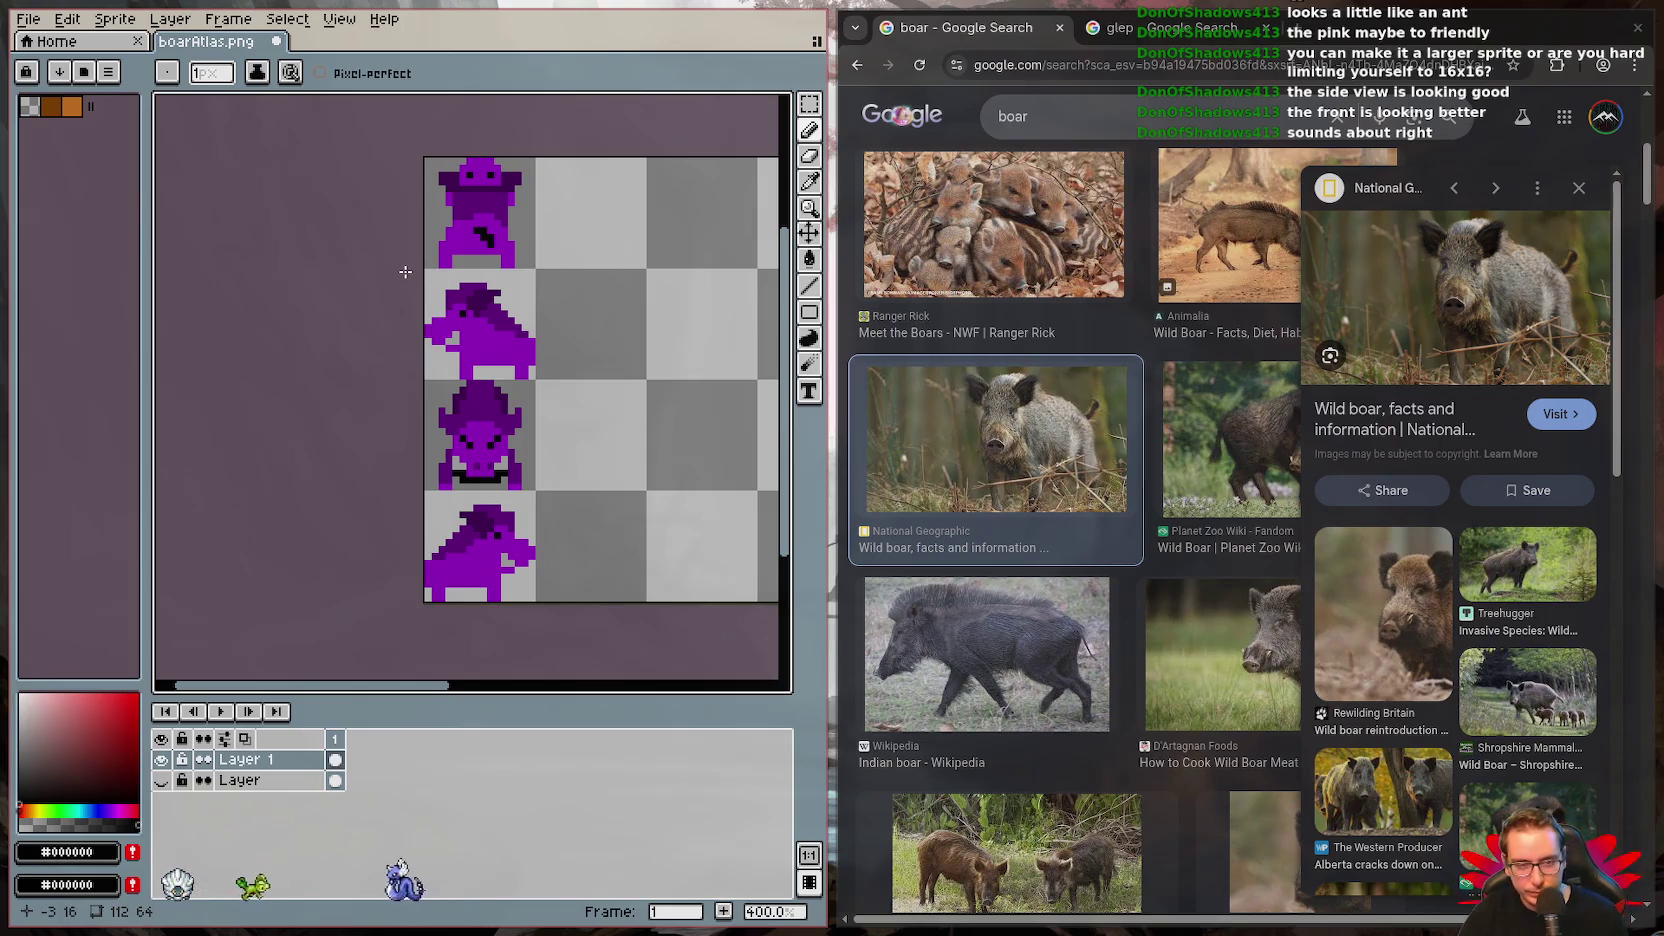
pyautogui.scroll(3, 405, 271)
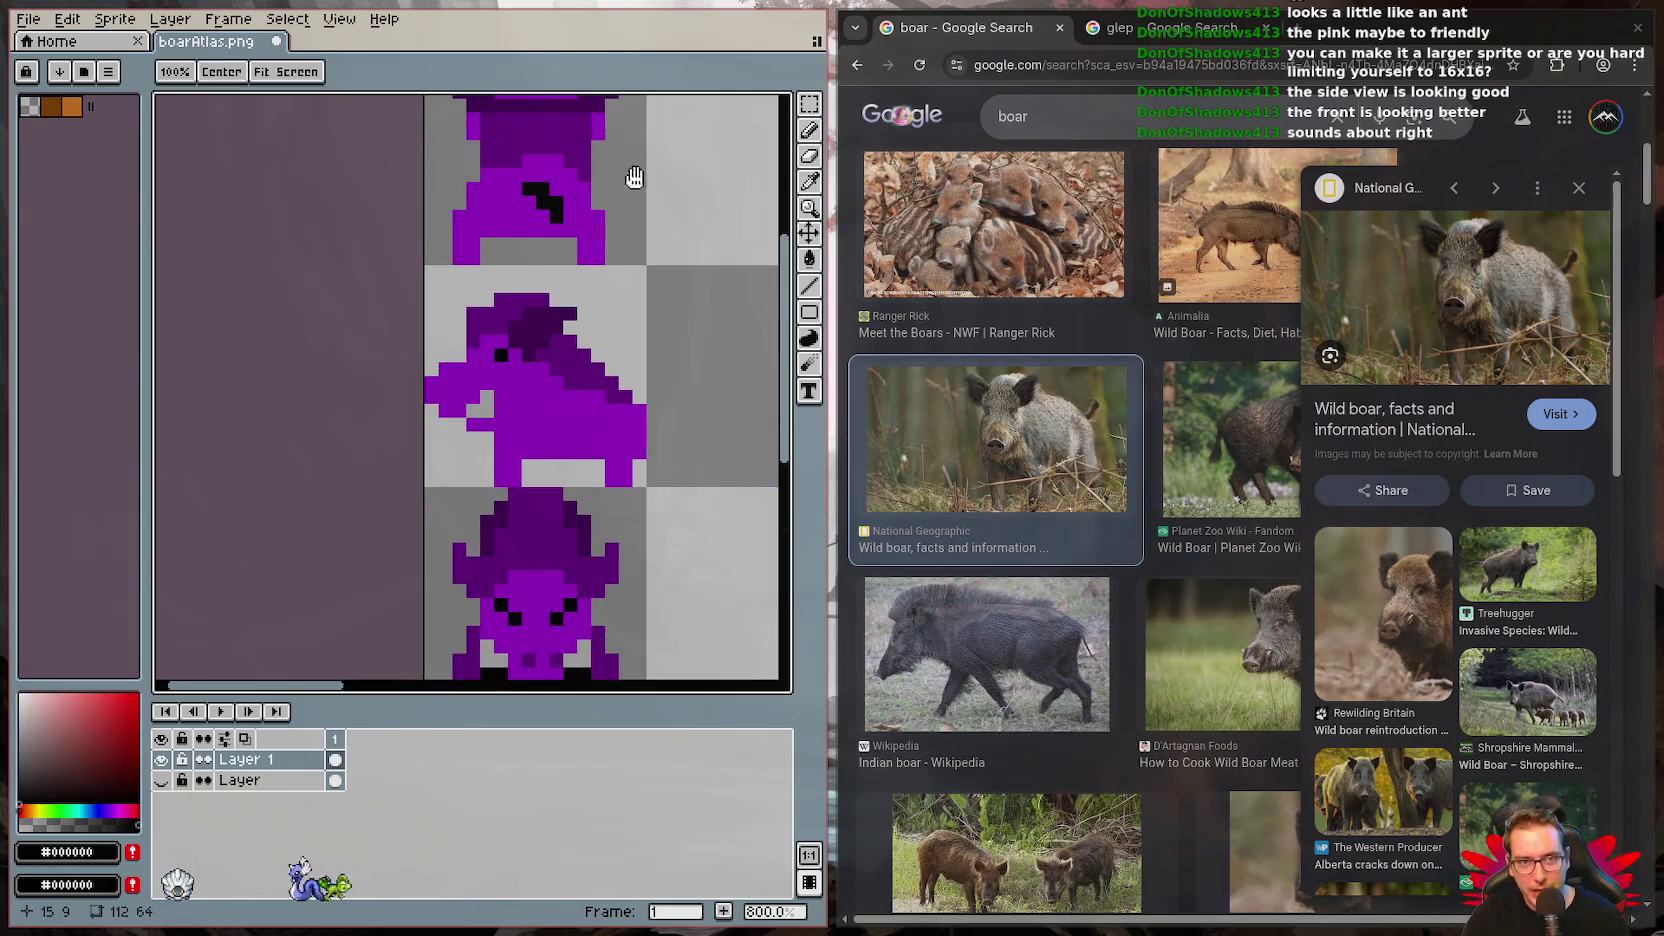
pyautogui.scroll(5, 552, 453)
pyautogui.keyDown('alt'); pyautogui.click(507, 425); pyautogui.keyUp('alt')
pyautogui.click(508, 413)
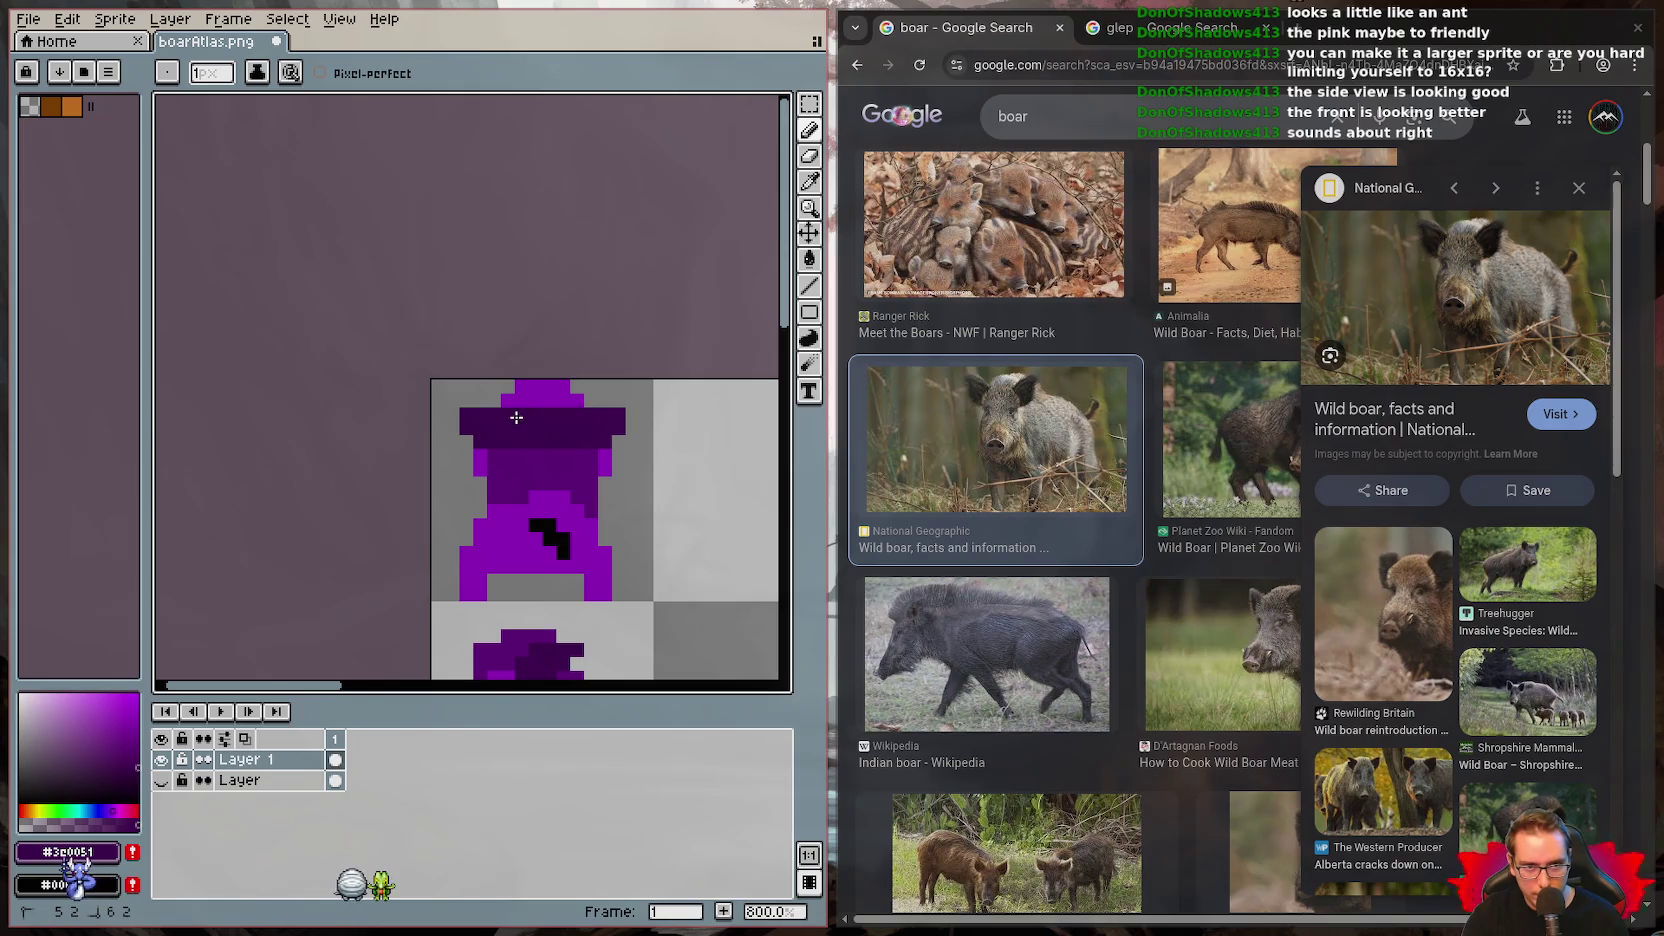
pyautogui.moveTo(702, 552)
pyautogui.mouseDown()
pyautogui.moveTo(564, 229)
pyautogui.moveTo(641, 345)
pyautogui.mouseUp()
pyautogui.press('b')
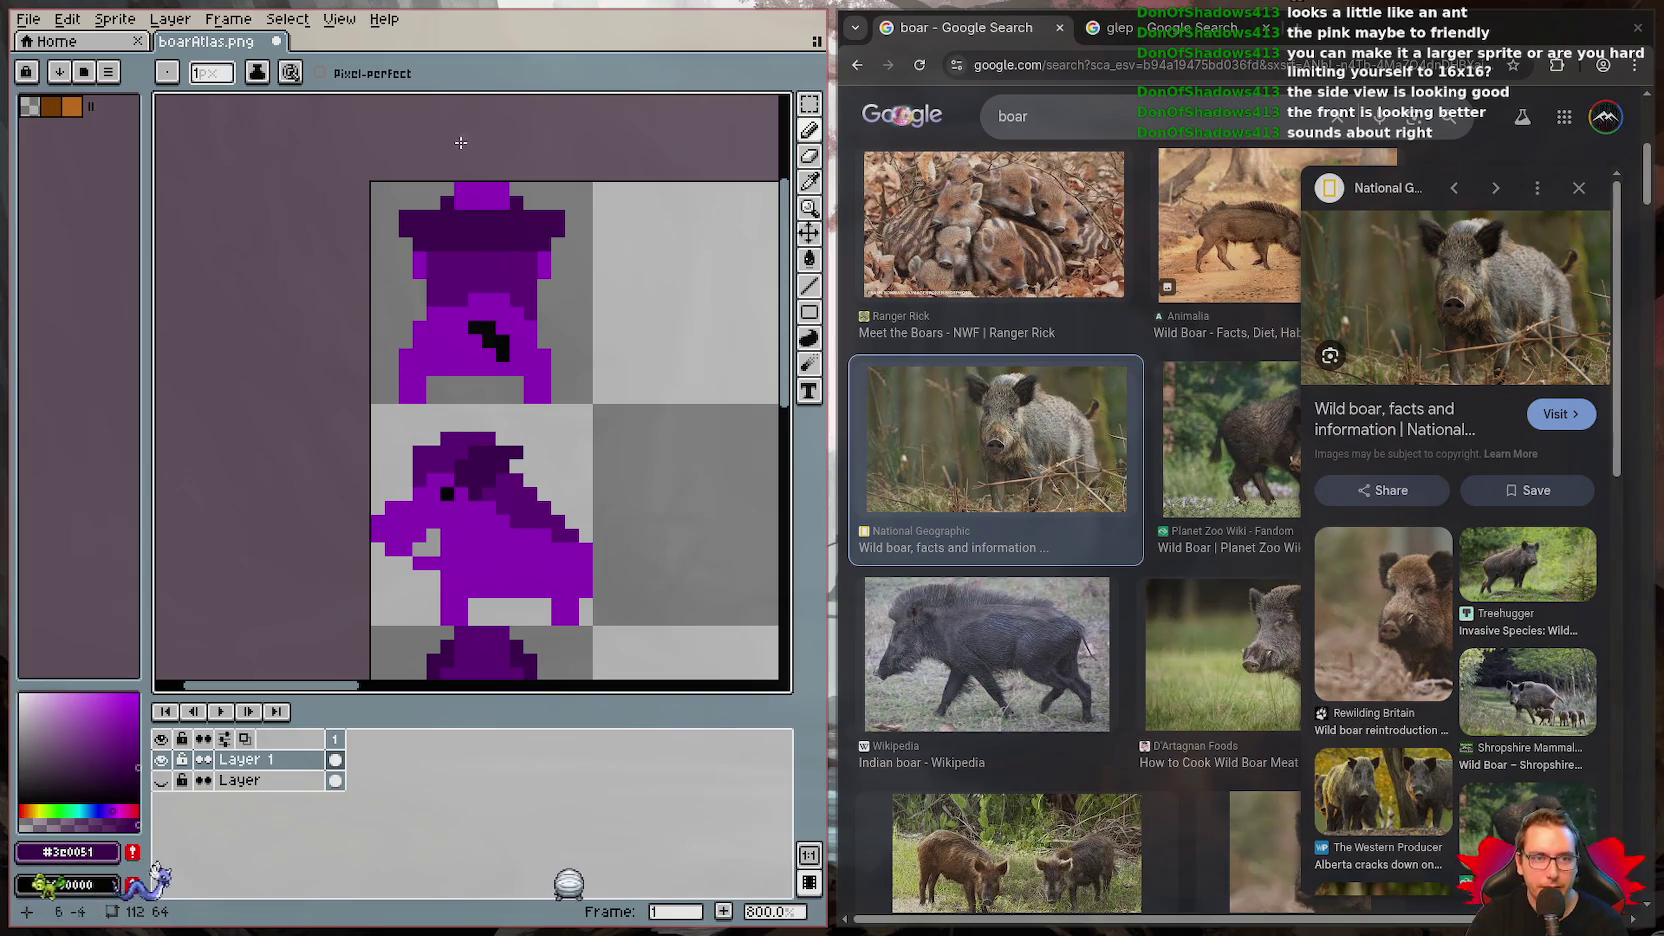
pyautogui.press('e')
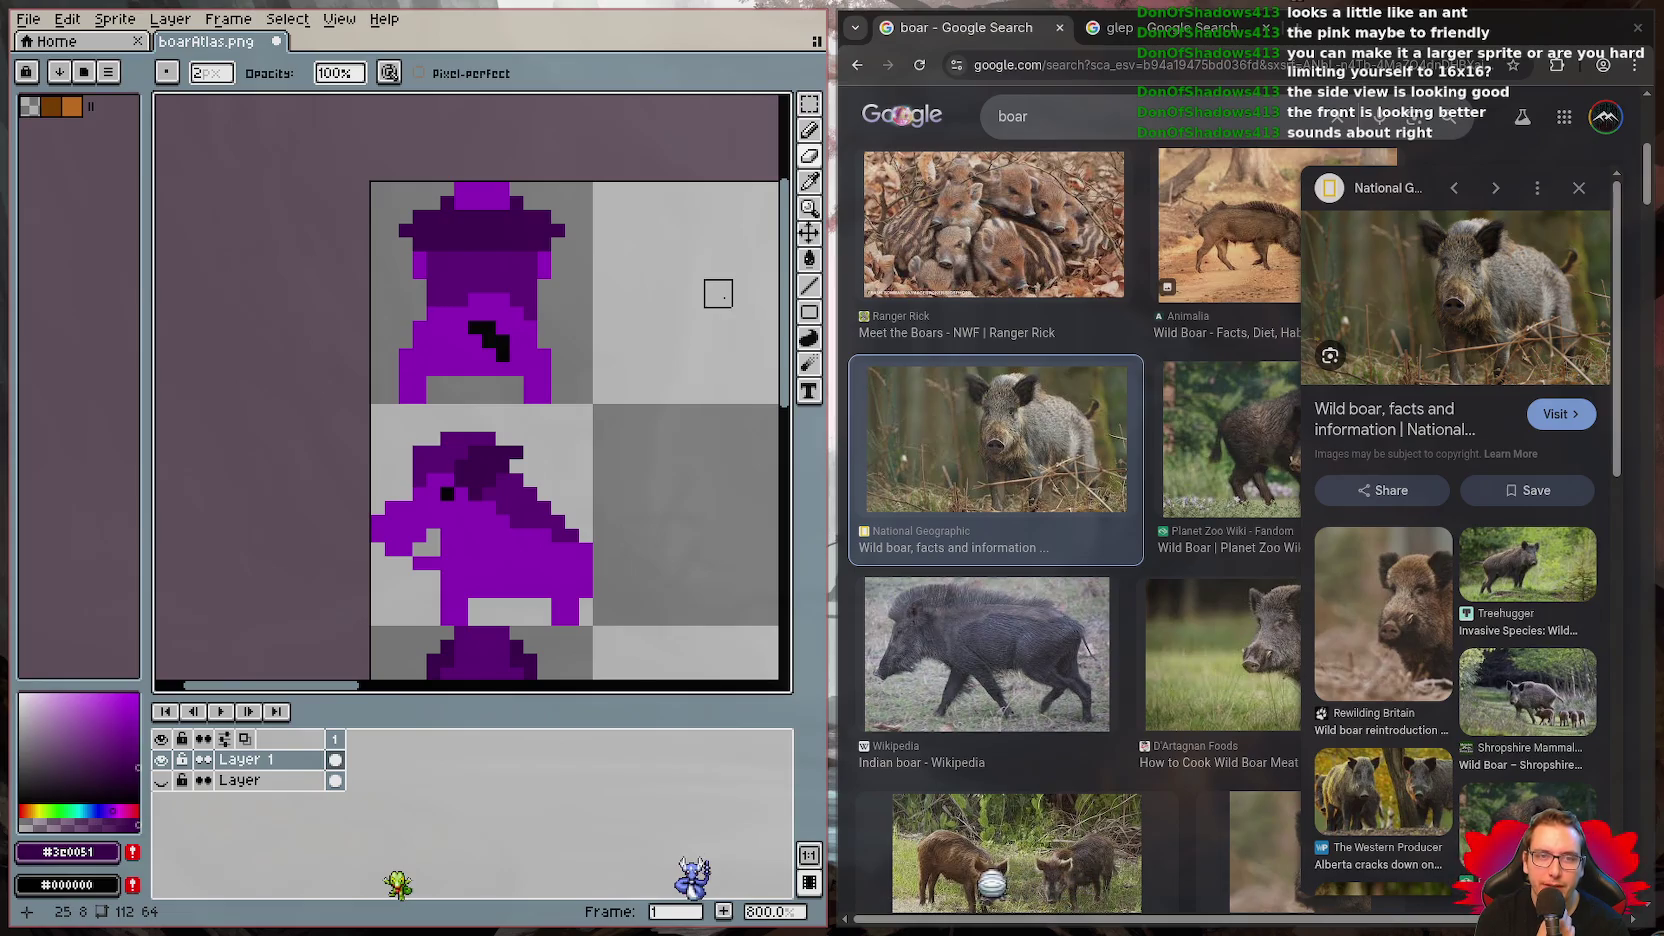
pyautogui.press('i')
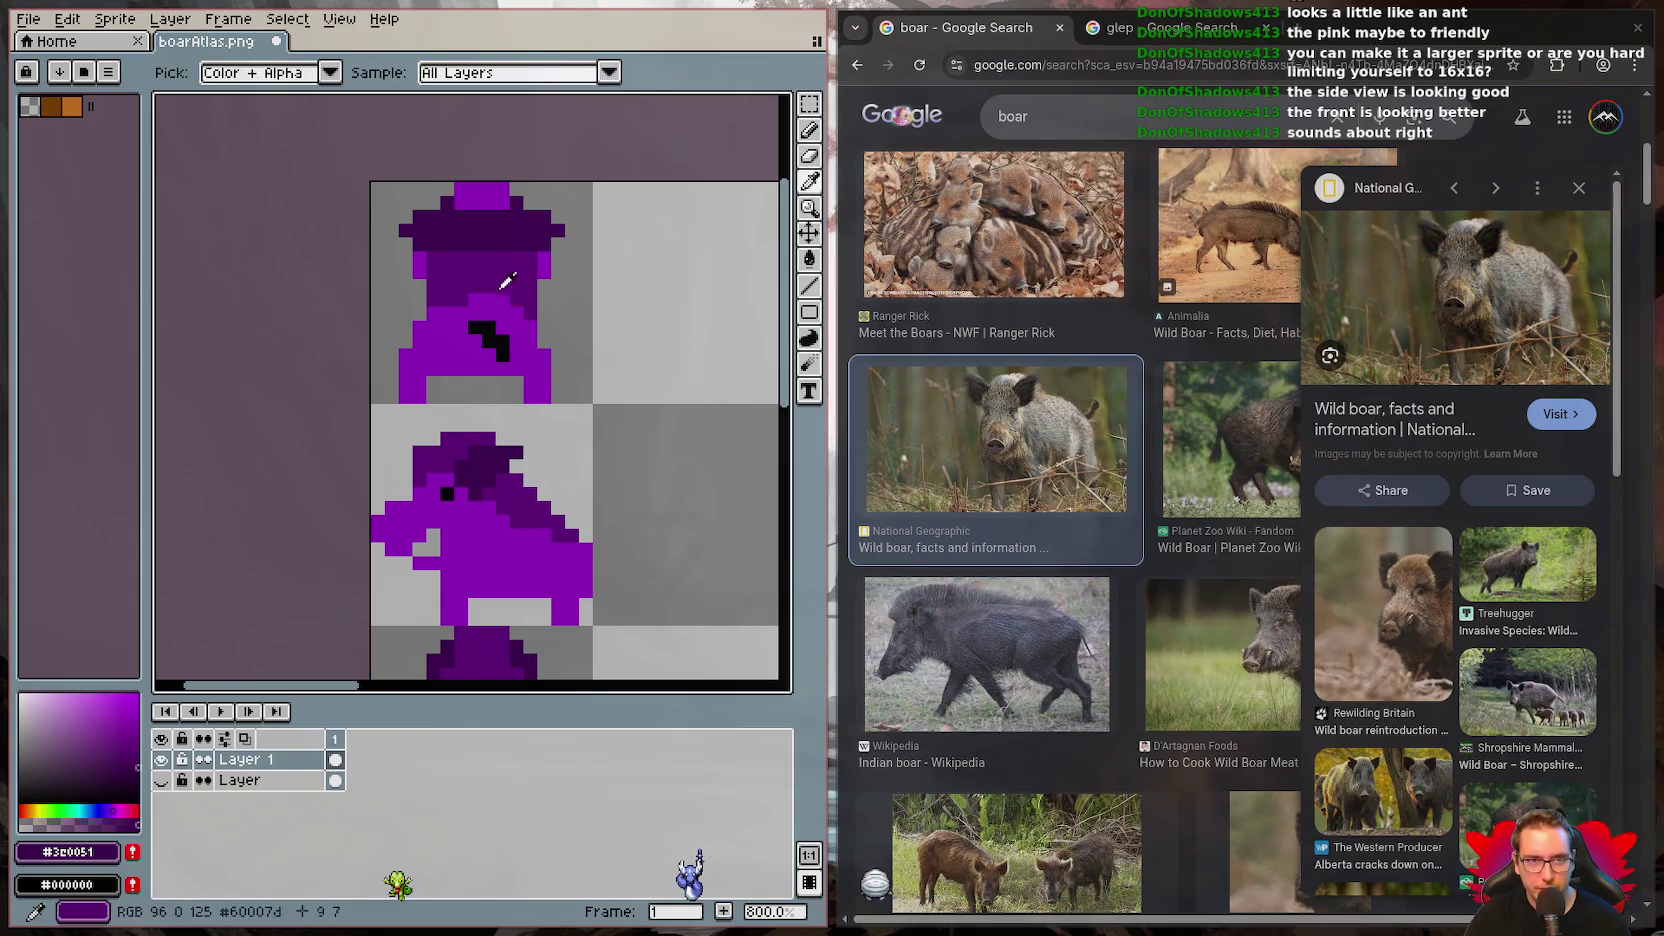
pyautogui.click(487, 264)
pyautogui.press('b')
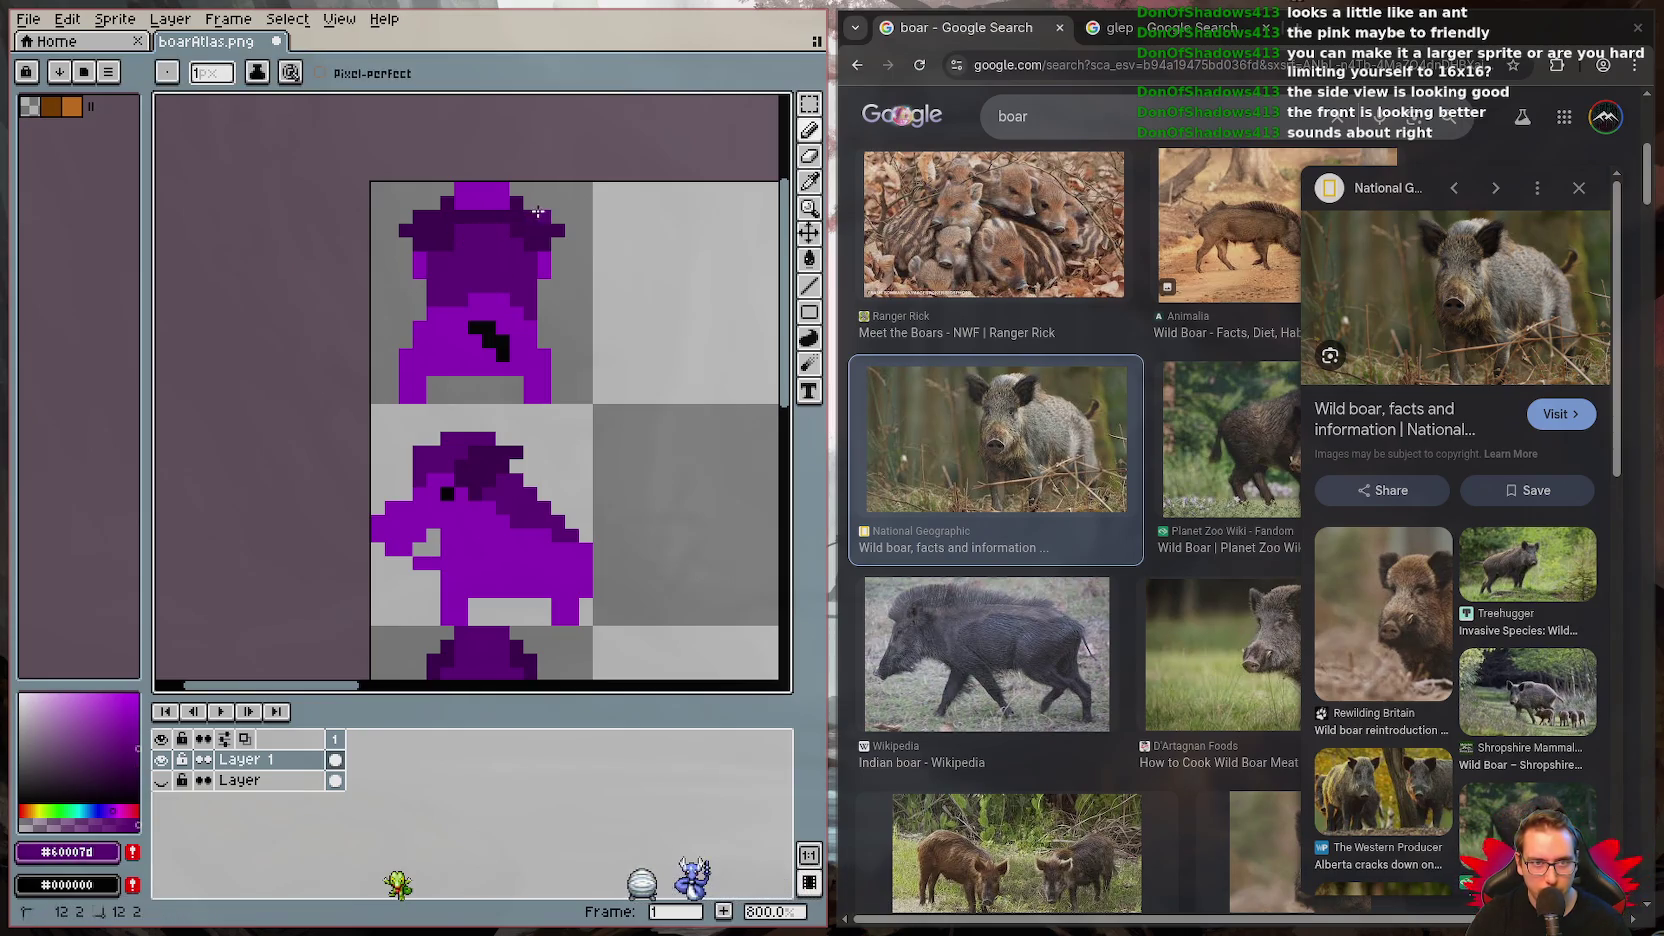
pyautogui.press('e')
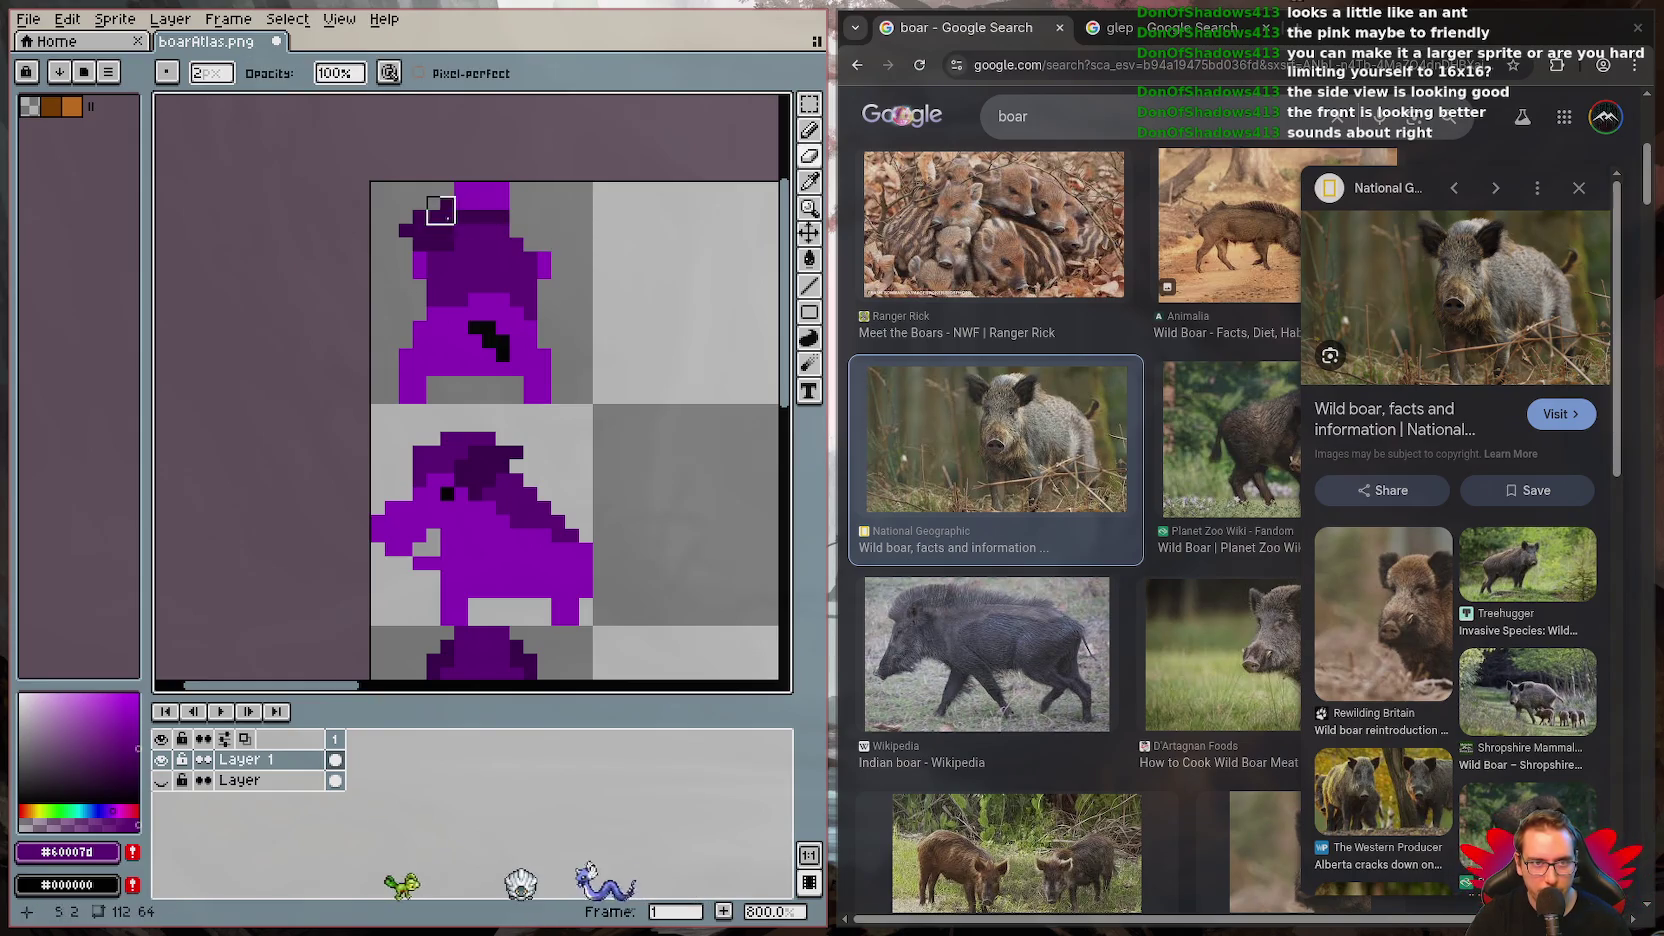
# - Add dark purple pixels on both sides of the head and paint a wide band leftward
pyautogui.moveTo(398, 230); pyautogui.dragTo(441, 224)
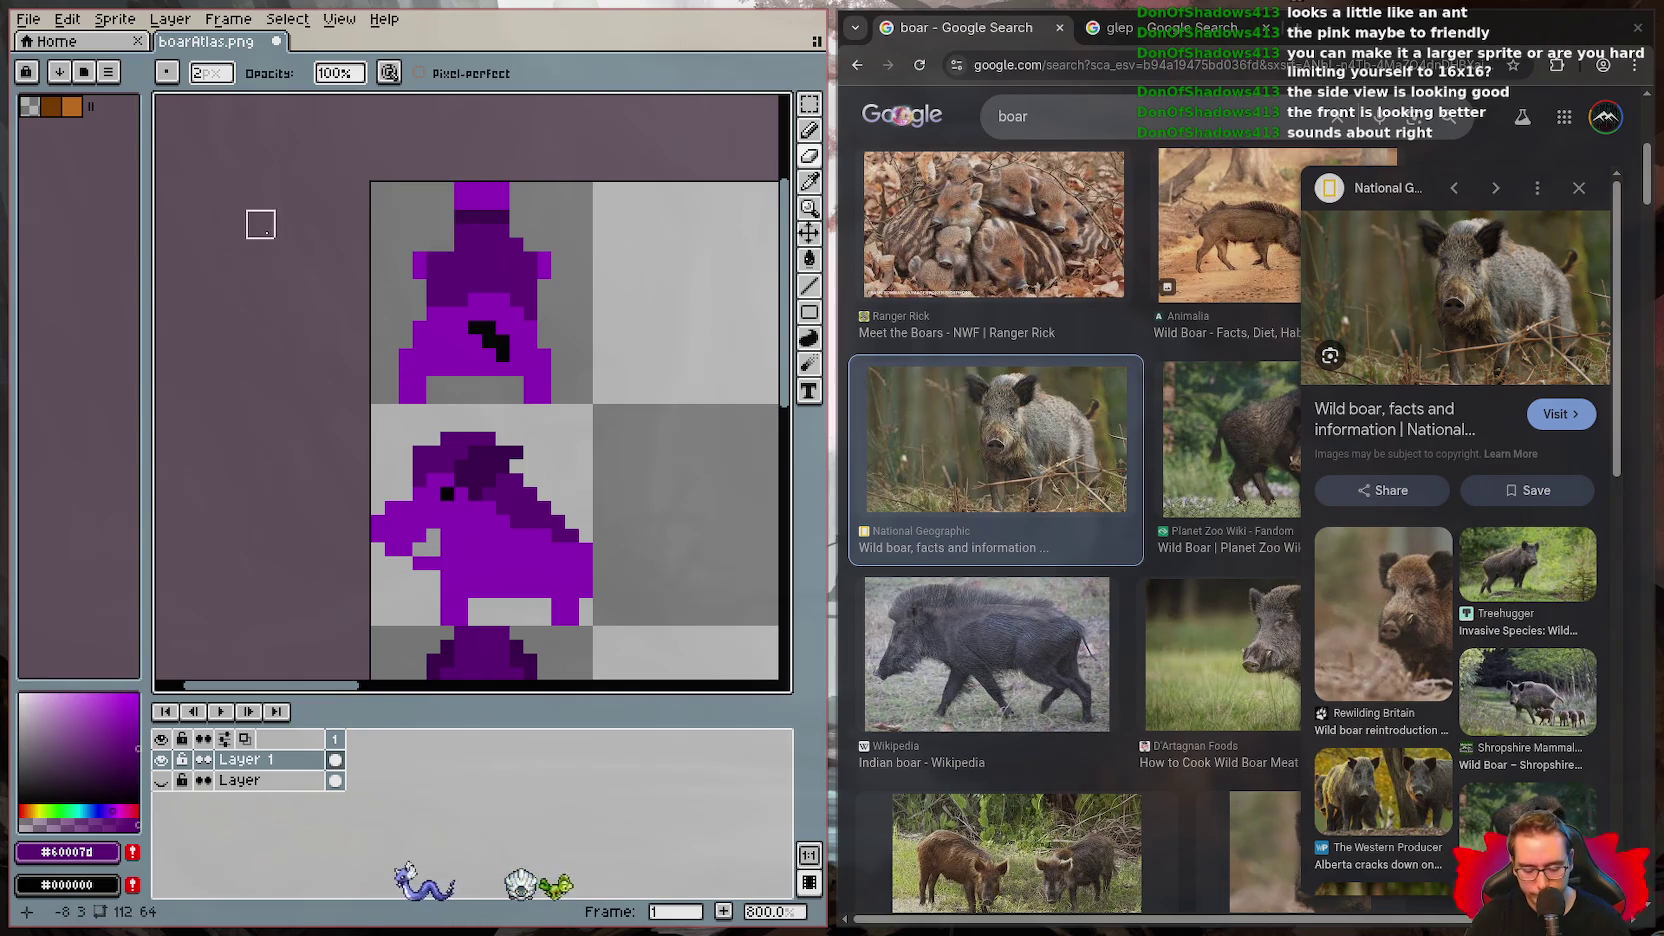
pyautogui.press('i')
pyautogui.press('b')
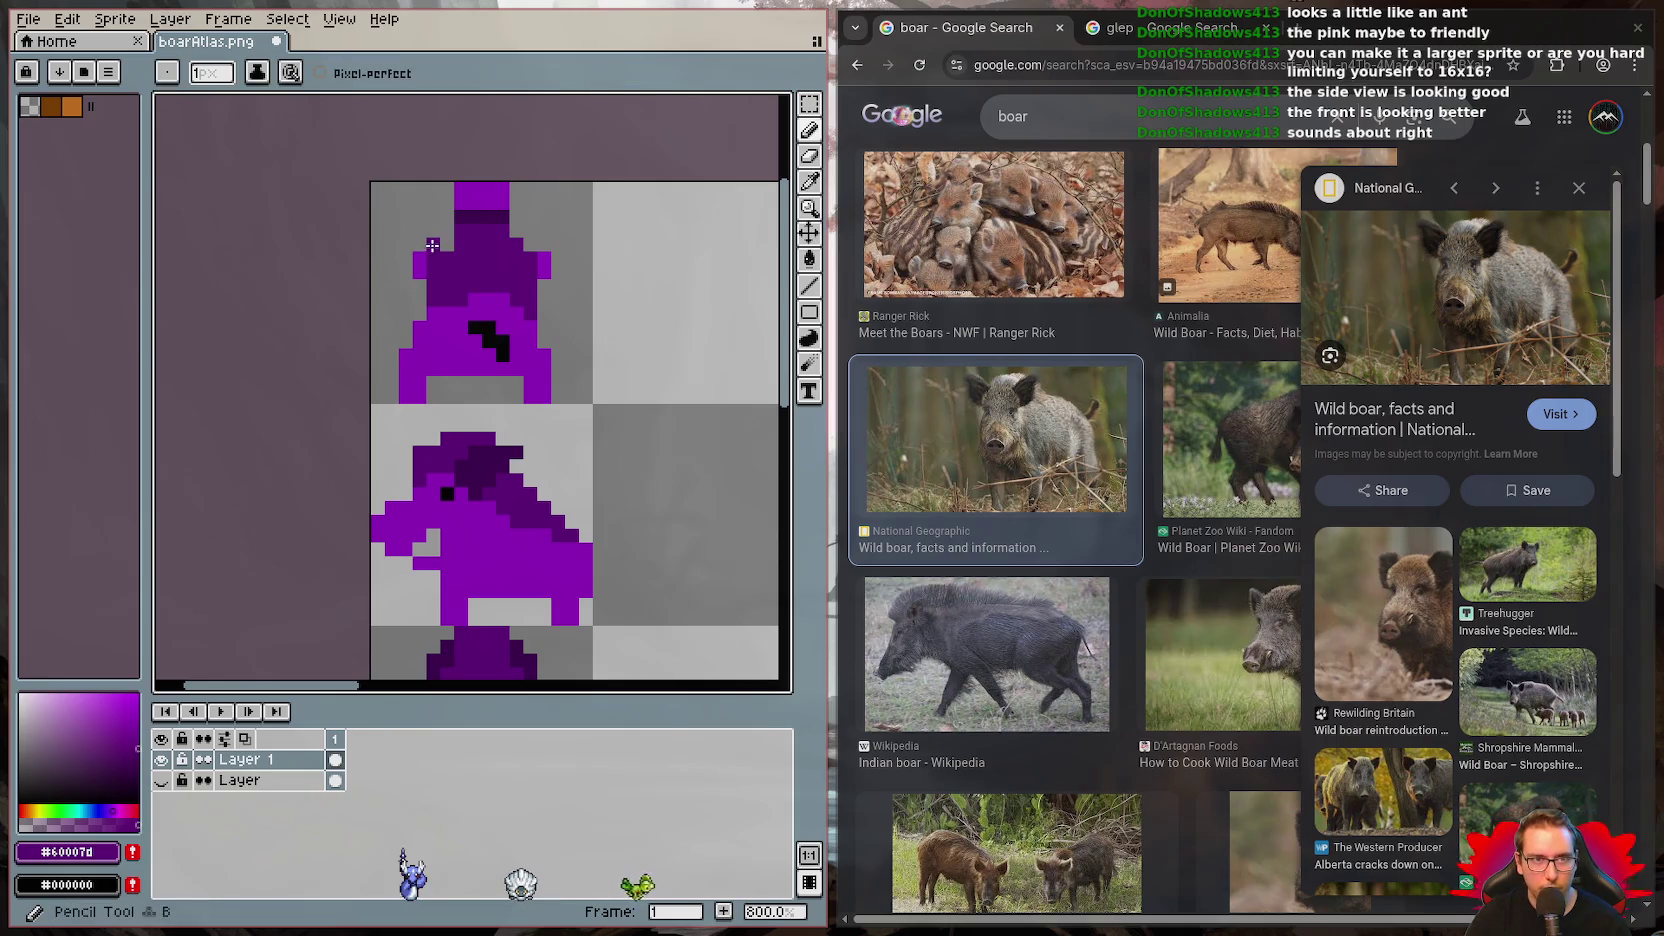
pyautogui.click(434, 244)
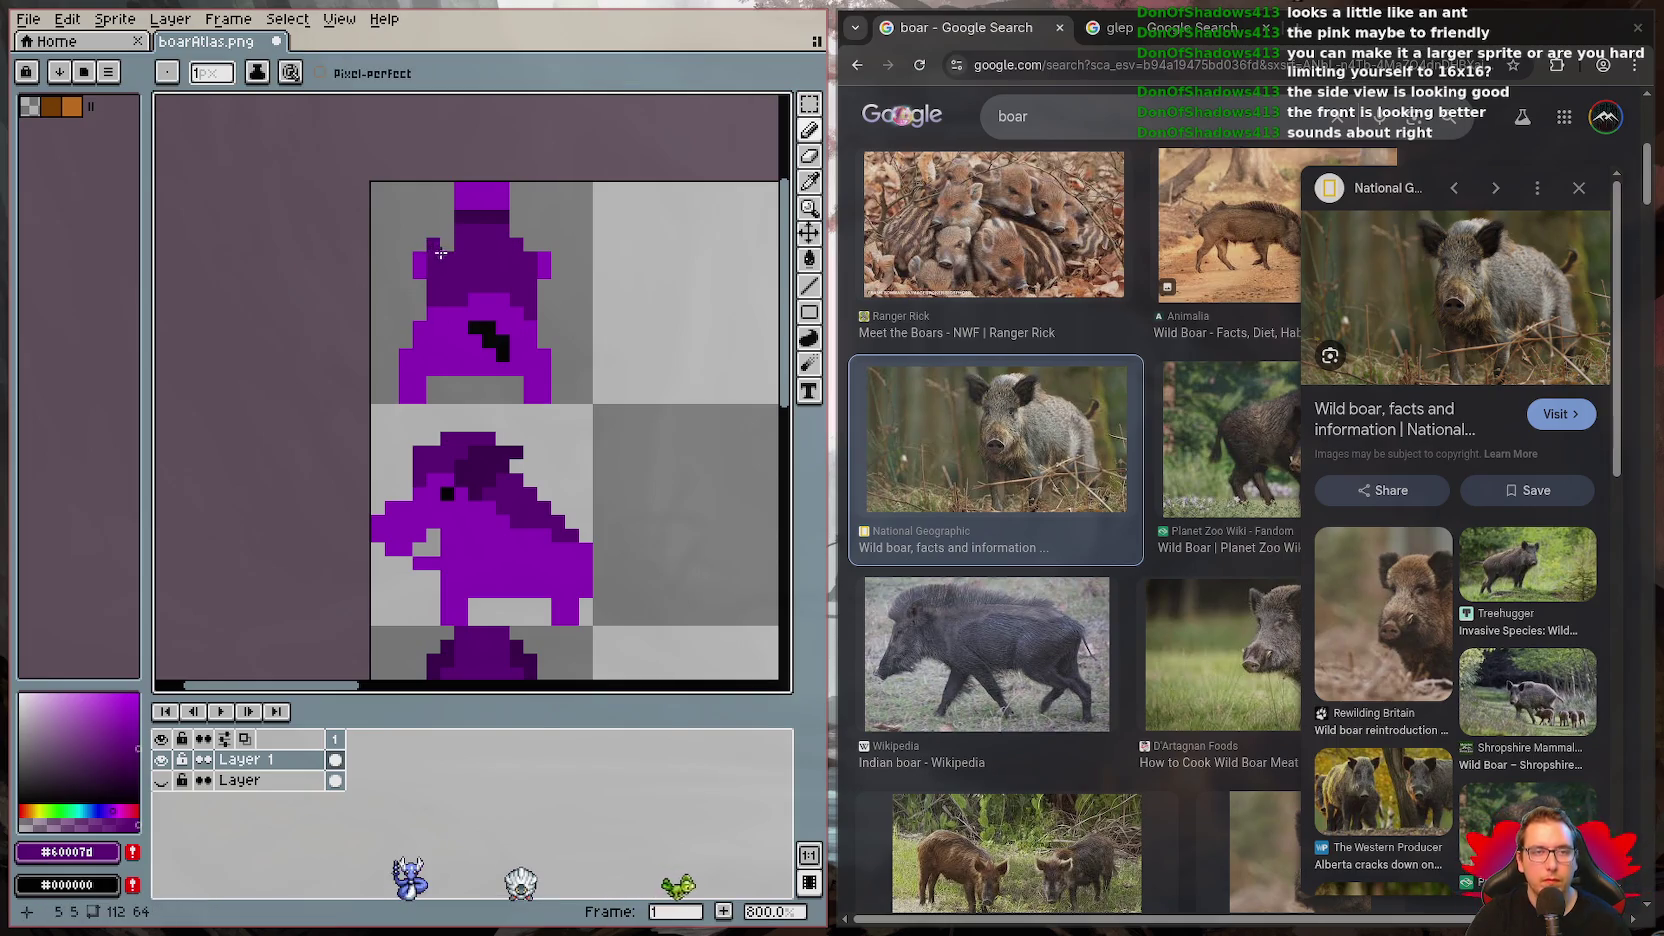
pyautogui.click(453, 191)
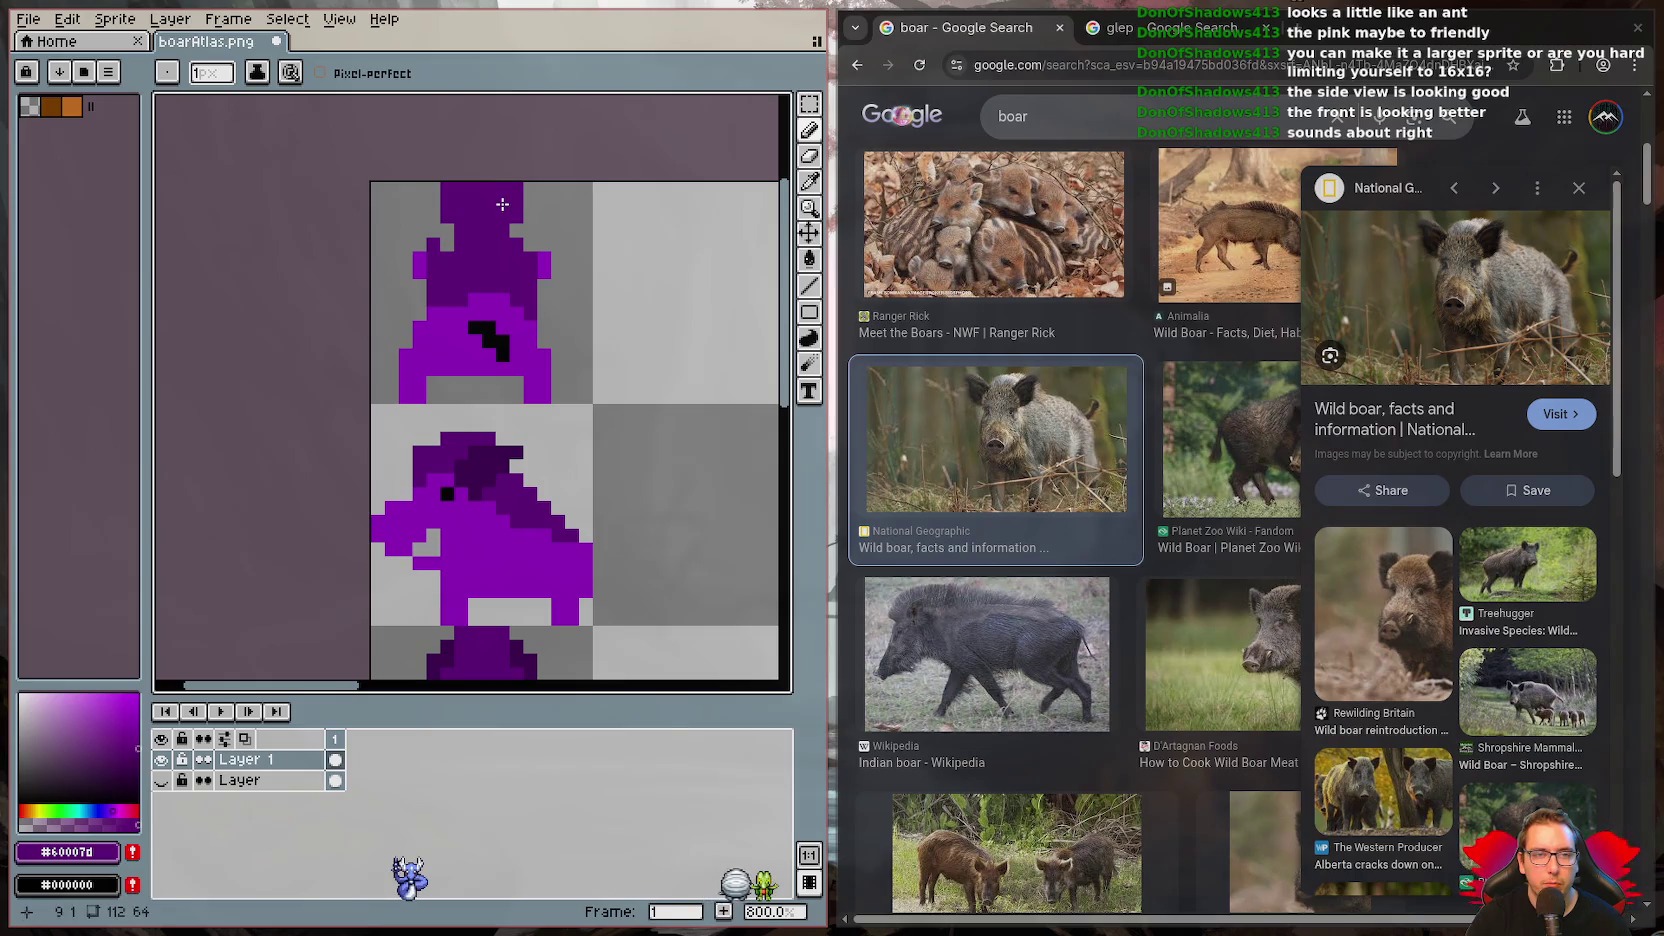
pyautogui.click(558, 220)
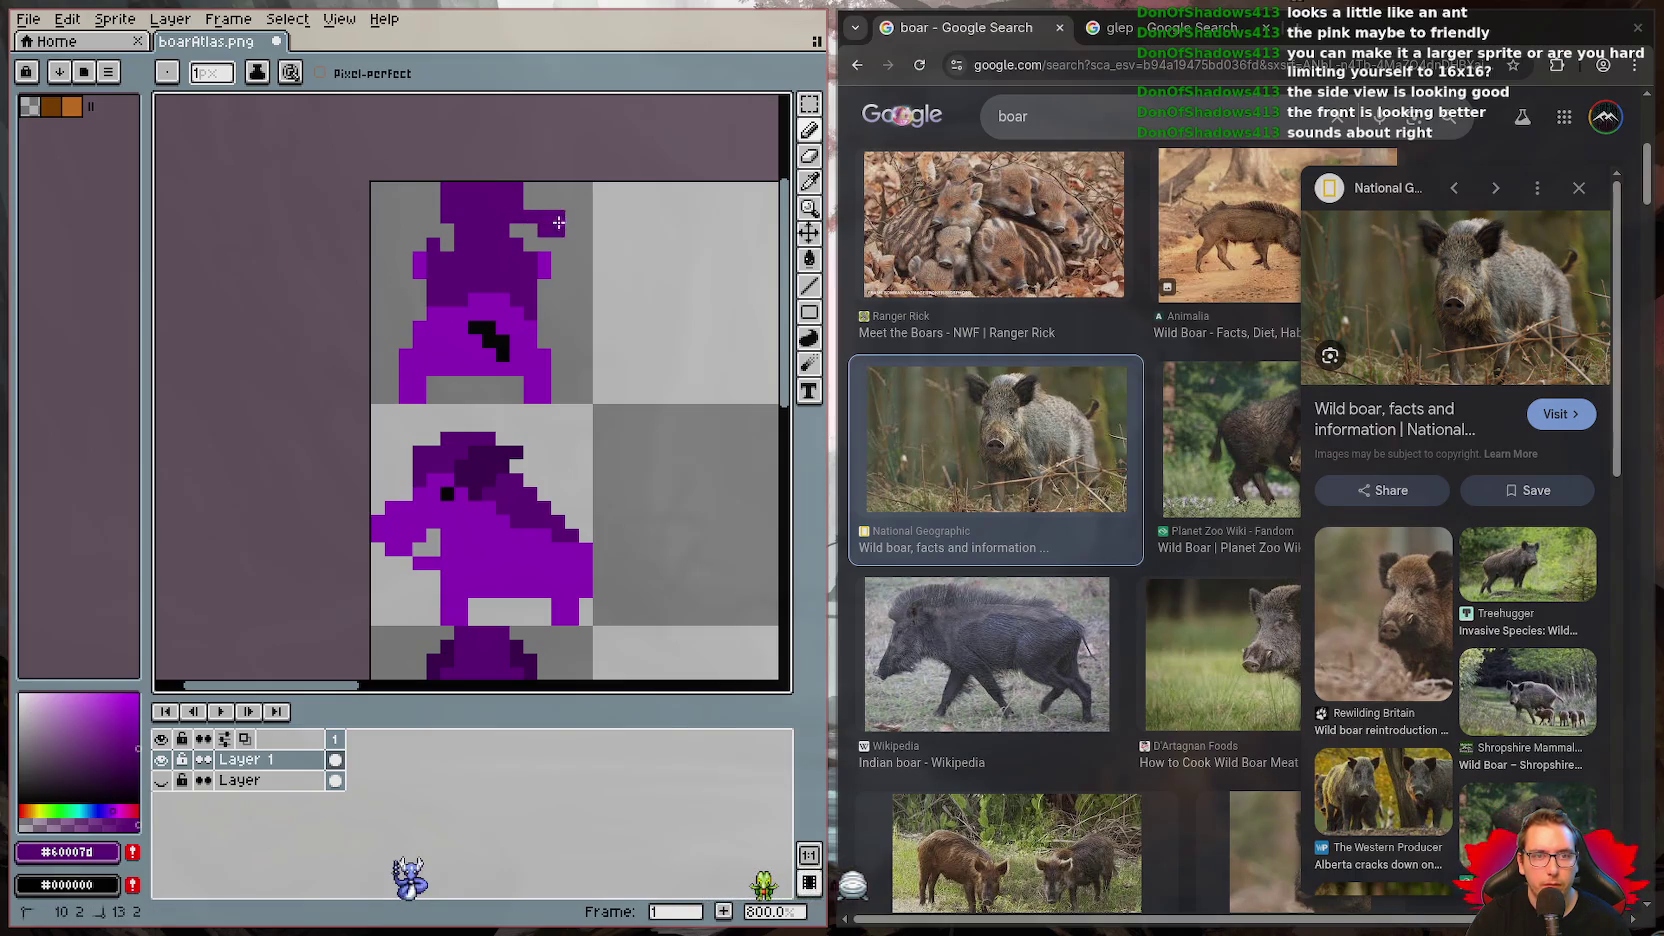
pyautogui.moveTo(527, 225); pyautogui.dragTo(387, 240)
pyautogui.click(447, 237)
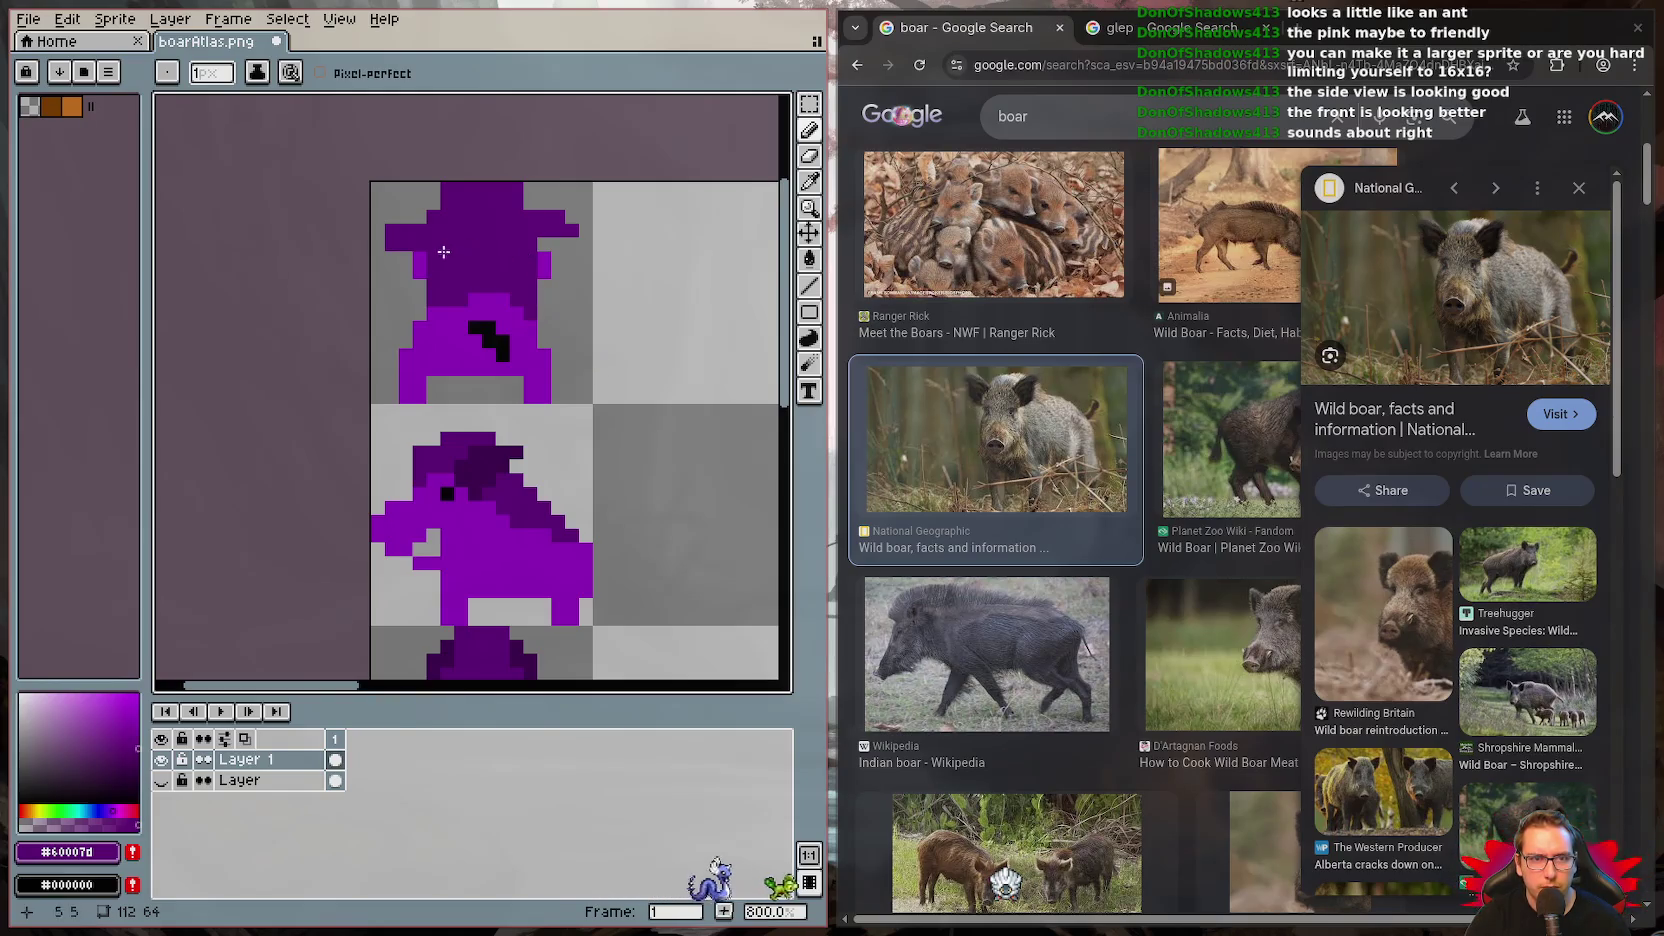
# - Undo the bad brim stroke and repaint the head band's left and right sides
pyautogui.press('v')
pyautogui.hotkey('ctrl', 'z')
pyautogui.press('b')
pyautogui.moveTo(440, 215)
pyautogui.mouseDown()
pyautogui.moveTo(412, 245)
pyautogui.moveTo(440, 240)
pyautogui.mouseUp()
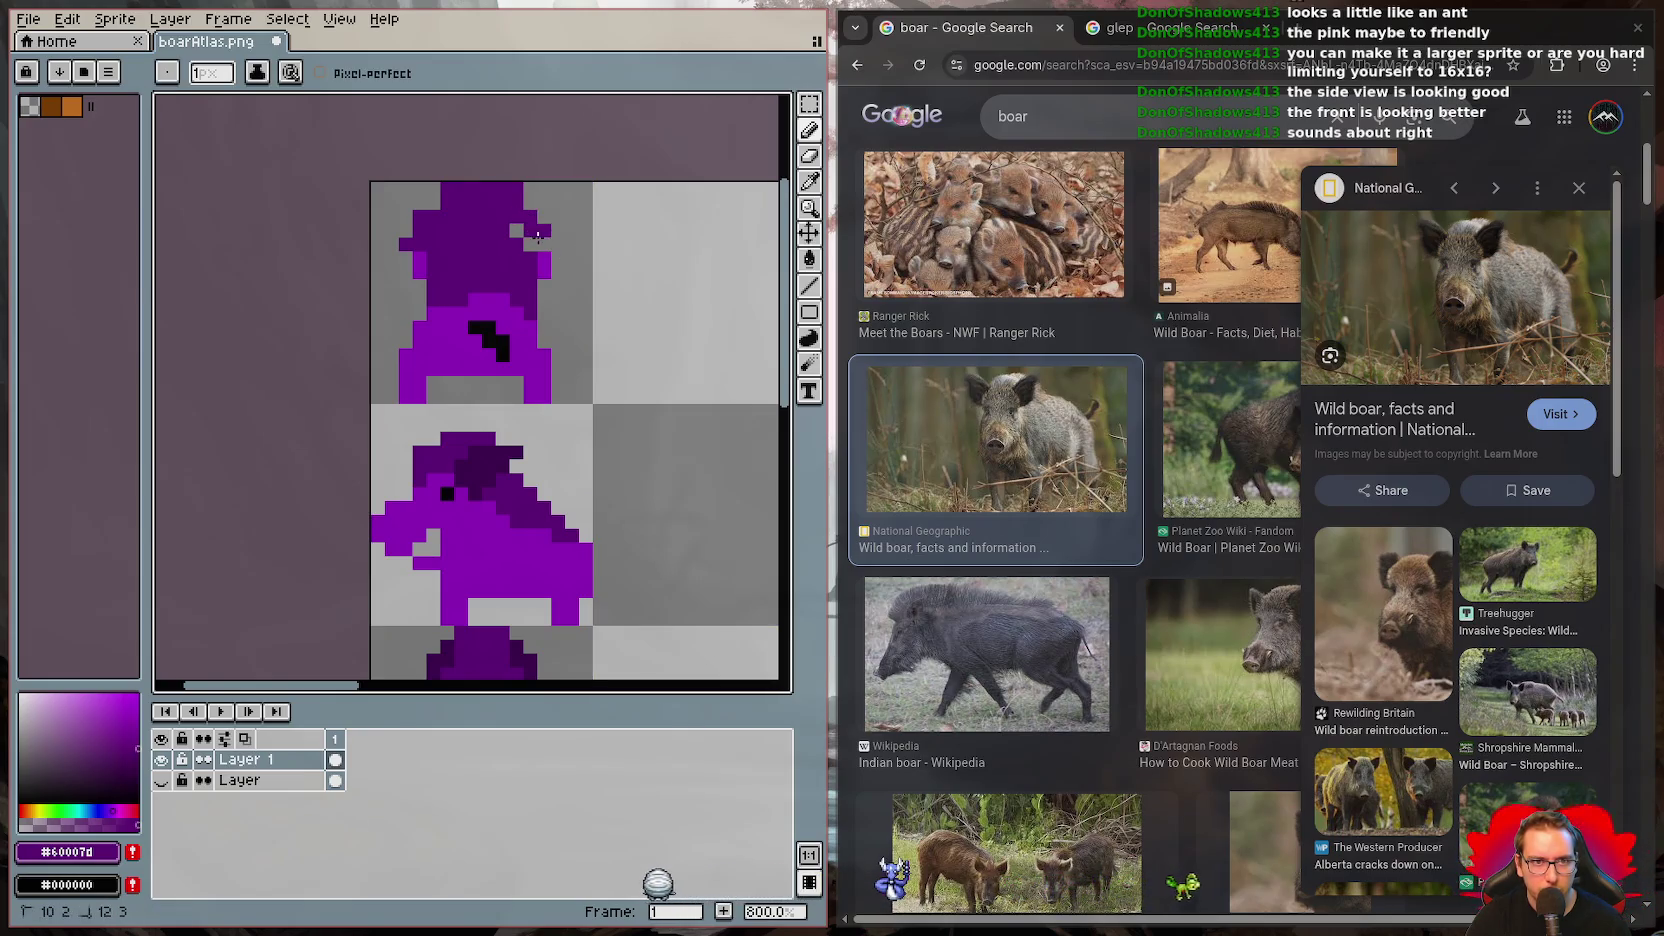
pyautogui.moveTo(555, 242); pyautogui.dragTo(432, 245)
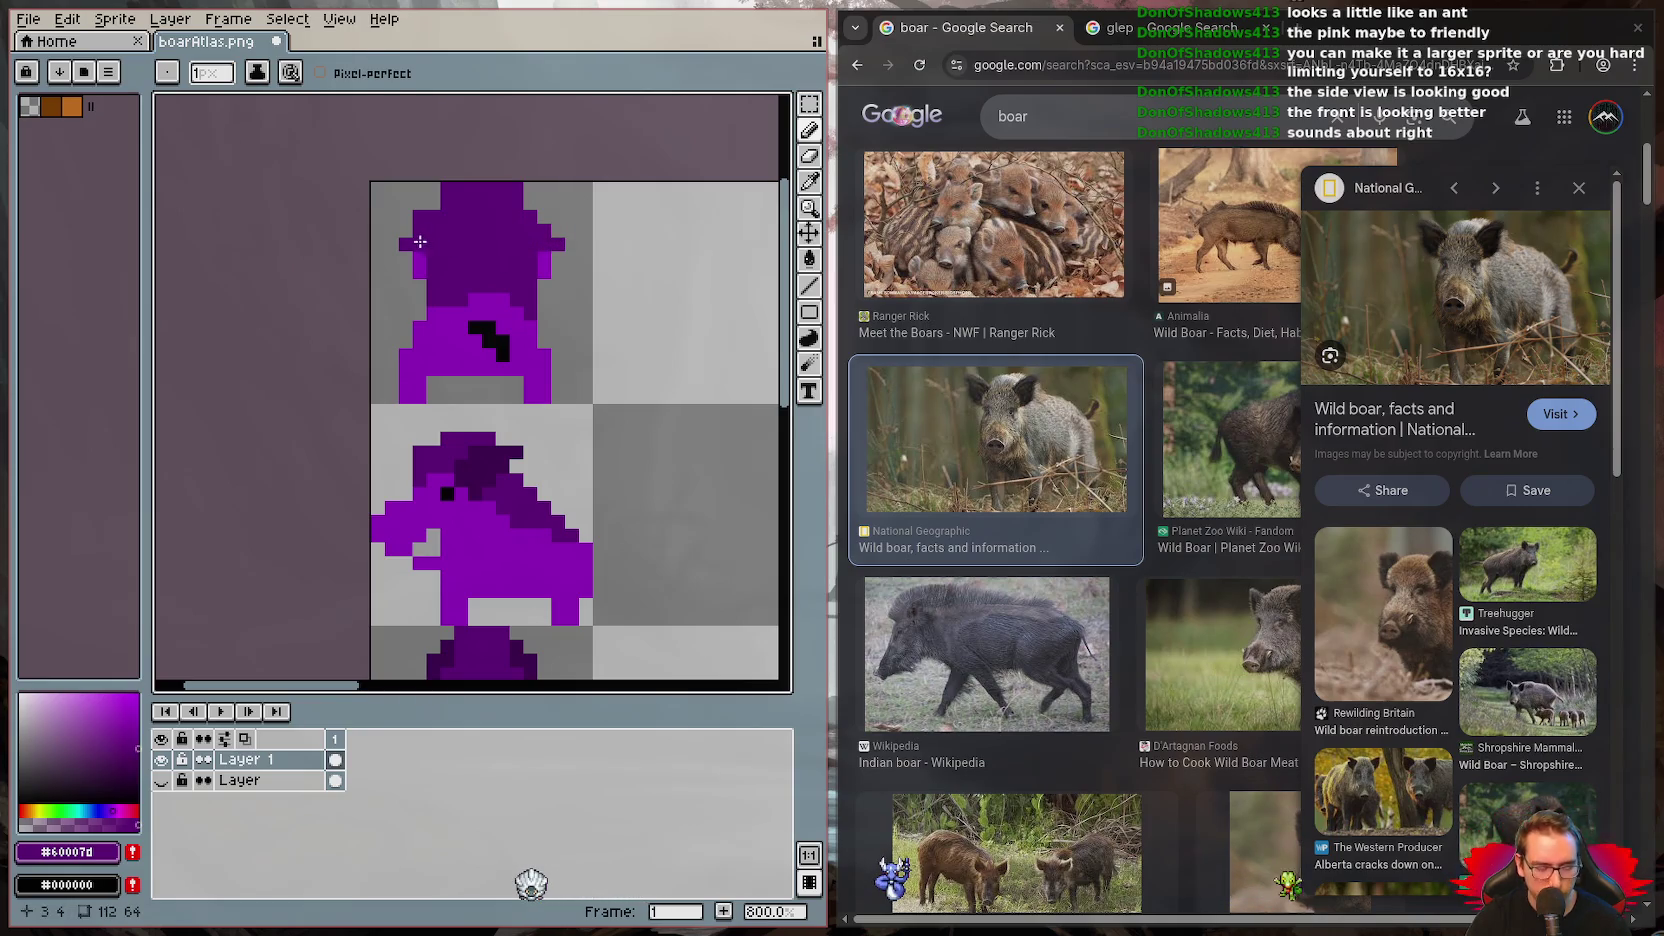
pyautogui.press('e')
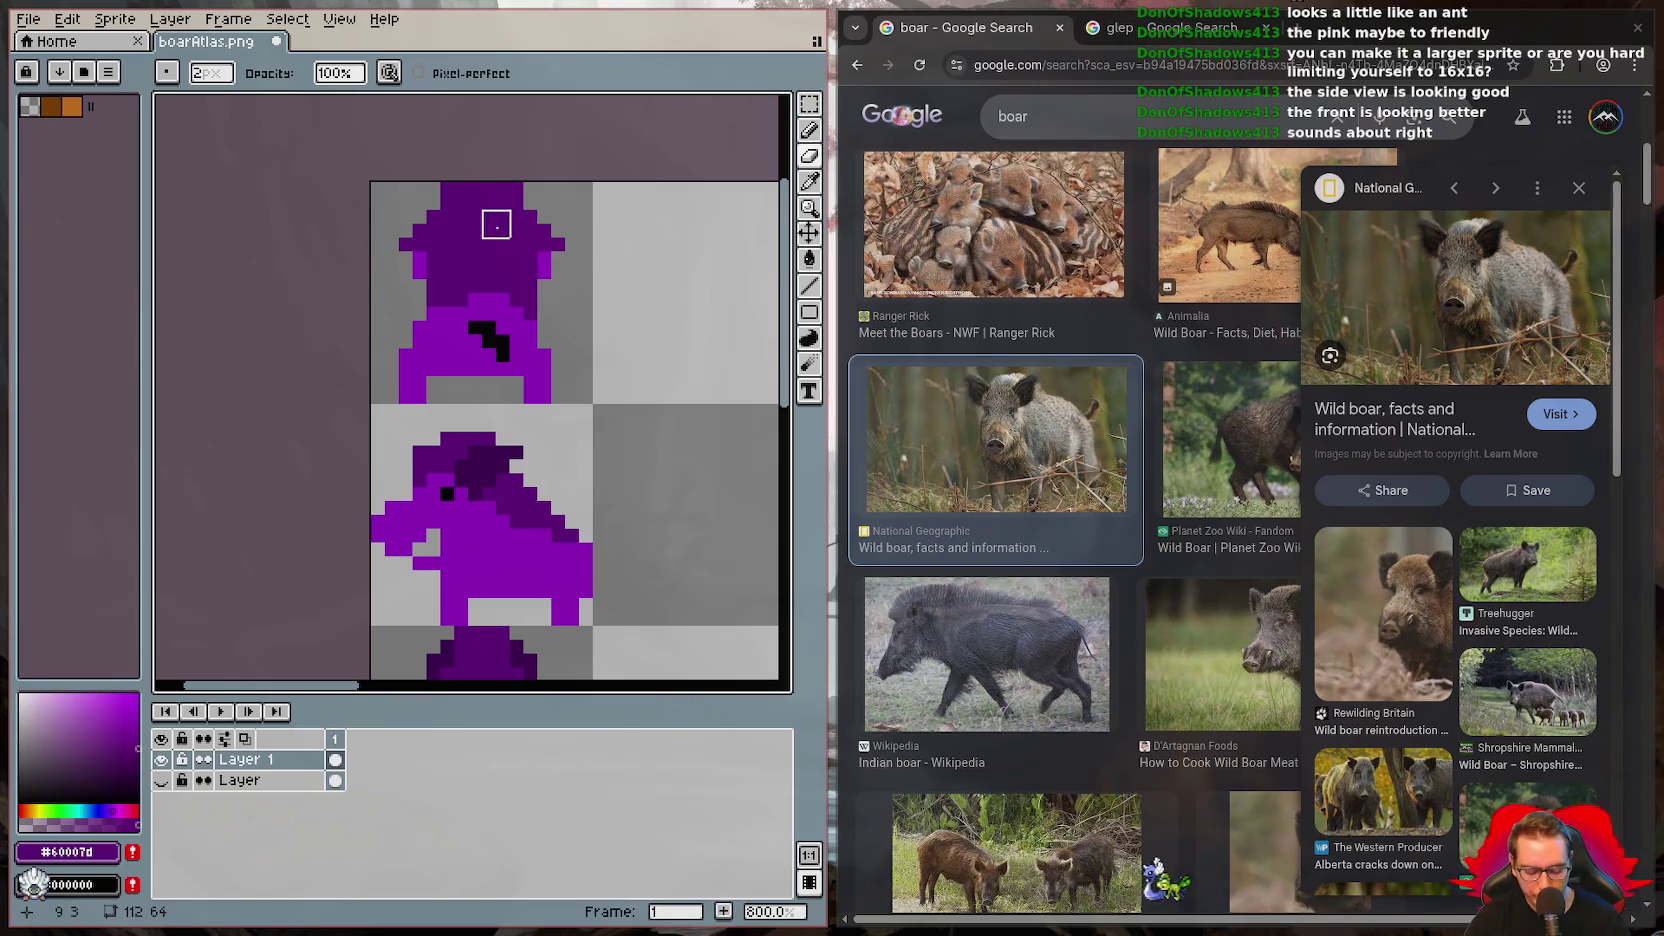
# - Erase the head's outer corner pixels and recolour two top head pixels bright purple
pyautogui.press('e')
pyautogui.click(441, 183)
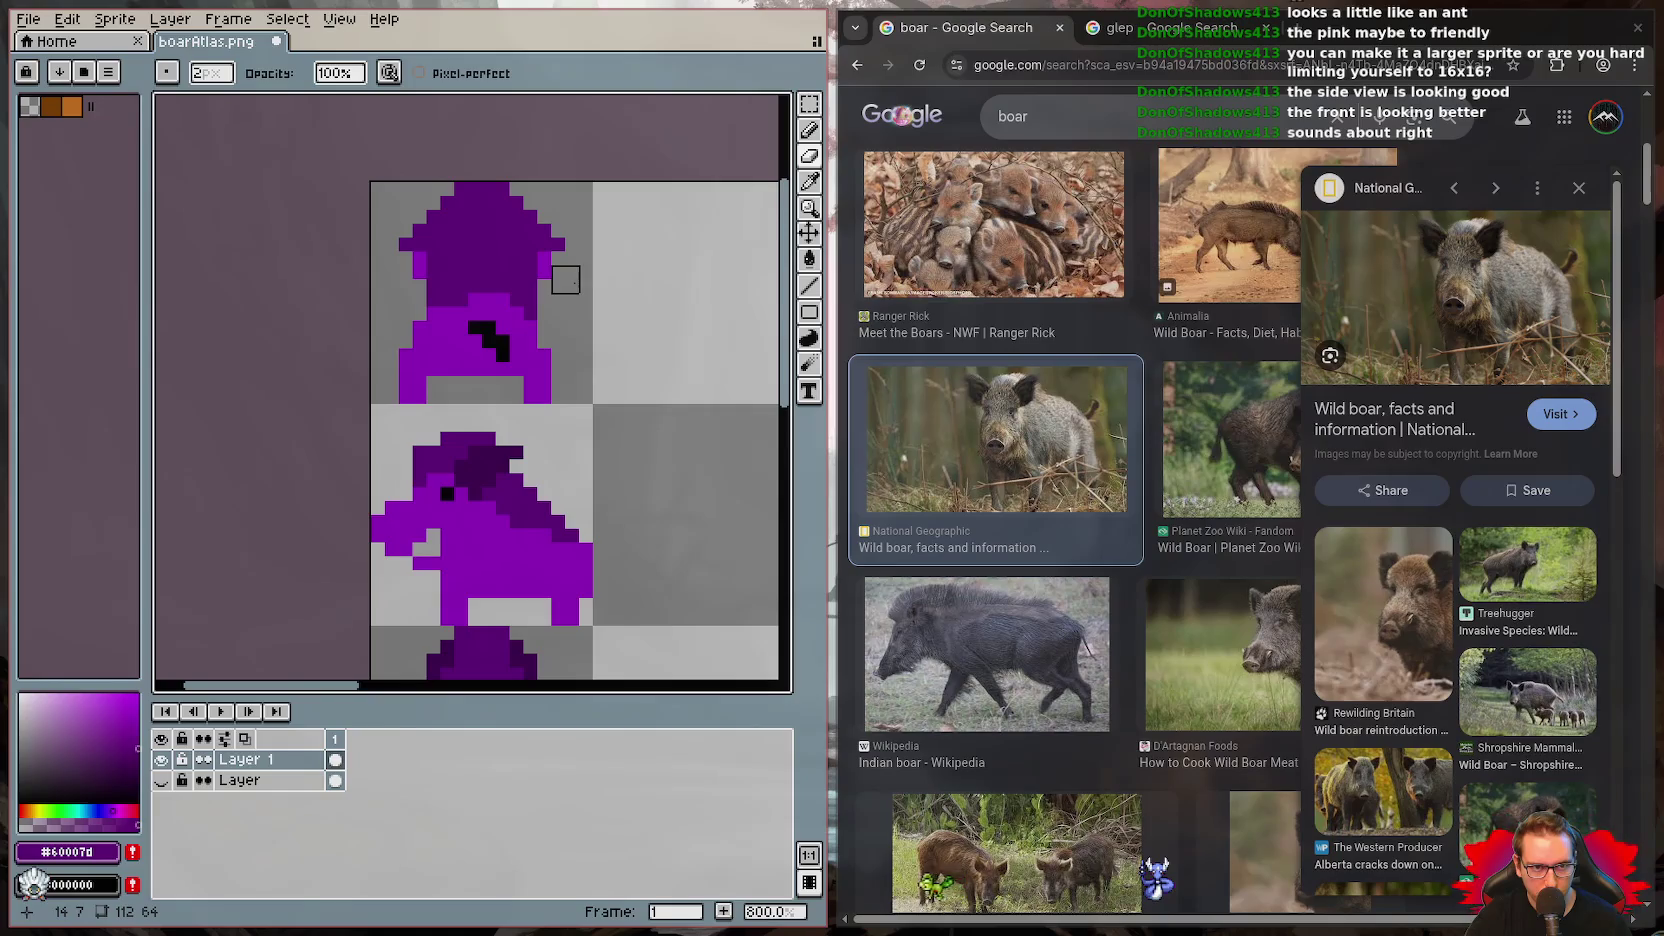
pyautogui.click(399, 238)
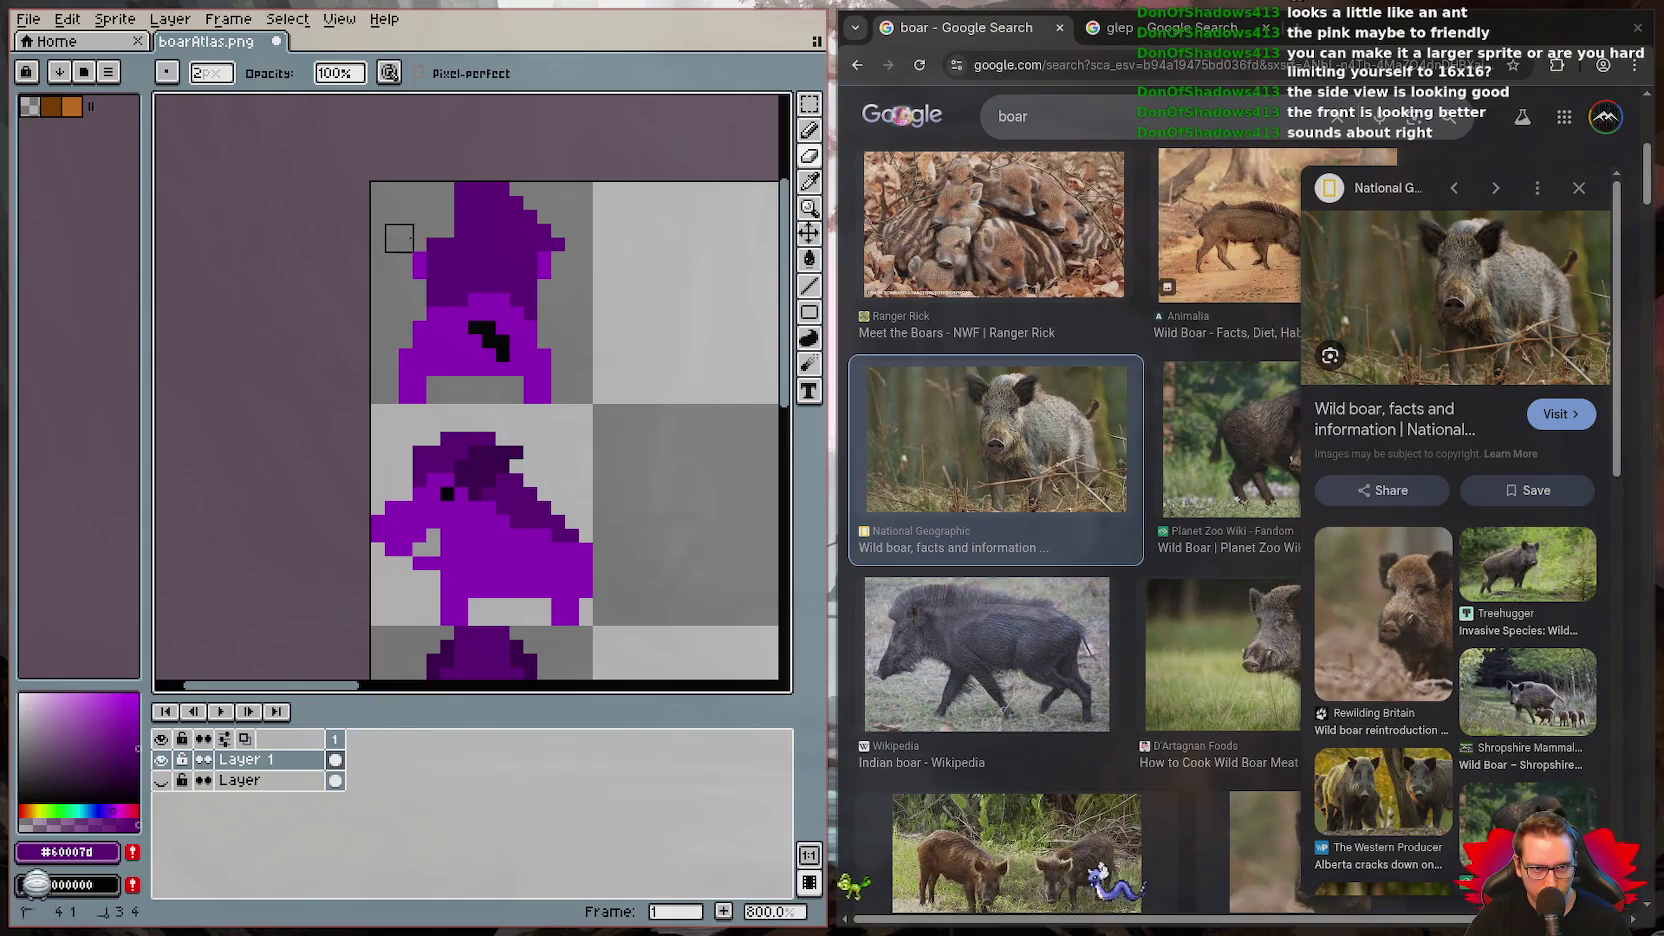
pyautogui.moveTo(517, 203); pyautogui.dragTo(551, 224)
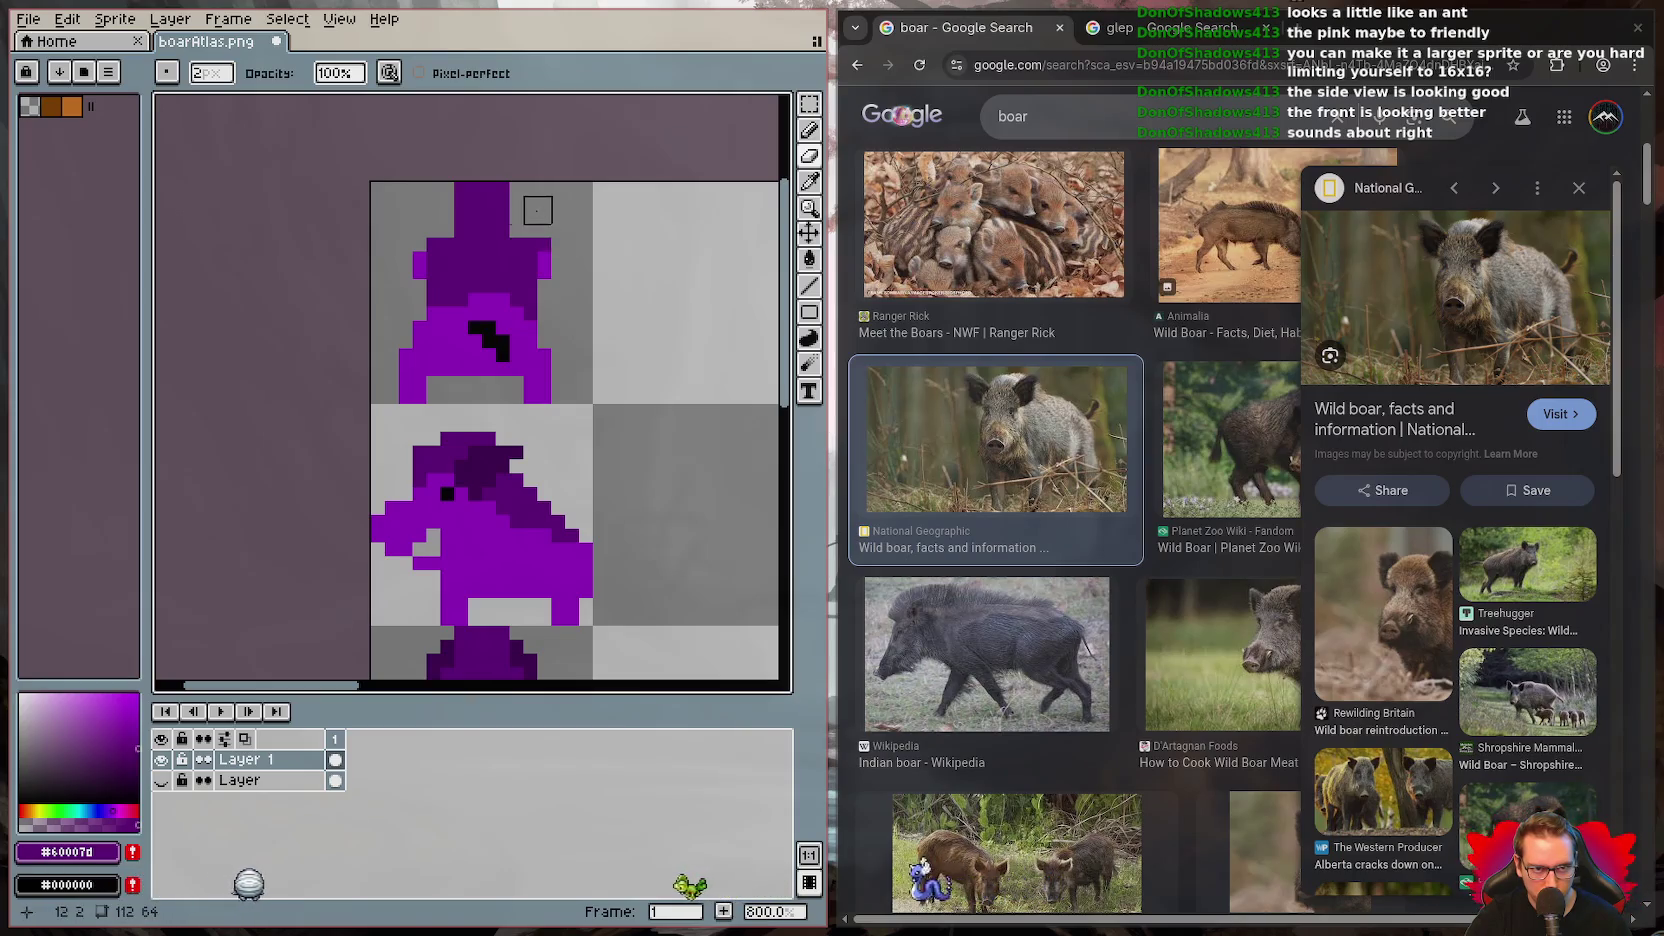
pyautogui.press('i')
pyautogui.click(490, 515)
pyautogui.press('b')
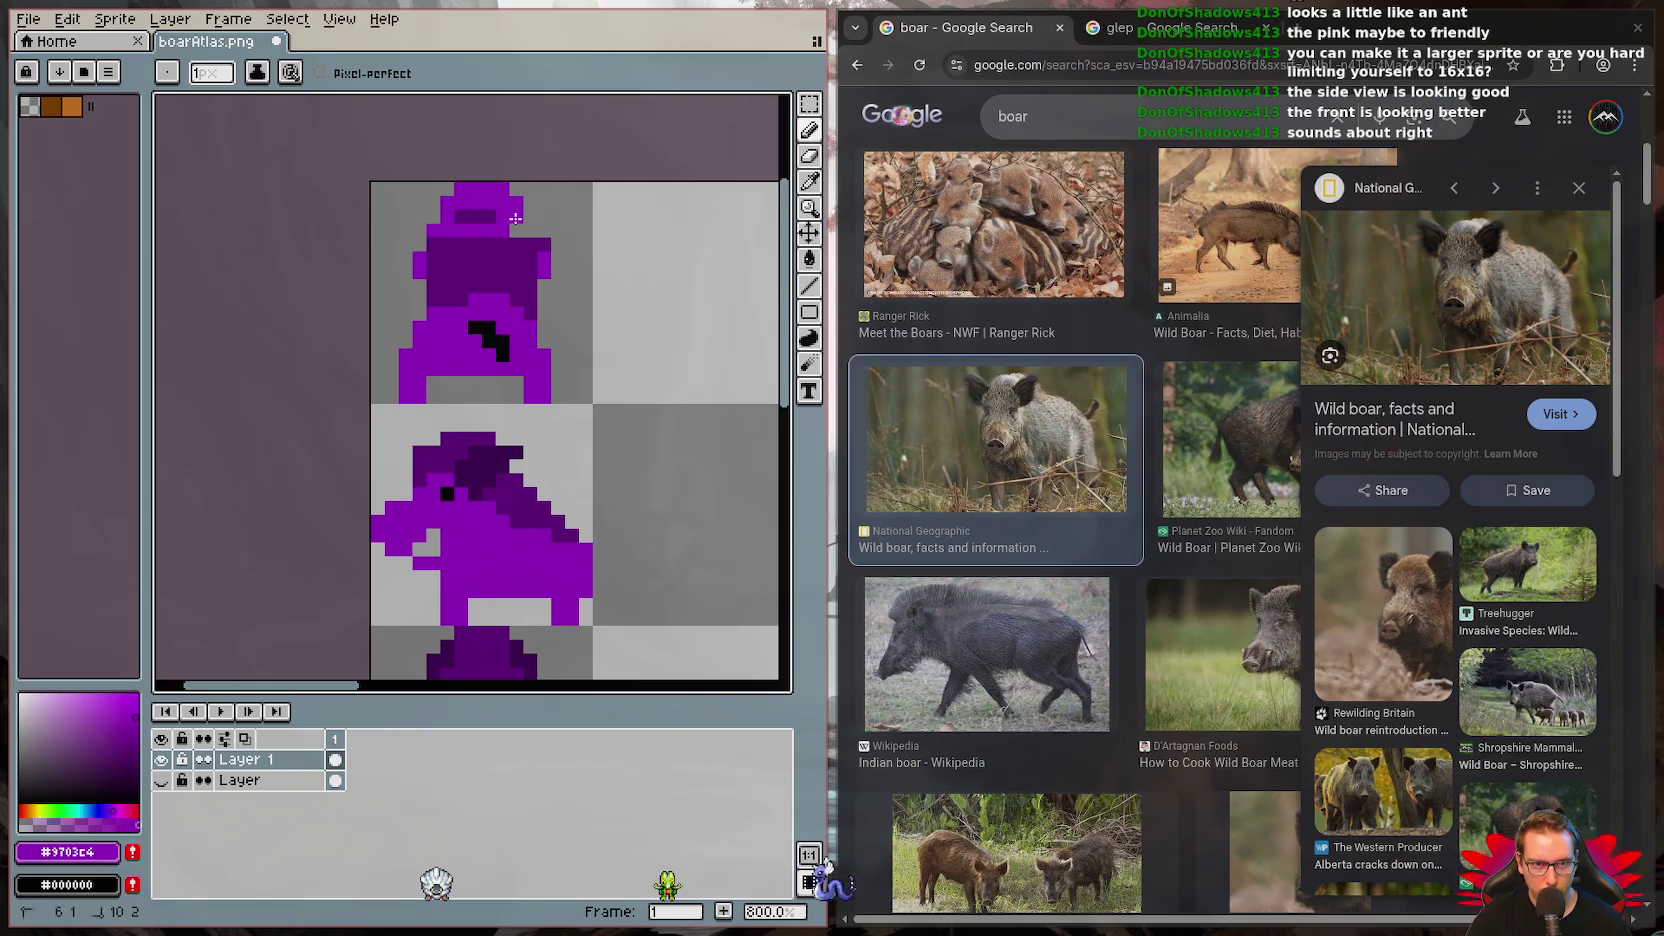
pyautogui.moveTo(495, 220); pyautogui.dragTo(460, 218)
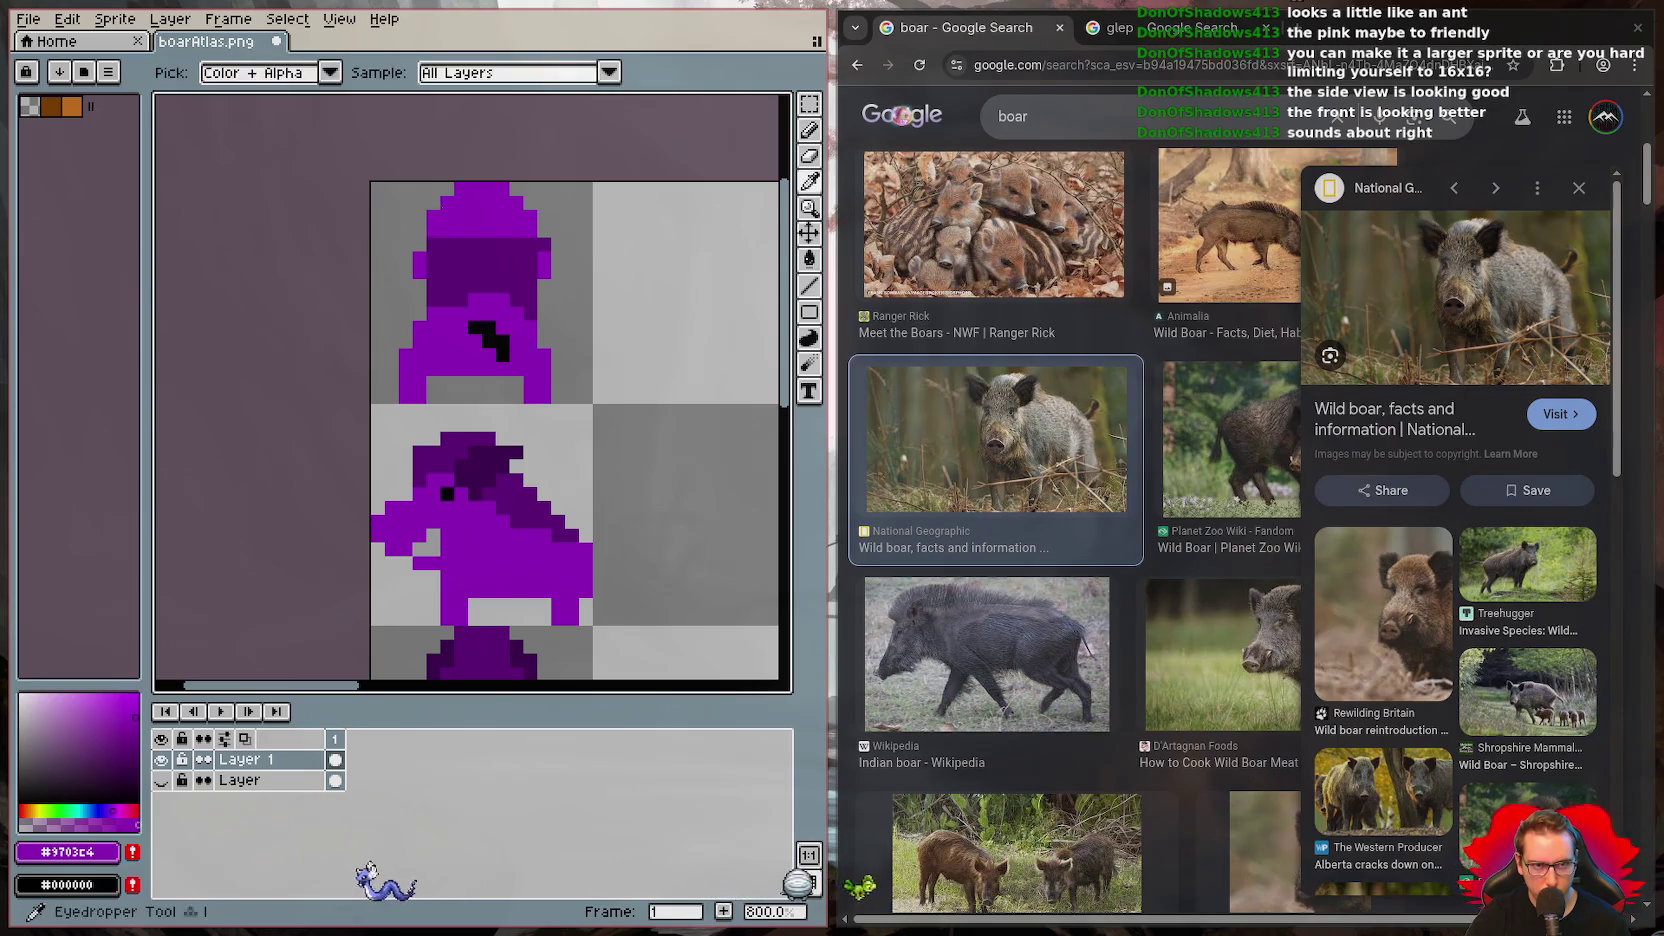
# - Undo the recent head strokes and trial dark purple pixels at the head's top-left
pyautogui.keyDown('alt'); pyautogui.click(441, 231); pyautogui.keyUp('alt')
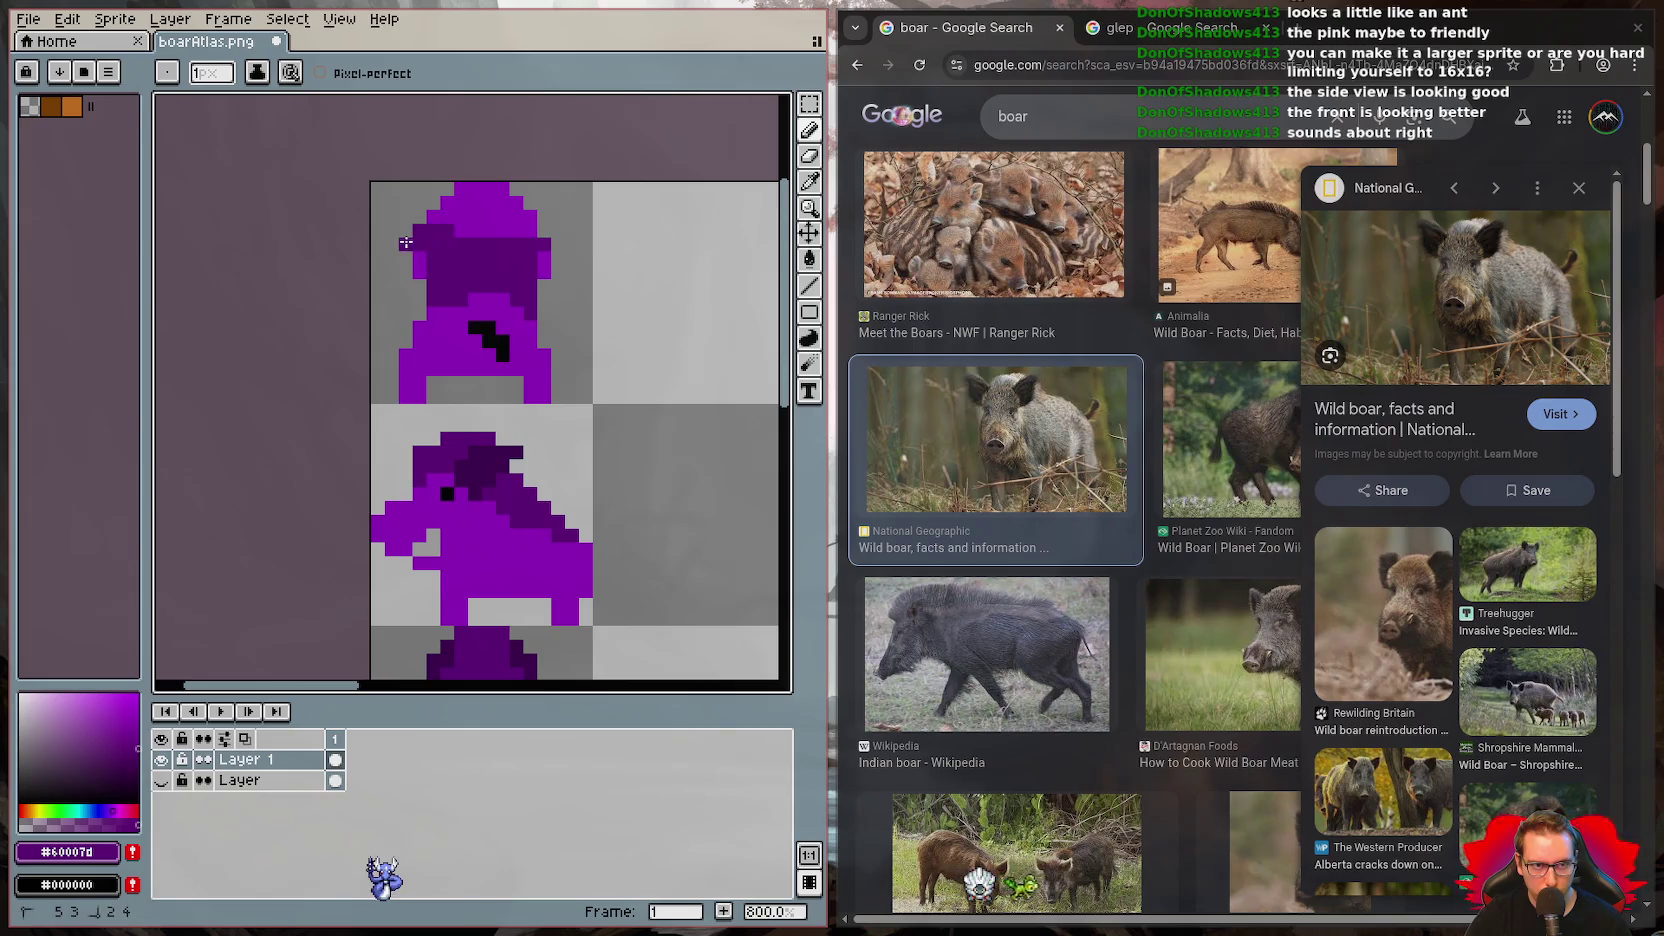
pyautogui.hotkey('ctrl', 'z')
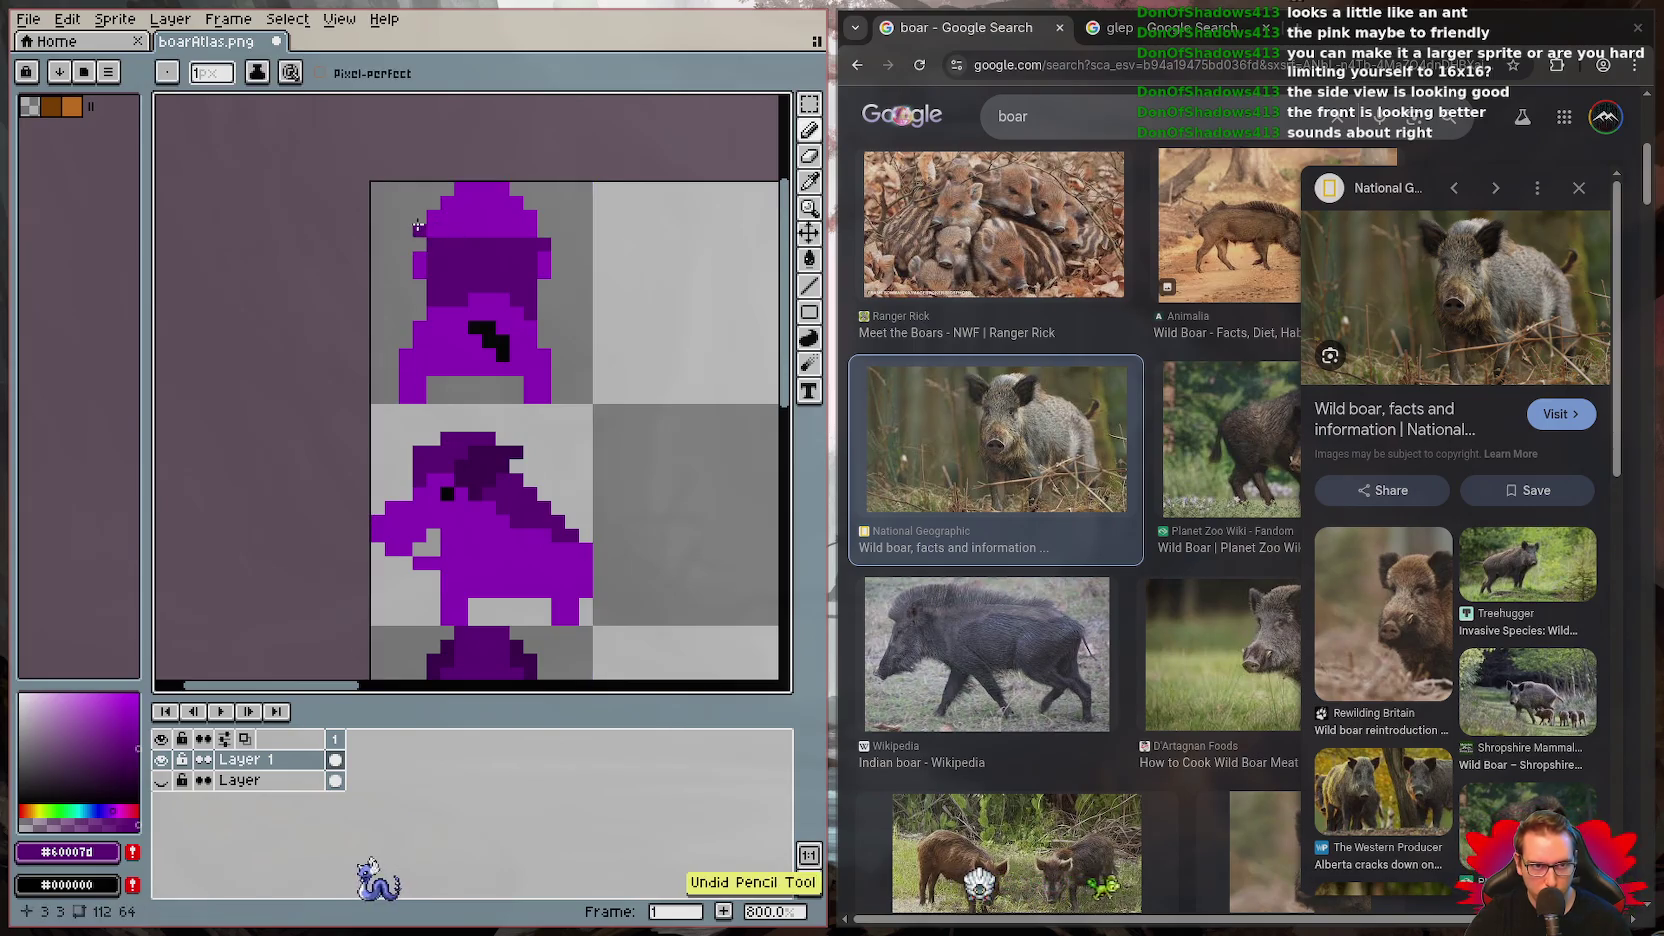
pyautogui.hotkey('ctrl', 'z')
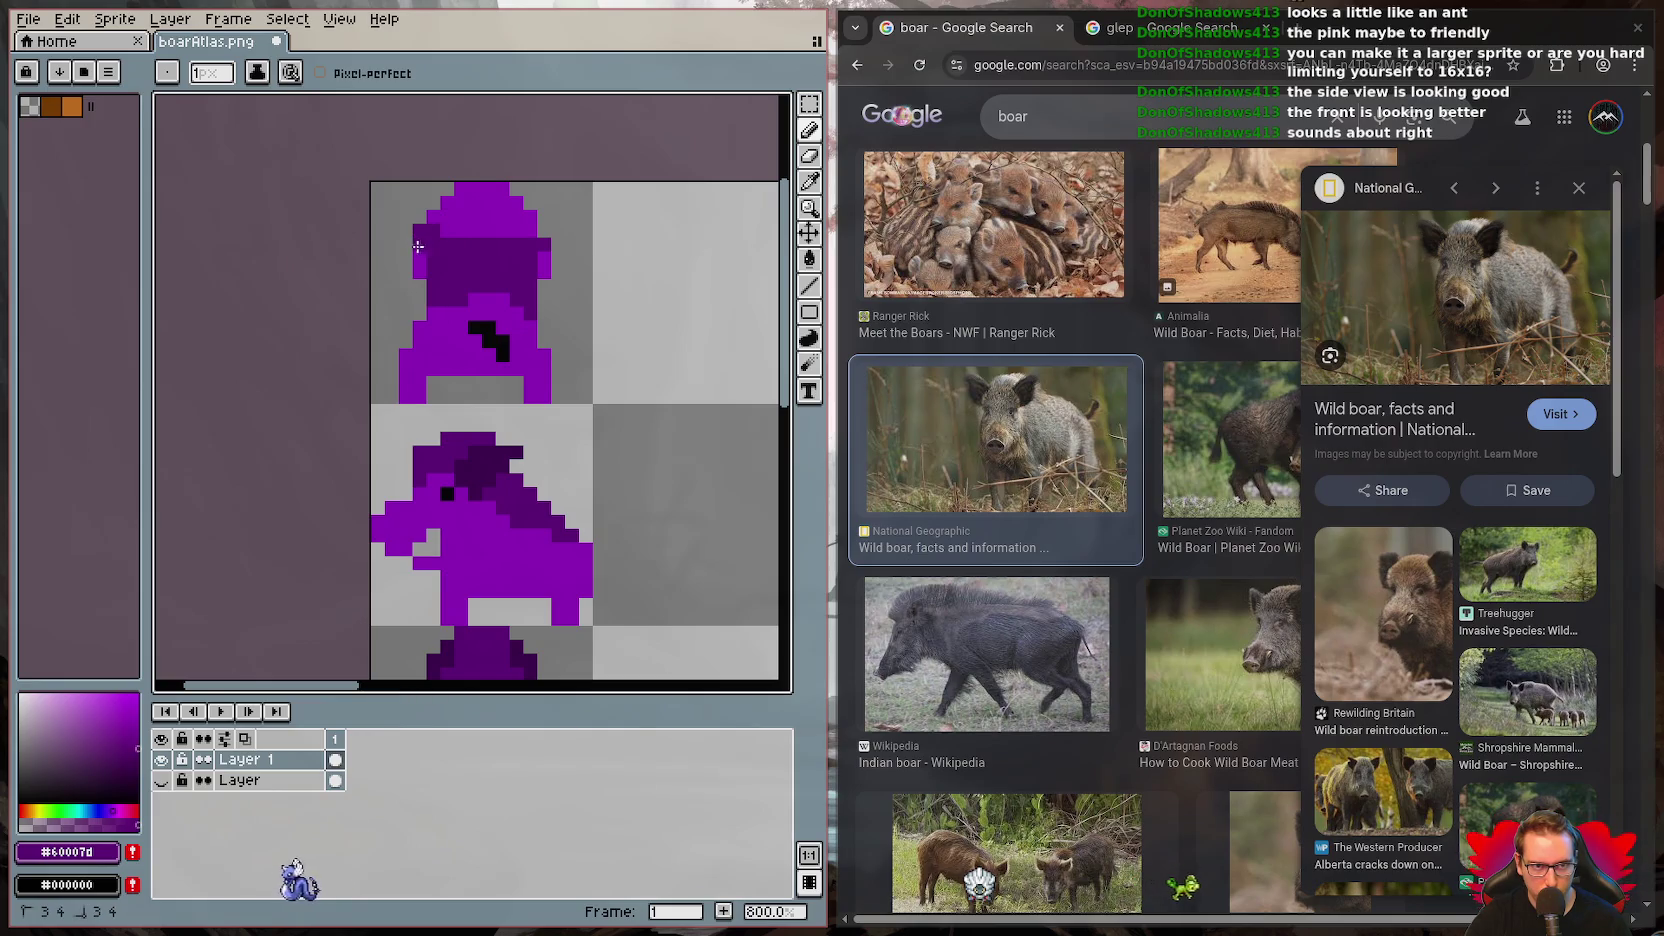
pyautogui.hotkey('ctrl', 'z')
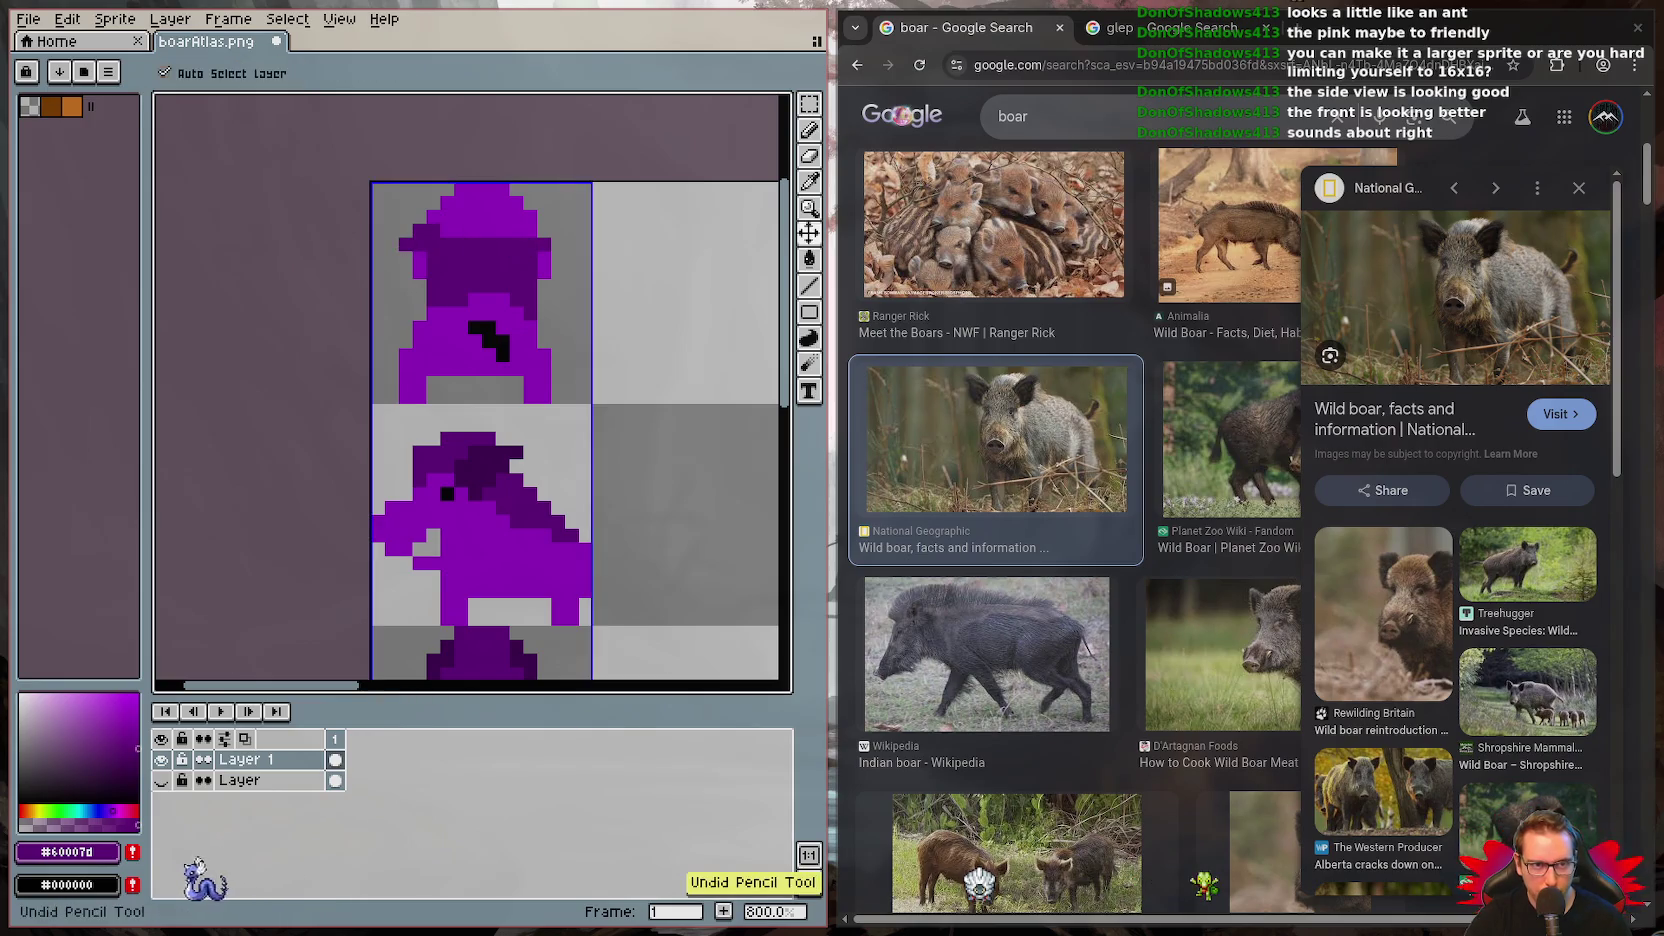
pyautogui.hotkey('ctrl', 'z')
pyautogui.hotkey('ctrl', 'z')
pyautogui.hotkey('ctrl', 'z')
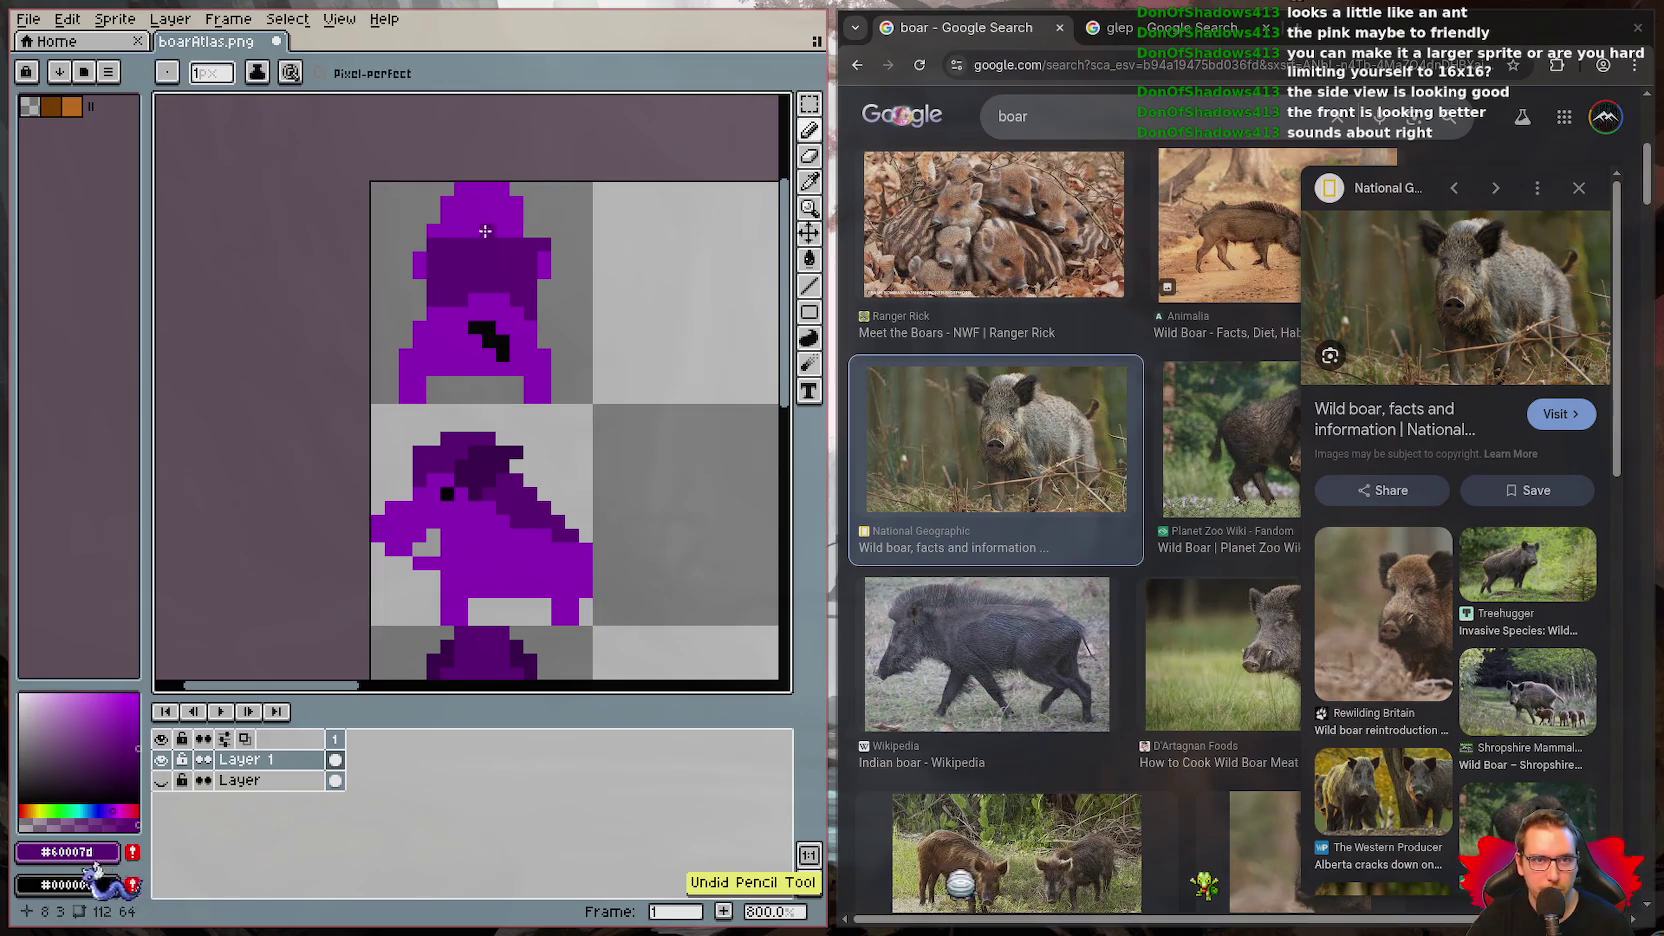
pyautogui.hotkey('ctrl', 'z')
pyautogui.hotkey('ctrl', 'z')
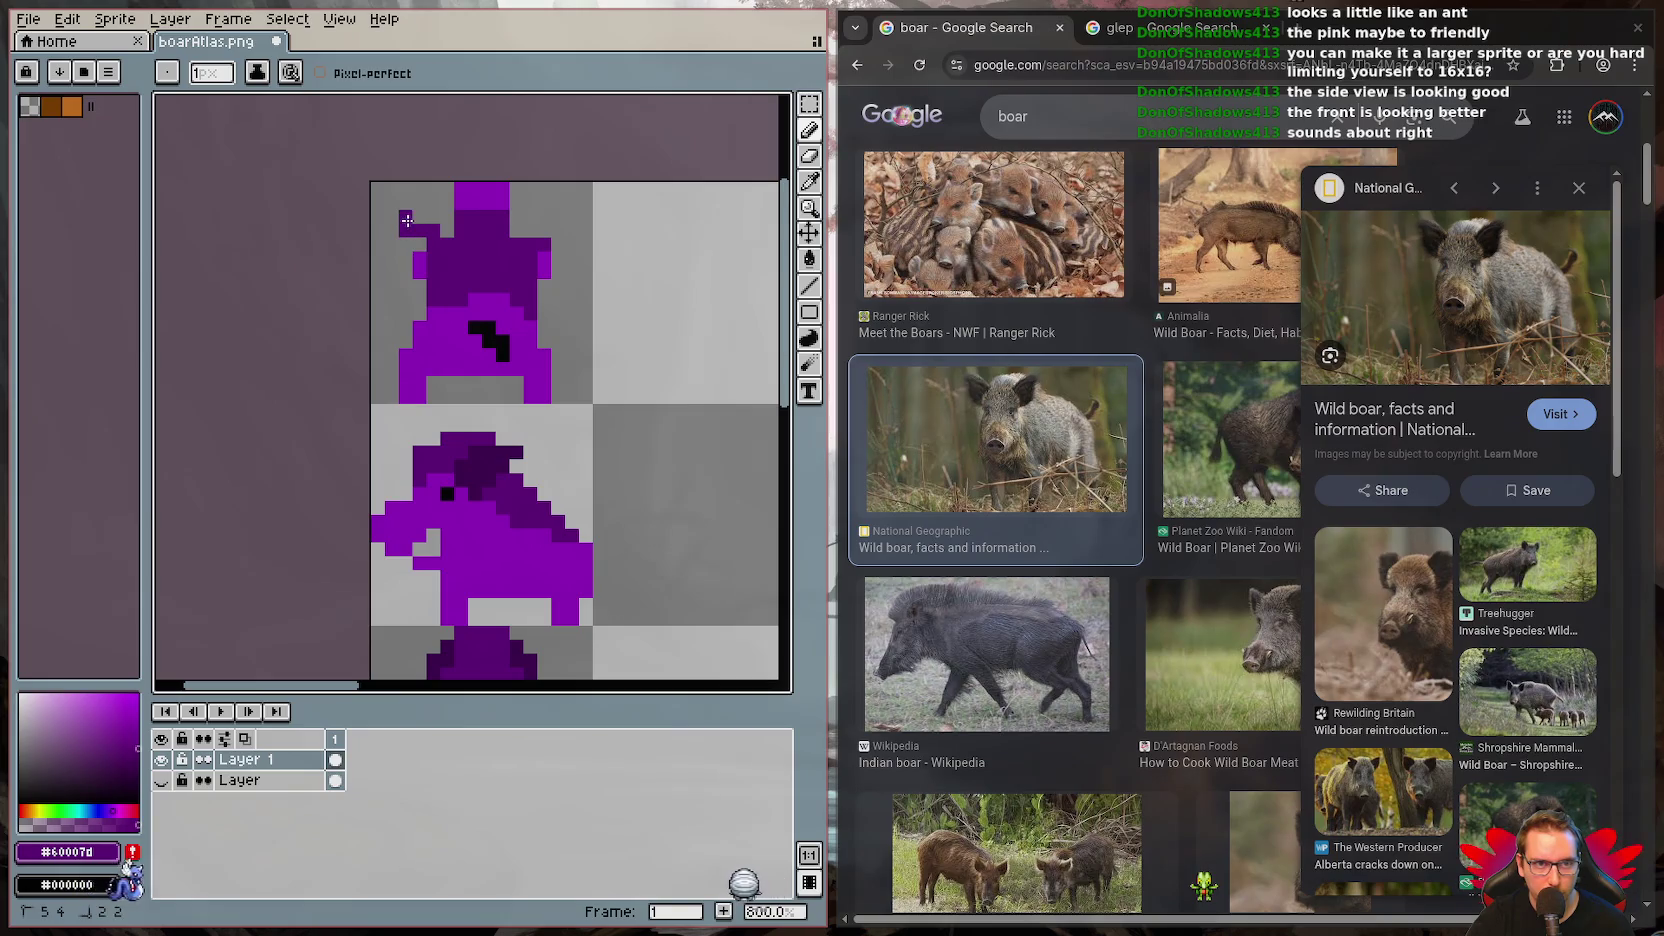
pyautogui.hotkey('ctrl', 'z')
pyautogui.moveTo(419, 238); pyautogui.dragTo(409, 259)
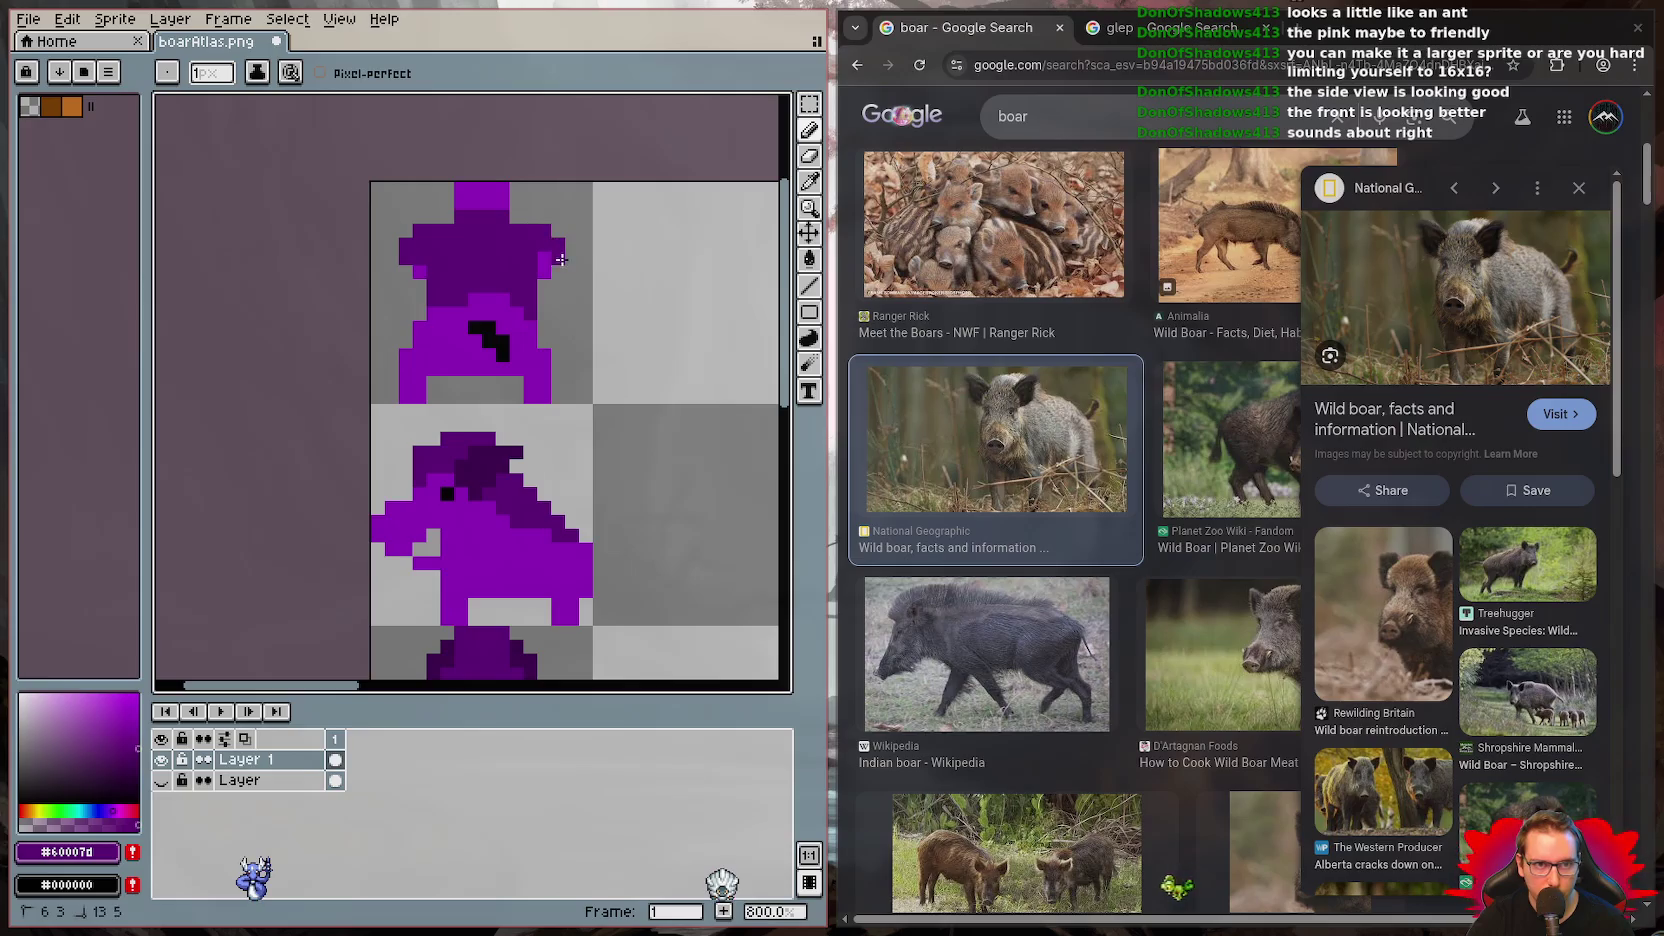
pyautogui.hotkey('ctrl', 'z')
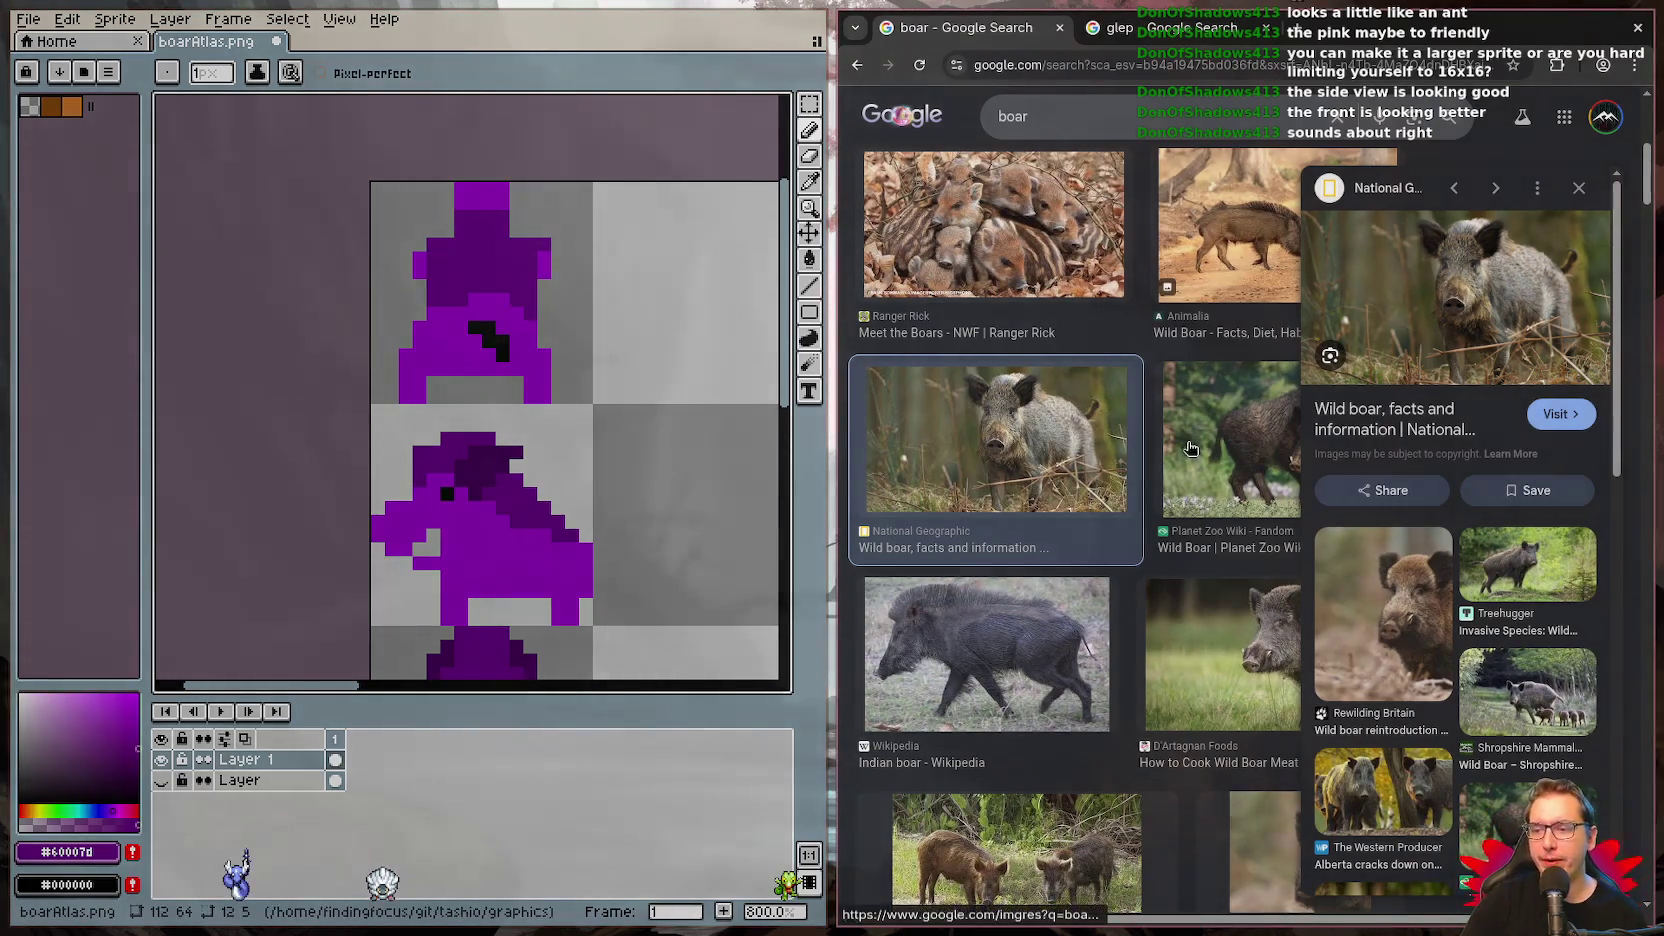
# - Preview the Shropshire wild boar photo and open the Shropshire Mammal Group page
pyautogui.scroll(-3, 1206, 465)
pyautogui.scroll(-2, 1210, 470)
pyautogui.scroll(-2, 1221, 490)
pyautogui.scroll(-3, 1221, 490)
pyautogui.scroll(-2, 1221, 490)
pyautogui.scroll(3, 1057, 421)
pyautogui.click(1057, 421)
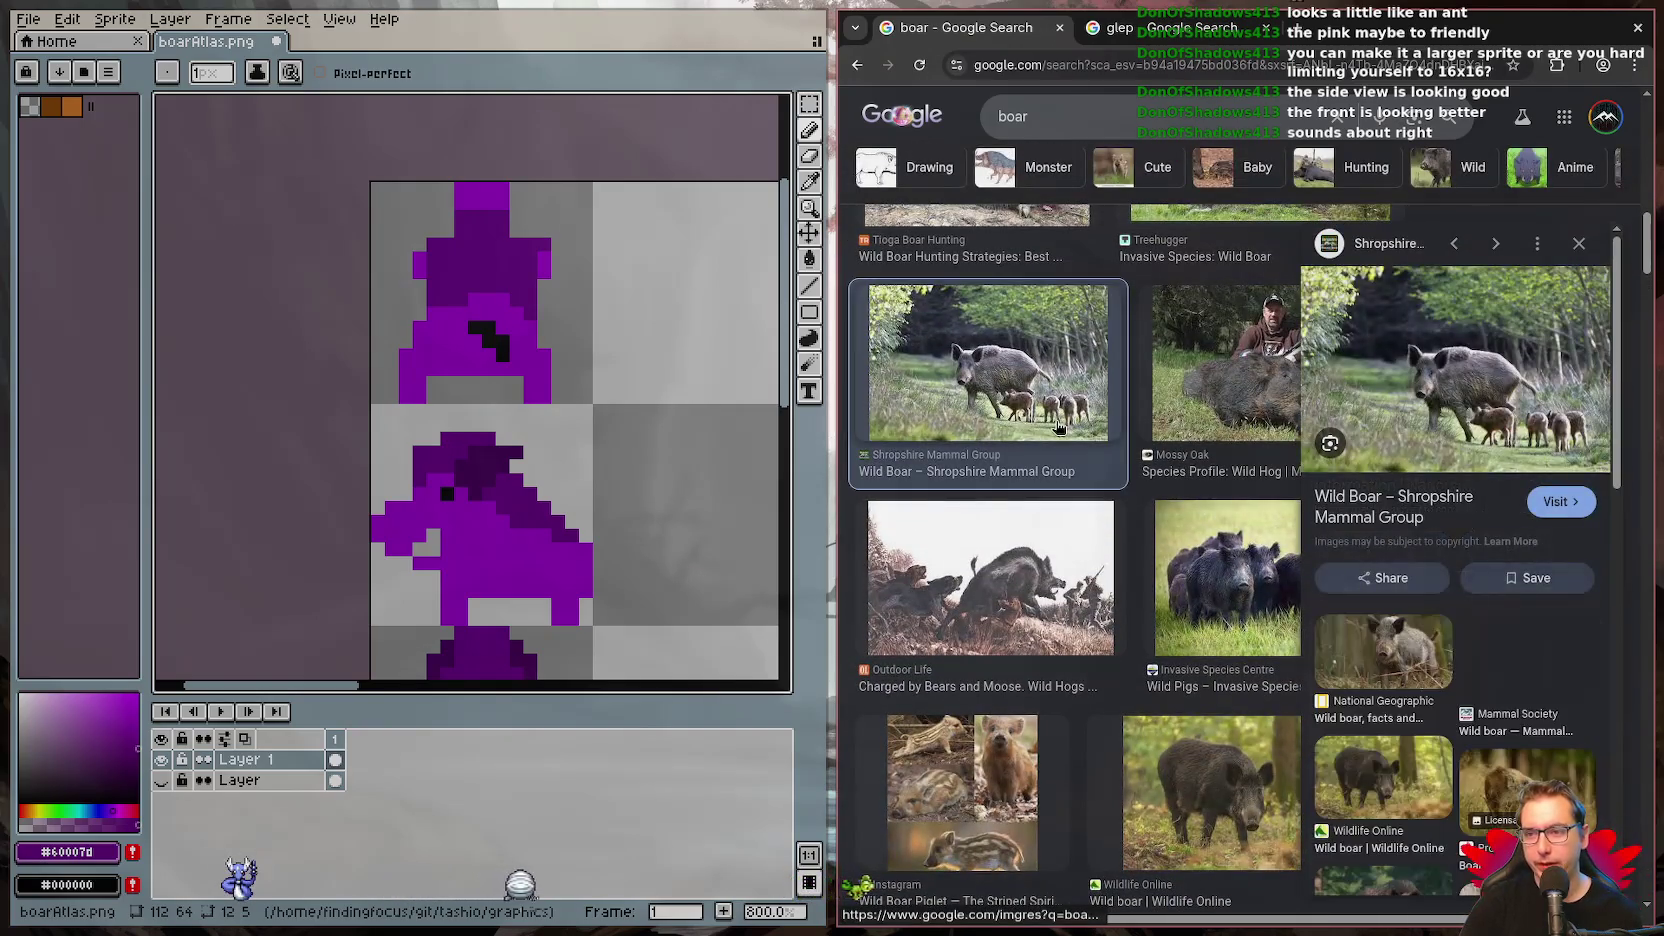
pyautogui.click(1537, 410)
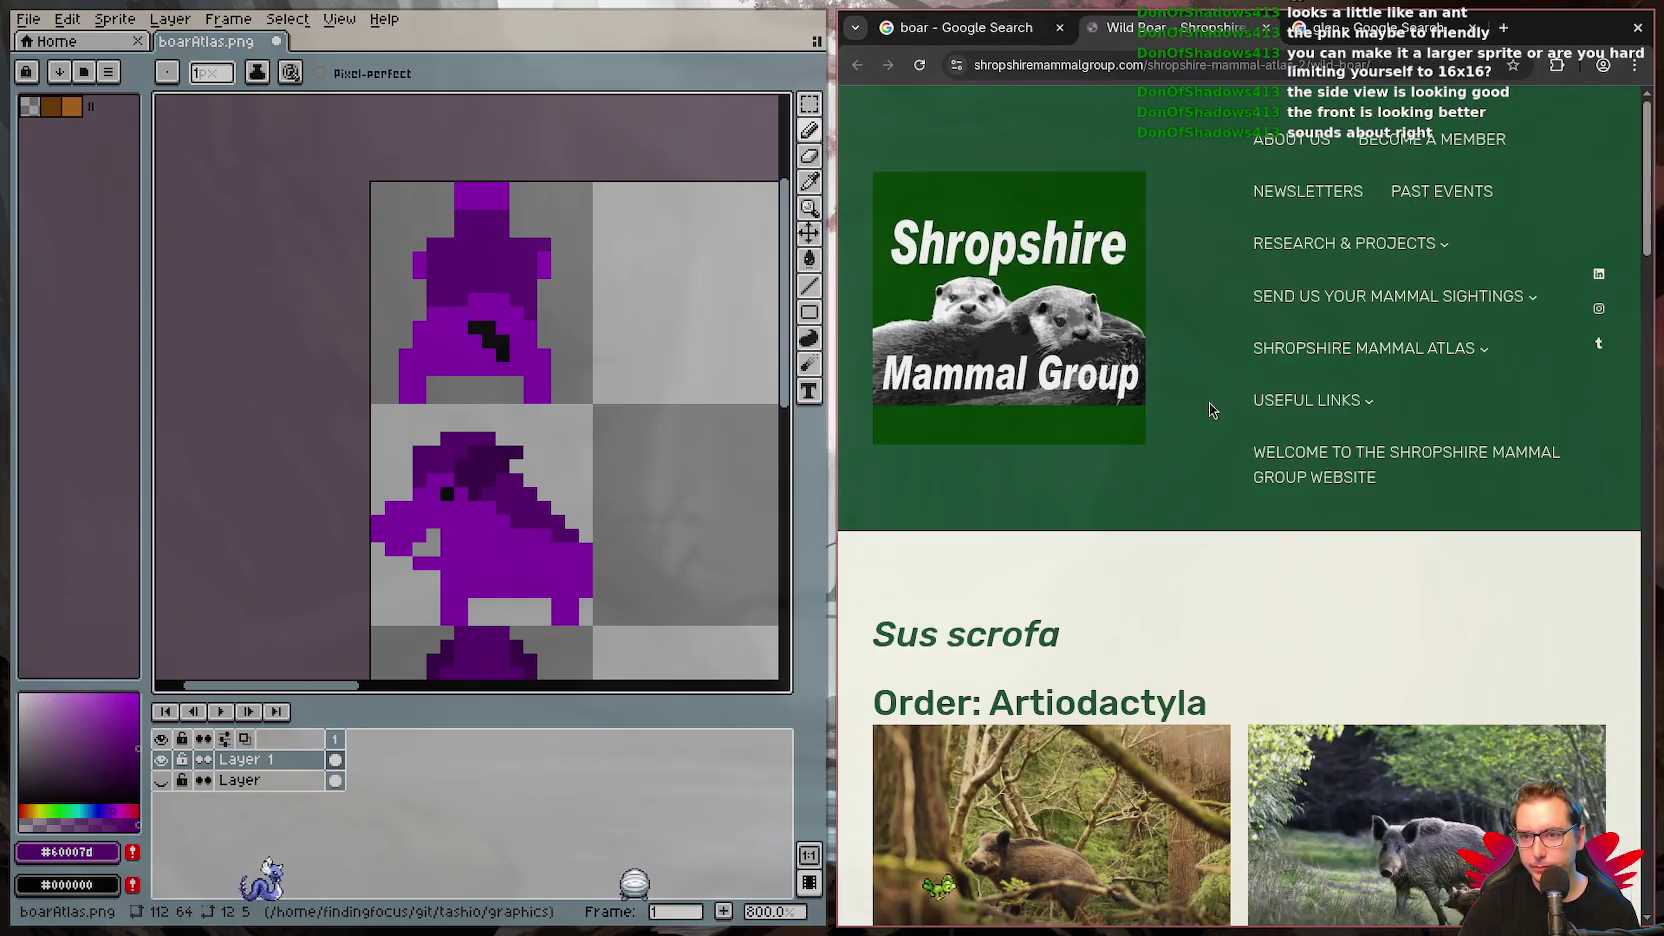
# - Start saving the boar webpage to Pictures, then cancel the save dialog
pyautogui.scroll(-4, 1225, 420)
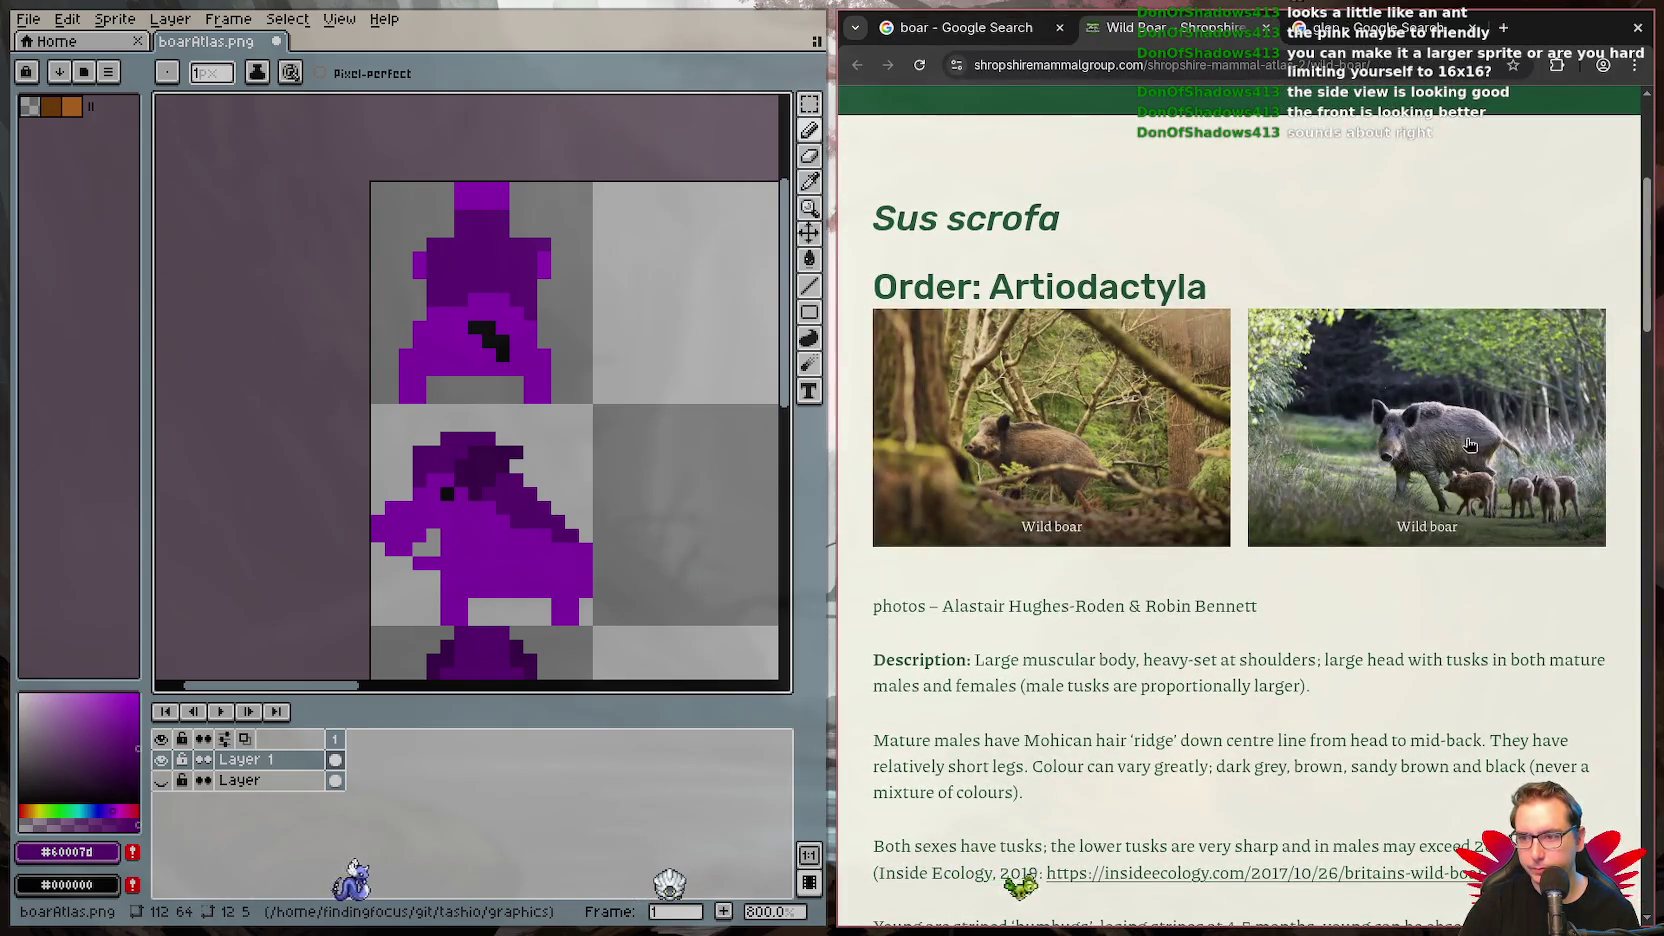
pyautogui.rightClick(1551, 502)
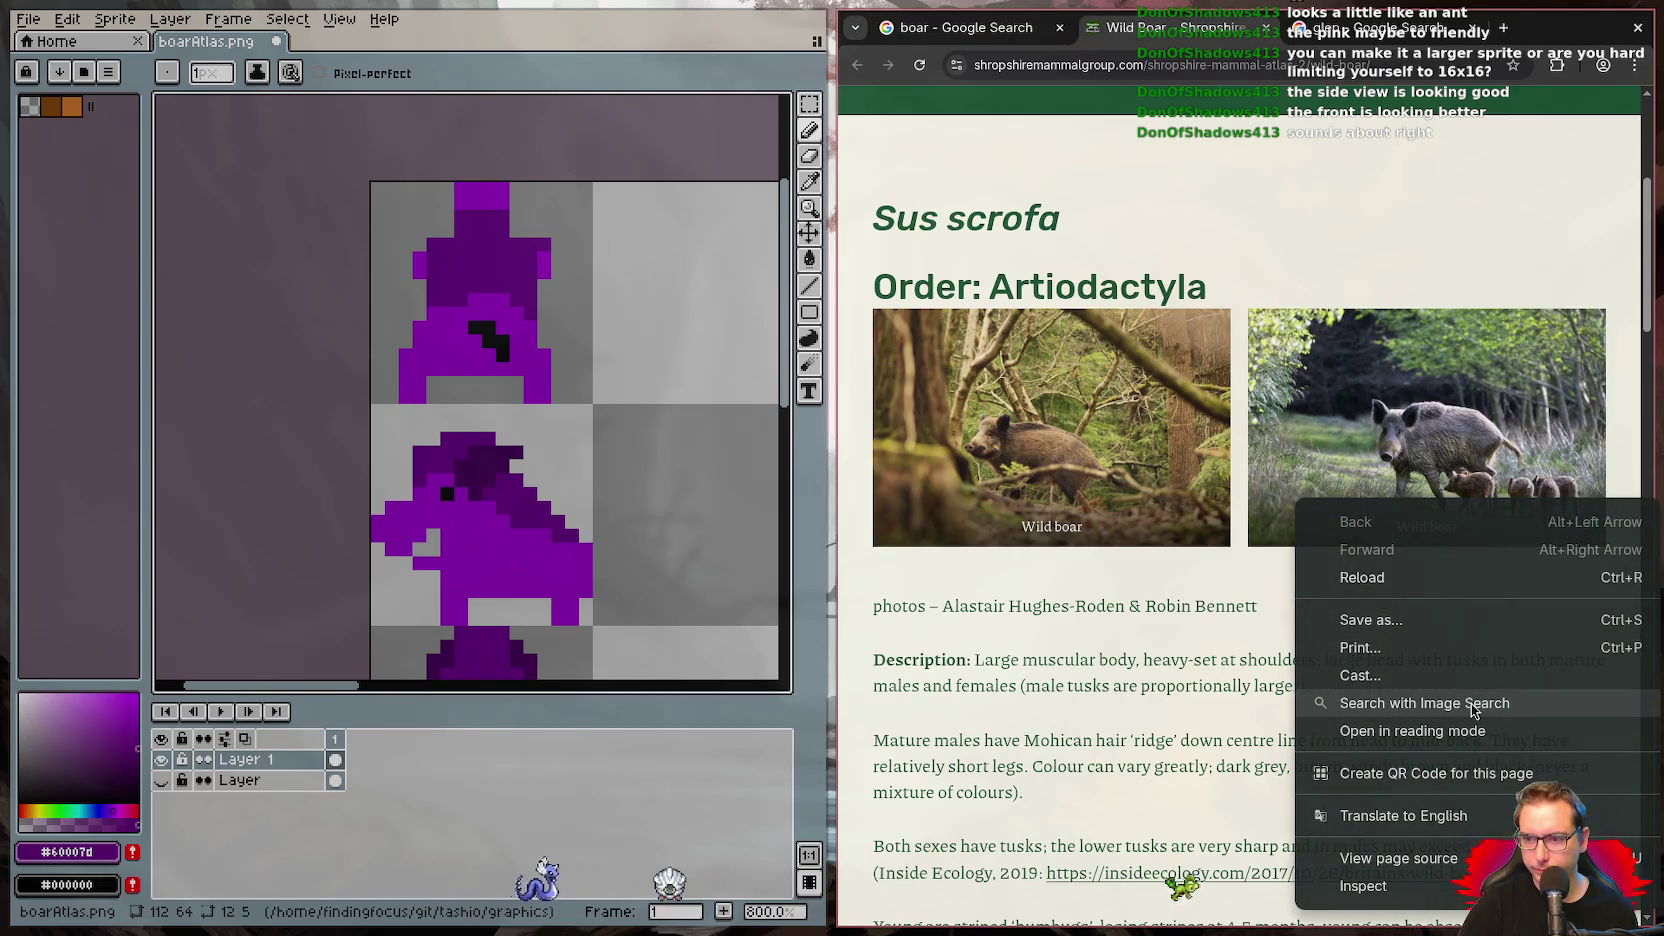
pyautogui.click(1413, 628)
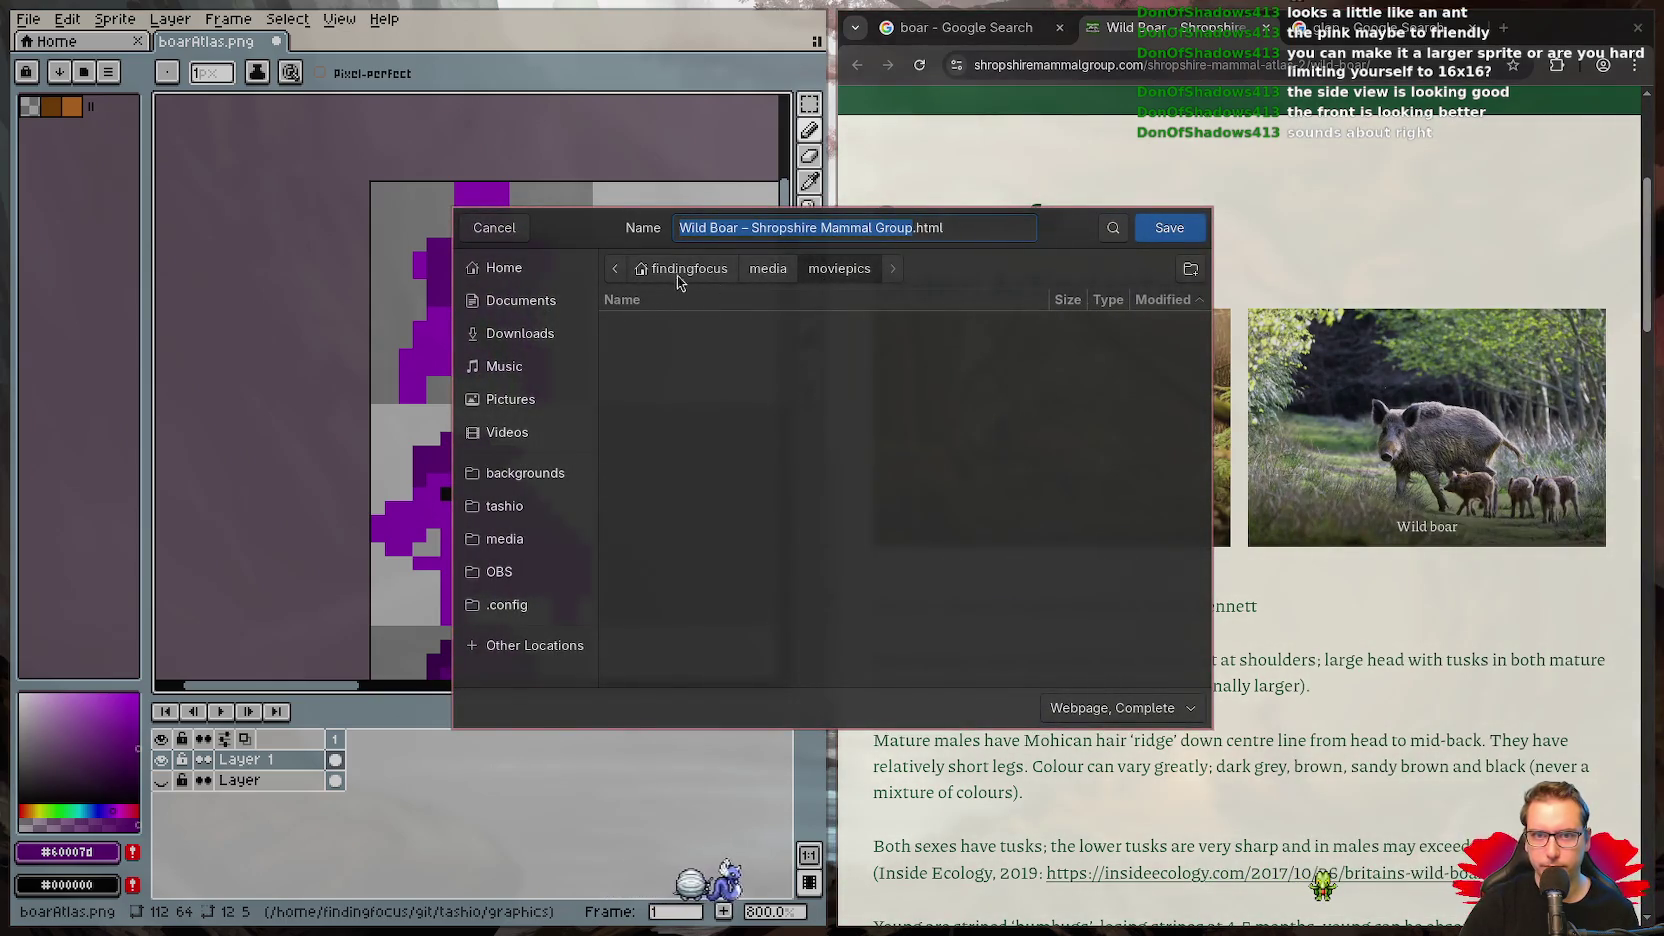
pyautogui.click(668, 273)
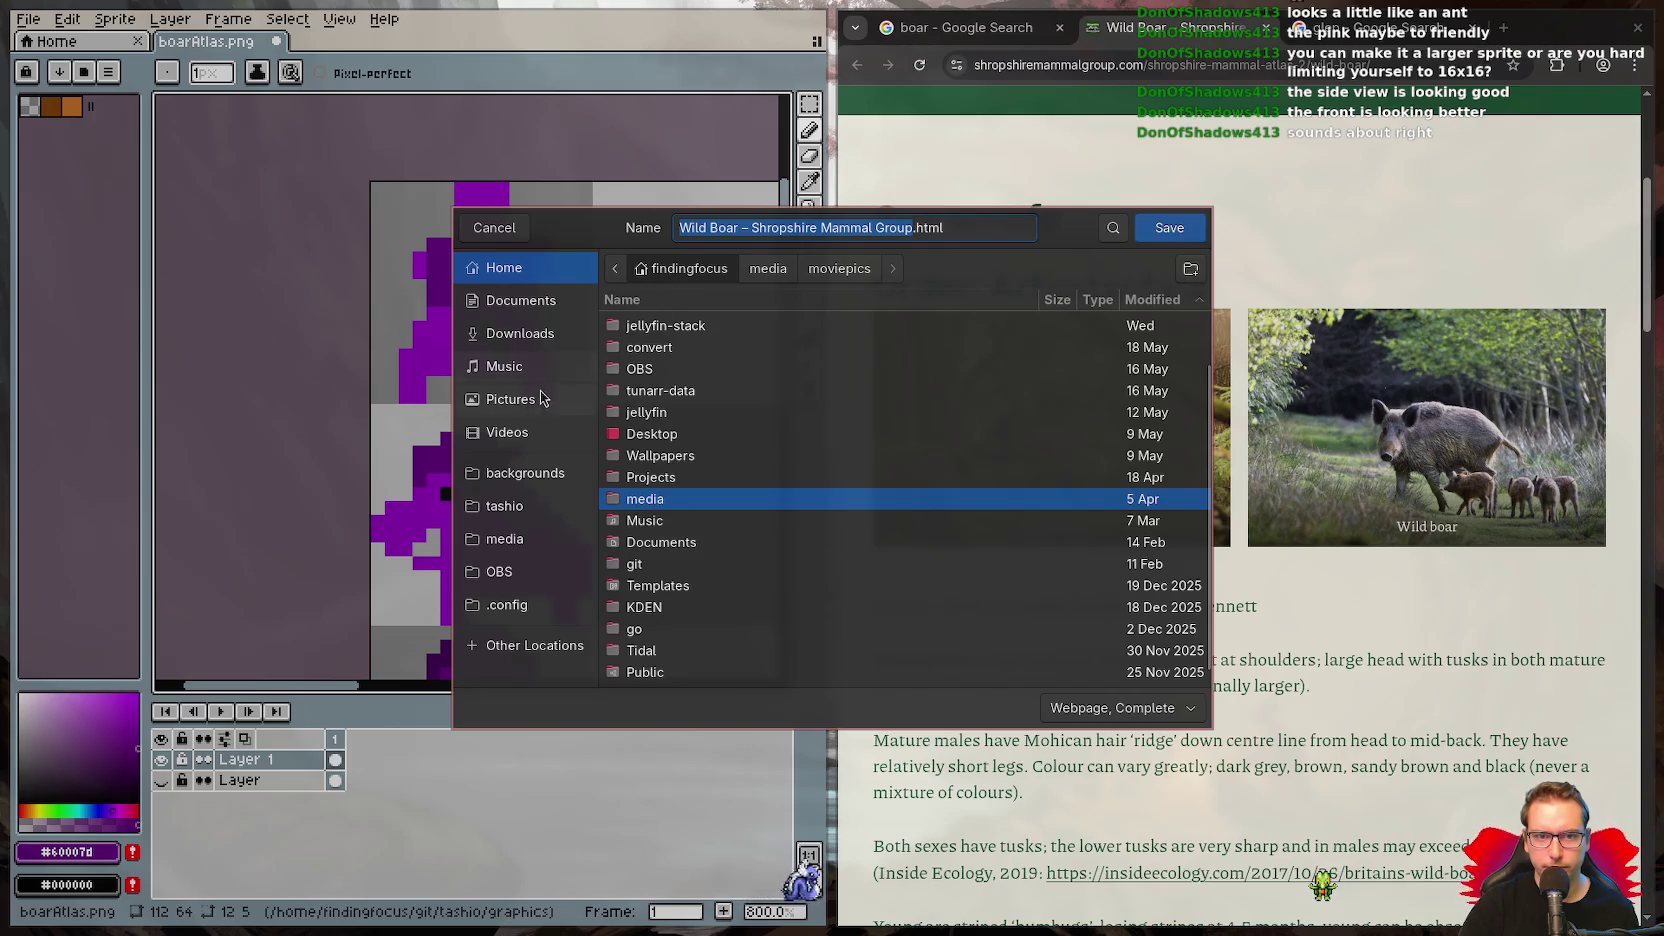
pyautogui.click(530, 401)
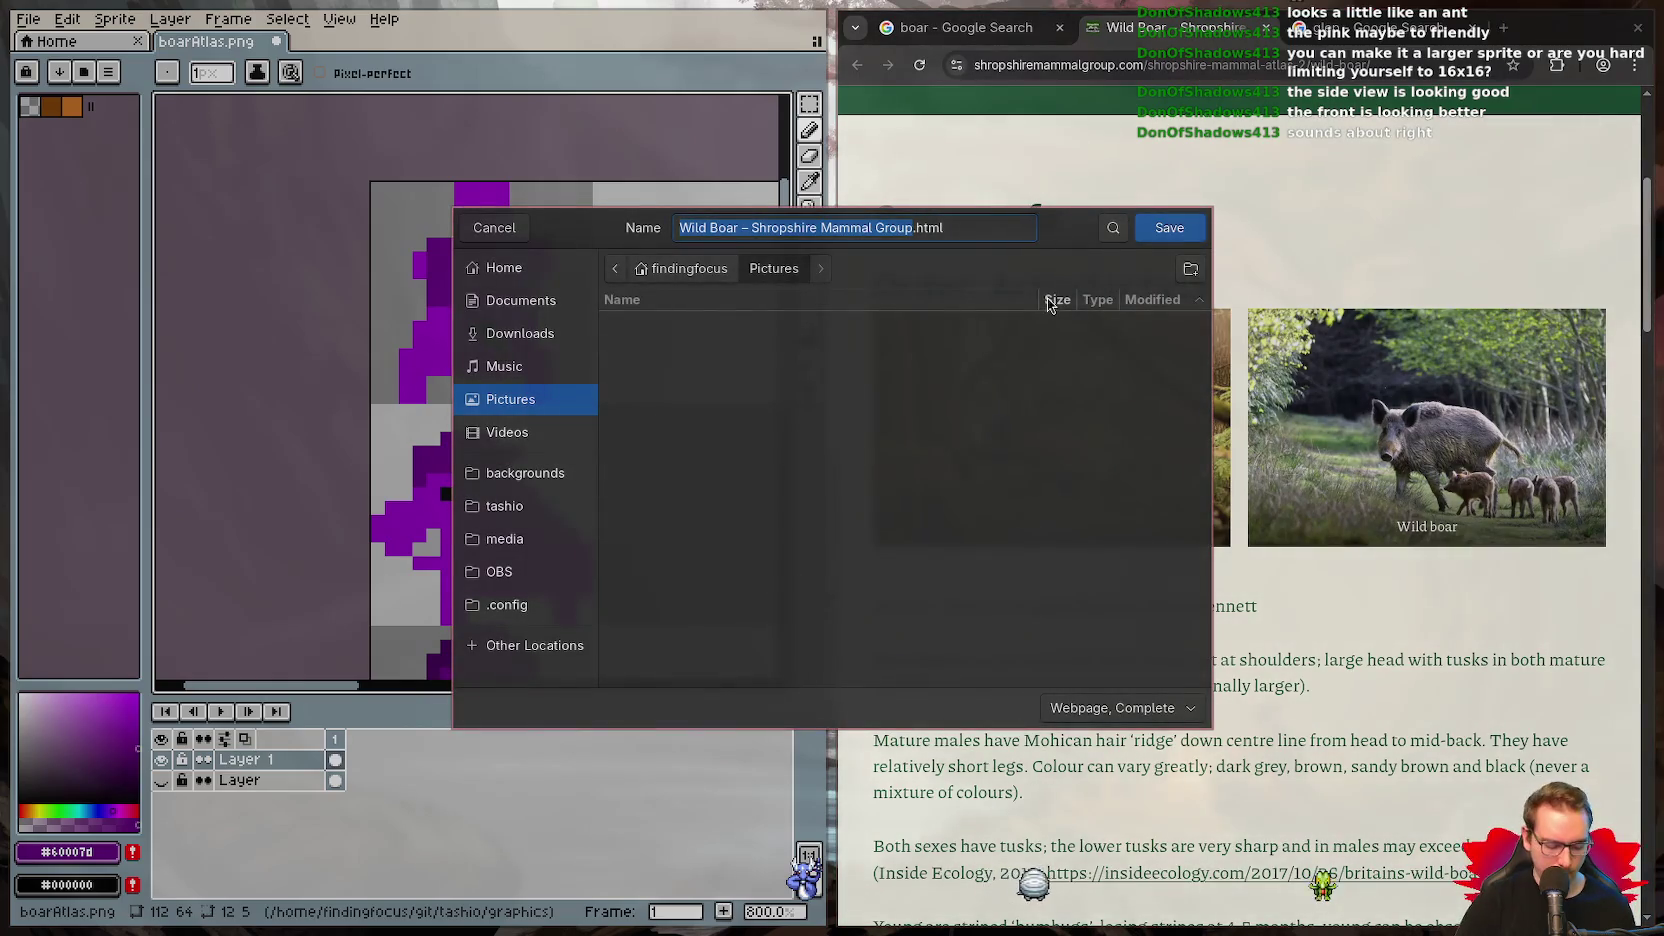
pyautogui.press('Escape')
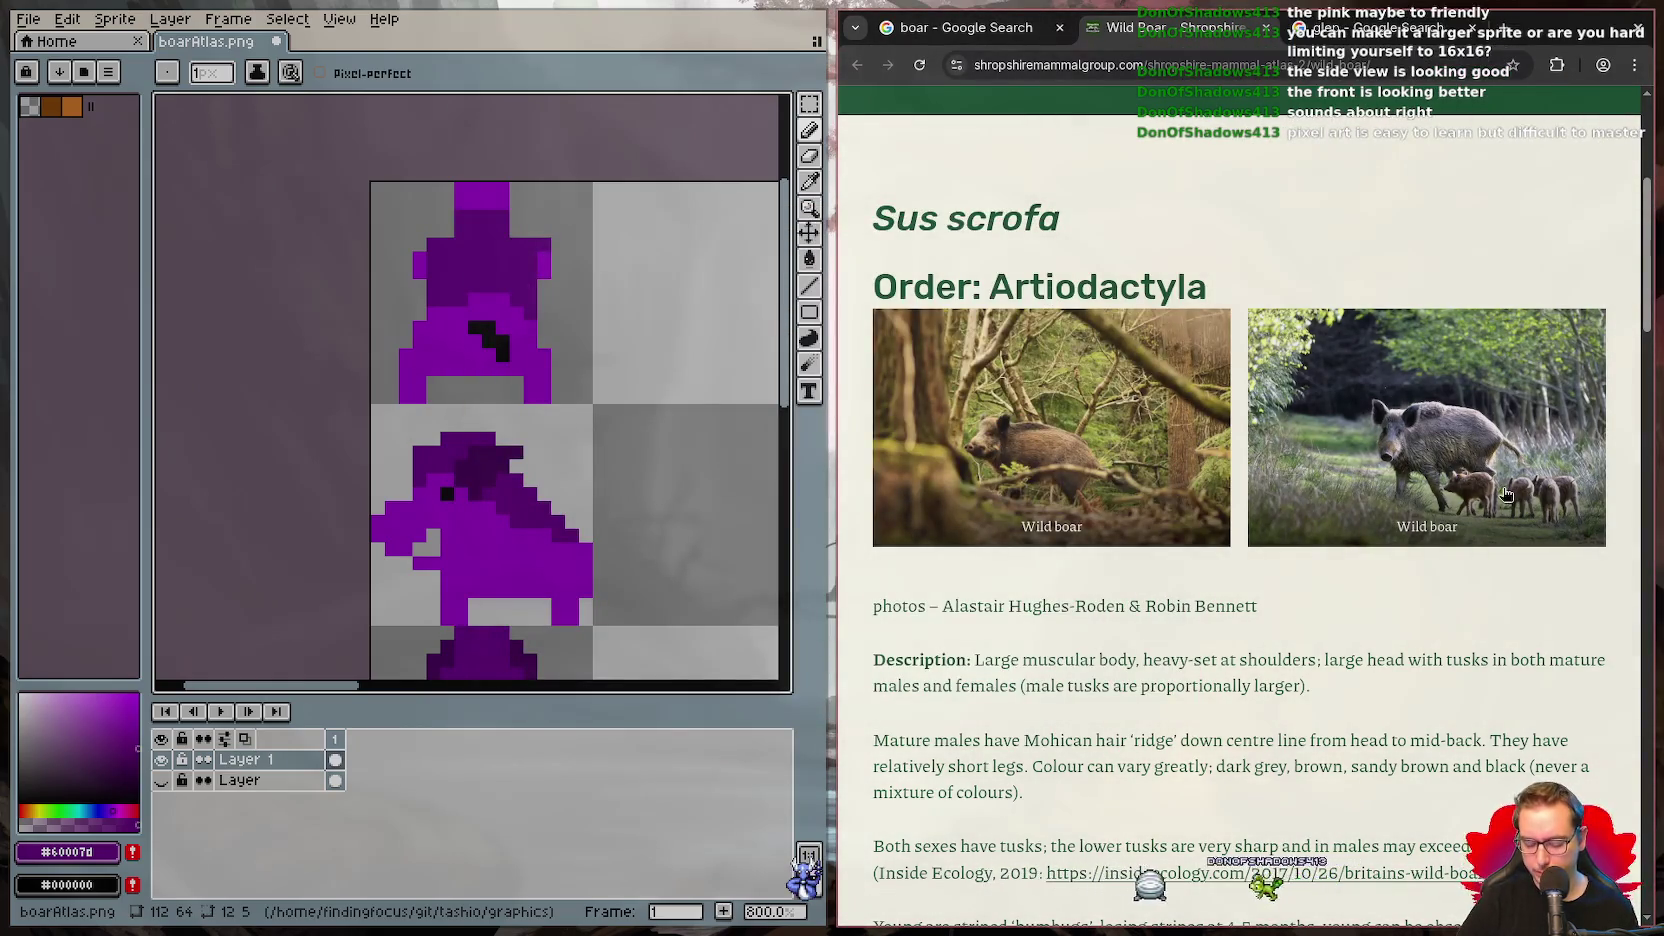
# - Enlarge and read the wild boar page, then return to the 'boar' image search results
pyautogui.hotkey('ctrl', '+')
pyautogui.hotkey('ctrl', '+')
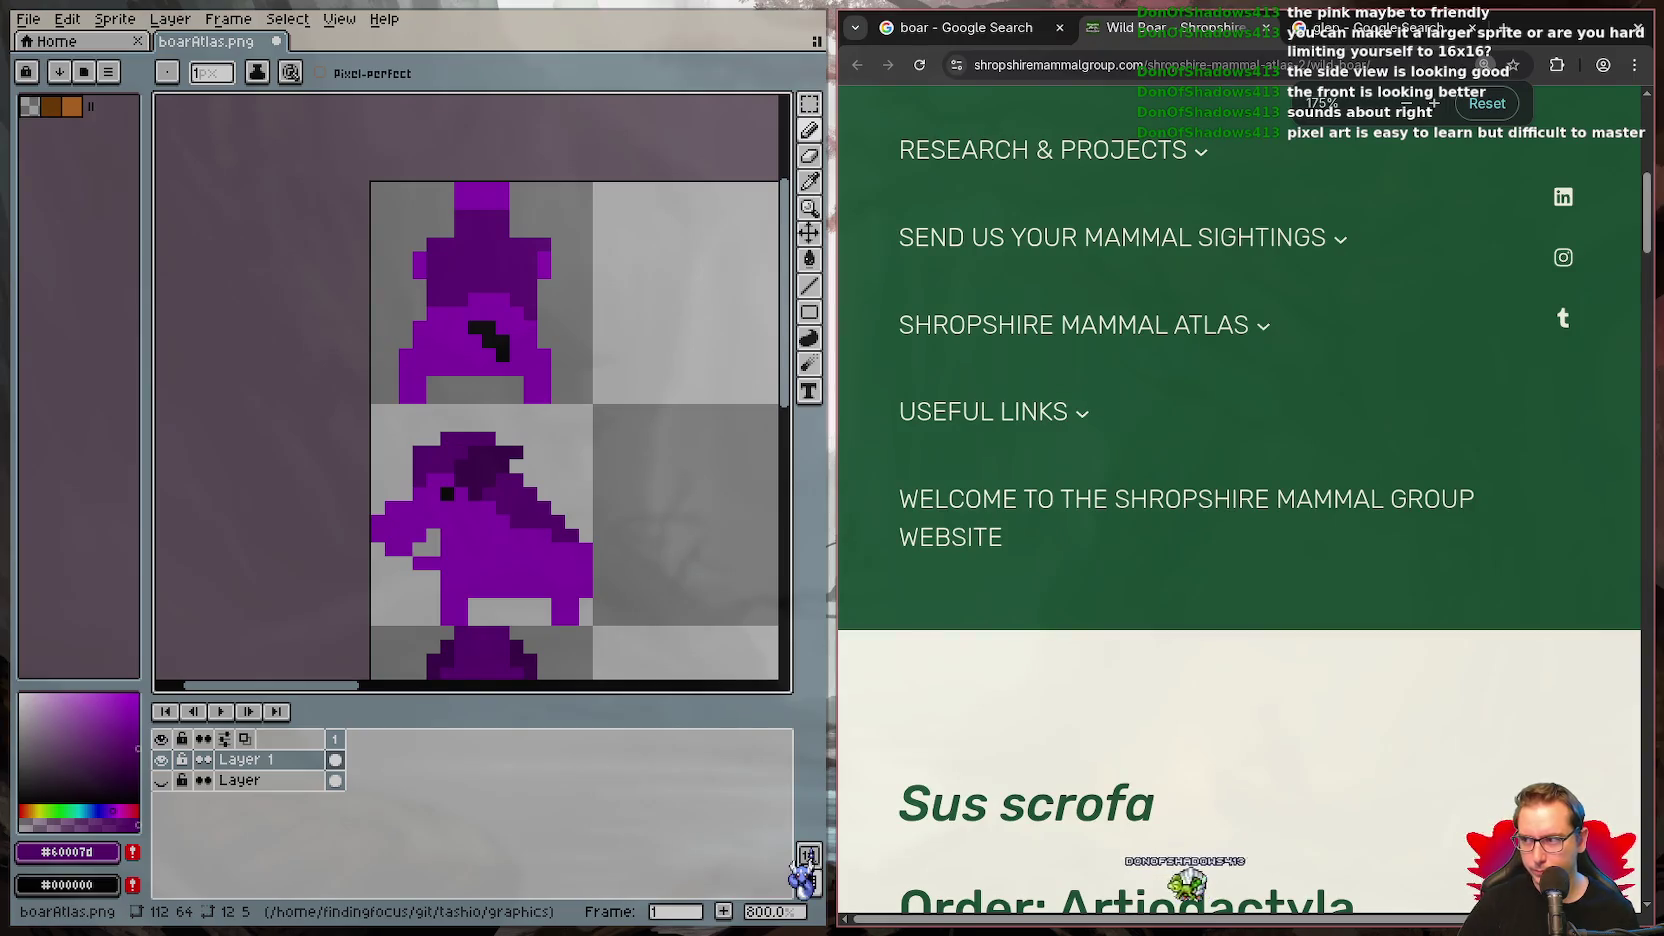
pyautogui.scroll(-4, 1472, 520)
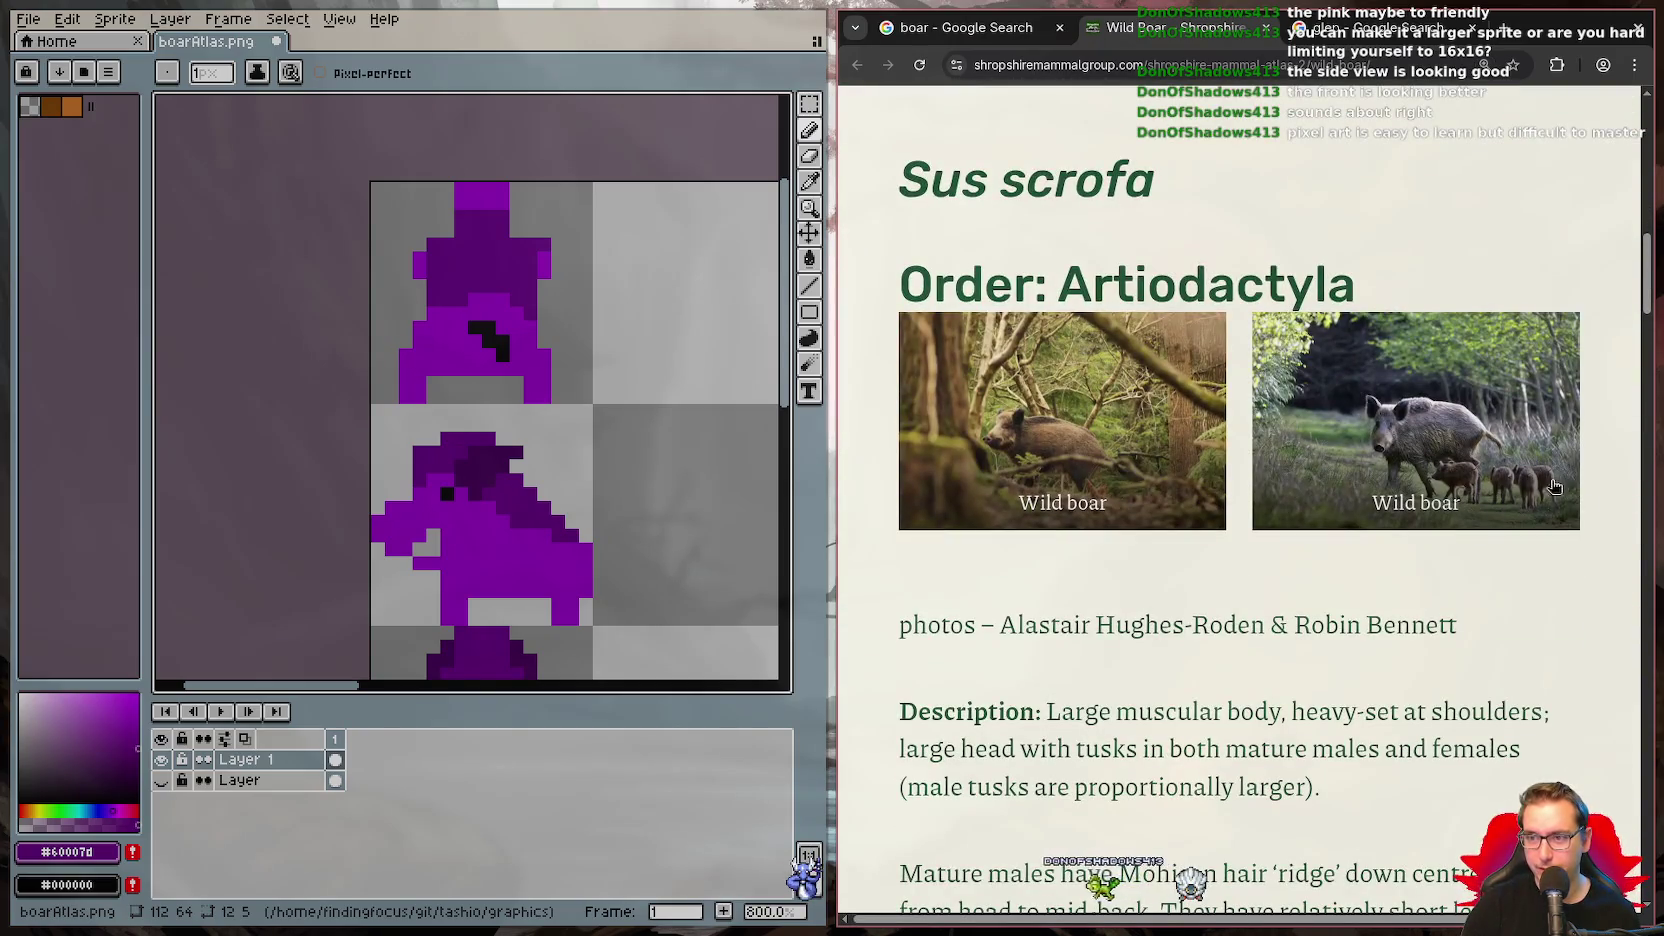
pyautogui.hotkey('ctrl', '+')
pyautogui.hotkey('ctrl', '+')
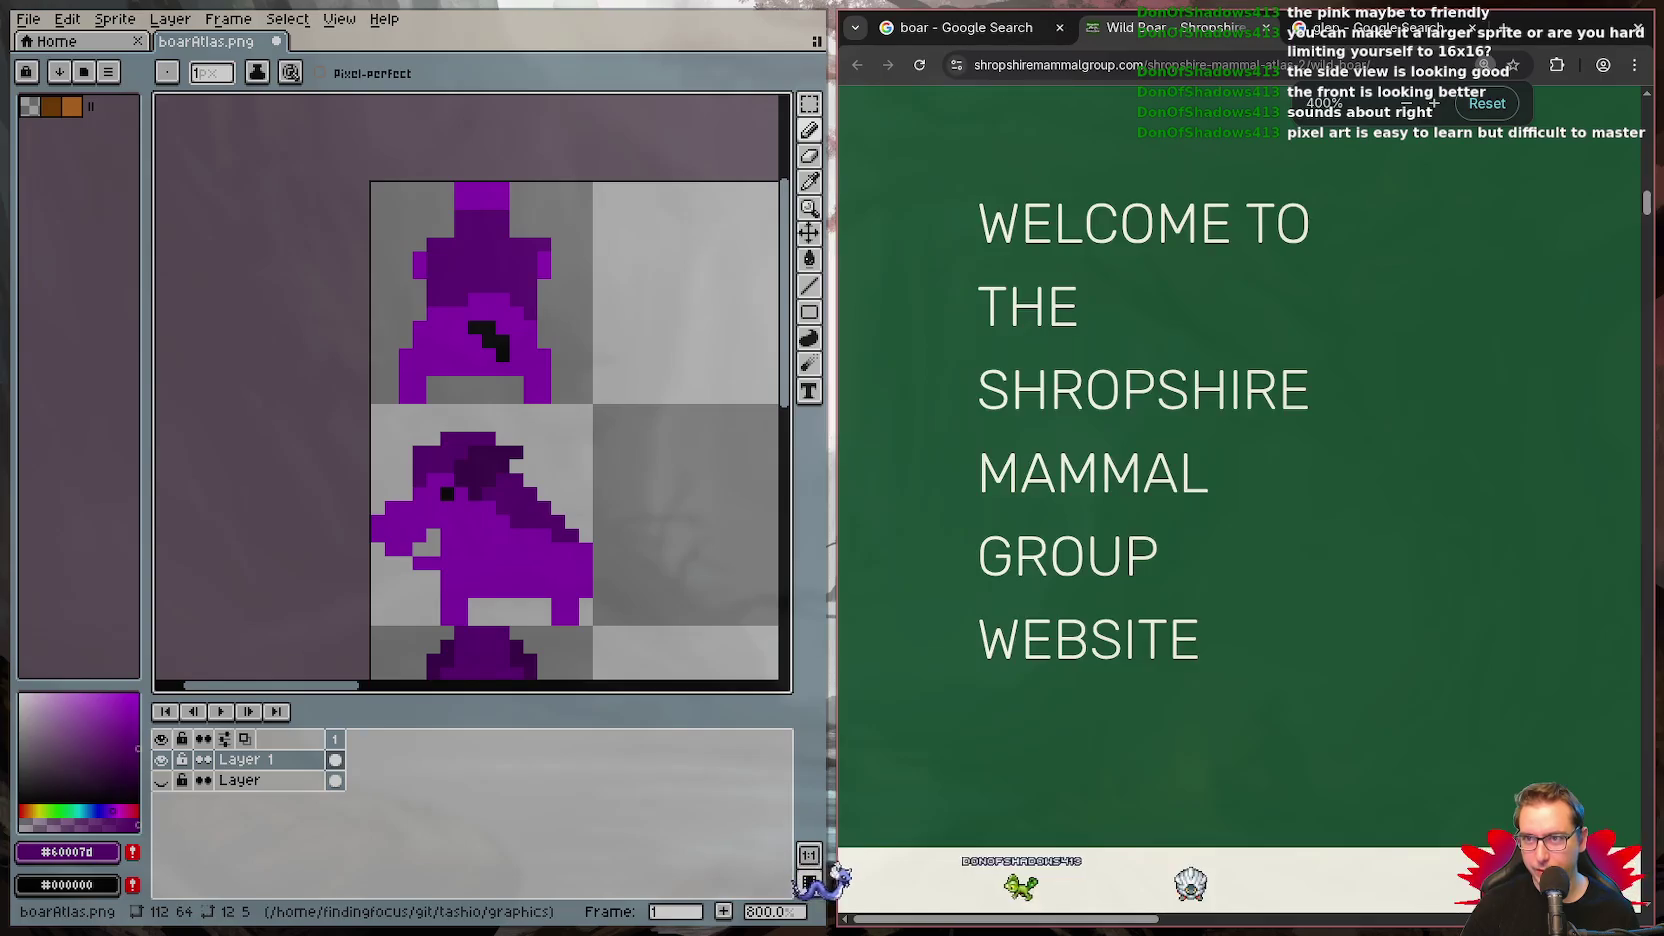
pyautogui.hotkey('ctrl', '+')
pyautogui.scroll(-3, 1545, 490)
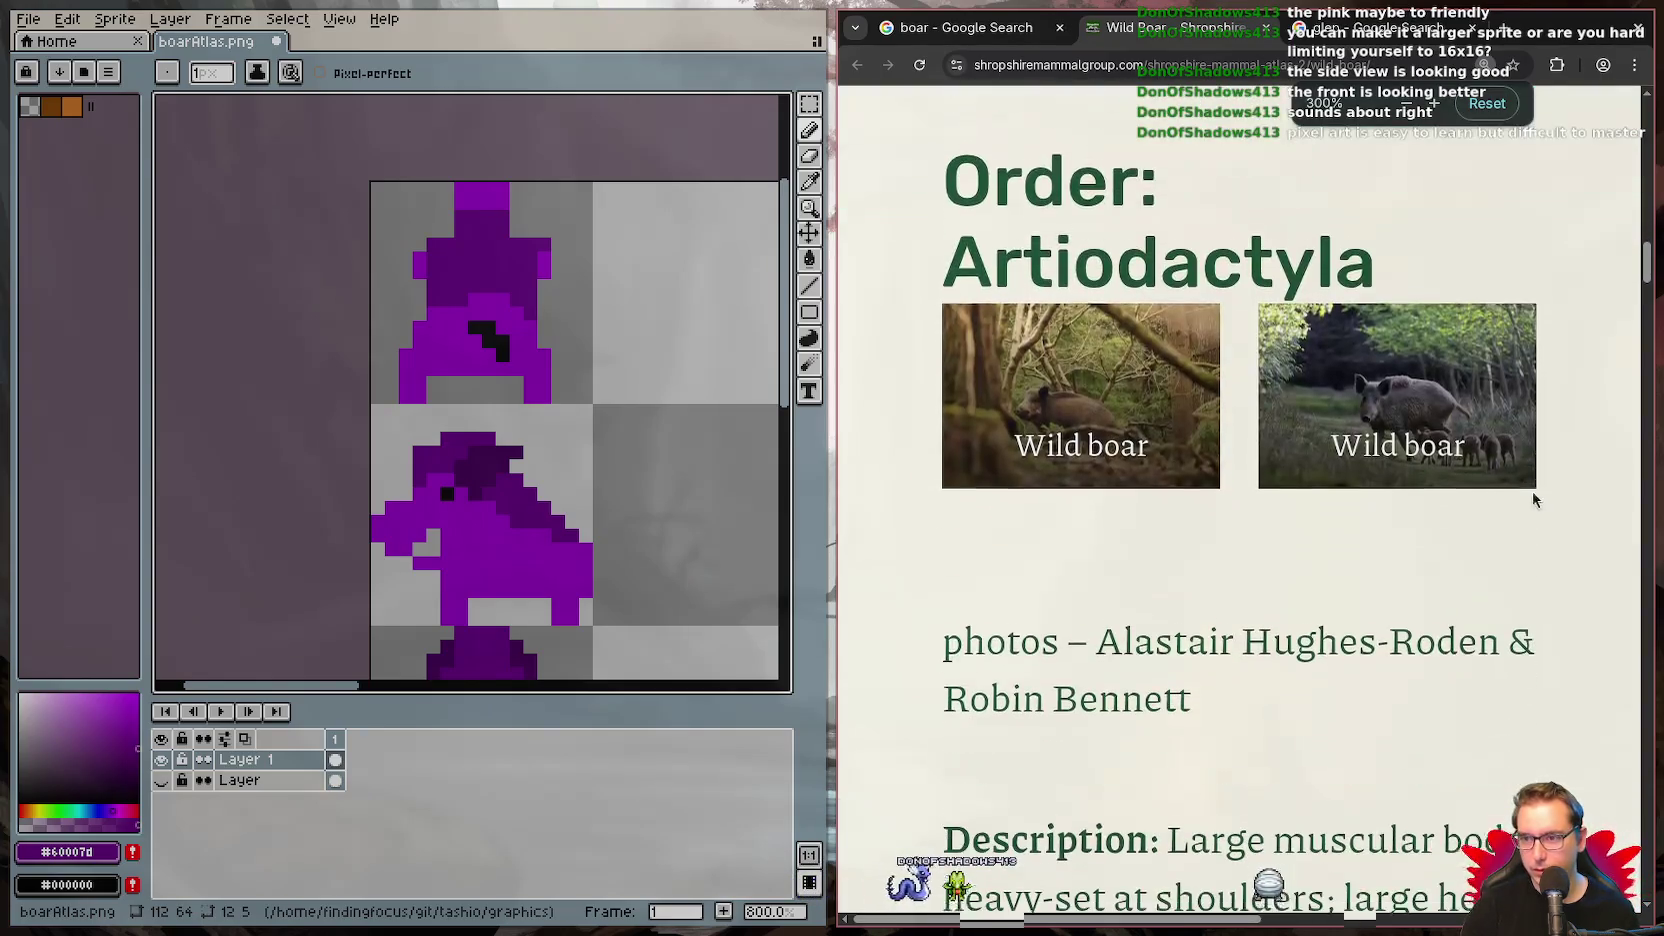
pyautogui.hotkey('ctrl', '-')
pyautogui.hotkey('ctrl', '-')
pyautogui.hotkey('ctrl', '-')
pyautogui.hotkey('ctrl', '-')
pyautogui.hotkey('ctrl', '-')
pyautogui.hotkey('ctrl', '-')
pyautogui.hotkey('ctrl', '-')
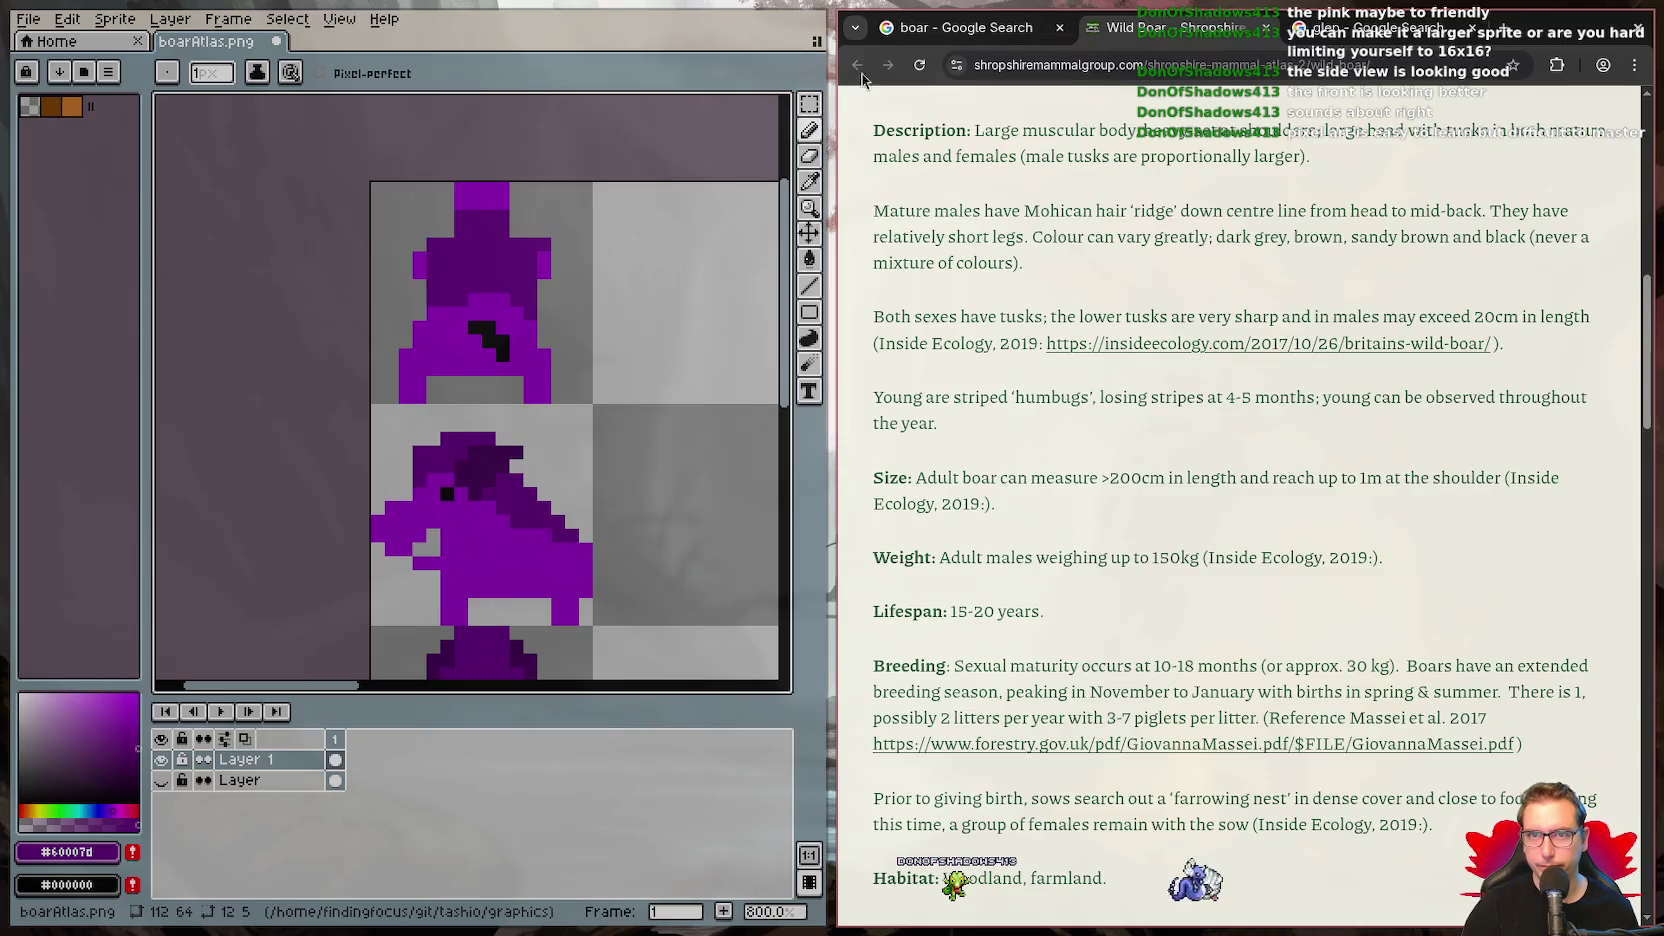
pyautogui.click(1020, 38)
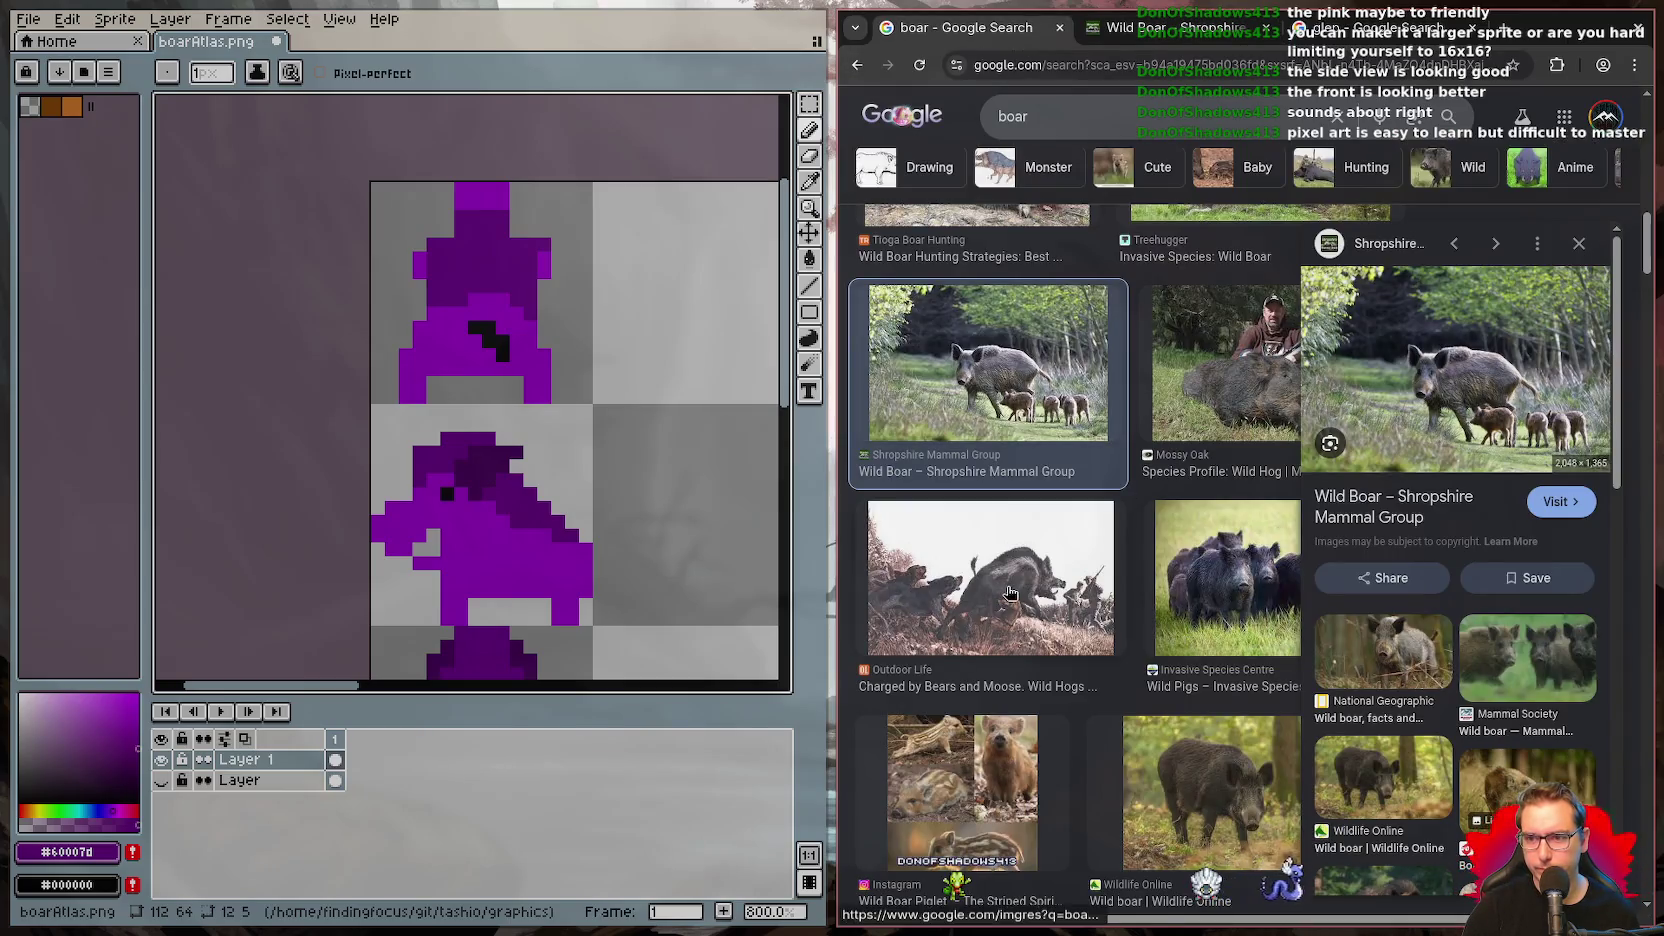
# - Open the Outdoor Life charging-boar article in a new tab and block its notifications
pyautogui.click(1000, 590)
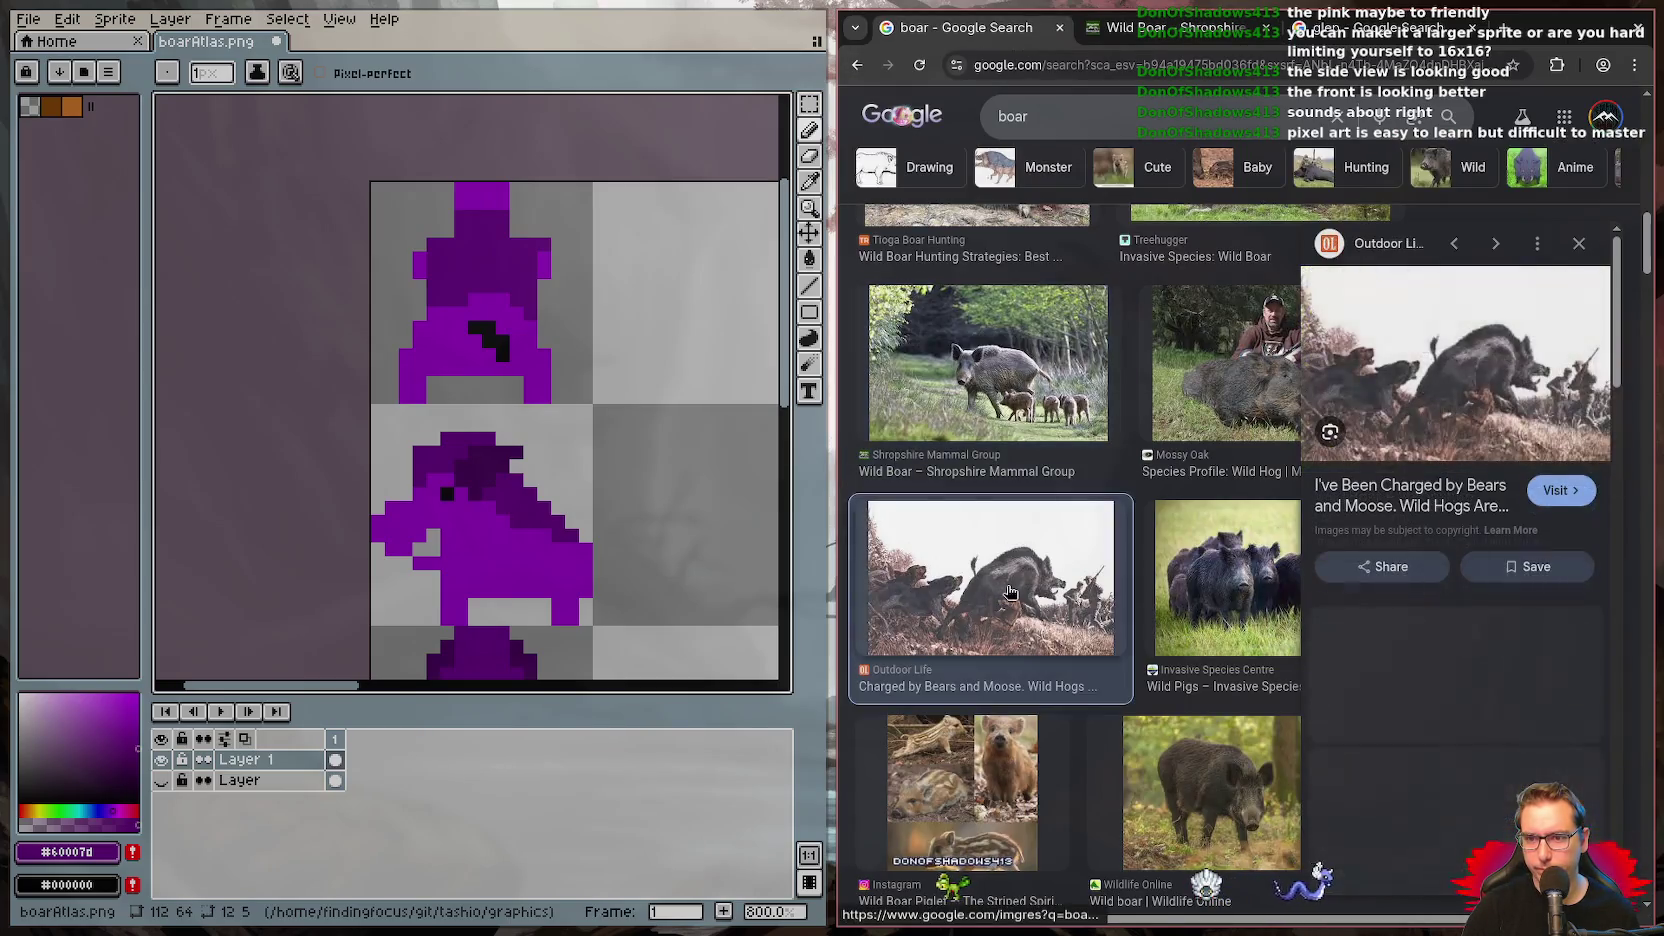
pyautogui.click(1548, 371)
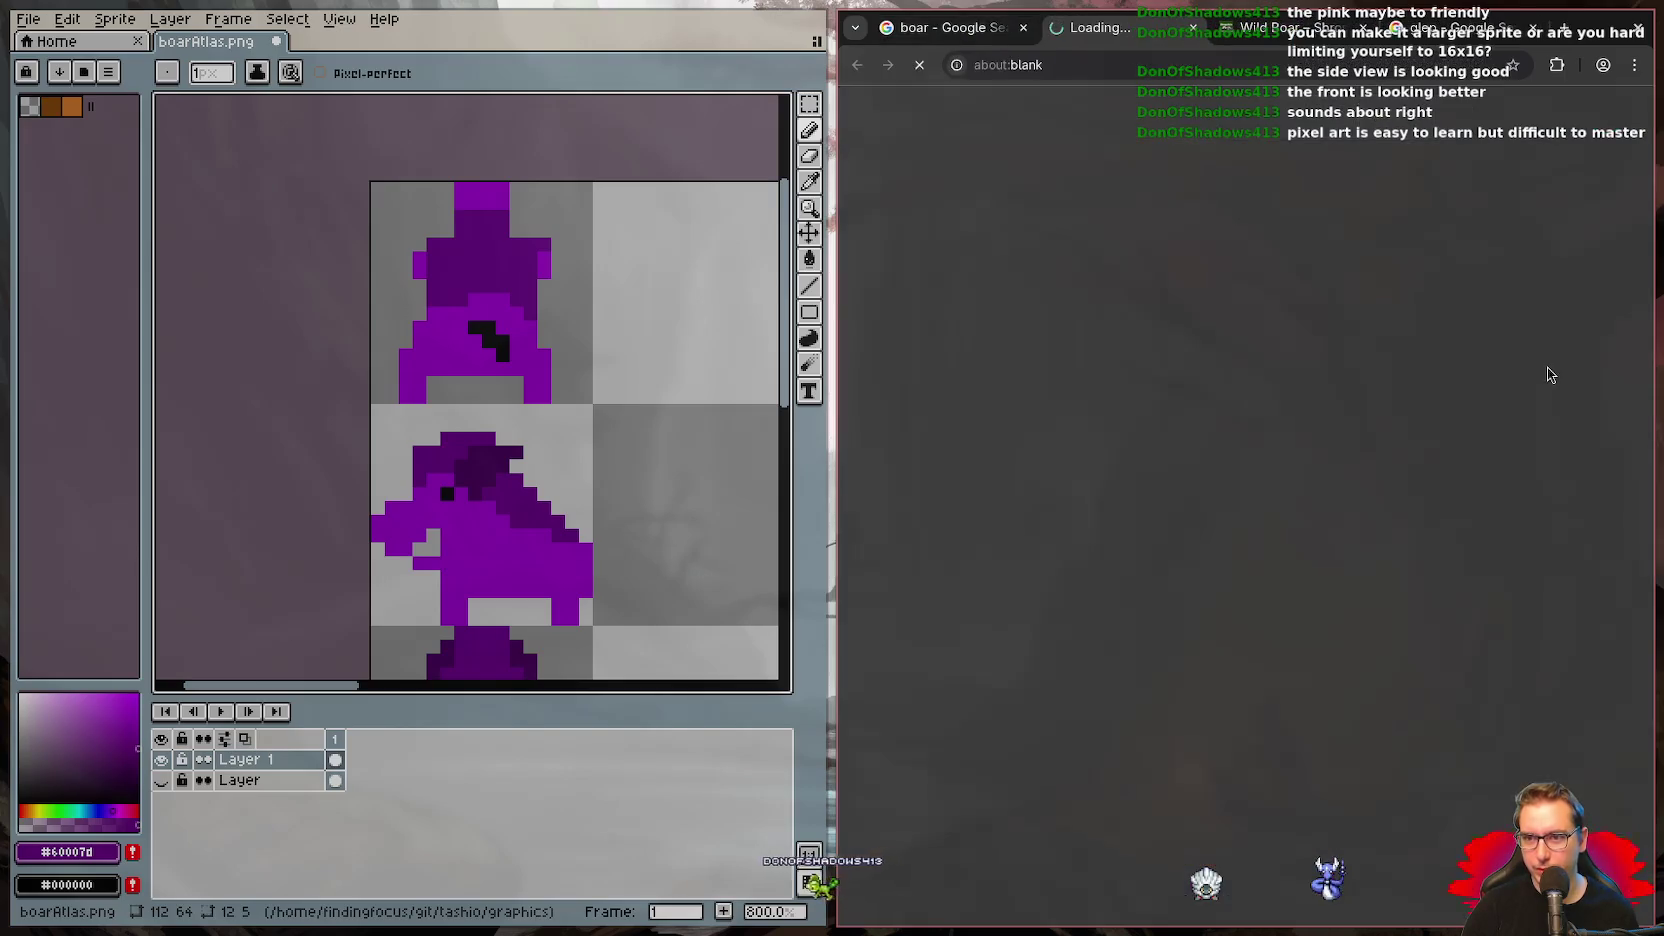
pyautogui.scroll(-3, 1430, 452)
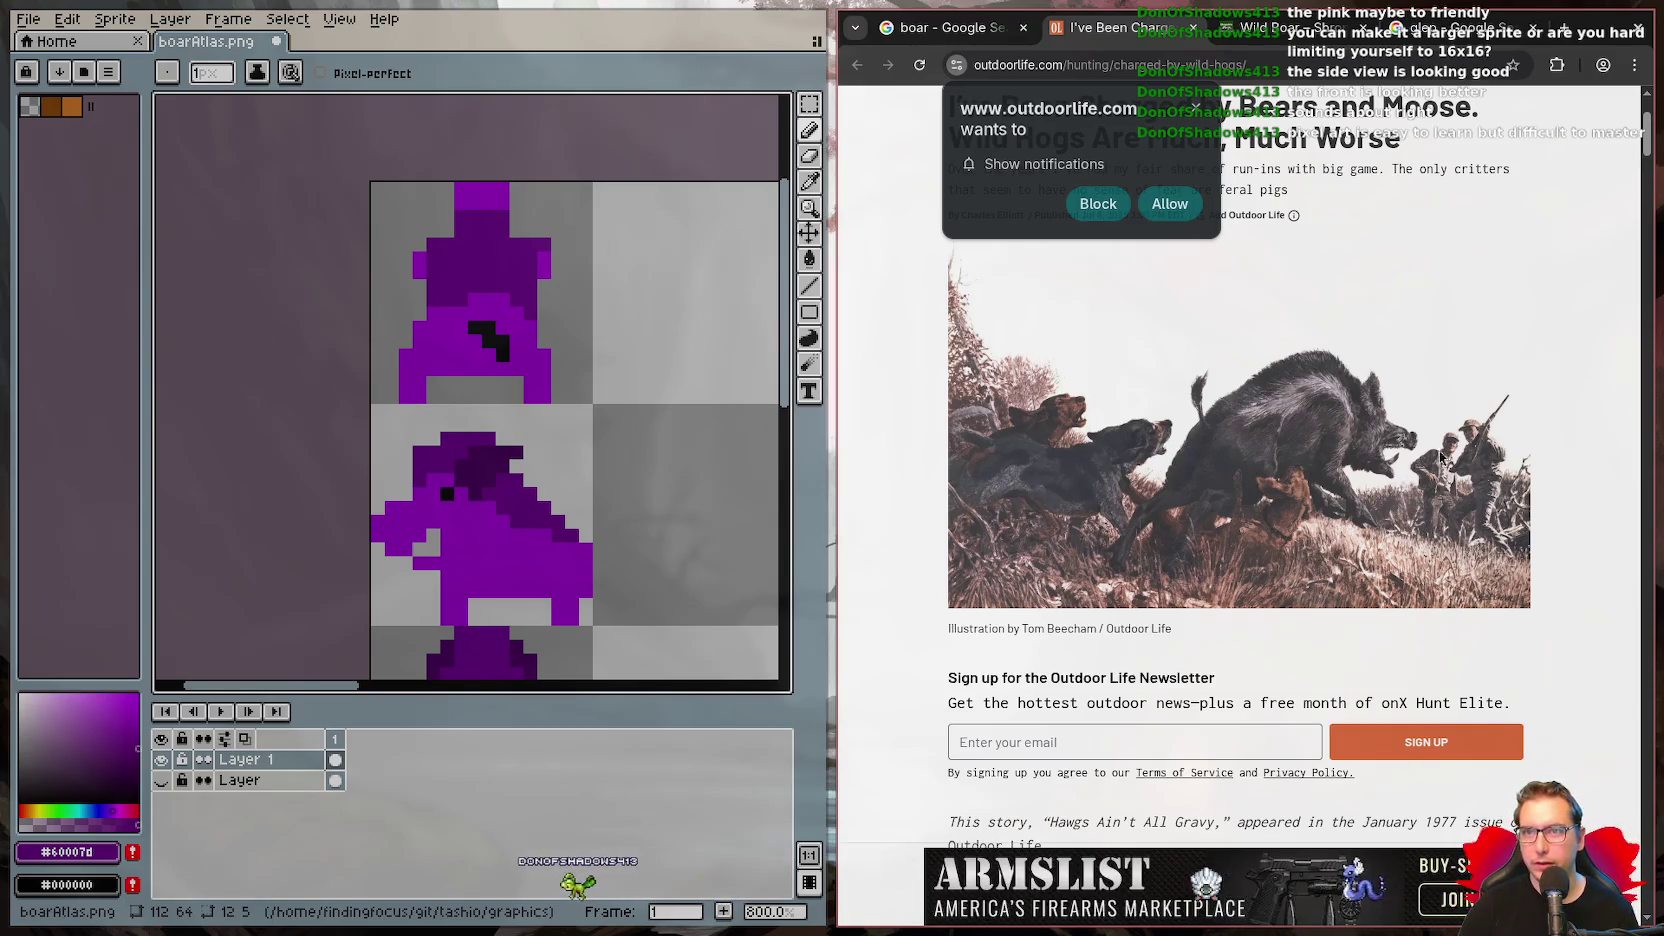
pyautogui.click(1273, 283)
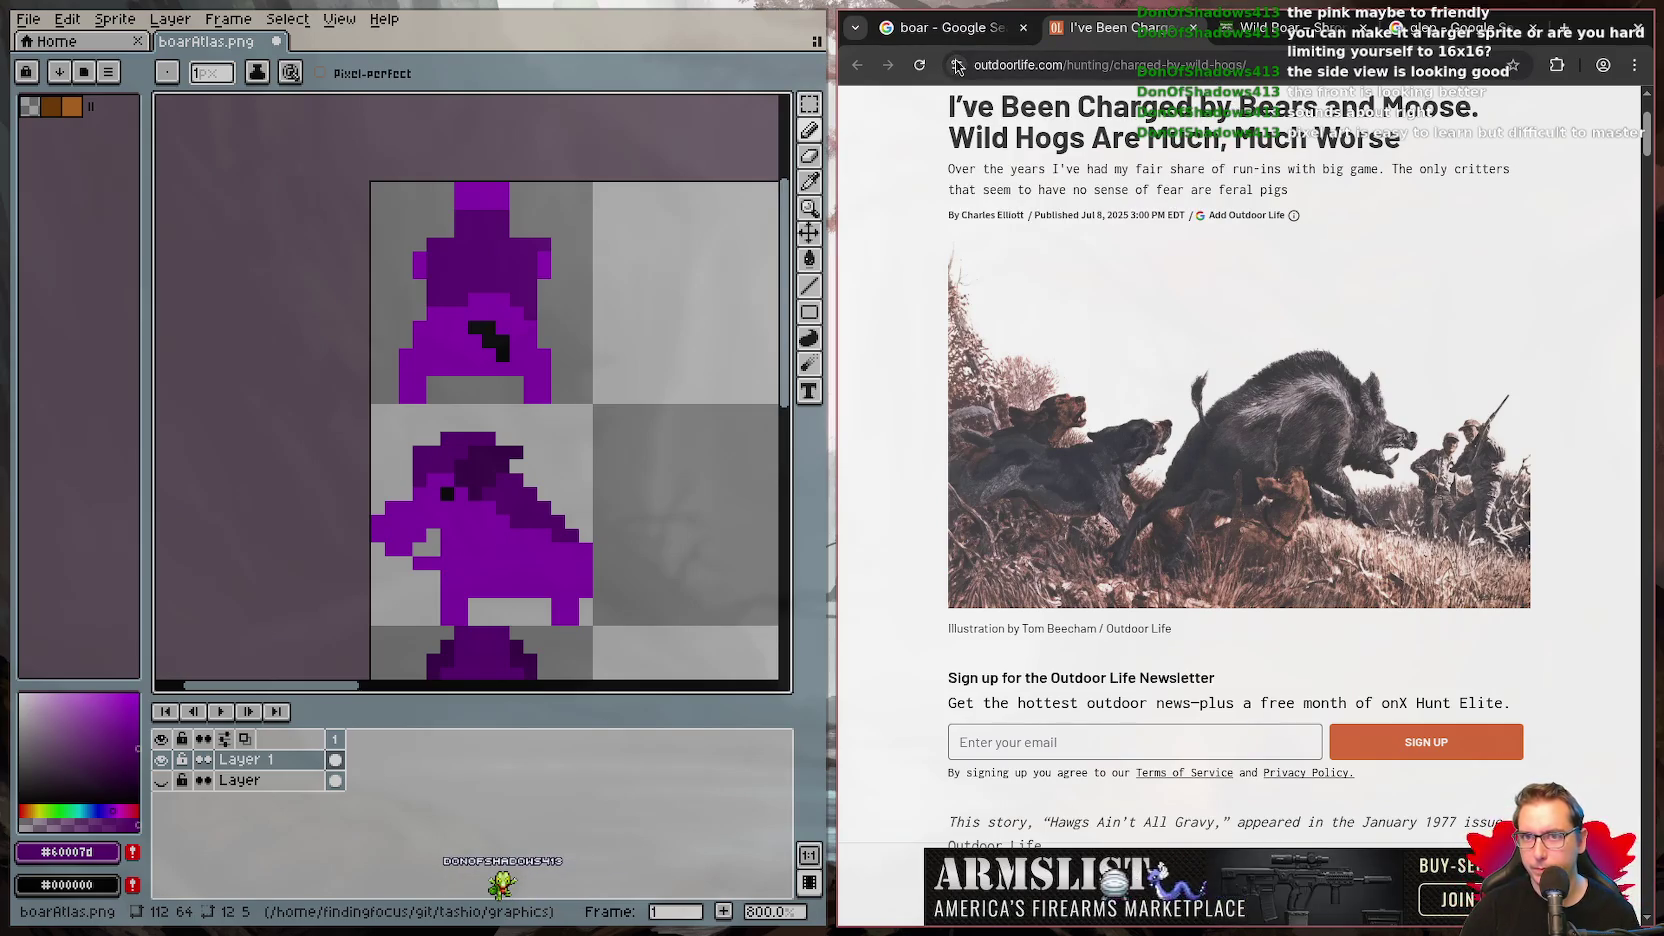
# - Go back to the Google Images boar results and scroll down through more photos
pyautogui.click(945, 27)
pyautogui.scroll(-5, 1335, 540)
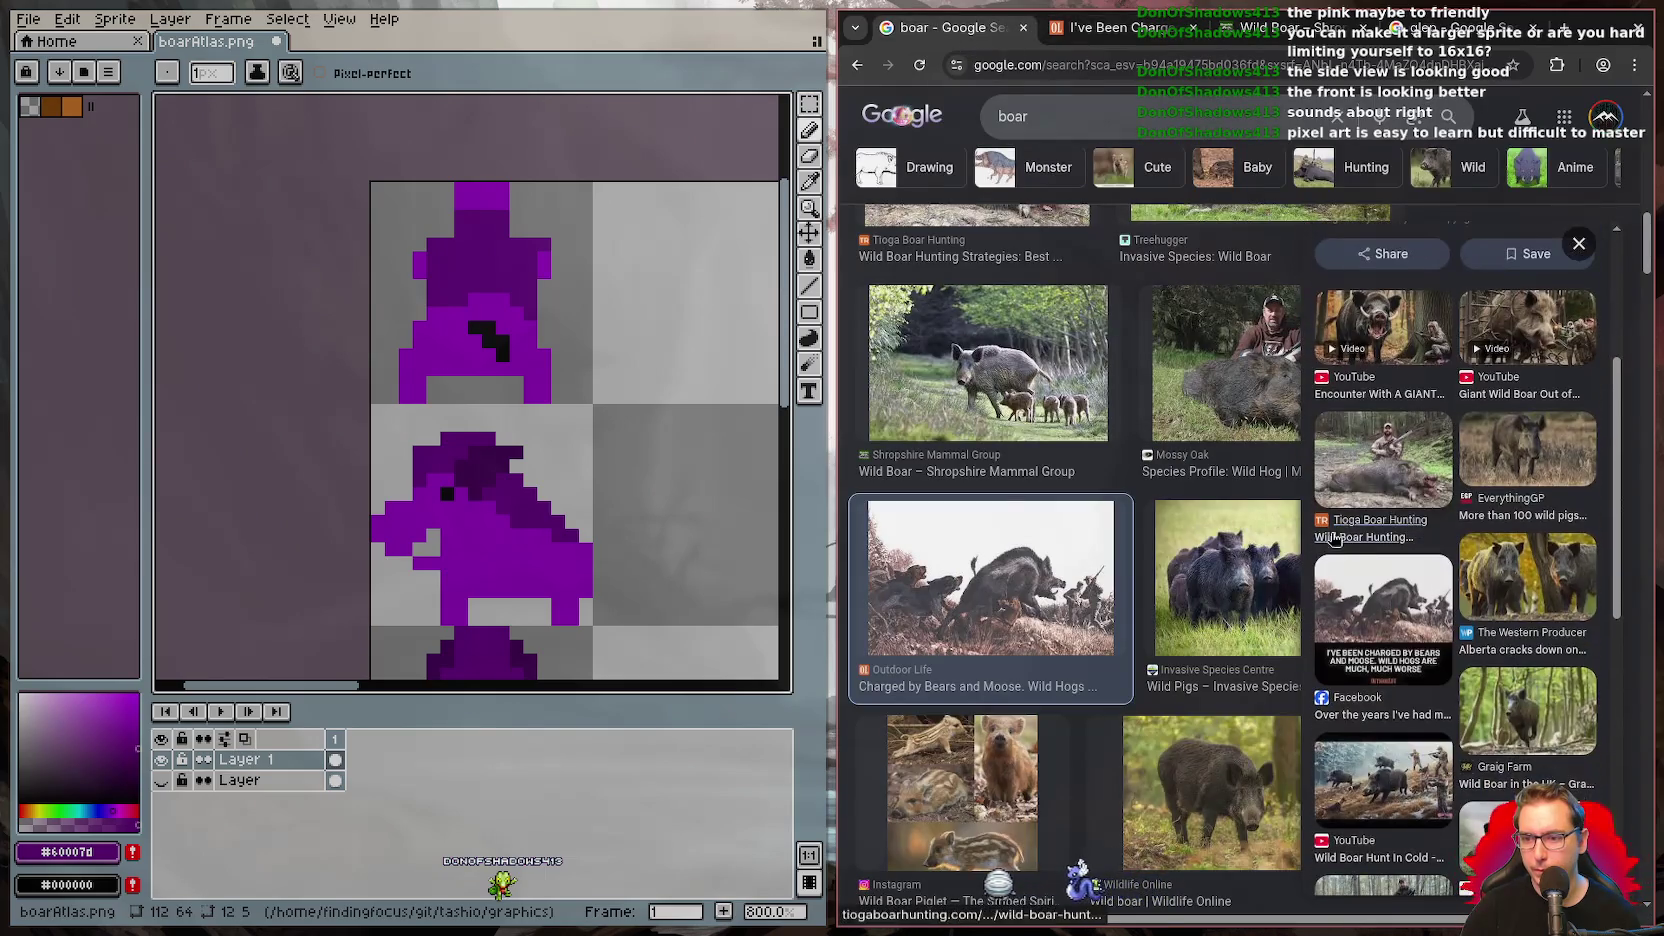
pyautogui.scroll(-3, 1343, 565)
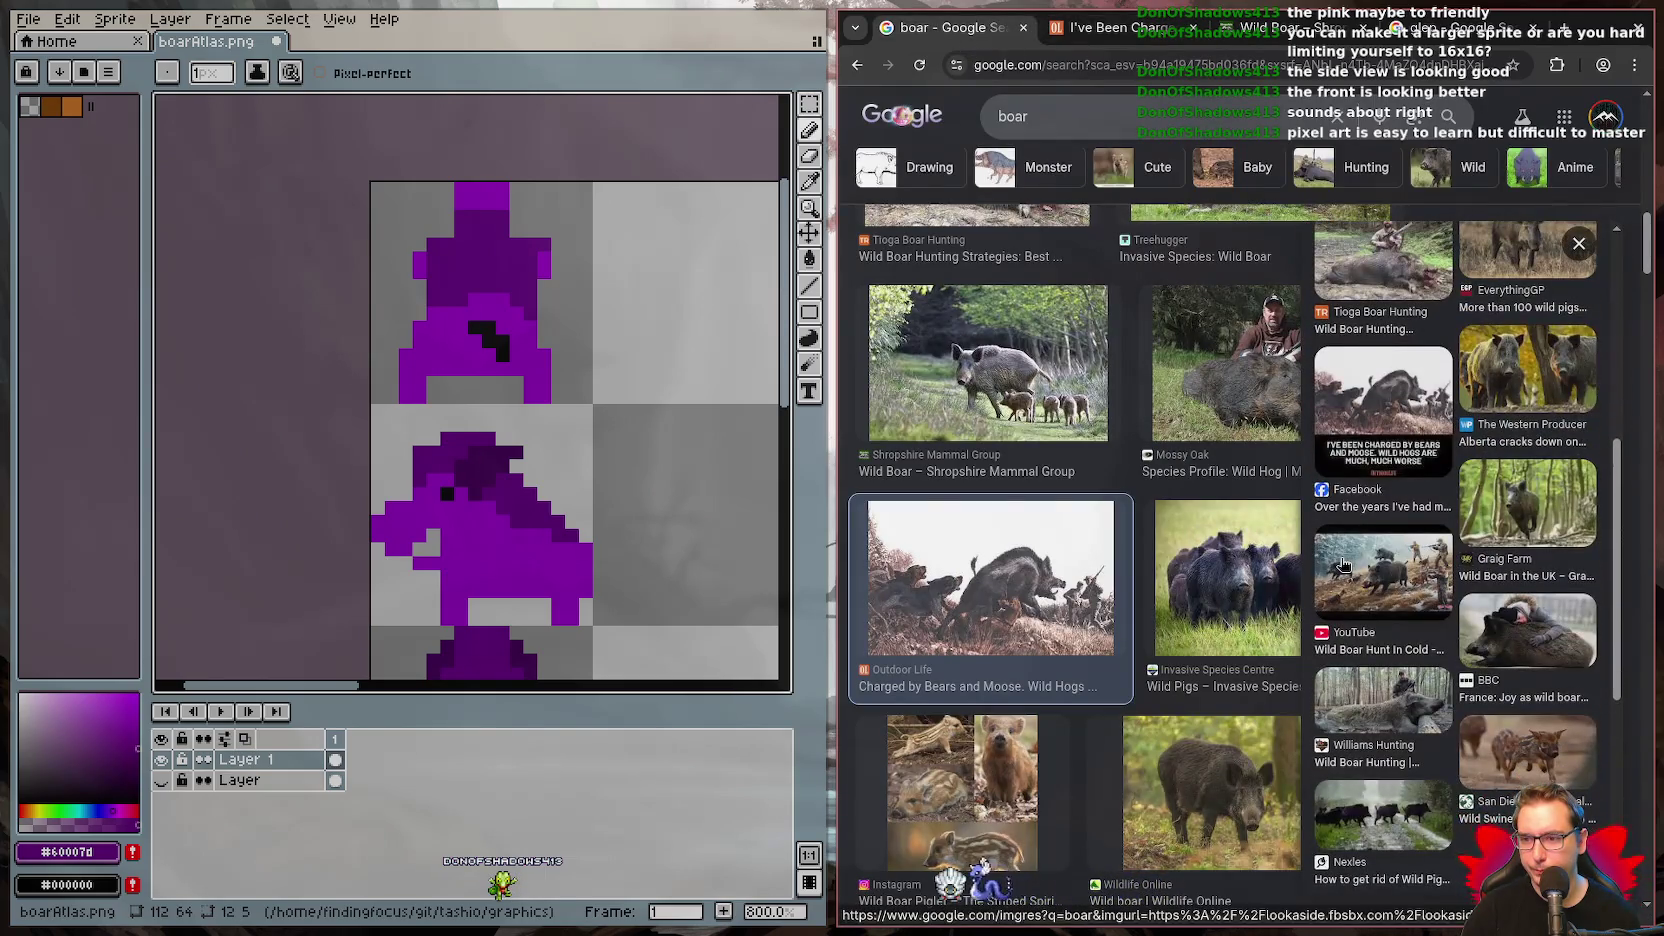
pyautogui.scroll(-3, 1343, 565)
pyautogui.scroll(-2, 1343, 565)
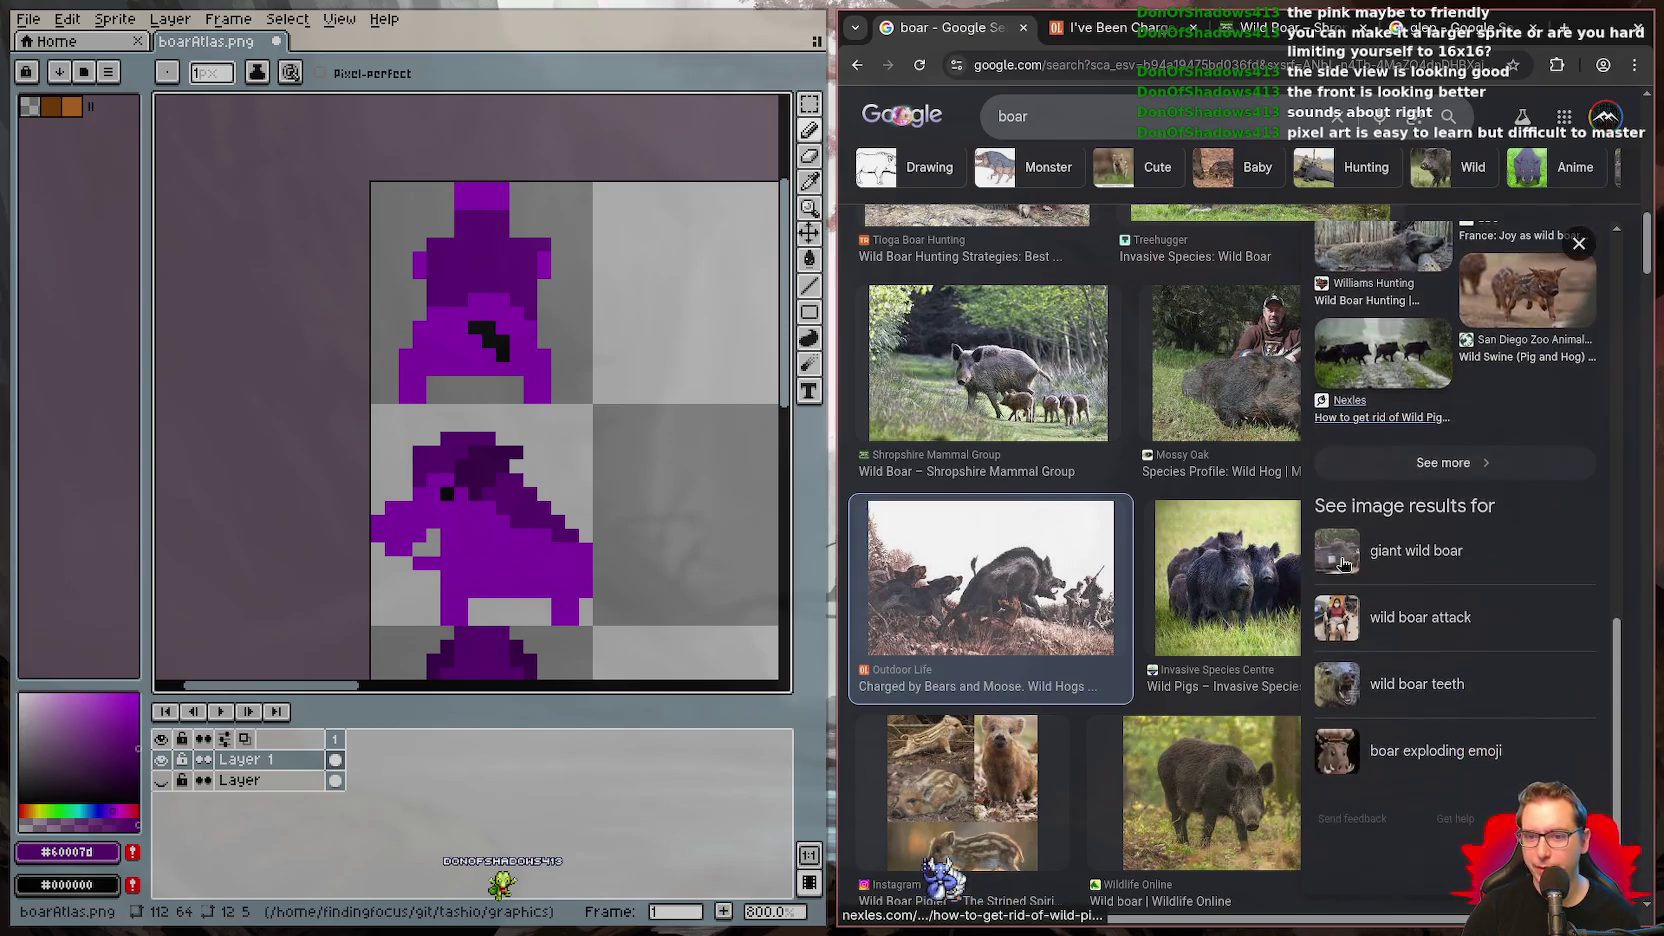
pyautogui.scroll(-1, 1213, 687)
pyautogui.scroll(-2, 1213, 687)
pyautogui.scroll(-3, 1213, 687)
# - Preview the Instagram boar close-up, browse further results, then close the preview panel
pyautogui.click(1213, 687)
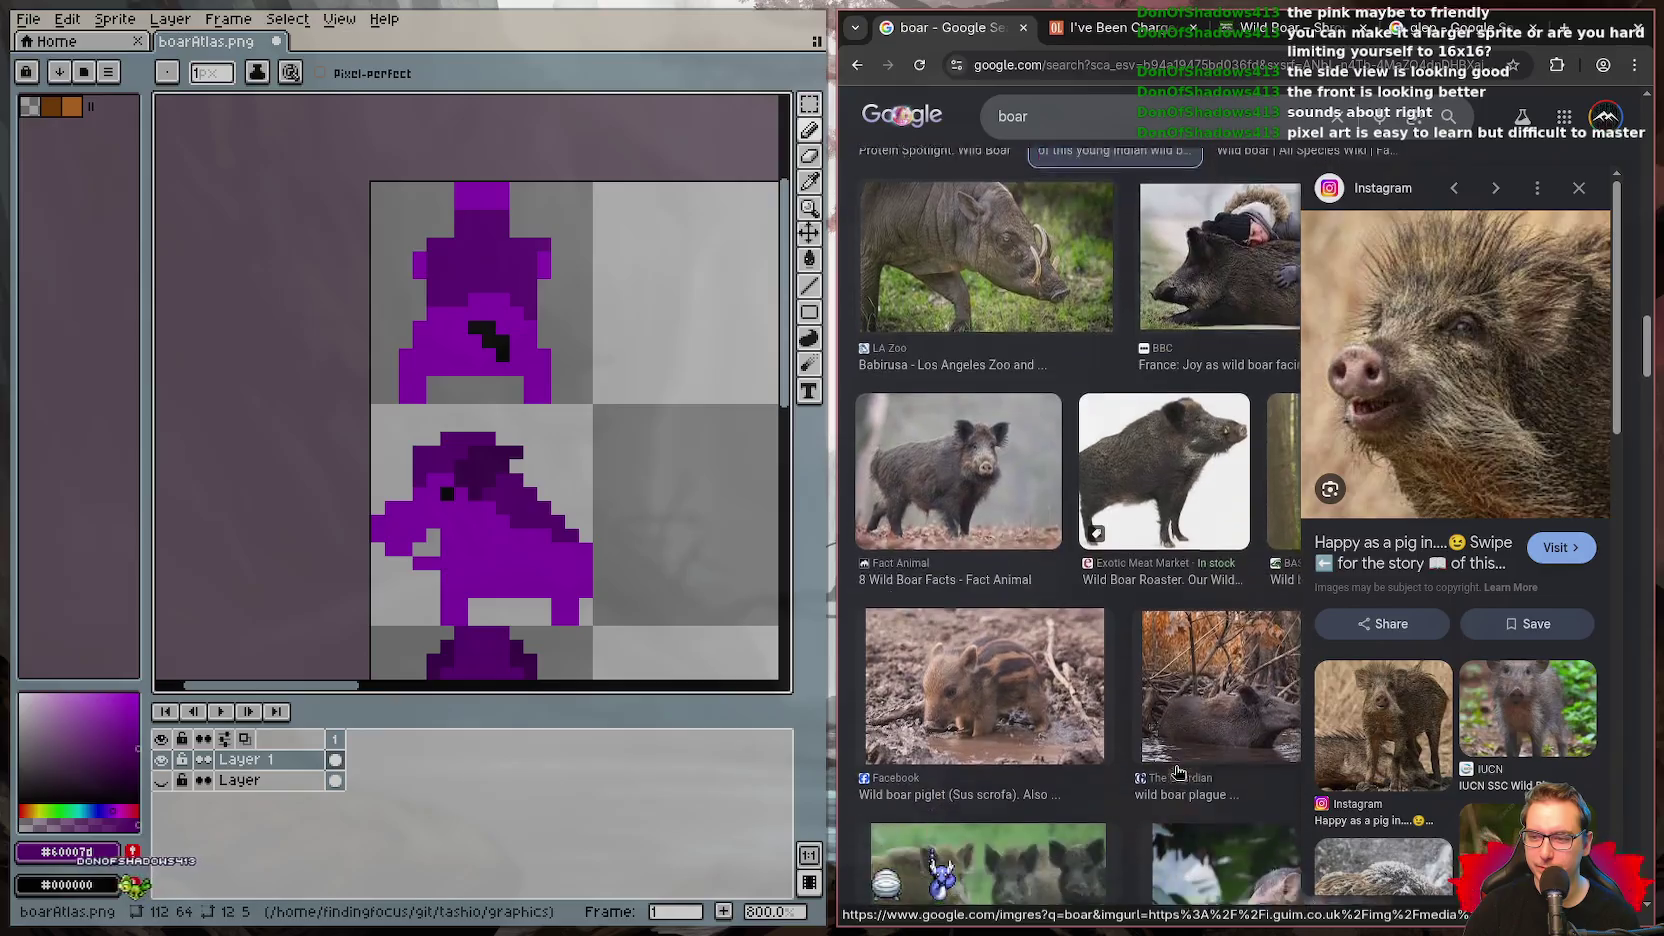
pyautogui.scroll(-2, 1195, 730)
pyautogui.scroll(-2, 1178, 771)
pyautogui.scroll(-4, 1178, 771)
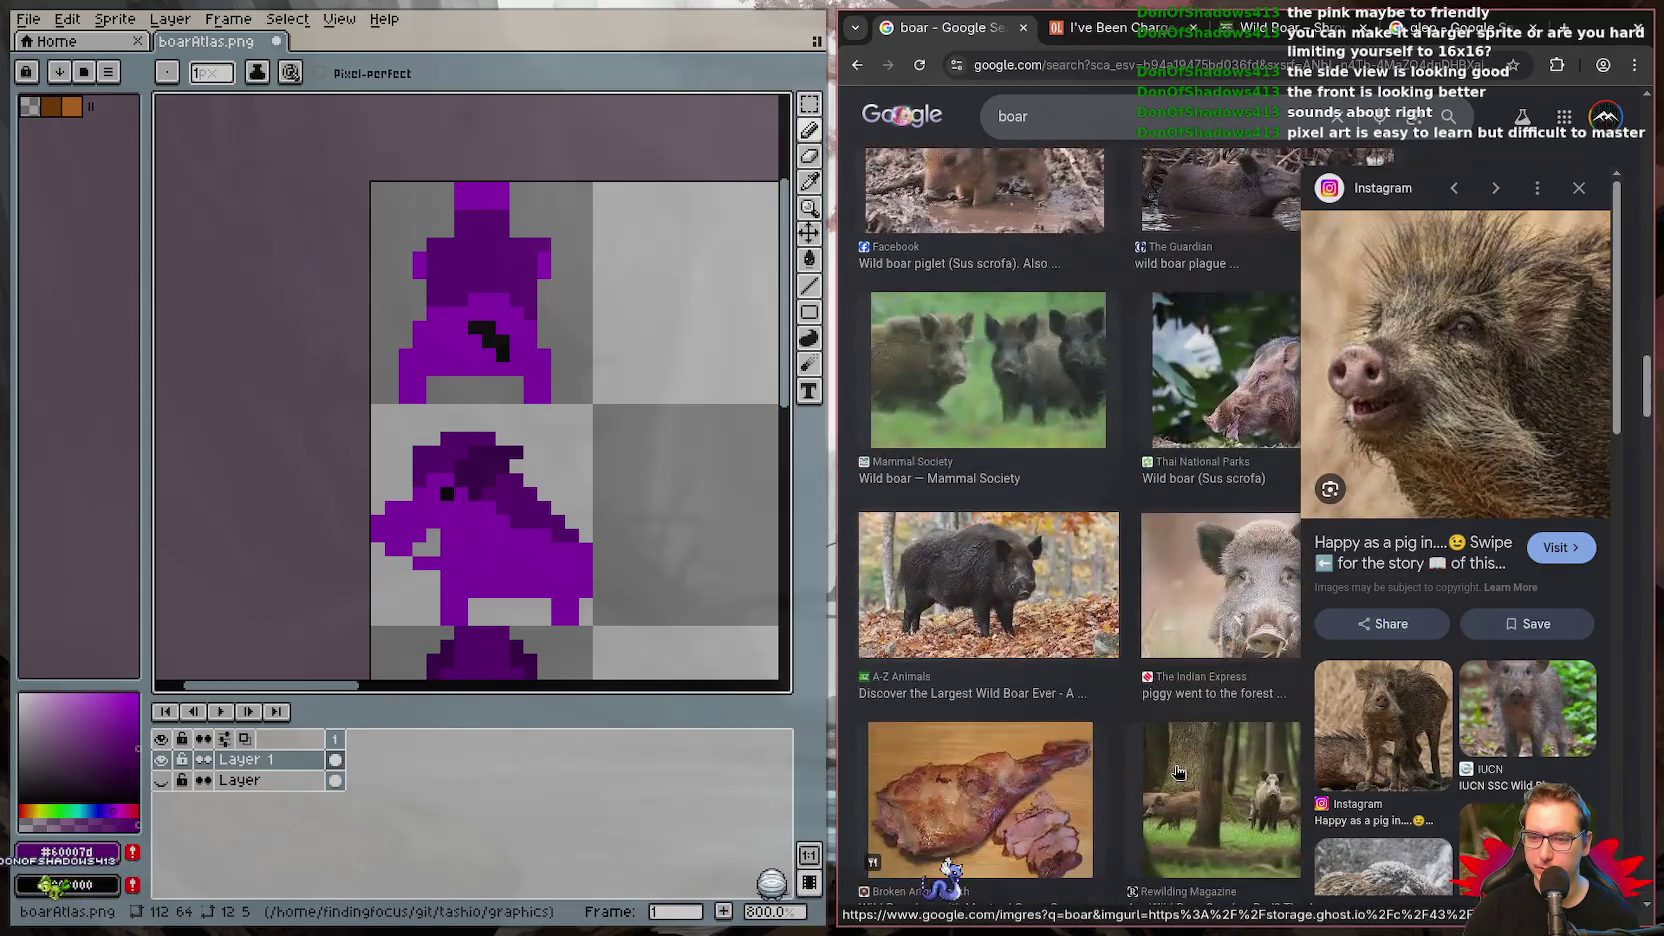
pyautogui.scroll(-2, 1178, 771)
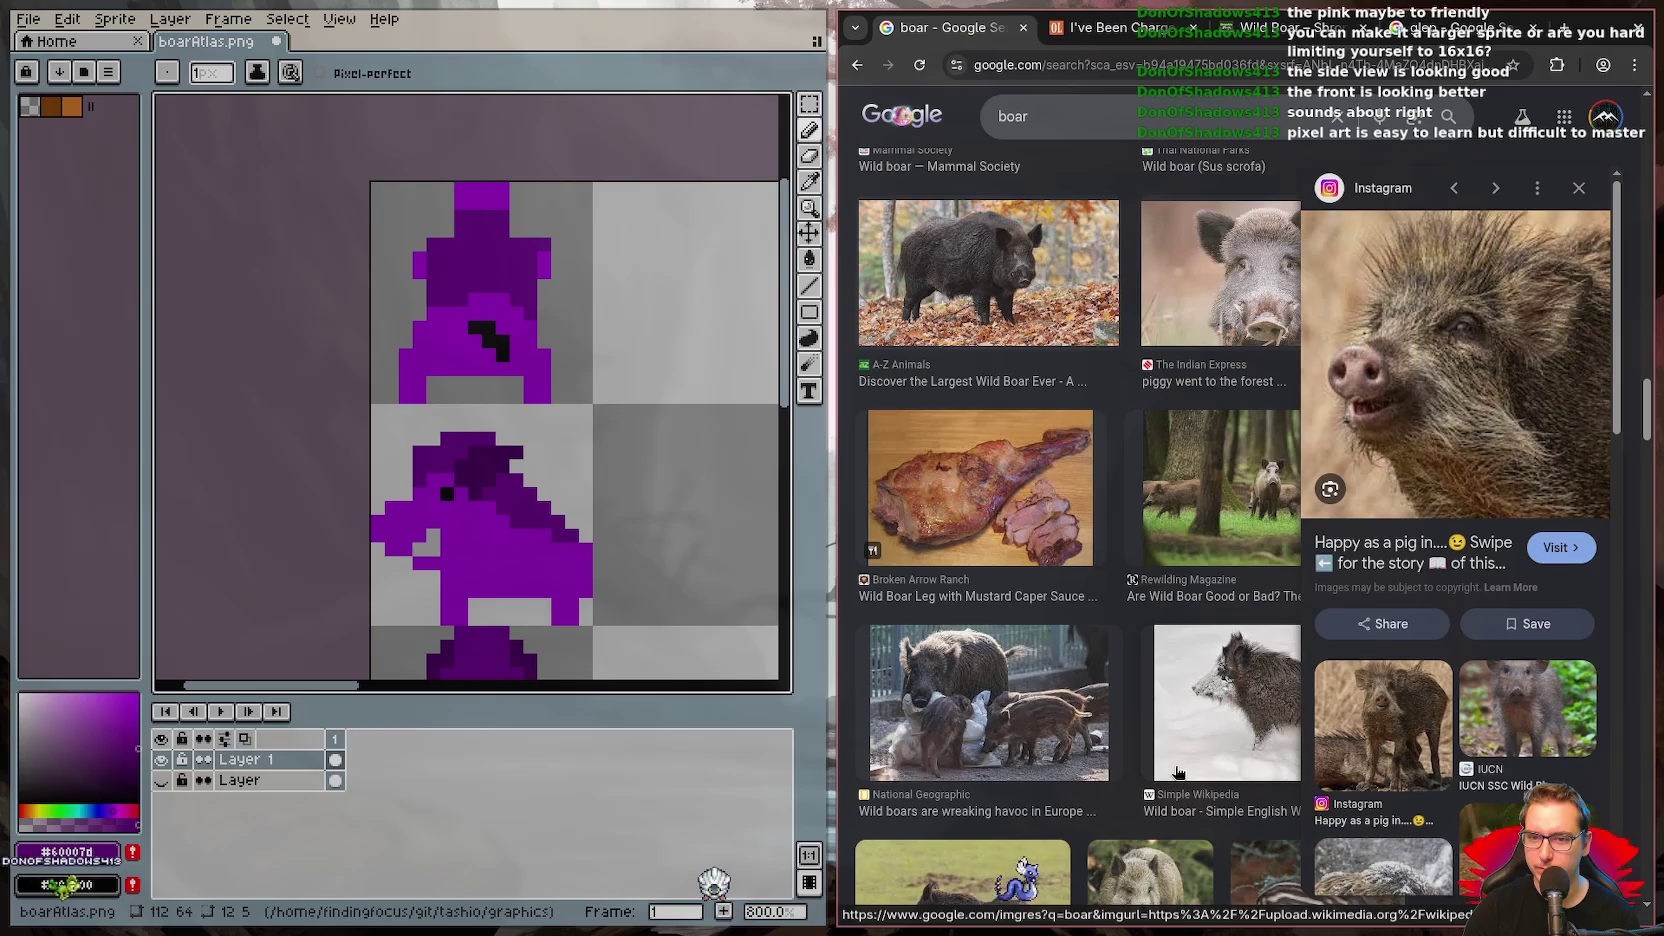
pyautogui.scroll(-3, 1178, 771)
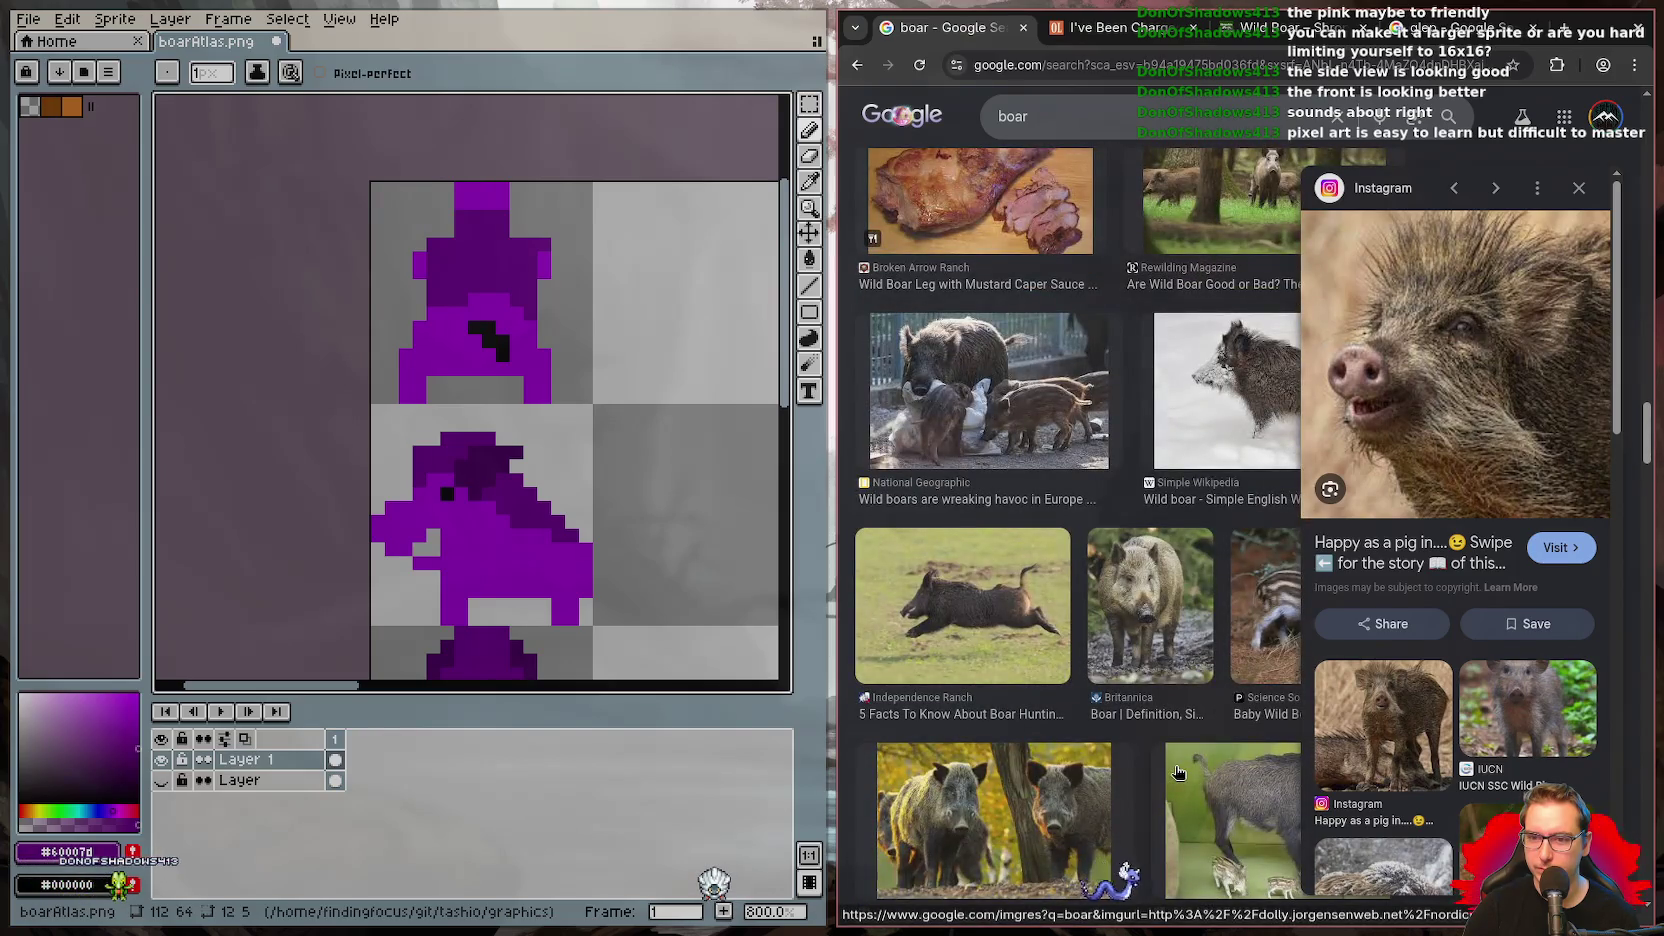
pyautogui.scroll(-1, 1178, 771)
pyautogui.scroll(-1, 1178, 771)
pyautogui.scroll(-1, 1178, 771)
pyautogui.scroll(-2, 1178, 771)
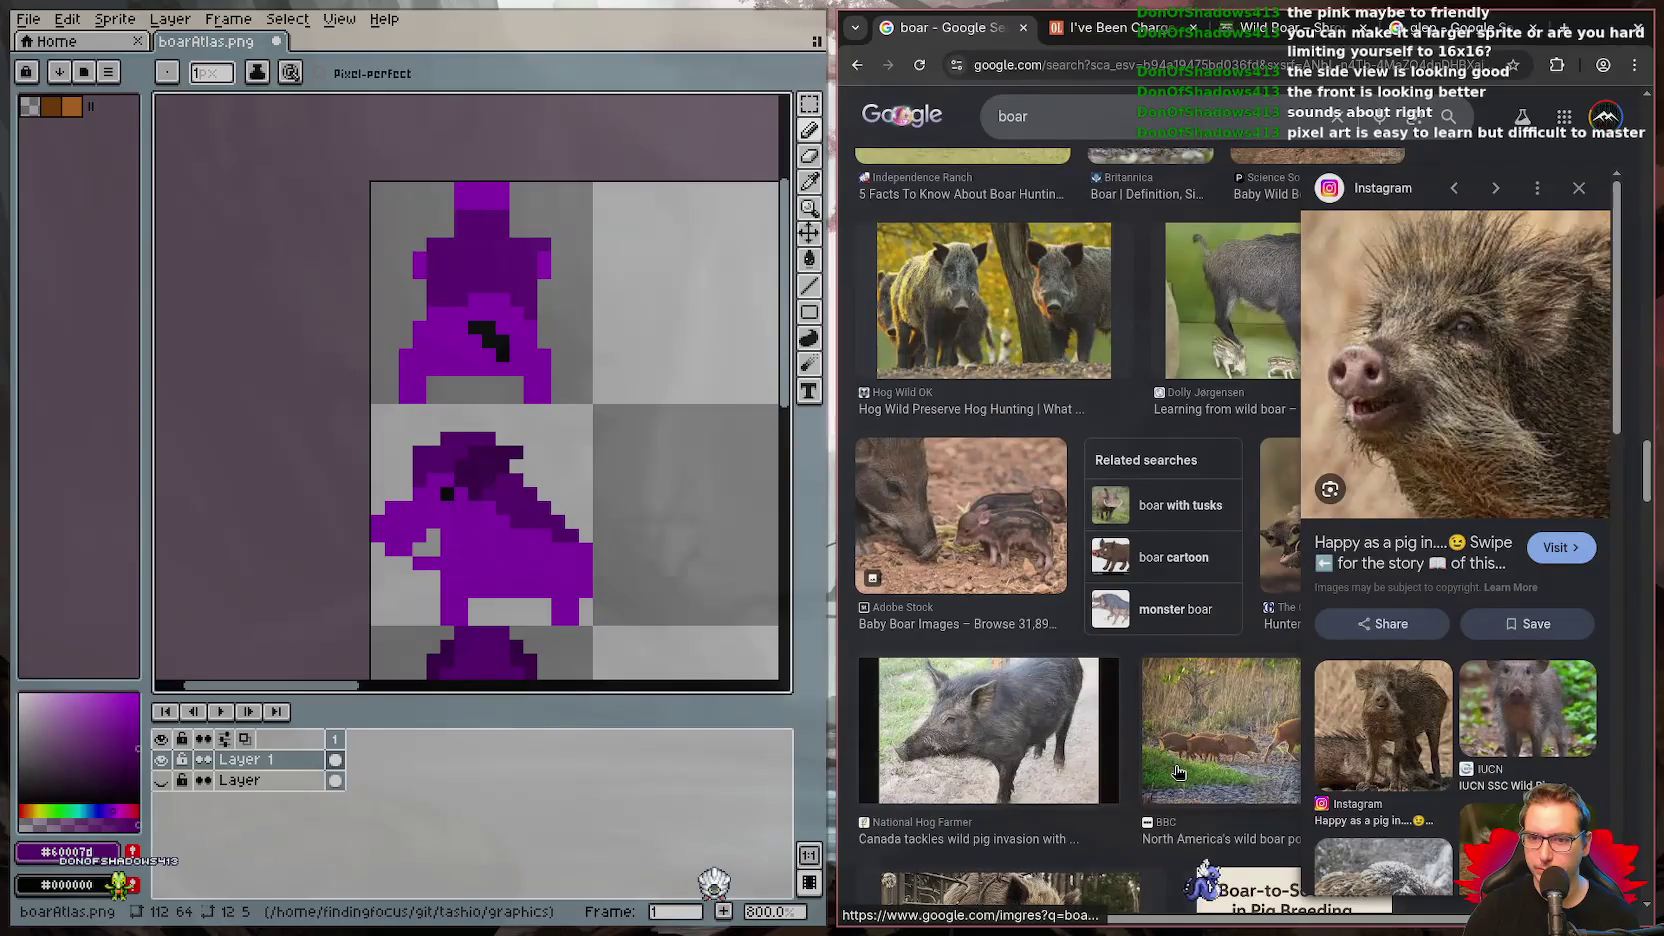
pyautogui.scroll(-1, 1178, 771)
pyautogui.scroll(-2, 1178, 771)
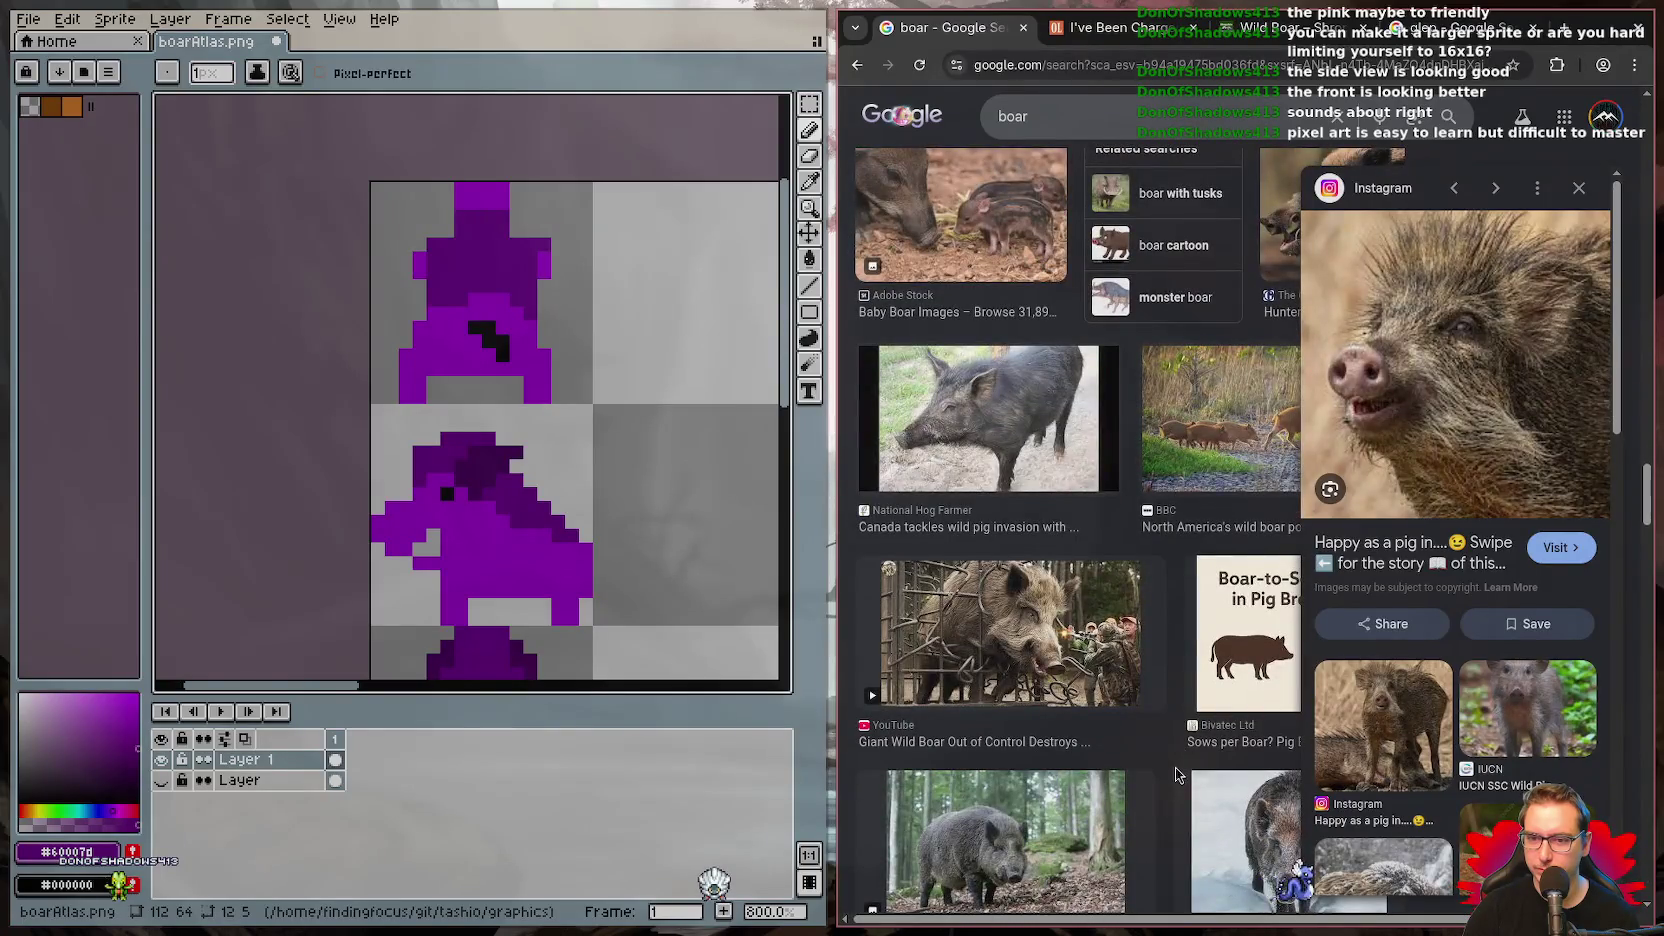
pyautogui.scroll(-4, 1178, 773)
pyautogui.scroll(-3, 1178, 773)
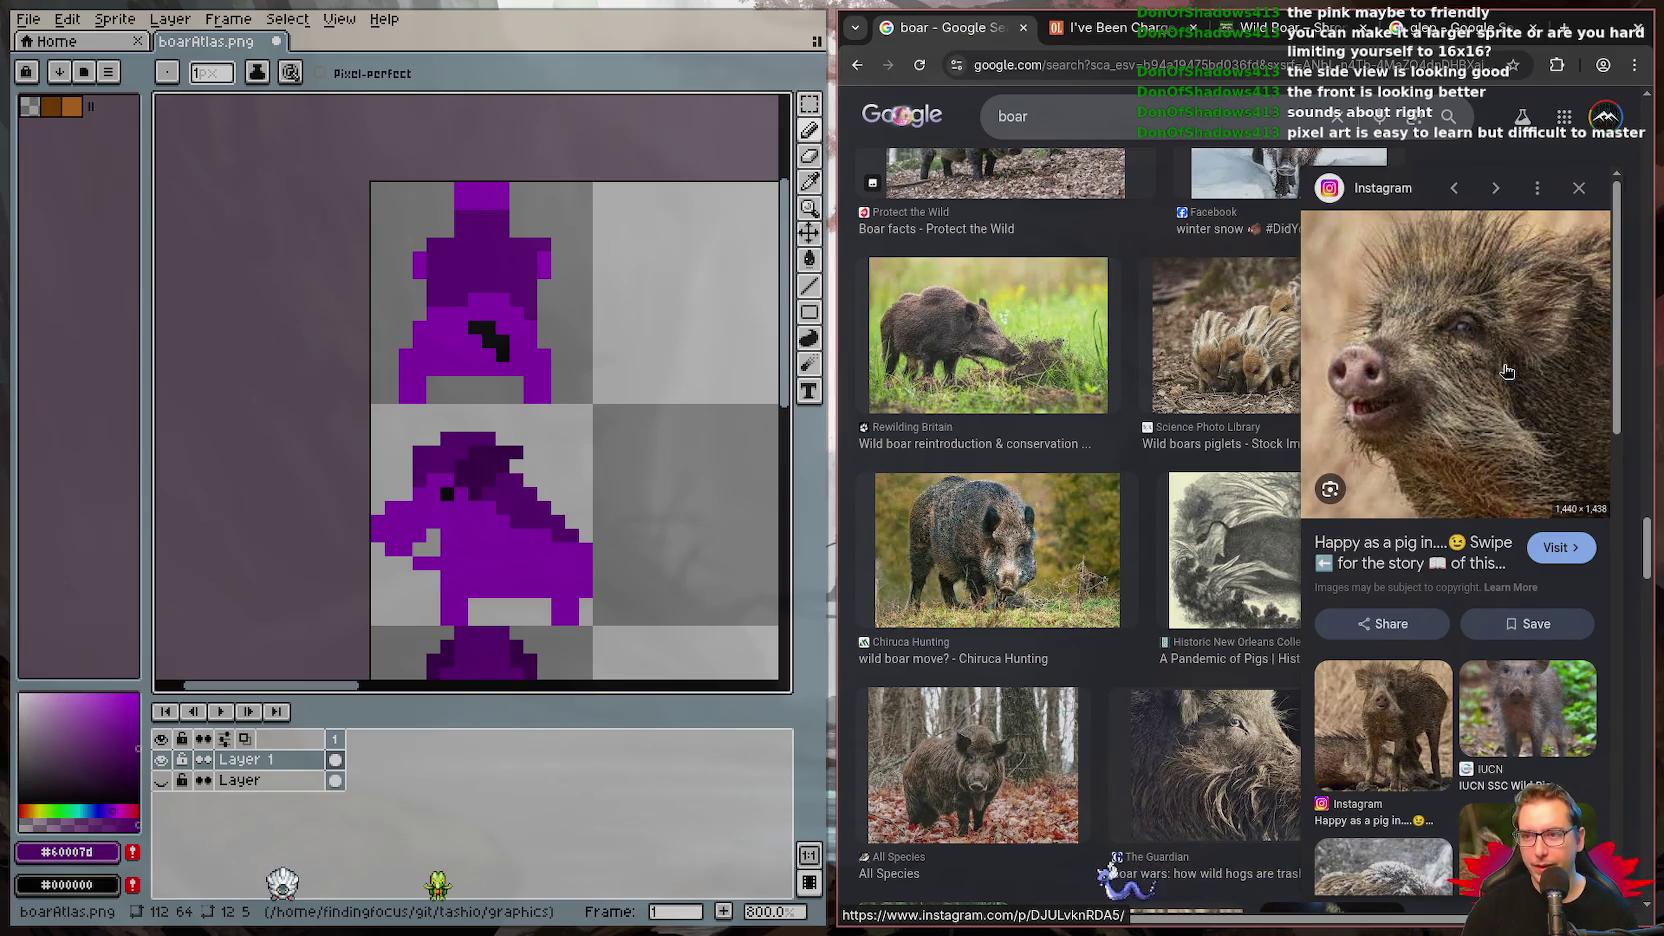
pyautogui.scroll(5, 1507, 371)
pyautogui.click(1580, 248)
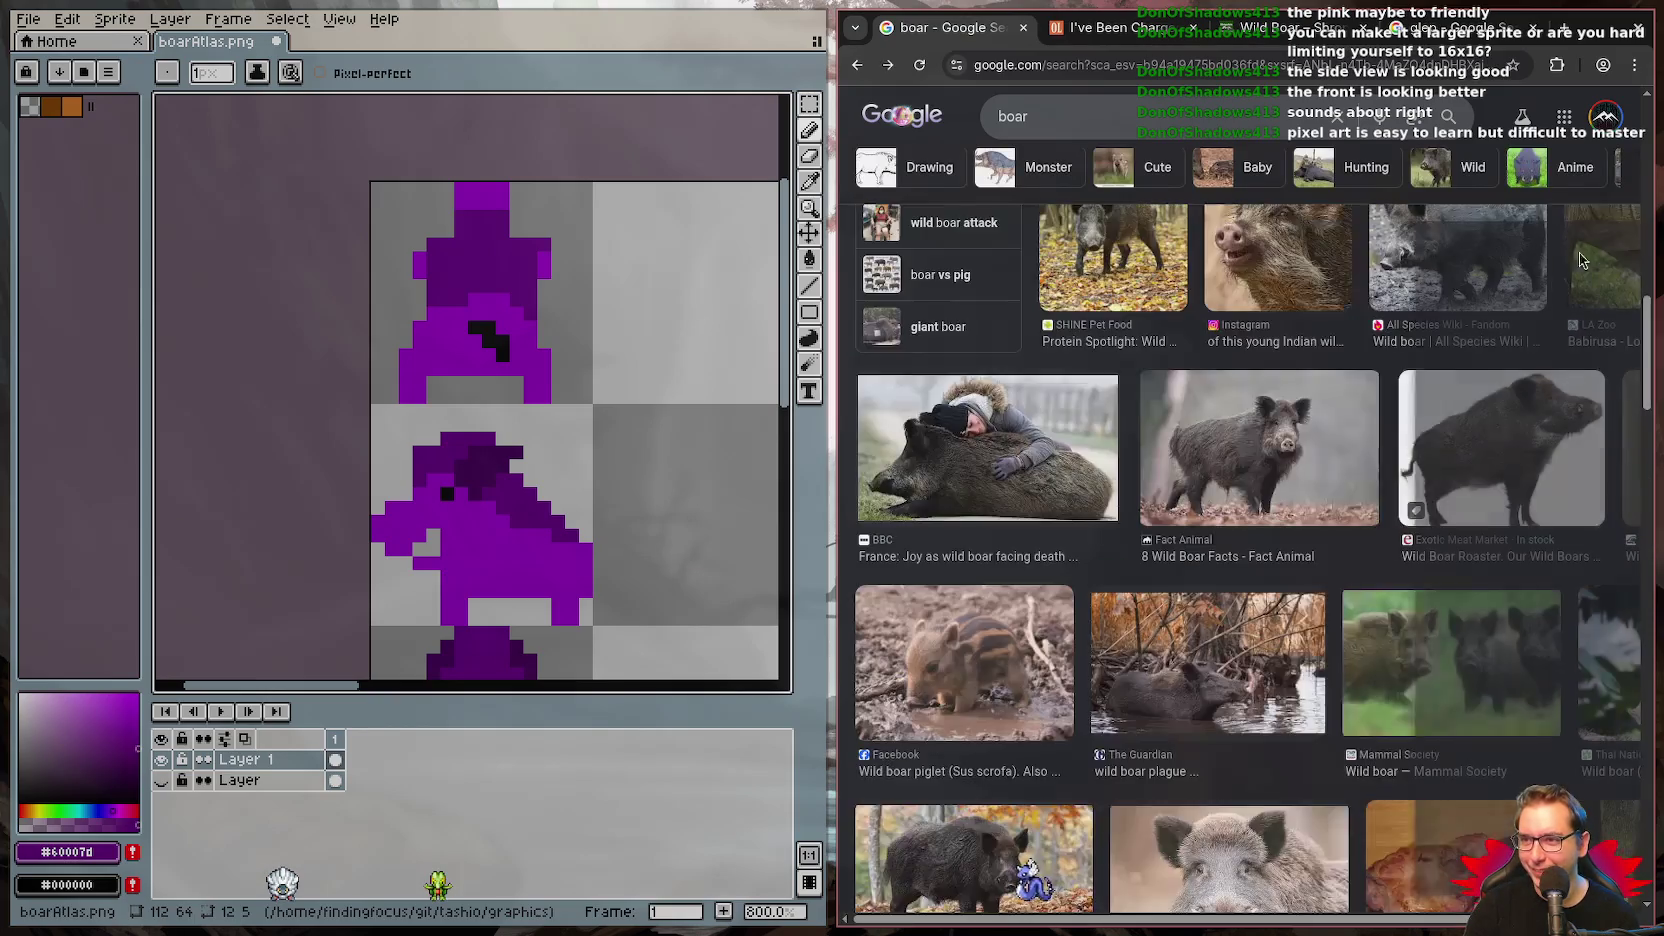
pyautogui.scroll(5, 1580, 260)
pyautogui.scroll(5, 1512, 567)
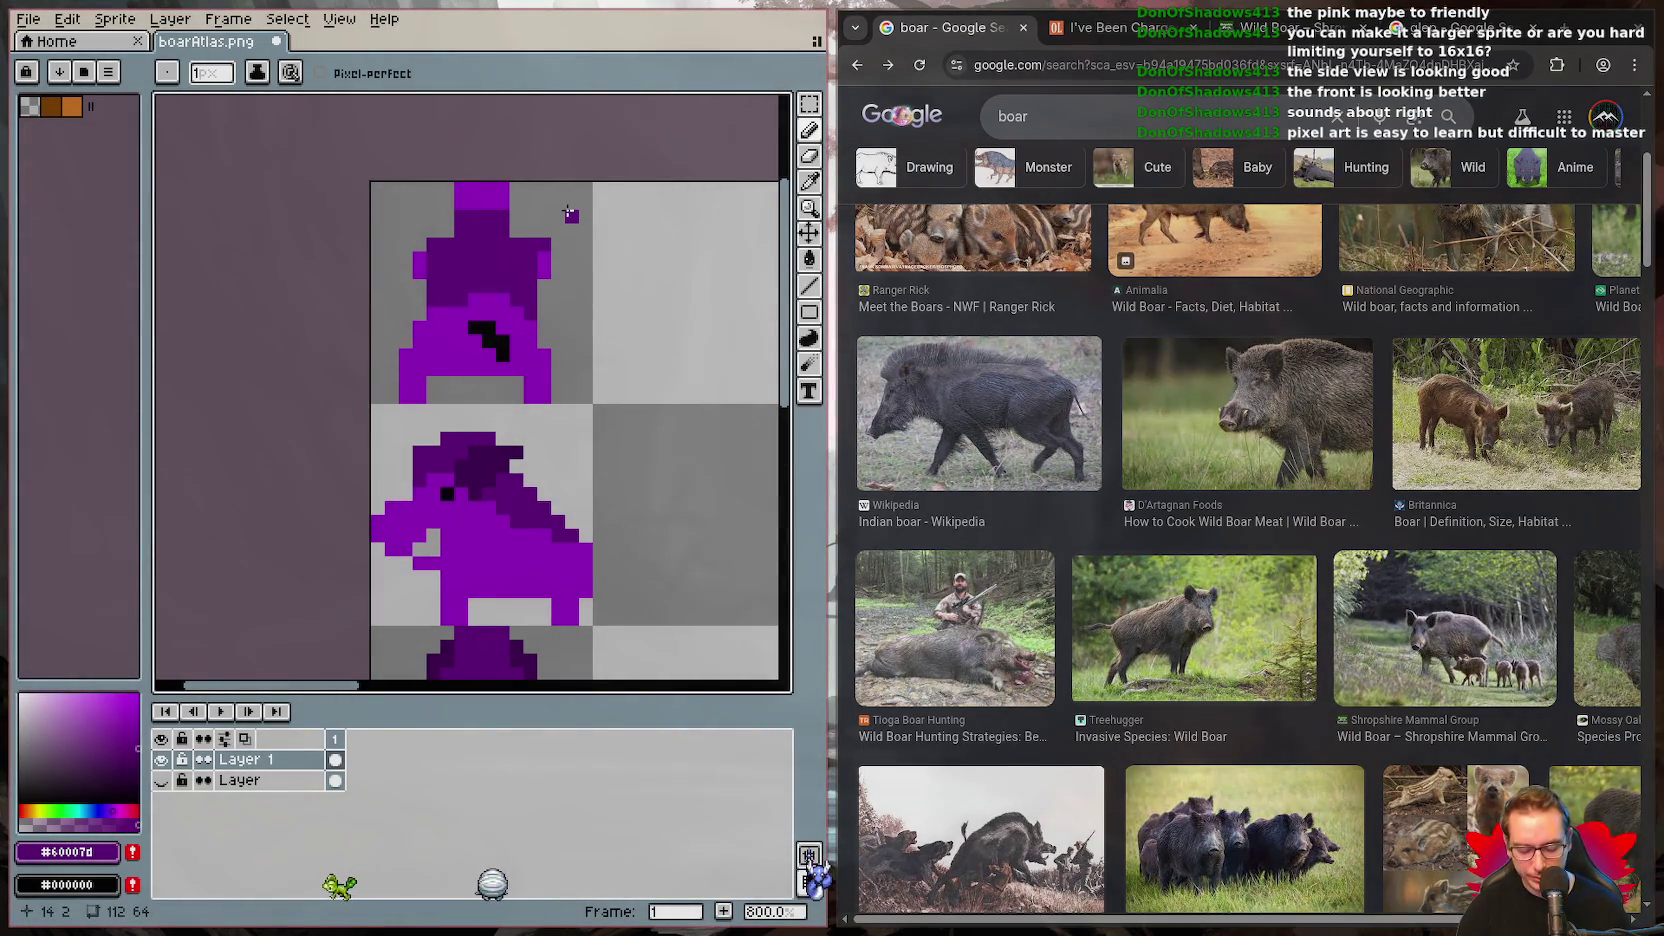
# - Pick the bright purple from the back-view body and widen it by one pixel
pyautogui.press('i')
pyautogui.click(435, 342)
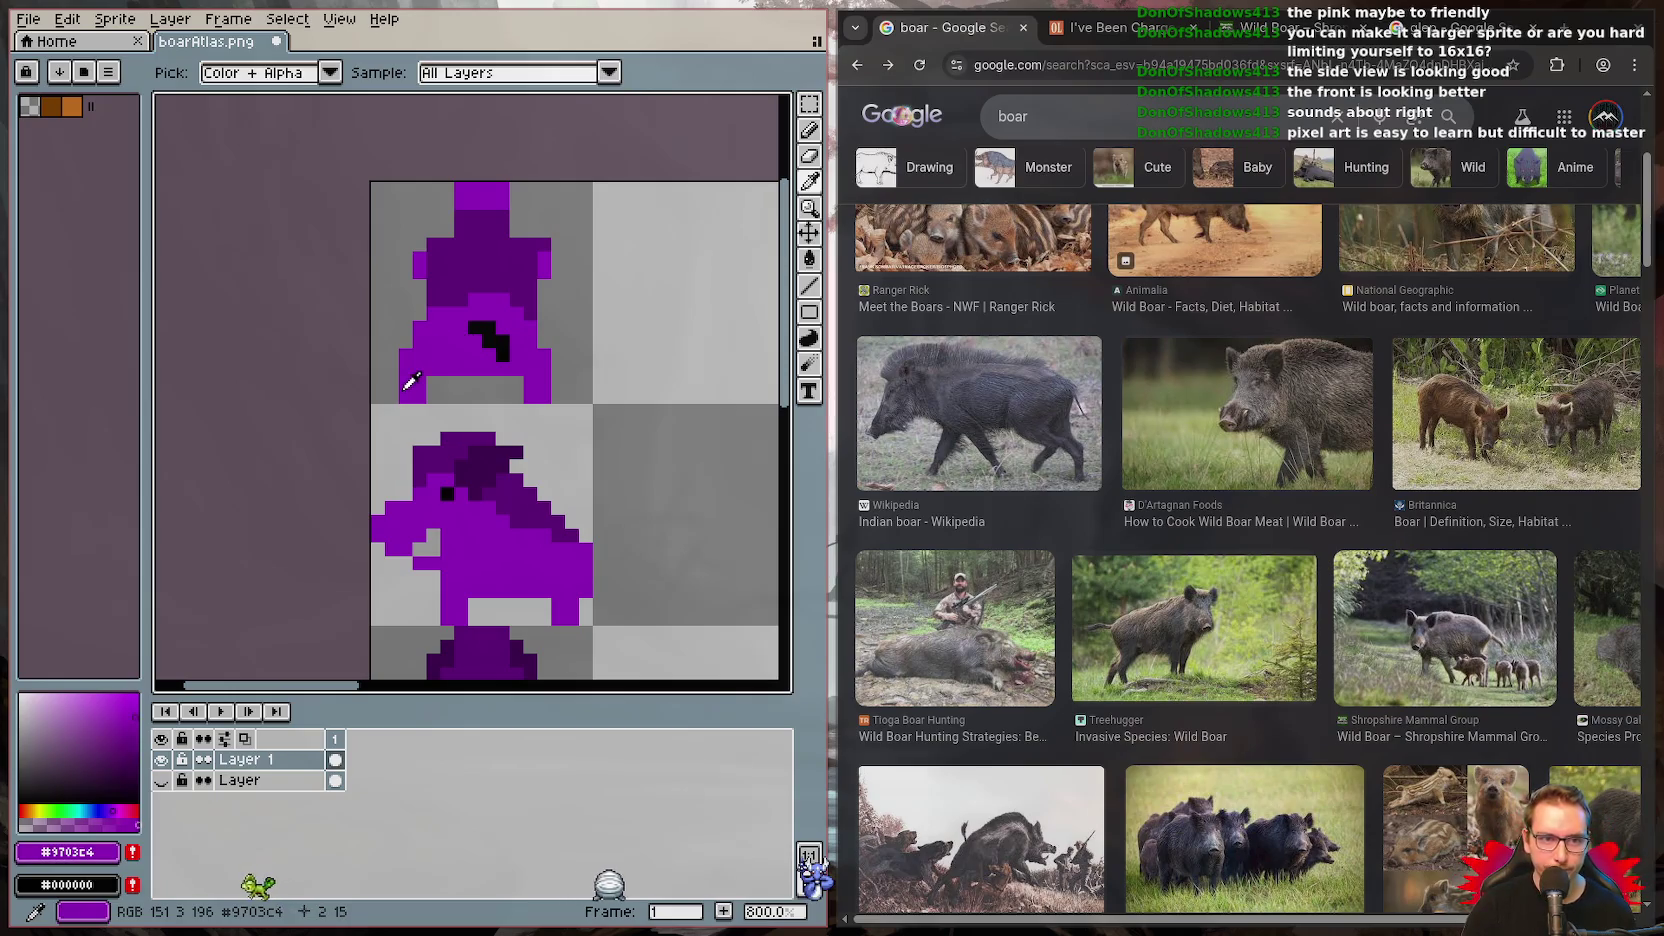
pyautogui.press('b')
pyautogui.click(397, 390)
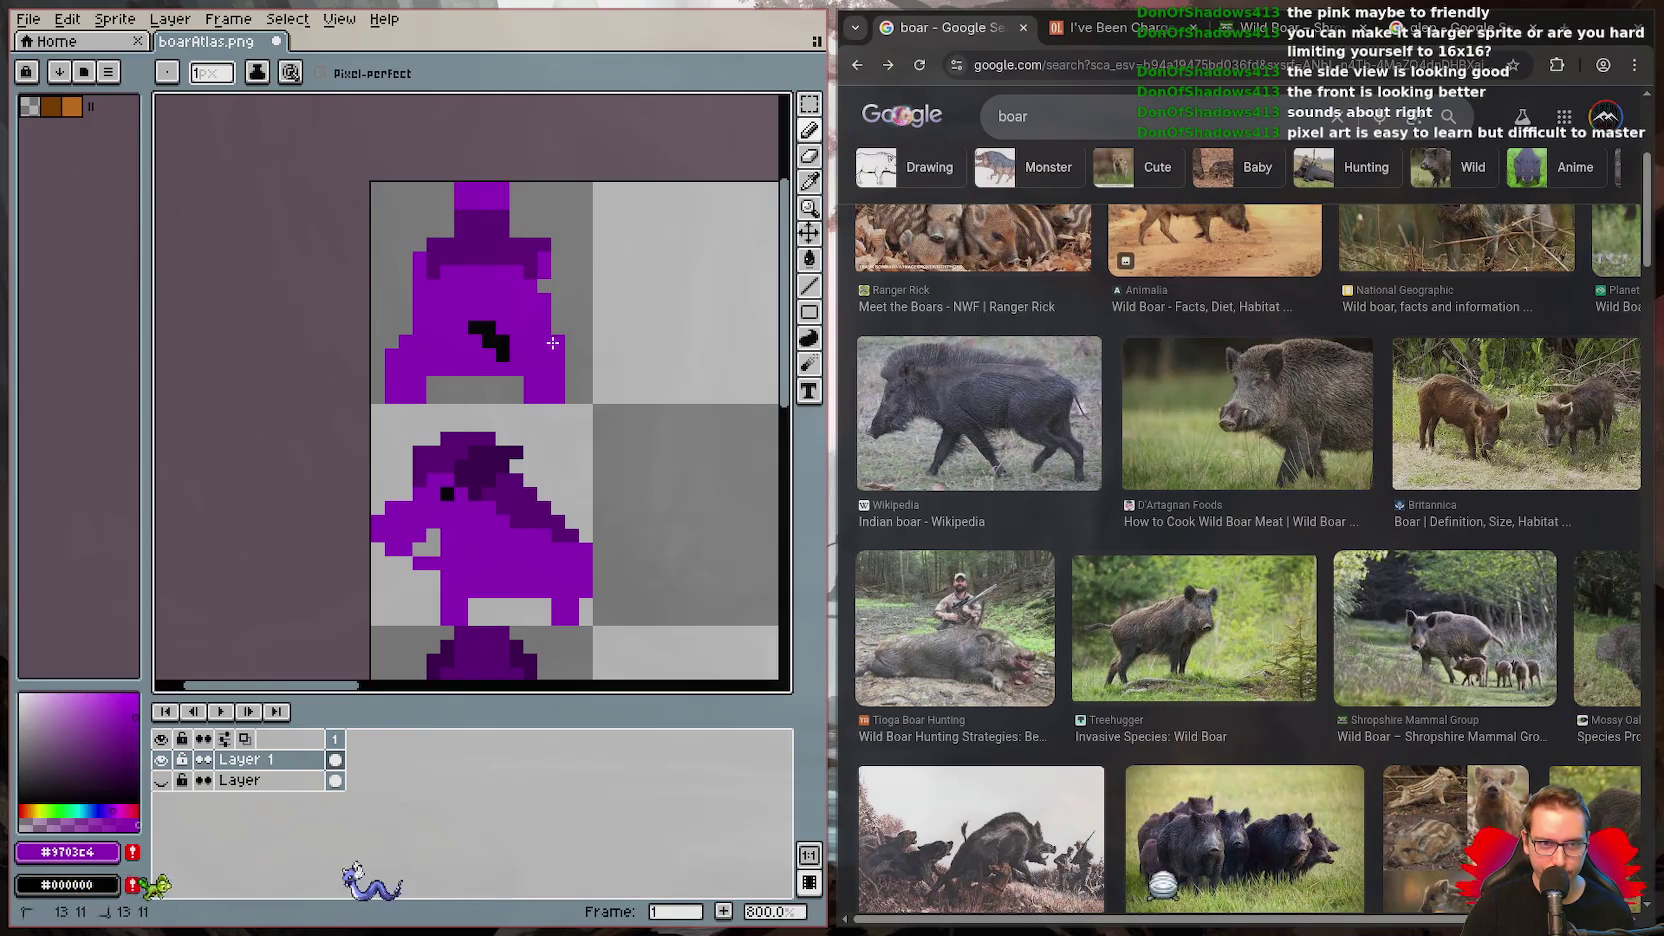
# - Pick dark purple #60007d from the head and add pixels to its upper-left edge
pyautogui.press('b')
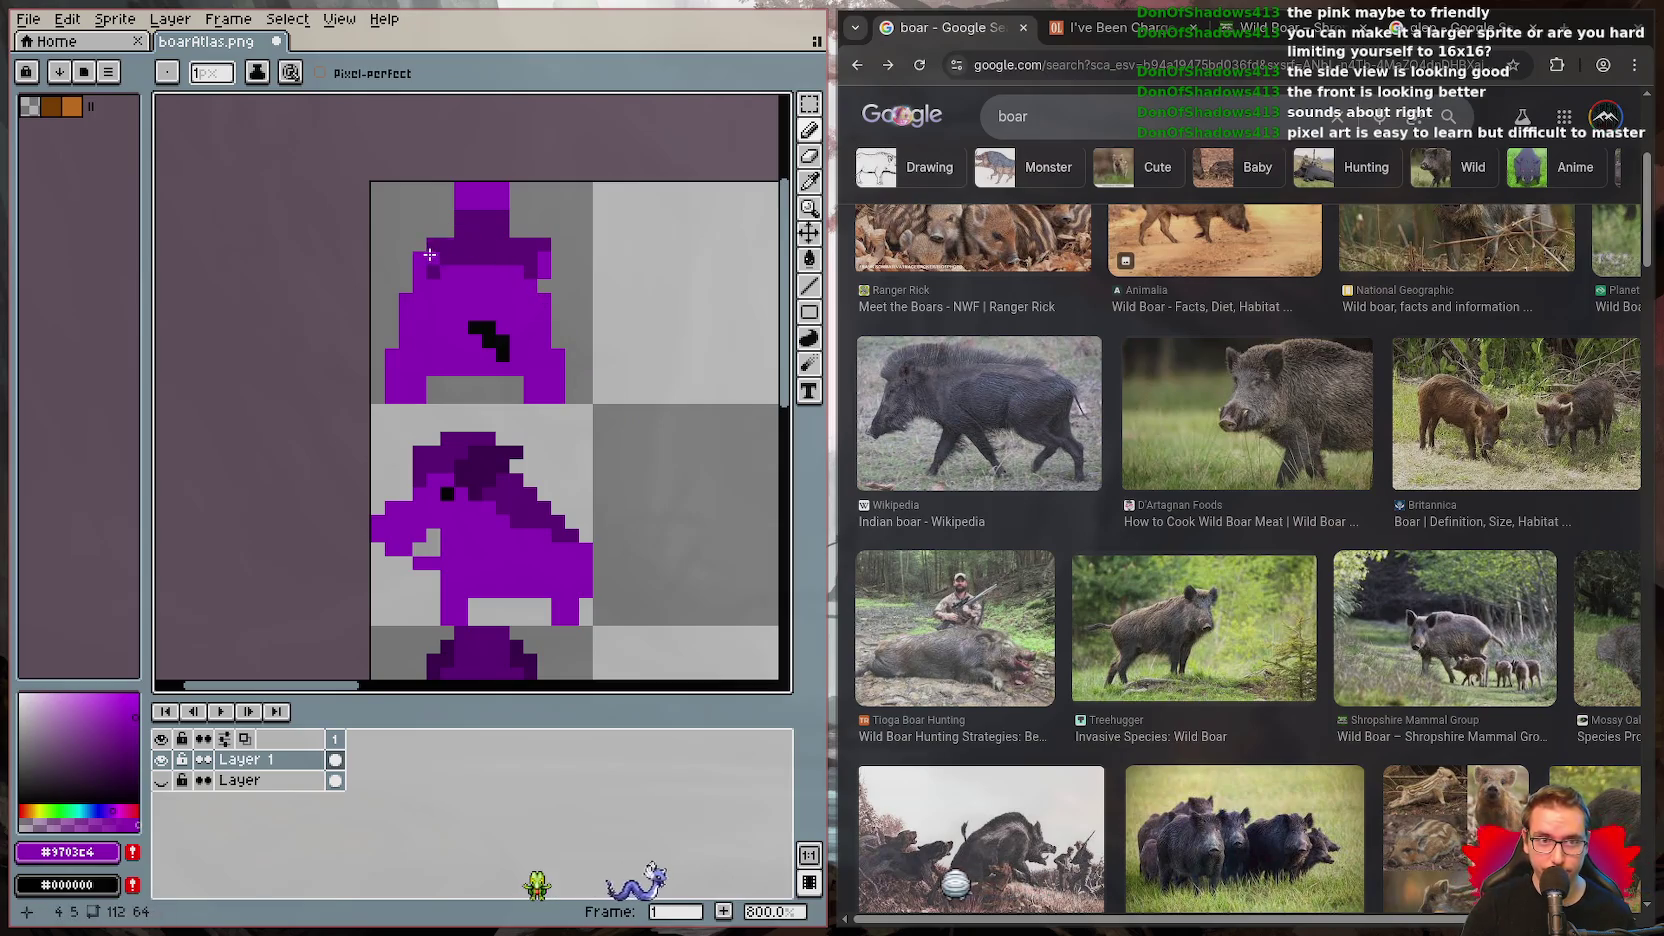
pyautogui.keyDown('alt'); pyautogui.click(483, 245); pyautogui.keyUp('alt')
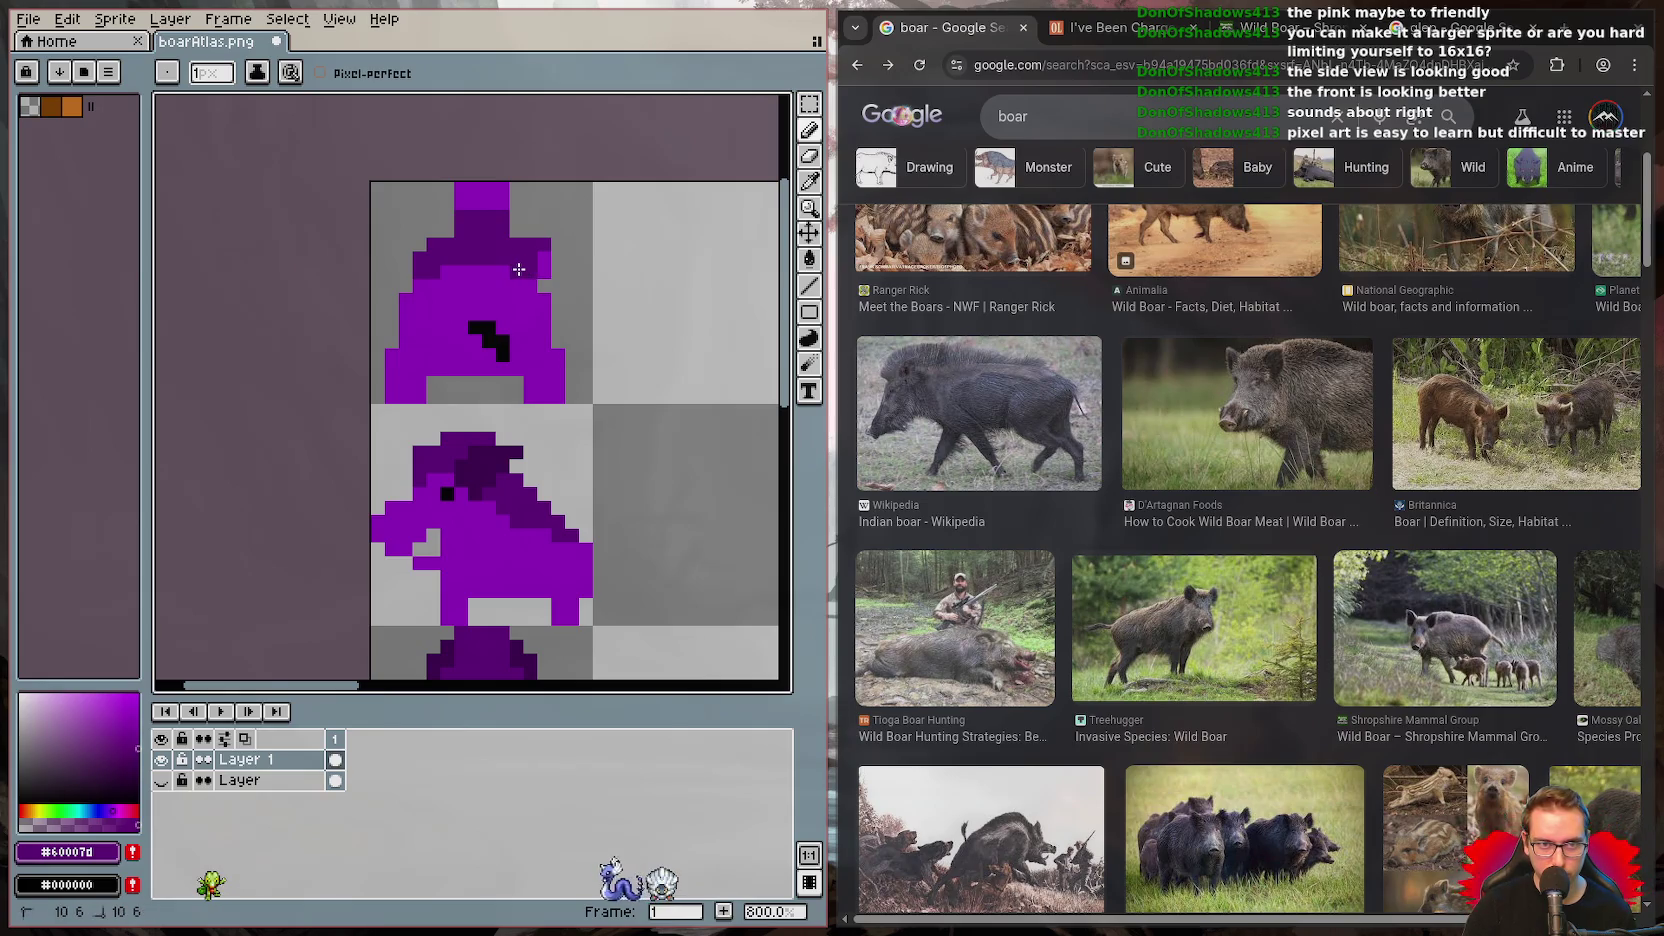
pyautogui.press('e')
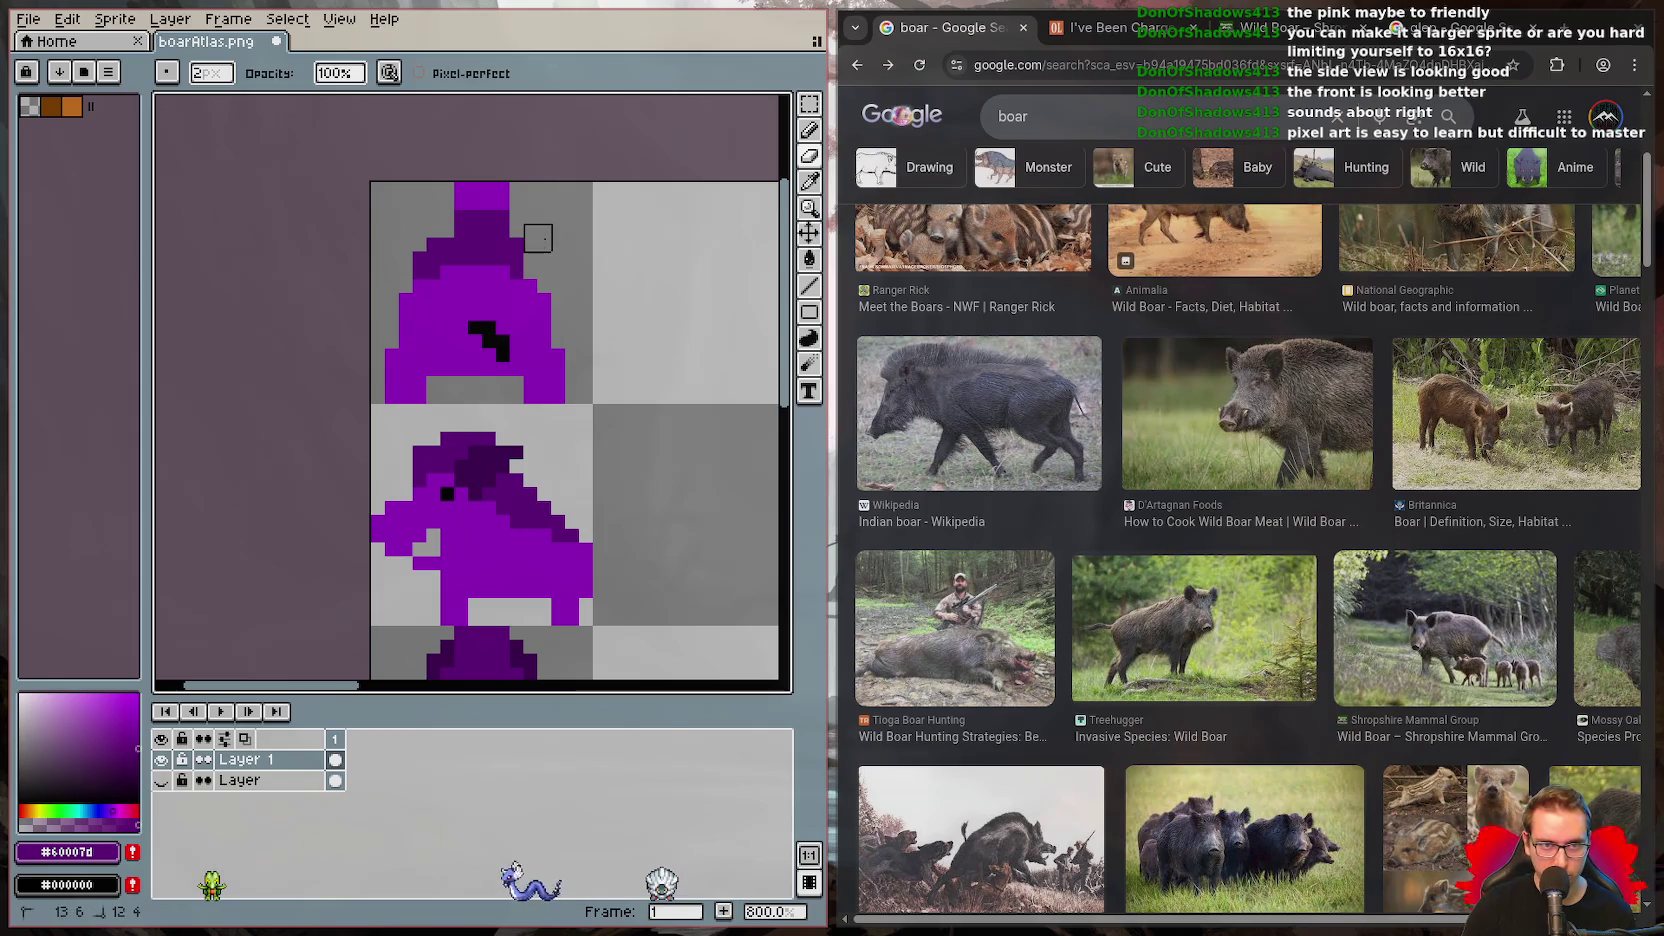
pyautogui.press('b')
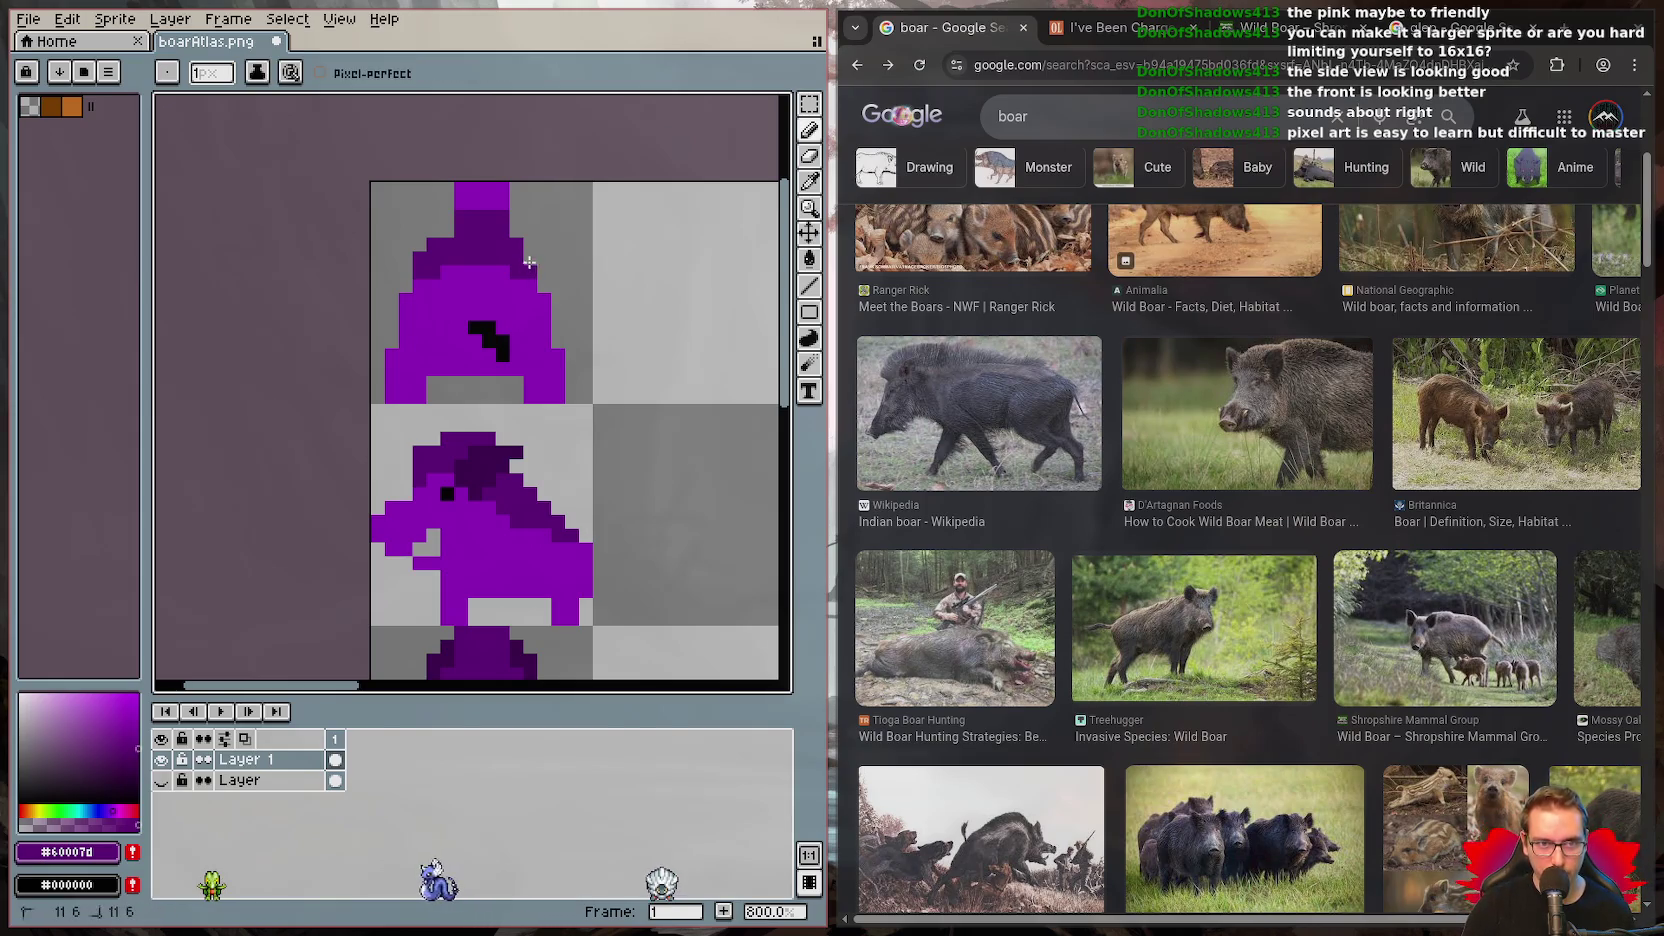
pyautogui.click(447, 216)
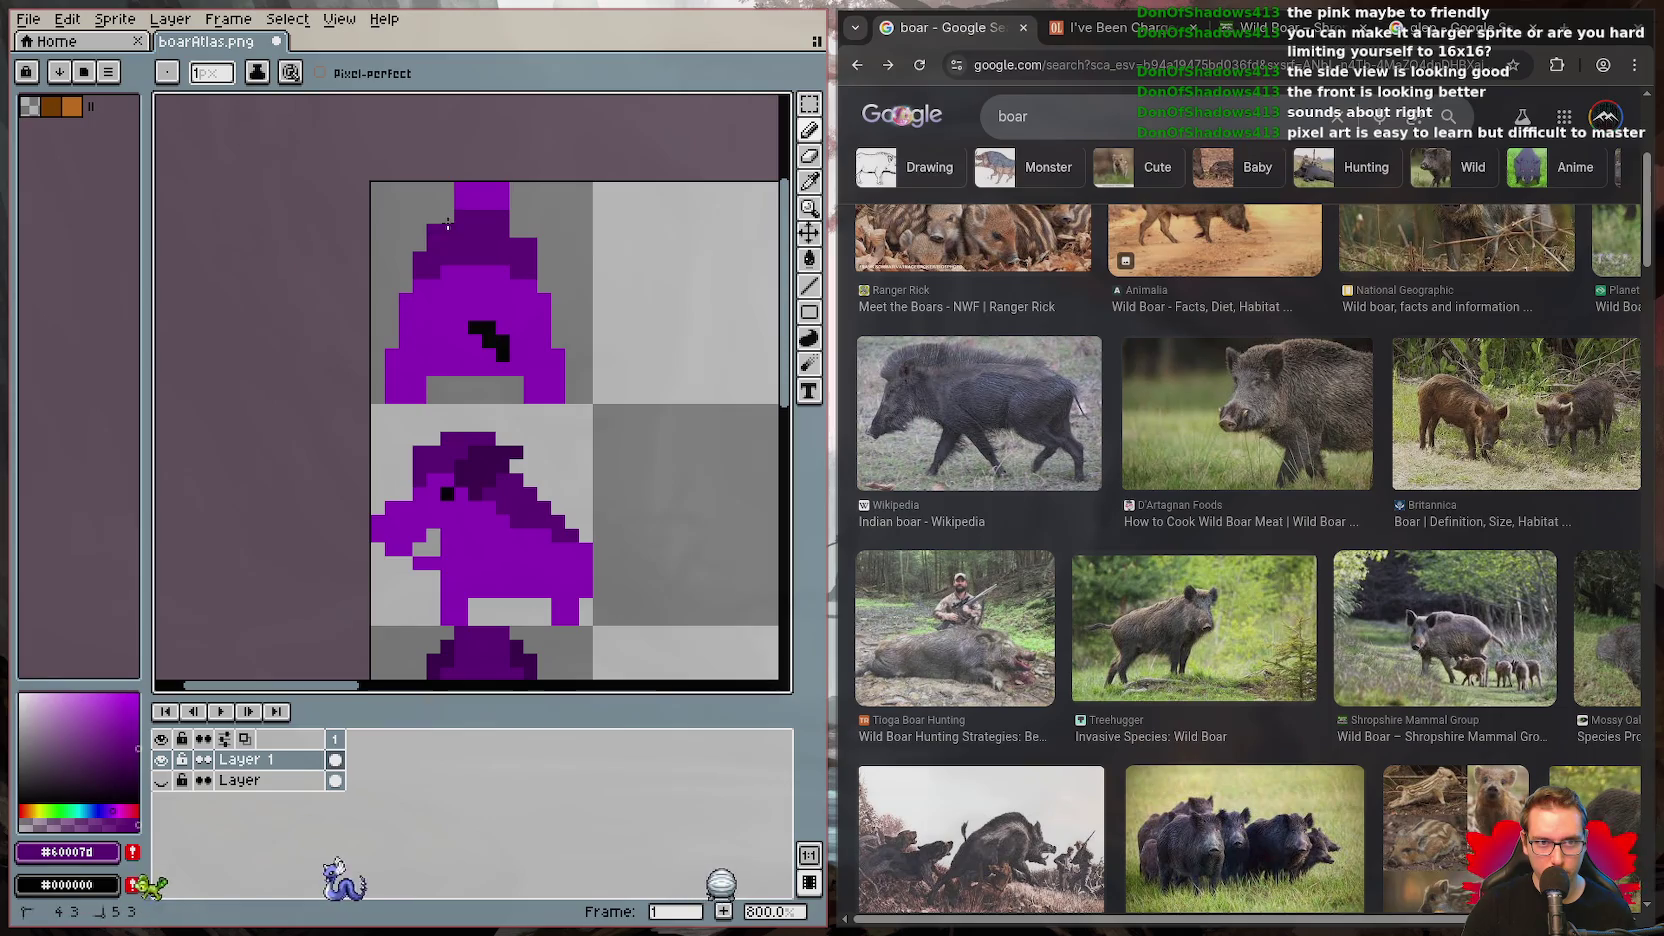
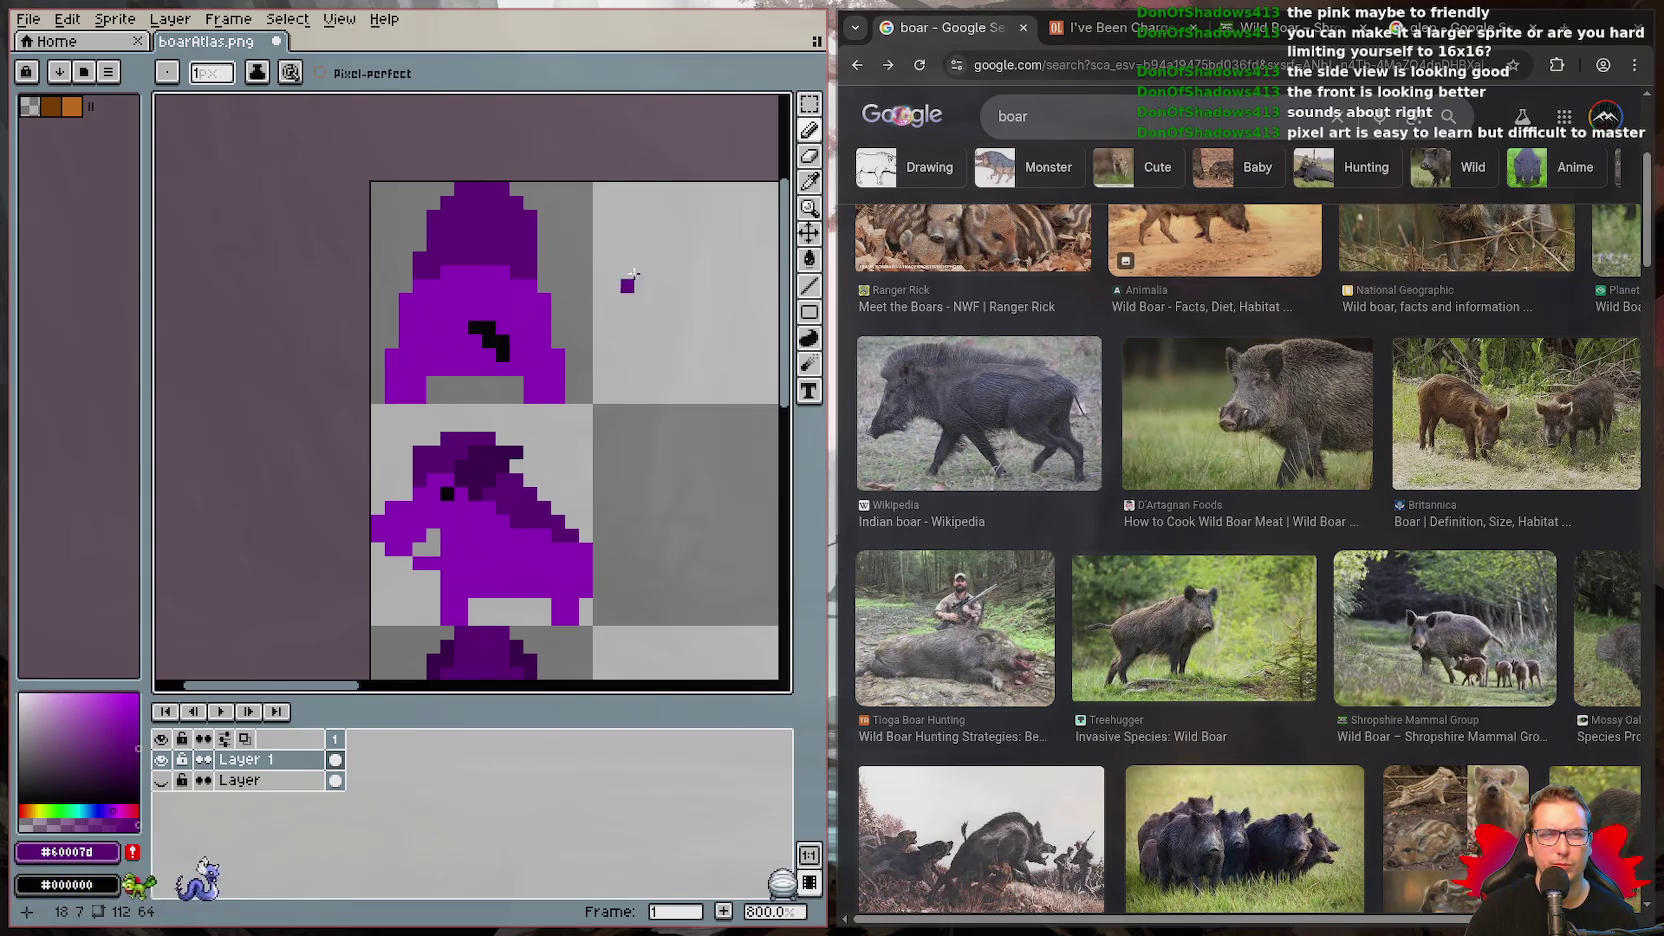
# - Select the front boar's left half with the polygonal lasso and mirror it onto the right side
pyautogui.hotkey('shift', 'q')
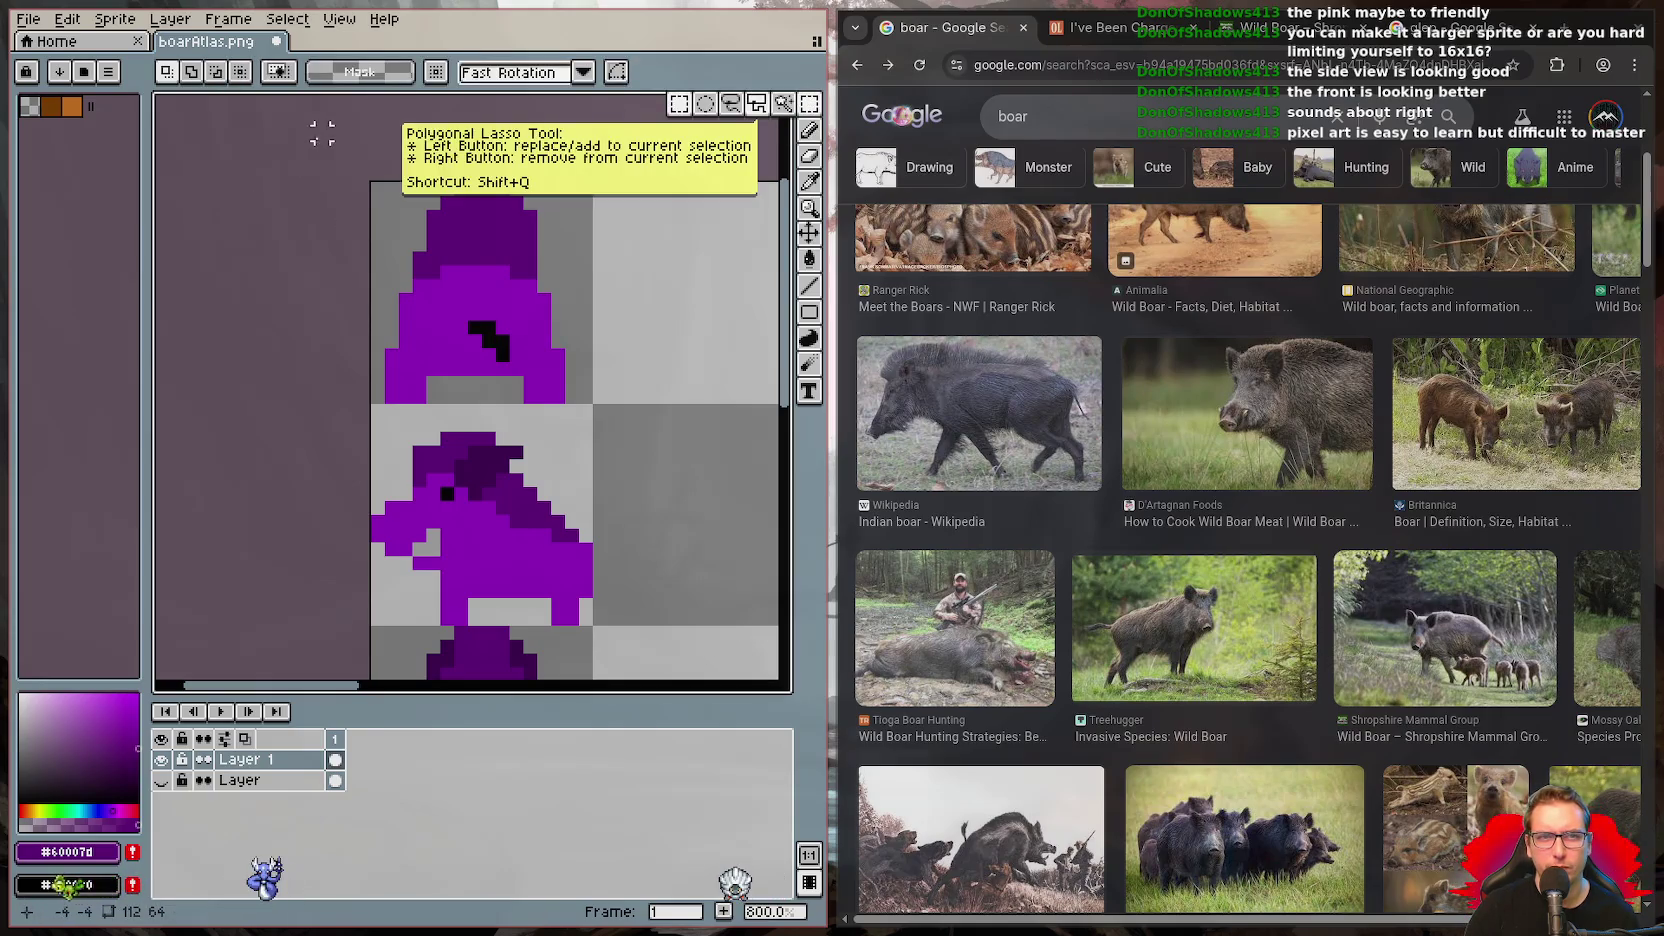
pyautogui.click(460, 395)
pyautogui.click(460, 395)
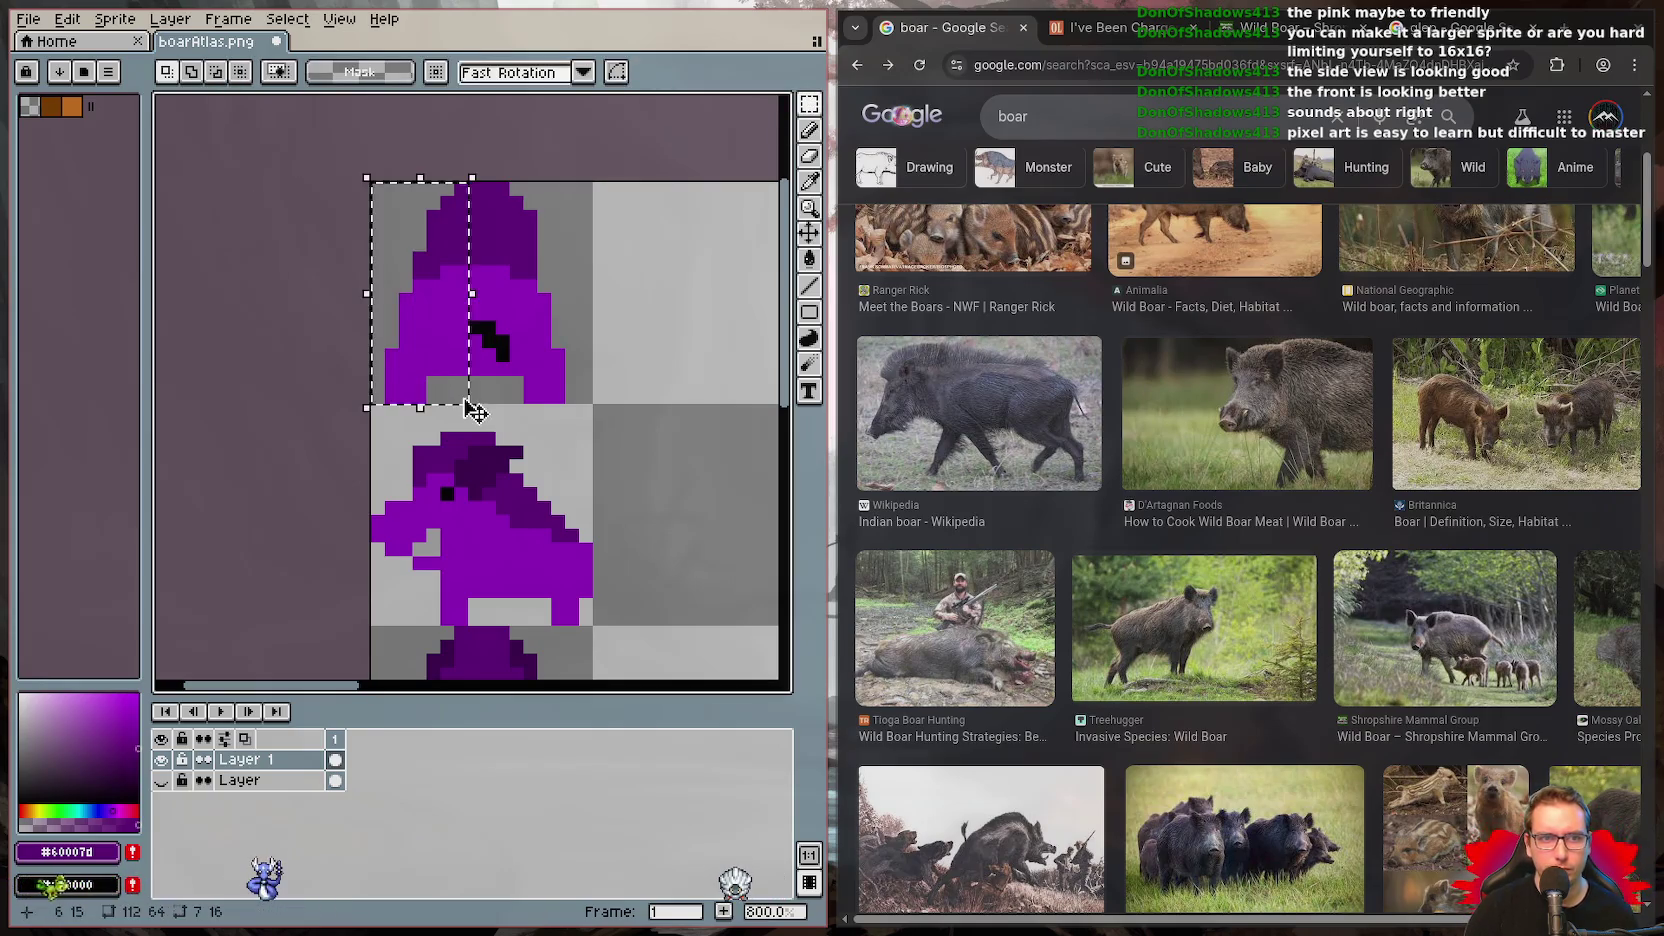
pyautogui.click(360, 288)
pyautogui.moveTo(360, 288); pyautogui.dragTo(667, 302)
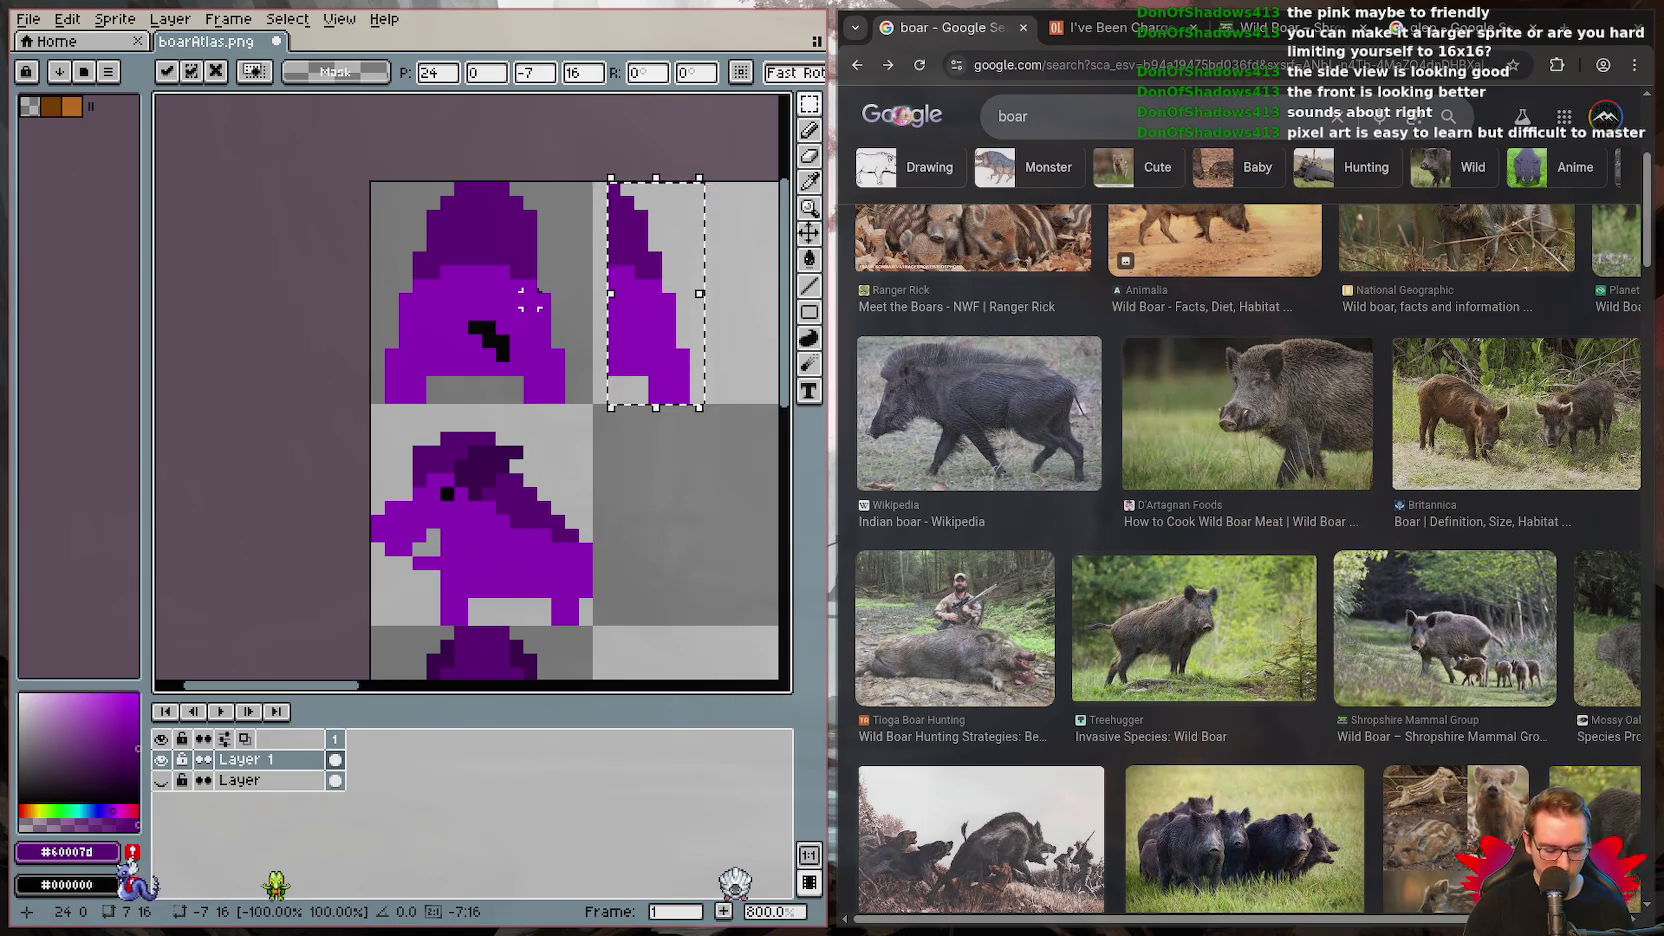
pyautogui.click(517, 243)
# - Clear the middle pixel column and shift the right half left to close the gap
pyautogui.press('q')
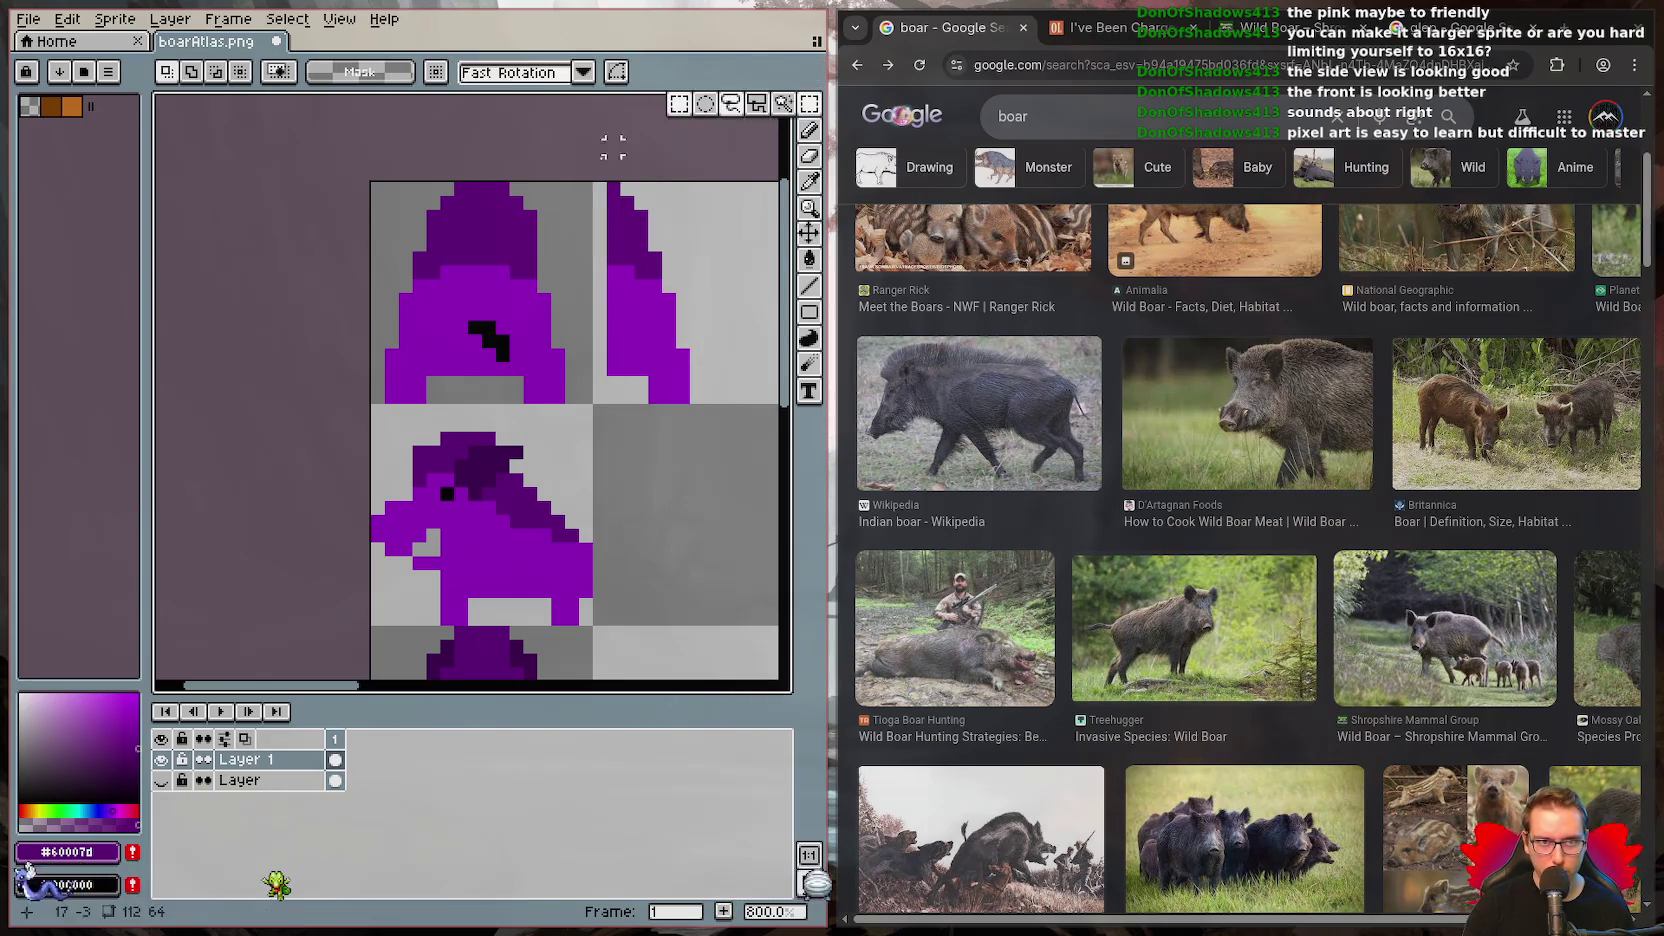
pyautogui.moveTo(513, 197); pyautogui.dragTo(576, 409)
pyautogui.press('Delete')
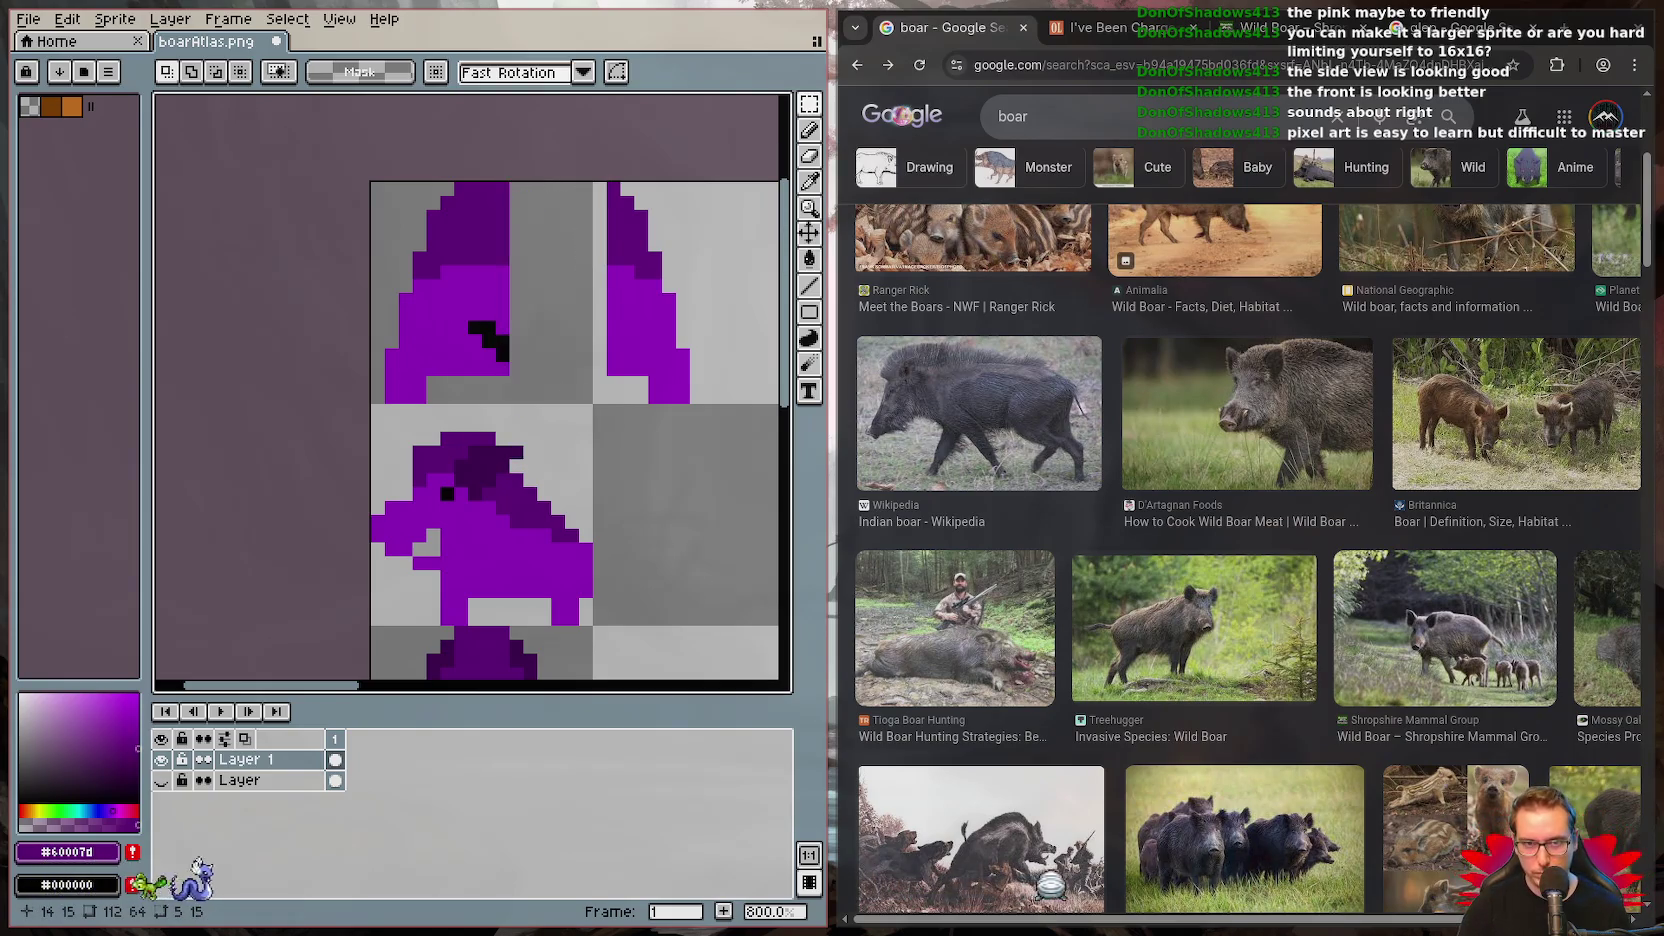
pyautogui.moveTo(586, 160)
pyautogui.mouseDown()
pyautogui.moveTo(650, 440)
pyautogui.moveTo(532, 384)
pyautogui.moveTo(550, 394)
pyautogui.mouseUp()
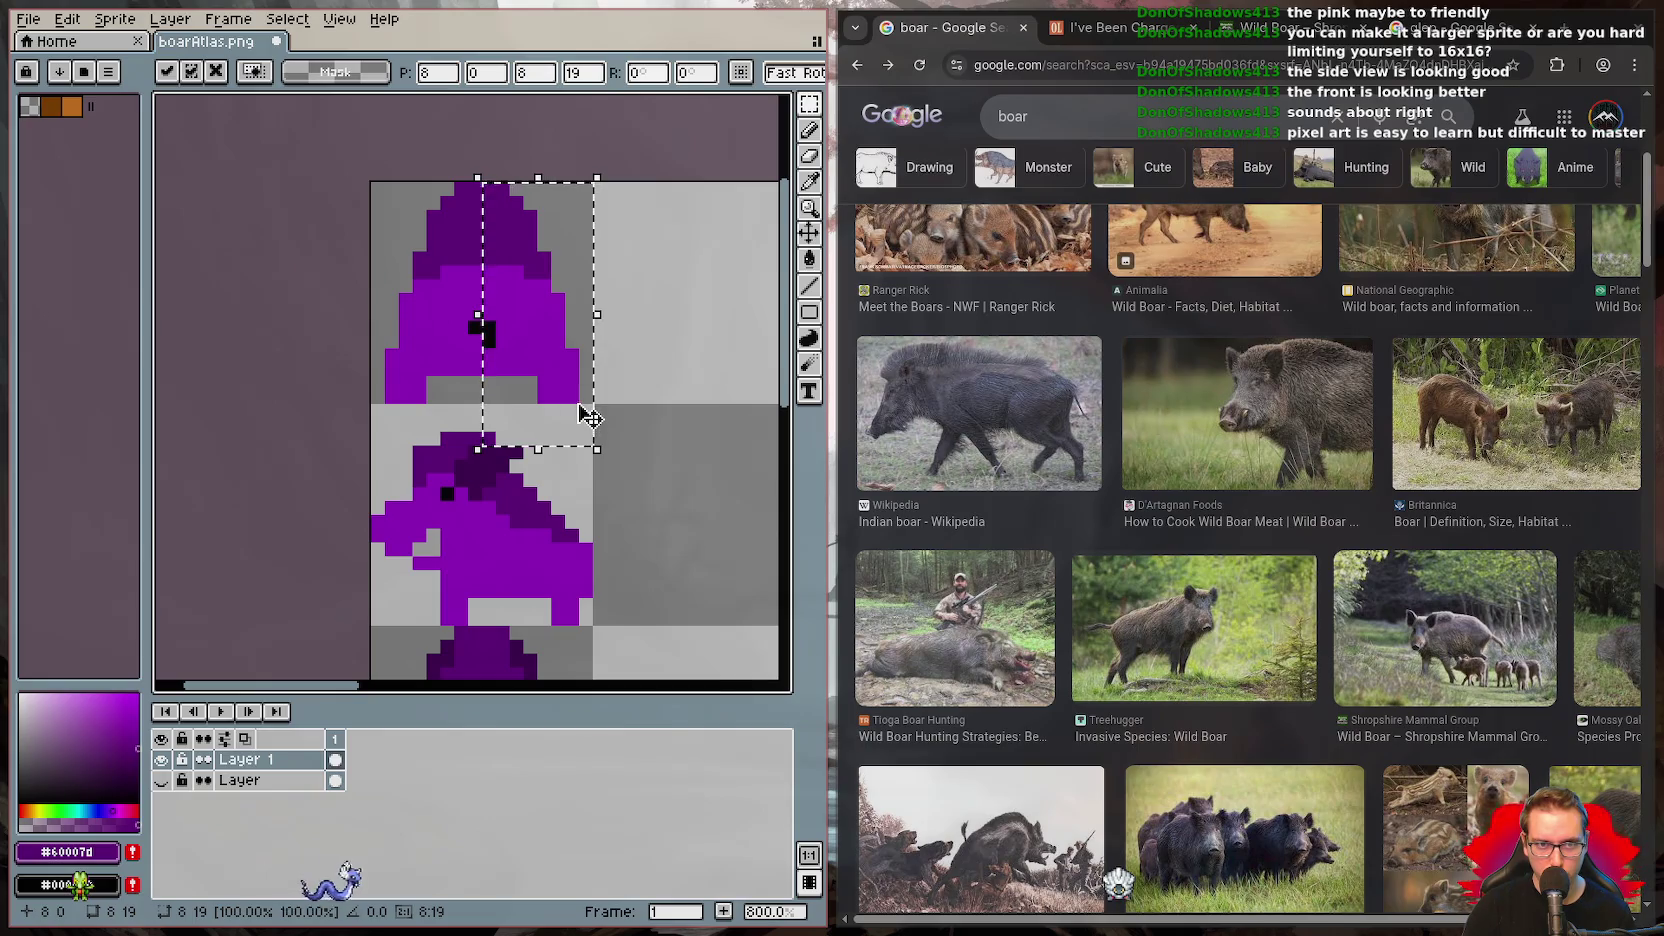
pyautogui.hotkey('ctrl', 'd')
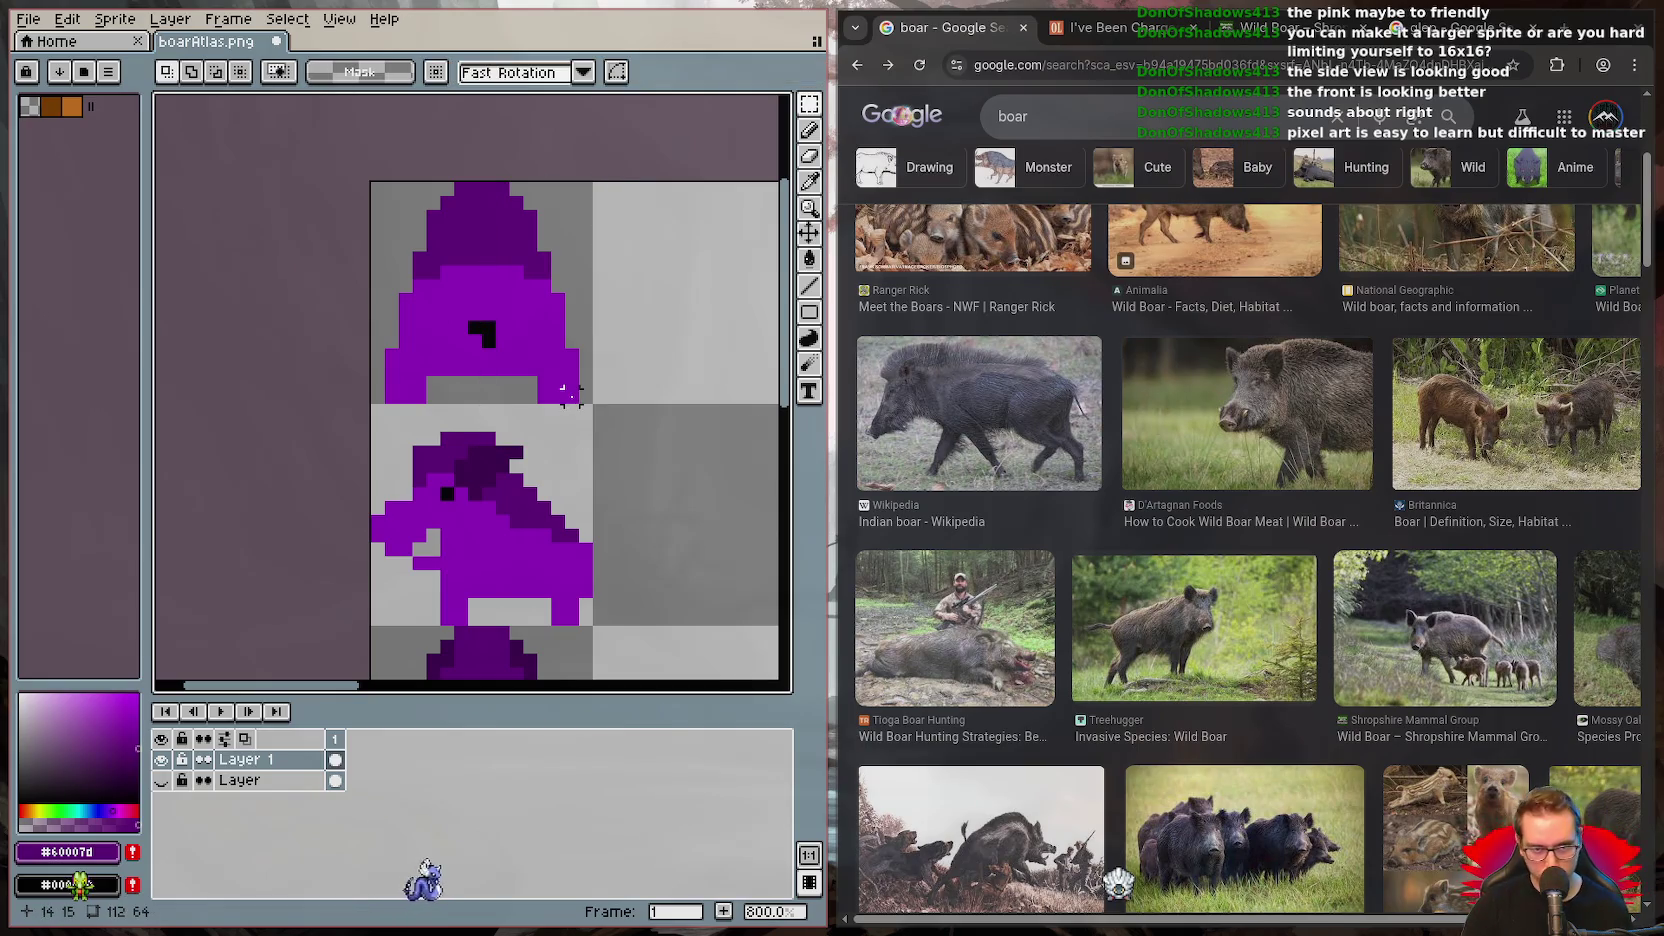
# - Sample the bright purple, then the side view's dark purple, with the Eyedropper
pyautogui.press('i')
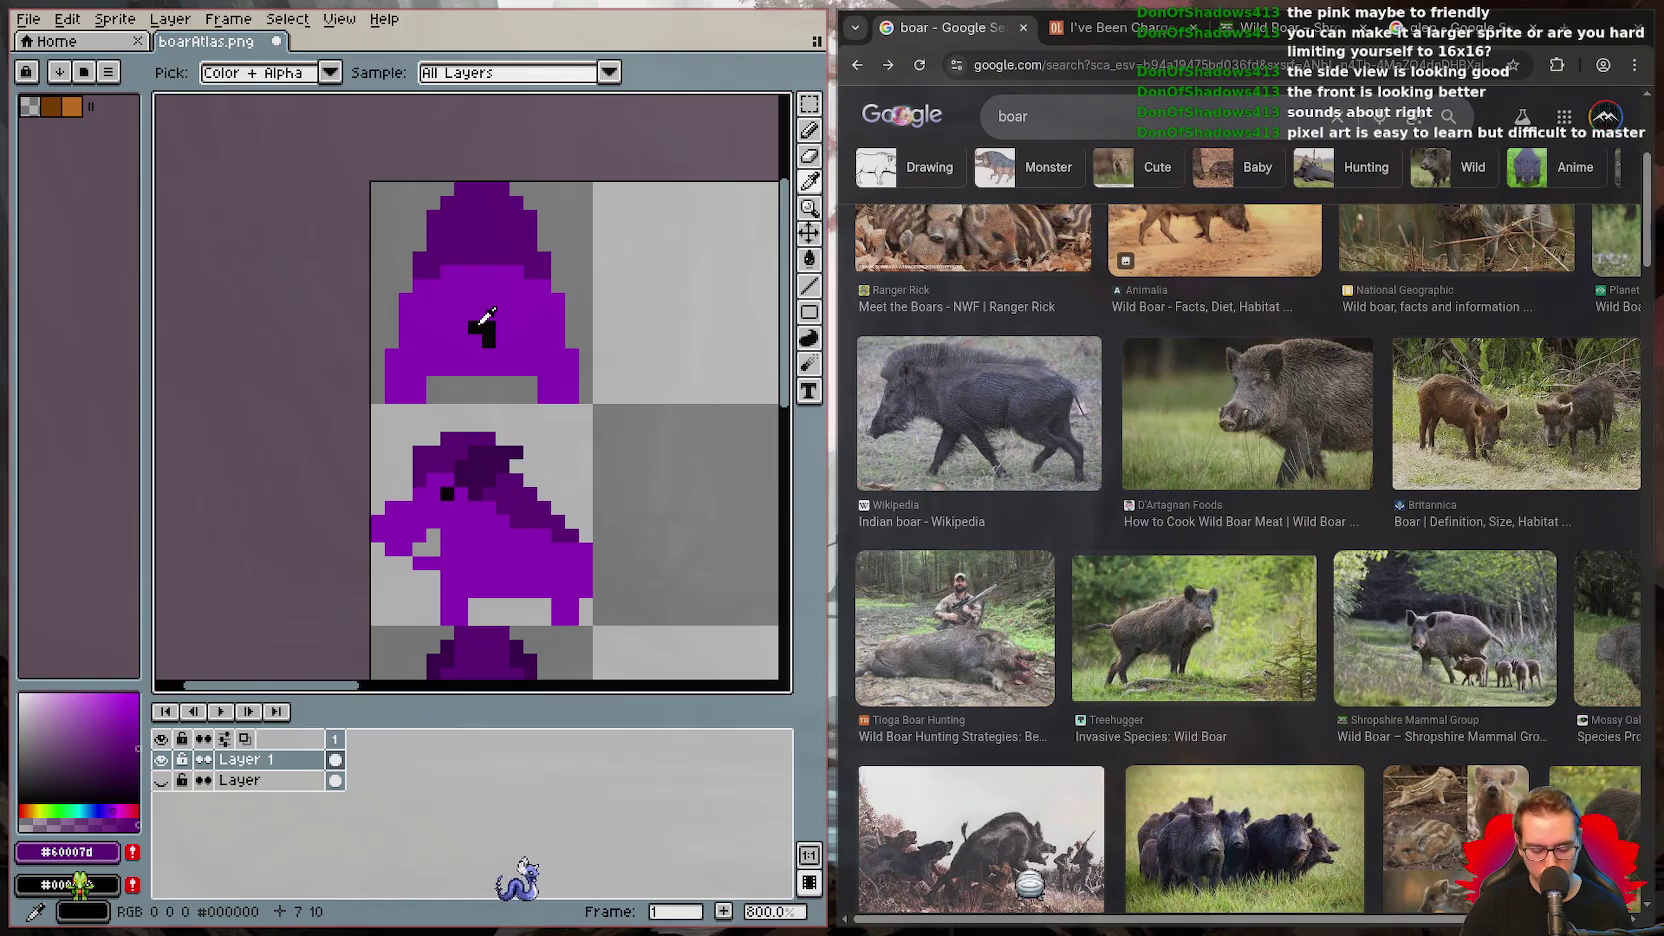
pyautogui.click(475, 324)
pyautogui.press('b')
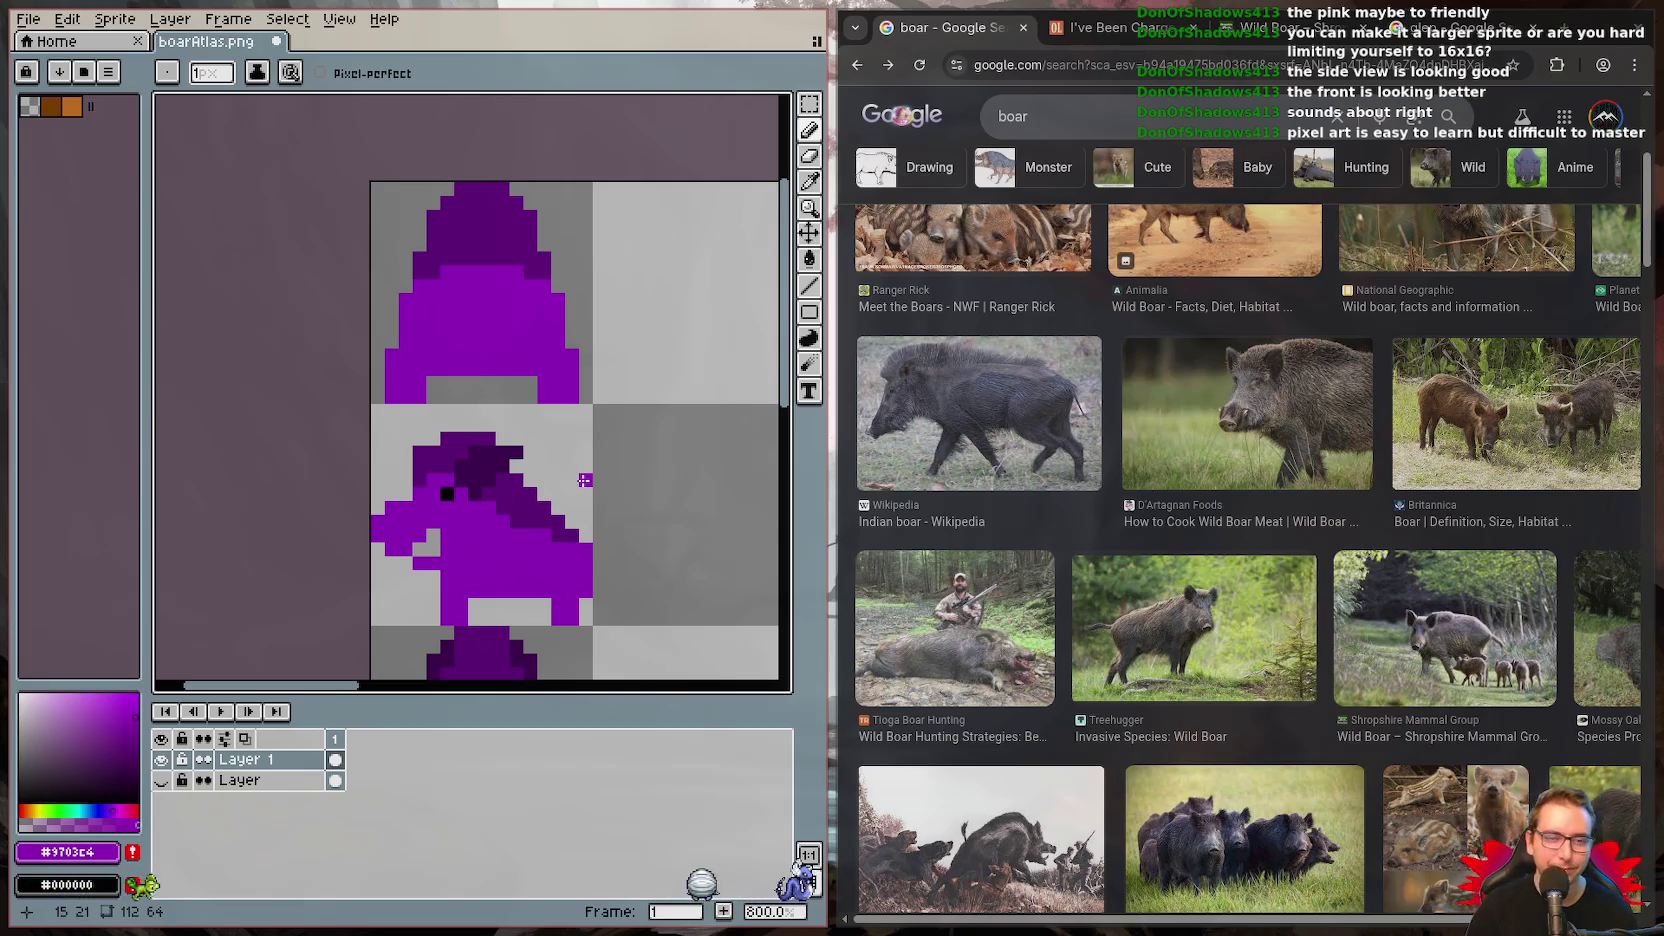
pyautogui.press('i')
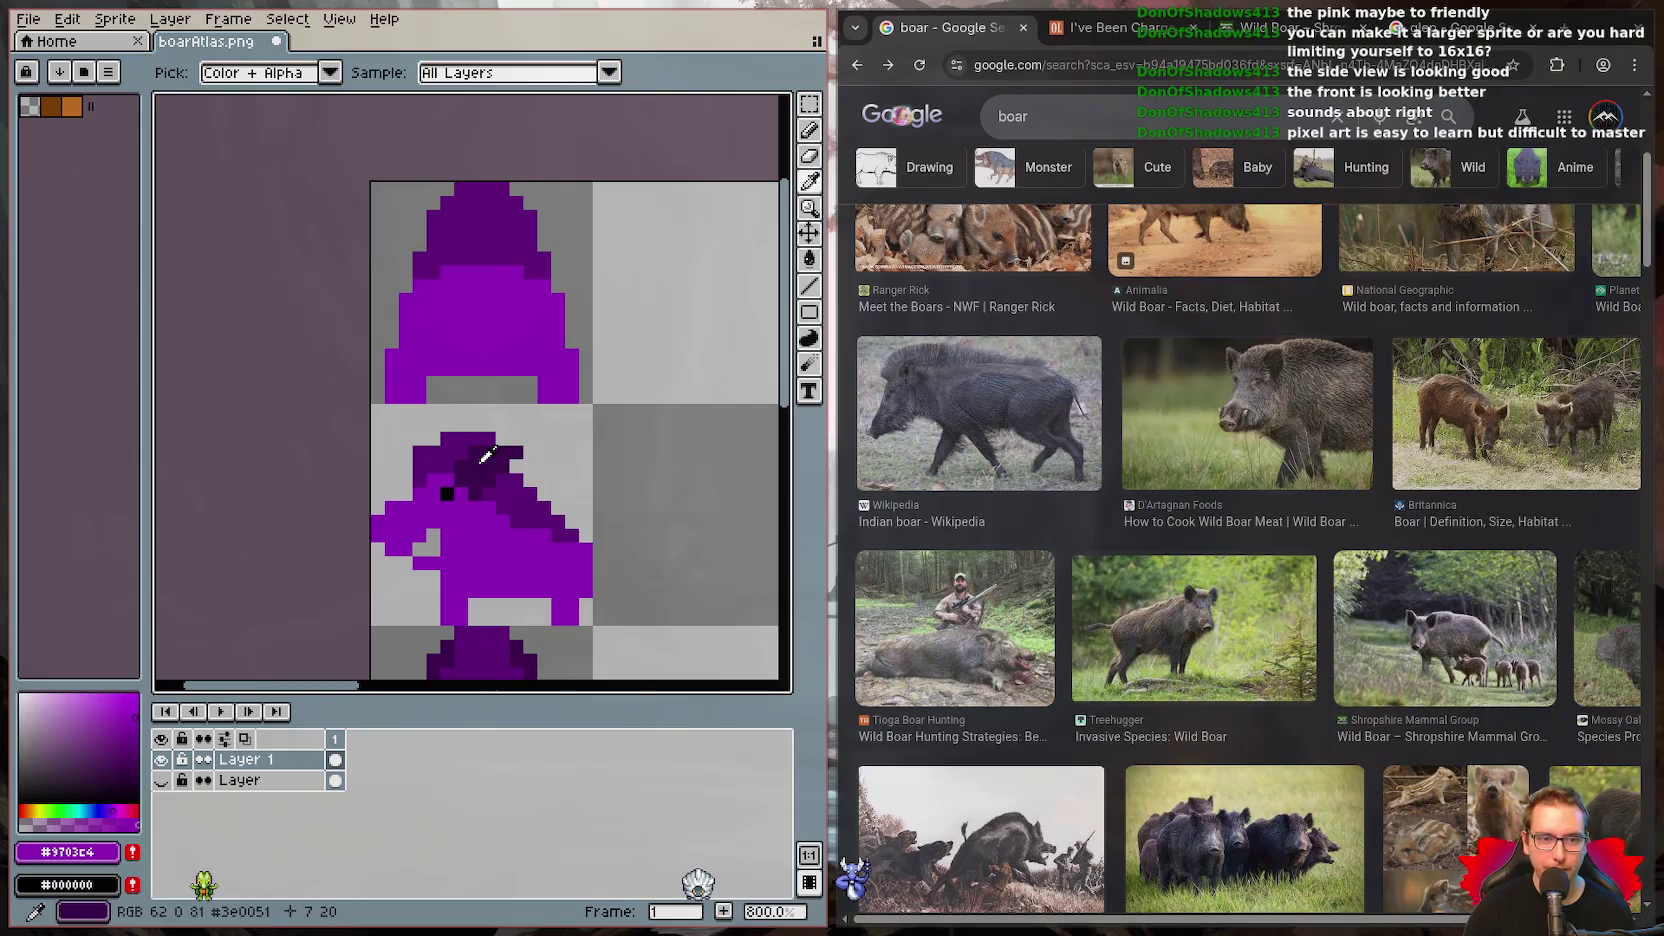
pyautogui.click(468, 466)
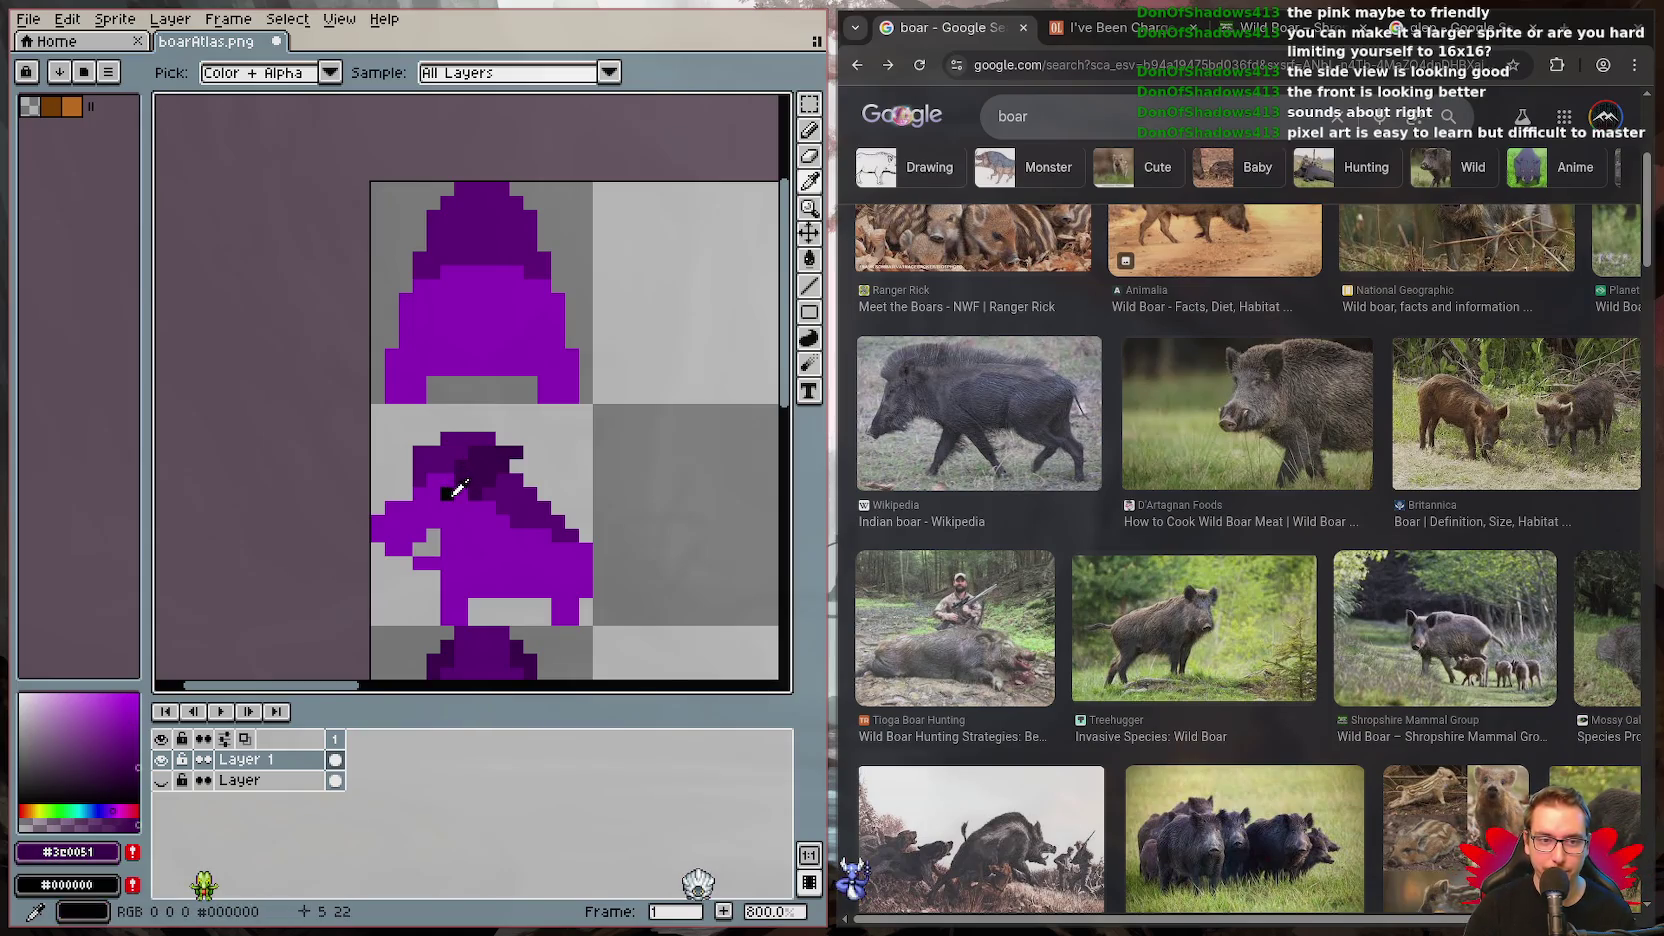
pyautogui.press('b')
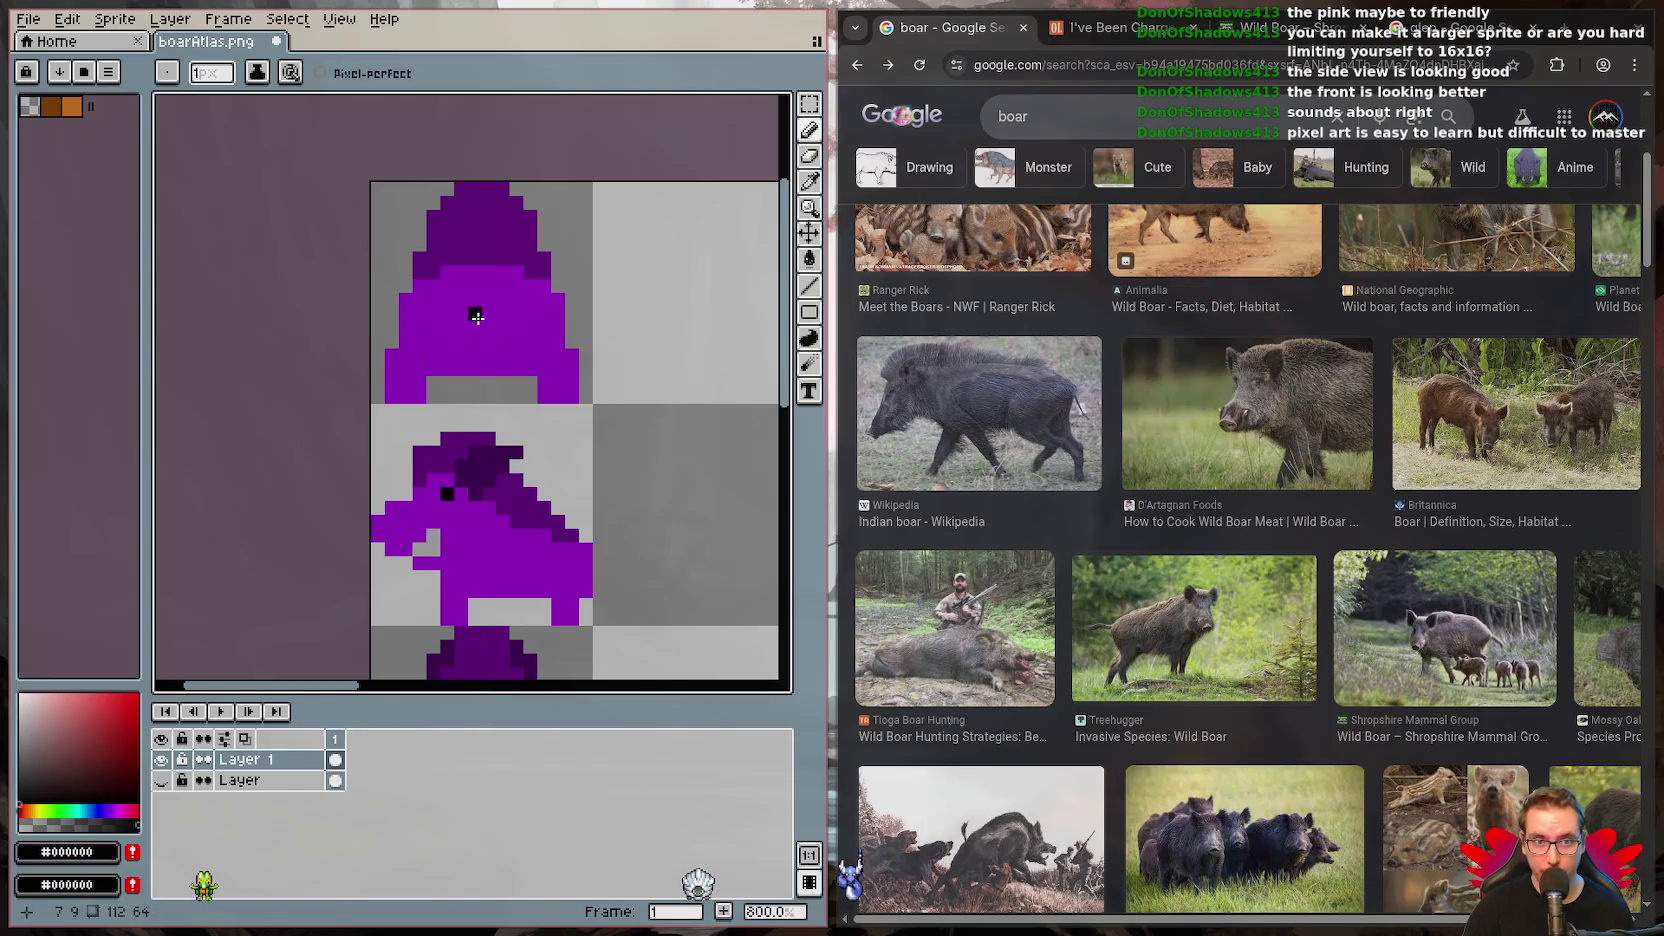
# - Try single-pixel, stepped, hook and inverted-U black eyes on the front boar, undoing each
pyautogui.click(480, 330)
pyautogui.hotkey('ctrl', 'z')
pyautogui.moveTo(475, 313); pyautogui.dragTo(505, 358)
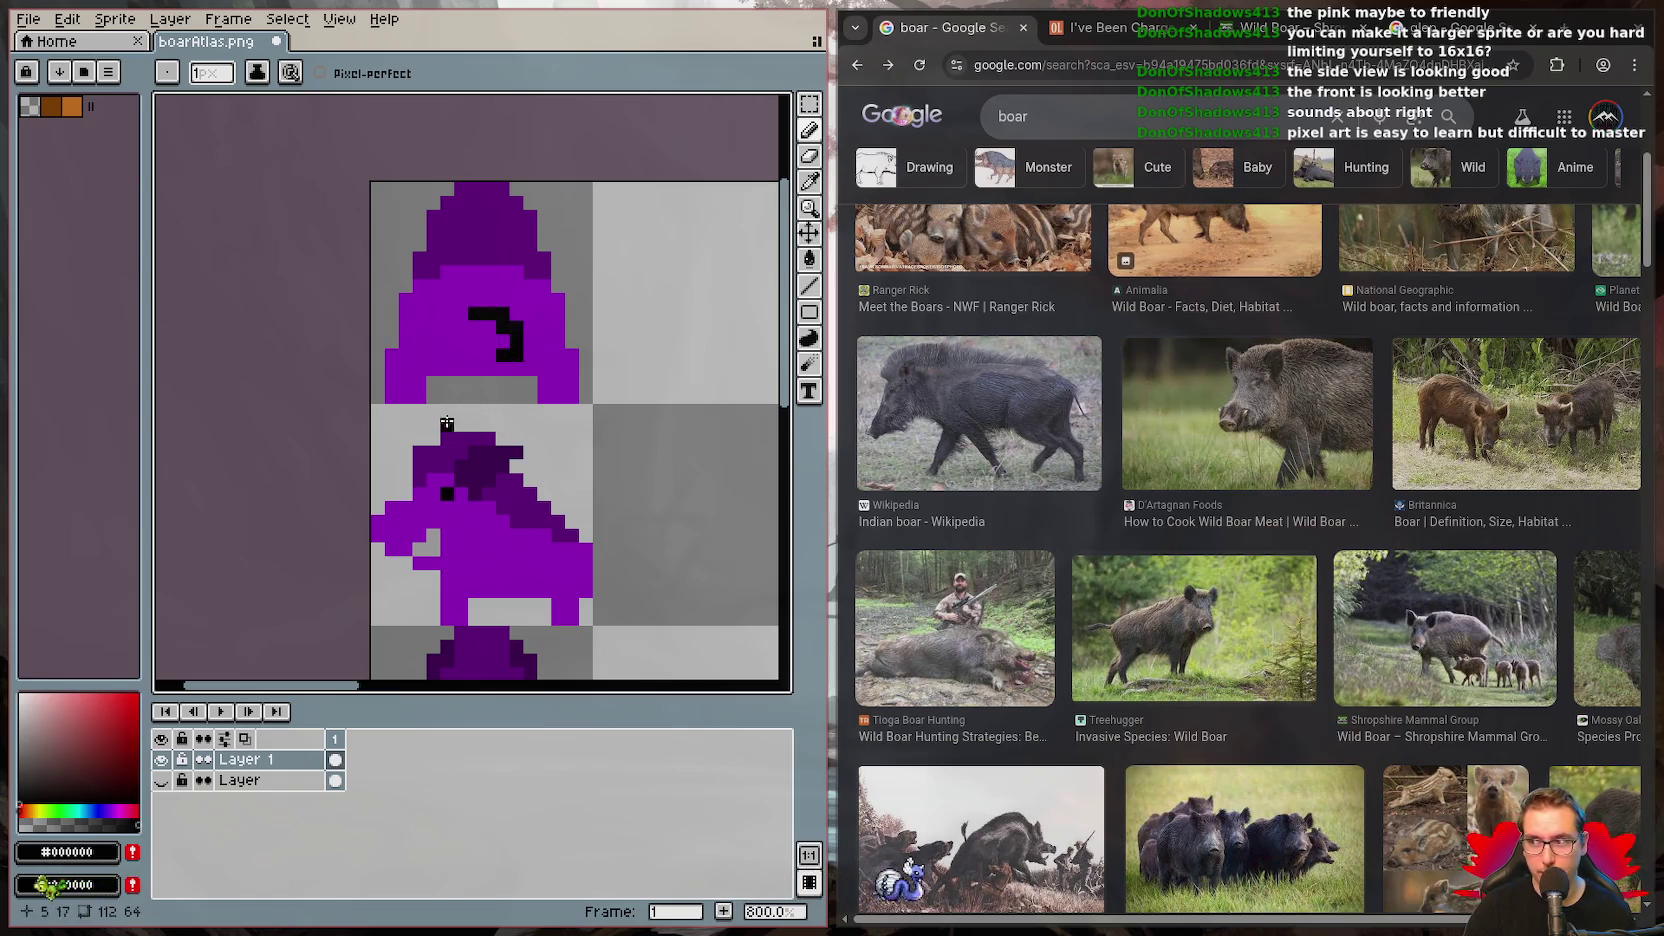
pyautogui.hotkey('ctrl', 'z')
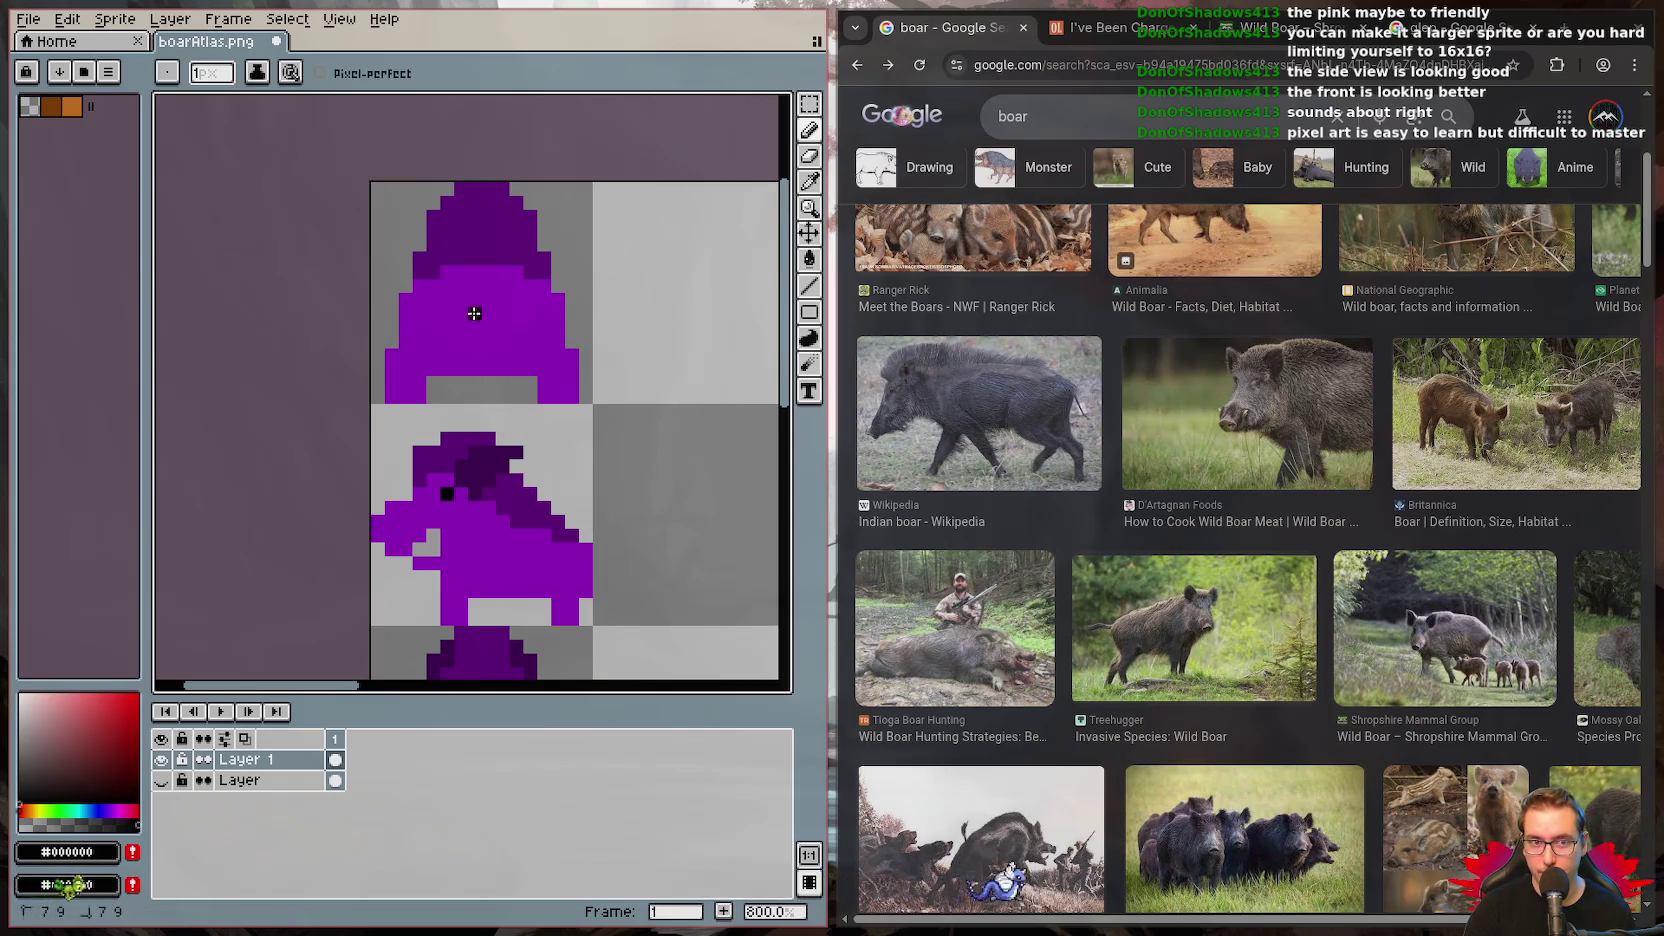
pyautogui.hotkey('ctrl', 'z')
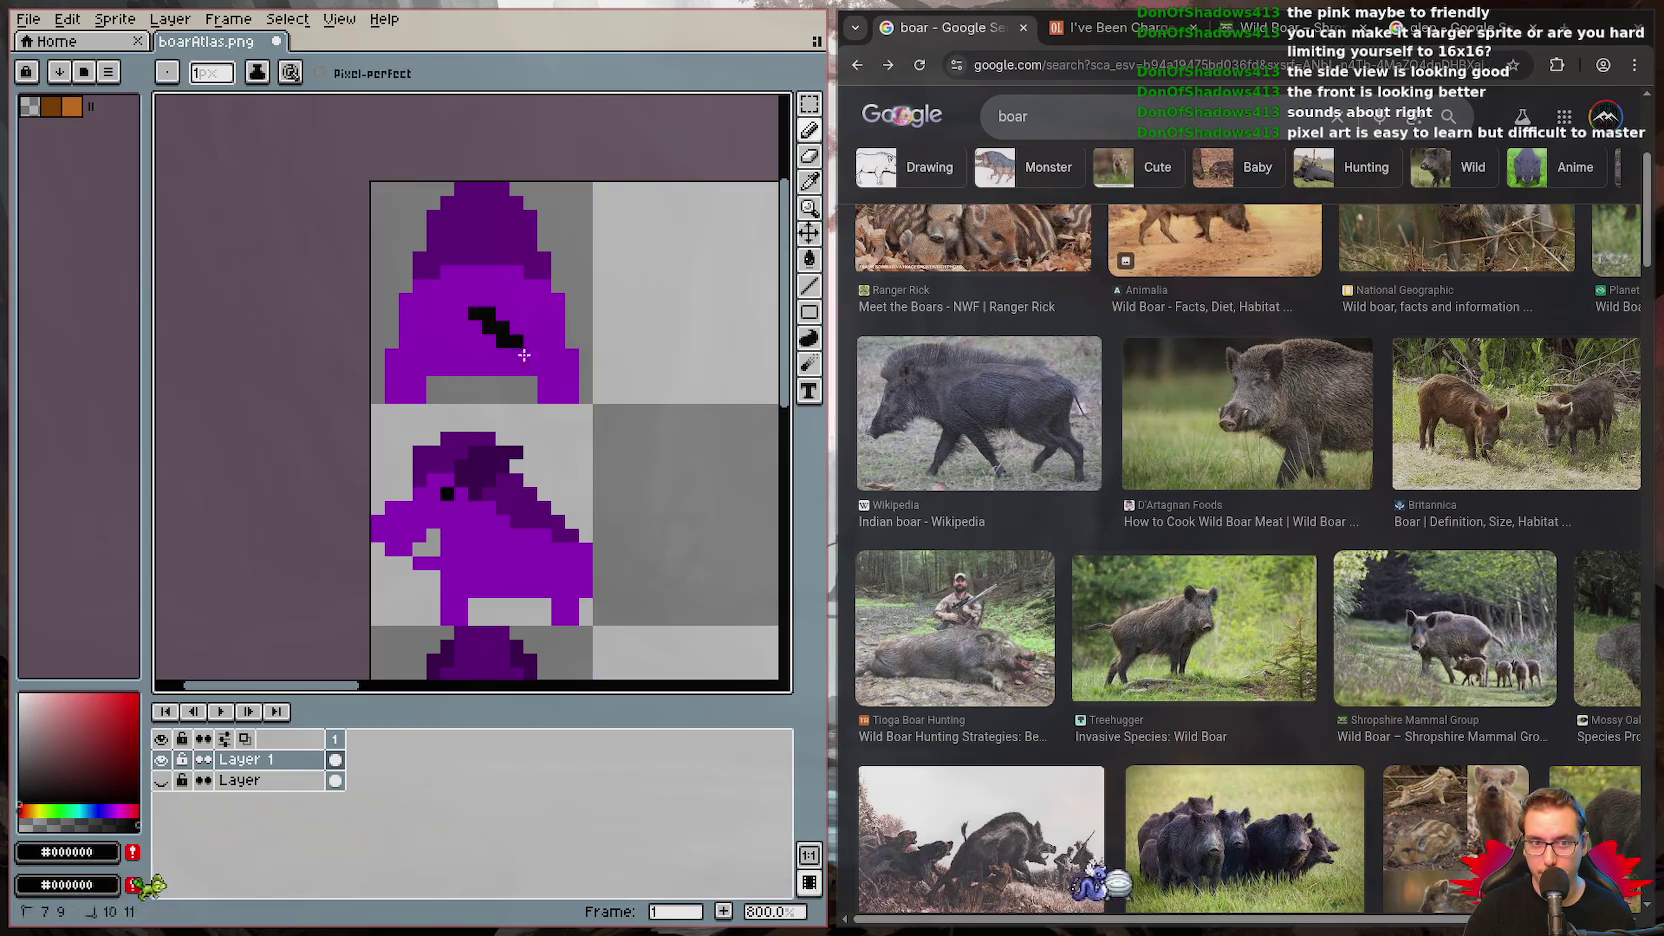
pyautogui.hotkey('ctrl', 'y')
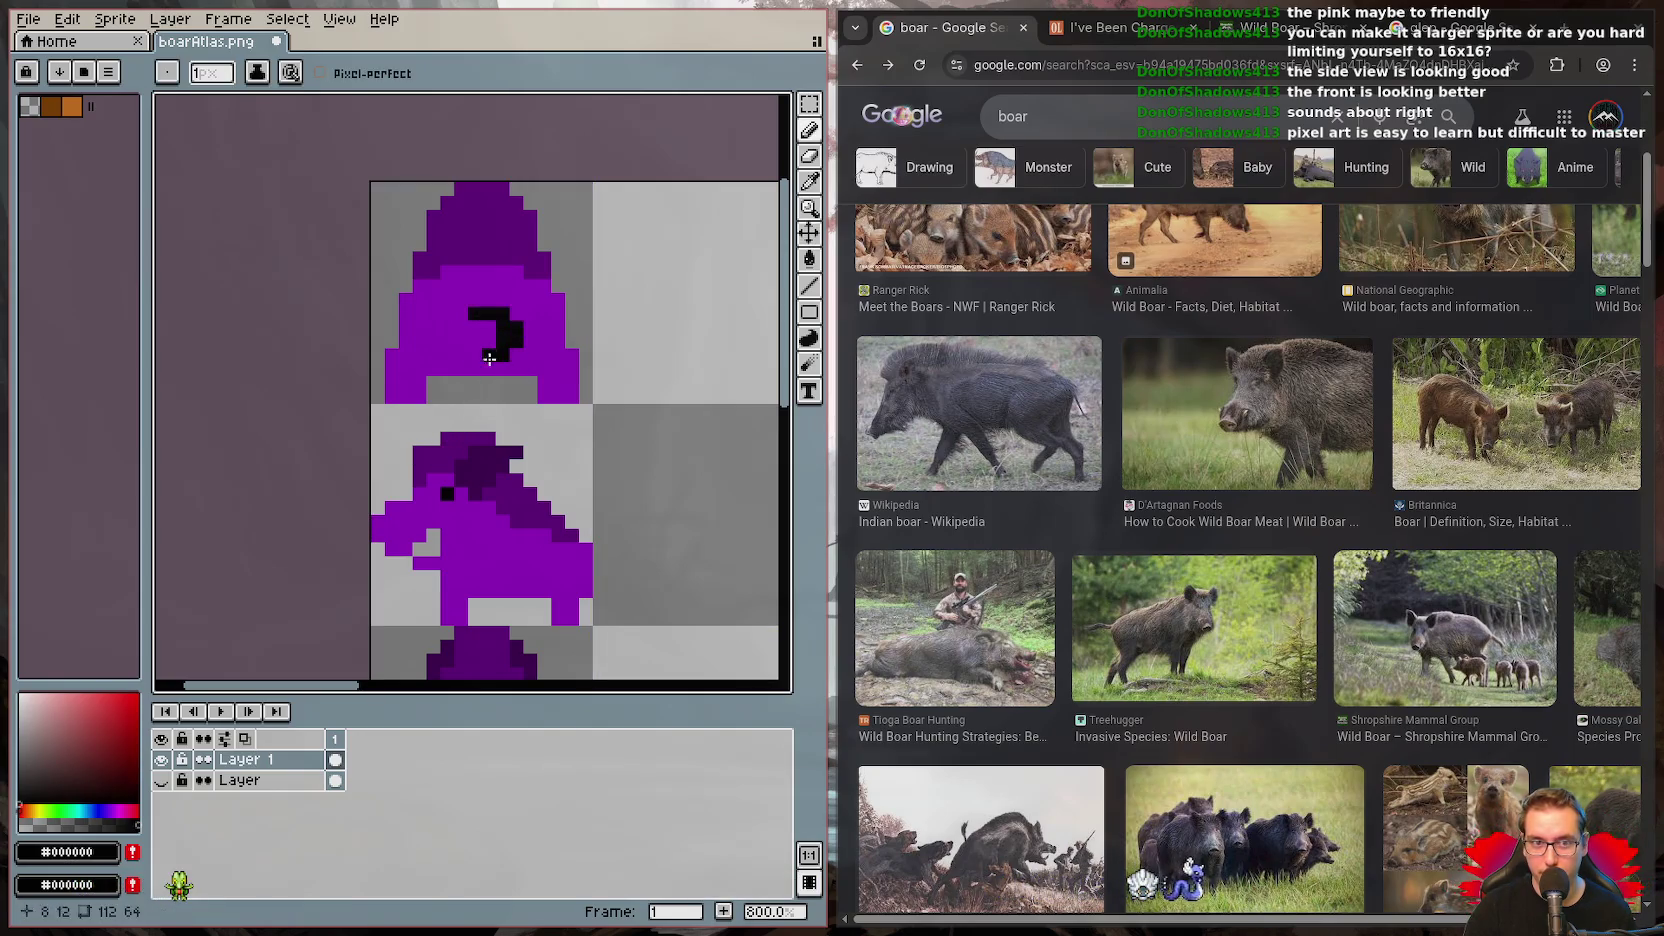
pyautogui.hotkey('ctrl', 'z')
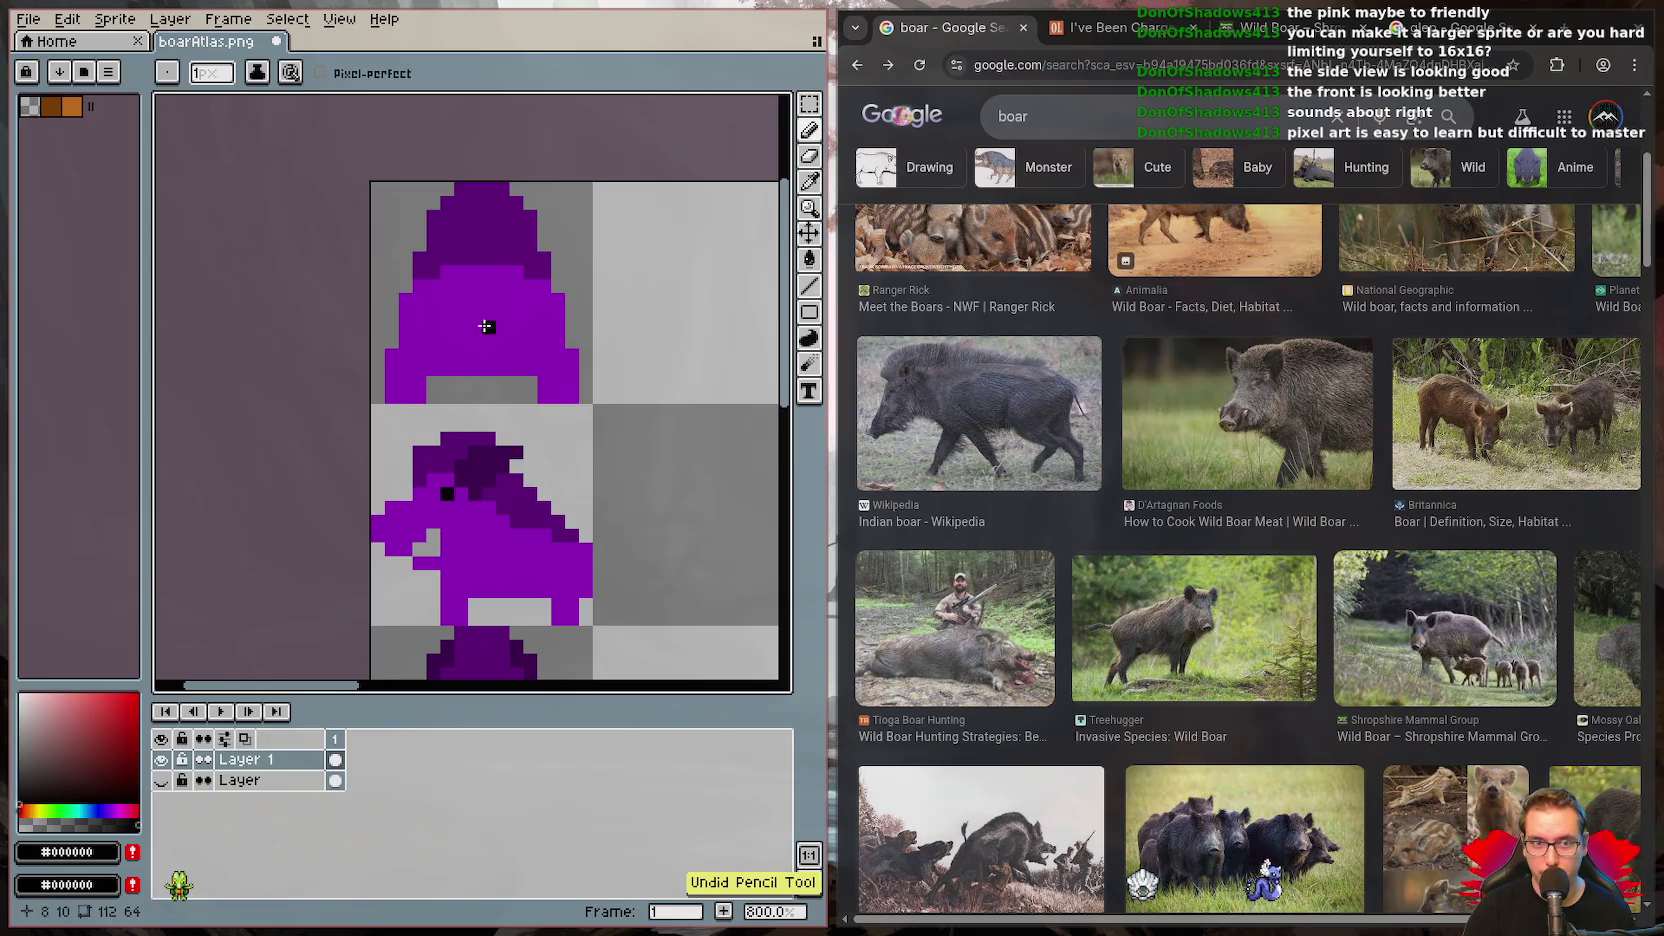
pyautogui.moveTo(485, 326); pyautogui.dragTo(505, 360)
pyautogui.hotkey('ctrl', 'z')
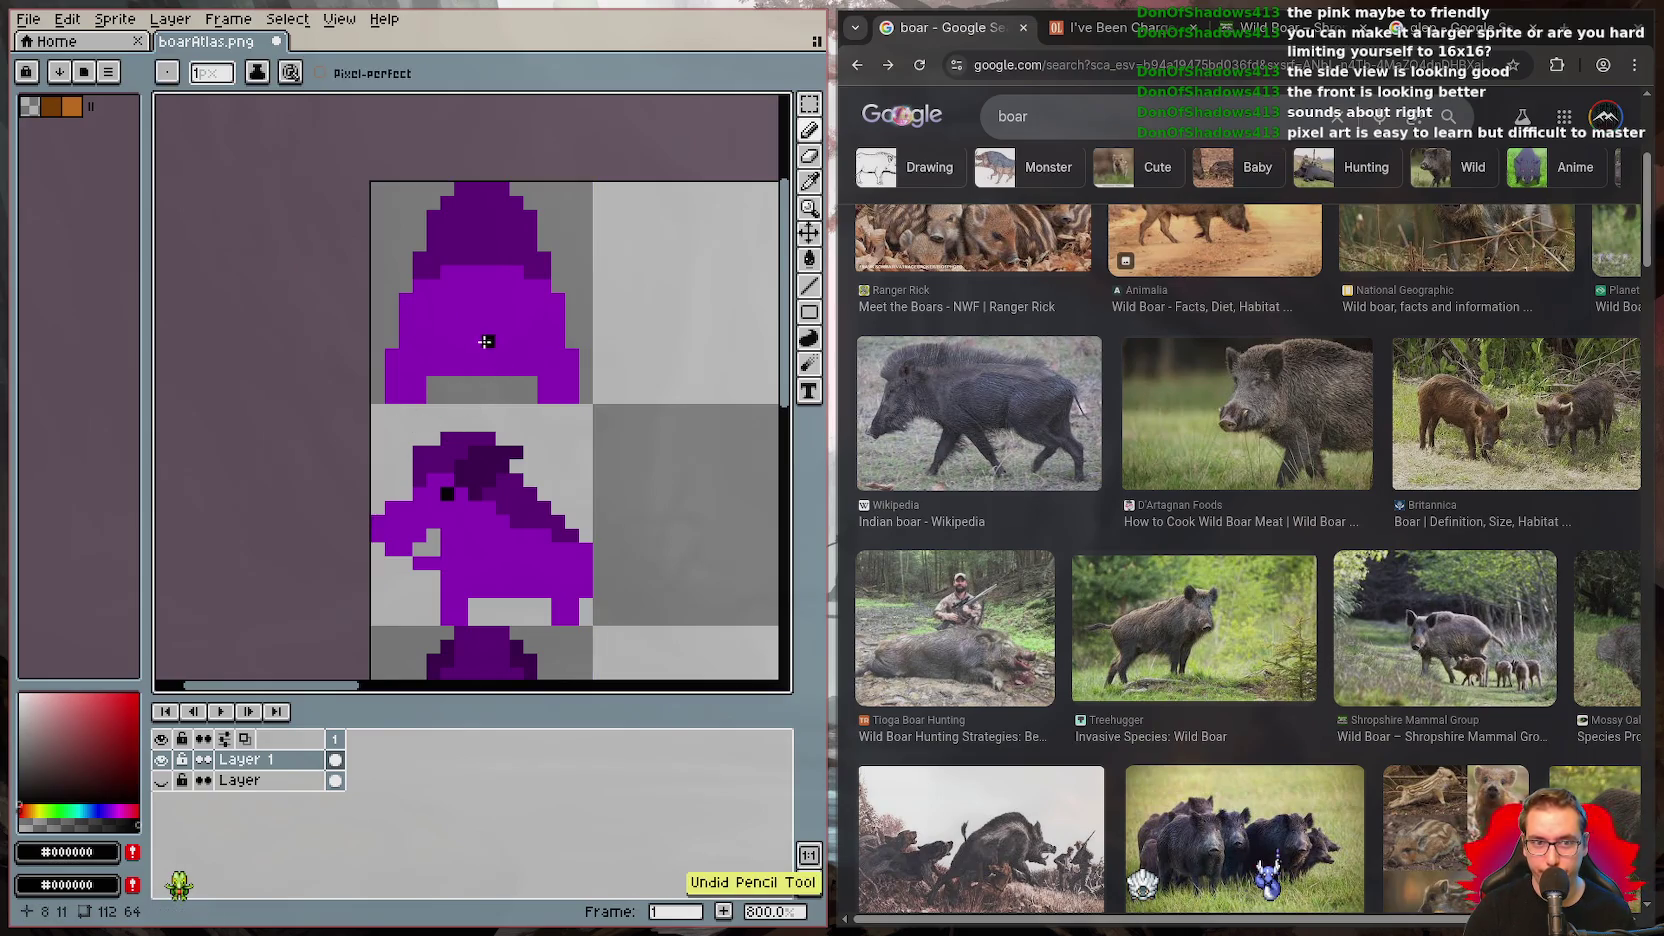
pyautogui.click(476, 330)
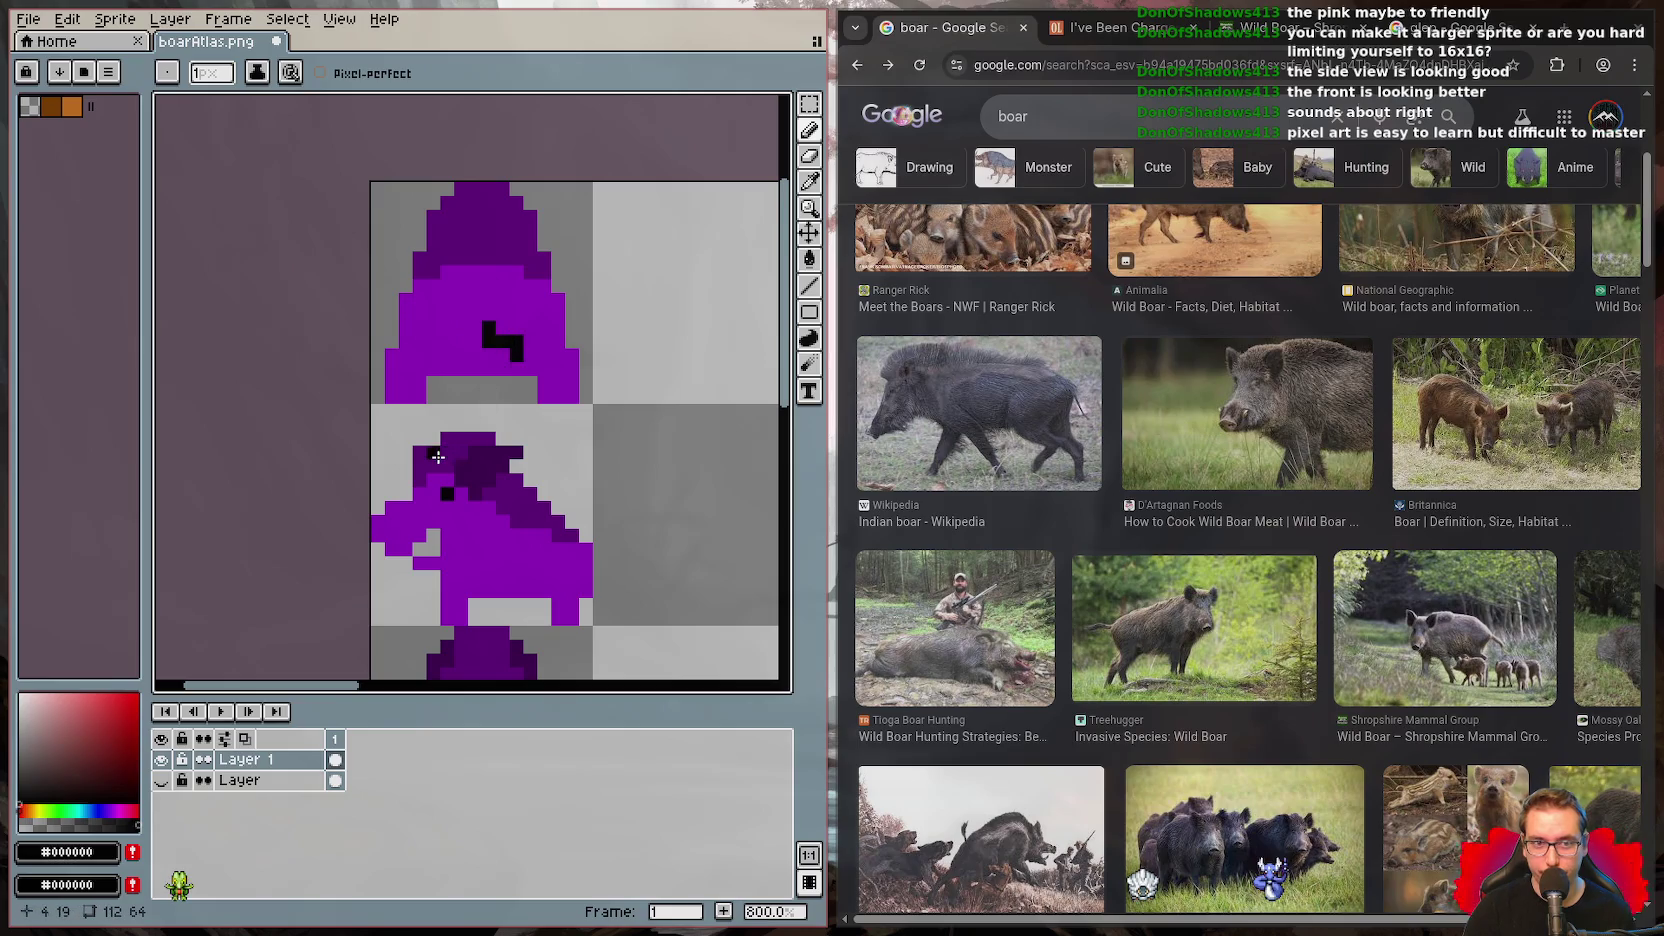
pyautogui.hotkey('ctrl', 'z')
pyautogui.moveTo(471, 327)
pyautogui.mouseDown()
pyautogui.moveTo(519, 332)
pyautogui.moveTo(498, 343)
pyautogui.mouseUp()
pyautogui.hotkey('ctrl', 'z')
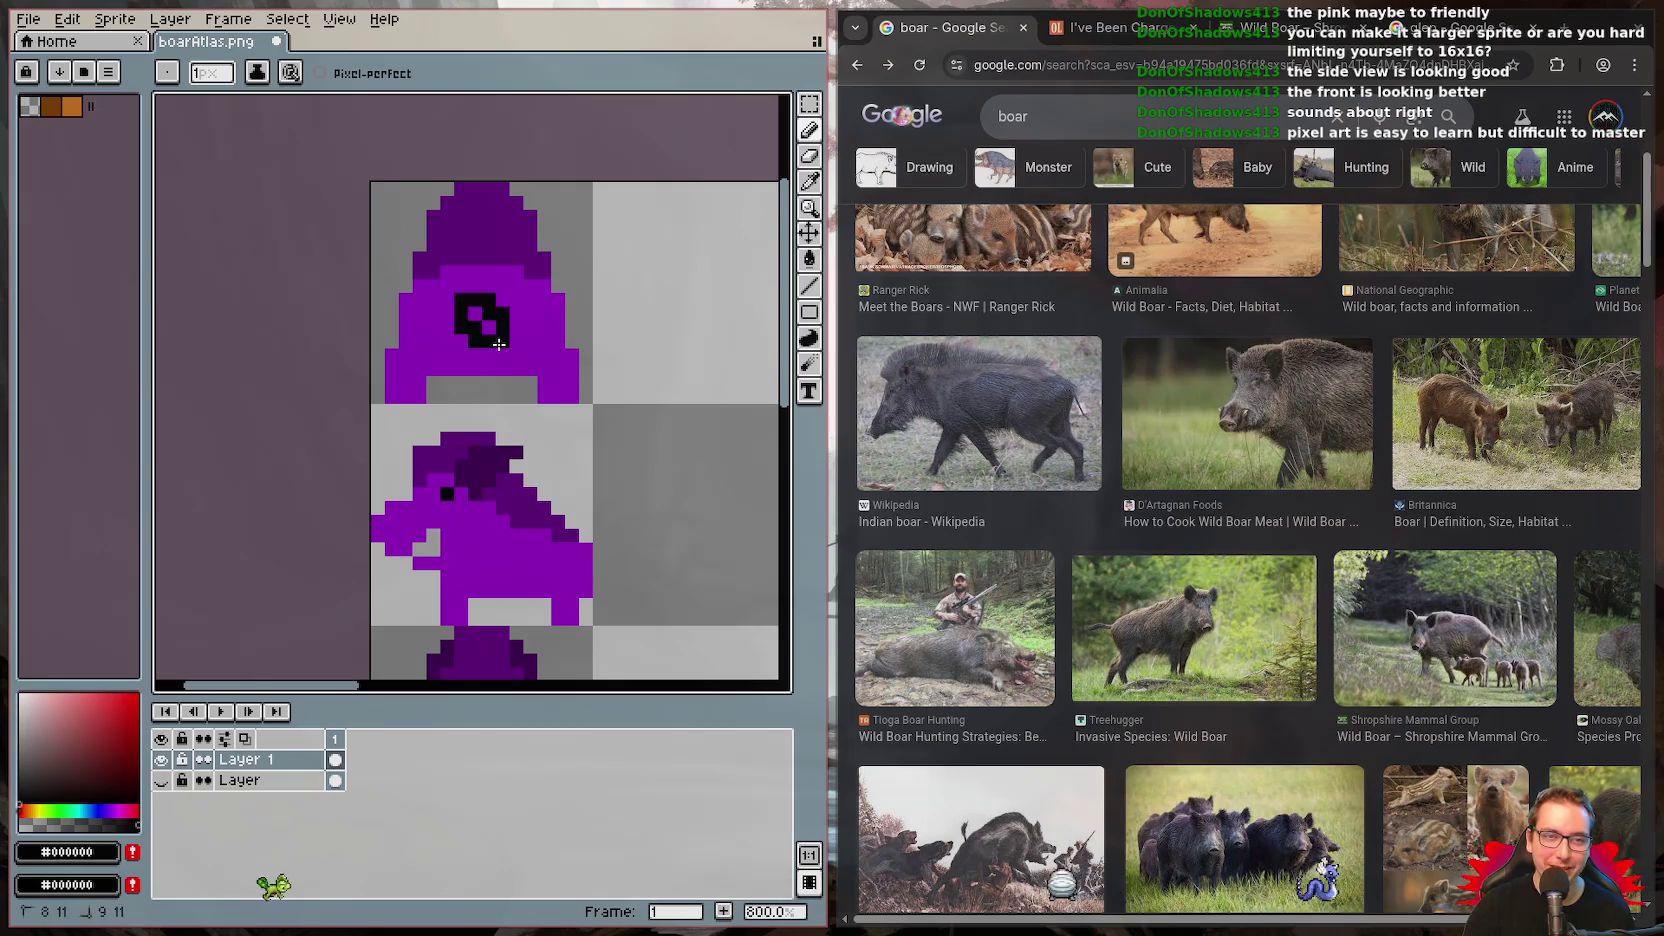
# - Settle on a small black eye with a lower row of pixels, then zoom out
pyautogui.hotkey('ctrl', 'z')
pyautogui.click(476, 340)
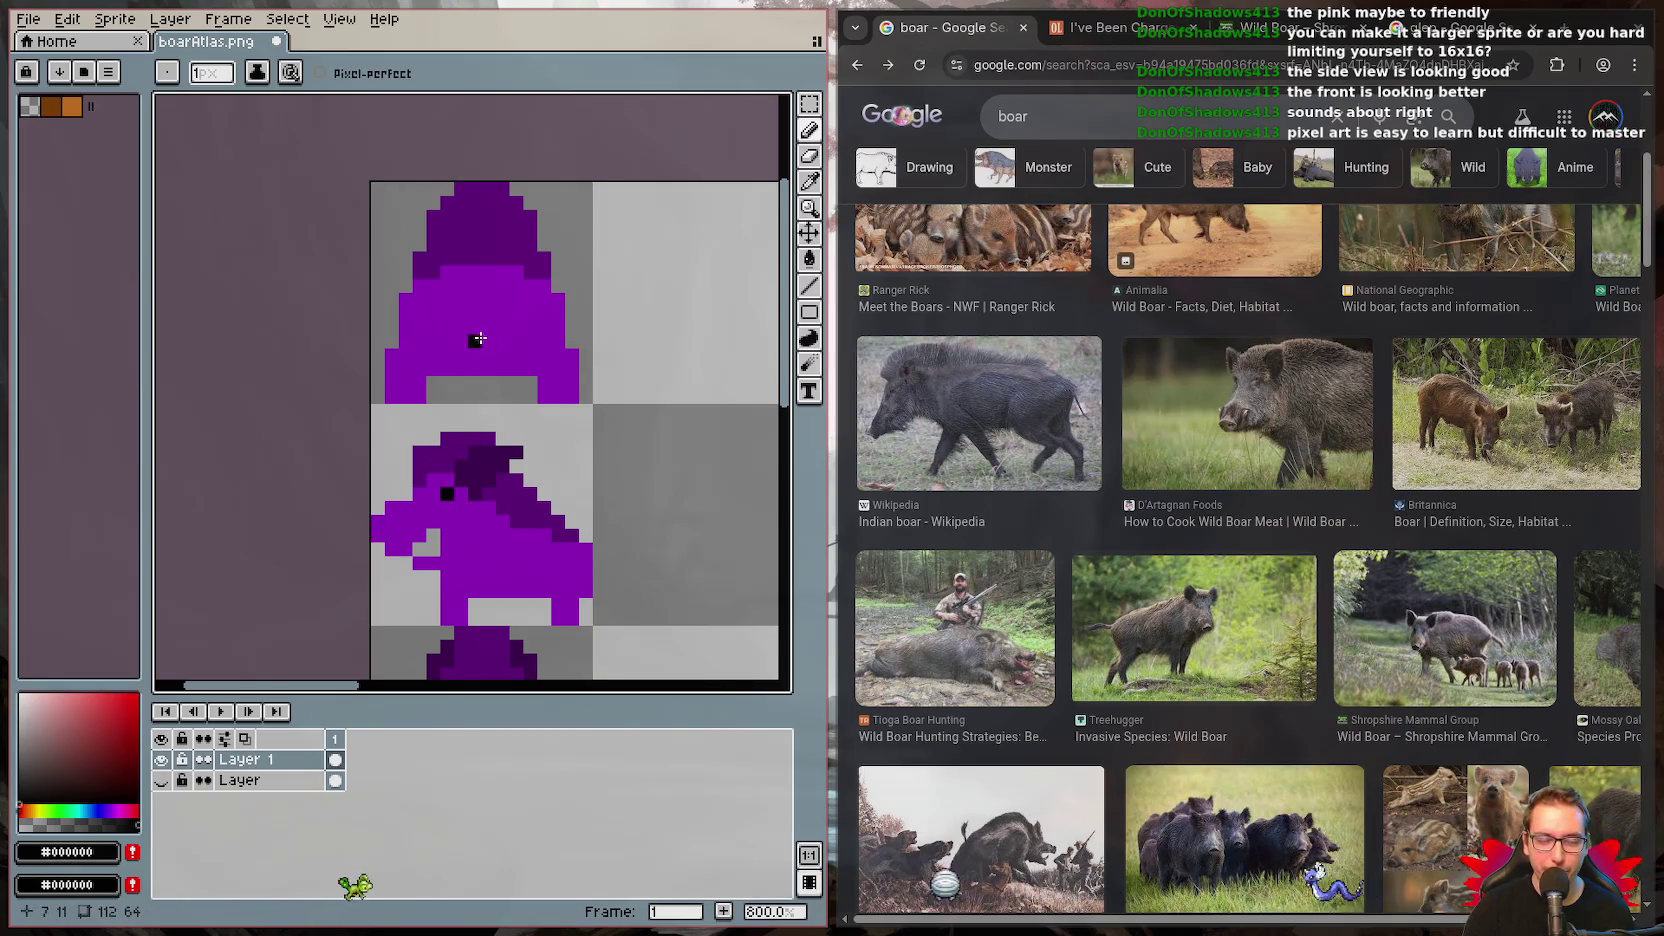
pyautogui.hotkey('ctrl', 'z')
pyautogui.moveTo(490, 345)
pyautogui.mouseDown()
pyautogui.moveTo(532, 340)
pyautogui.moveTo(517, 340)
pyautogui.mouseUp()
pyautogui.hotkey('ctrl', 'z')
pyautogui.click(494, 349)
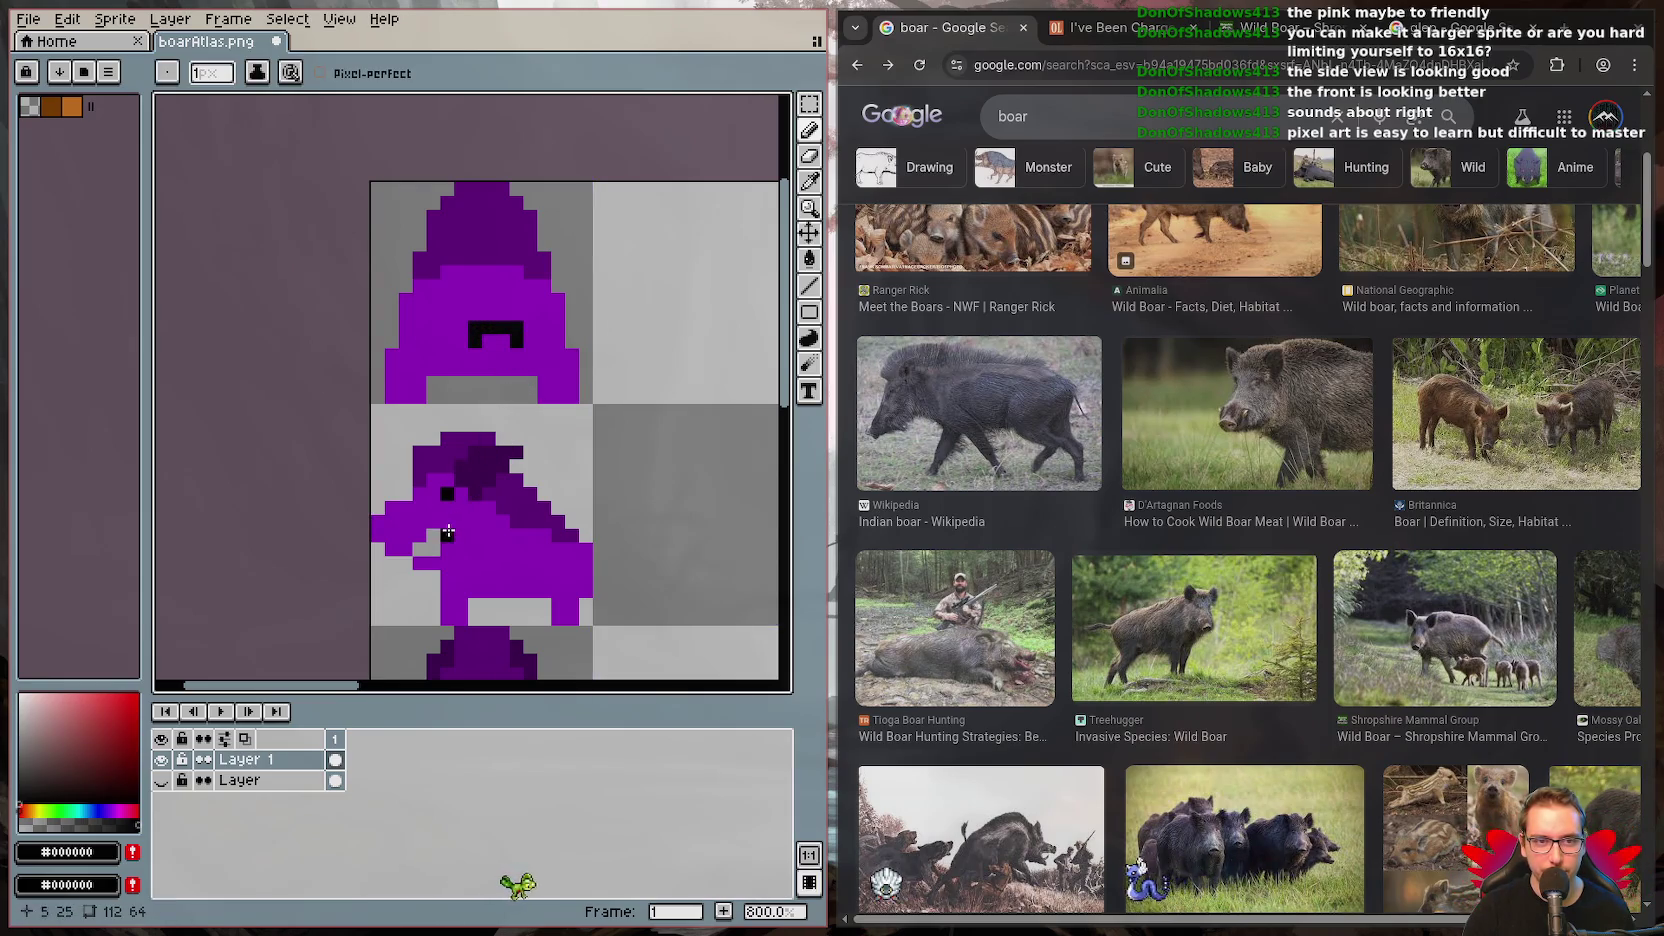
pyautogui.hotkey('ctrl', 'z')
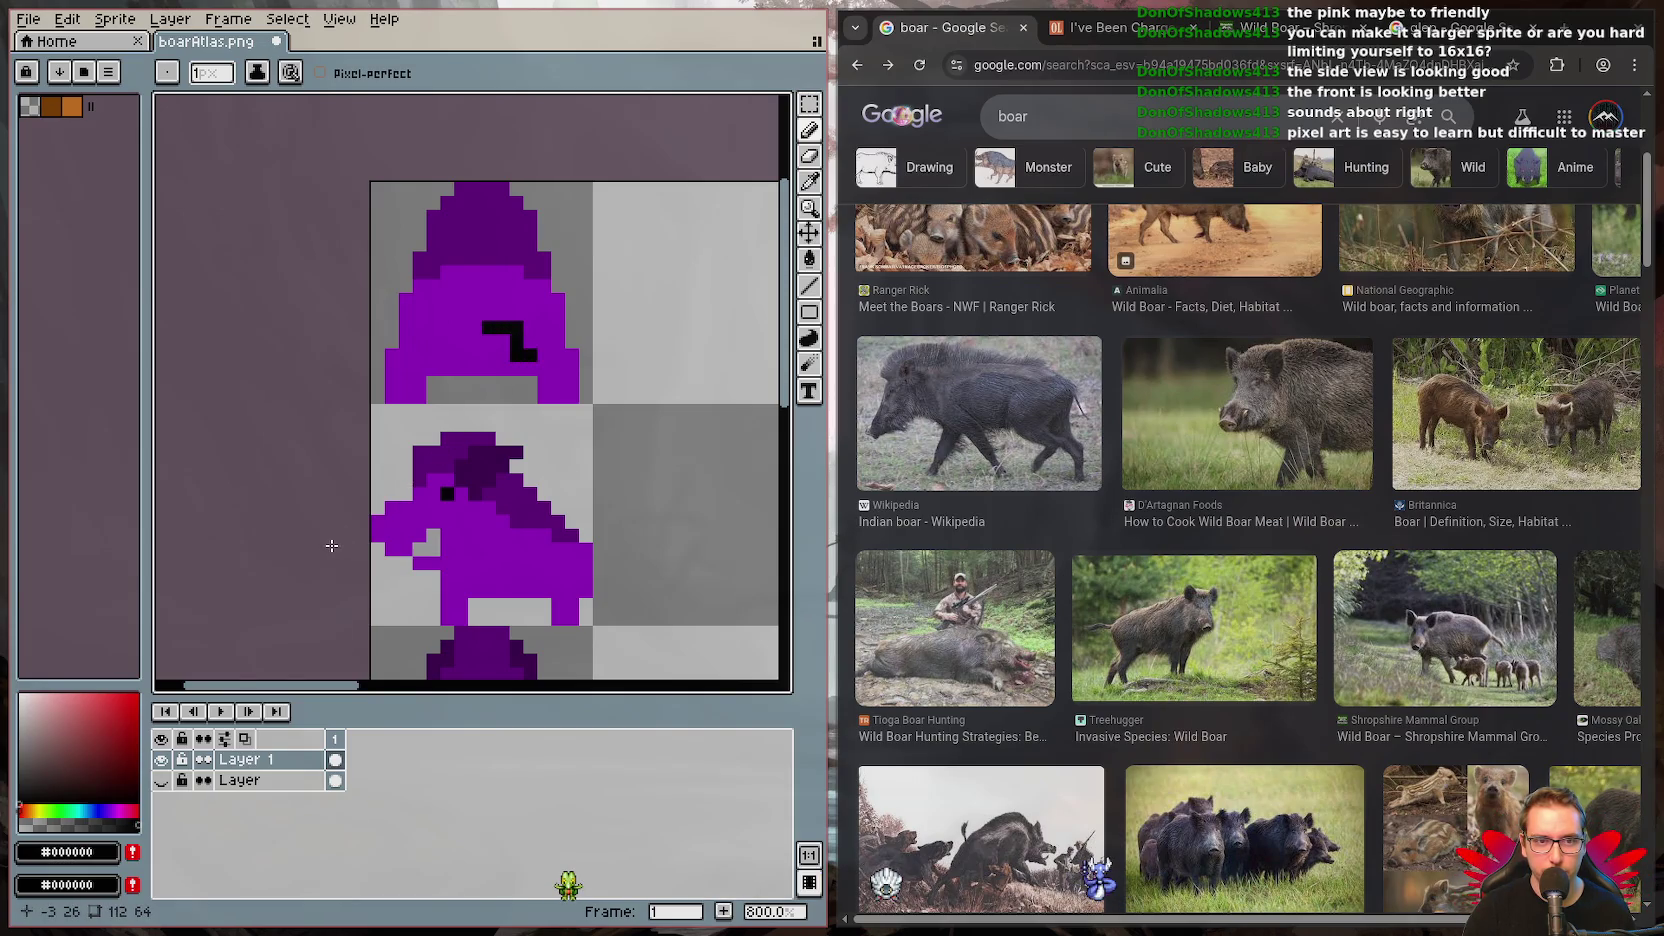
pyautogui.hotkey('ctrl', 'z')
pyautogui.click(474, 340)
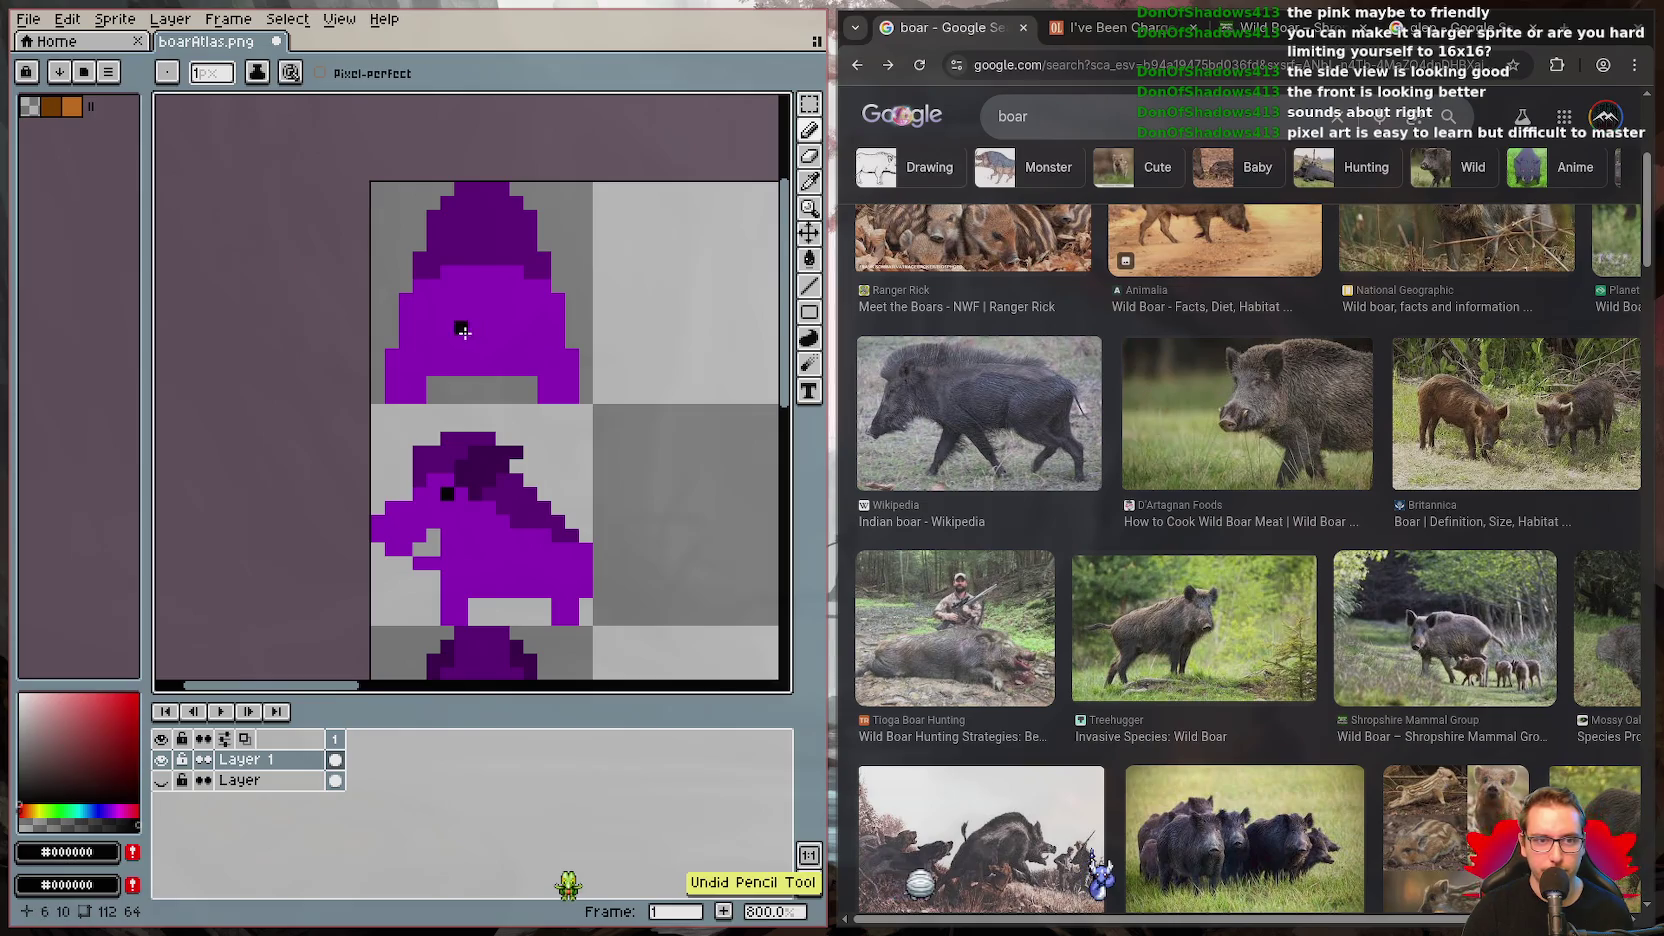
pyautogui.hotkey('ctrl', 'z')
pyautogui.moveTo(489, 354); pyautogui.dragTo(516, 354)
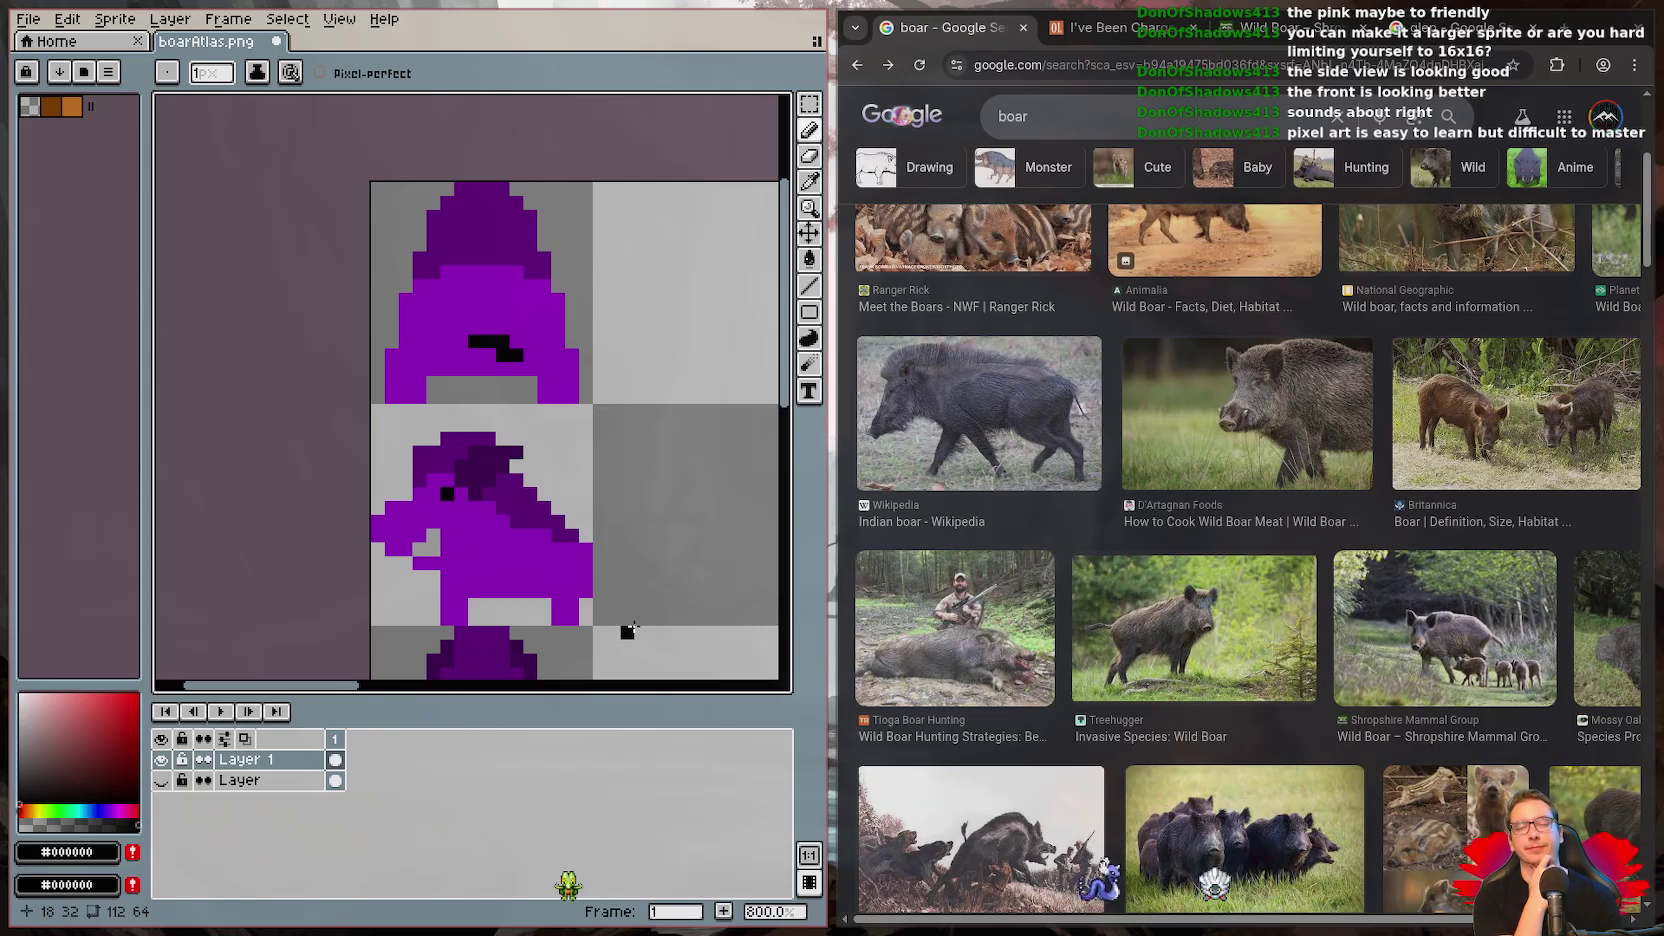
pyautogui.scroll(-4, 627, 632)
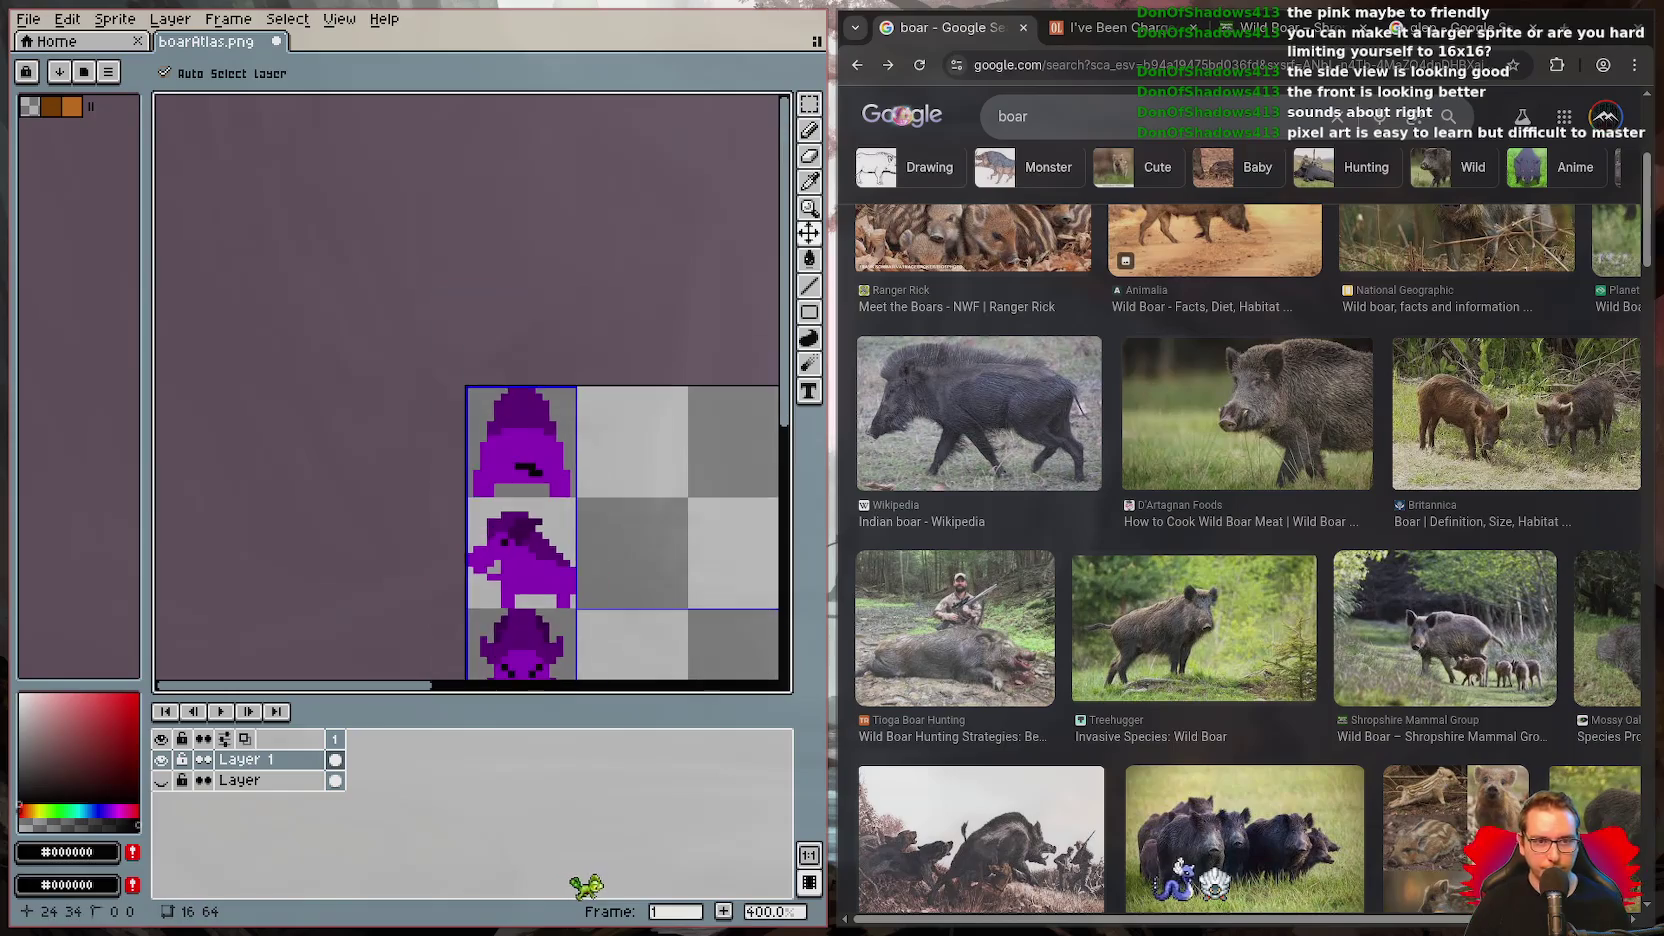
# - Pan to show all boar frames and sample the dark purple from the sprite
pyautogui.moveTo(709, 503); pyautogui.dragTo(706, 369)
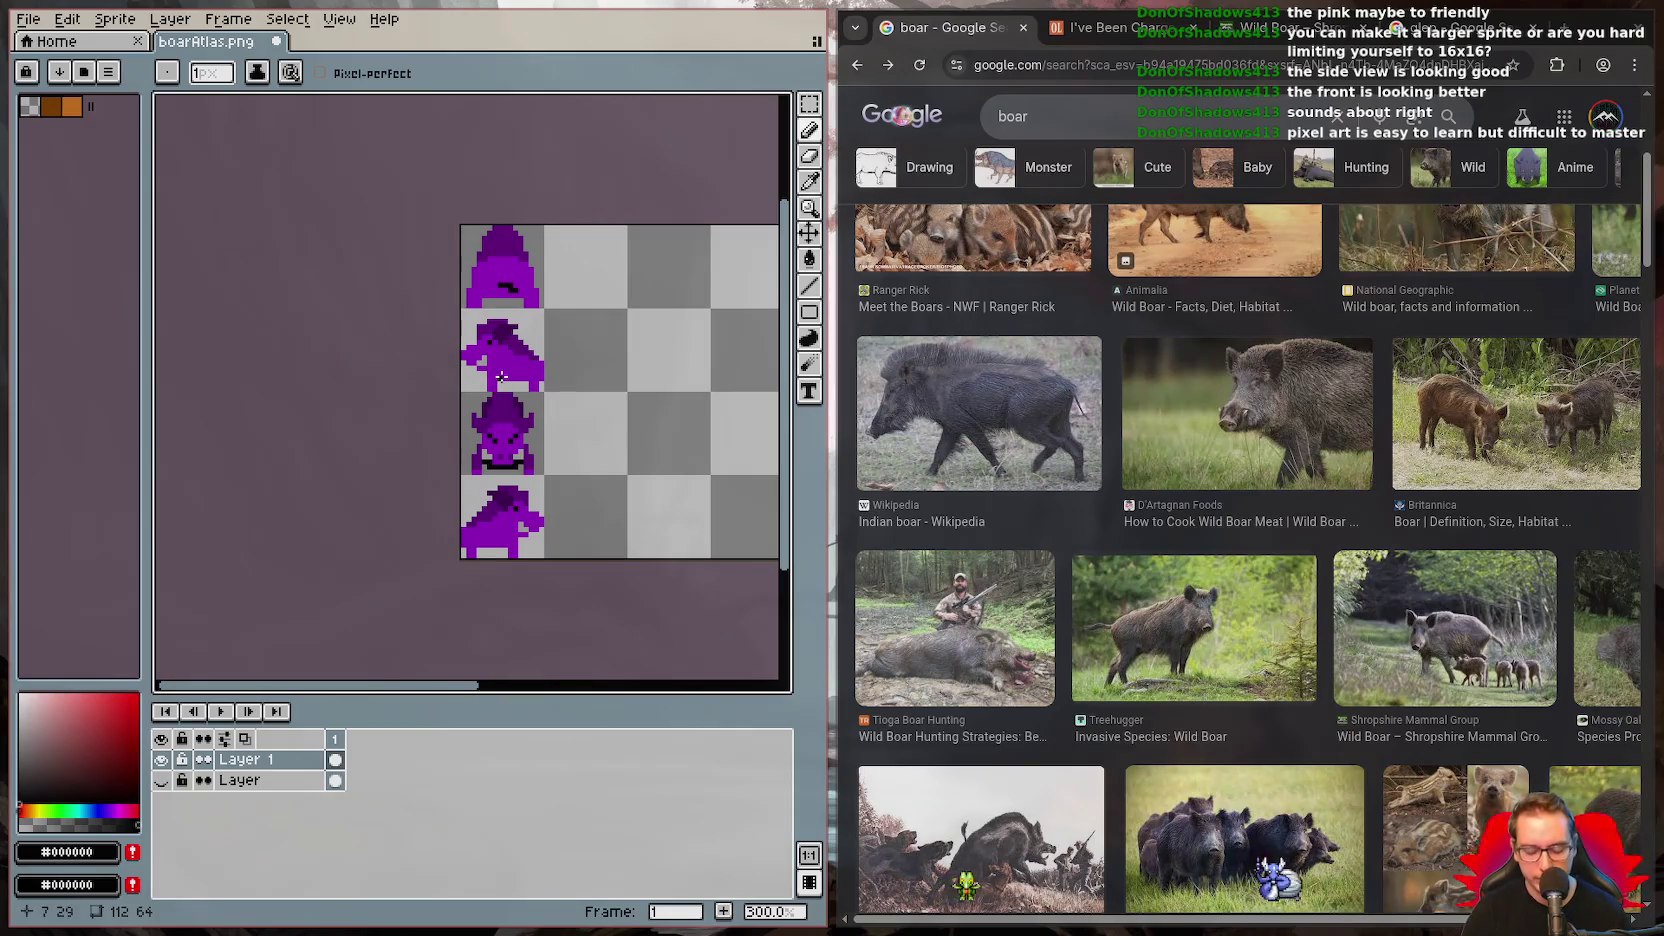
pyautogui.scroll(2, 501, 376)
pyautogui.press('i')
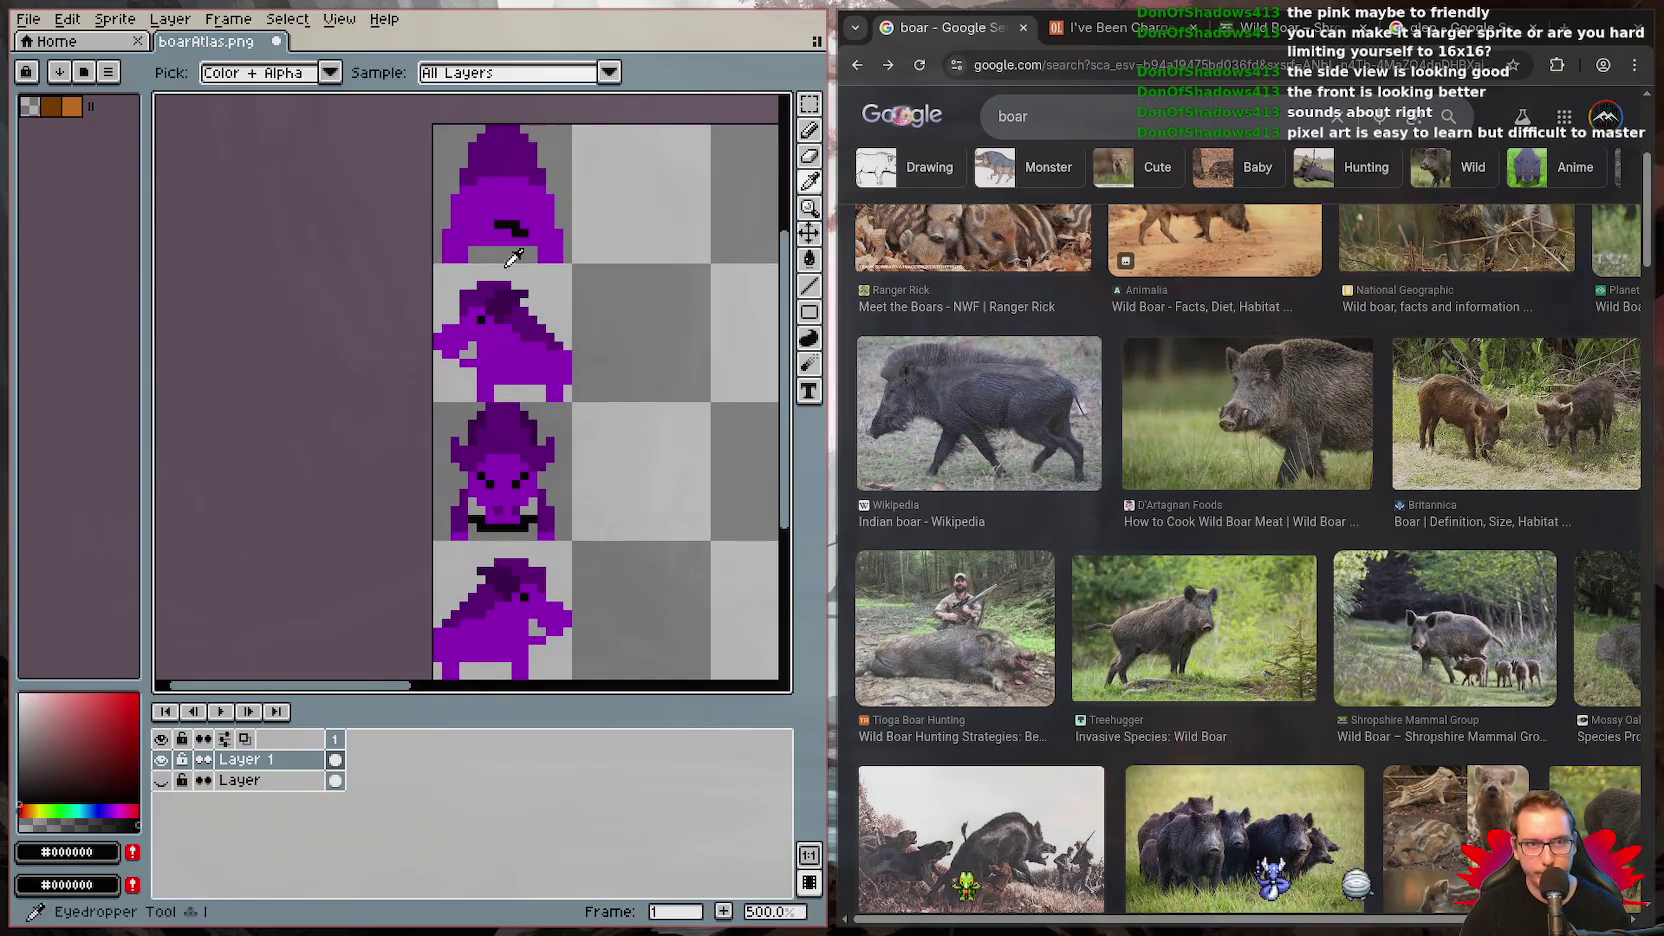
pyautogui.click(517, 163)
pyautogui.press('b')
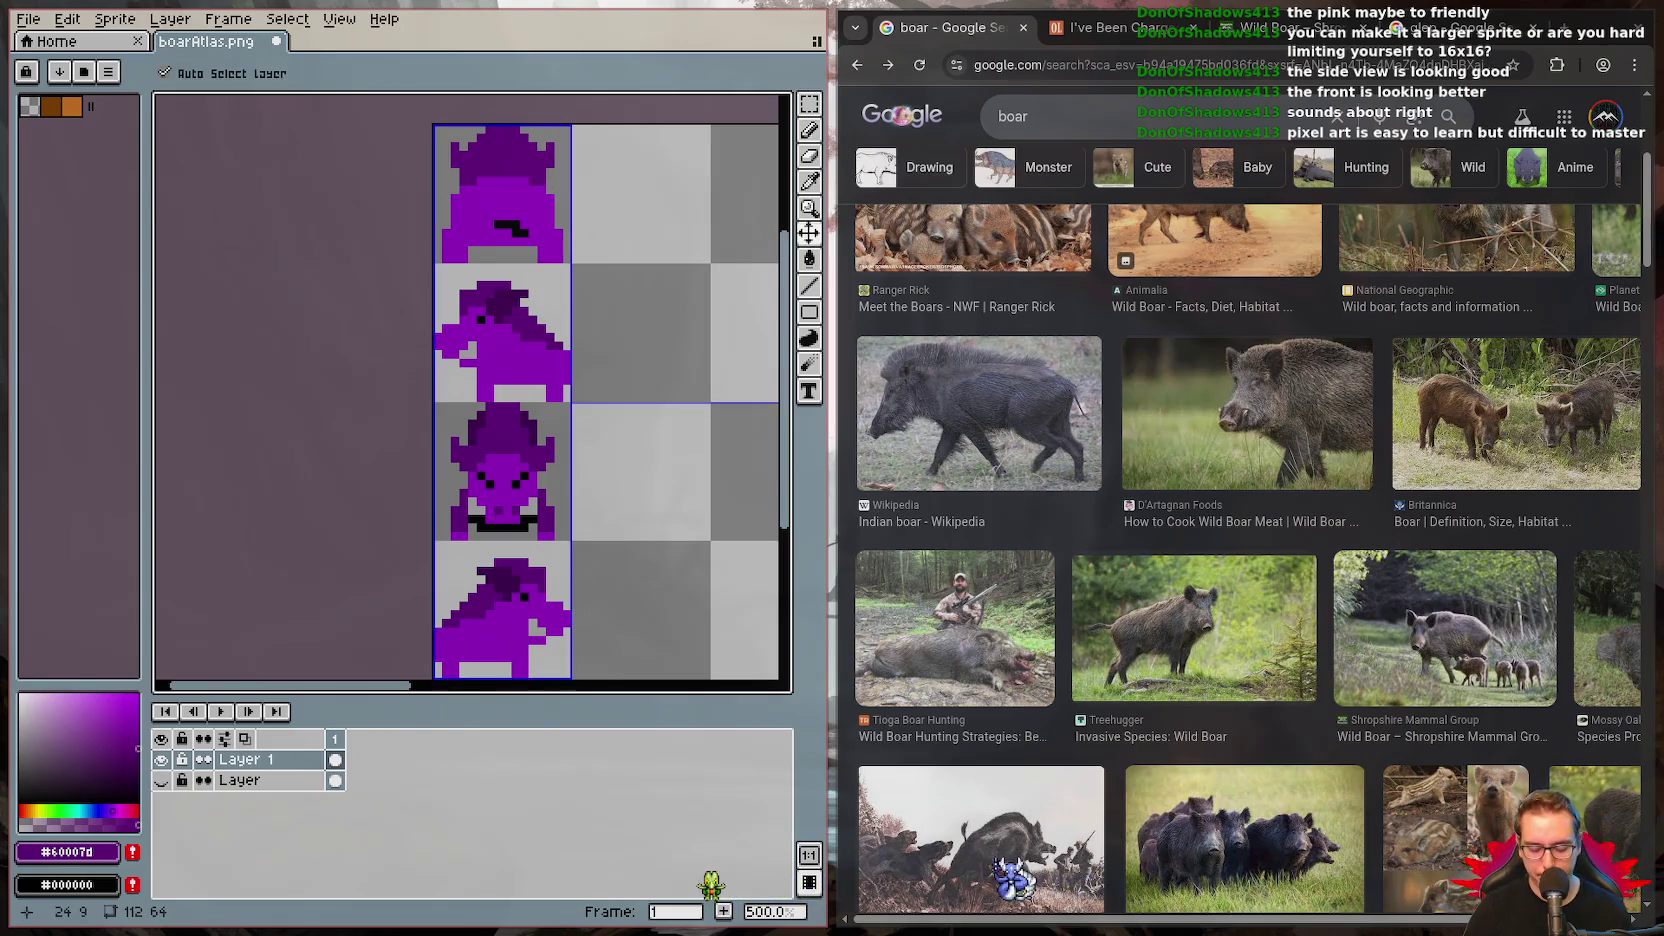
# - Zoom in with the Pencil active and pan the top front-view boar into view
pyautogui.scroll(2, 644, 207)
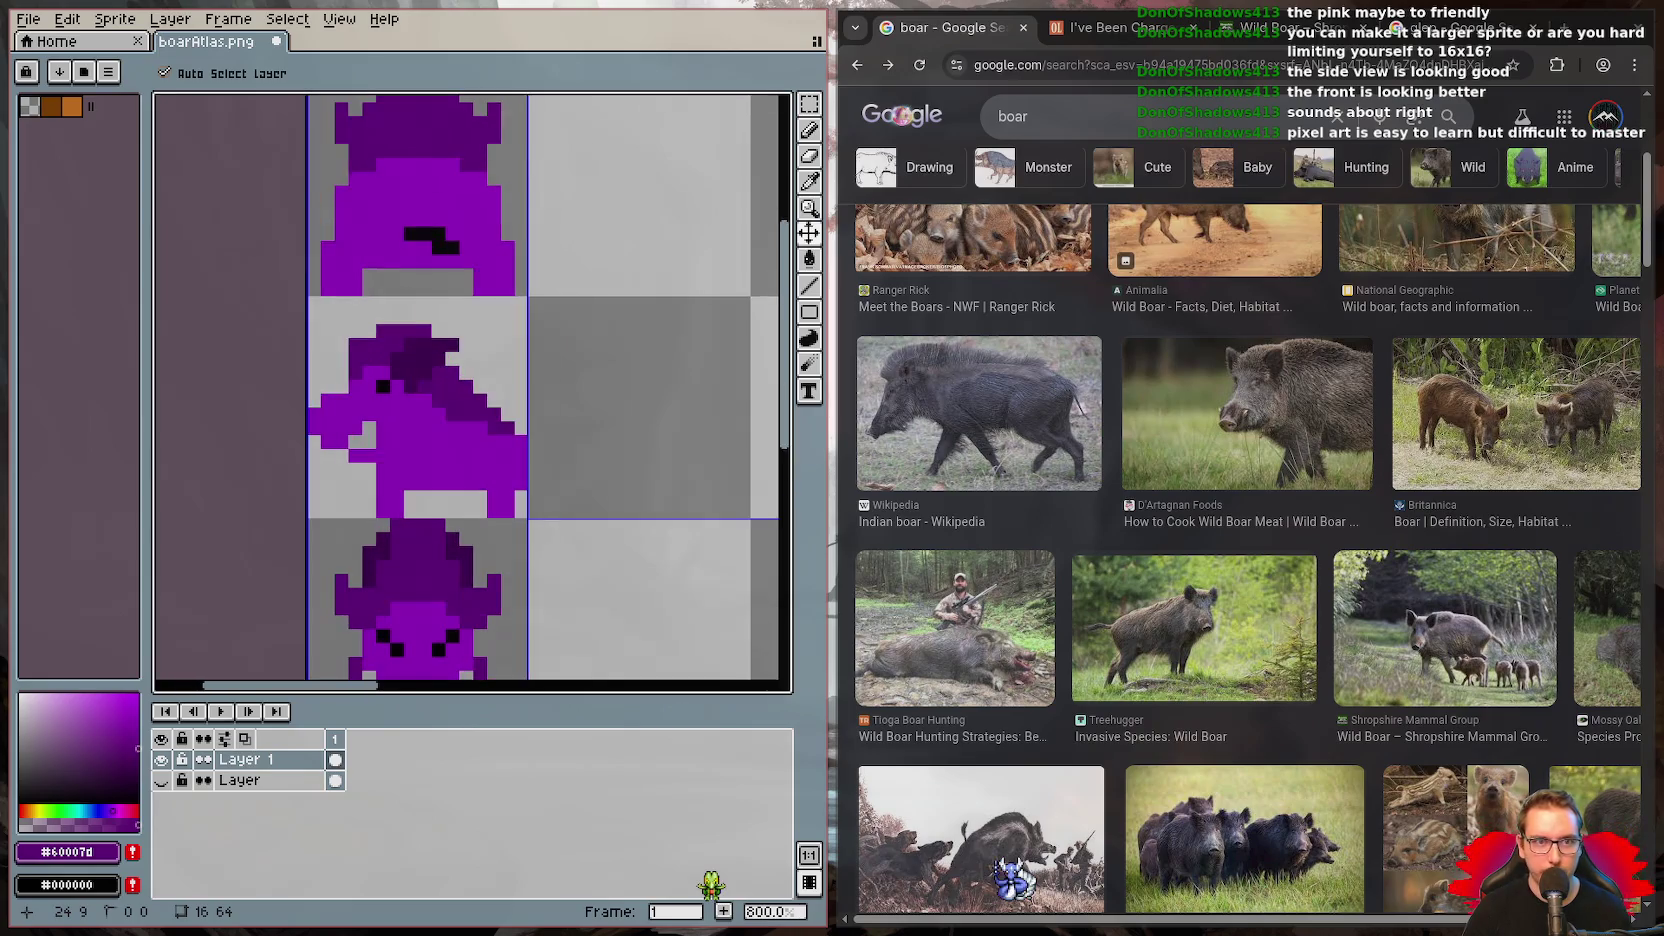
pyautogui.press('b')
pyautogui.moveTo(687, 327); pyautogui.dragTo(739, 464)
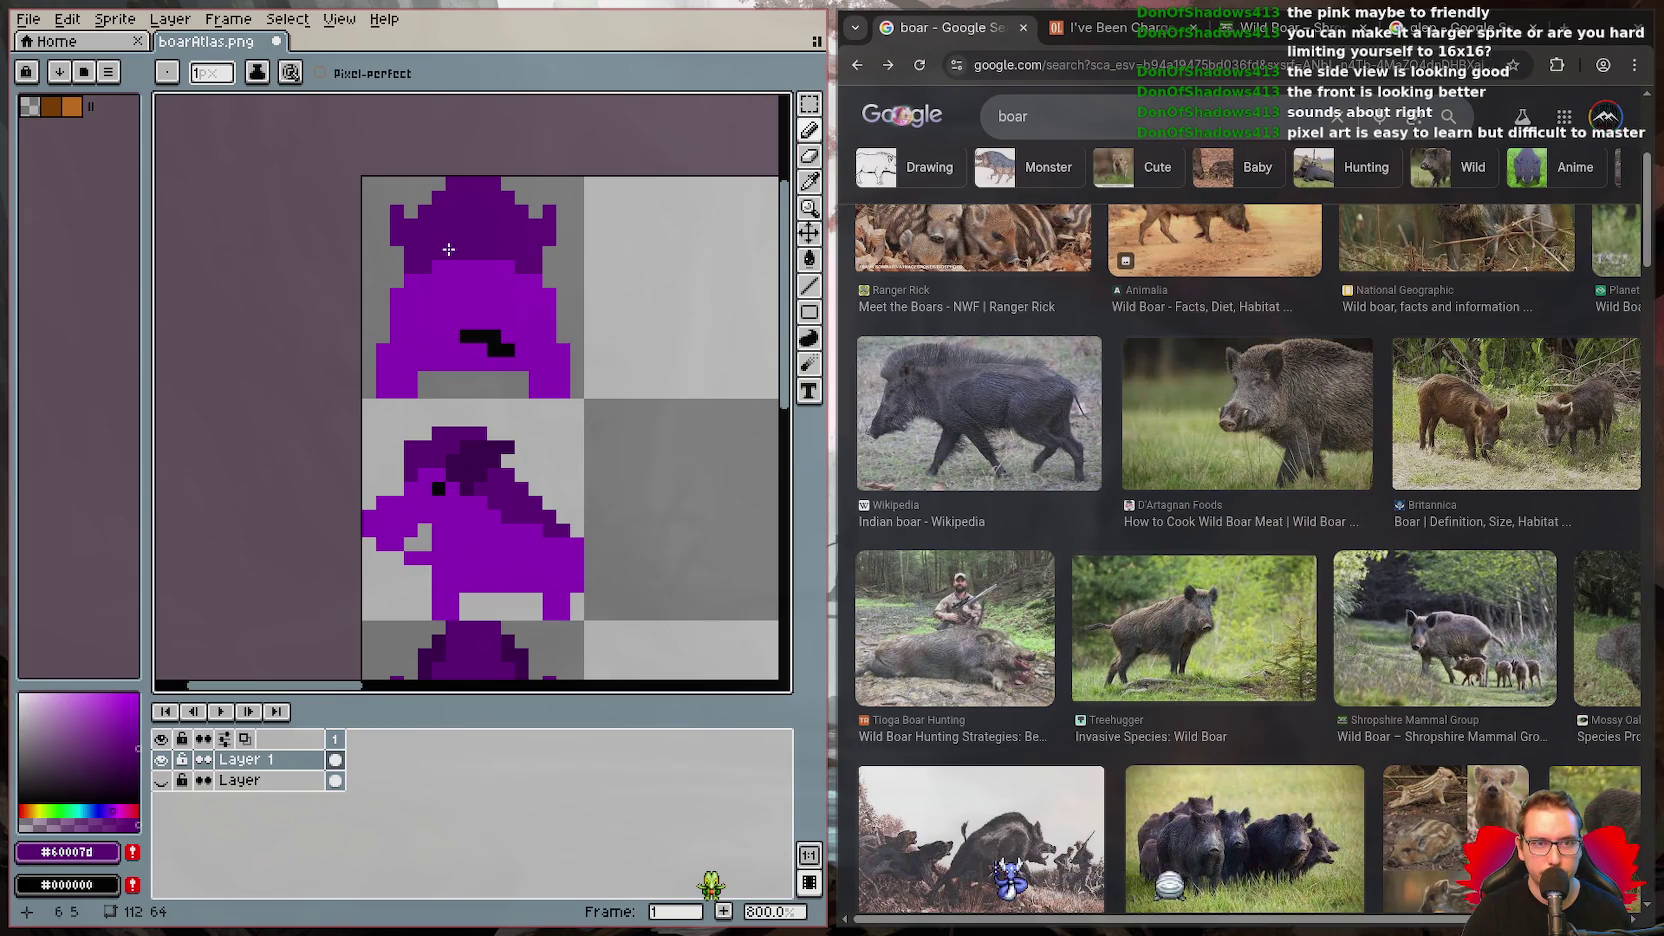
# - Paint over the front boar's black mark with the bright purple body colour
pyautogui.press('i')
pyautogui.click(500, 305)
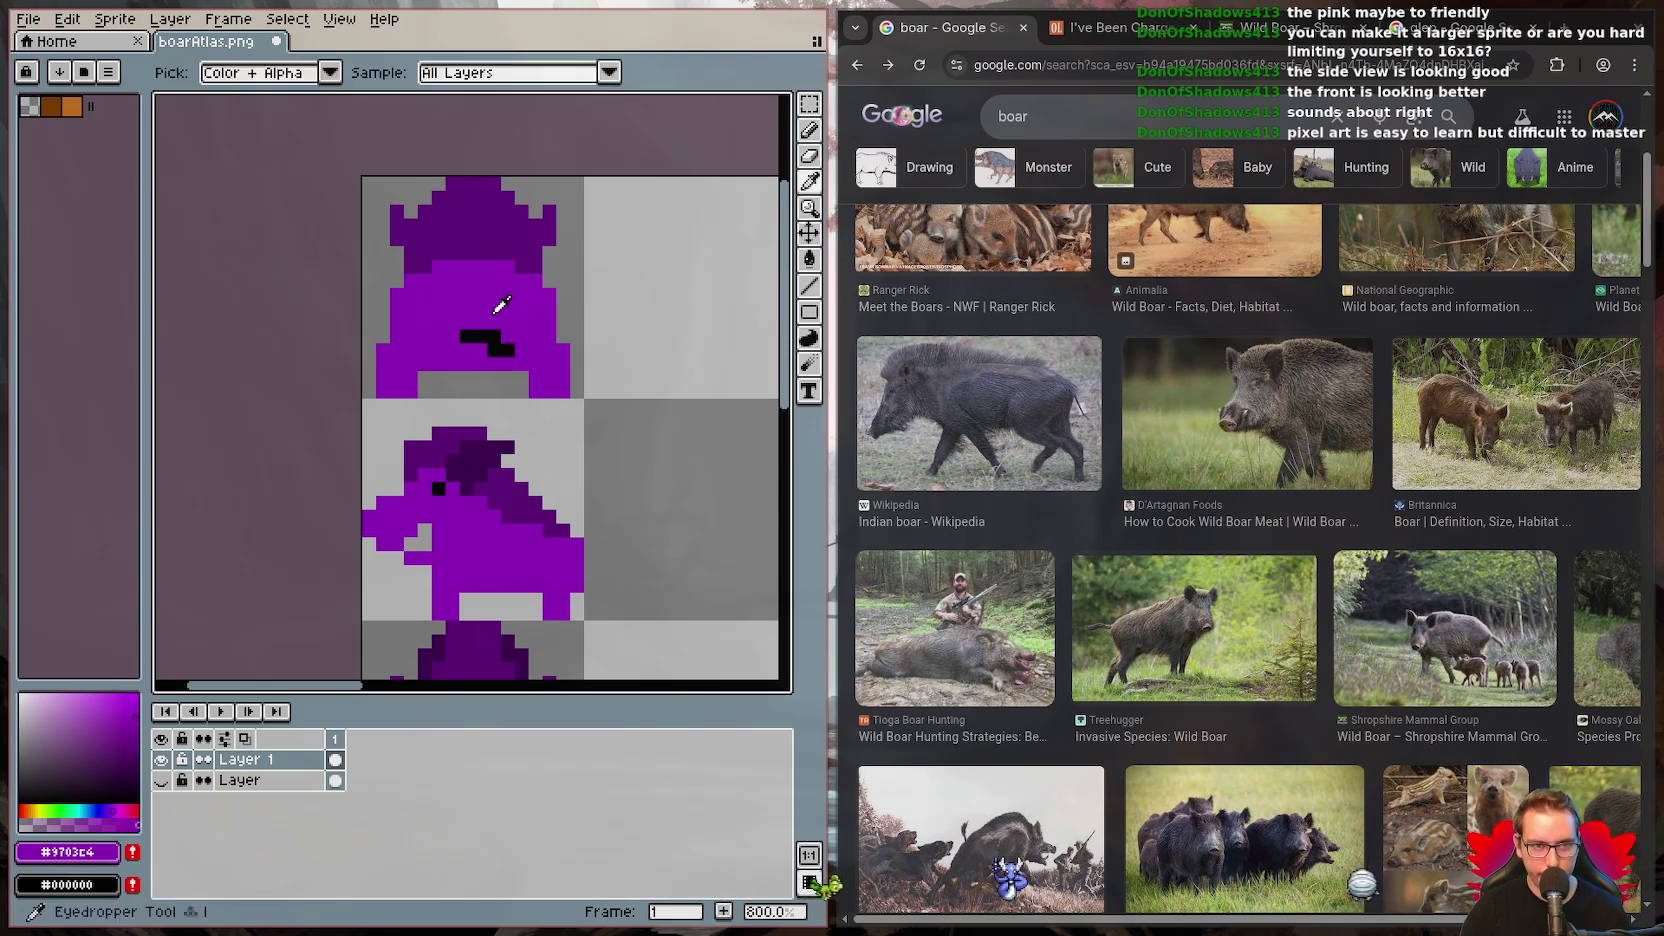
pyautogui.press('b')
pyautogui.moveTo(463, 336); pyautogui.dragTo(510, 348)
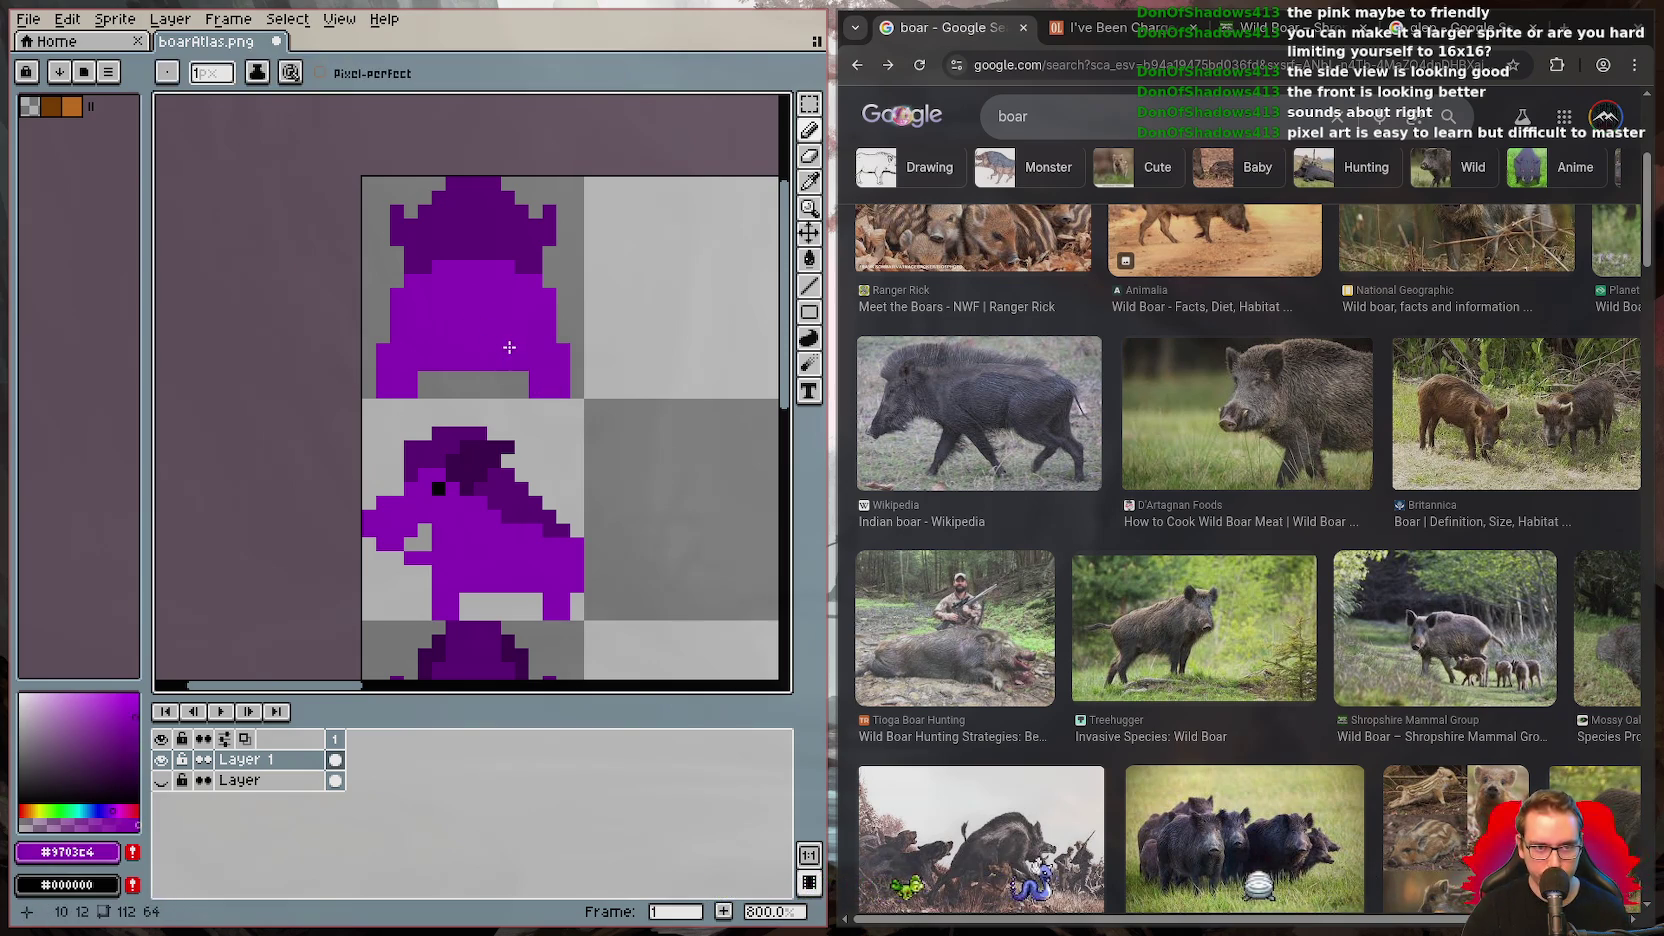
# - Sample black from the side view's eye and test a black line on the body, then undo it
pyautogui.press('i')
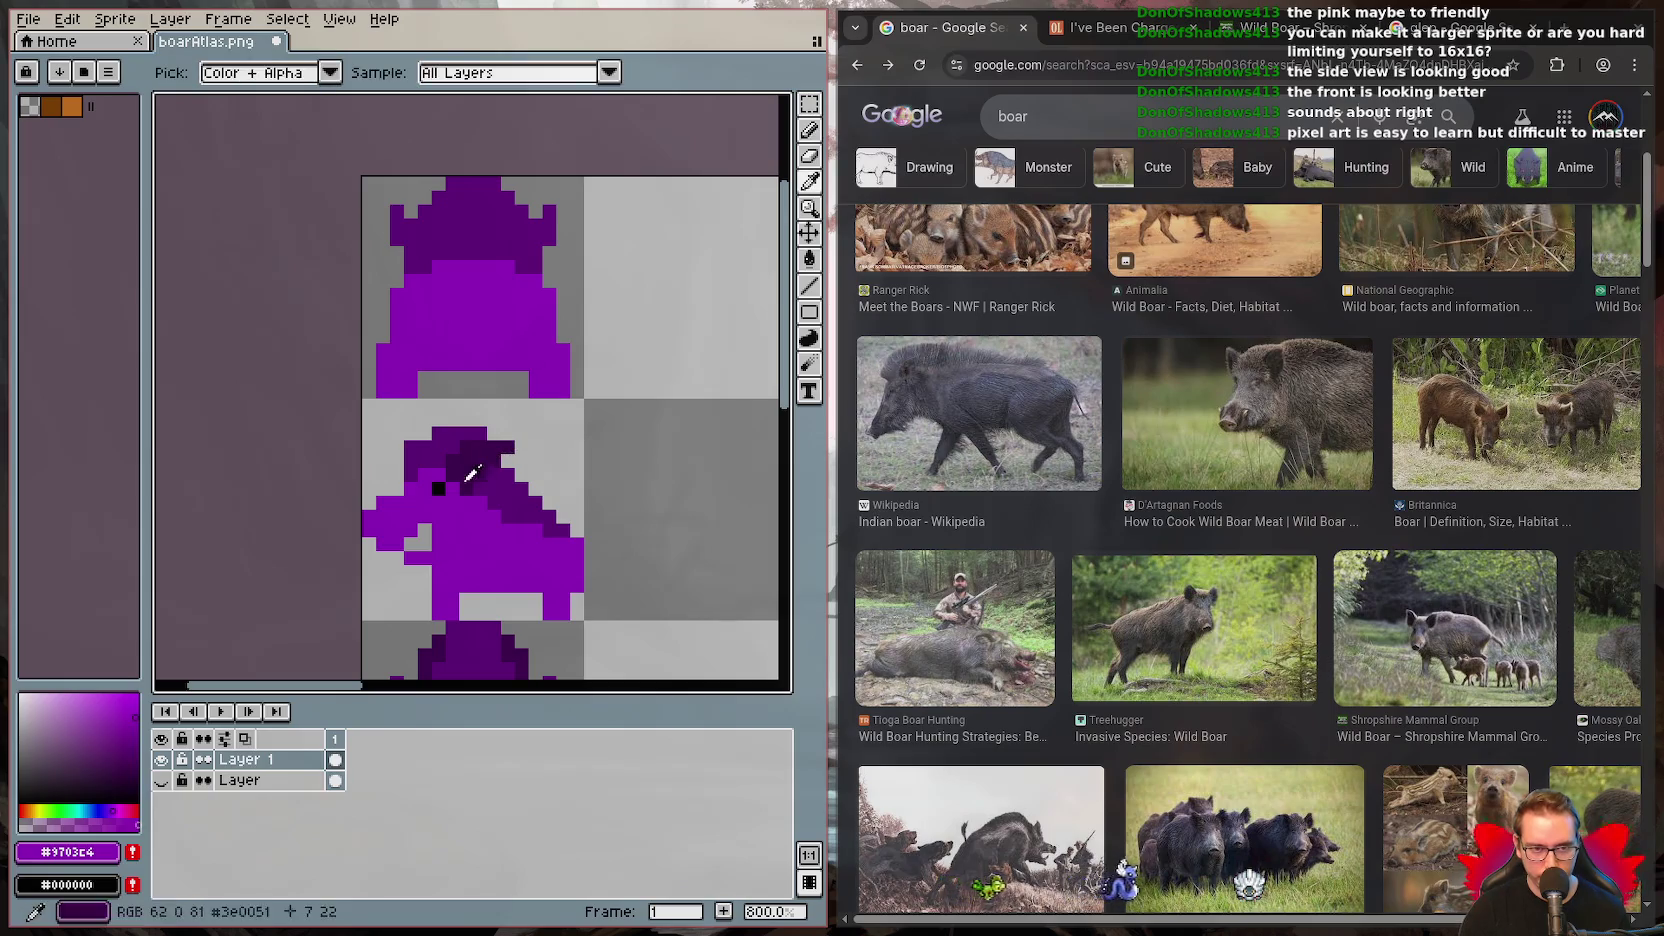
pyautogui.click(438, 487)
pyautogui.press('b')
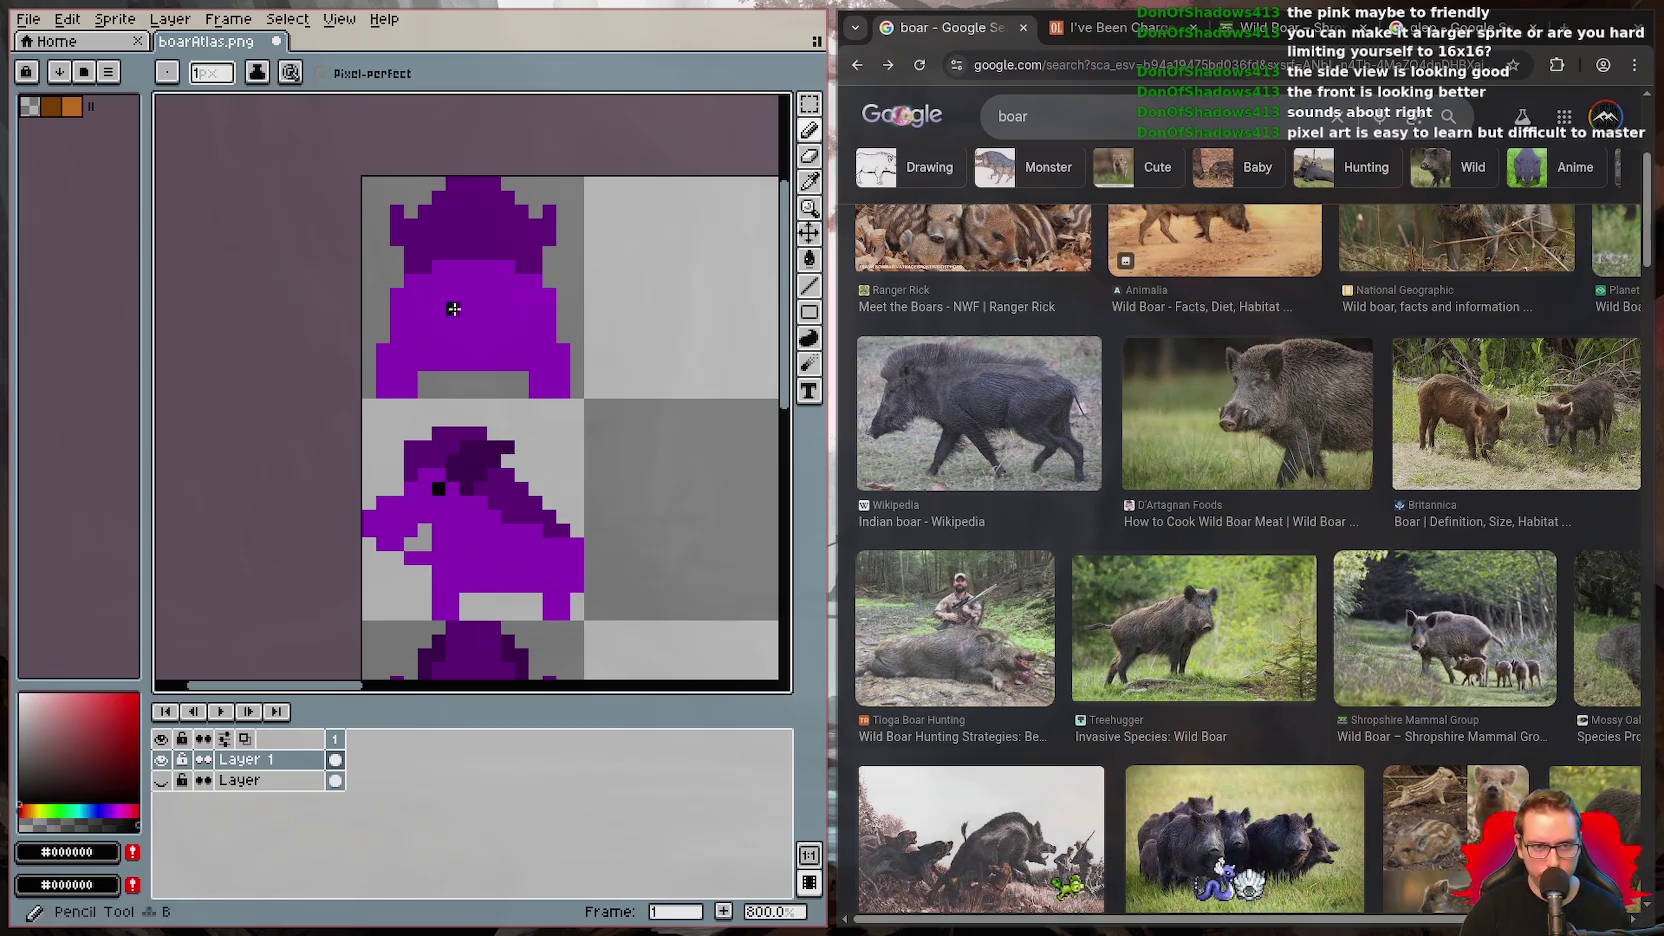
pyautogui.moveTo(463, 294); pyautogui.dragTo(507, 341)
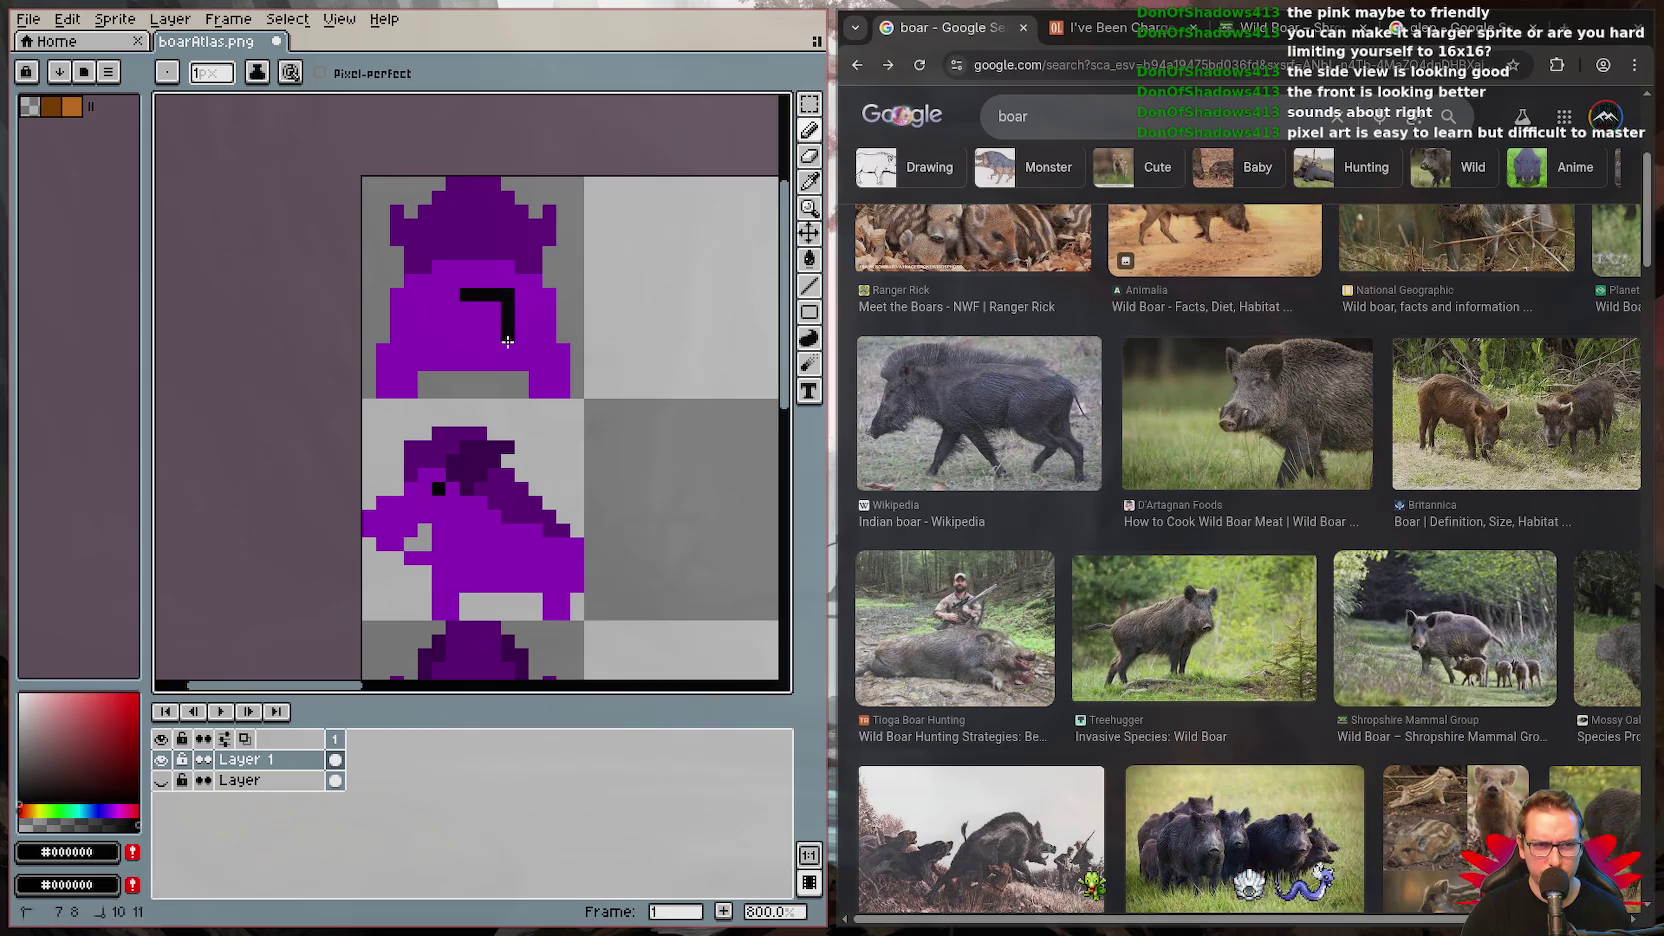
pyautogui.hotkey('ctrl', 'z')
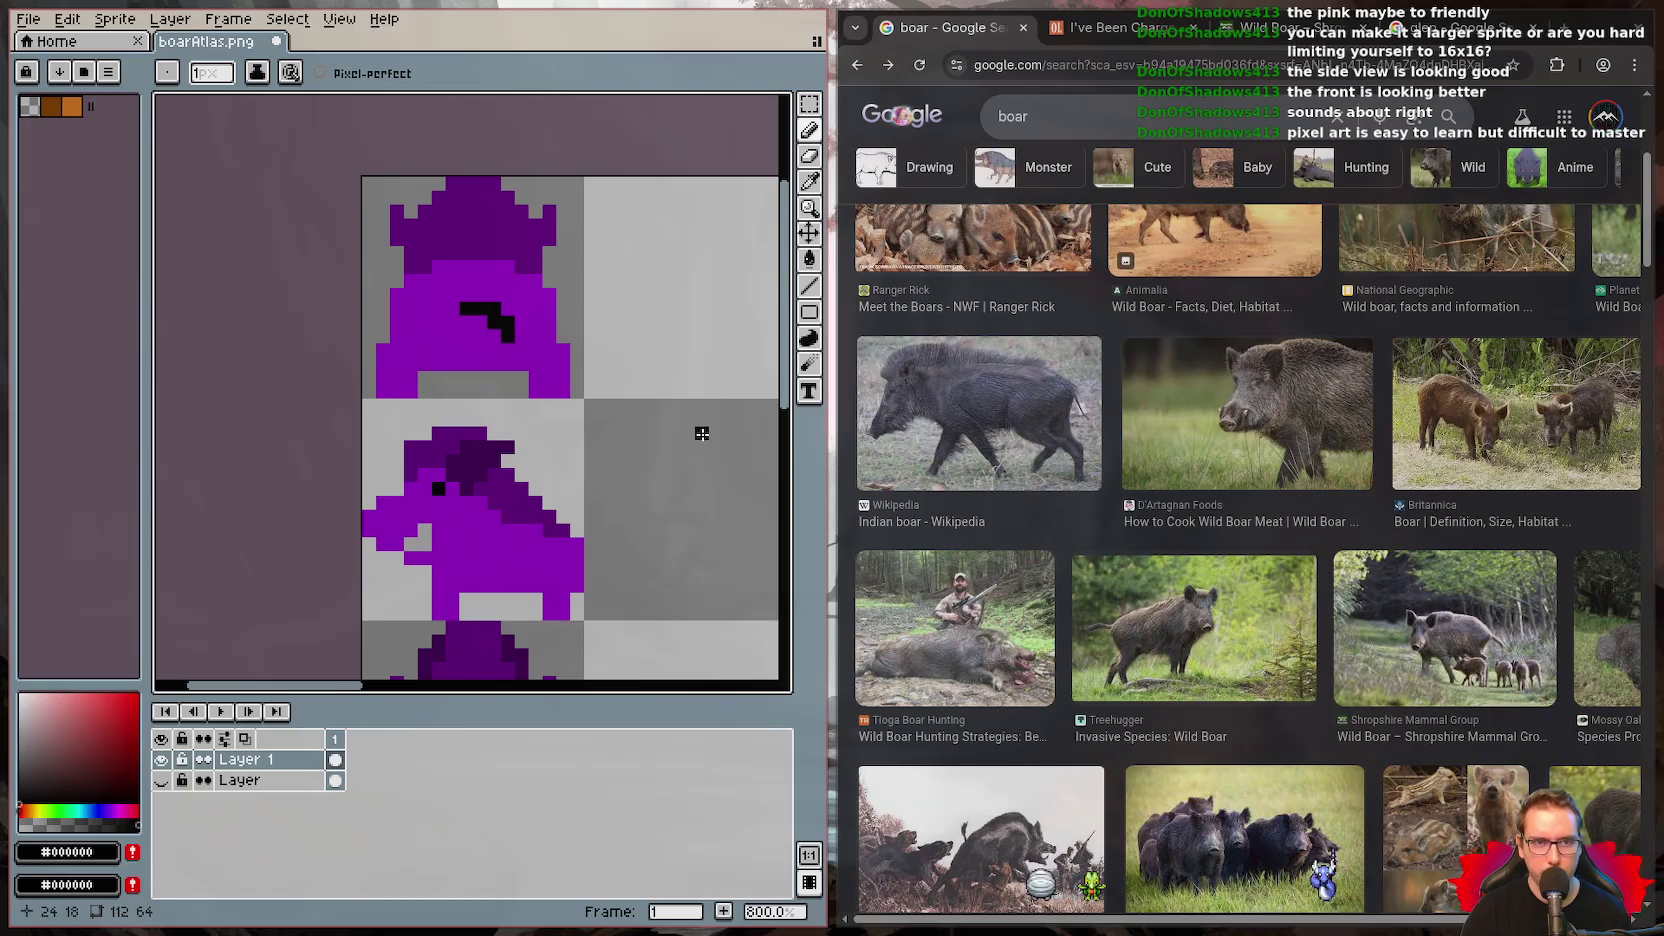
# - Reframe the top boar and try the black mark one pixel left, then undo it
pyautogui.press('v')
pyautogui.scroll(-3, 704, 432)
pyautogui.scroll(-1, 704, 432)
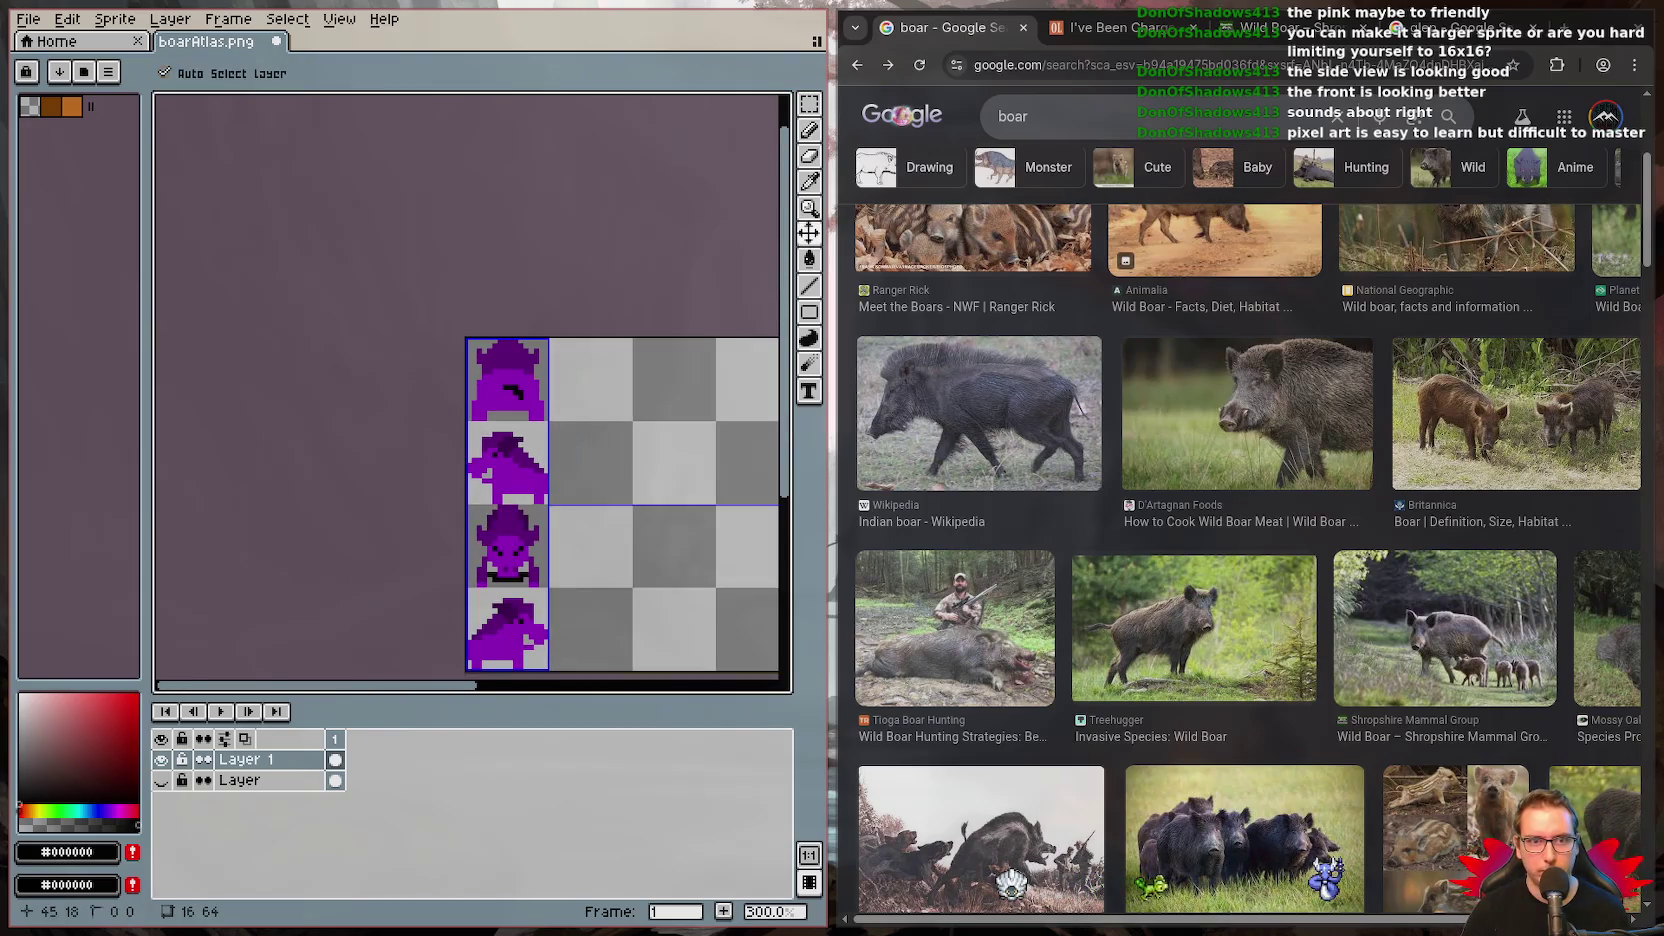
pyautogui.scroll(-2, 690, 450)
pyautogui.scroll(1, 690, 450)
pyautogui.scroll(1, 698, 434)
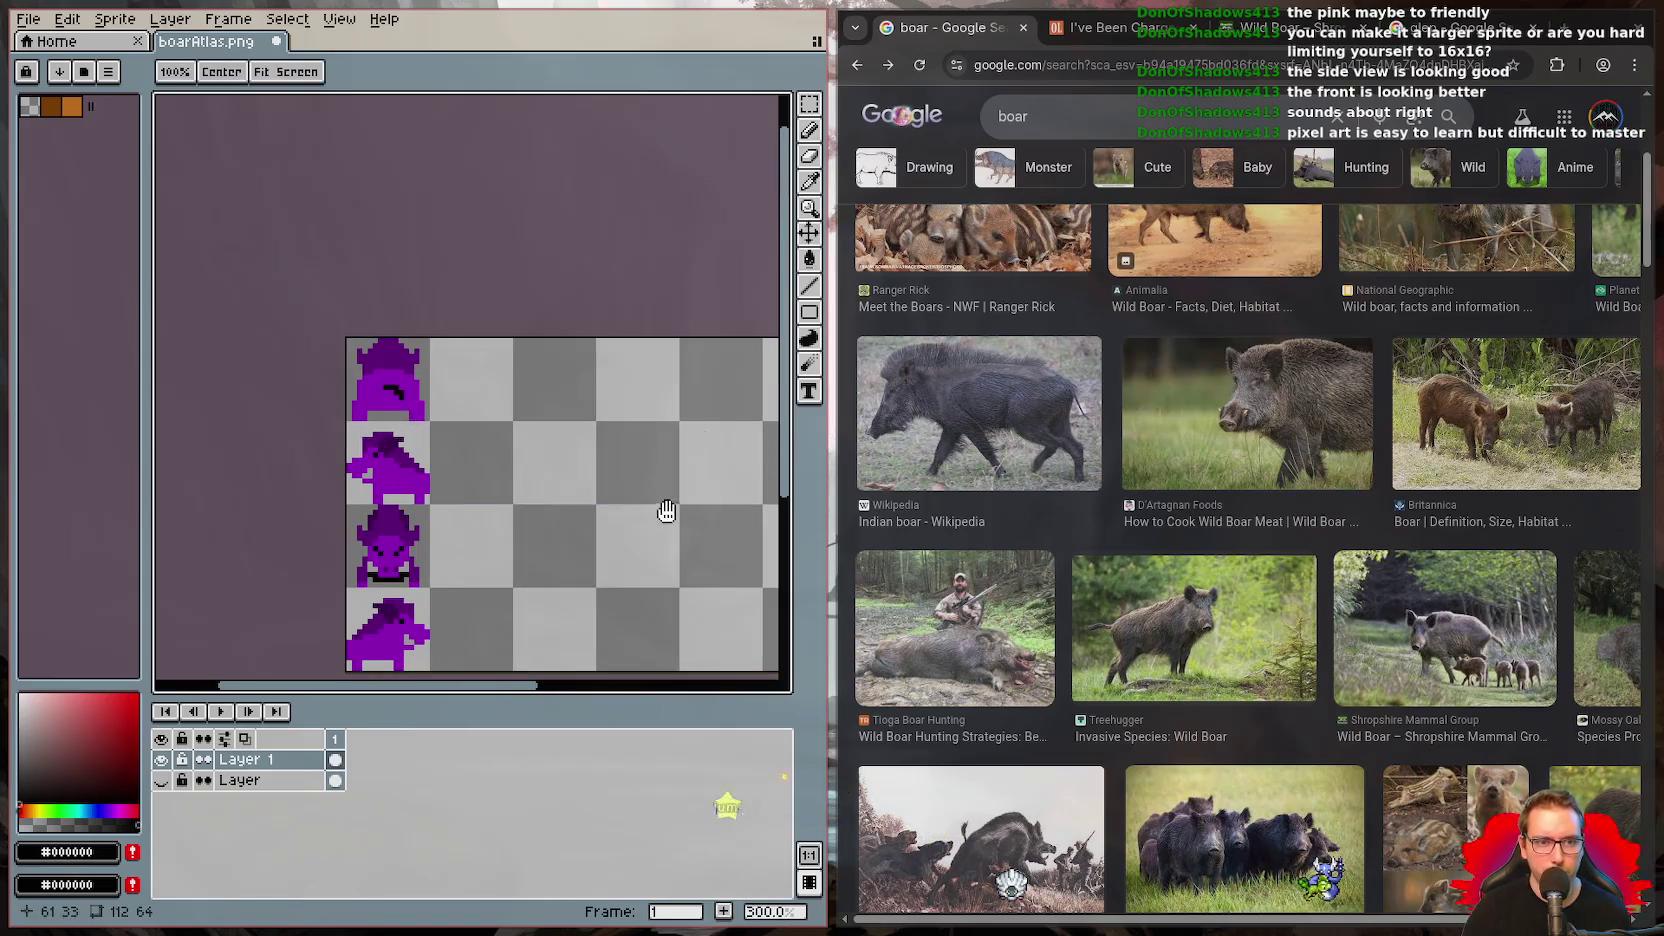
pyautogui.moveTo(664, 512); pyautogui.dragTo(656, 397)
pyautogui.moveTo(505, 380); pyautogui.dragTo(583, 379)
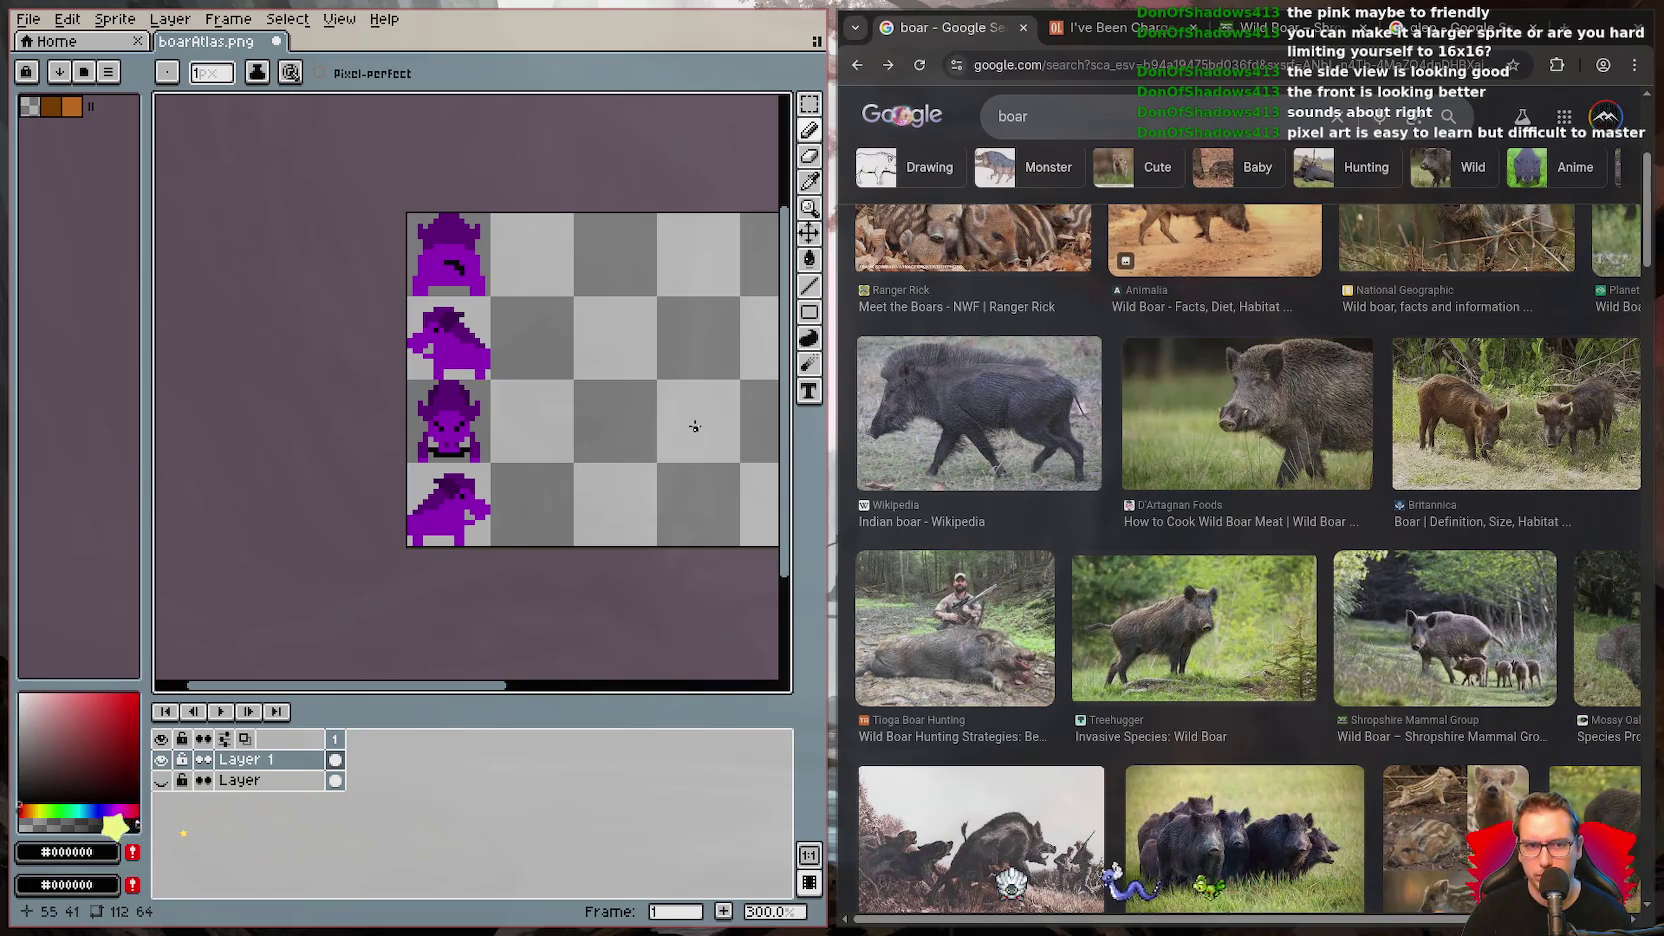
pyautogui.scroll(1, 694, 427)
pyautogui.scroll(2, 694, 427)
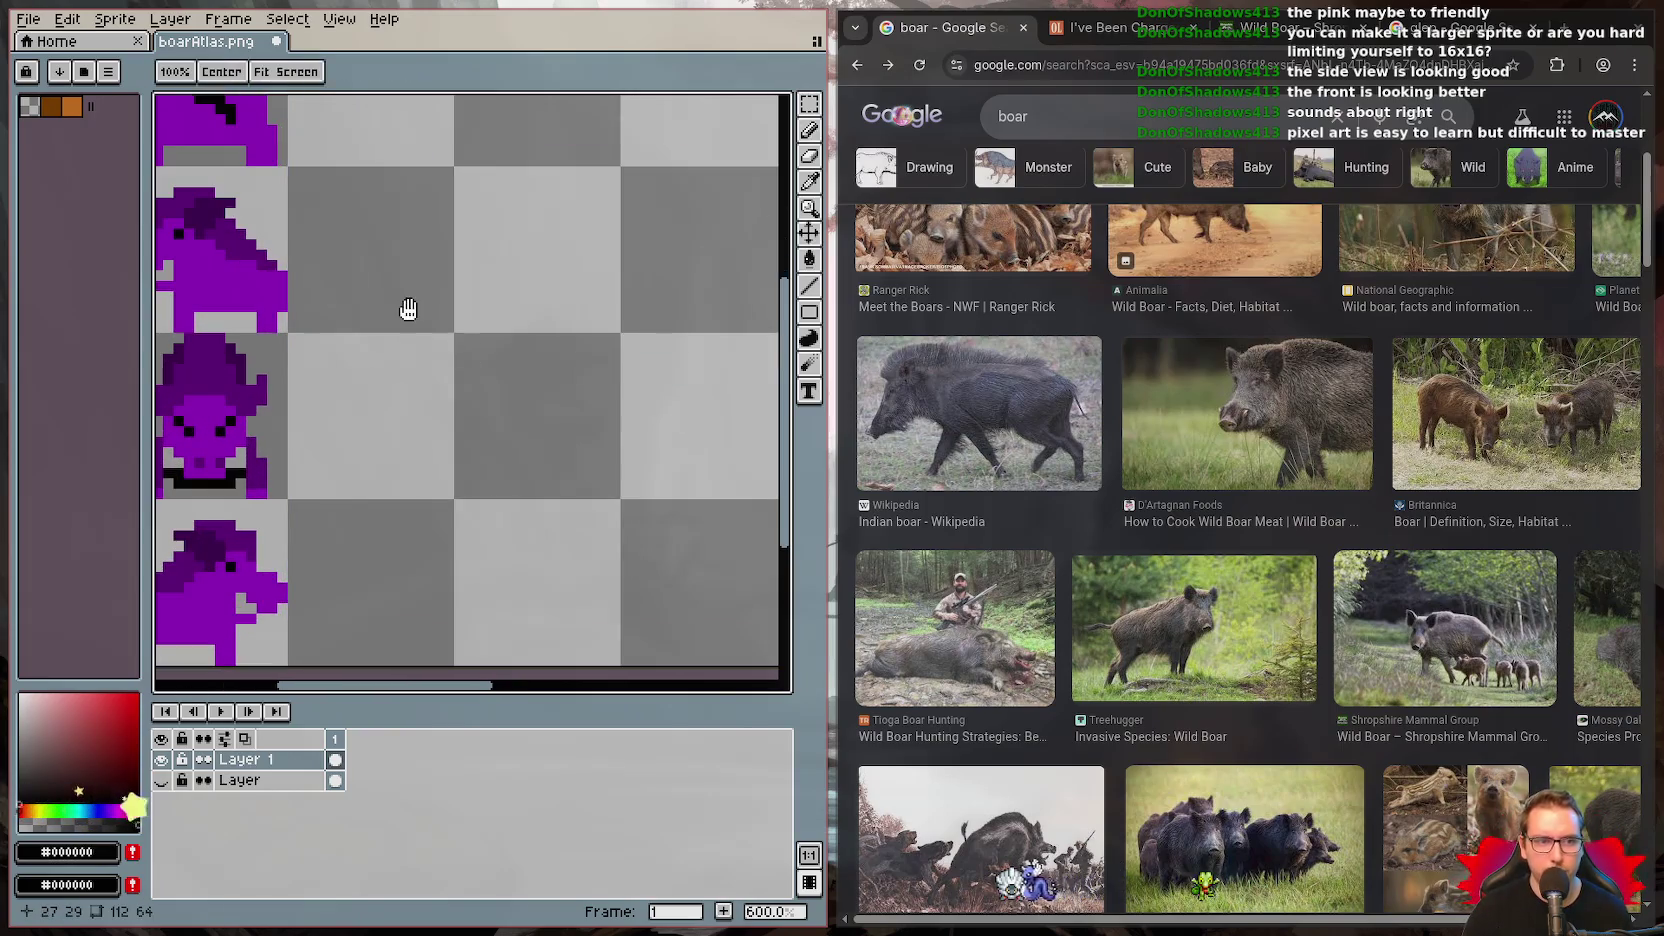
pyautogui.moveTo(408, 309); pyautogui.dragTo(624, 512)
pyautogui.hotkey('ctrl', 'z')
pyautogui.moveTo(437, 312); pyautogui.dragTo(437, 318)
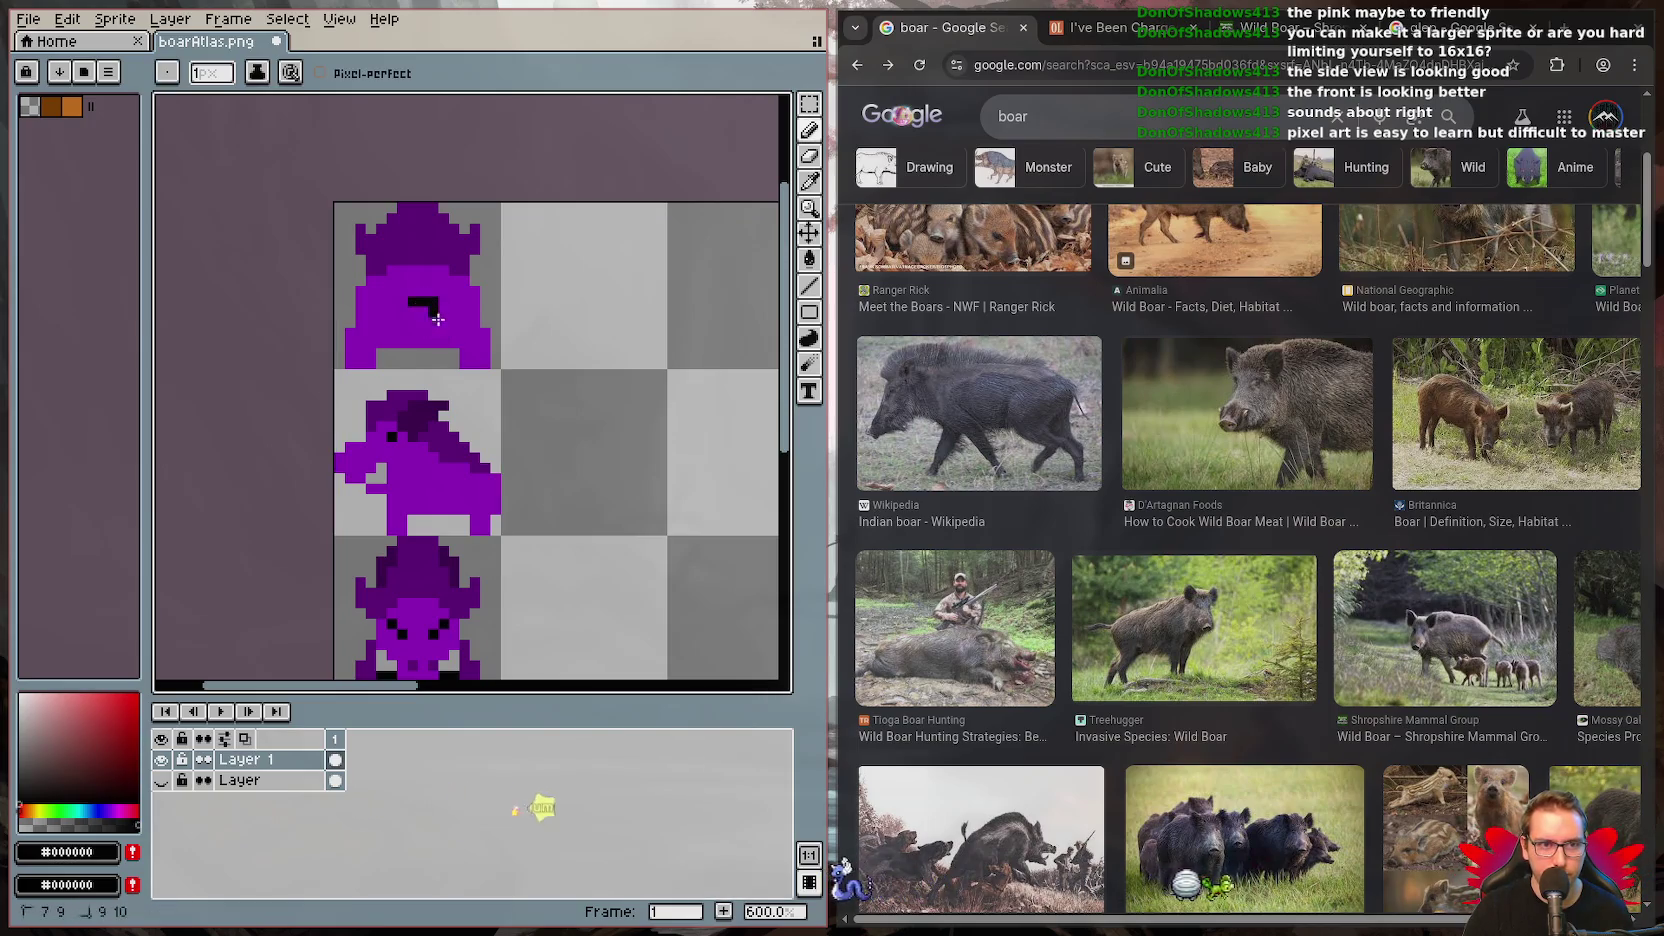
pyautogui.hotkey('ctrl', 'z')
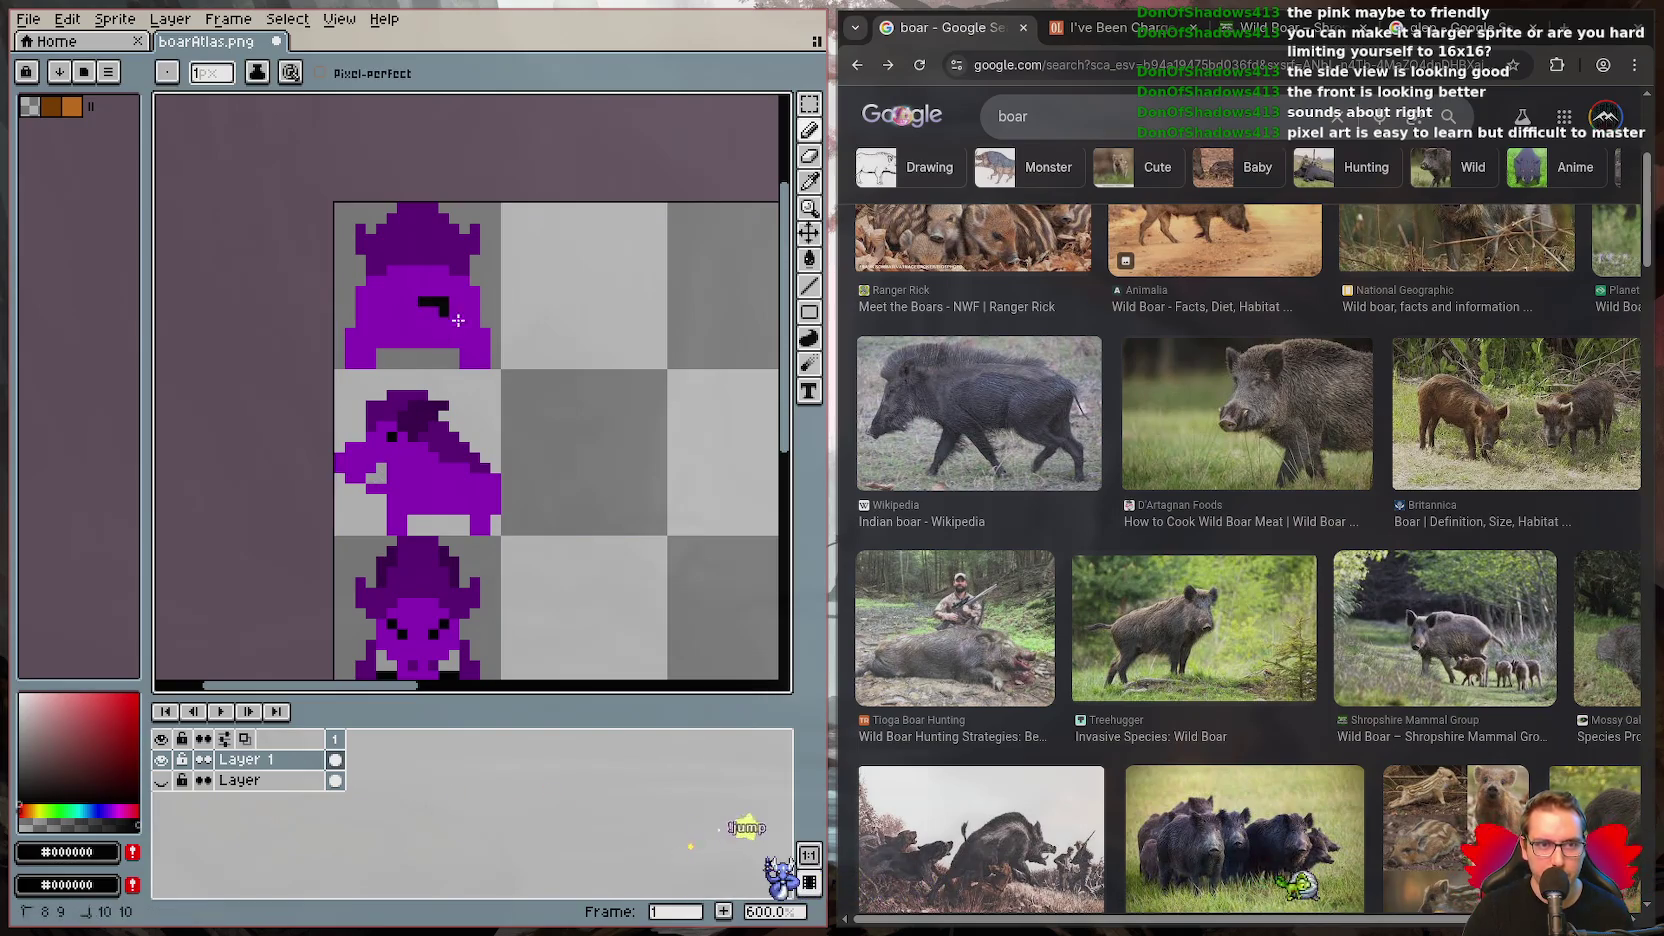
# - Try diagonal, hook and zigzag black strokes on the body, undoing them all
pyautogui.moveTo(412, 302); pyautogui.dragTo(444, 331)
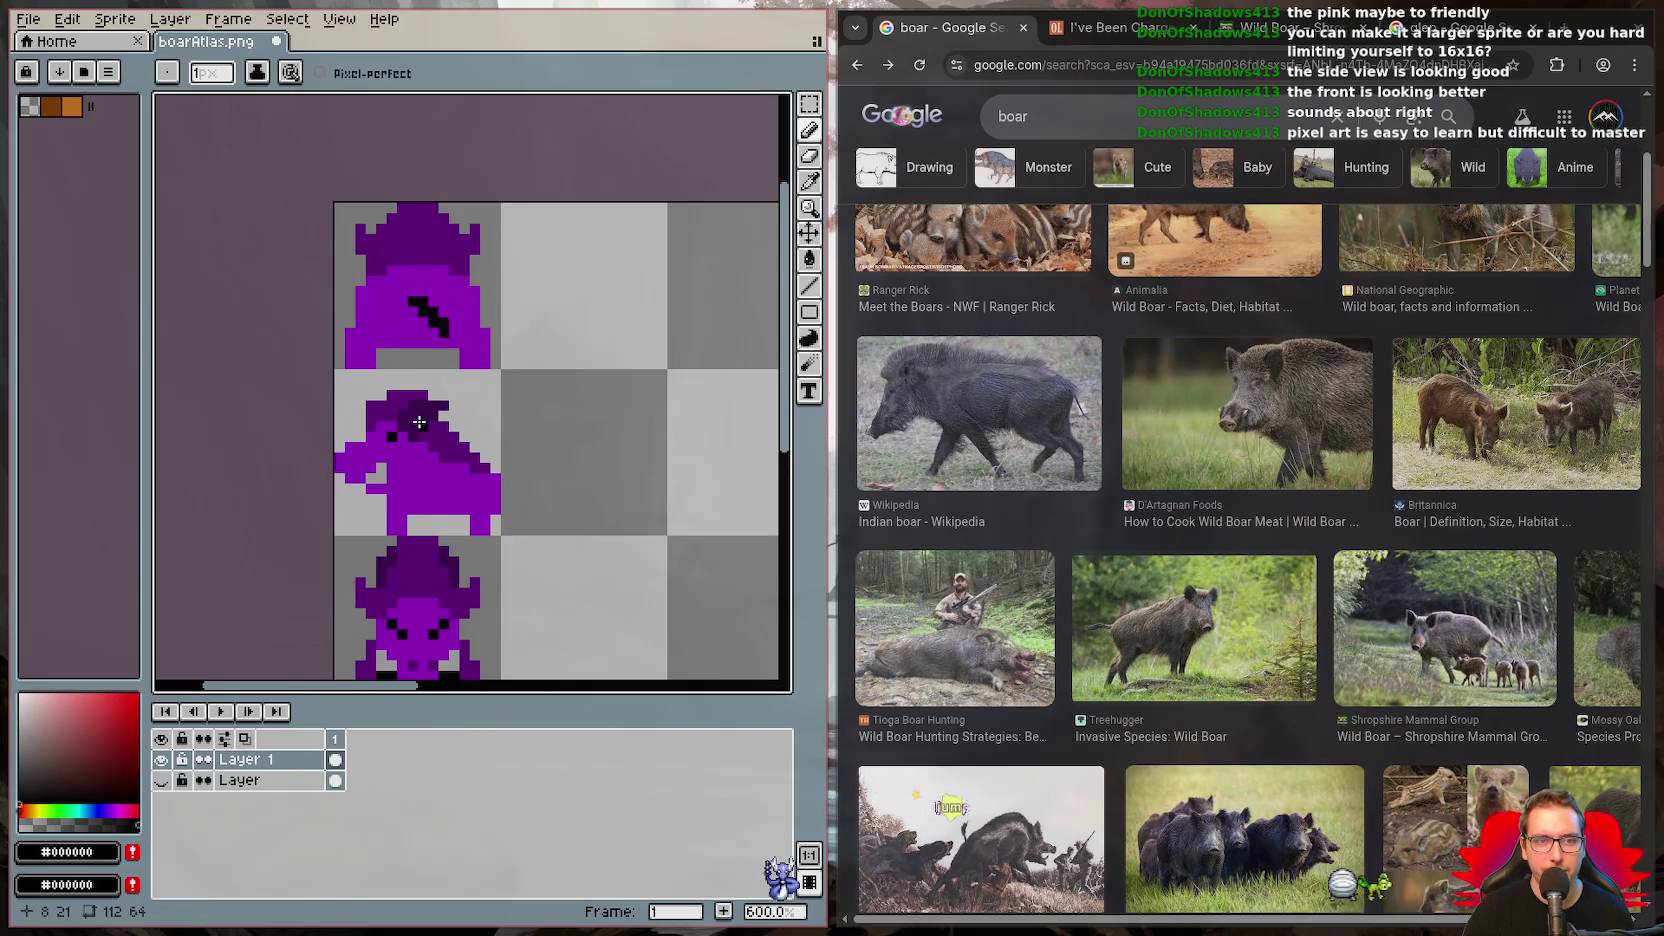
pyautogui.hotkey('ctrl', 'z')
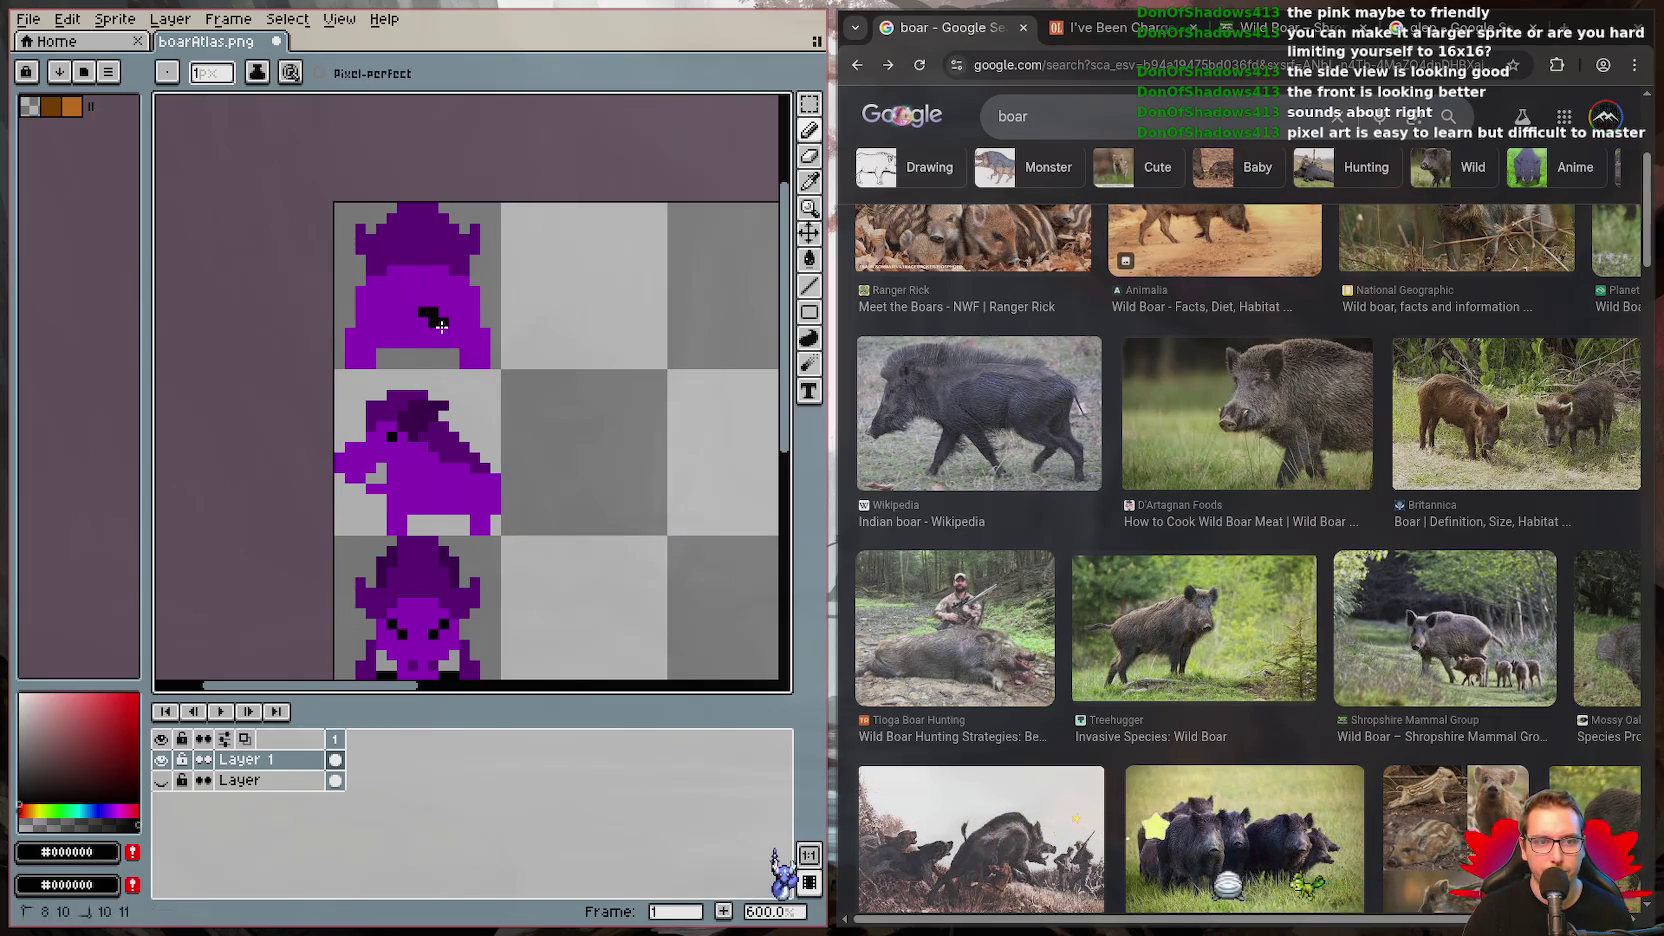
pyautogui.hotkey('ctrl', 'y')
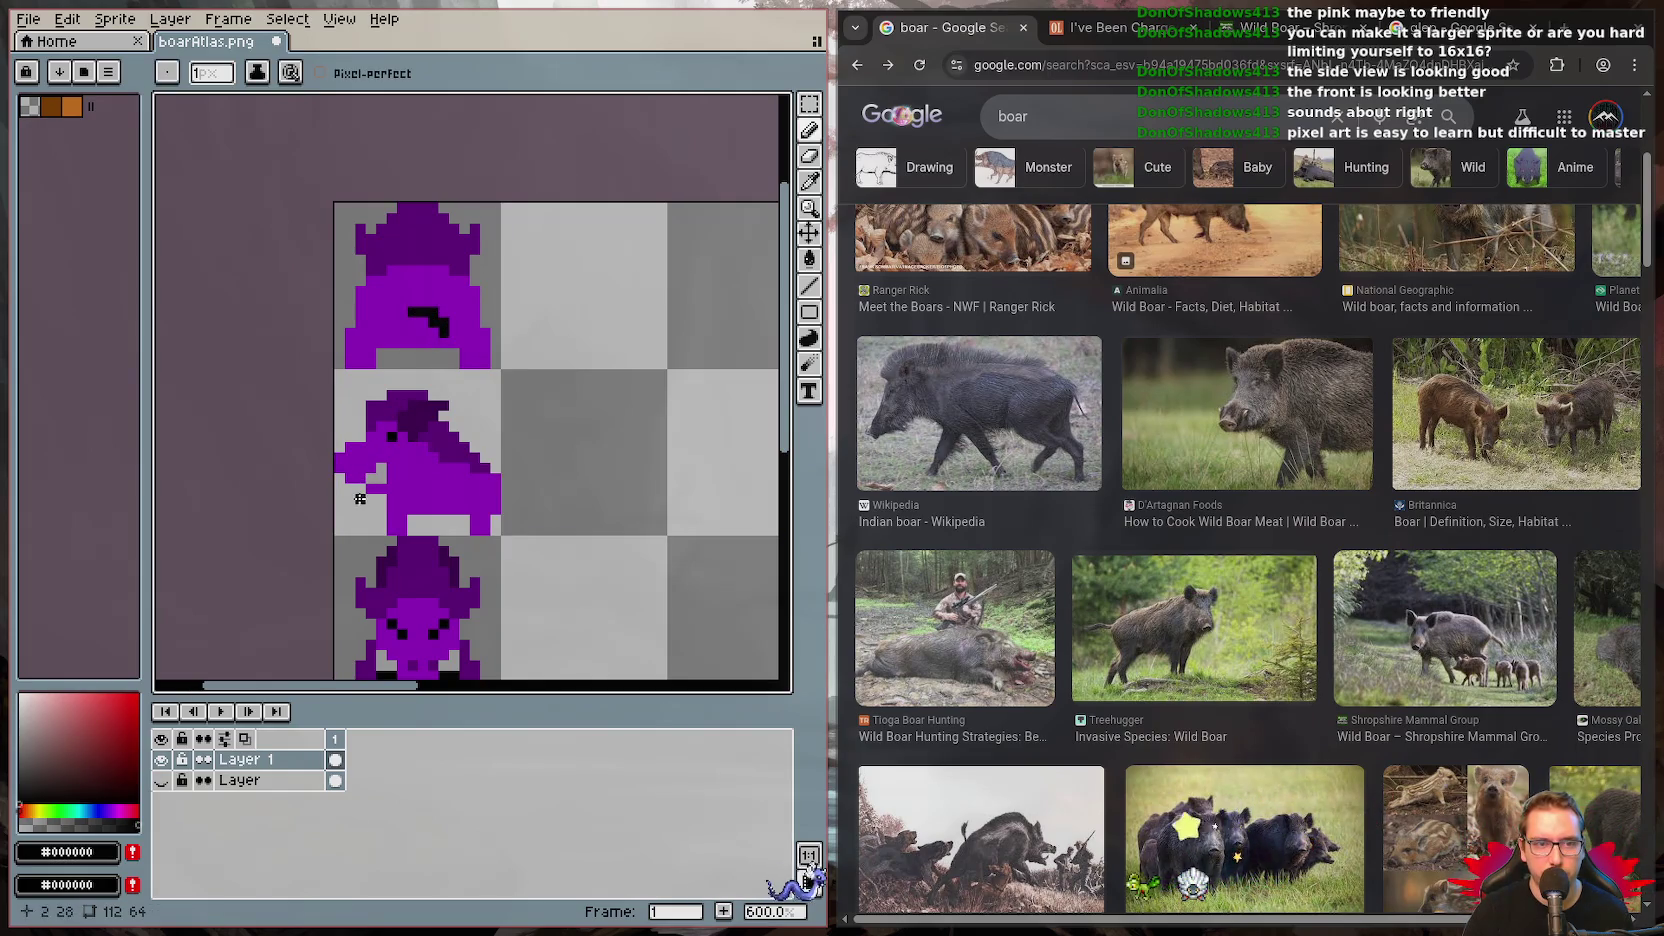
pyautogui.hotkey('ctrl', 'z')
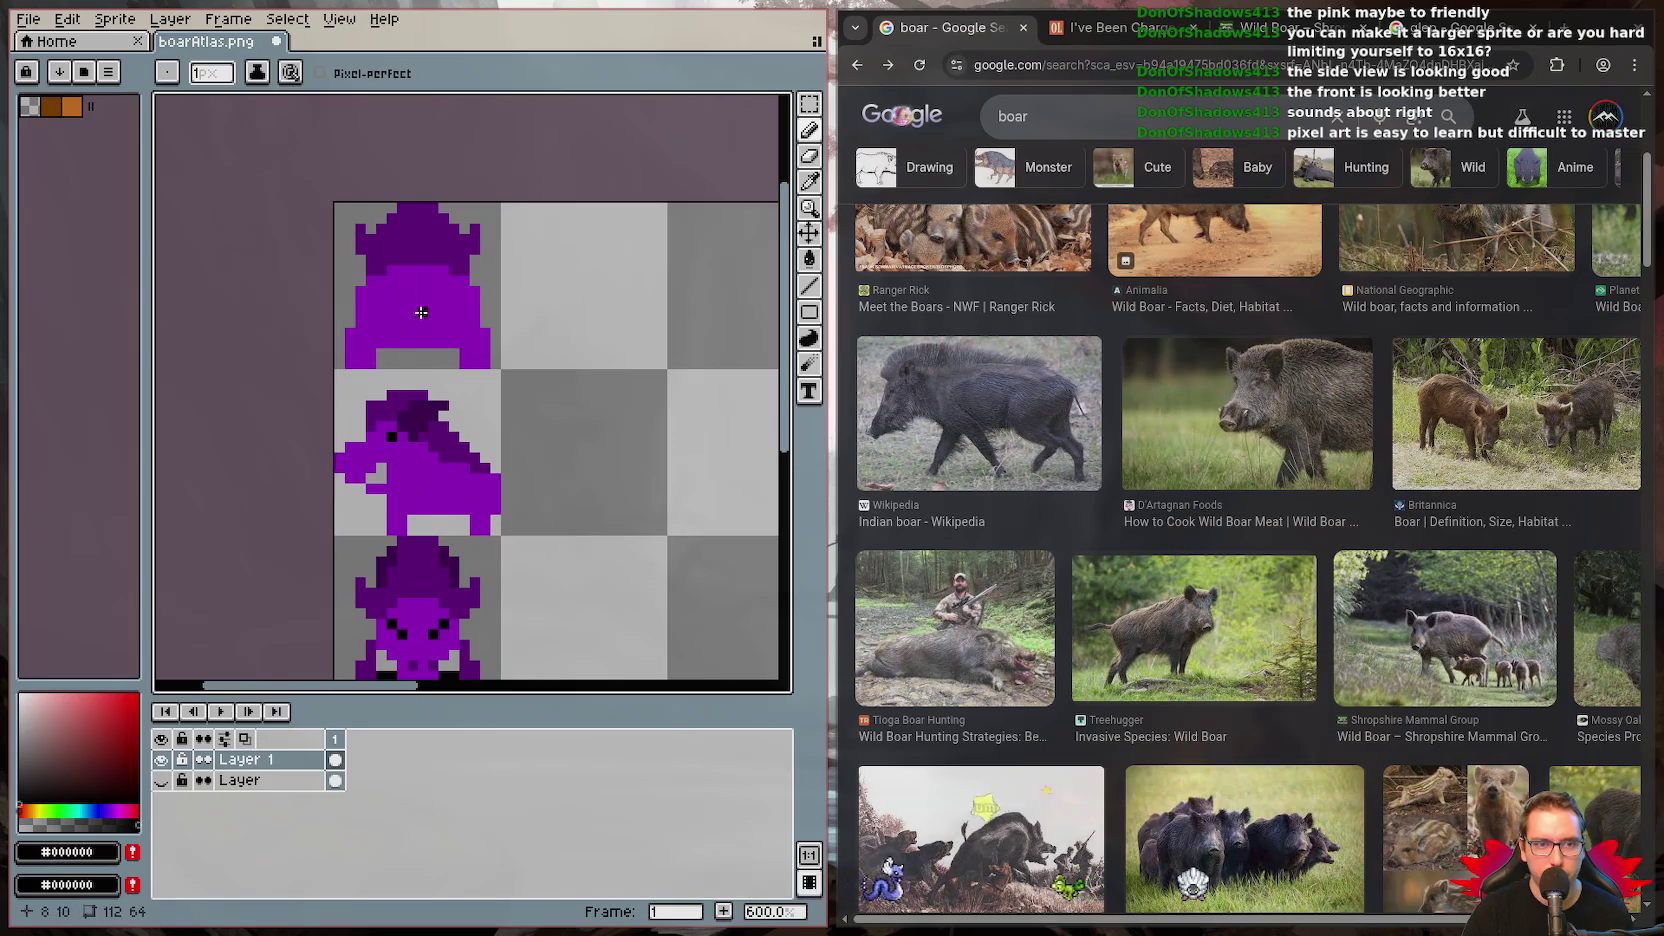
pyautogui.moveTo(414, 311)
pyautogui.mouseDown()
pyautogui.moveTo(455, 333)
pyautogui.moveTo(405, 330)
pyautogui.moveTo(446, 325)
pyautogui.mouseUp()
pyautogui.hotkey('ctrl', 'z')
pyautogui.hotkey('ctrl', 'z')
pyautogui.hotkey('ctrl', 'z')
pyautogui.hotkey('ctrl', 'z')
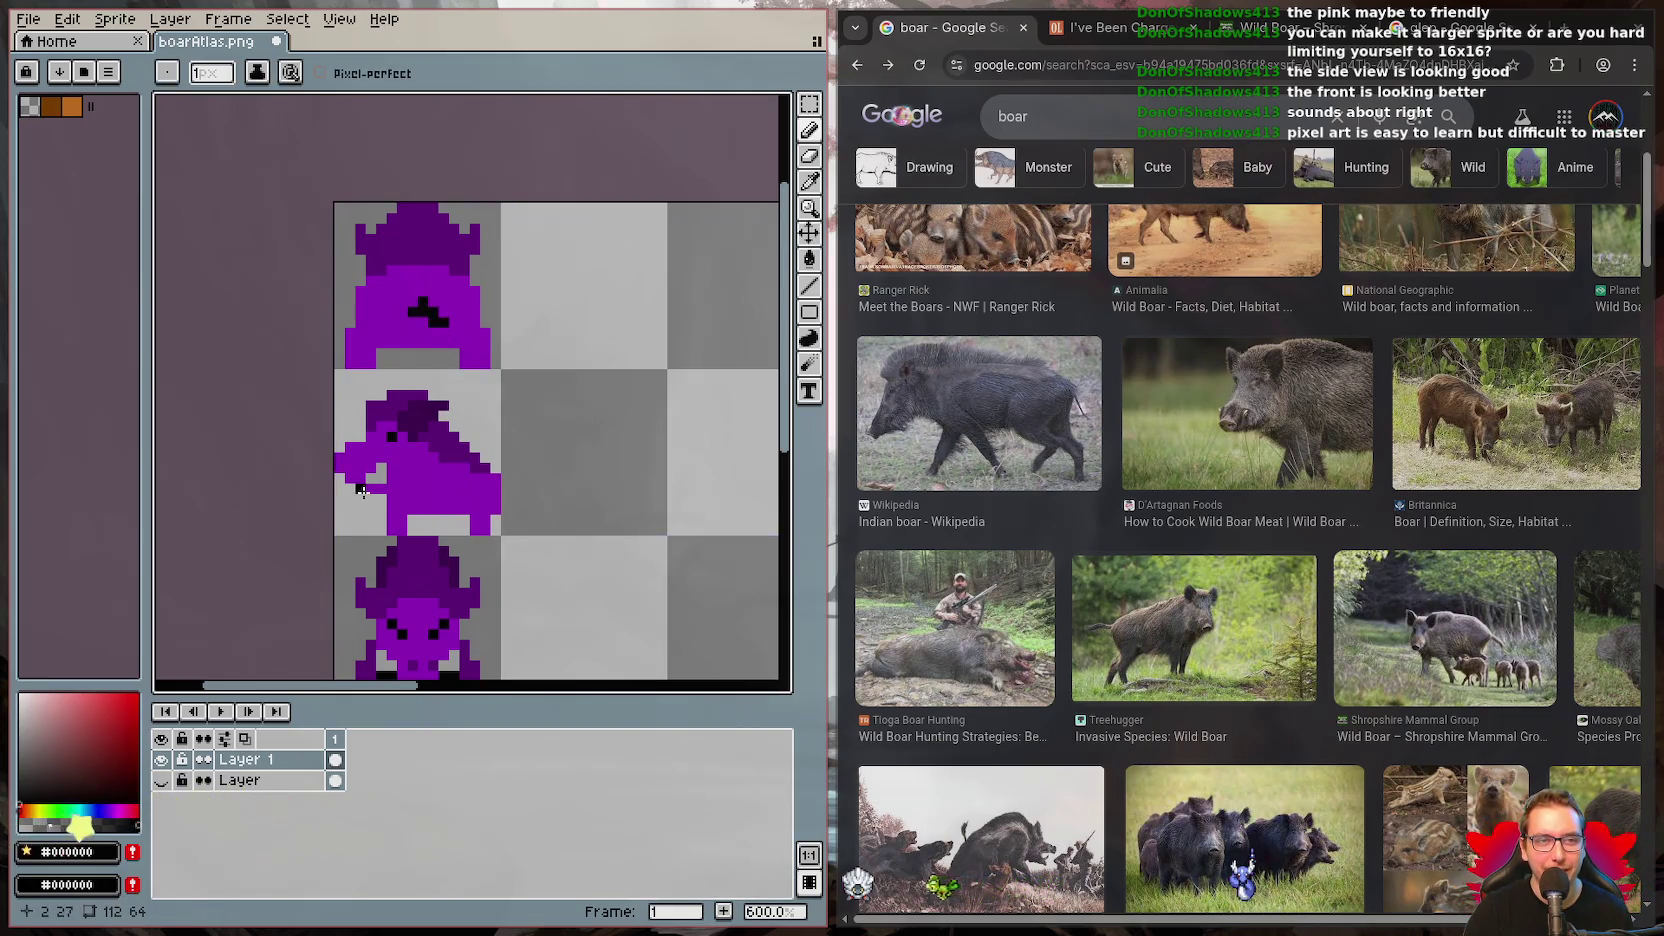
pyautogui.hotkey('ctrl', 'z')
pyautogui.moveTo(414, 302)
pyautogui.mouseDown()
pyautogui.moveTo(428, 354)
pyautogui.moveTo(442, 332)
pyautogui.mouseUp()
pyautogui.hotkey('ctrl', 'z')
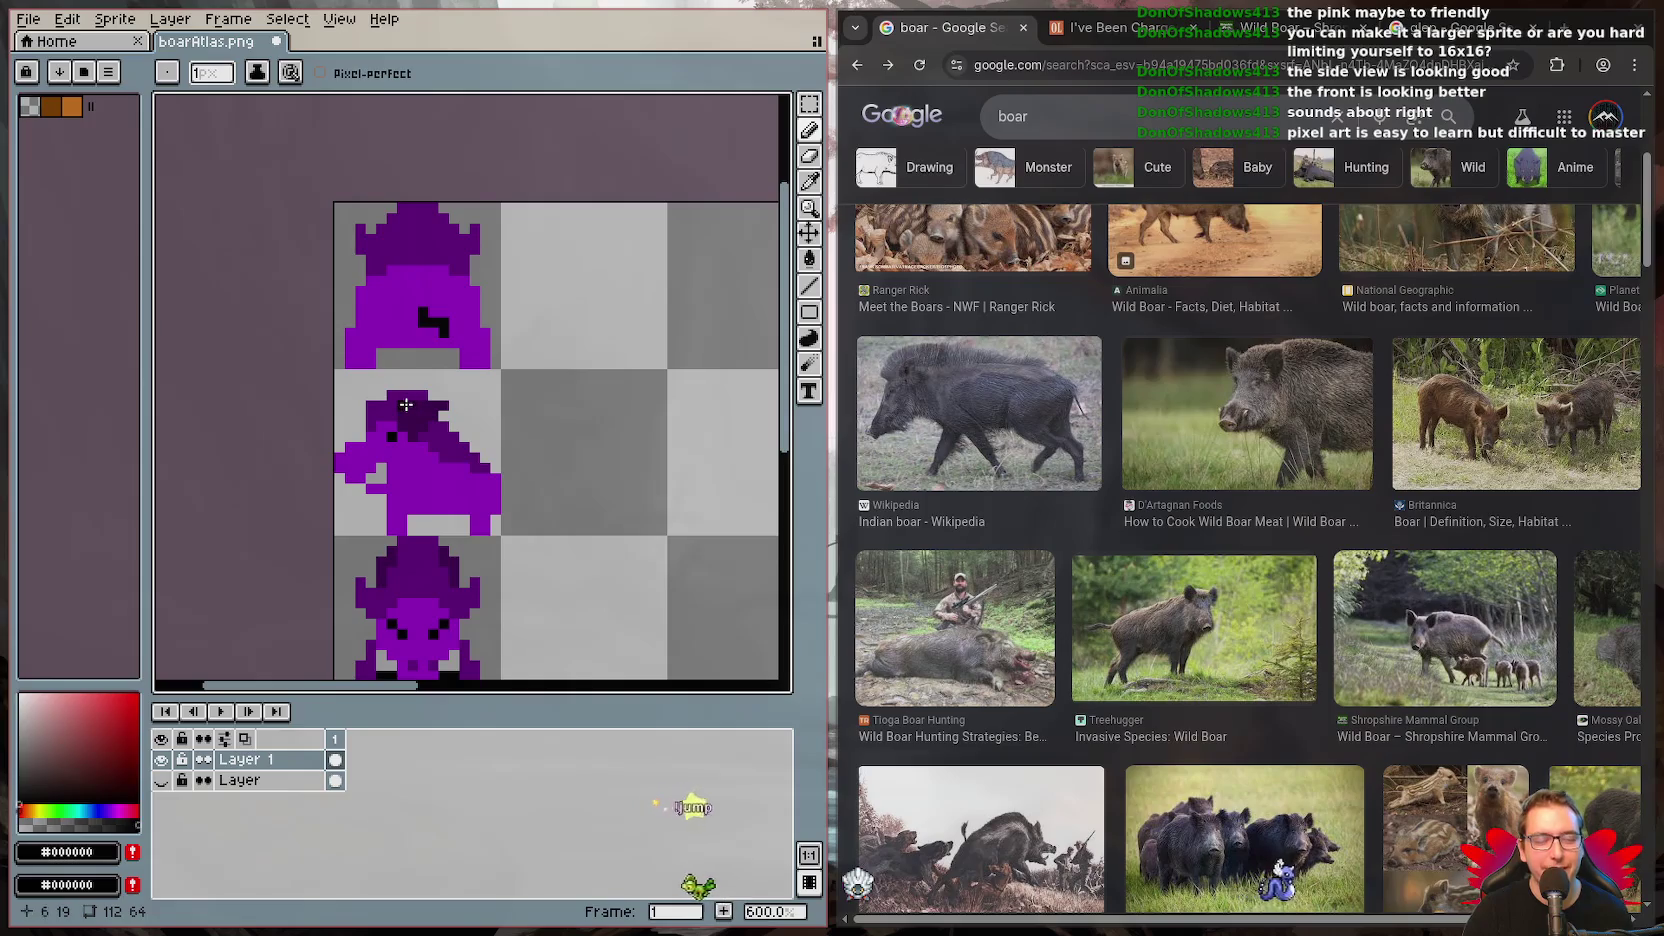
pyautogui.hotkey('ctrl', 'z')
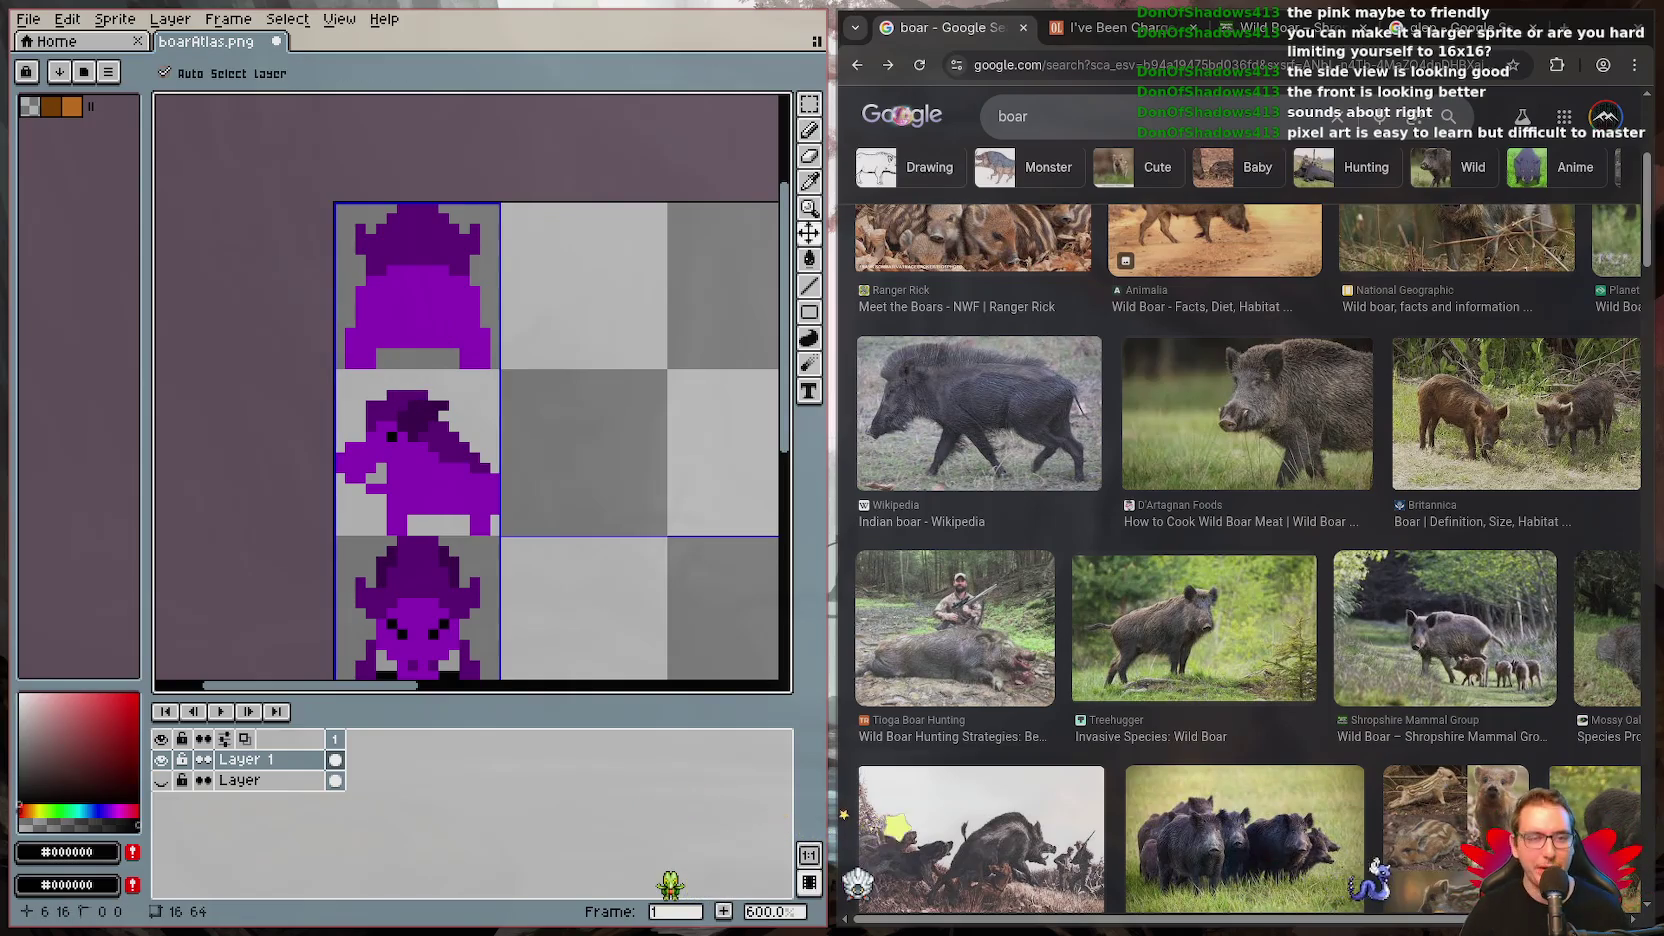
pyautogui.scroll(3, 412, 373)
pyautogui.moveTo(452, 242); pyautogui.dragTo(465, 385)
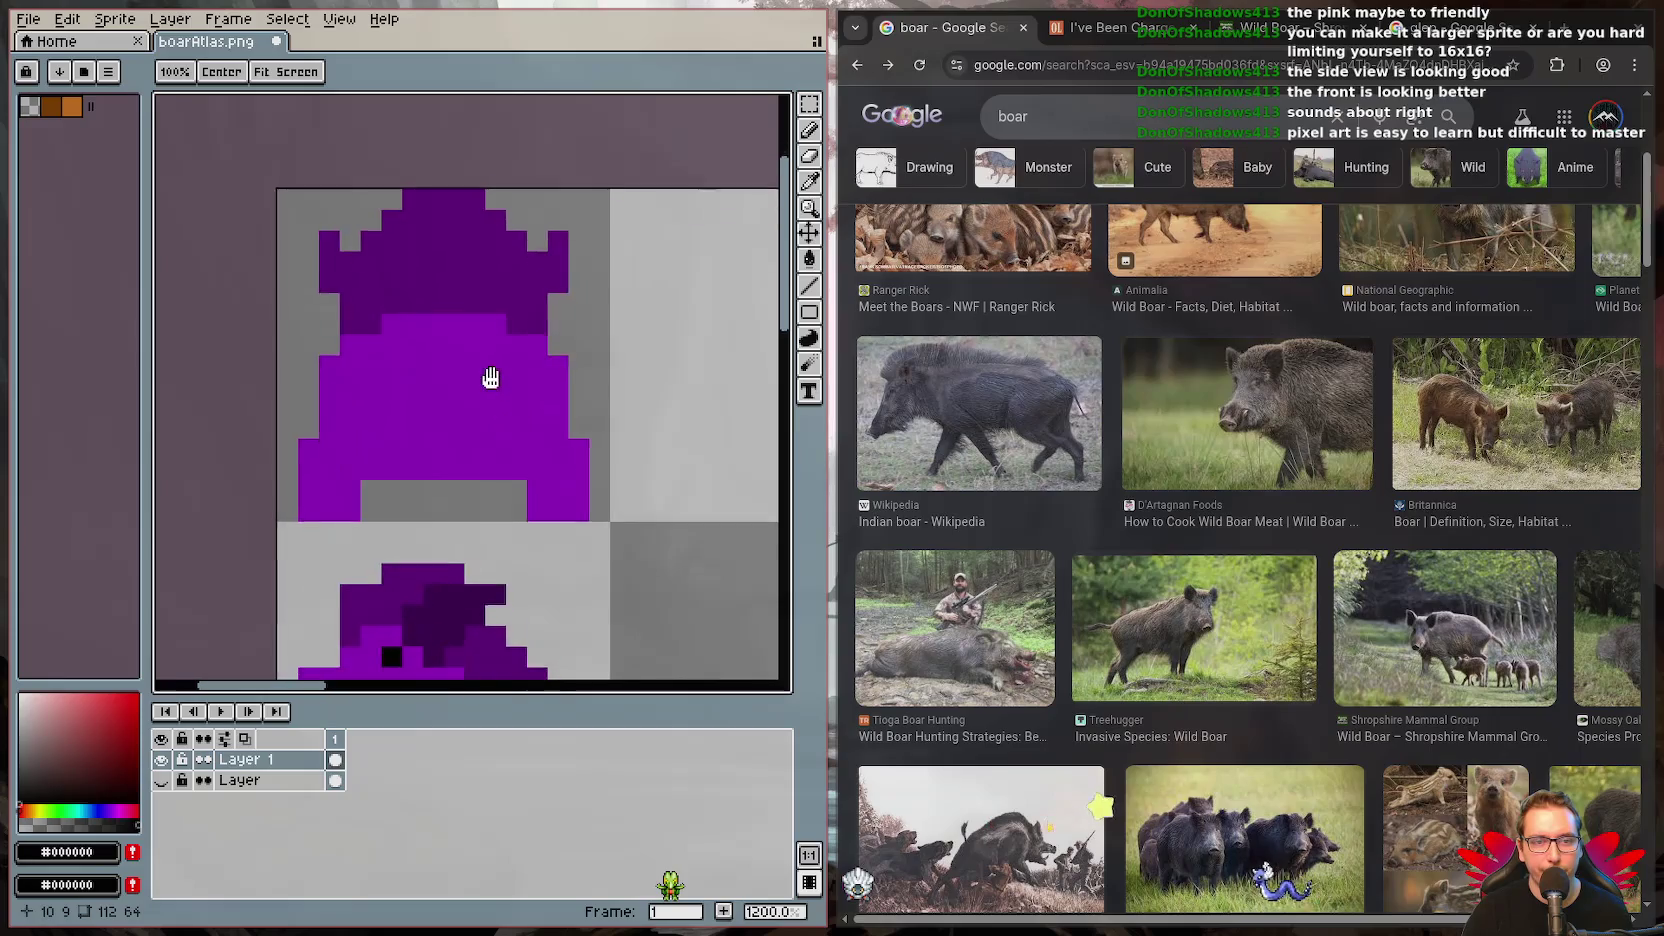
# - Try black pixels and blob shapes on the front boar's body, undoing them
pyautogui.click(470, 390)
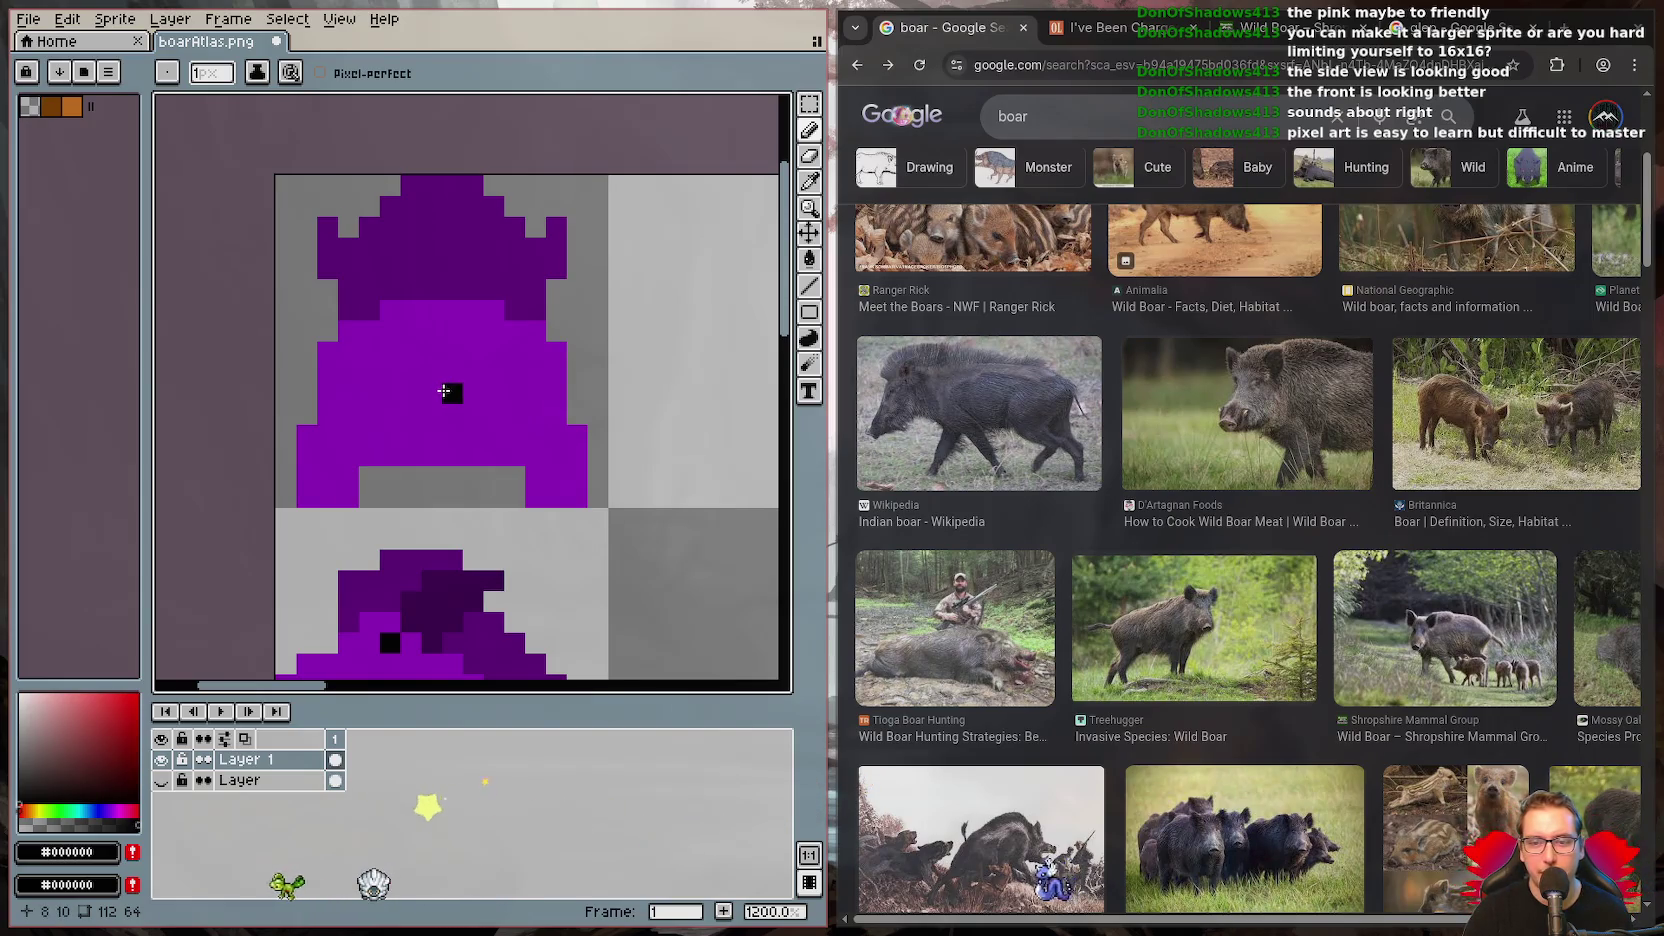
pyautogui.moveTo(439, 393)
pyautogui.mouseDown()
pyautogui.moveTo(455, 372)
pyautogui.moveTo(494, 434)
pyautogui.mouseUp()
pyautogui.press('v')
pyautogui.hotkey('ctrl', 'z')
pyautogui.press('b')
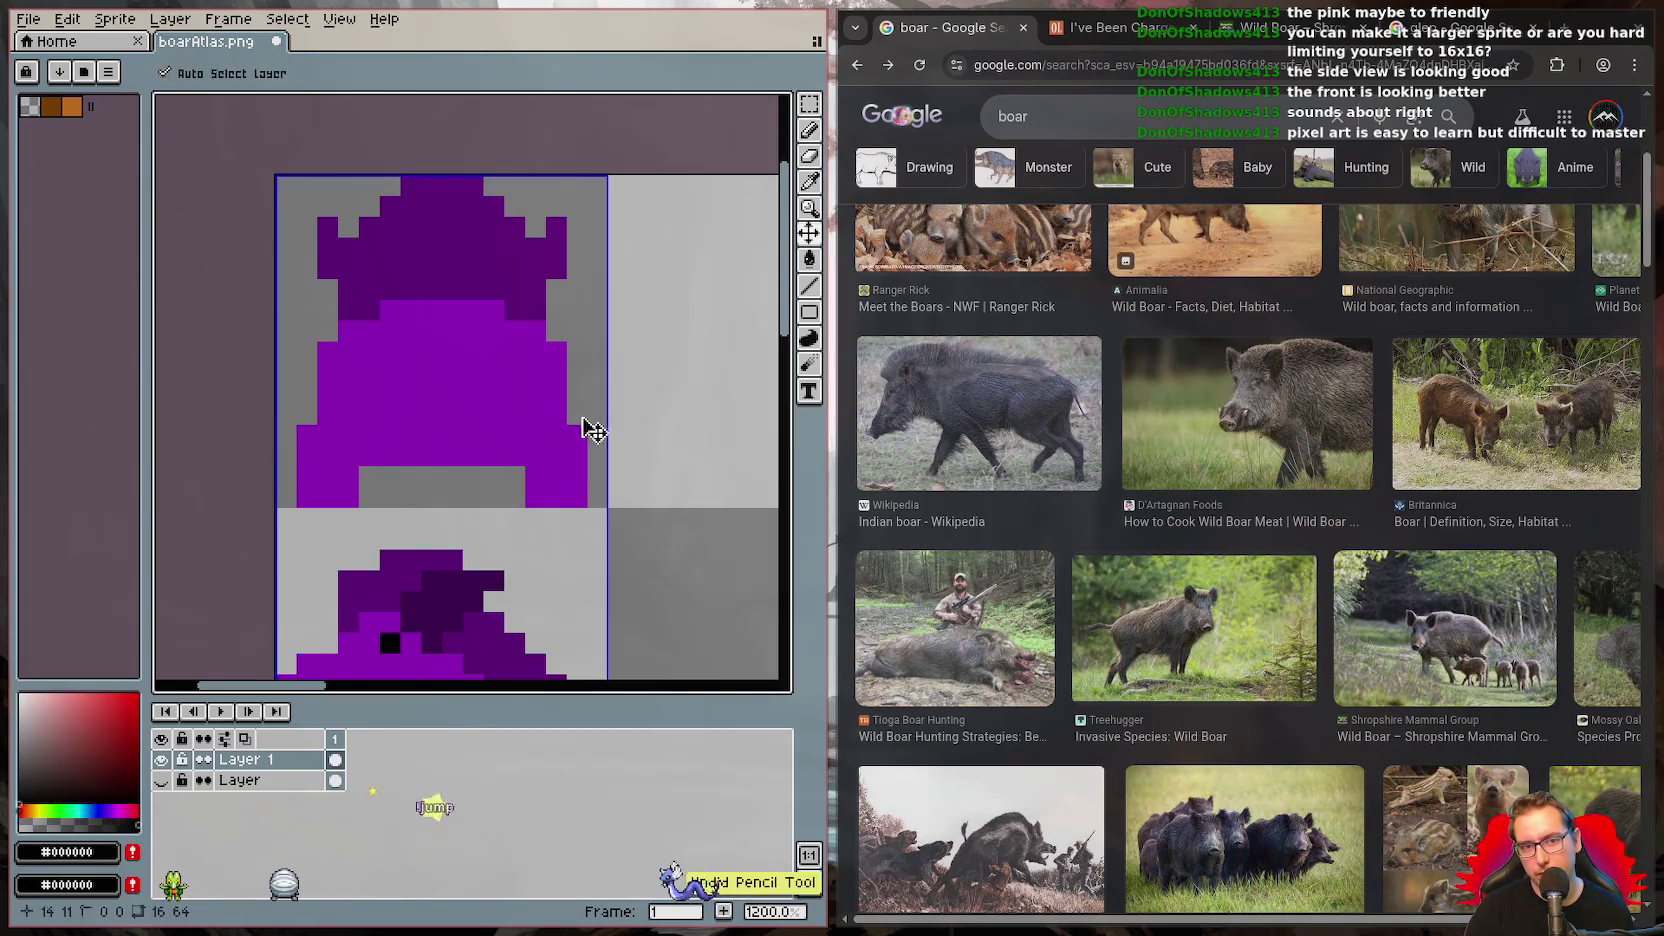
pyautogui.hotkey('ctrl', 'z')
pyautogui.moveTo(431, 413); pyautogui.dragTo(494, 434)
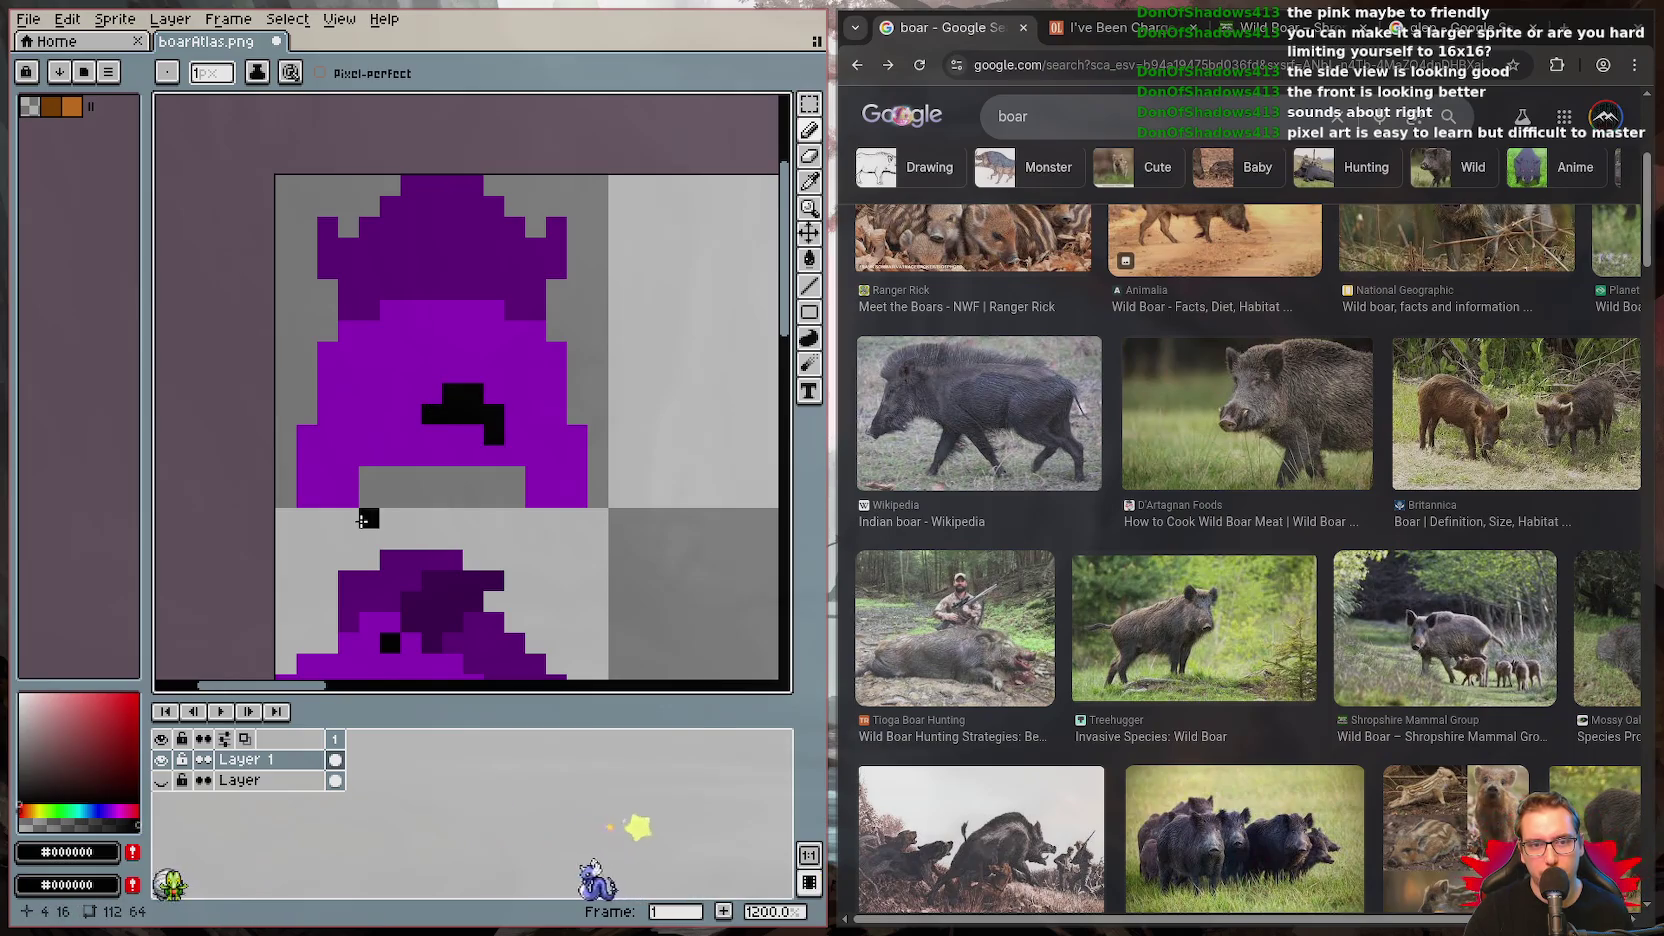
pyautogui.hotkey('ctrl', 'z')
# - Draw a vertical black bar down the body's middle and a black line along the lower edge
pyautogui.moveTo(452, 372); pyautogui.dragTo(447, 432)
pyautogui.click(435, 433)
pyautogui.hotkey('ctrl', 'z')
pyautogui.click(433, 440)
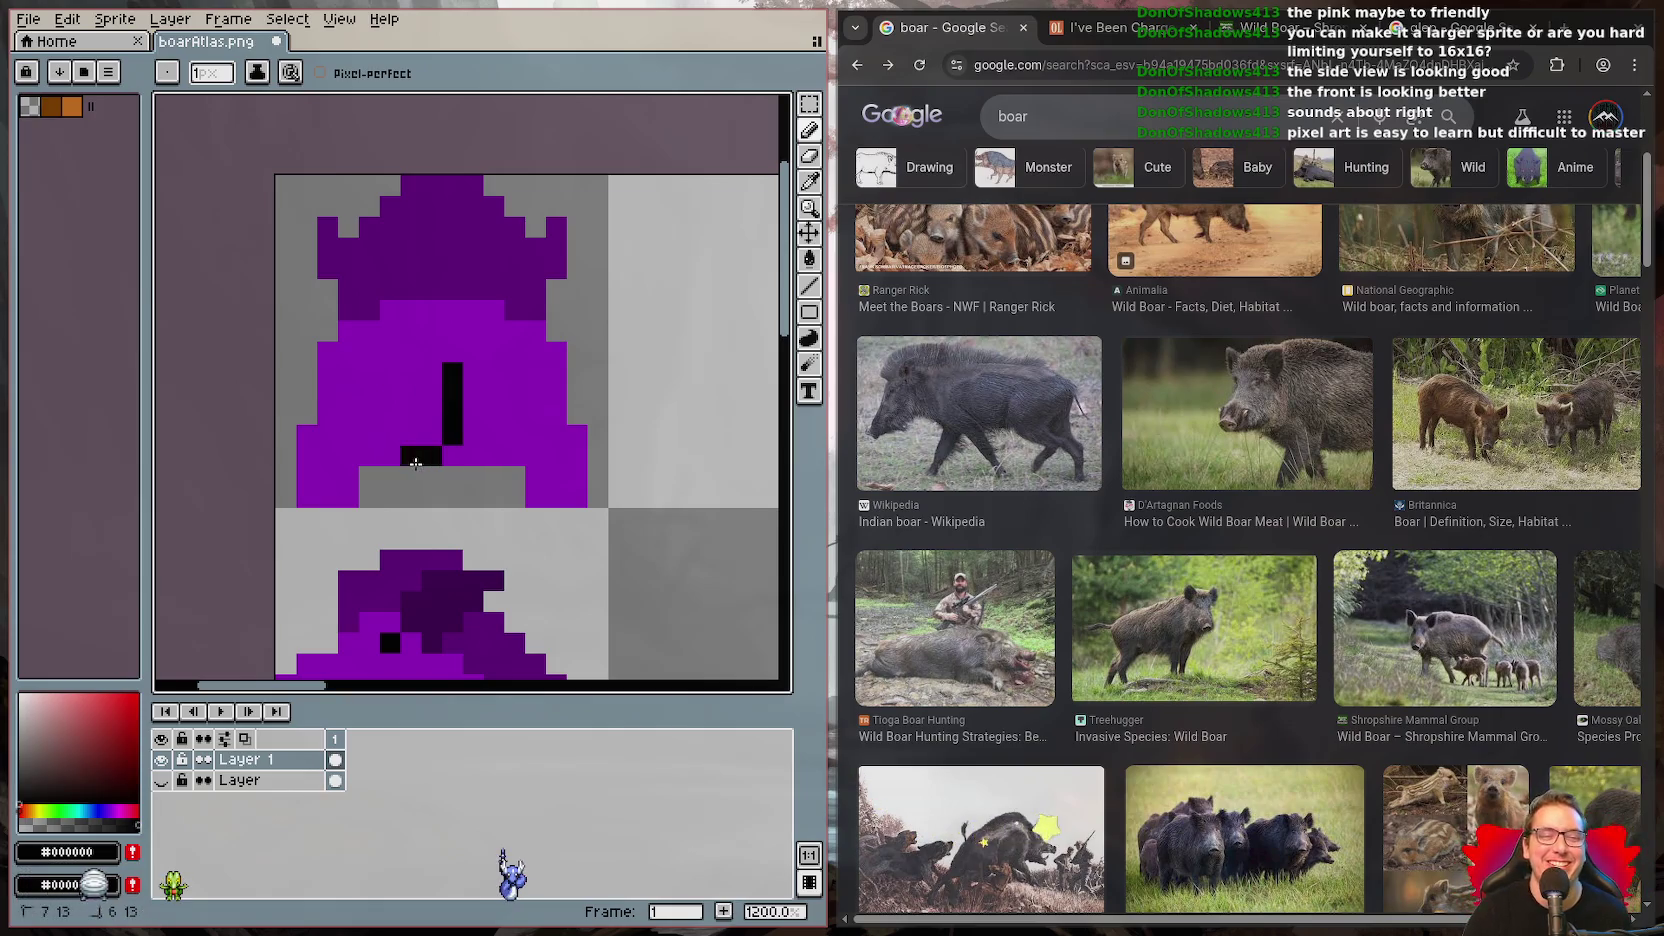
pyautogui.moveTo(525, 447)
pyautogui.mouseDown()
pyautogui.moveTo(450, 456)
pyautogui.moveTo(327, 414)
pyautogui.mouseUp()
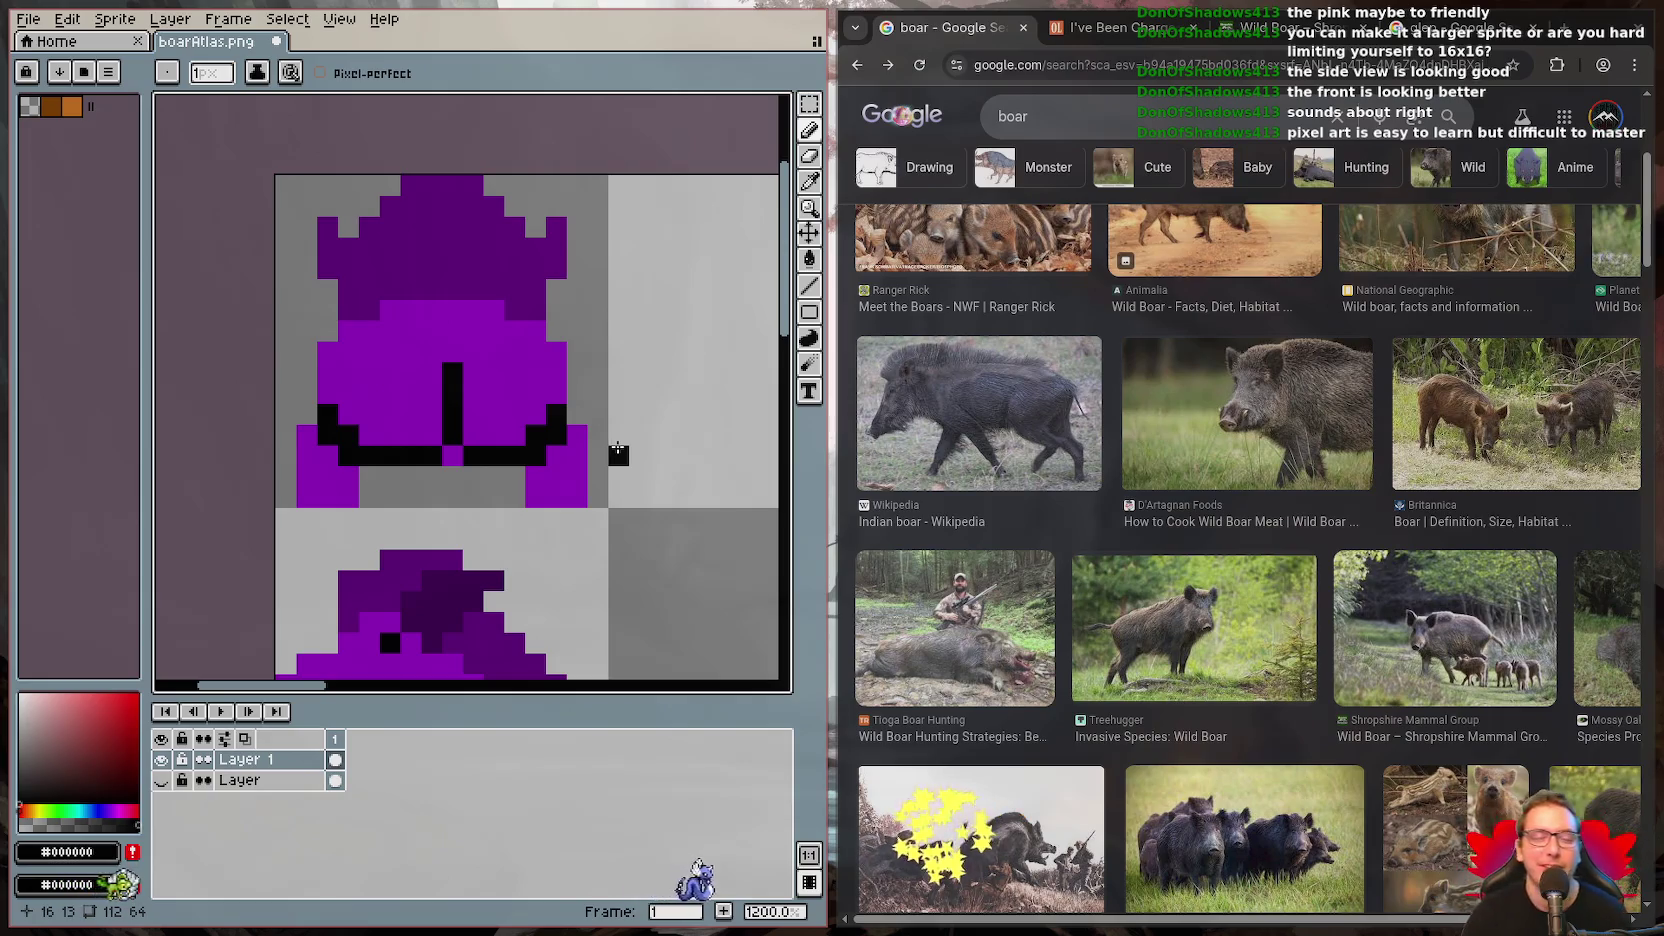
pyautogui.scroll(-2, 657, 521)
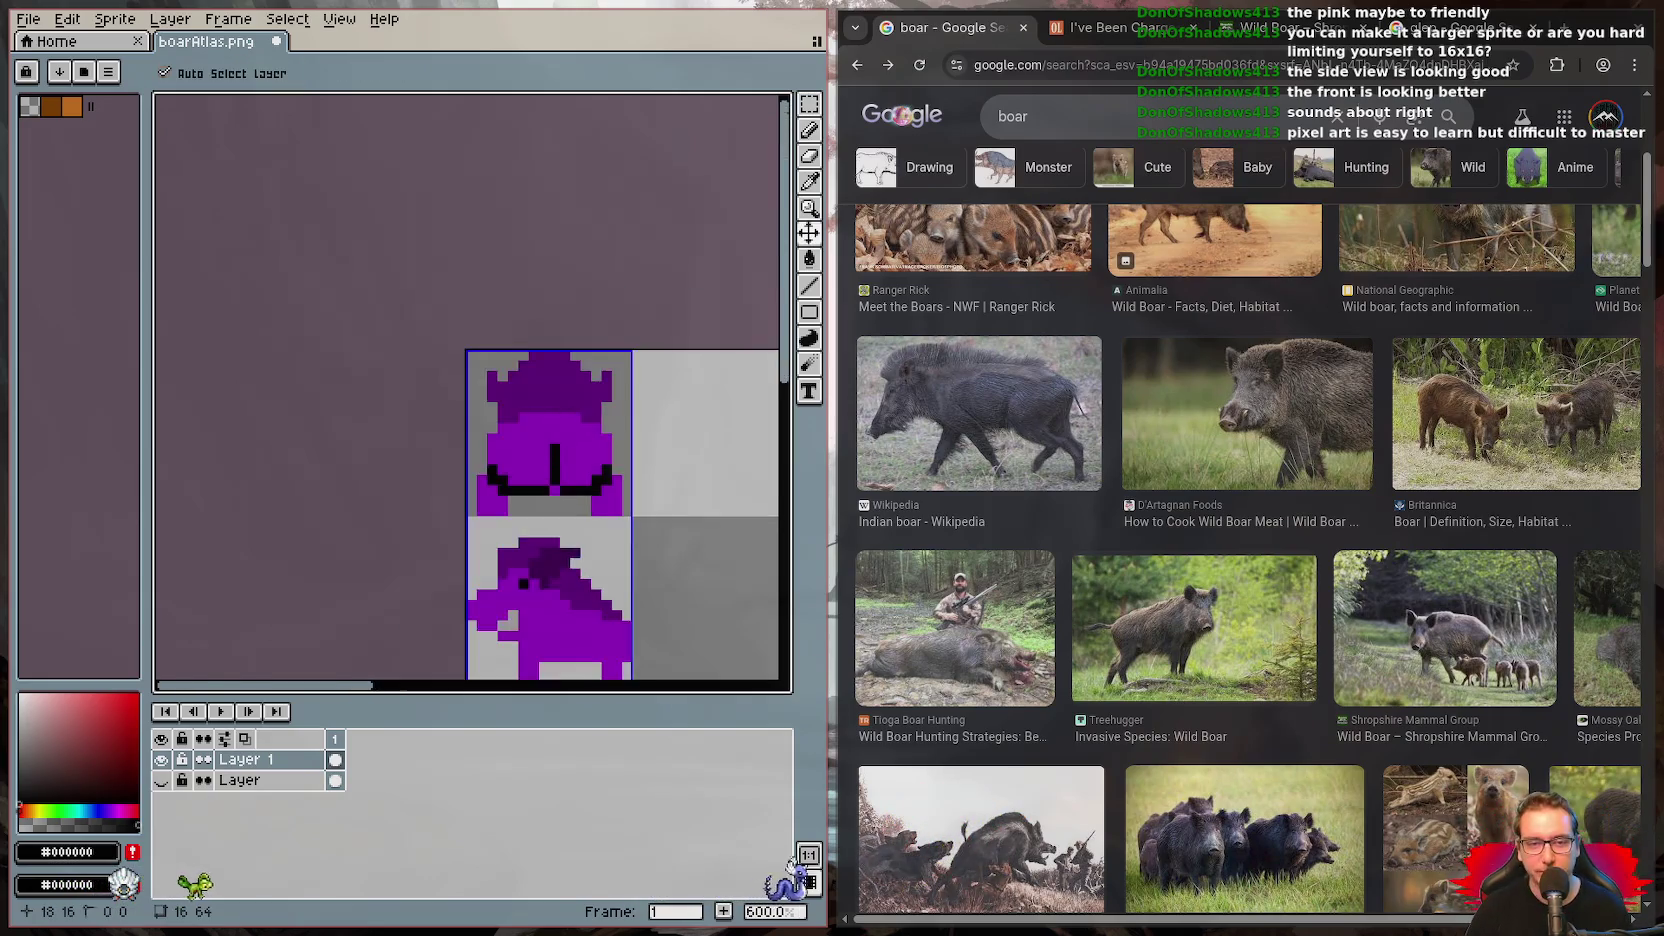
# - Recentre the top boar and try a starting pixel and a diagonal black tail stroke
pyautogui.scroll(-1, 657, 521)
pyautogui.scroll(-2, 657, 521)
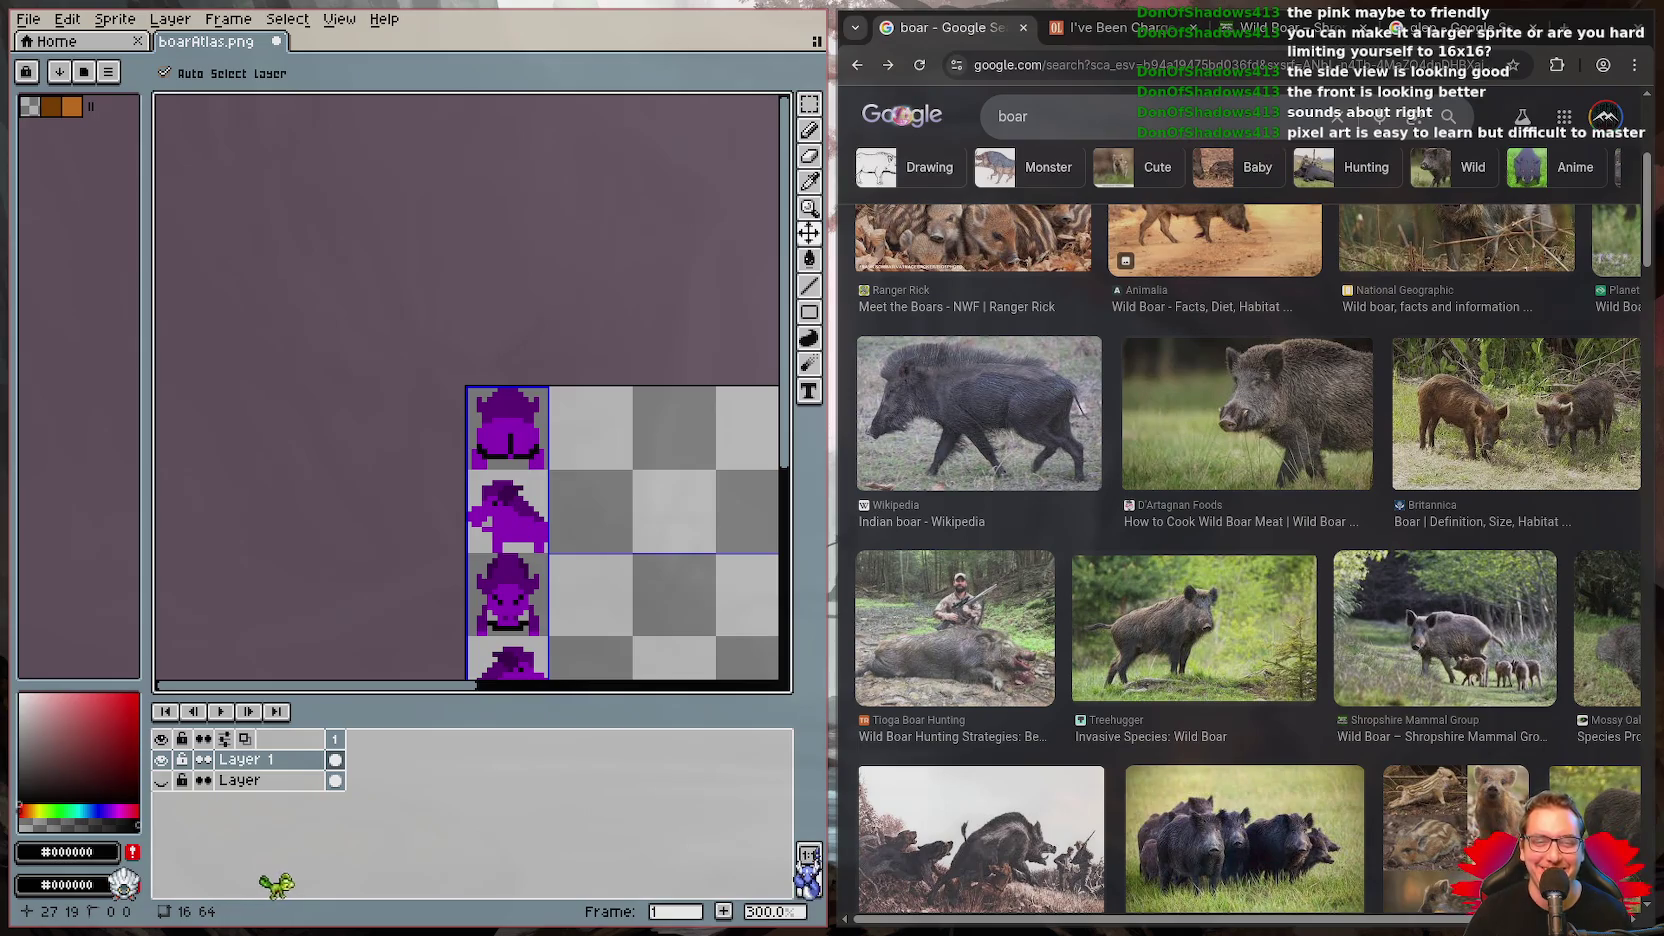
pyautogui.scroll(1, 600, 526)
pyautogui.scroll(2, 600, 526)
pyautogui.scroll(1, 600, 526)
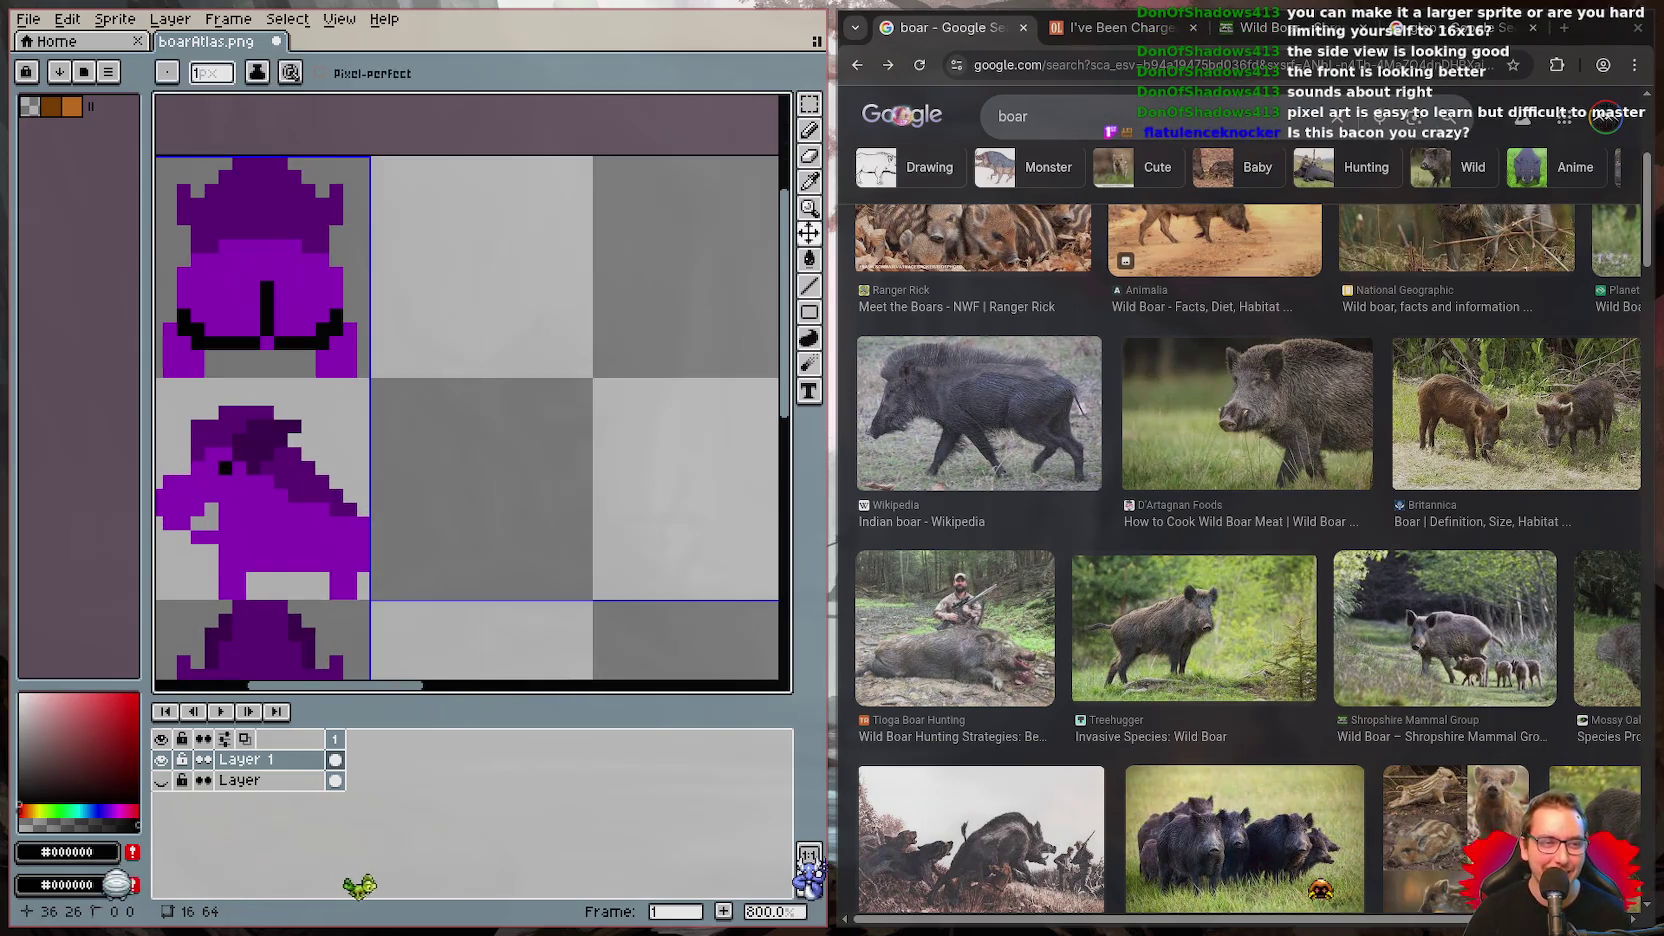
pyautogui.moveTo(513, 468); pyautogui.dragTo(733, 492)
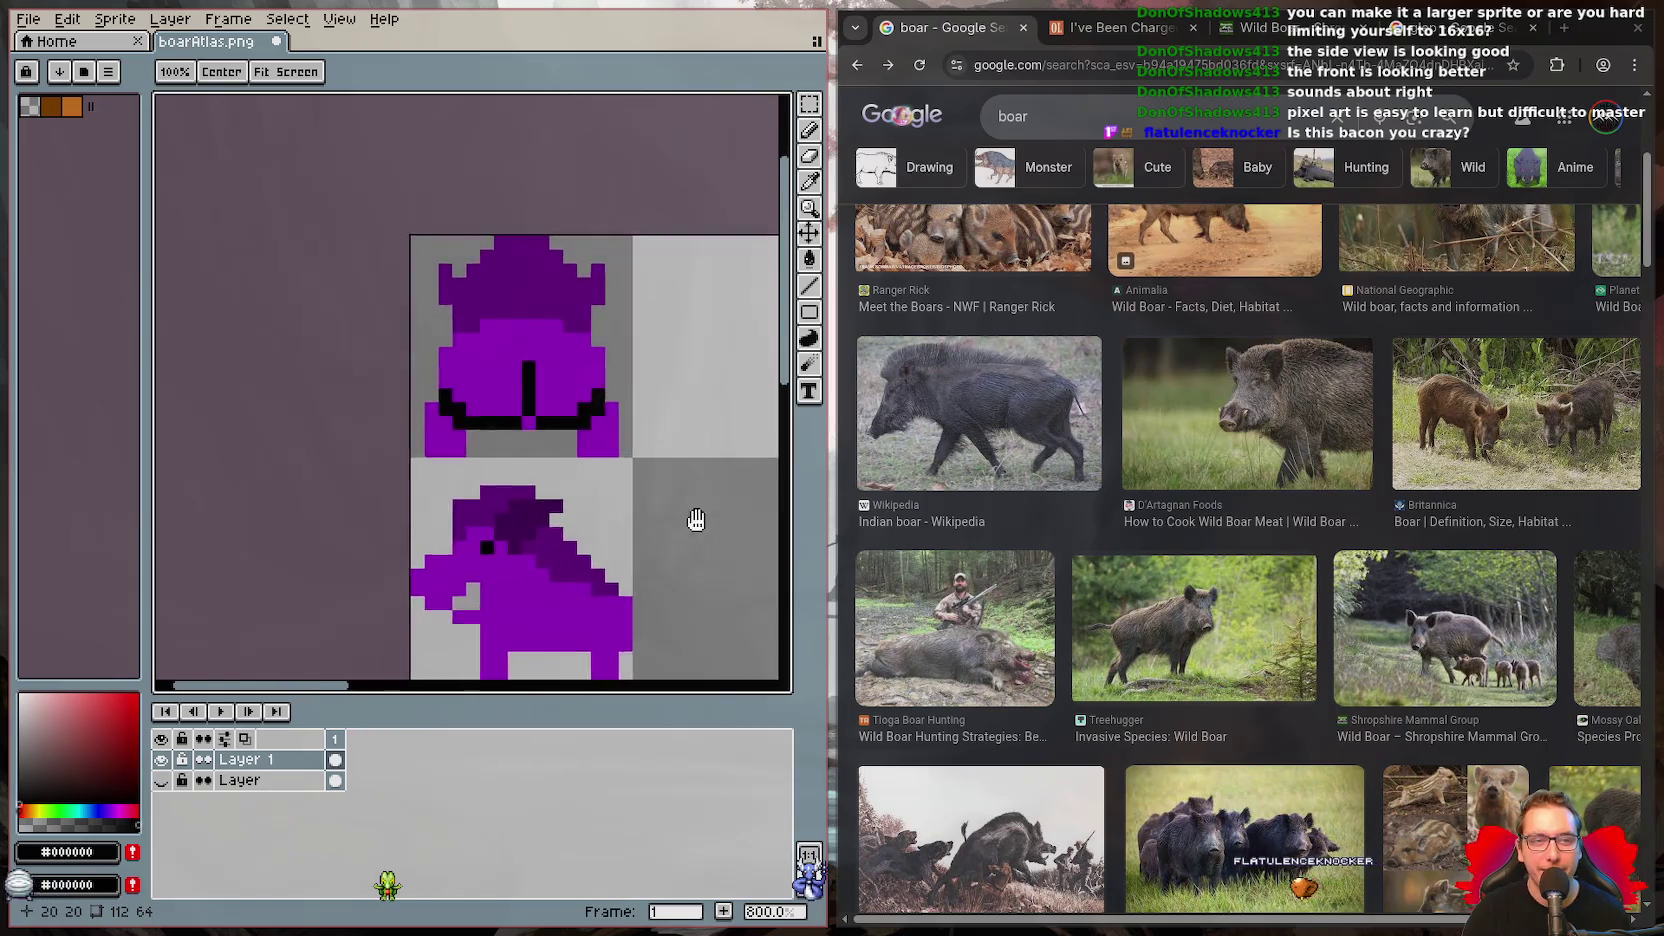
pyautogui.hotkey('ctrl', 'z')
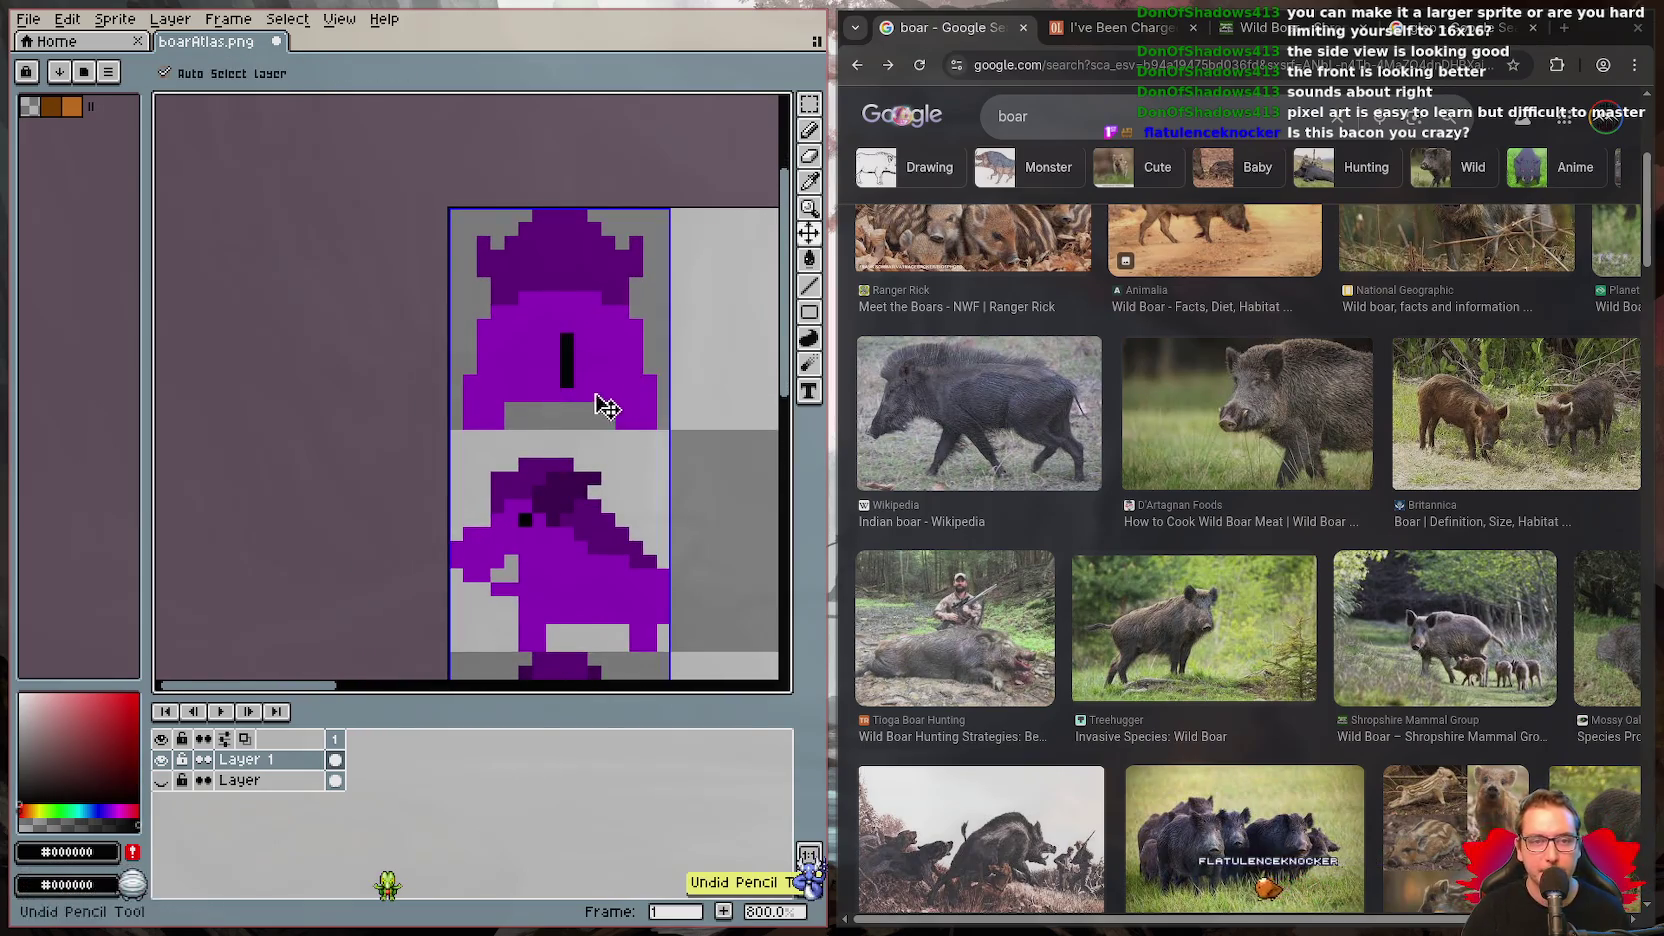
pyautogui.press('b')
pyautogui.hotkey('ctrl', 'y')
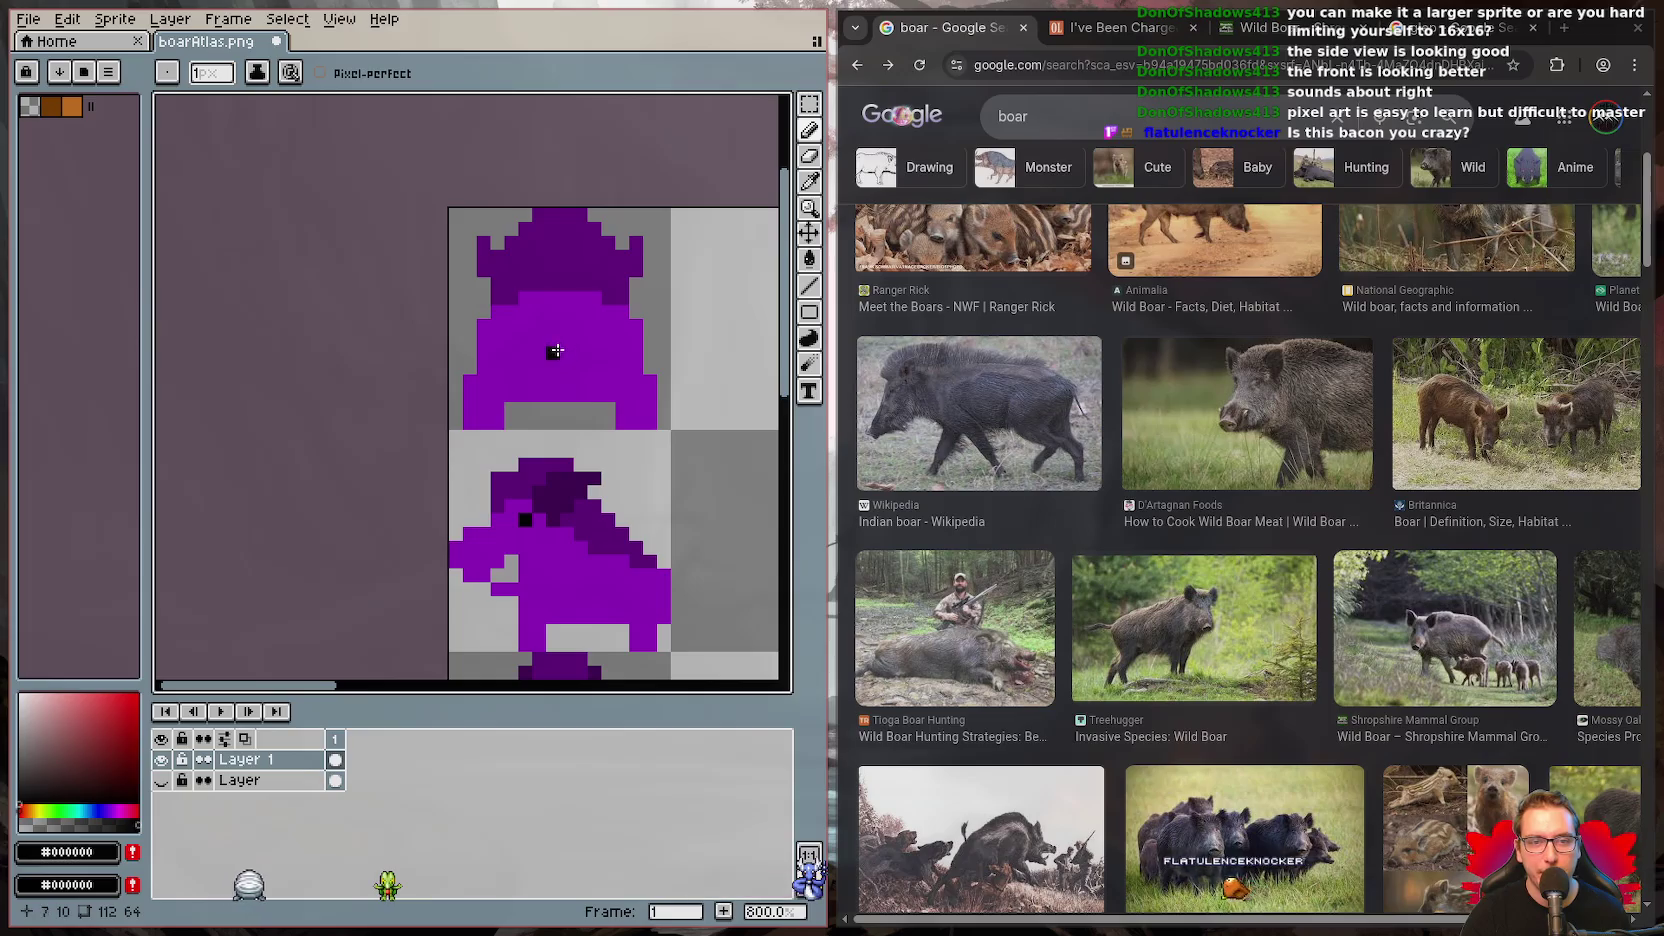
pyautogui.click(480, 462)
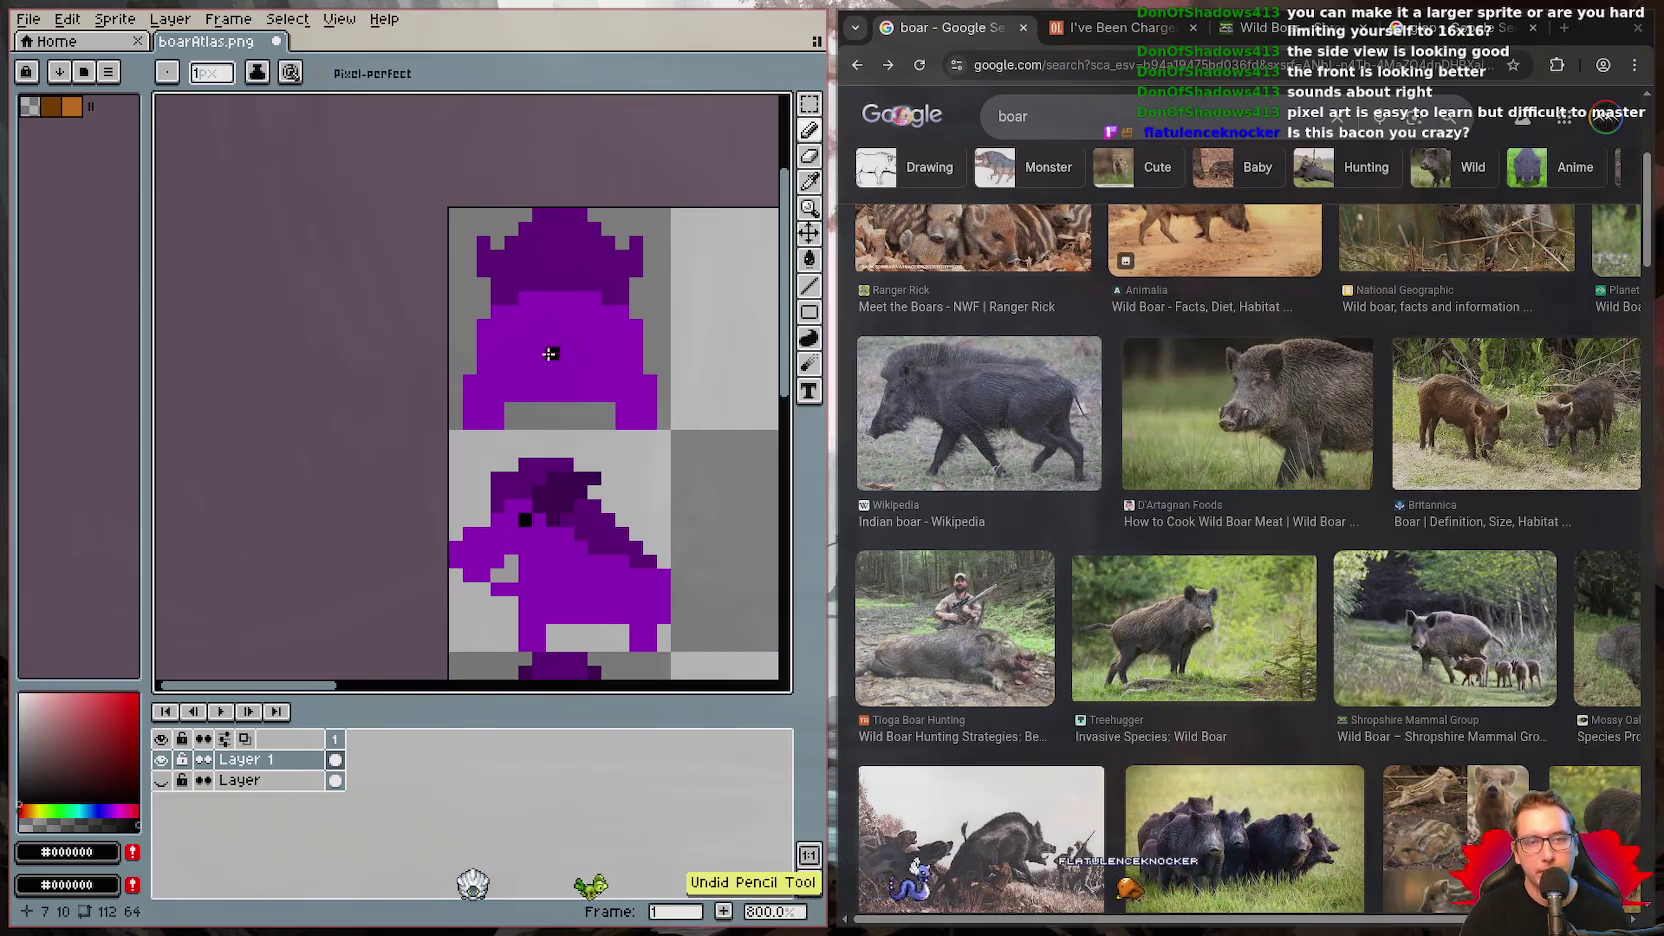
pyautogui.moveTo(567, 365); pyautogui.dragTo(594, 379)
pyautogui.hotkey('ctrl', 'z')
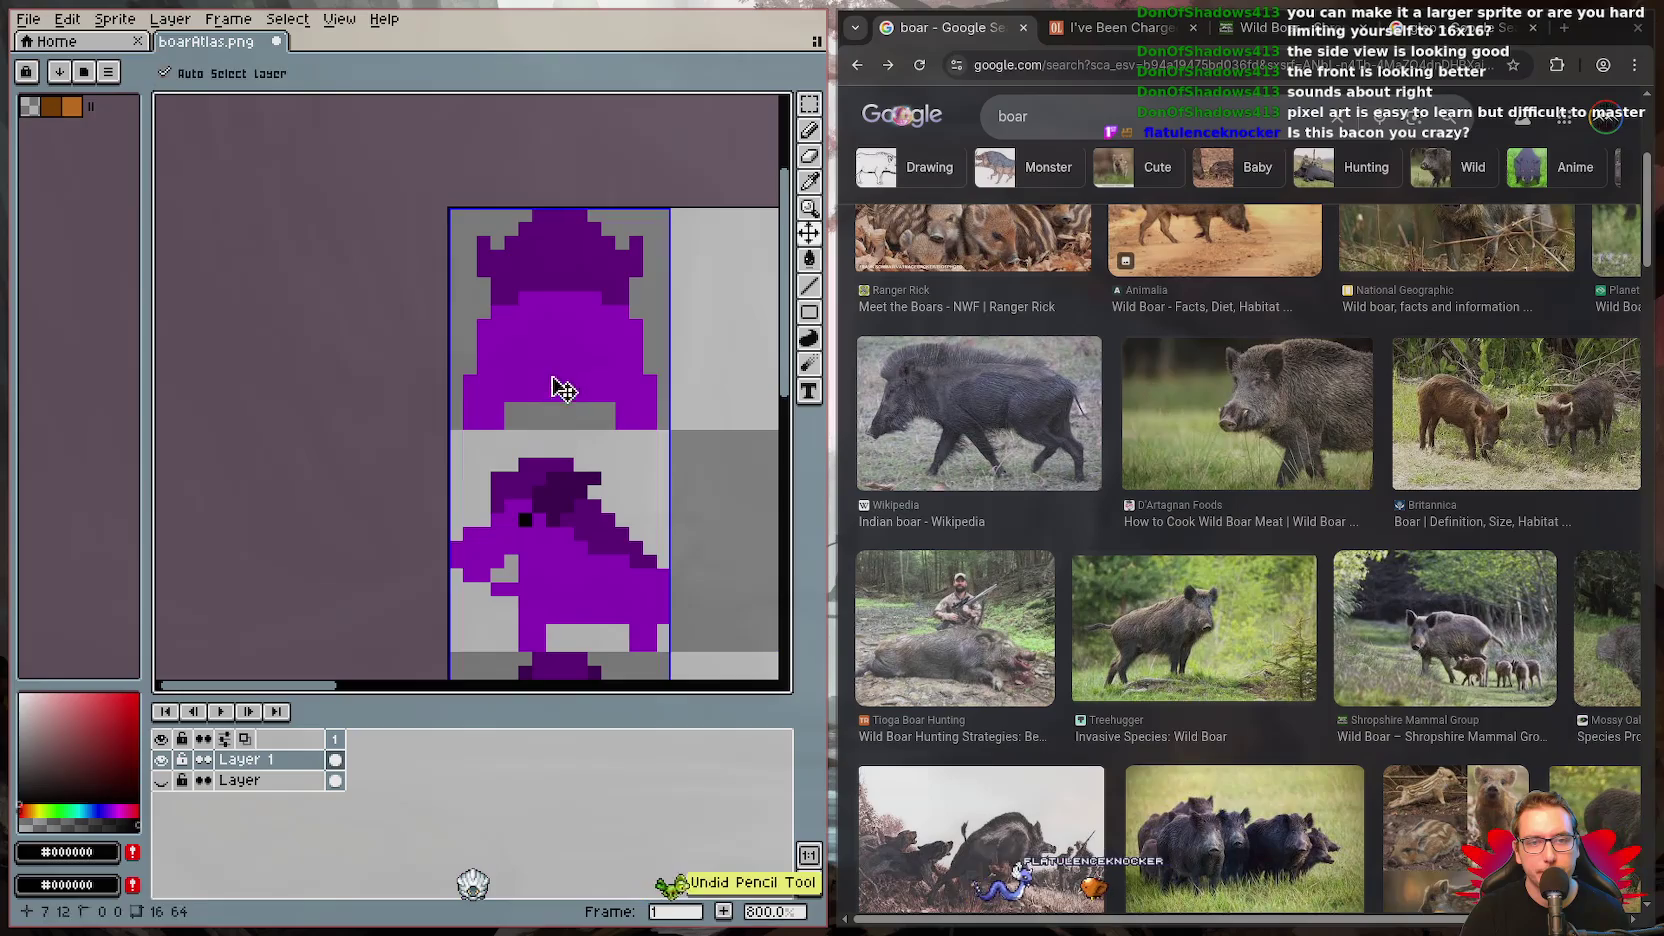
pyautogui.hotkey('ctrl', 'y')
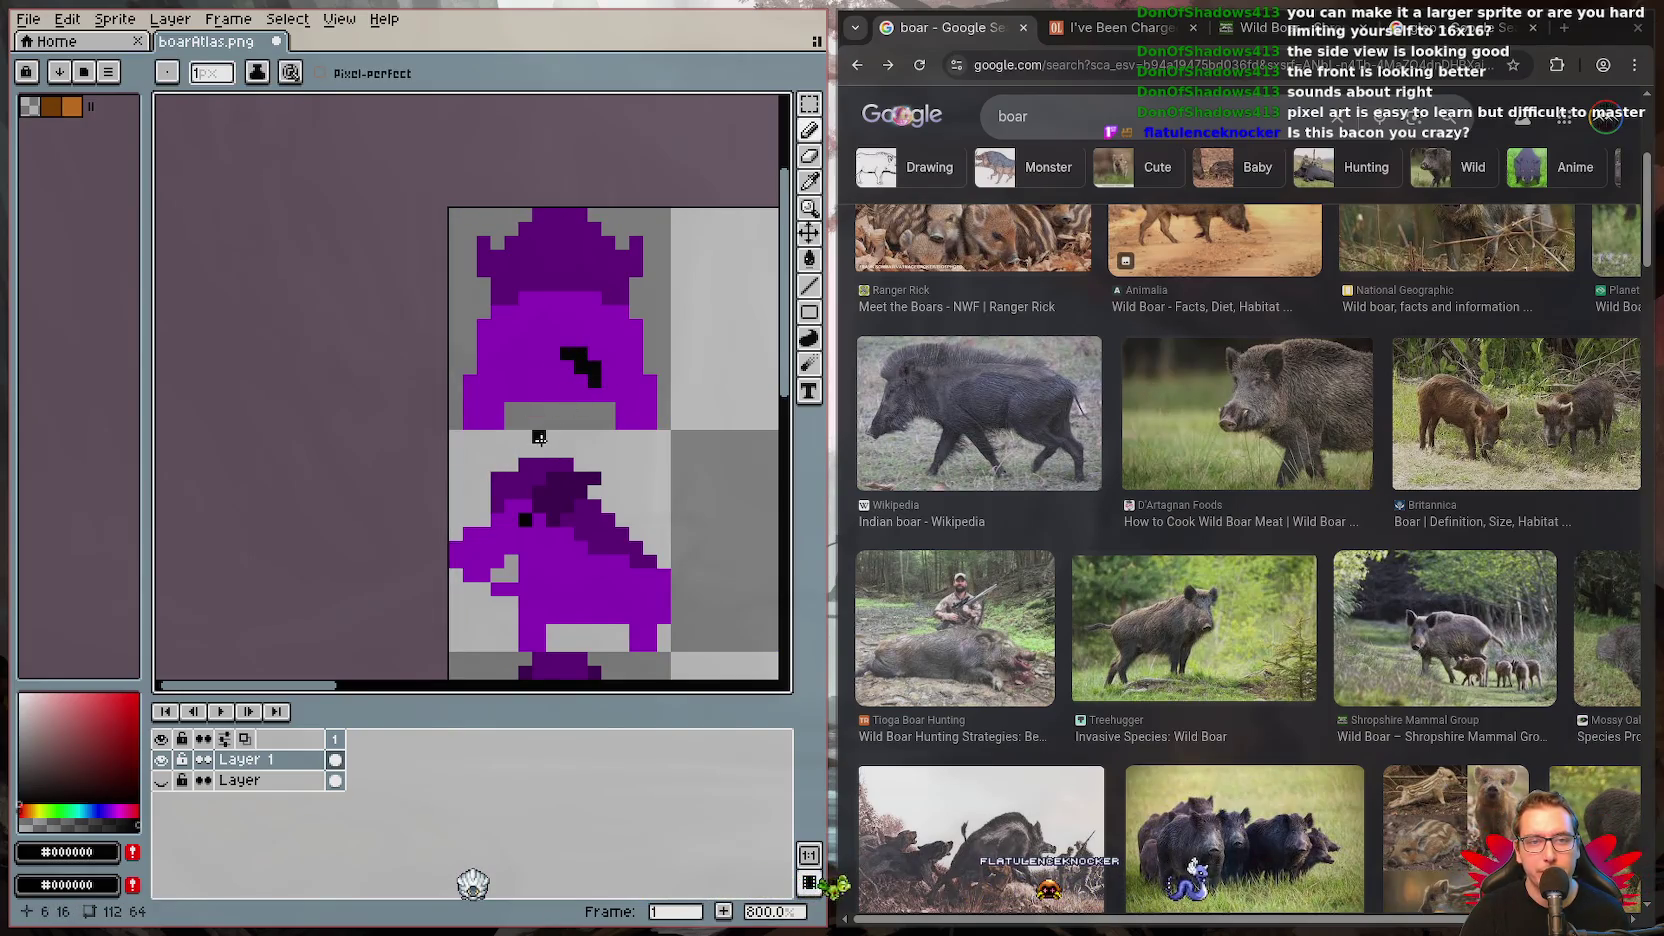
pyautogui.hotkey('ctrl', 'z')
# - Try horizontal and L-shaped tails, ending with a small curled black tail
pyautogui.moveTo(556, 363)
pyautogui.mouseDown()
pyautogui.moveTo(591, 373)
pyautogui.moveTo(596, 354)
pyautogui.mouseUp()
pyautogui.hotkey('ctrl', 'z')
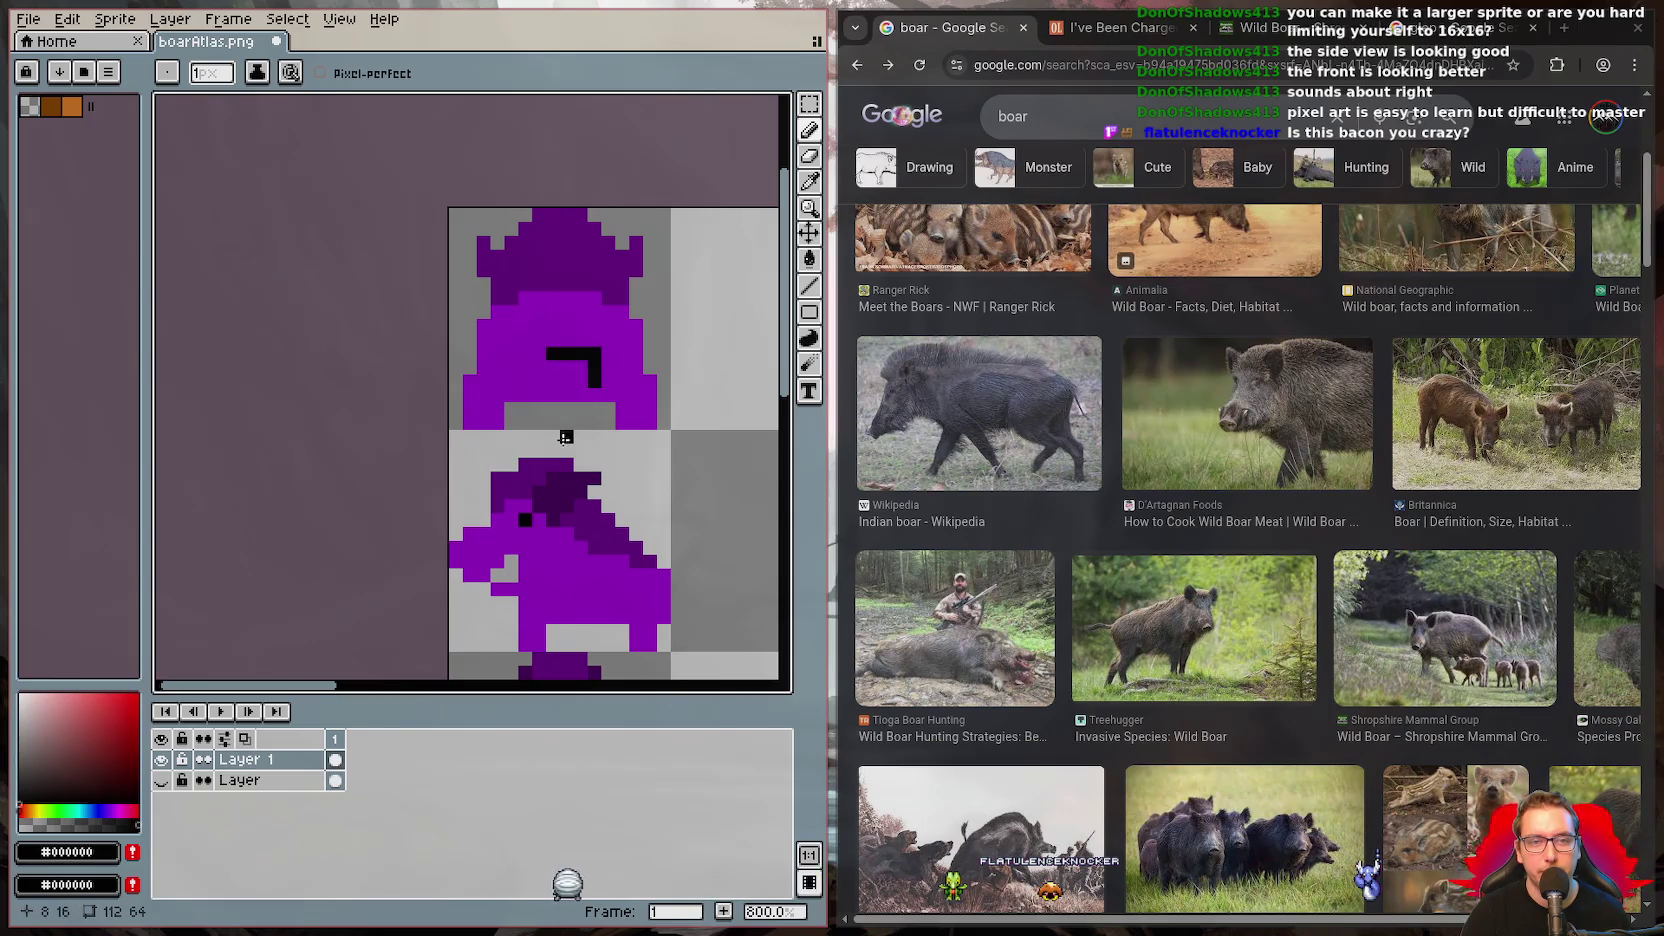
pyautogui.hotkey('ctrl', 'z')
pyautogui.moveTo(563, 355)
pyautogui.mouseDown()
pyautogui.moveTo(596, 384)
pyautogui.moveTo(576, 380)
pyautogui.mouseUp()
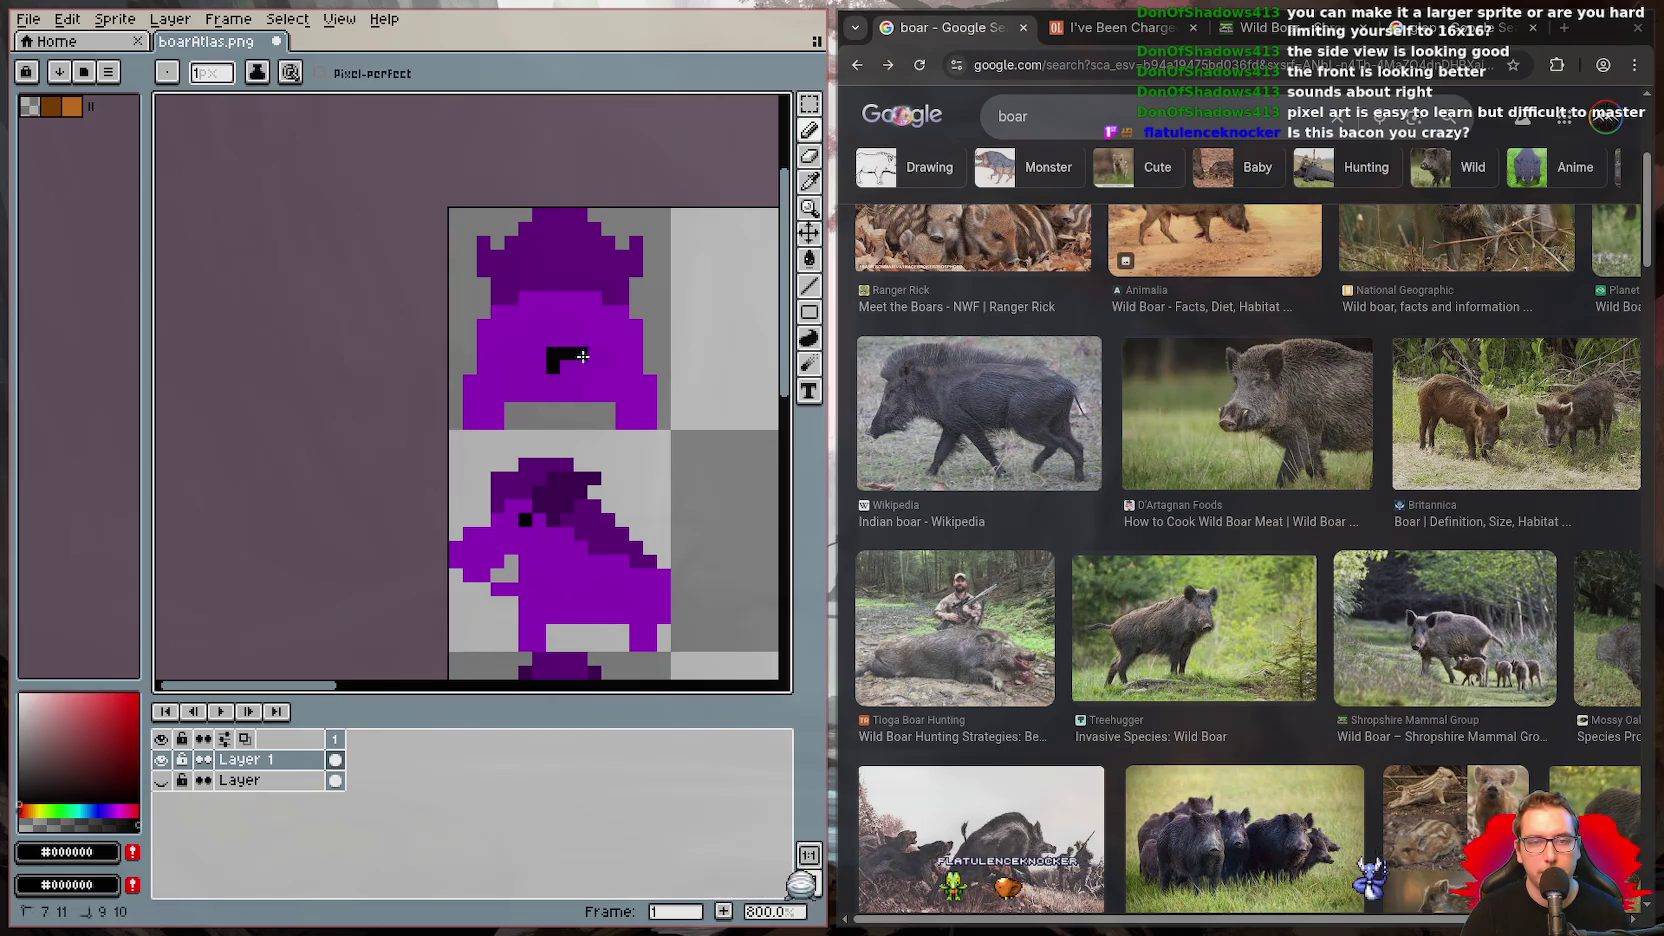
pyautogui.click(482, 479)
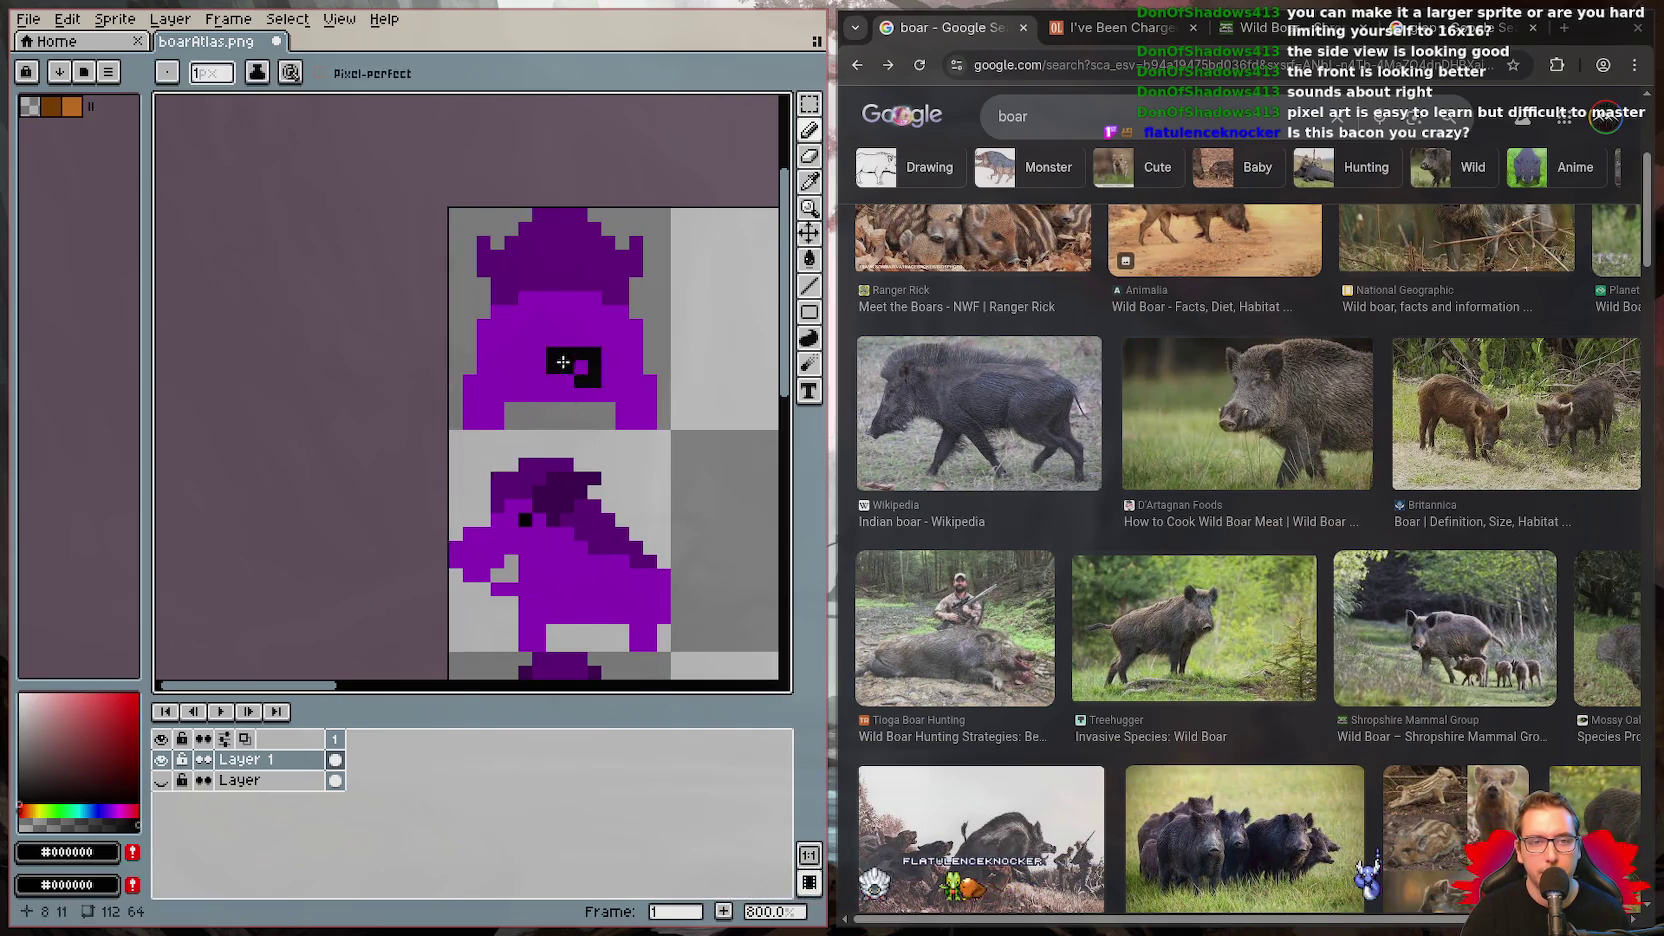
pyautogui.hotkey('ctrl', 'z')
pyautogui.hotkey('ctrl', 'z')
pyautogui.moveTo(567, 340)
pyautogui.mouseDown()
pyautogui.moveTo(547, 376)
pyautogui.moveTo(553, 355)
pyautogui.moveTo(608, 352)
pyautogui.moveTo(598, 380)
pyautogui.mouseUp()
pyautogui.hotkey('ctrl', 'z')
pyautogui.hotkey('ctrl', 'z')
pyautogui.hotkey('ctrl', 'z')
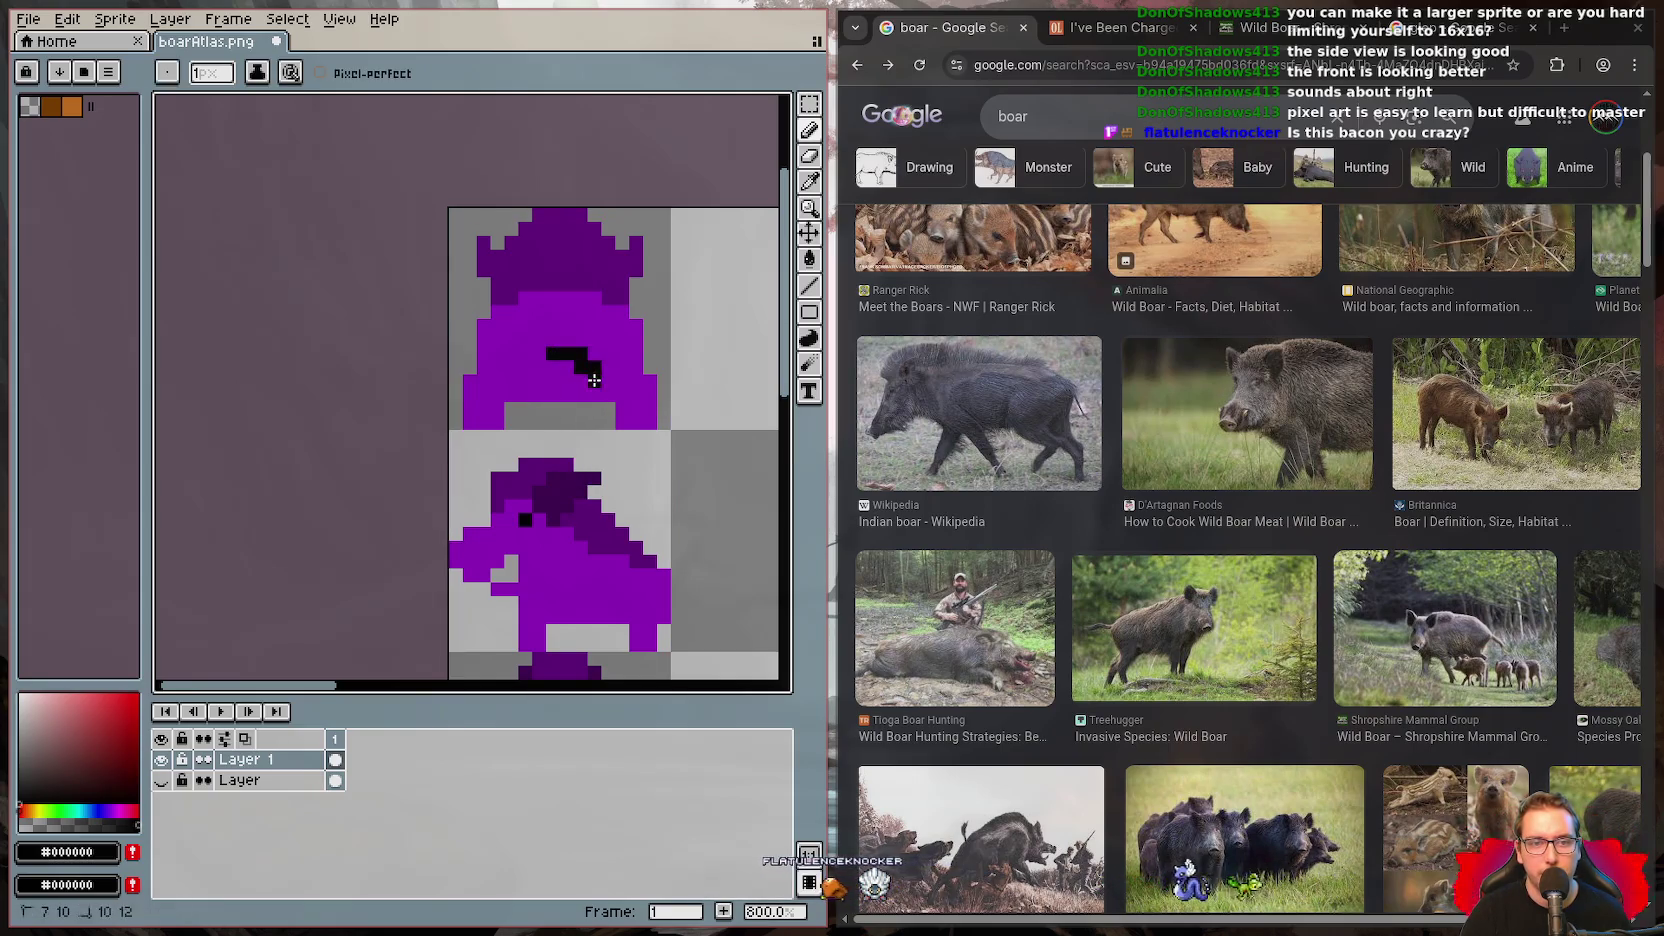
pyautogui.hotkey('ctrl', 'z')
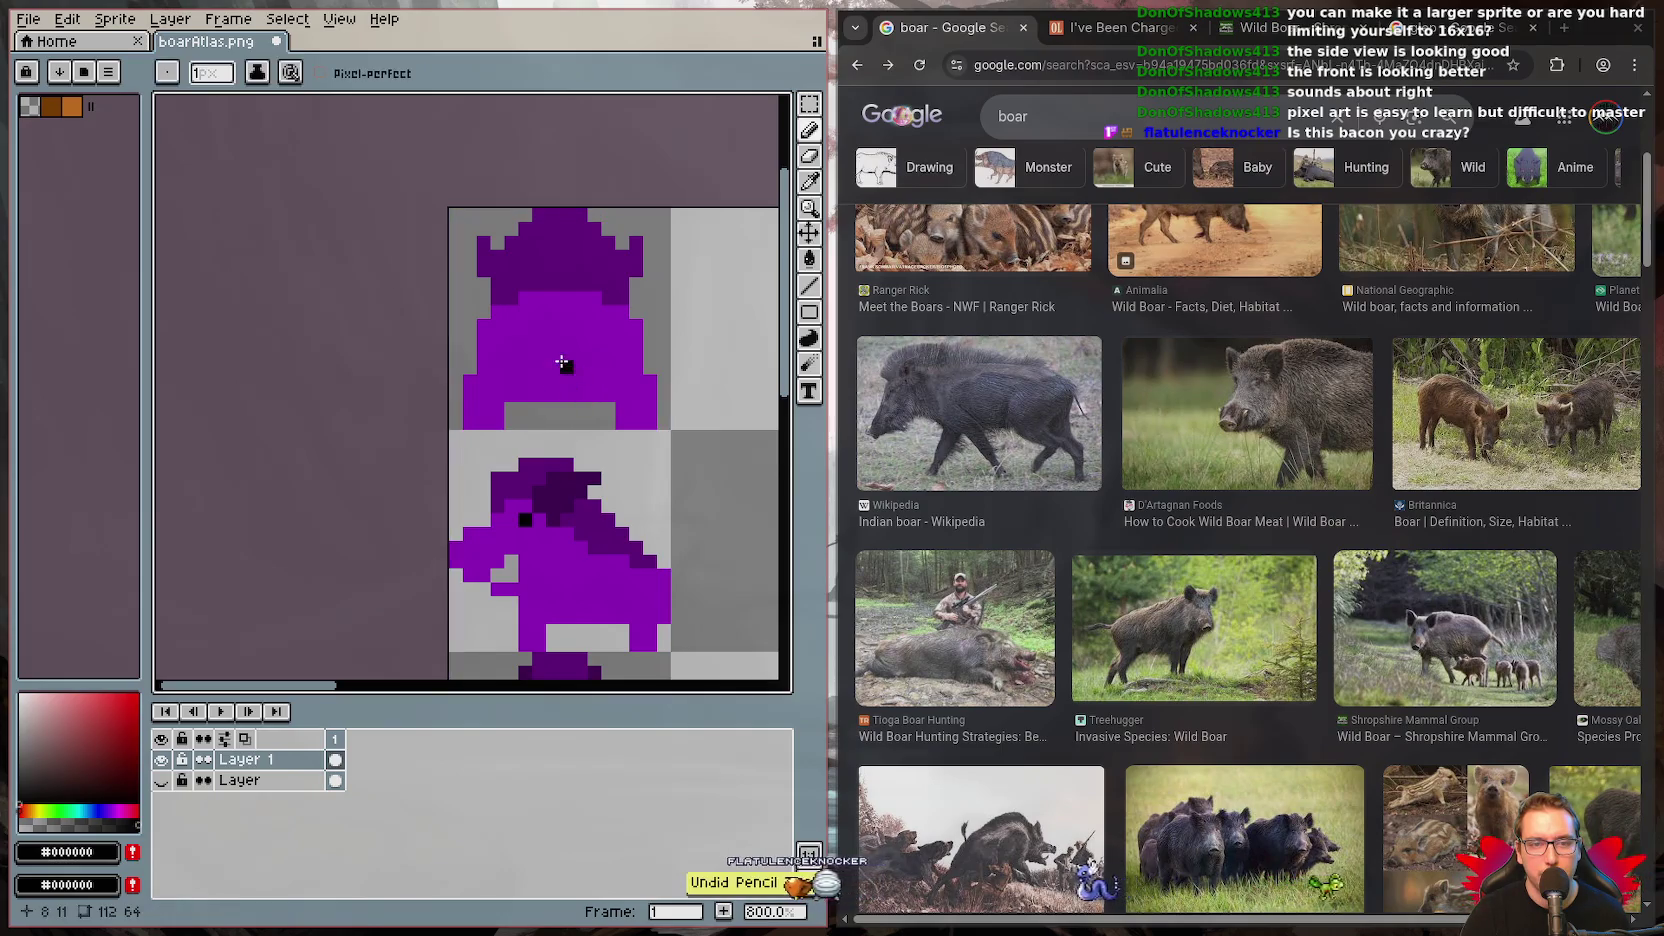
pyautogui.moveTo(550, 352); pyautogui.dragTo(598, 380)
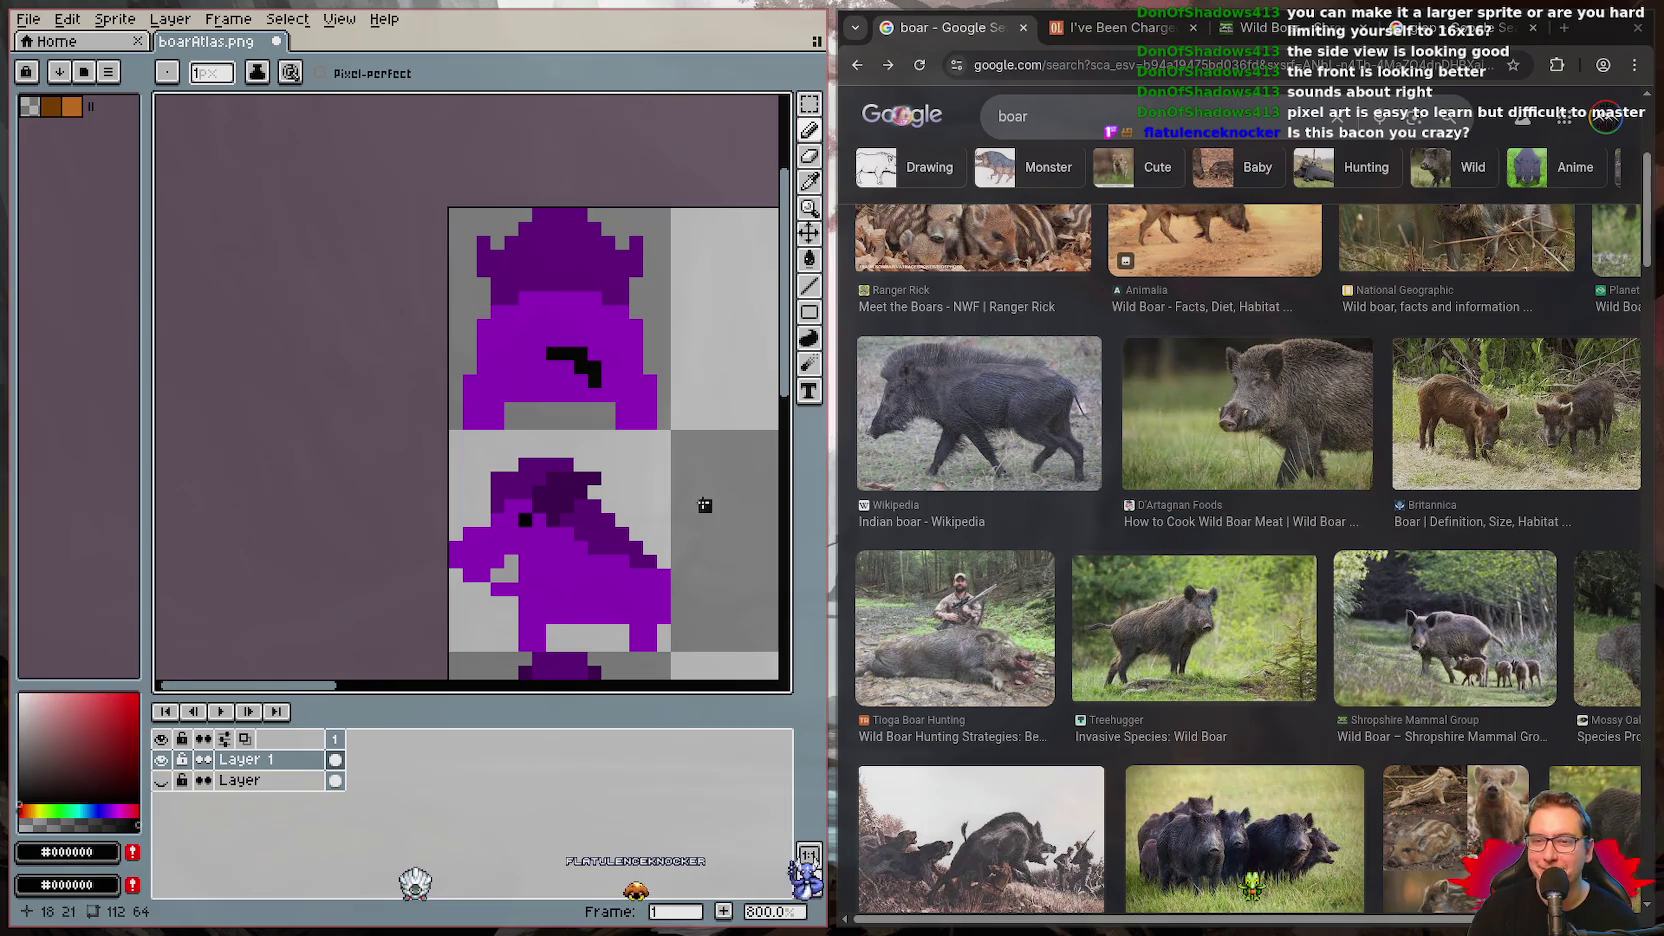
pyautogui.scroll(-1, 719, 520)
# - Zoom to 1200% on the top boar sprite and pick dark purple #60007d from it
pyautogui.hscroll(2, 687, 528)
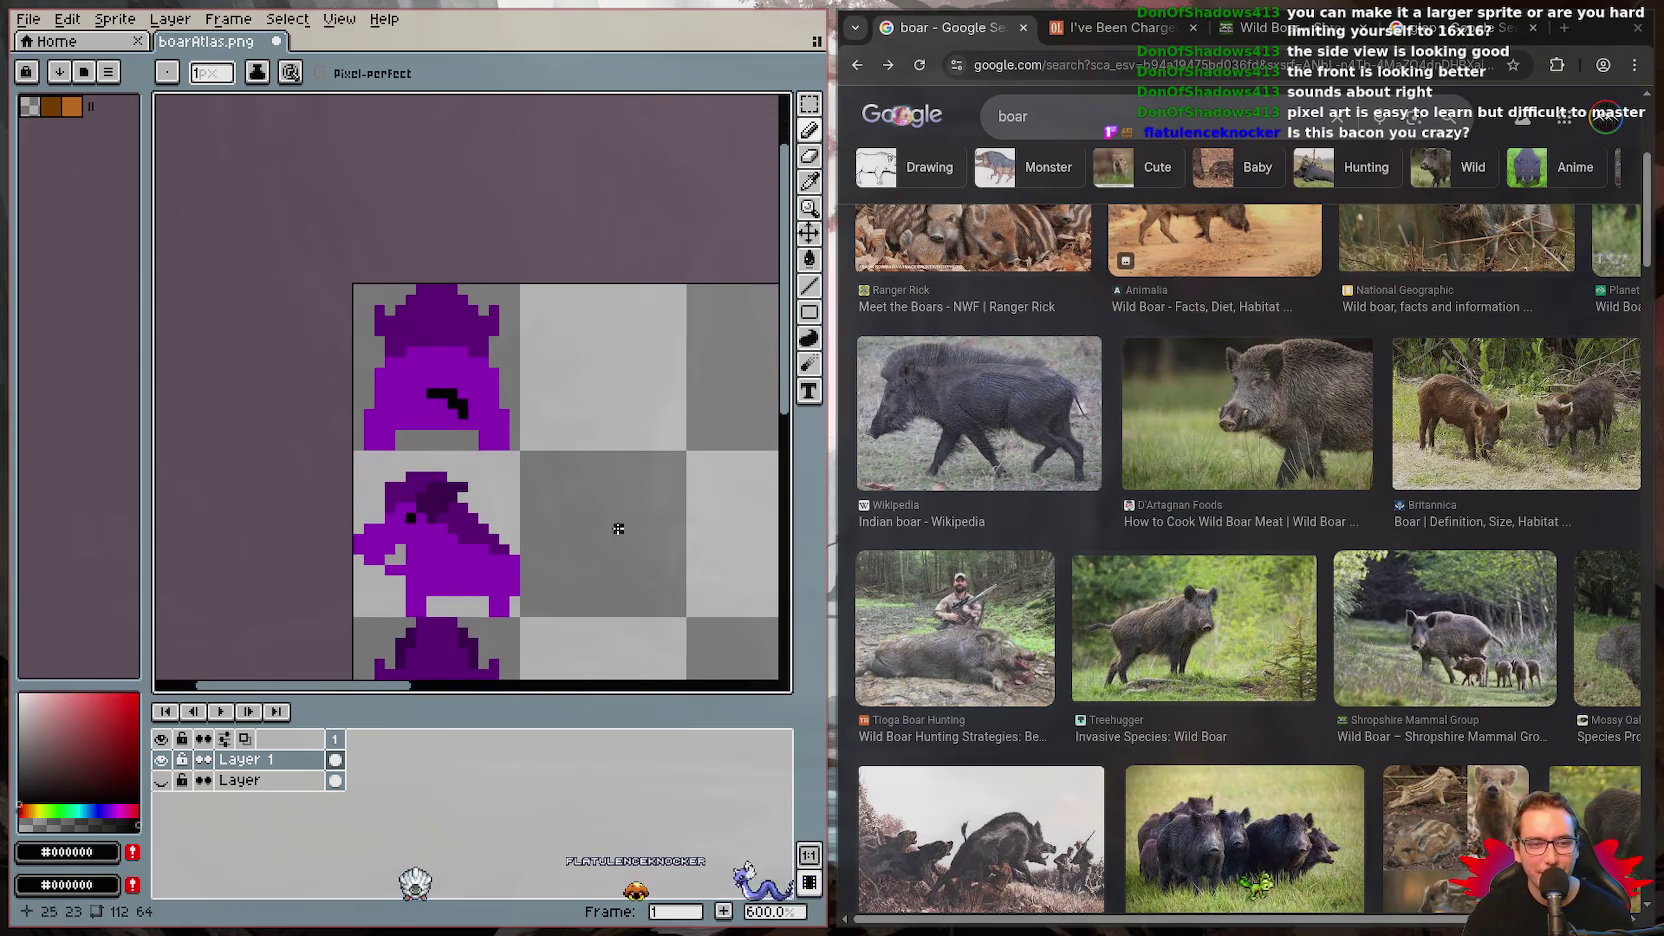
pyautogui.moveTo(585, 503); pyautogui.dragTo(676, 333)
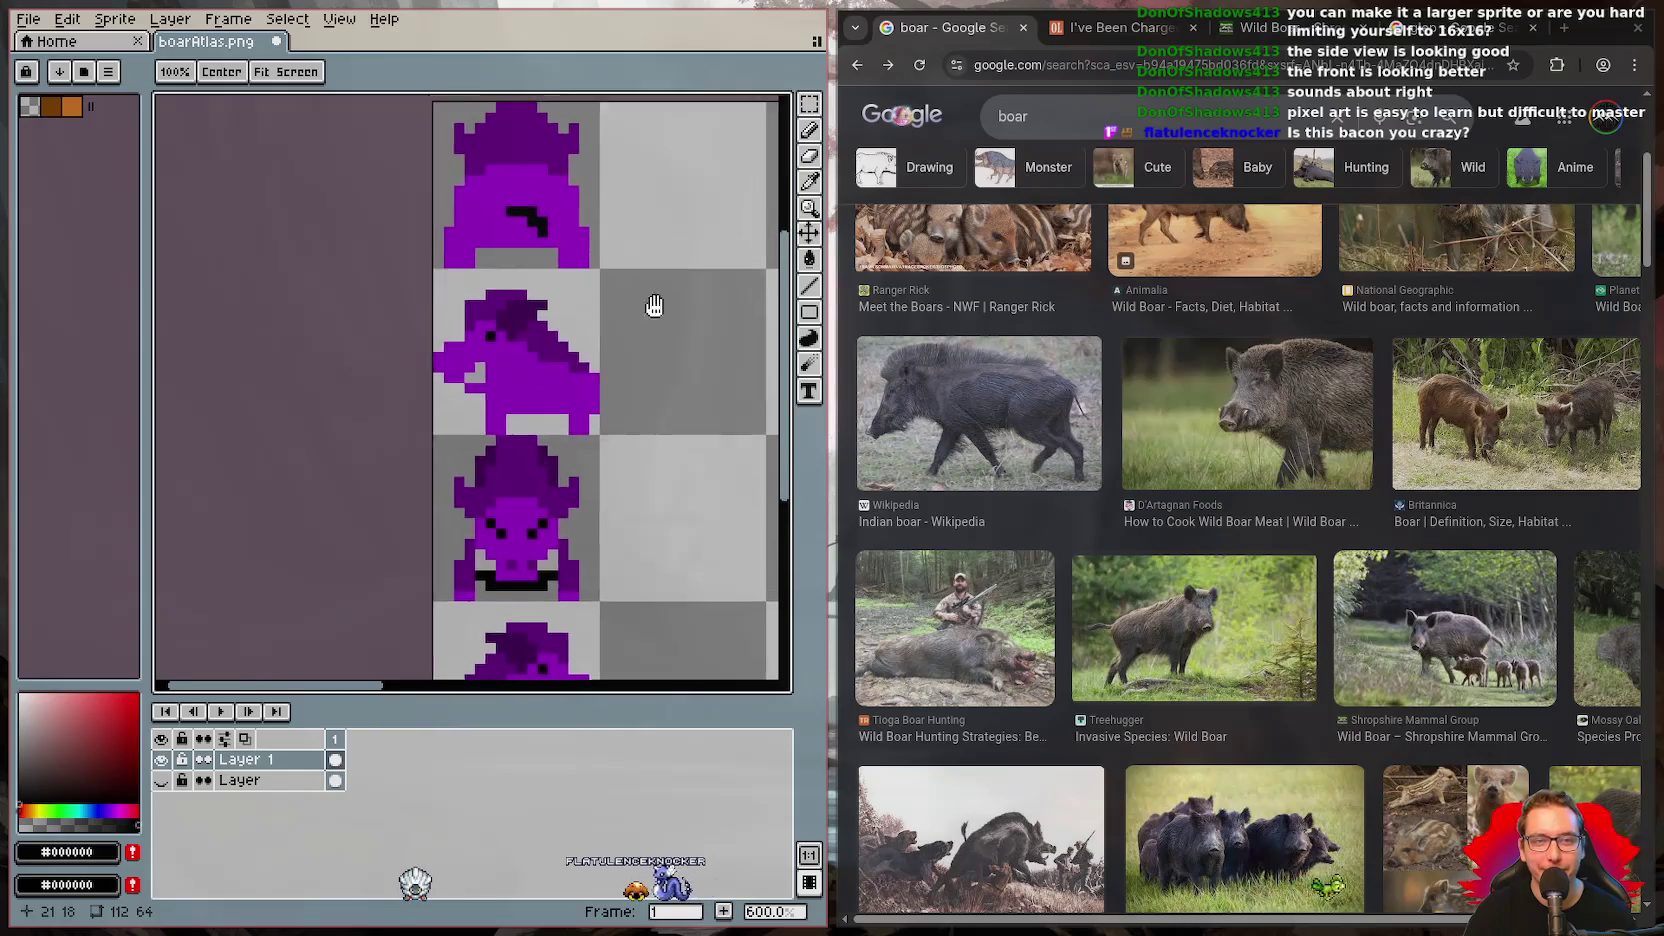
pyautogui.press('space')
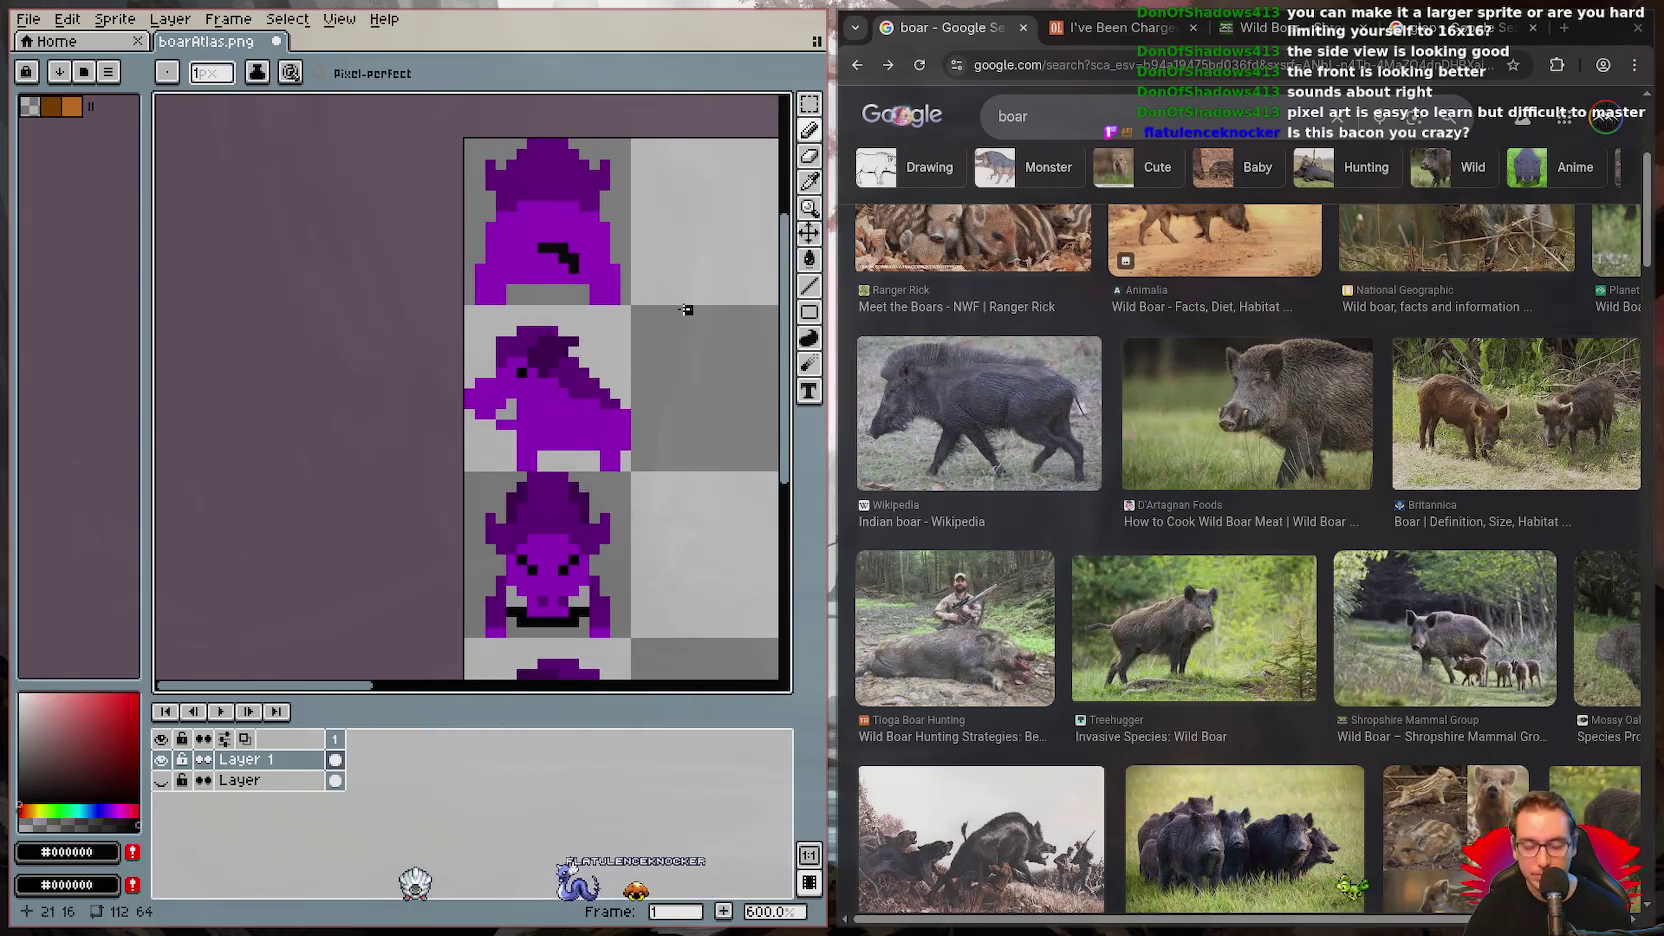
pyautogui.press('space')
pyautogui.moveTo(680, 420)
pyautogui.mouseDown()
pyautogui.moveTo(668, 529)
pyautogui.moveTo(653, 437)
pyautogui.mouseUp()
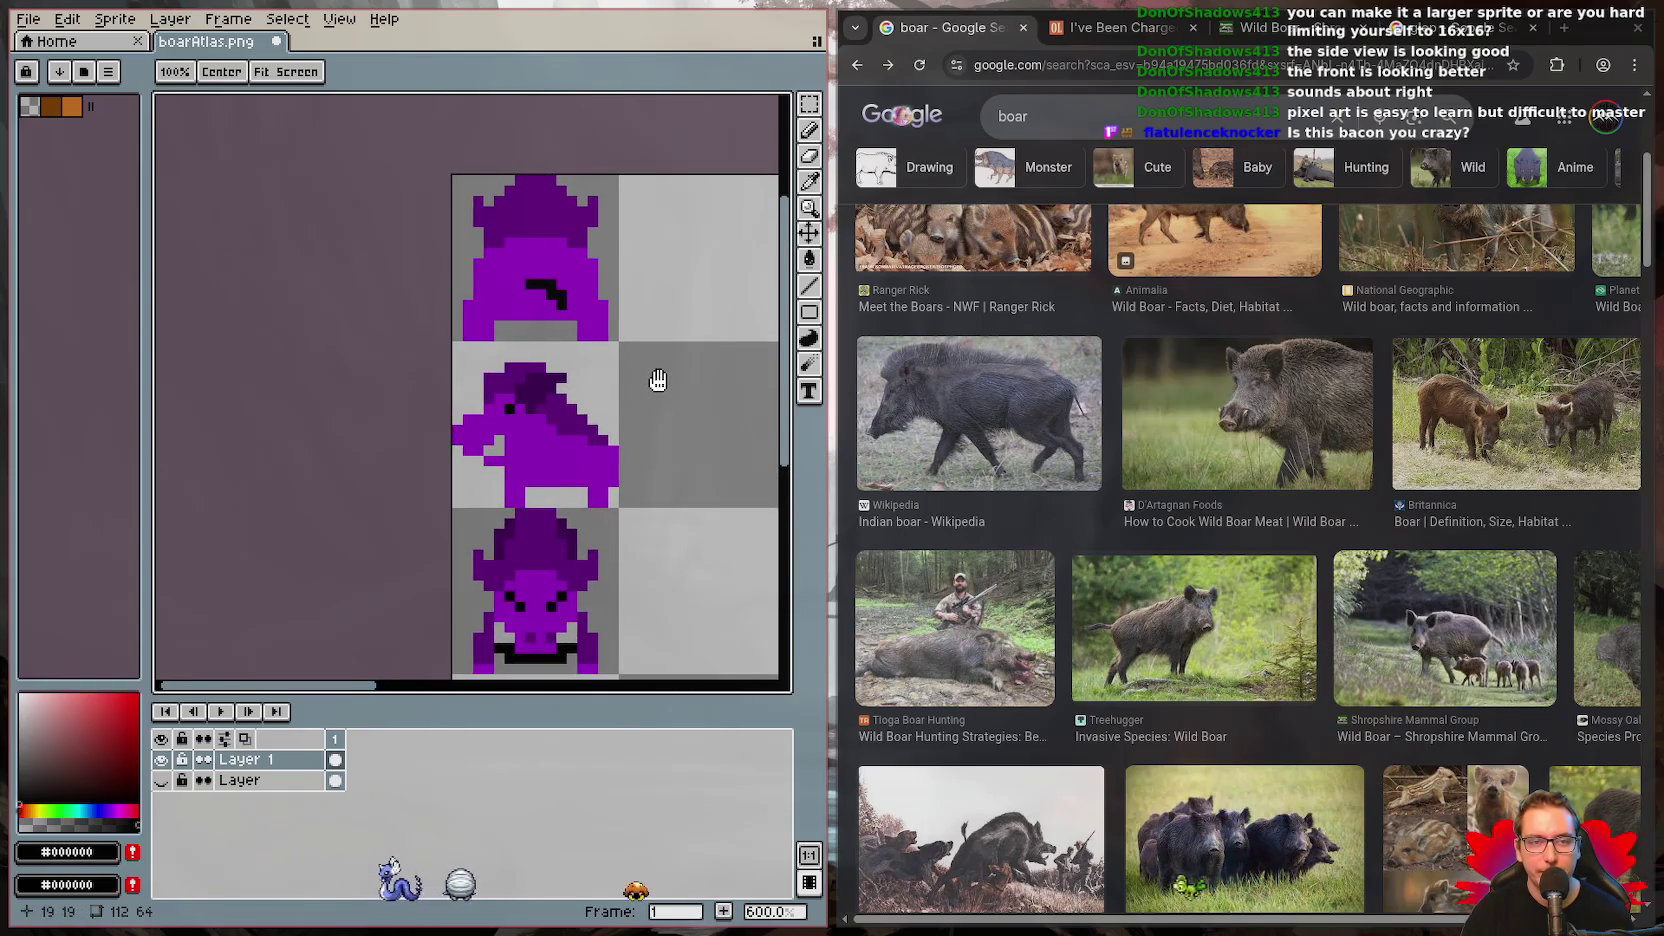
pyautogui.moveTo(668, 338); pyautogui.dragTo(686, 360)
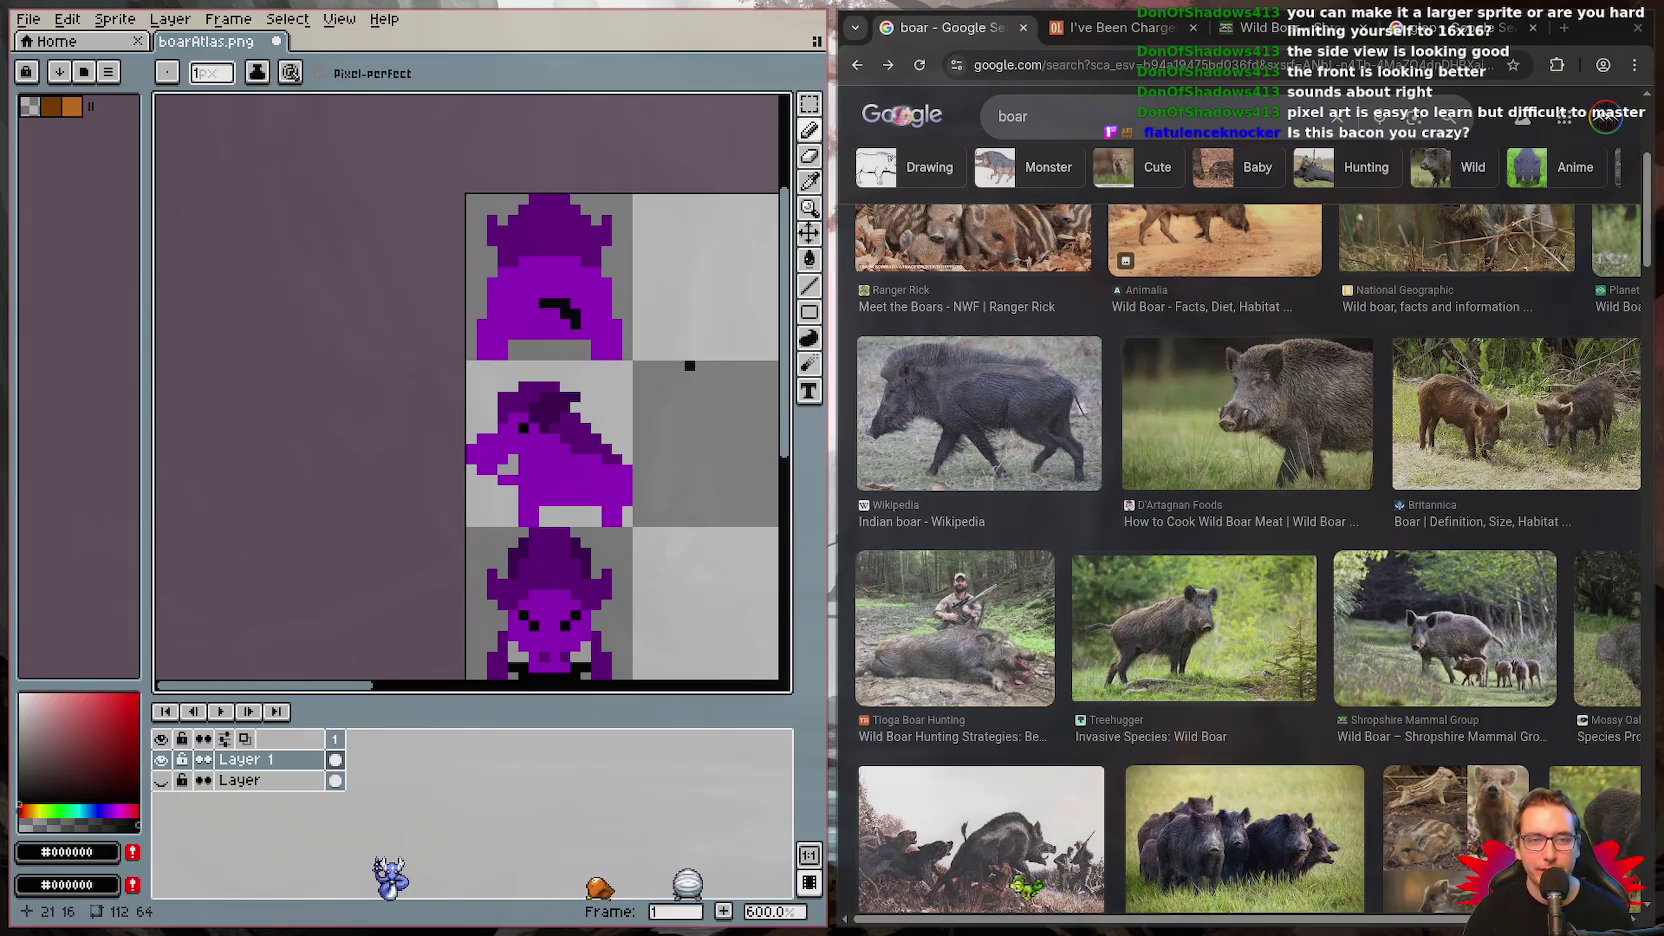
pyautogui.scroll(1, 689, 363)
pyautogui.scroll(2, 689, 363)
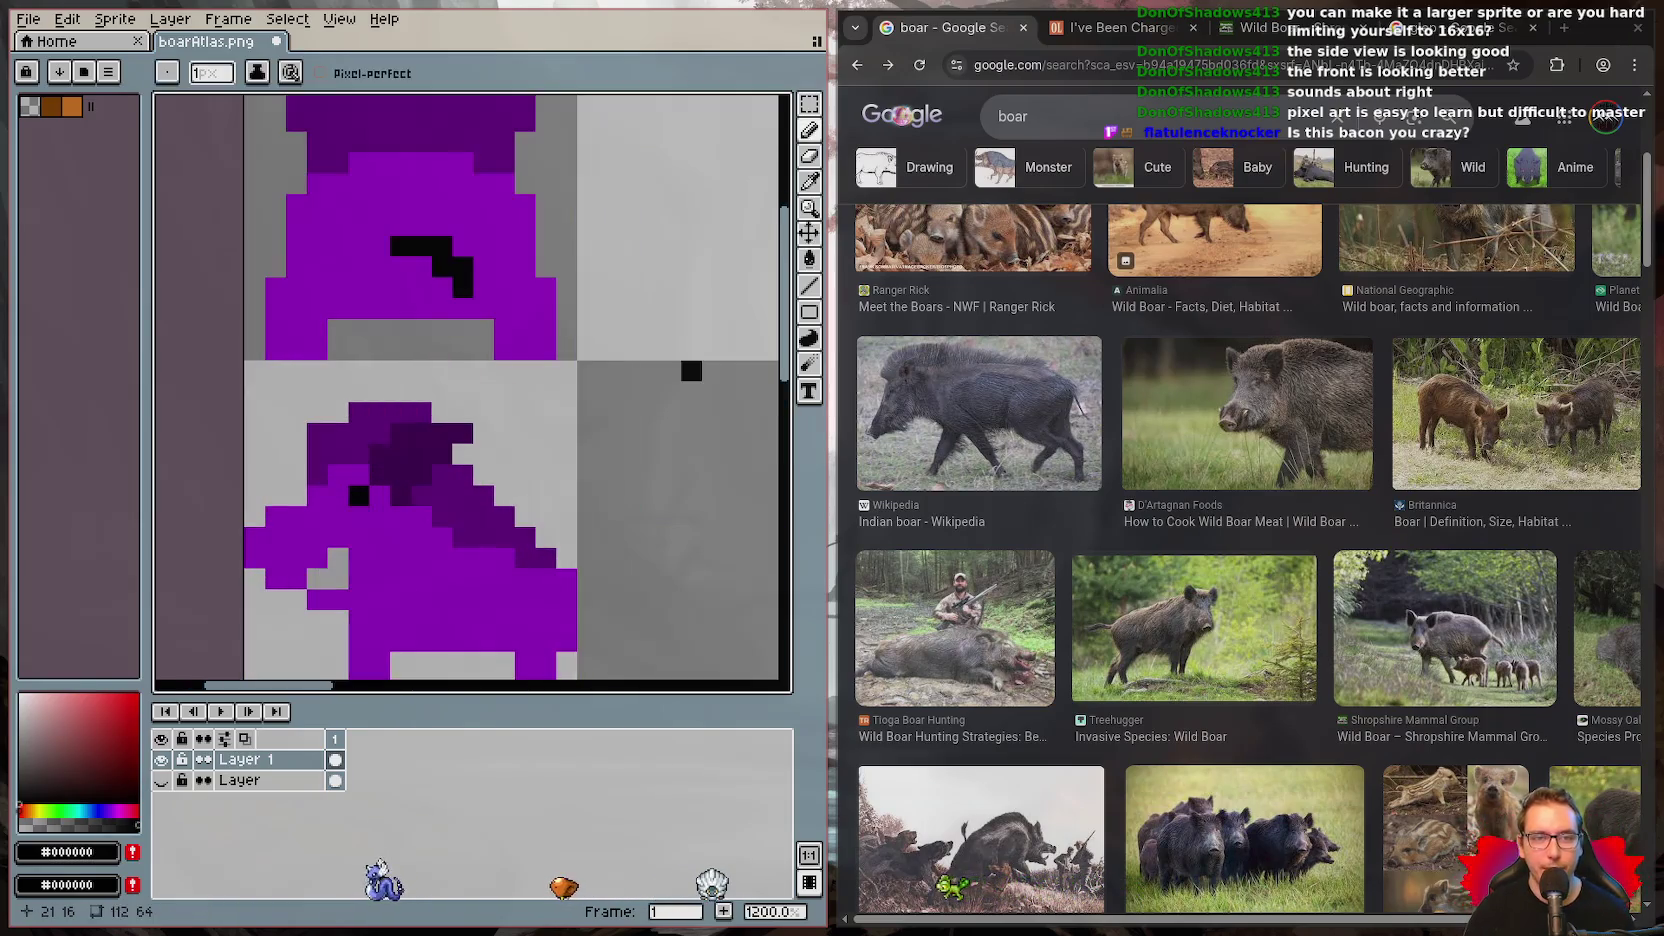
pyautogui.moveTo(657, 255)
pyautogui.mouseDown()
pyautogui.moveTo(676, 353)
pyautogui.moveTo(706, 383)
pyautogui.mouseUp()
pyautogui.click(356, 441)
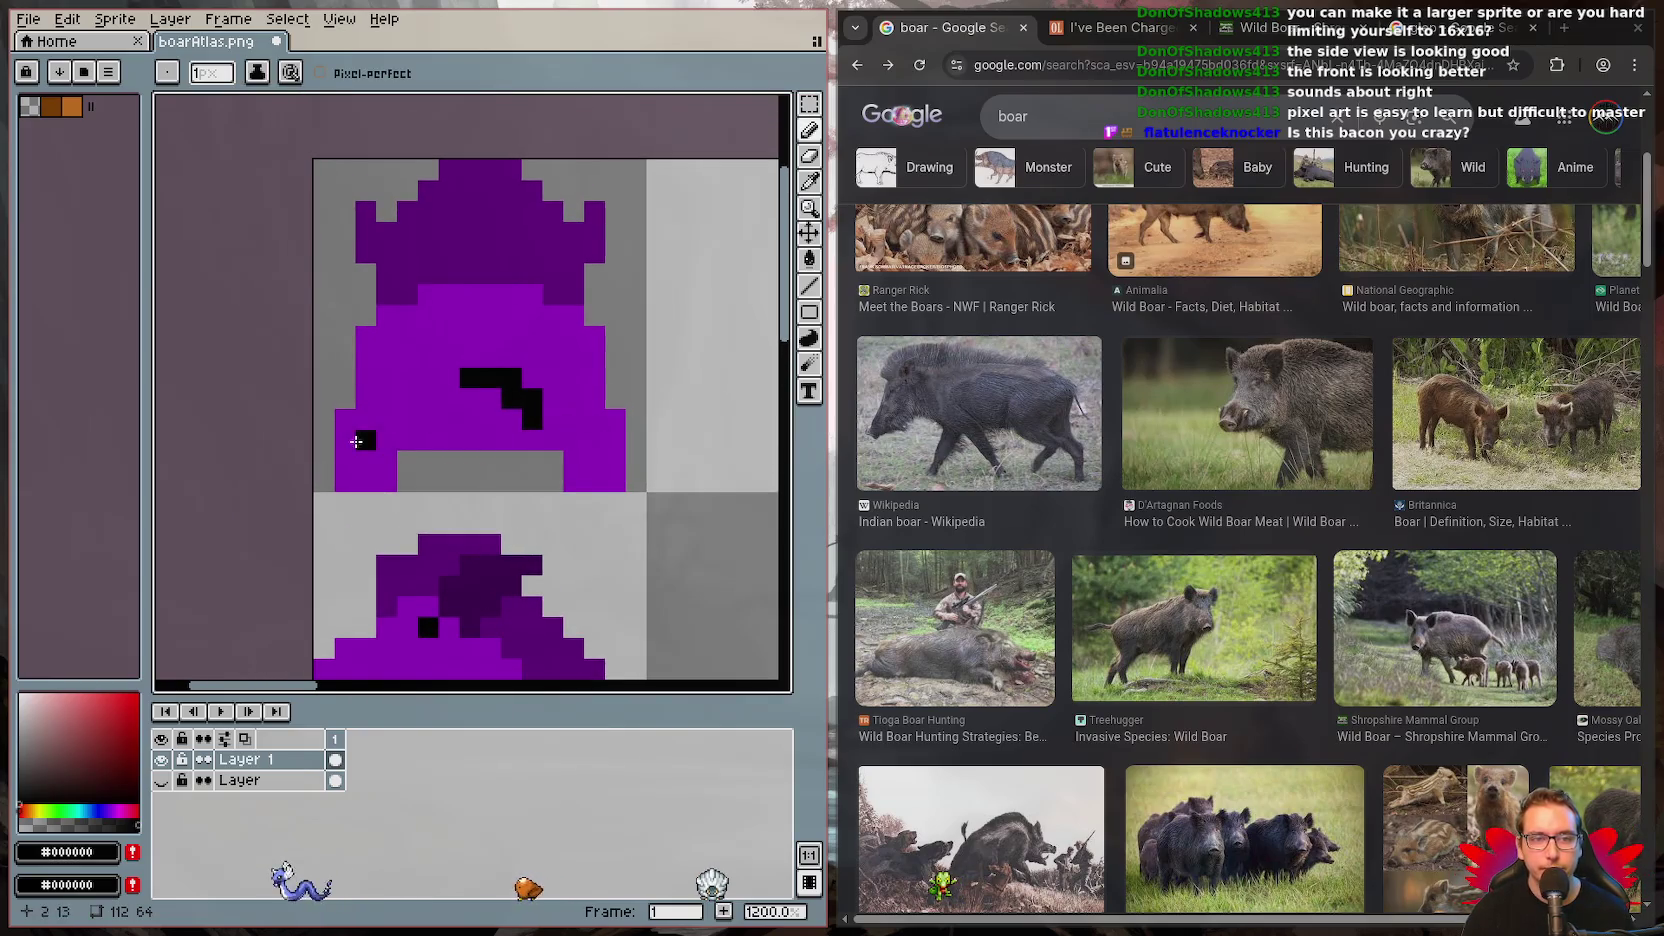
pyautogui.keyDown('alt'); pyautogui.click(470, 548); pyautogui.keyUp('alt')
pyautogui.click(422, 517)
pyautogui.hotkey('ctrl', 'z')
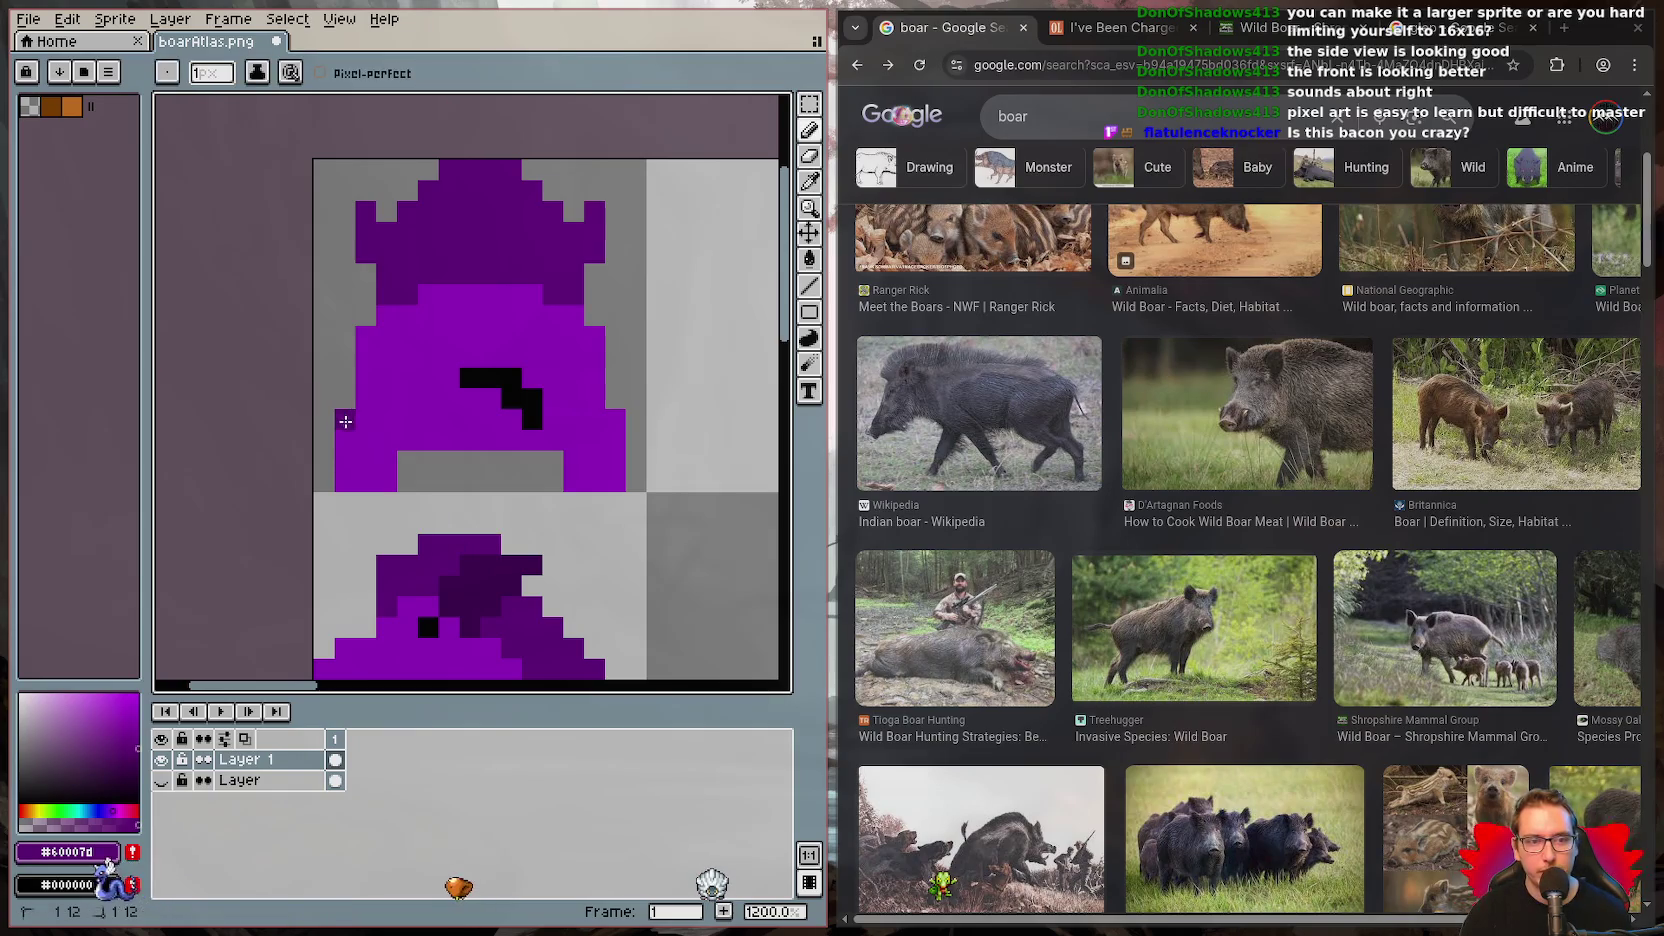
# - Pencil dark purple down the body's left and right side edges, undoing stray pixels
pyautogui.click(386, 461)
pyautogui.moveTo(614, 424); pyautogui.dragTo(613, 470)
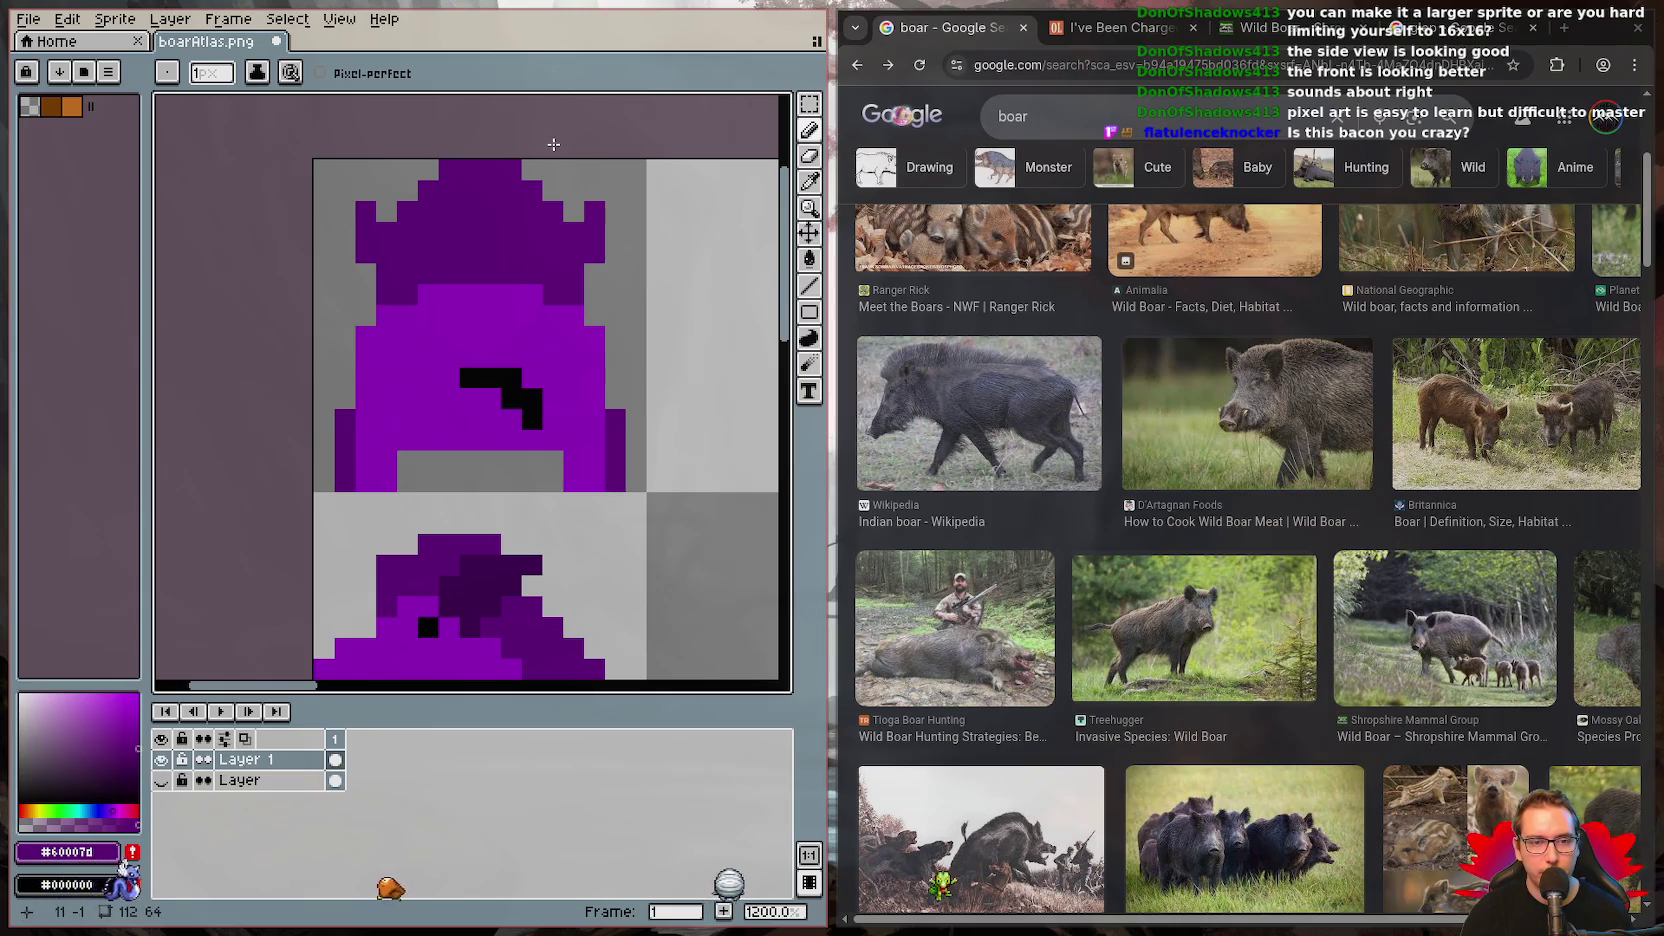
pyautogui.moveTo(428, 461); pyautogui.dragTo(448, 461)
pyautogui.click(524, 460)
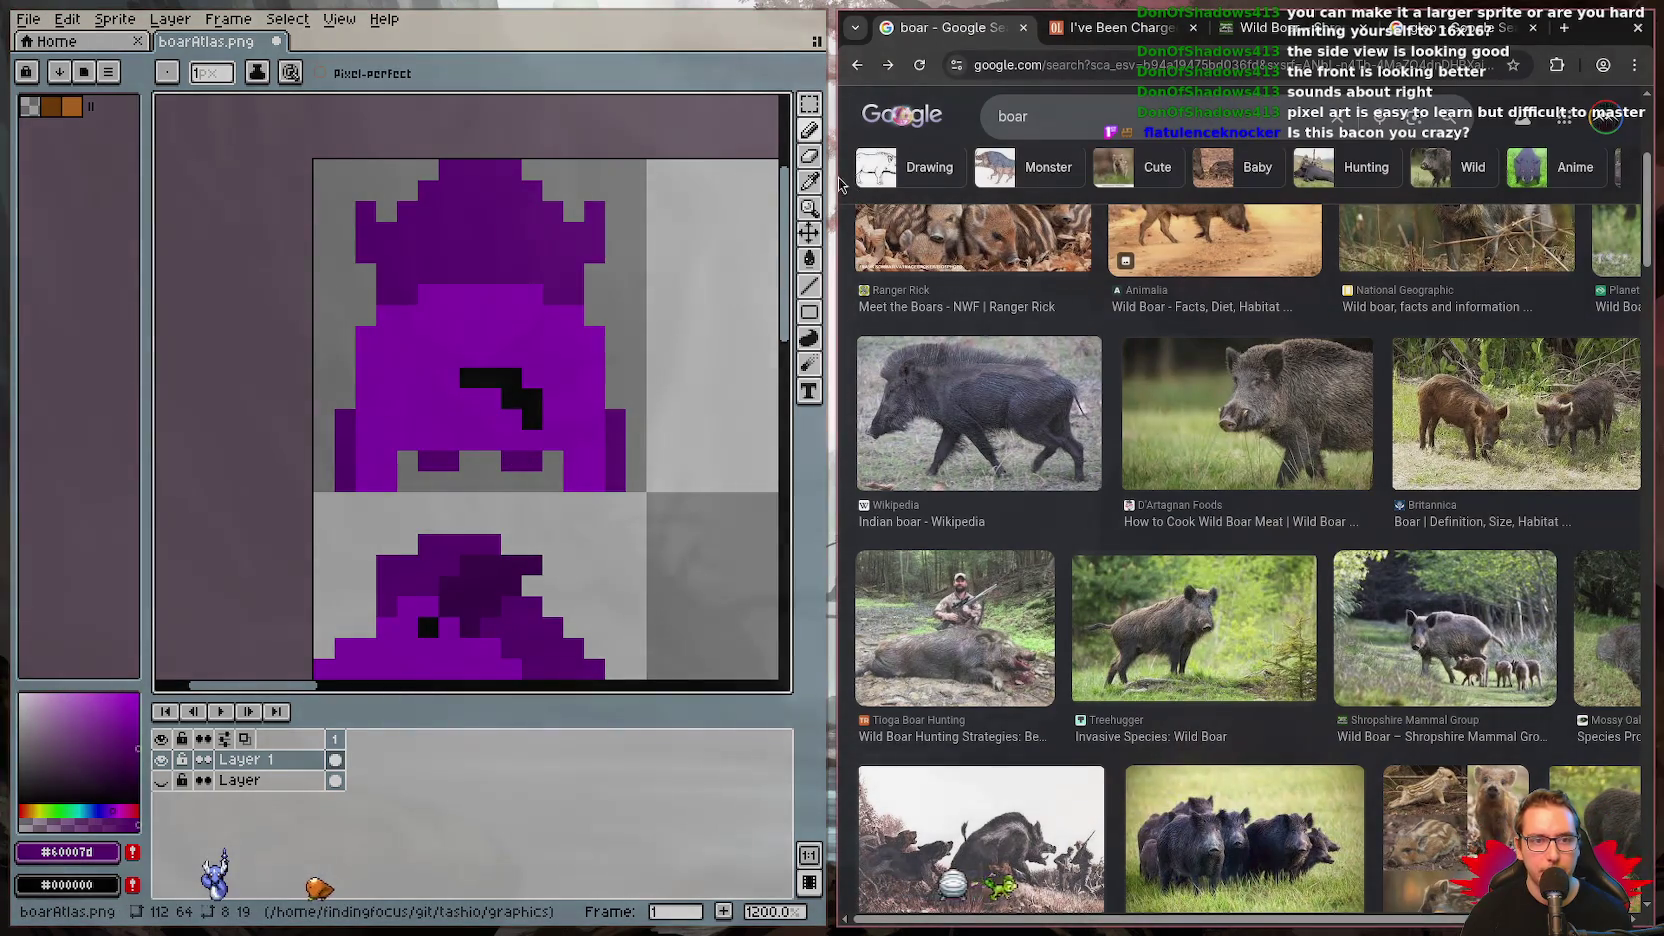
pyautogui.hotkey('ctrl', 'z')
pyautogui.hotkey('ctrl', 'z')
pyautogui.click(610, 188)
pyautogui.hotkey('ctrl', 'z')
pyautogui.click(621, 202)
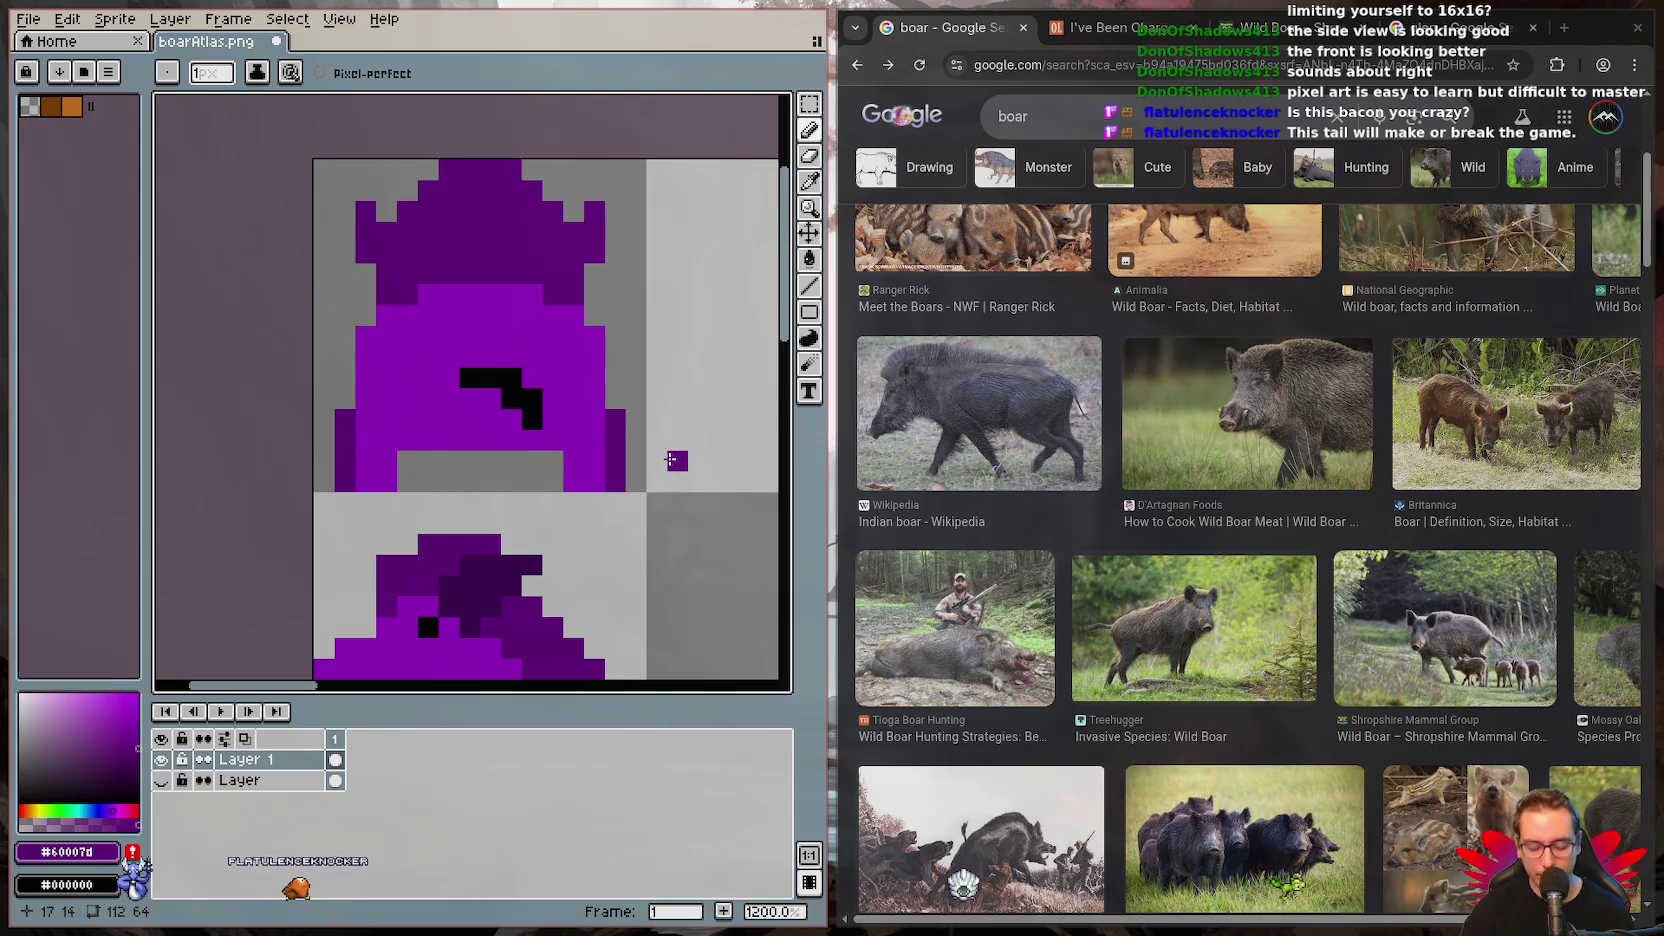
pyautogui.scroll(-2, 676, 460)
pyautogui.scroll(-2, 665, 452)
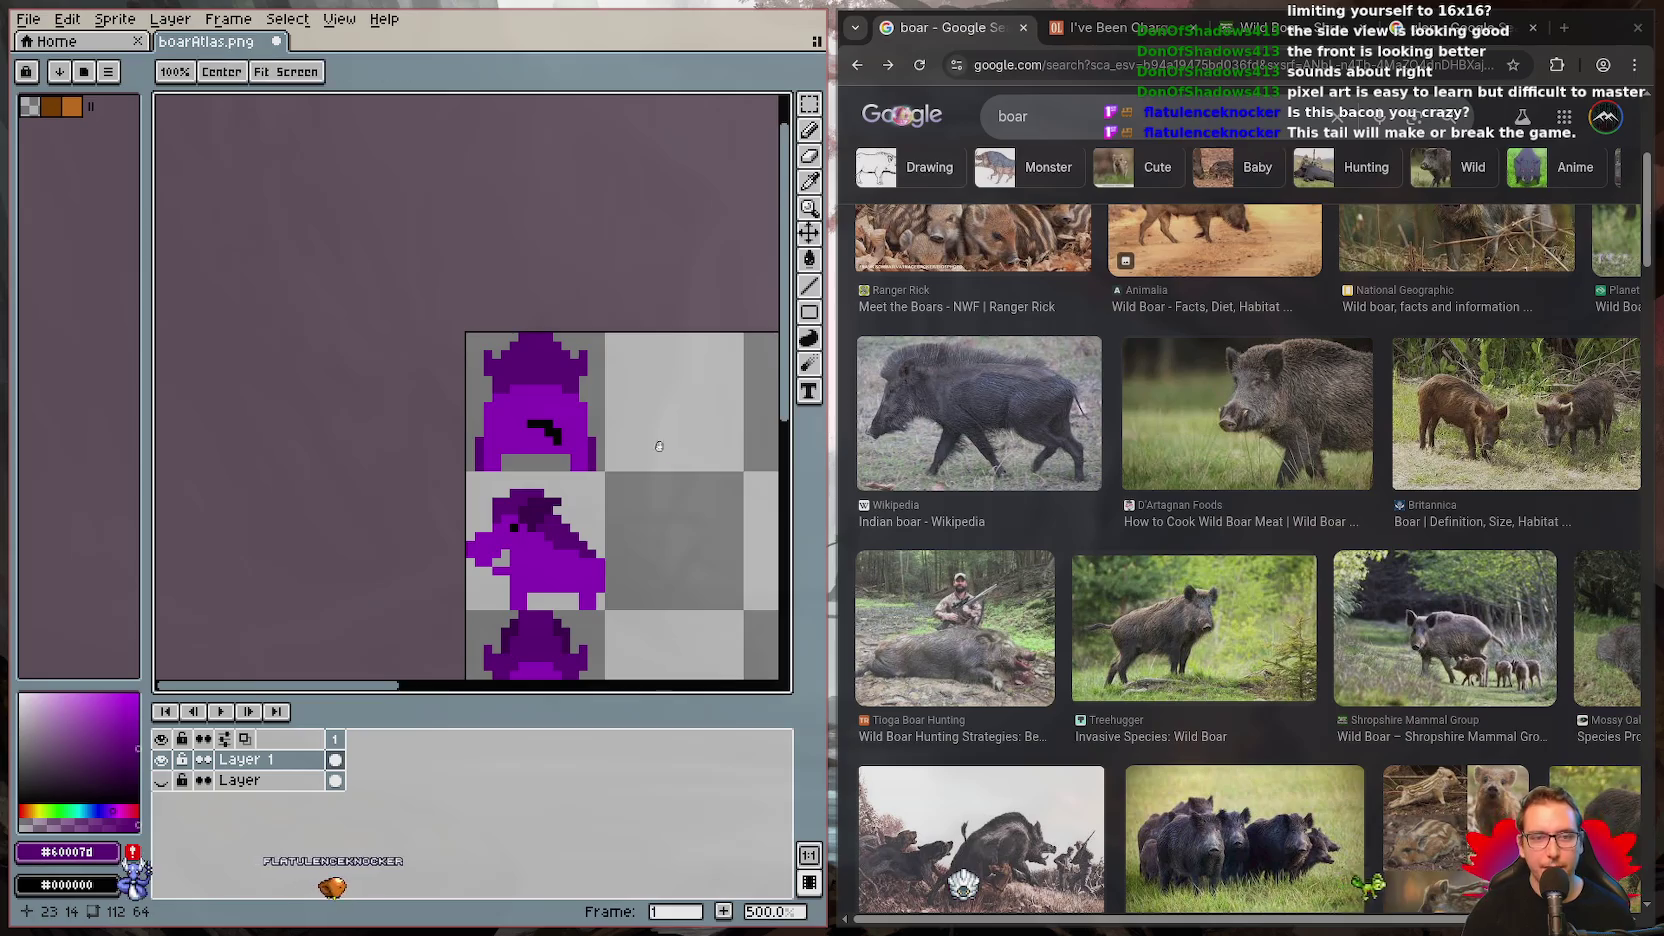
# - Recolour part of the black mouth line under the front-view snout in purple
pyautogui.moveTo(659, 446); pyautogui.dragTo(557, 163)
pyautogui.moveTo(583, 290)
pyautogui.mouseDown()
pyautogui.moveTo(639, 390)
pyautogui.moveTo(643, 340)
pyautogui.mouseUp()
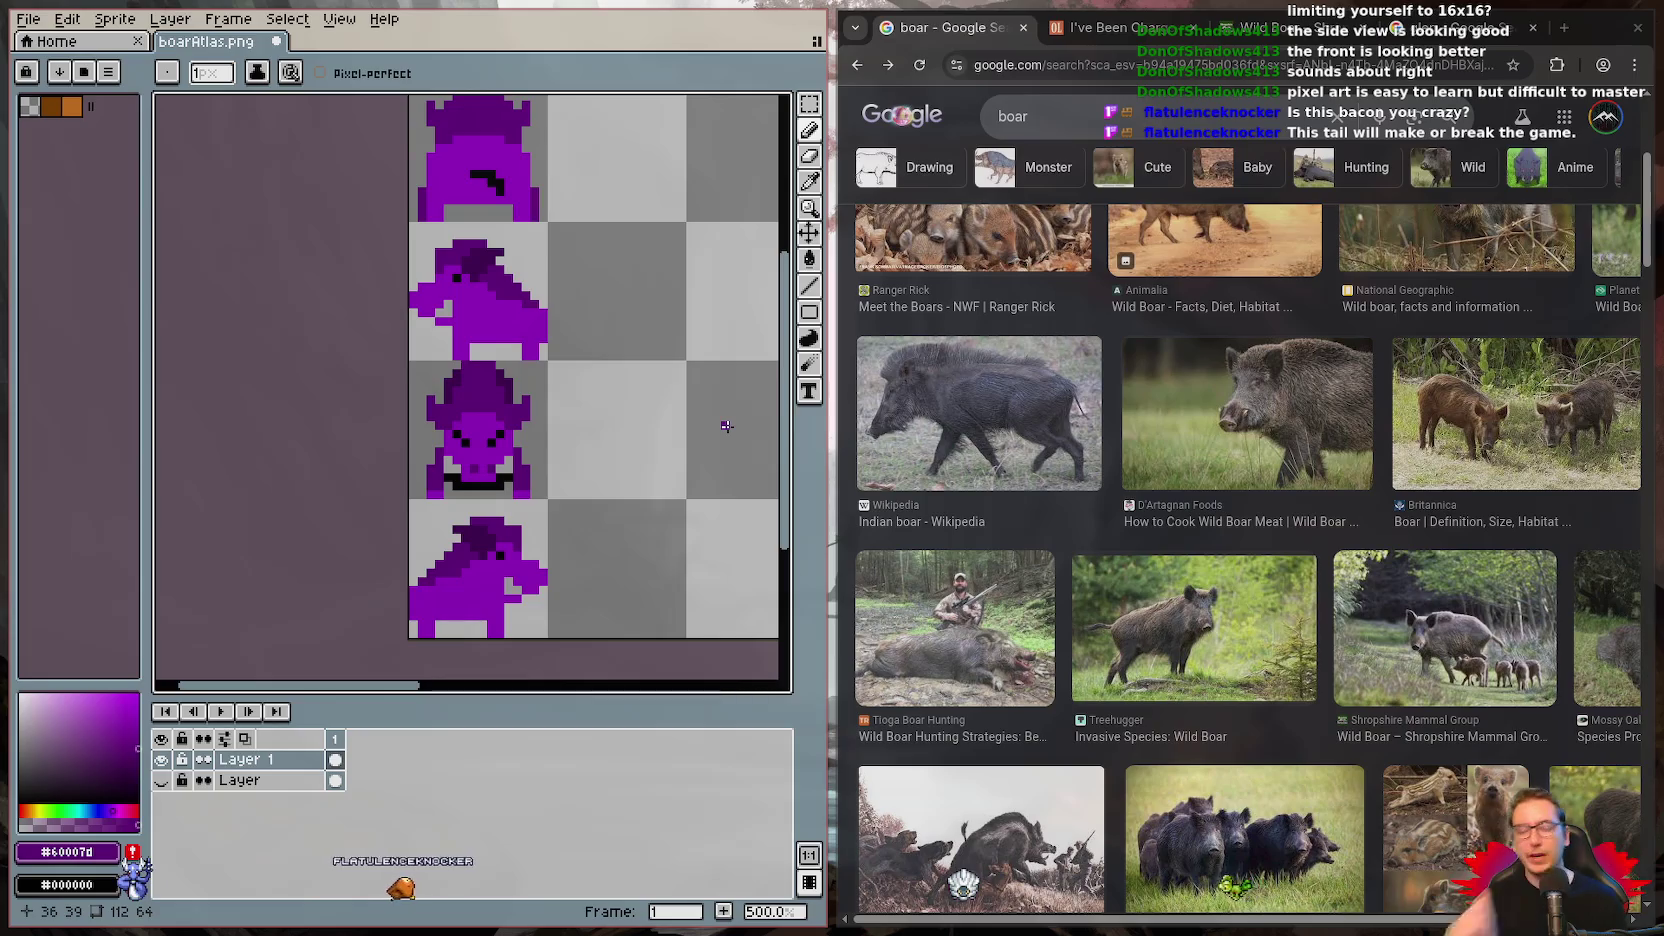
pyautogui.moveTo(706, 286)
pyautogui.mouseDown()
pyautogui.moveTo(699, 368)
pyautogui.moveTo(708, 342)
pyautogui.mouseUp()
pyautogui.press('space')
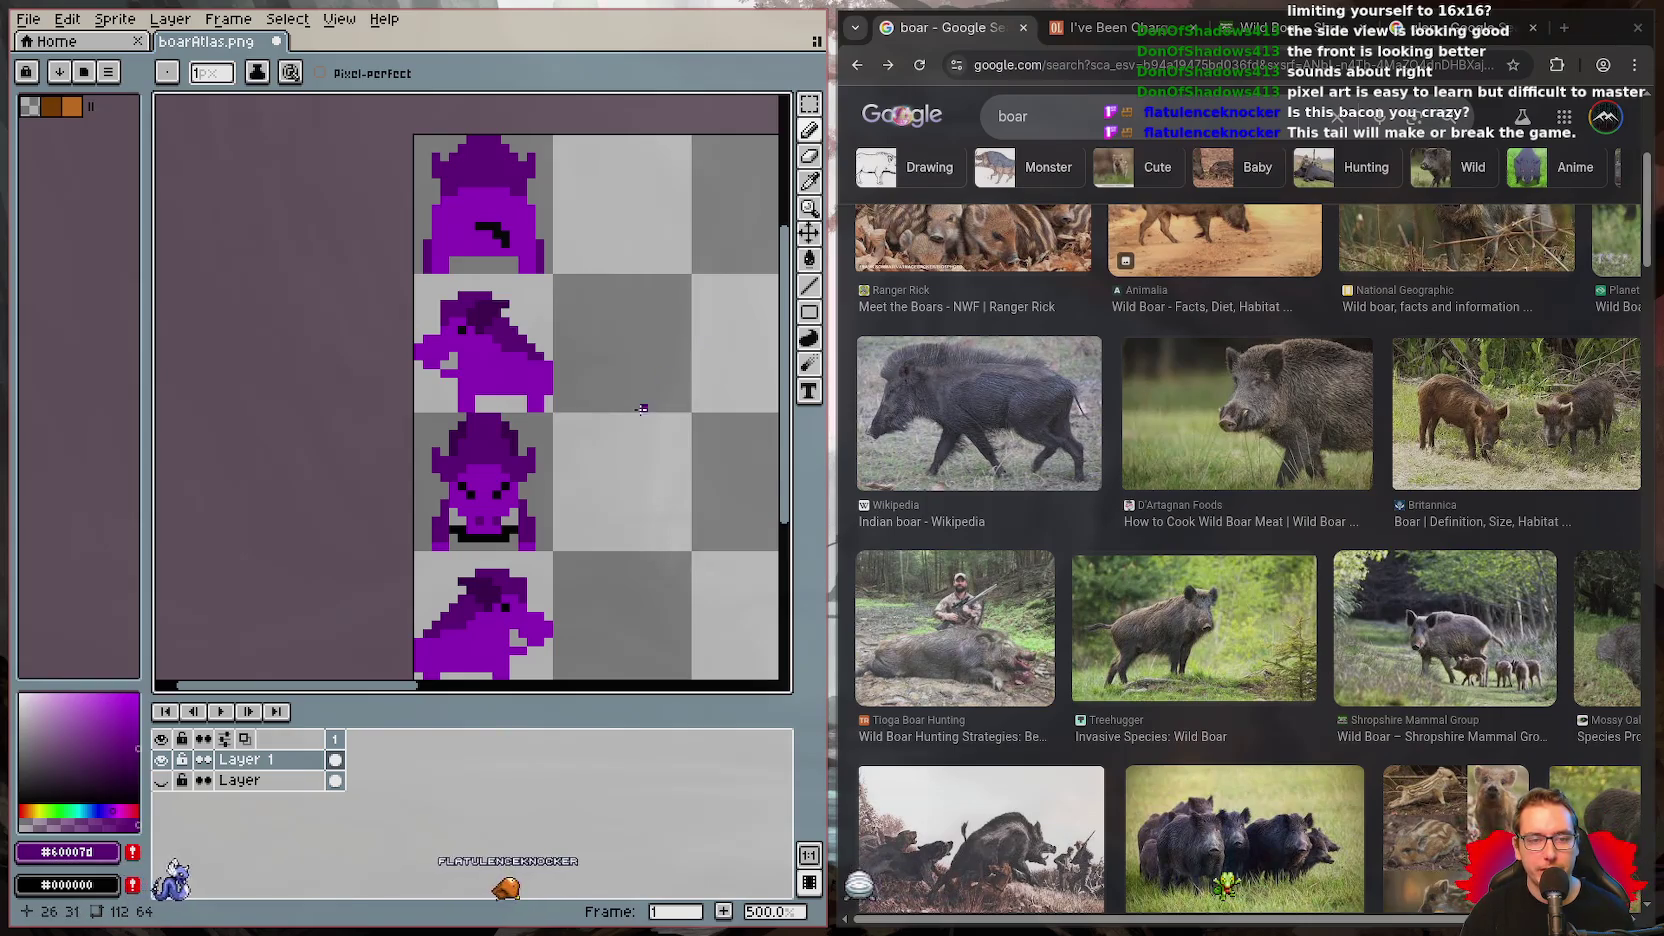
pyautogui.scroll(4, 533, 464)
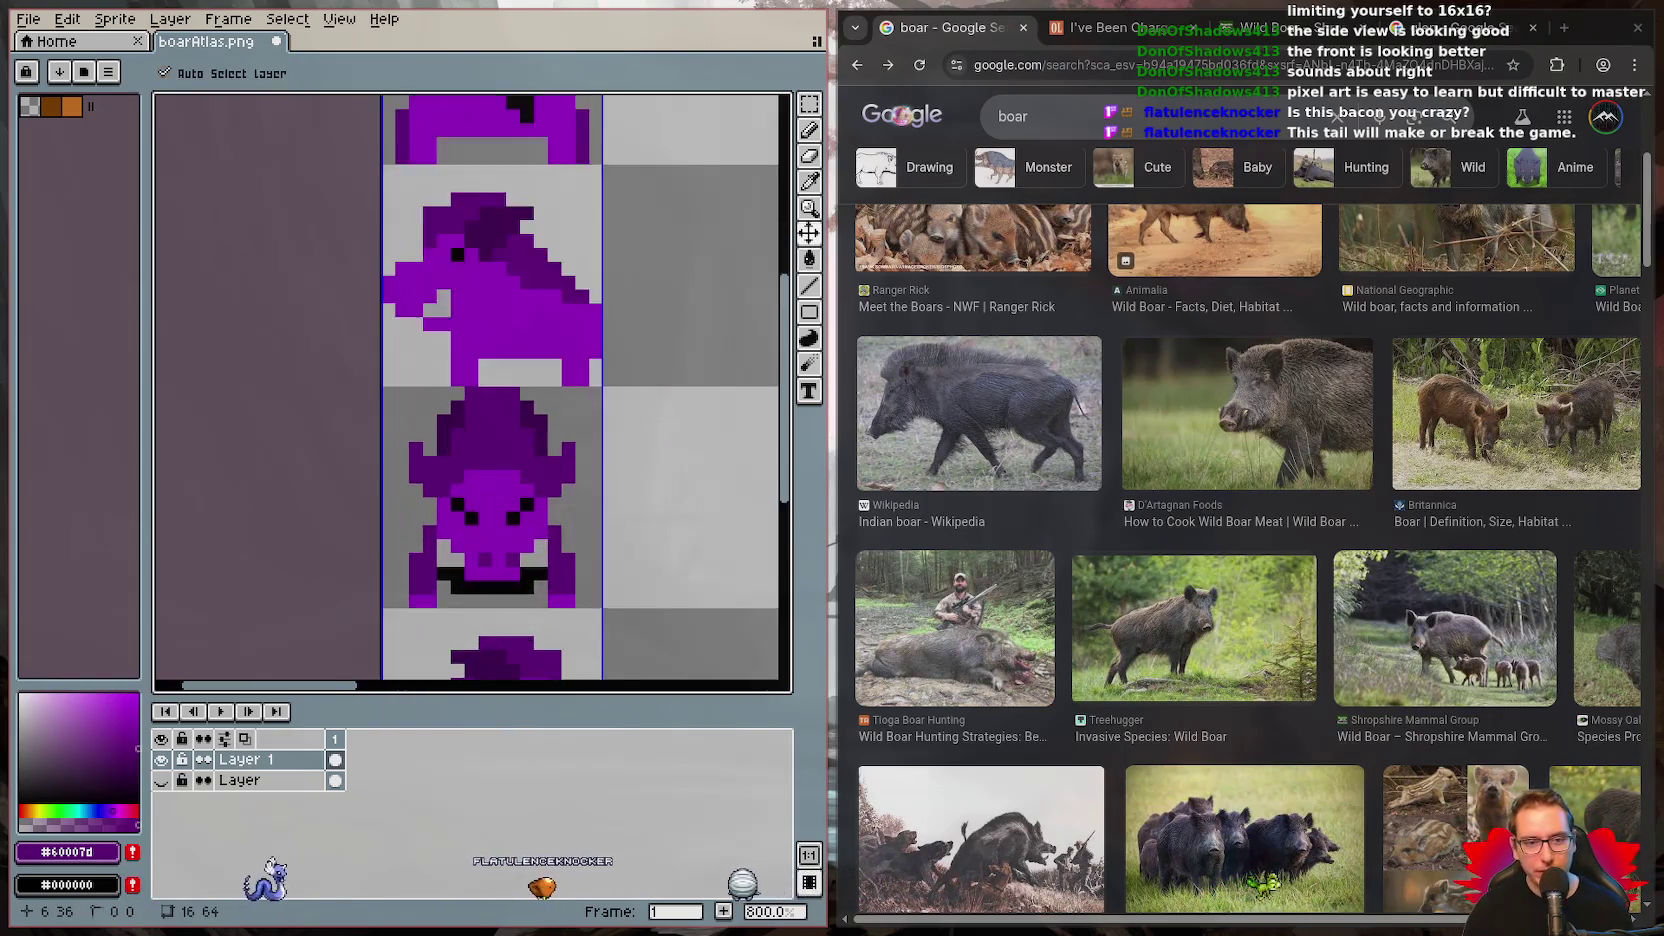
pyautogui.moveTo(565, 466); pyautogui.dragTo(558, 363)
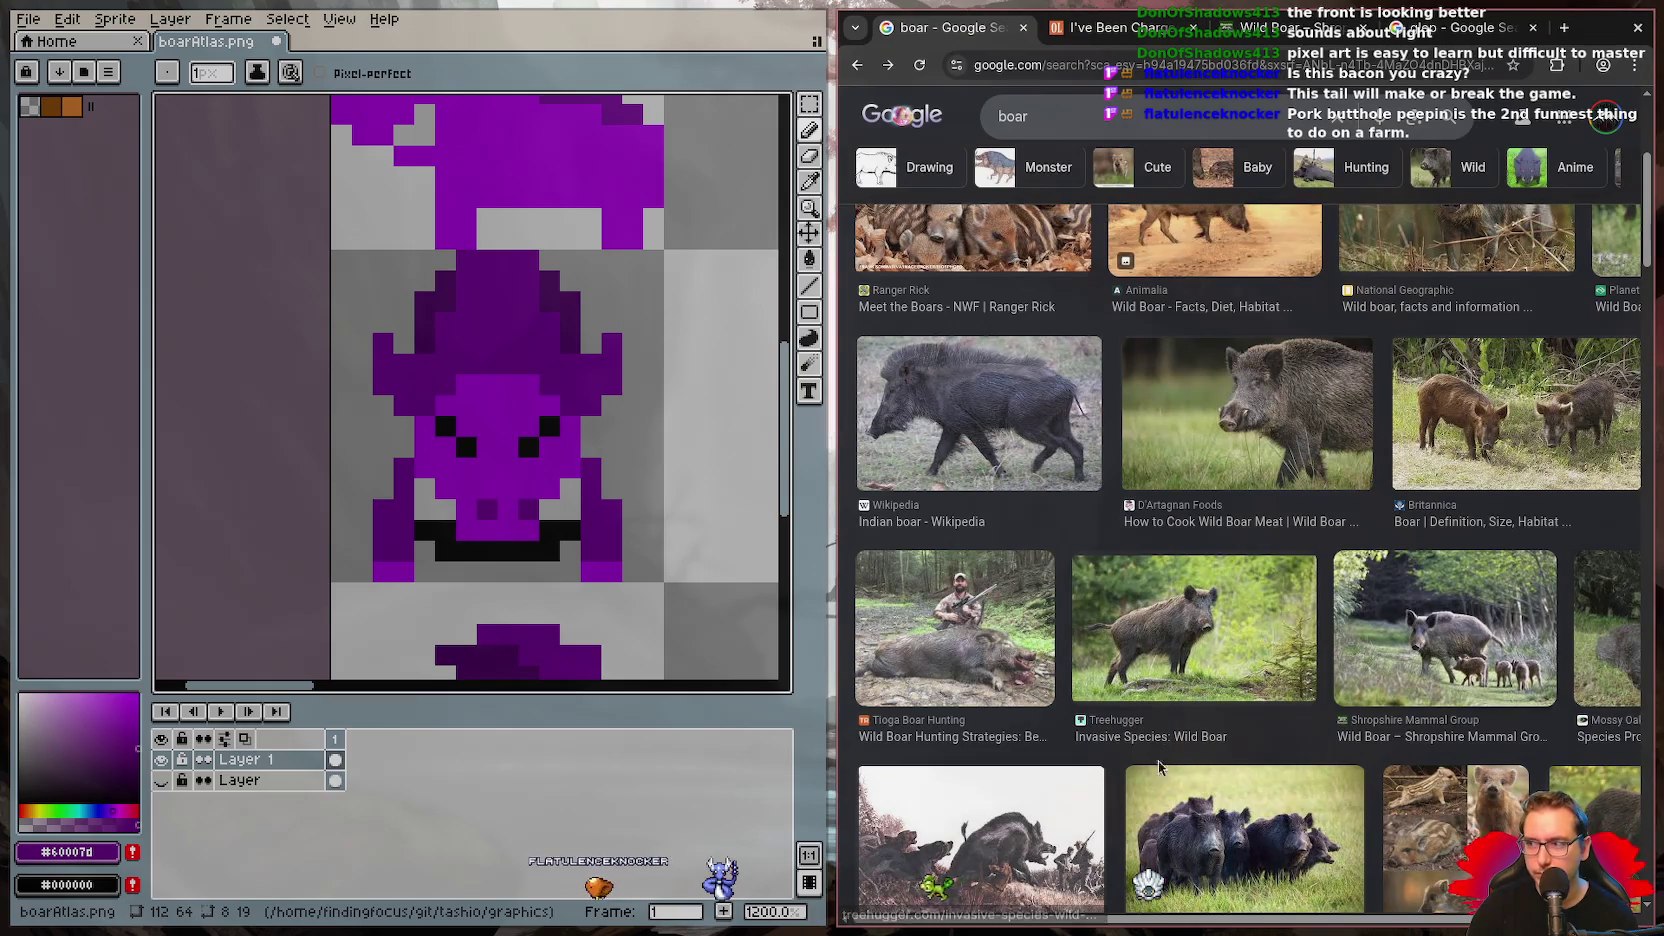
pyautogui.click(515, 522)
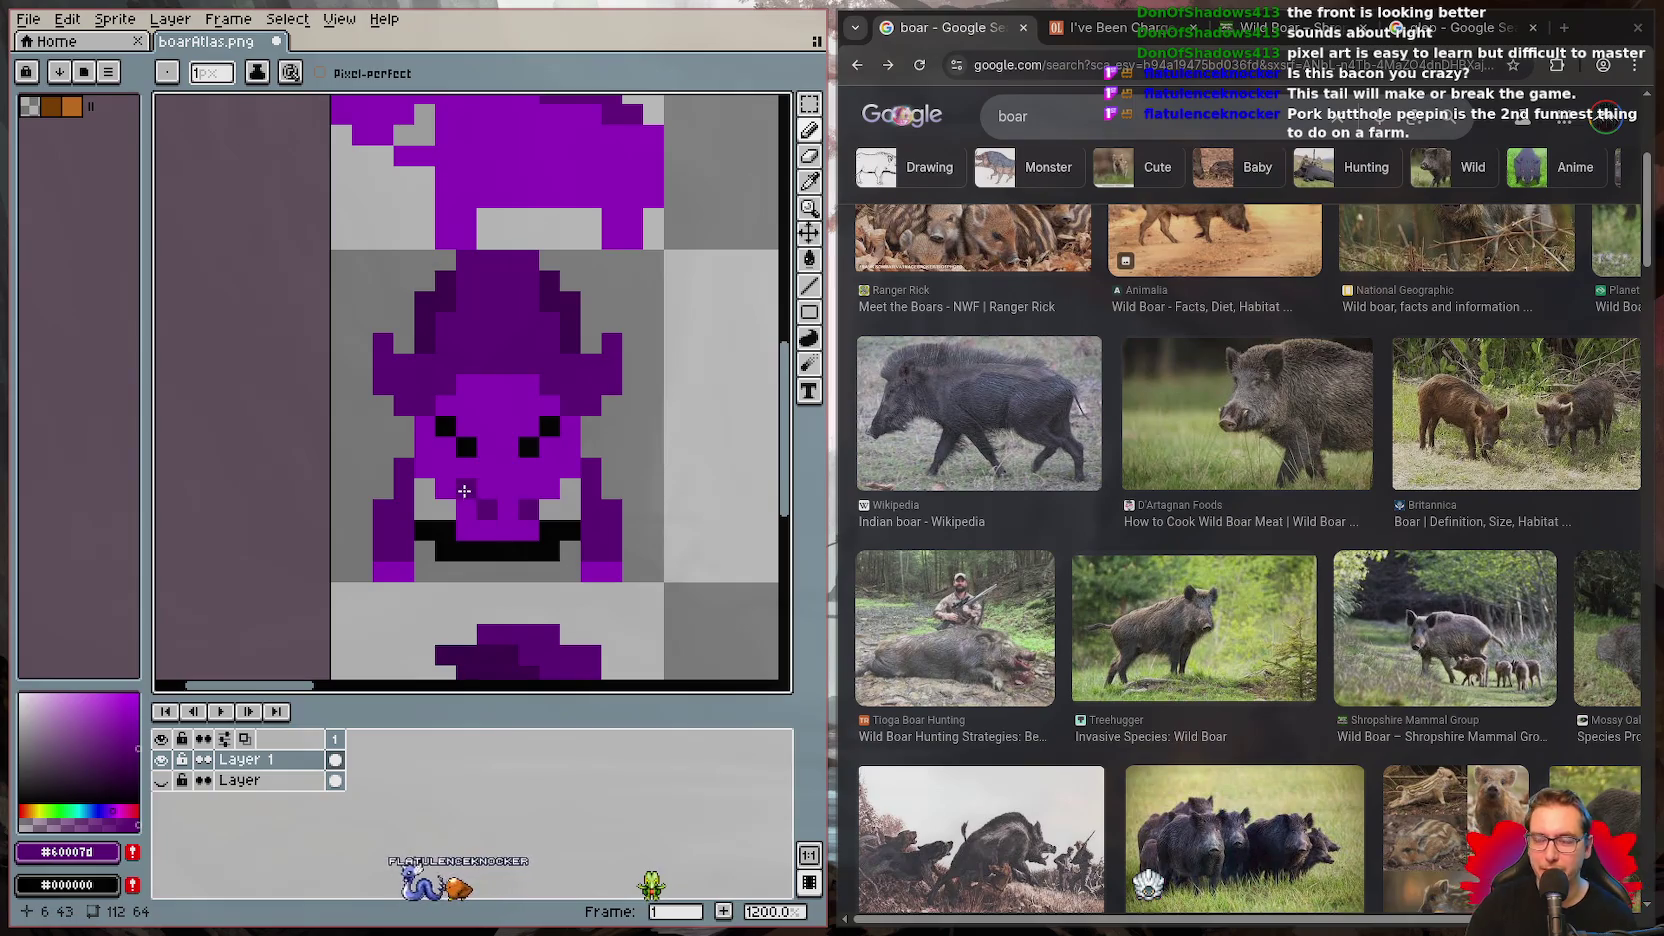
# - Select the left ear area of the head and move it outward to the right
pyautogui.moveTo(606, 378)
pyautogui.mouseDown()
pyautogui.moveTo(633, 334)
pyautogui.moveTo(607, 357)
pyautogui.mouseUp()
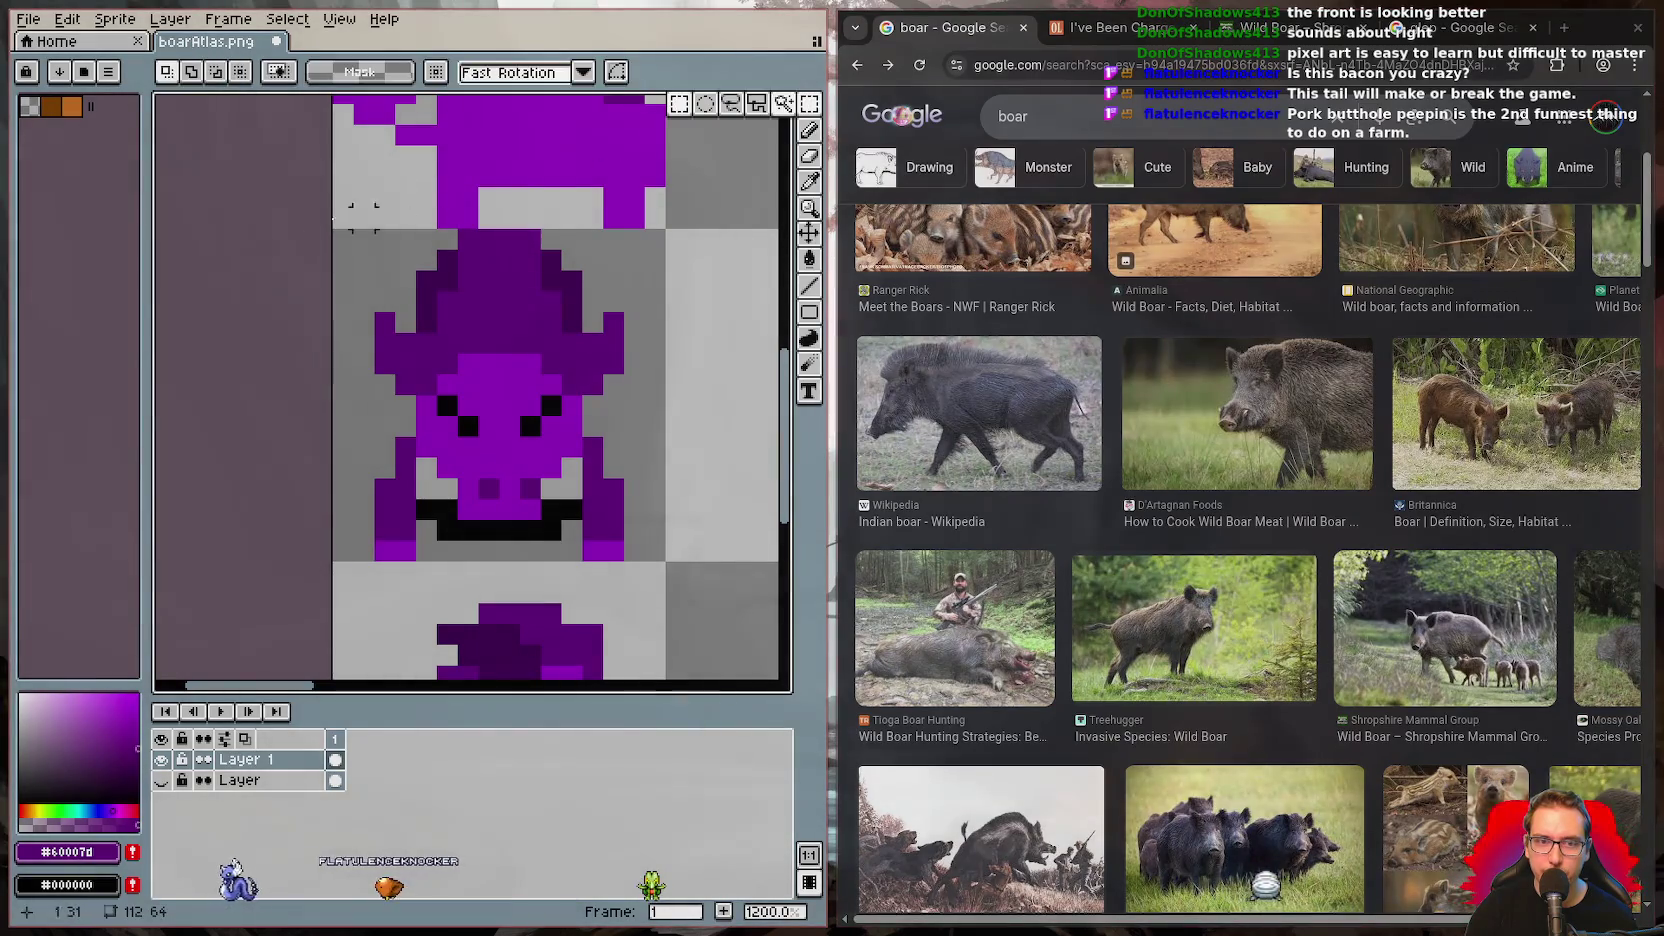
pyautogui.moveTo(360, 233)
pyautogui.mouseDown()
pyautogui.moveTo(455, 385)
pyautogui.moveTo(419, 371)
pyautogui.mouseUp()
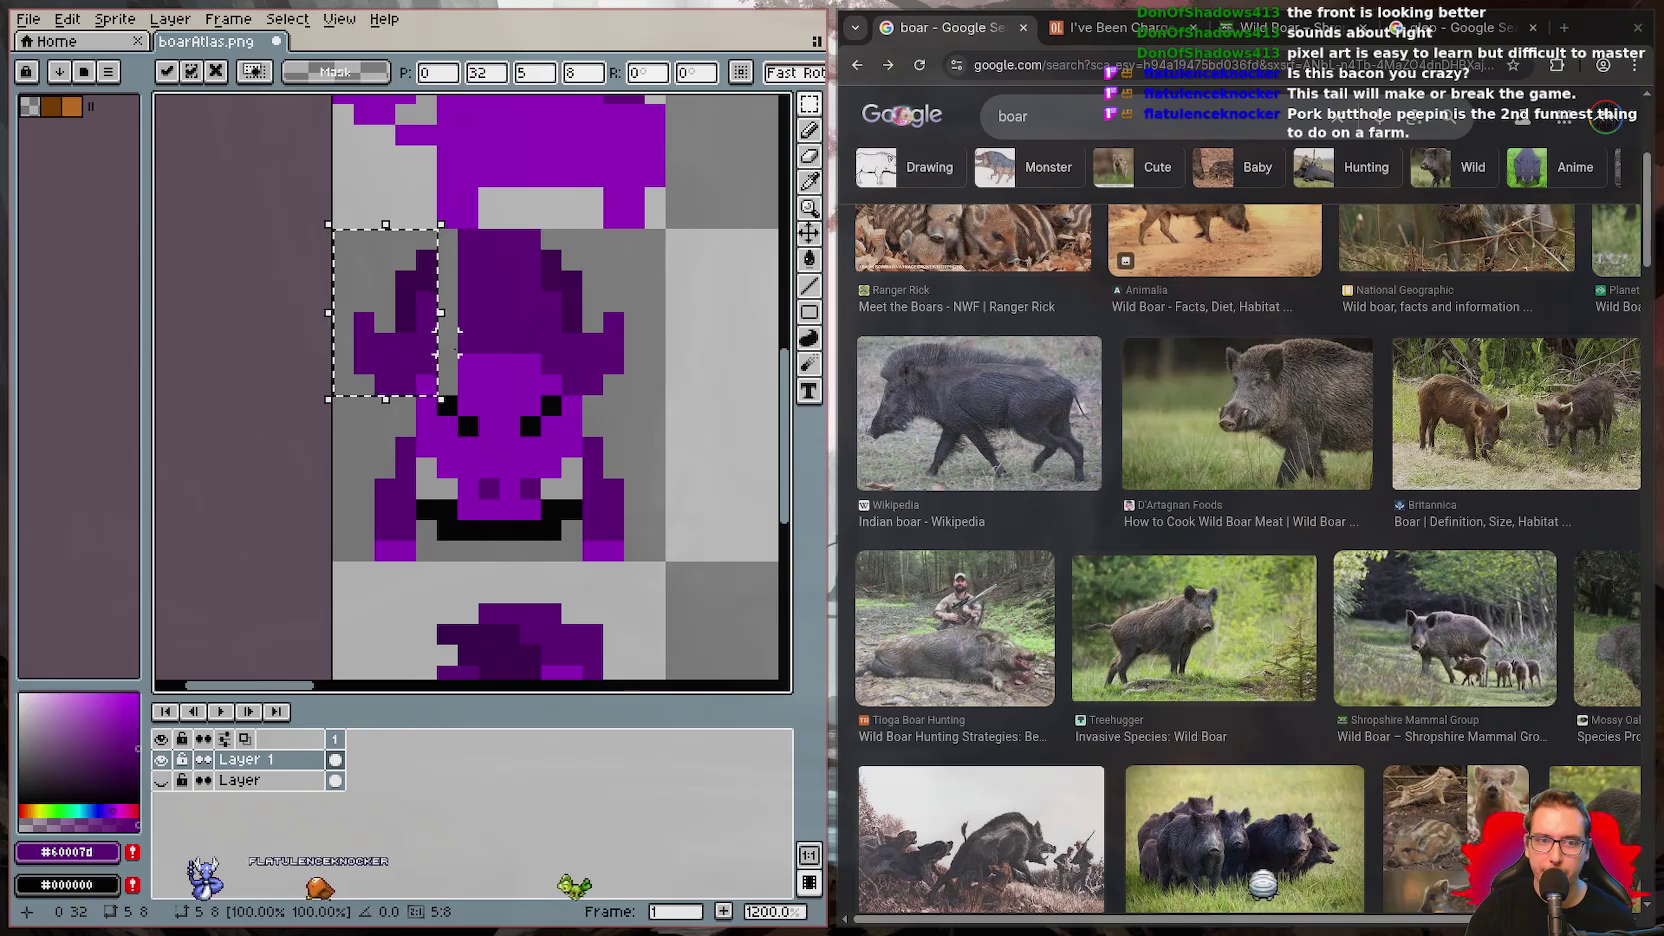
pyautogui.click(447, 340)
pyautogui.moveTo(520, 230)
pyautogui.mouseDown()
pyautogui.moveTo(562, 332)
pyautogui.moveTo(649, 397)
pyautogui.mouseUp()
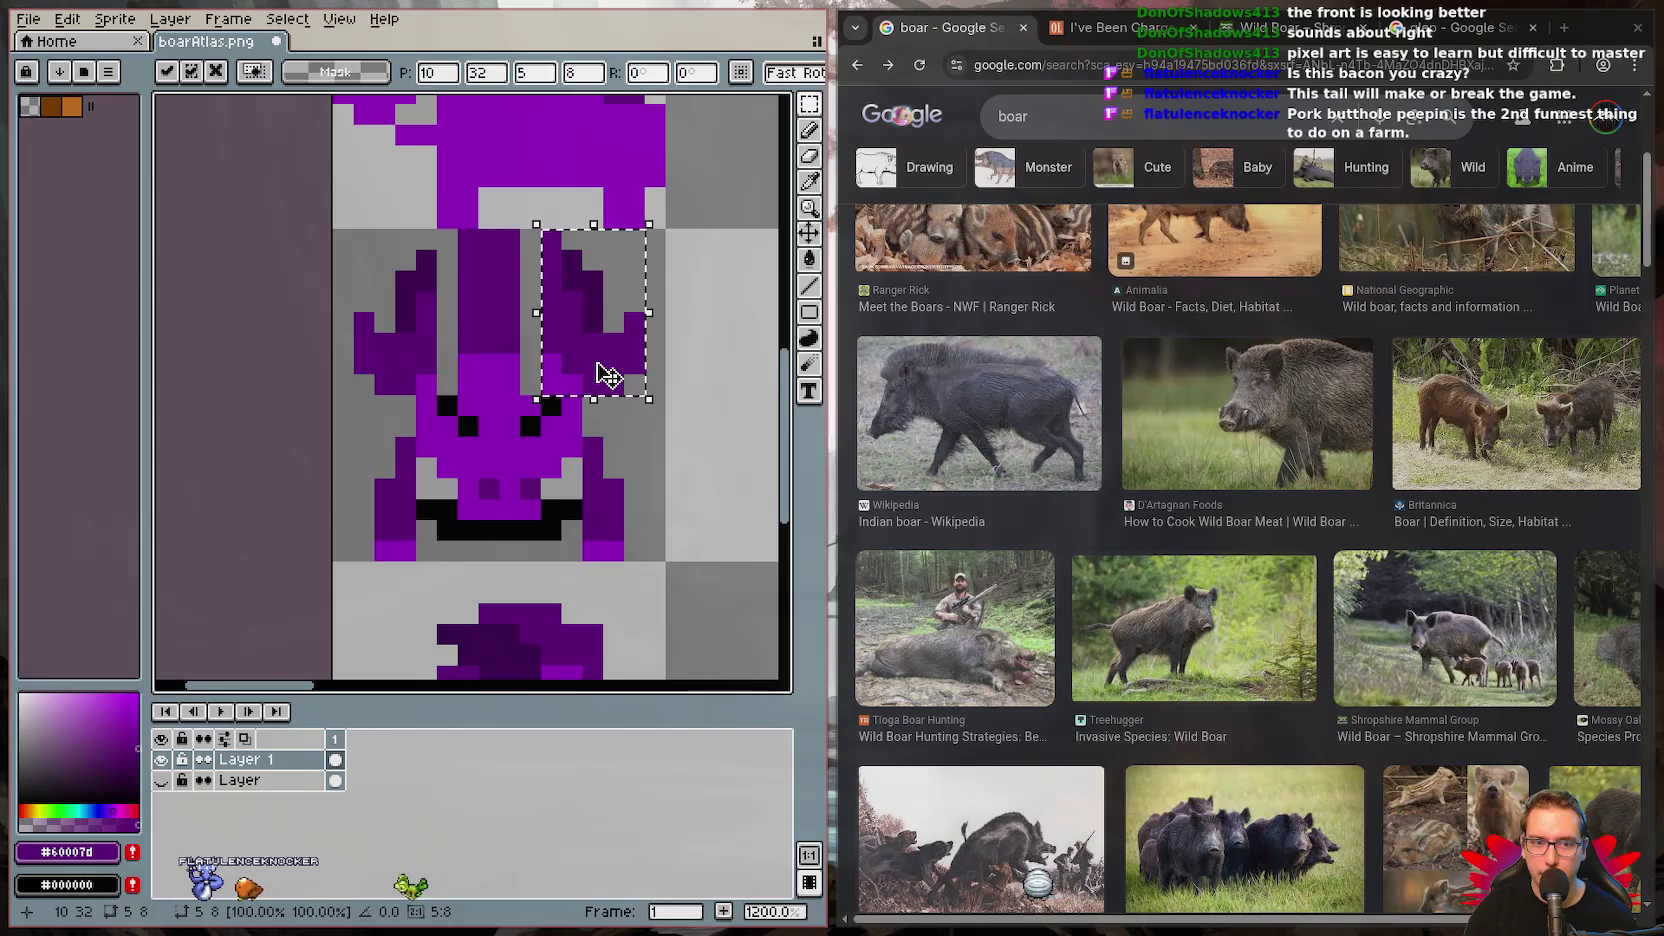
pyautogui.hotkey('ctrl', 'd')
# - Pick the bright purple from the boar's face with the Eyedropper
pyautogui.press('i')
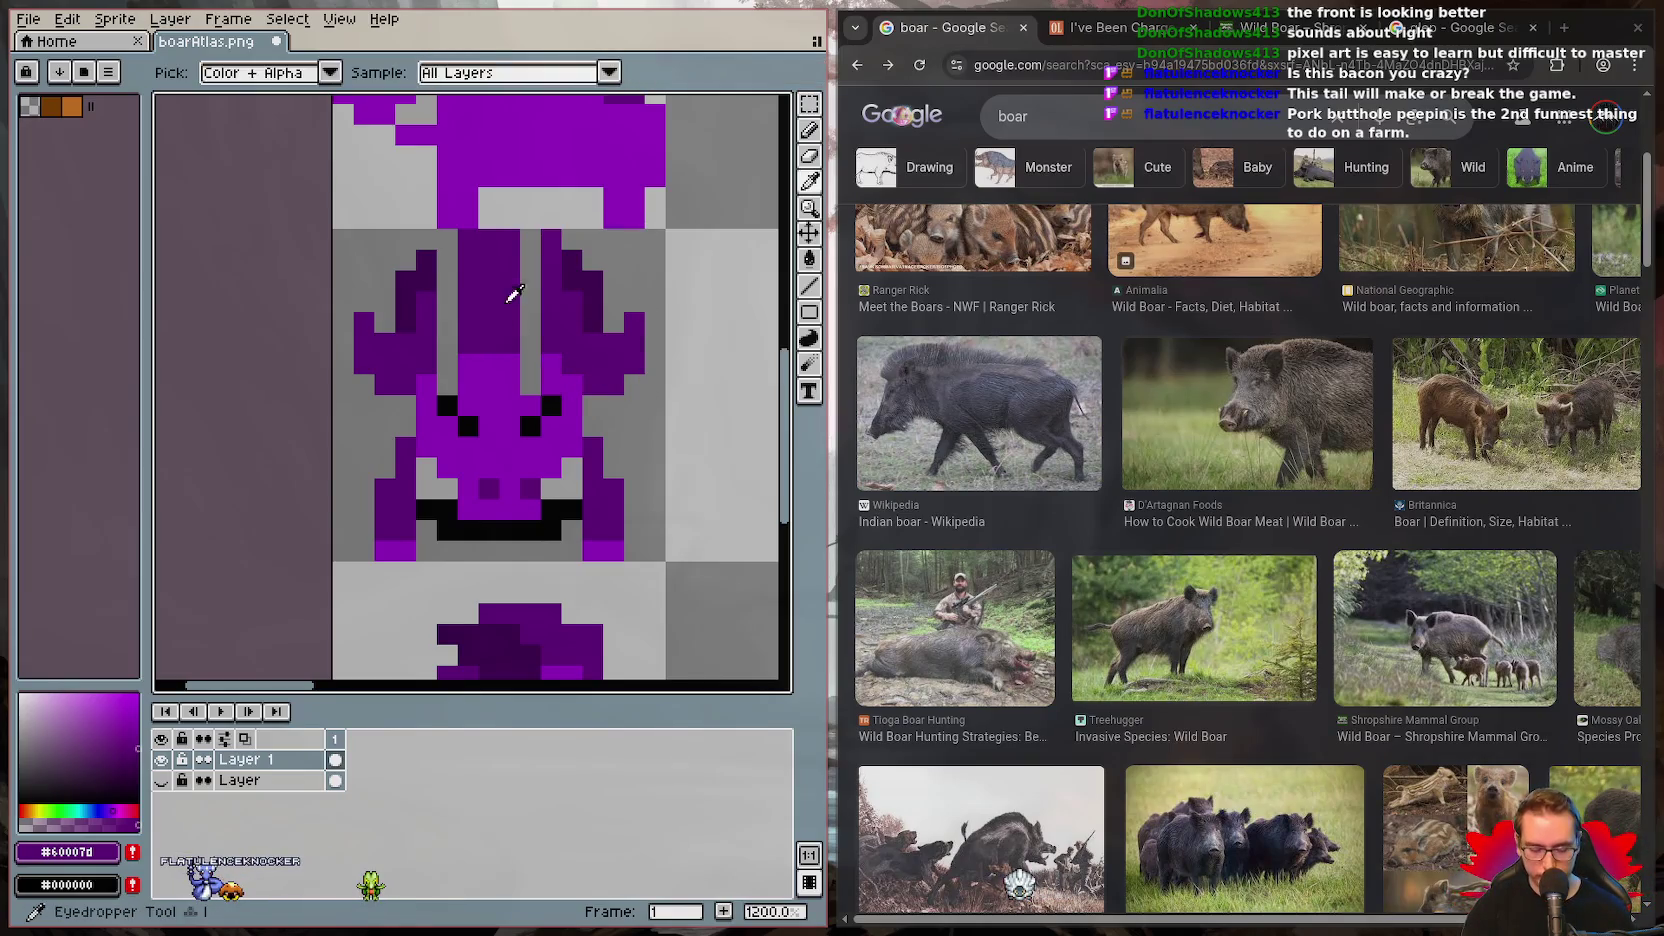
pyautogui.press('b')
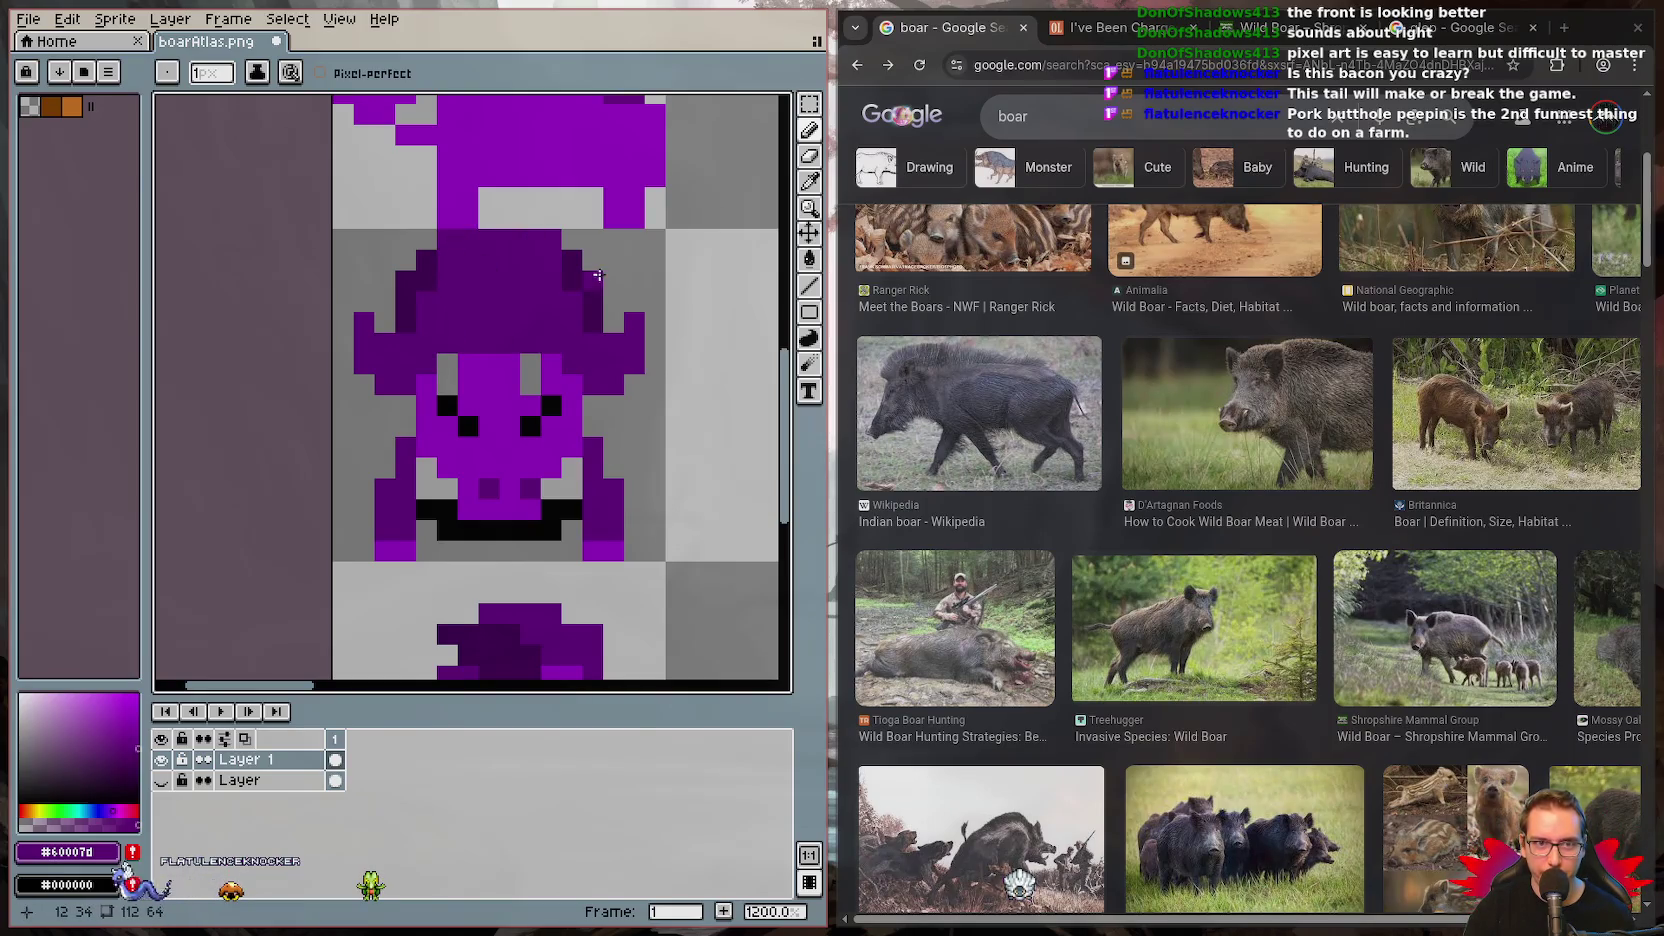
pyautogui.press('i')
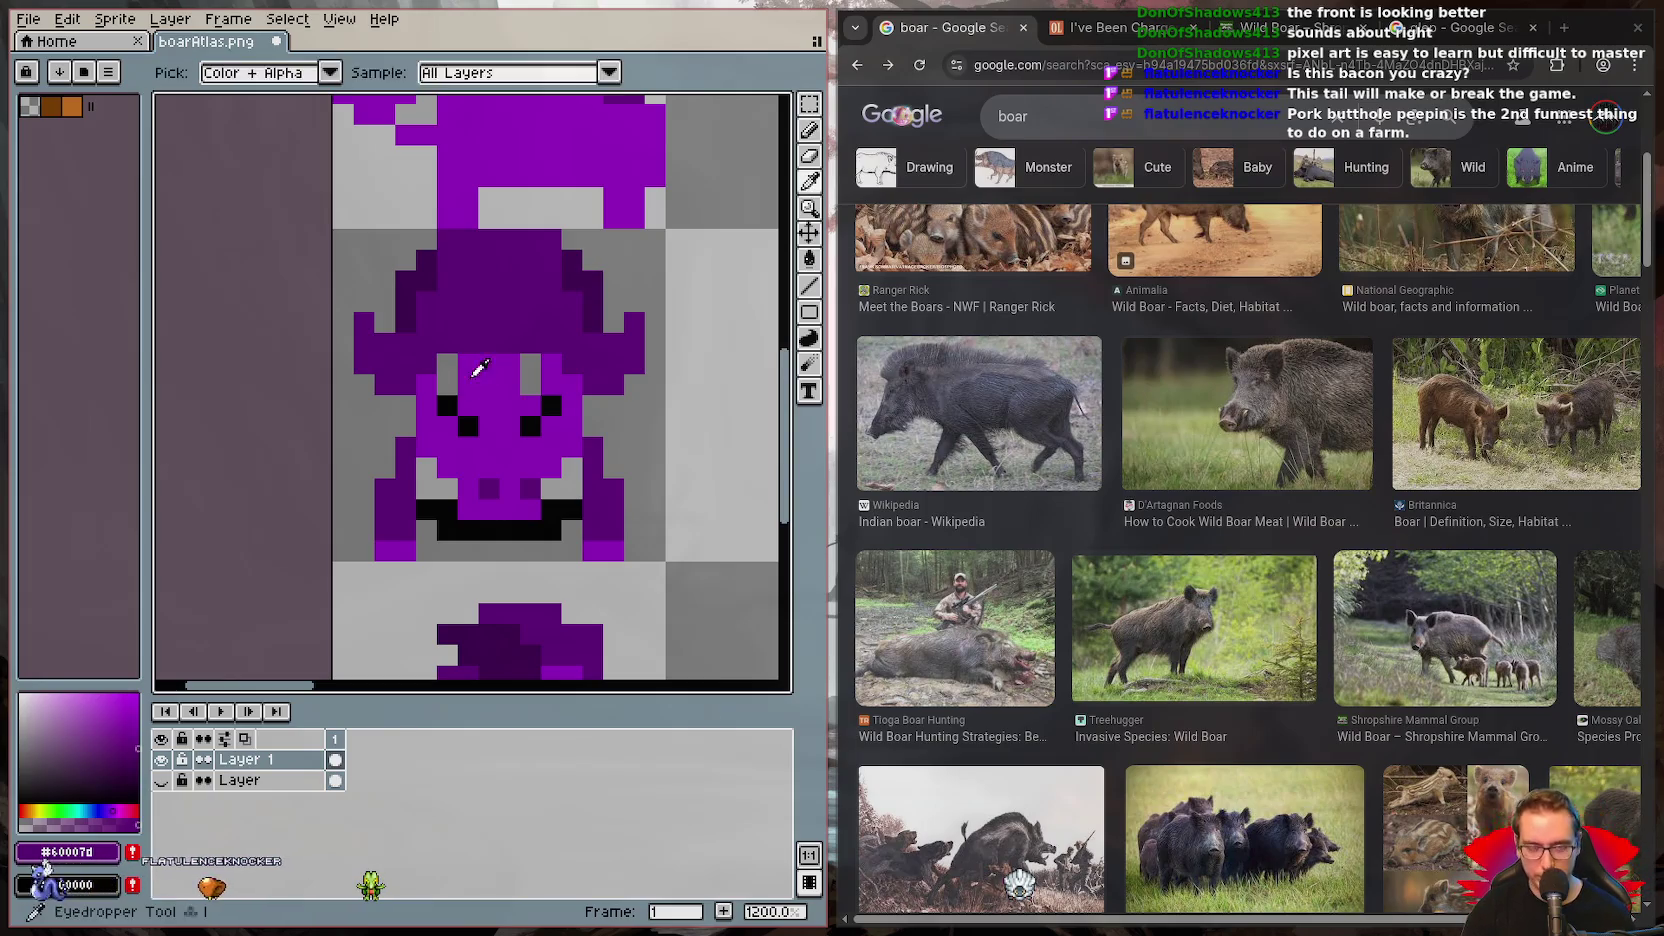
pyautogui.click(487, 377)
# - Pick the head's dark purple, try a stroke across the head, then undo it
pyautogui.press('b')
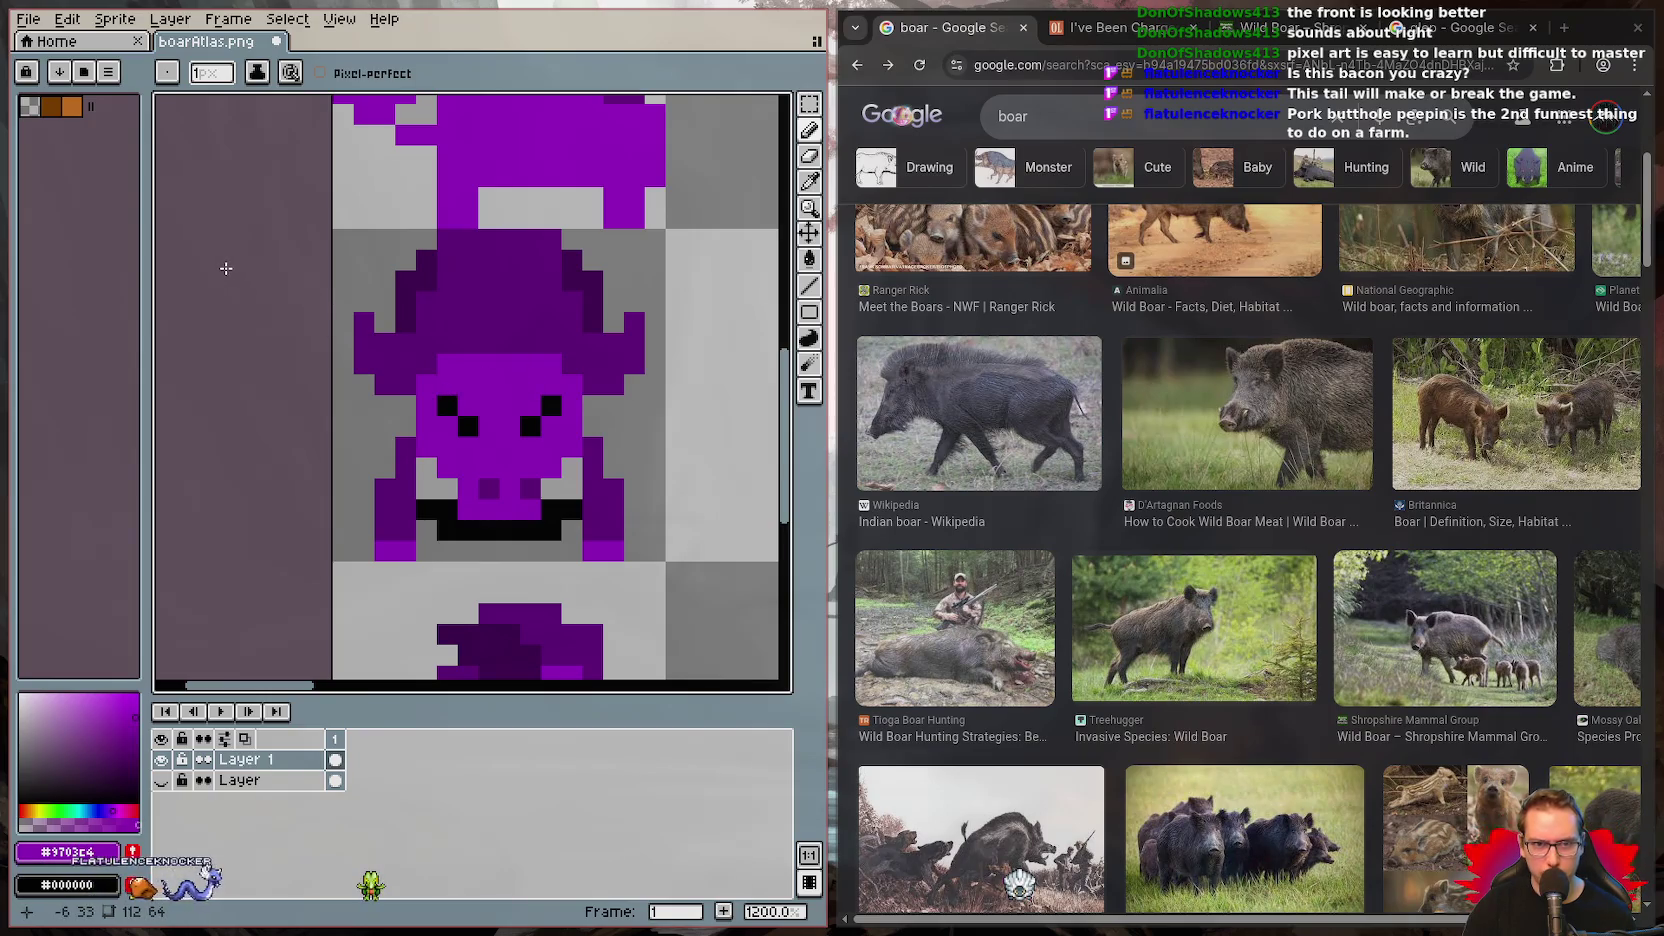
pyautogui.press('i')
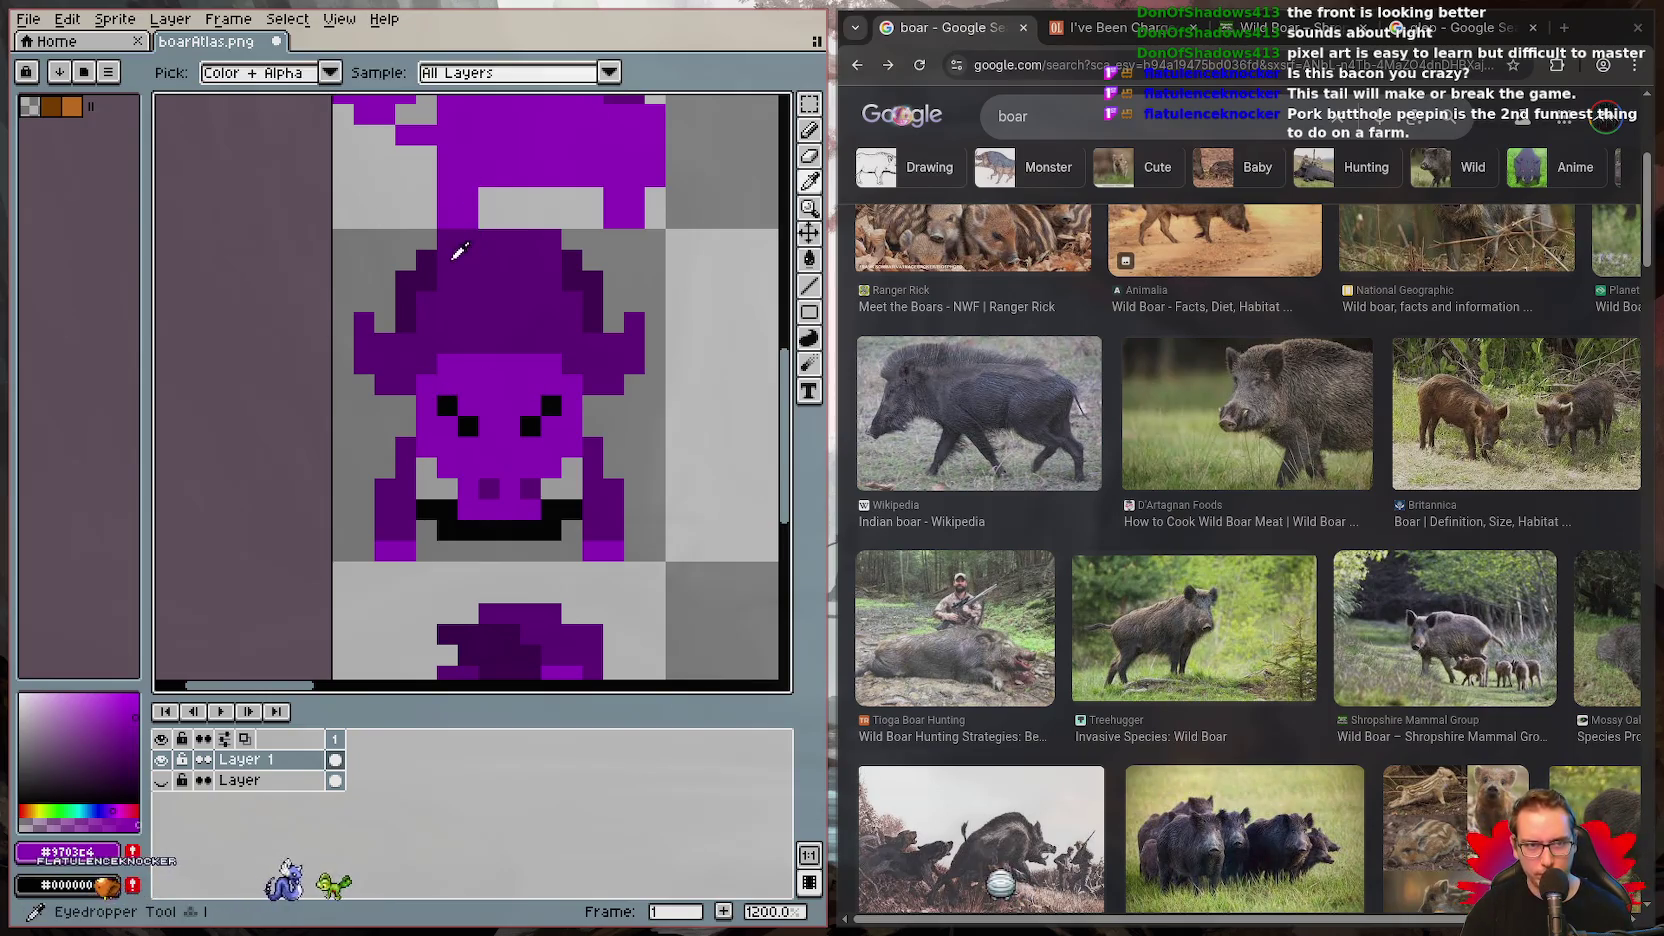
pyautogui.click(449, 239)
pyautogui.press('b')
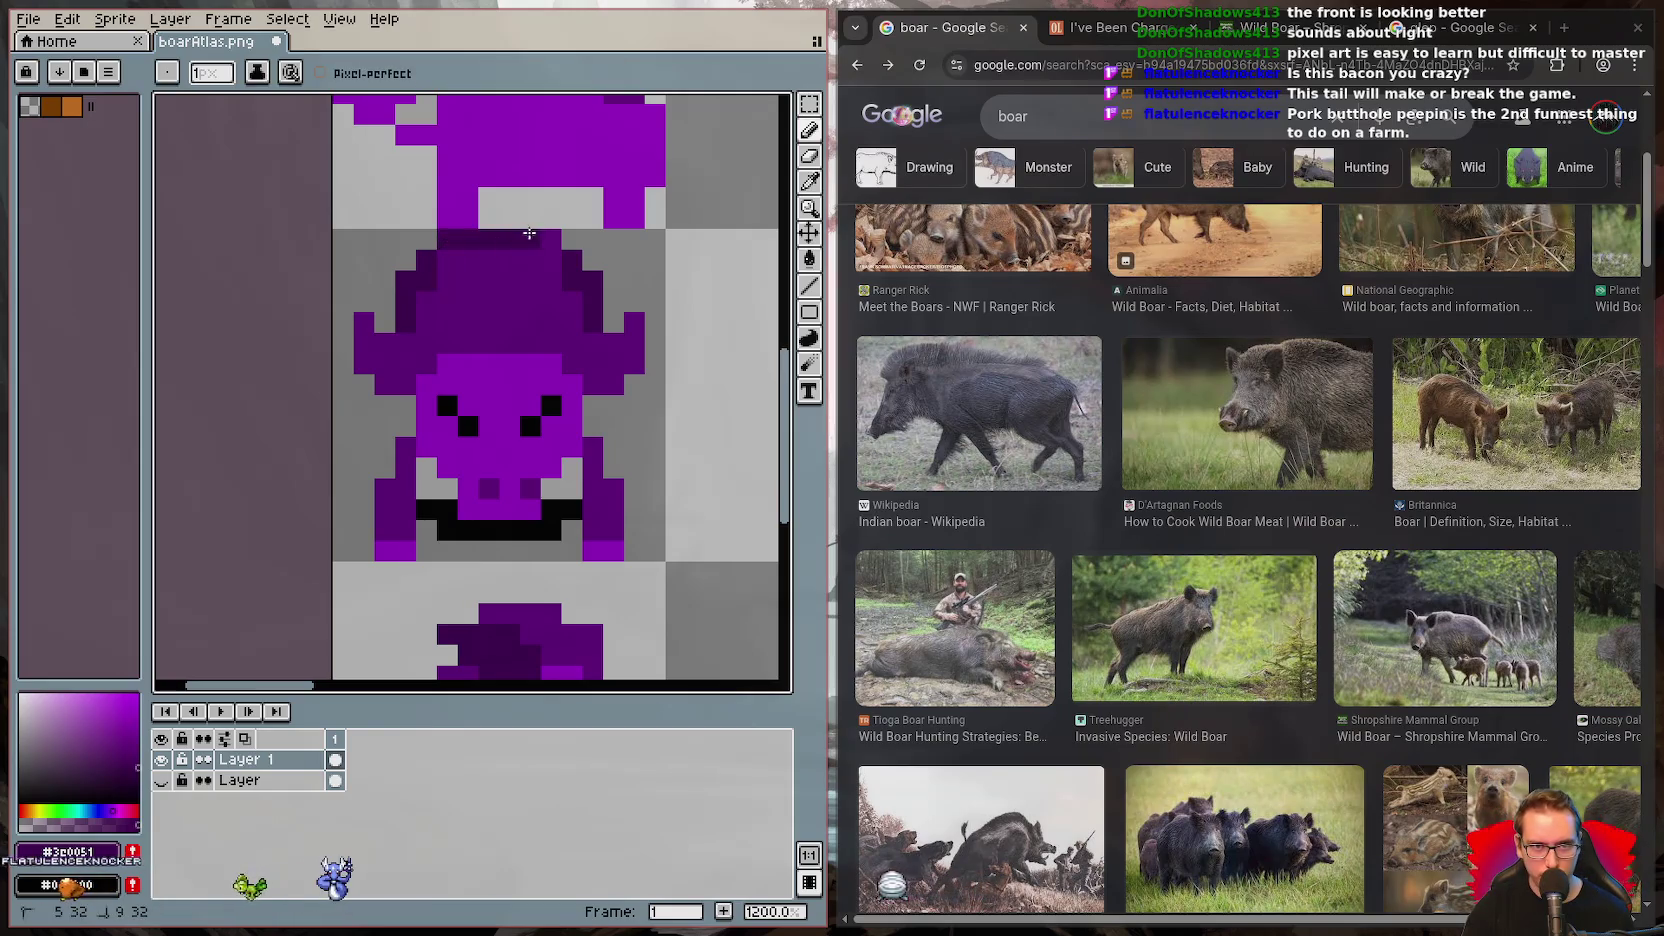
pyautogui.moveTo(477, 314); pyautogui.dragTo(569, 315)
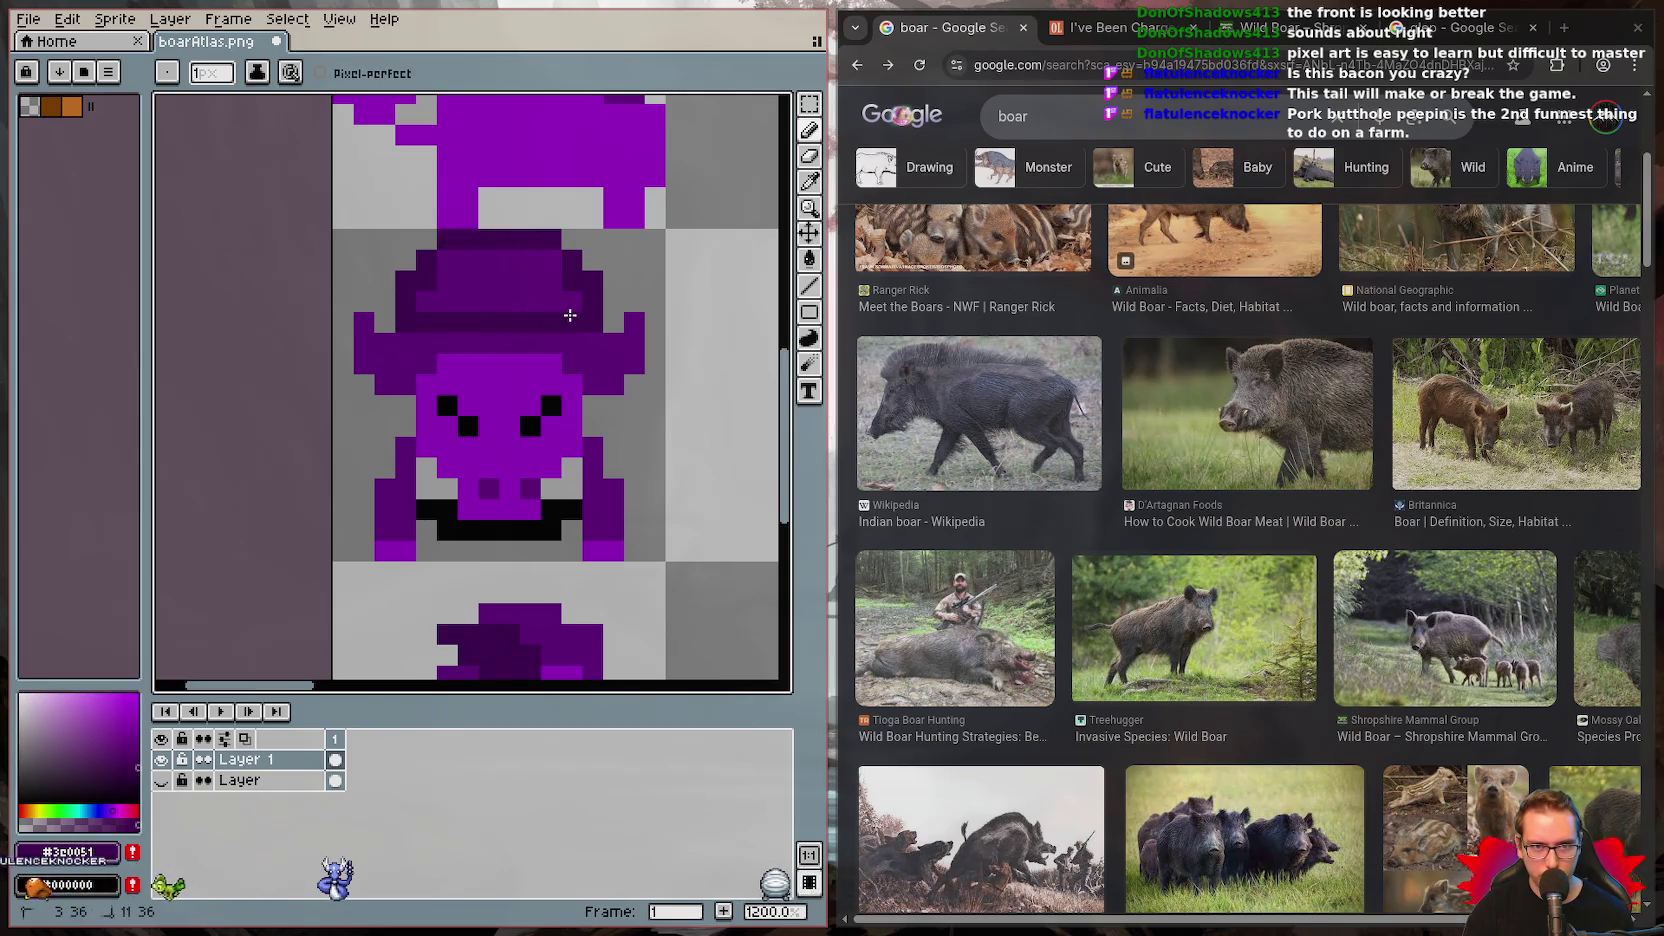
pyautogui.hotkey('ctrl', 'z')
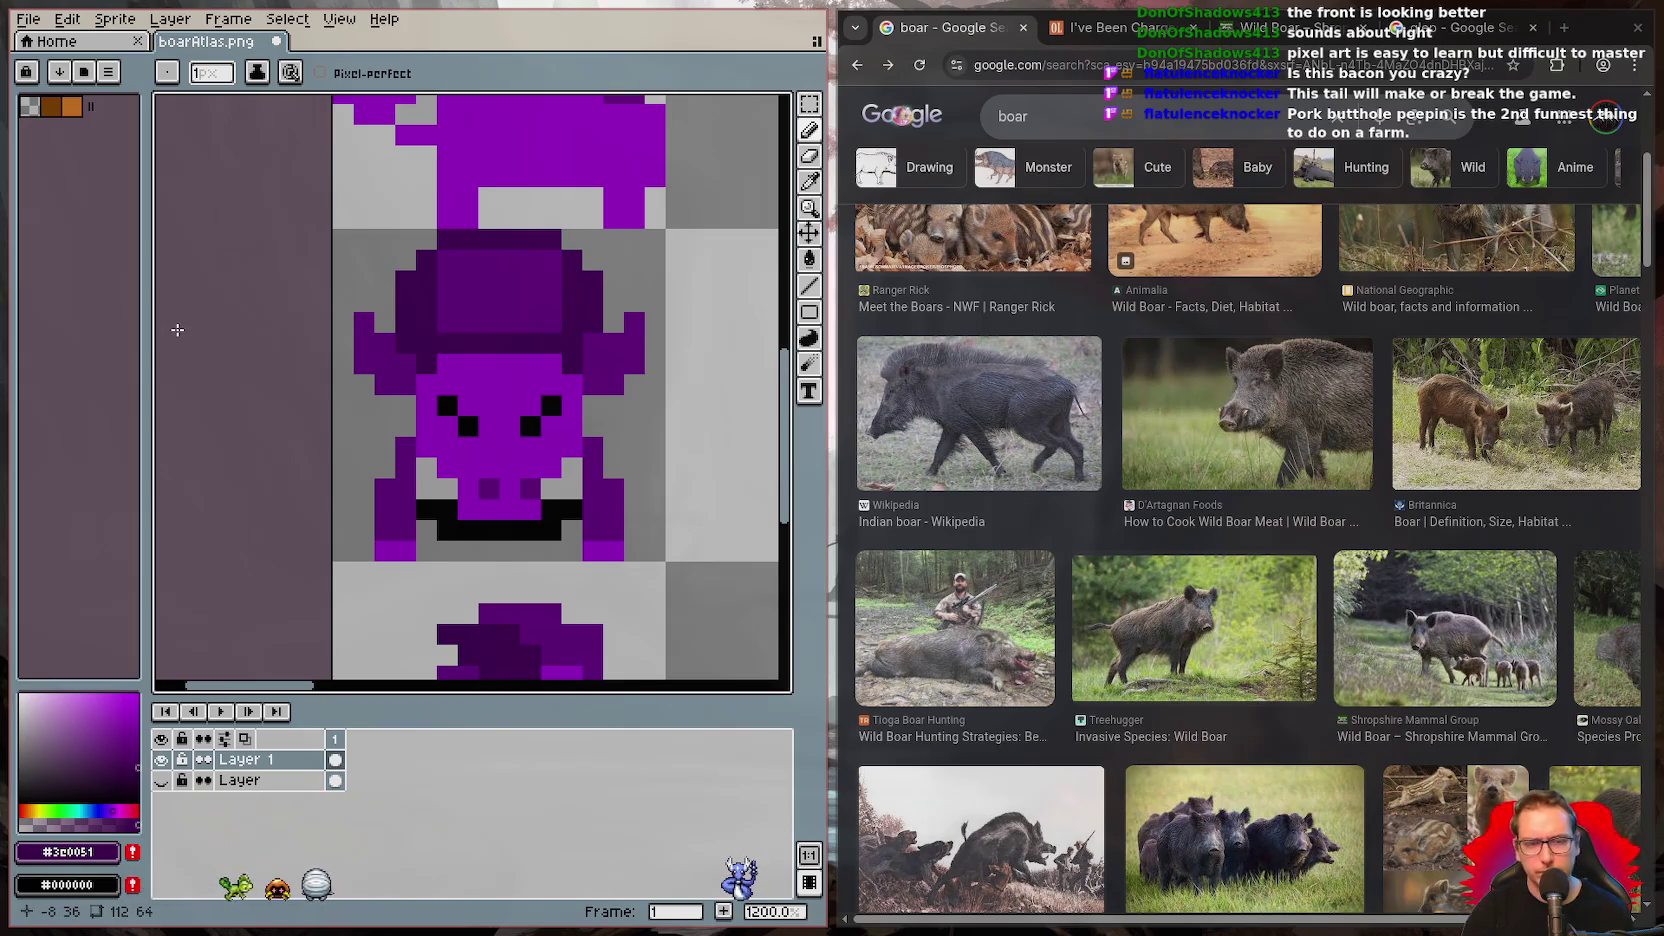
# - Undo the remaining pencil edits and the ear transformation
pyautogui.press('v')
pyautogui.hotkey('ctrl', 'z')
pyautogui.hotkey('ctrl', 'z')
pyautogui.hotkey('ctrl', 'z')
pyautogui.hotkey('ctrl', 'z')
pyautogui.hotkey('ctrl', 'z')
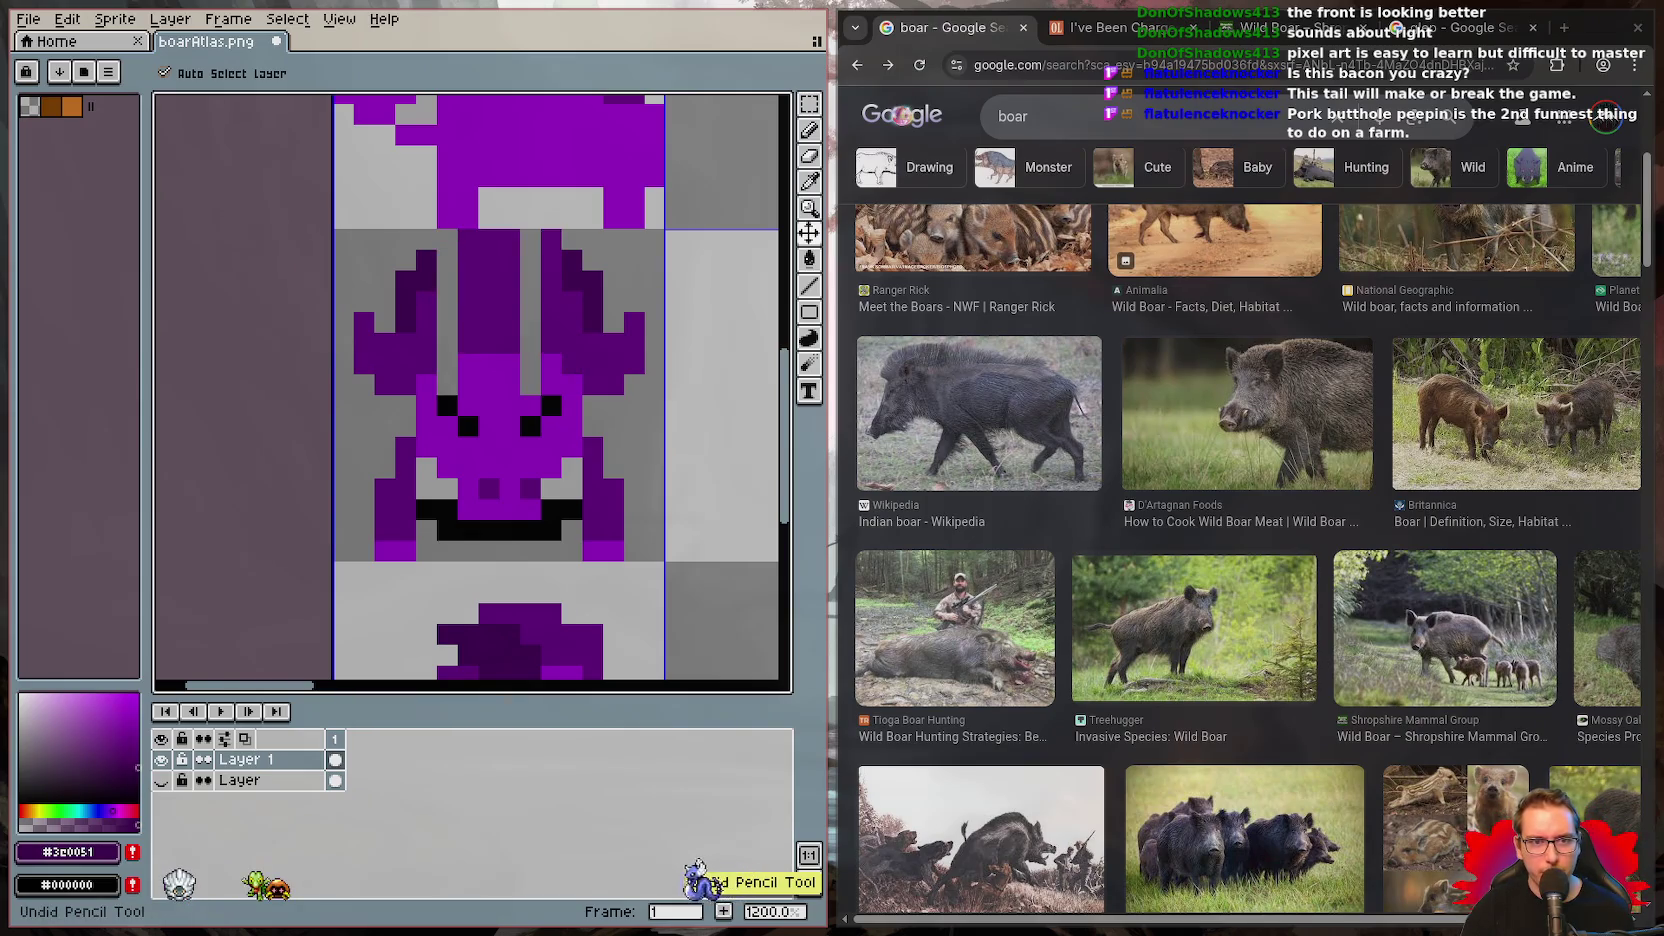
pyautogui.hotkey('ctrl', 'z')
pyautogui.hotkey('ctrl', 'z')
pyautogui.hotkey('ctrl', 'z')
pyautogui.hotkey('ctrl', 'z')
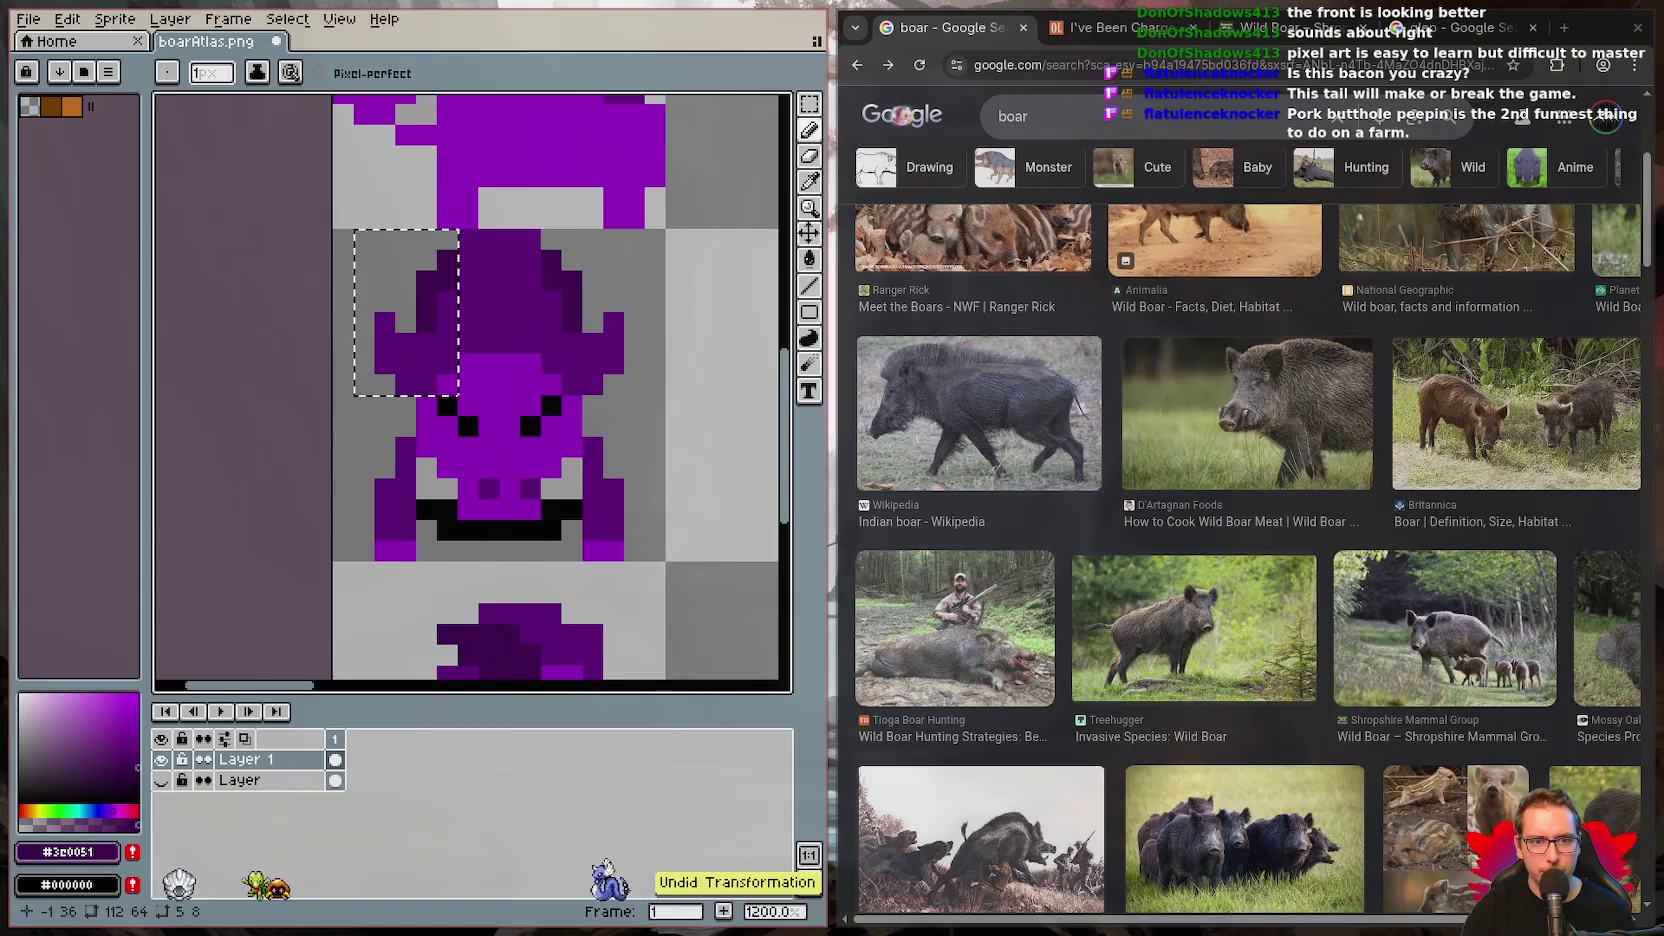
pyautogui.hotkey('ctrl', 'z')
# - Paint a dark purple line across the top of the front-view boar's head
pyautogui.moveTo(720, 177)
pyautogui.mouseDown()
pyautogui.moveTo(712, 89)
pyautogui.moveTo(738, 122)
pyautogui.mouseUp()
pyautogui.moveTo(739, 426)
pyautogui.mouseDown()
pyautogui.moveTo(699, 583)
pyautogui.moveTo(661, 312)
pyautogui.moveTo(683, 512)
pyautogui.moveTo(668, 236)
pyautogui.mouseUp()
pyautogui.scroll(-1, 650, 200)
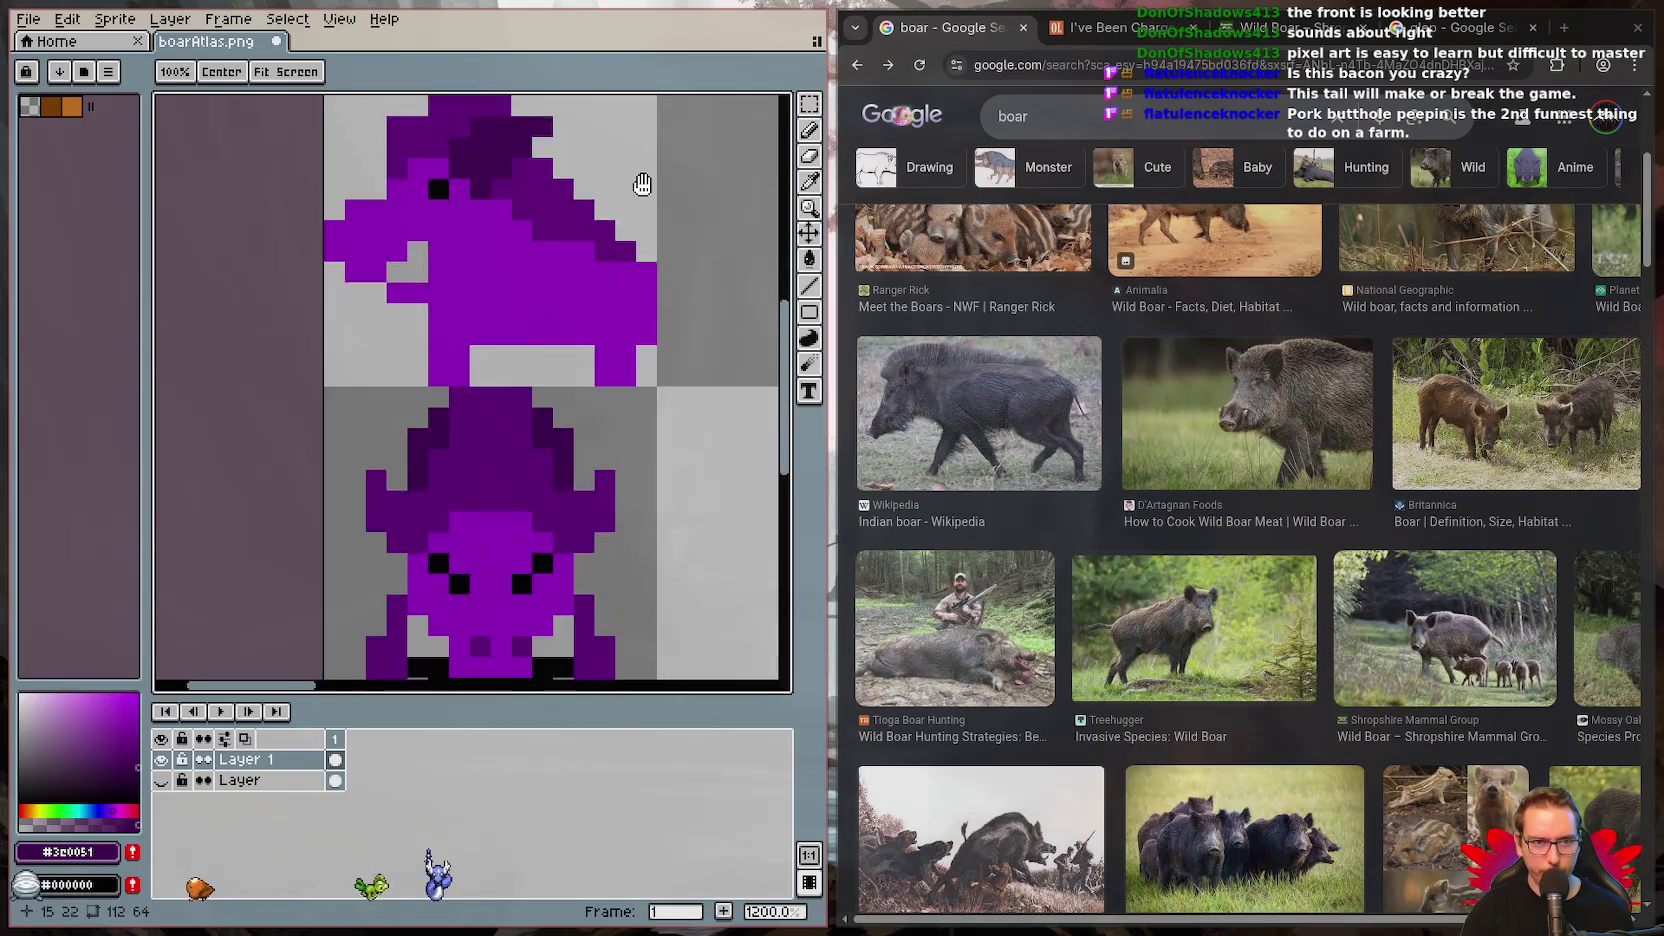
pyautogui.scroll(-1, 640, 220)
pyautogui.press('i')
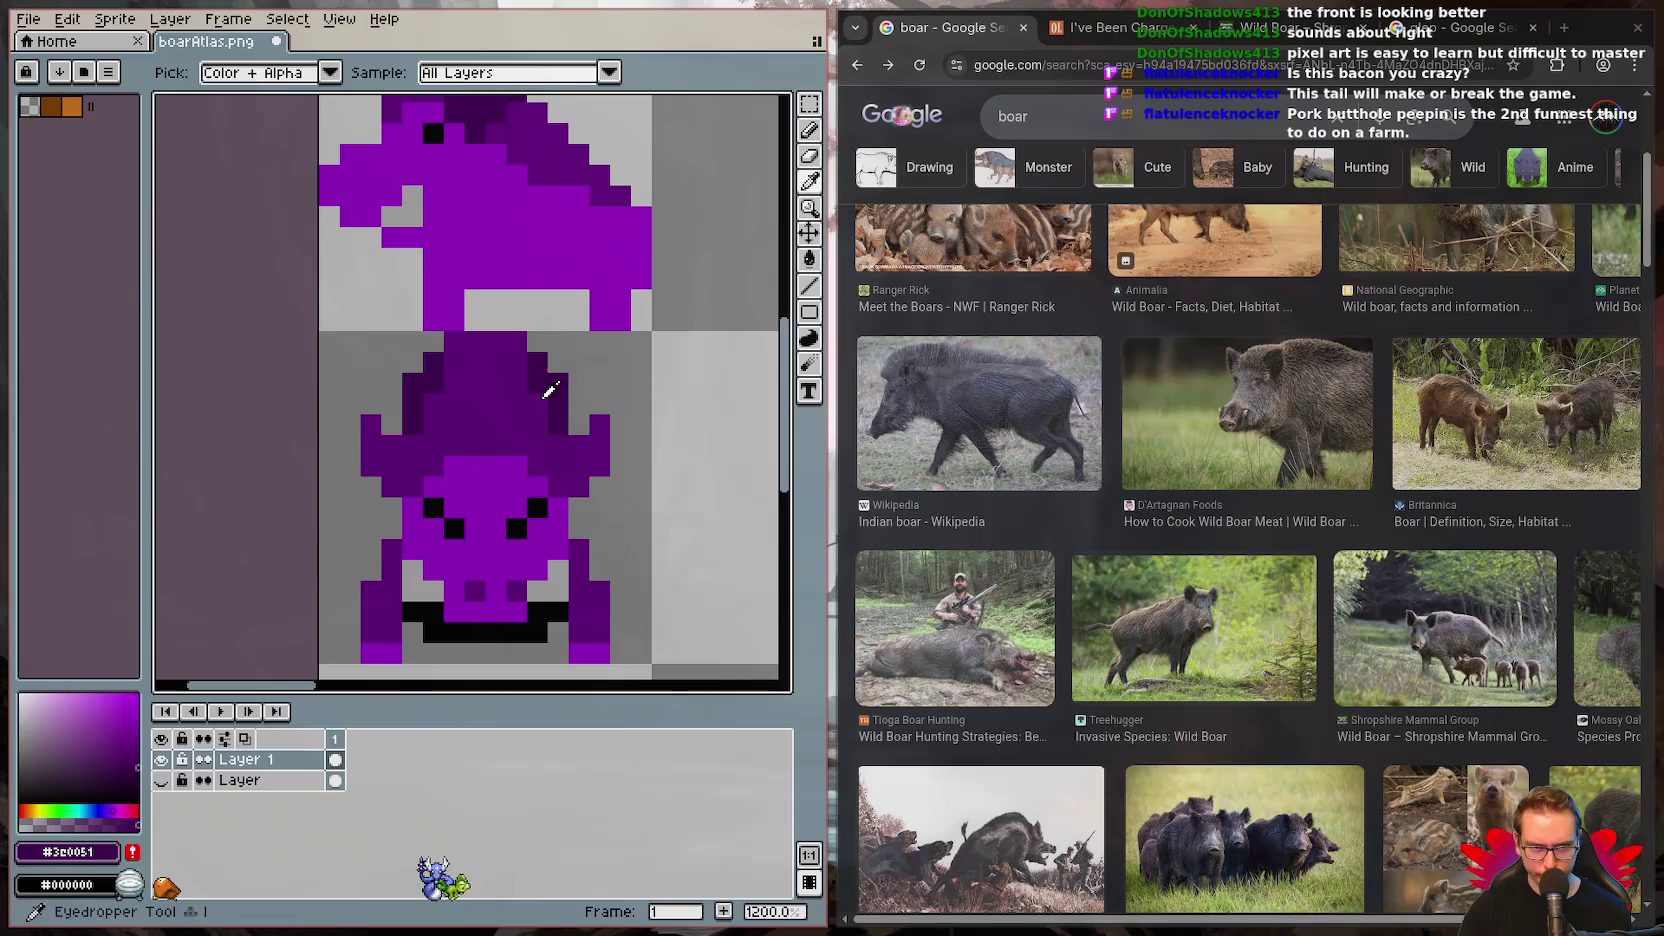
pyautogui.press('b')
pyautogui.moveTo(457, 346); pyautogui.dragTo(515, 343)
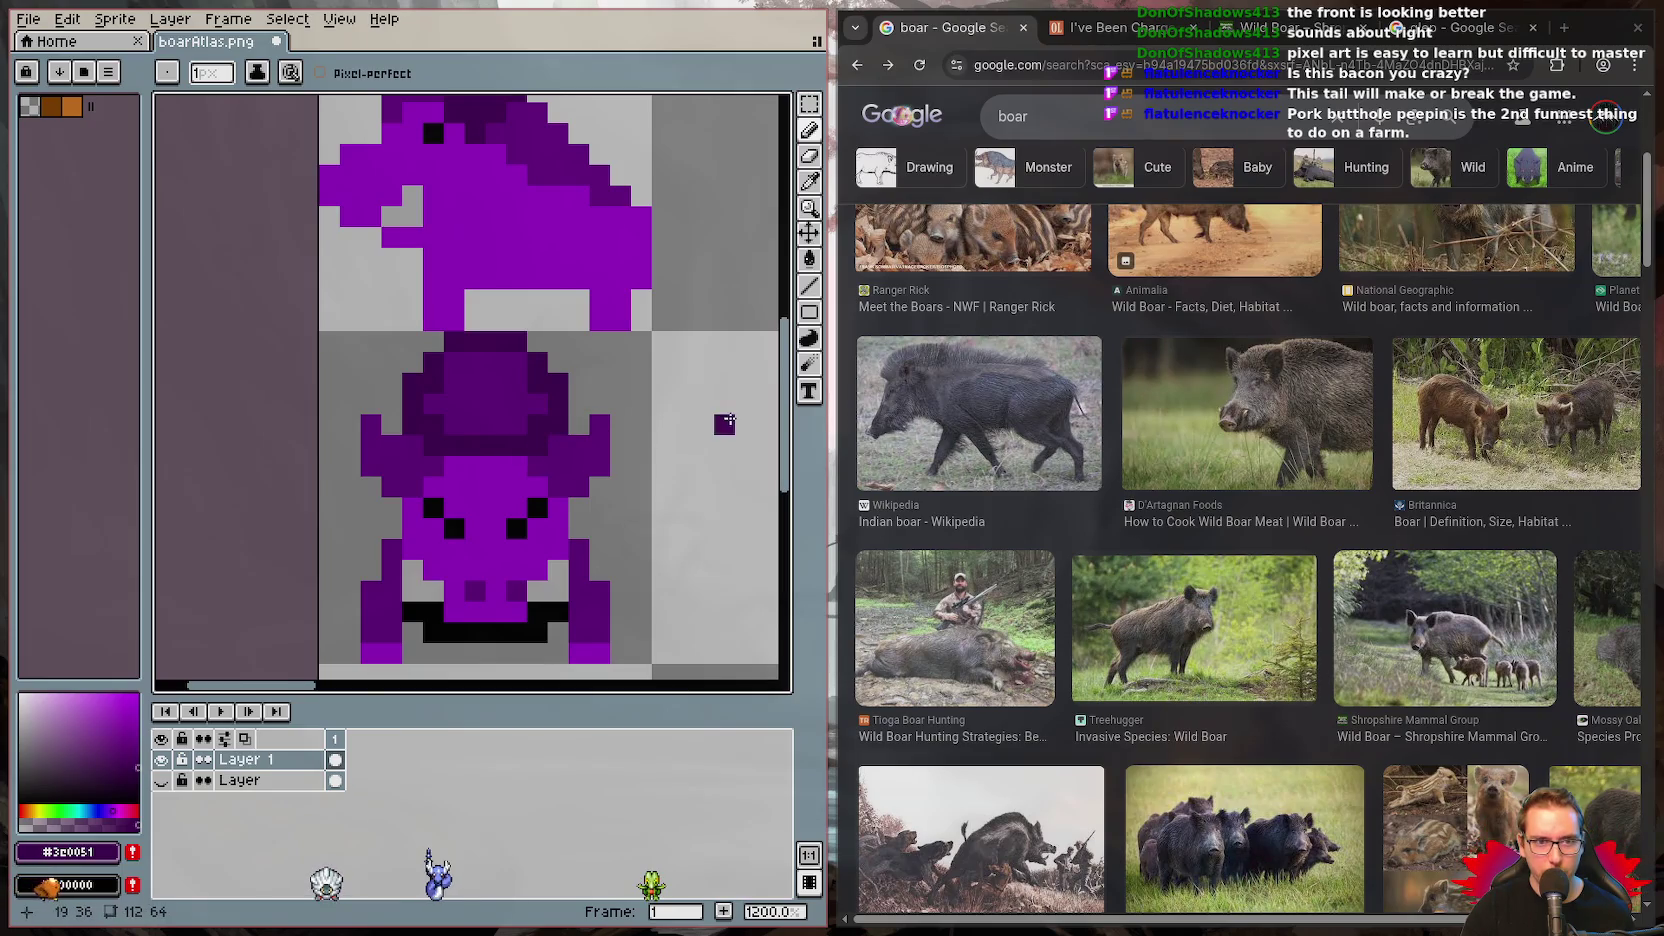
# - Try another dark purple row on the head, undo it, and nudge the artwork up one pixel
pyautogui.moveTo(724, 424); pyautogui.dragTo(744, 330)
pyautogui.press('v')
pyautogui.press('b')
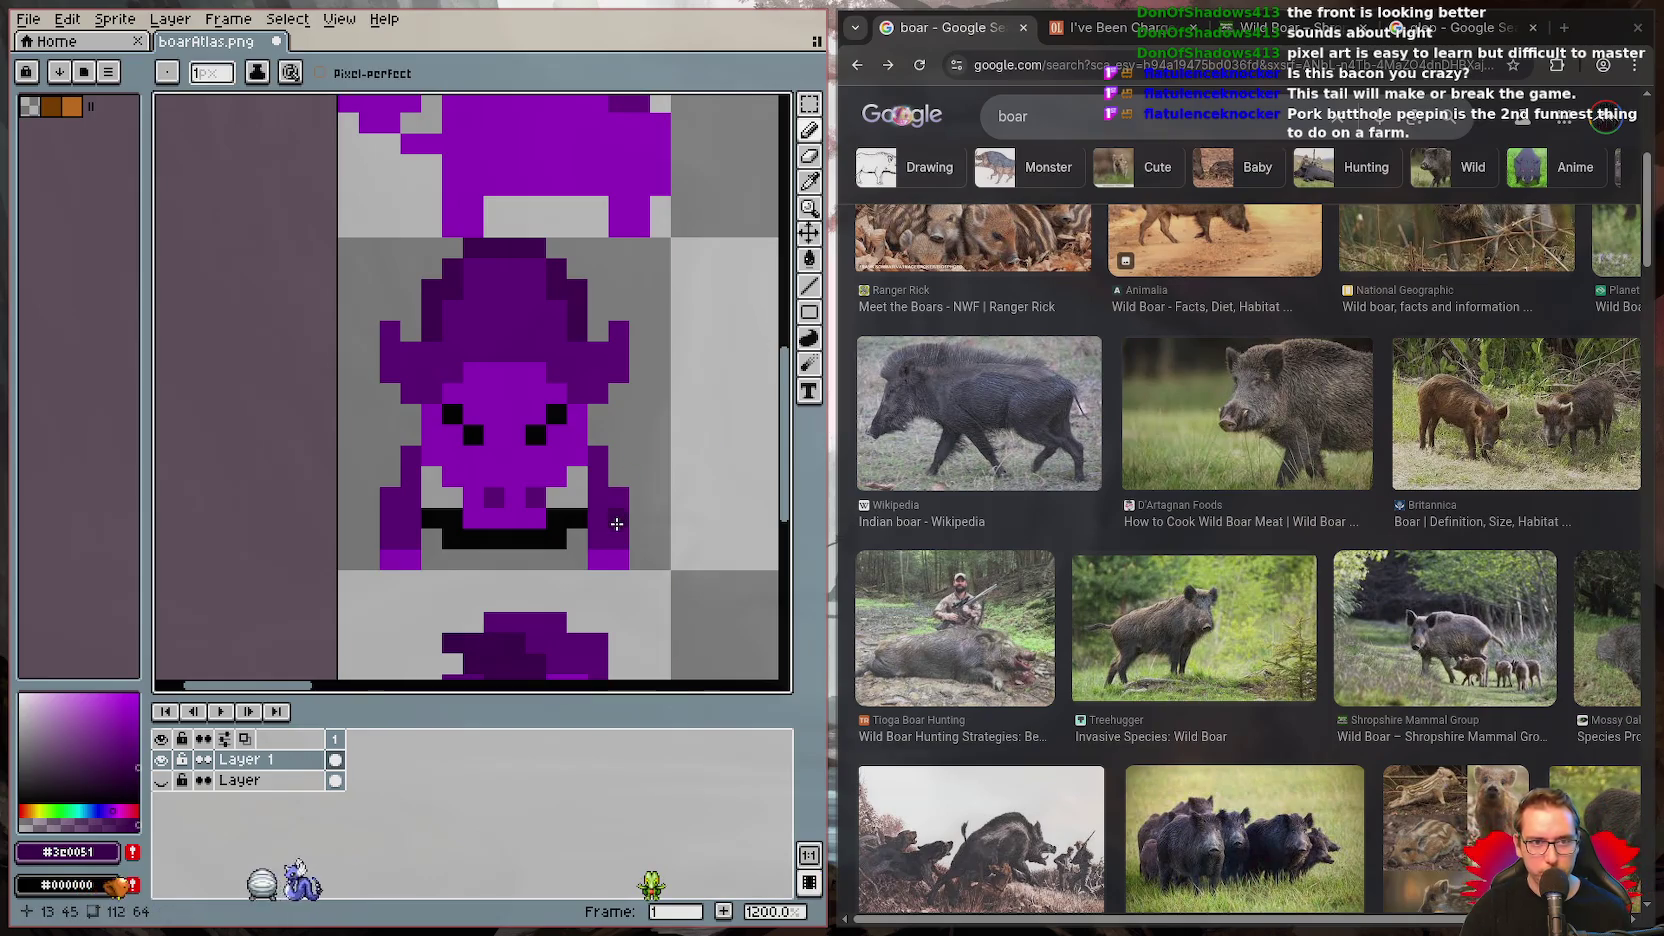
pyautogui.moveTo(568, 330)
pyautogui.mouseDown()
pyautogui.moveTo(449, 332)
pyautogui.moveTo(529, 355)
pyautogui.mouseUp()
pyautogui.hotkey('ctrl', 'z')
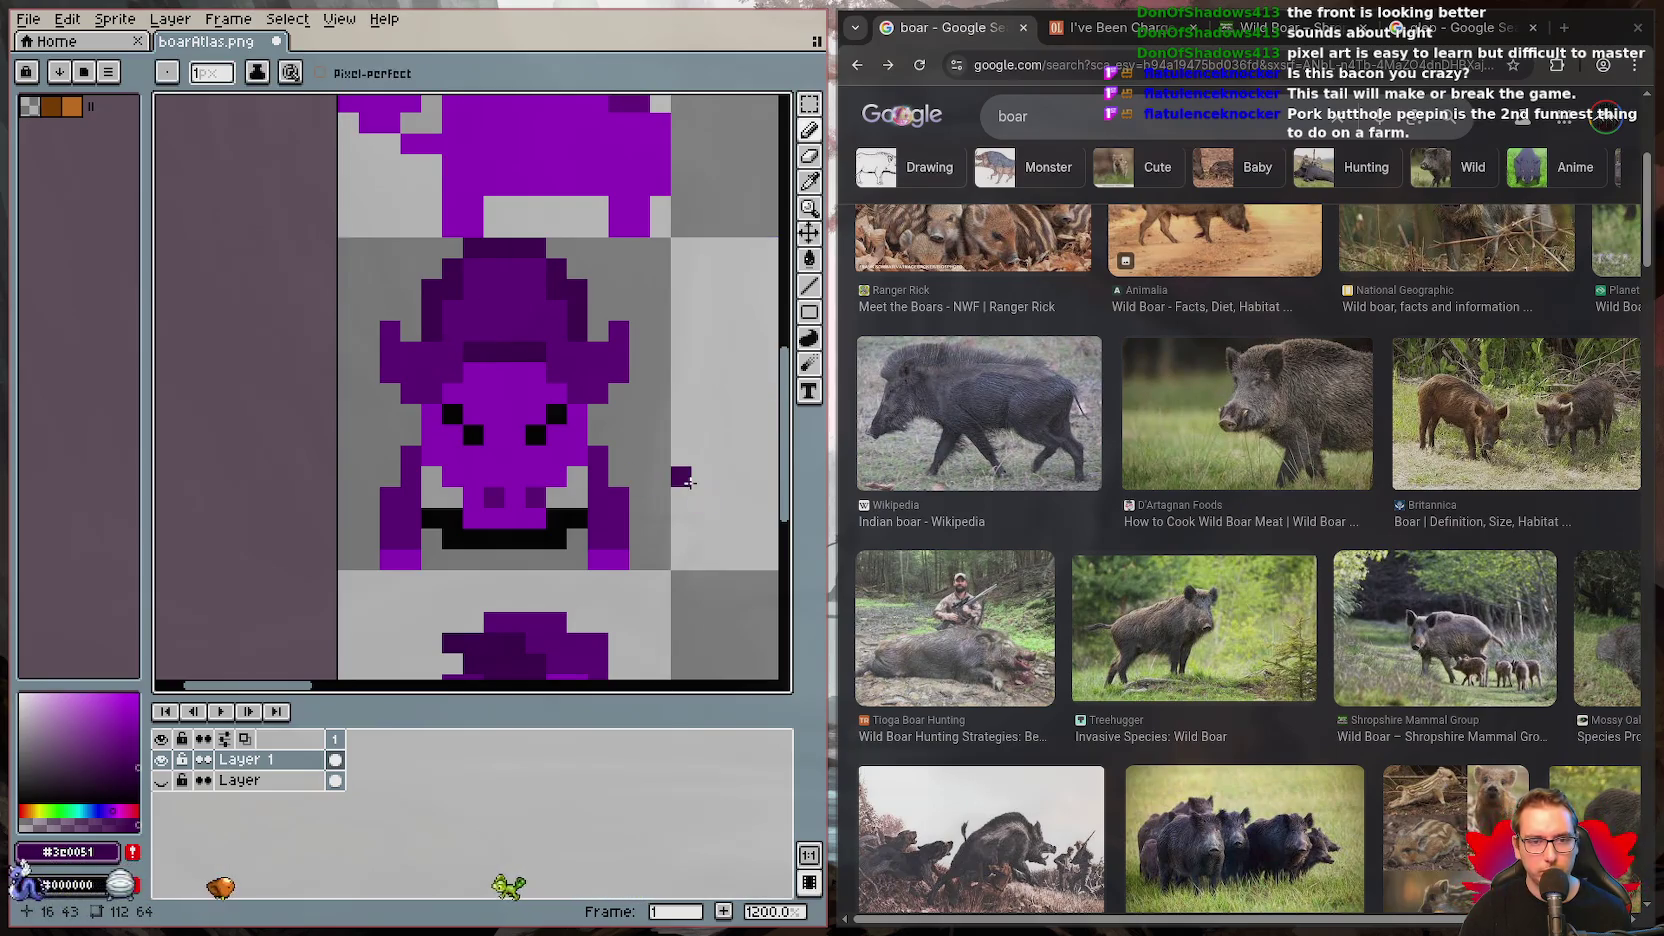
pyautogui.hotkey('shift', 'Up')
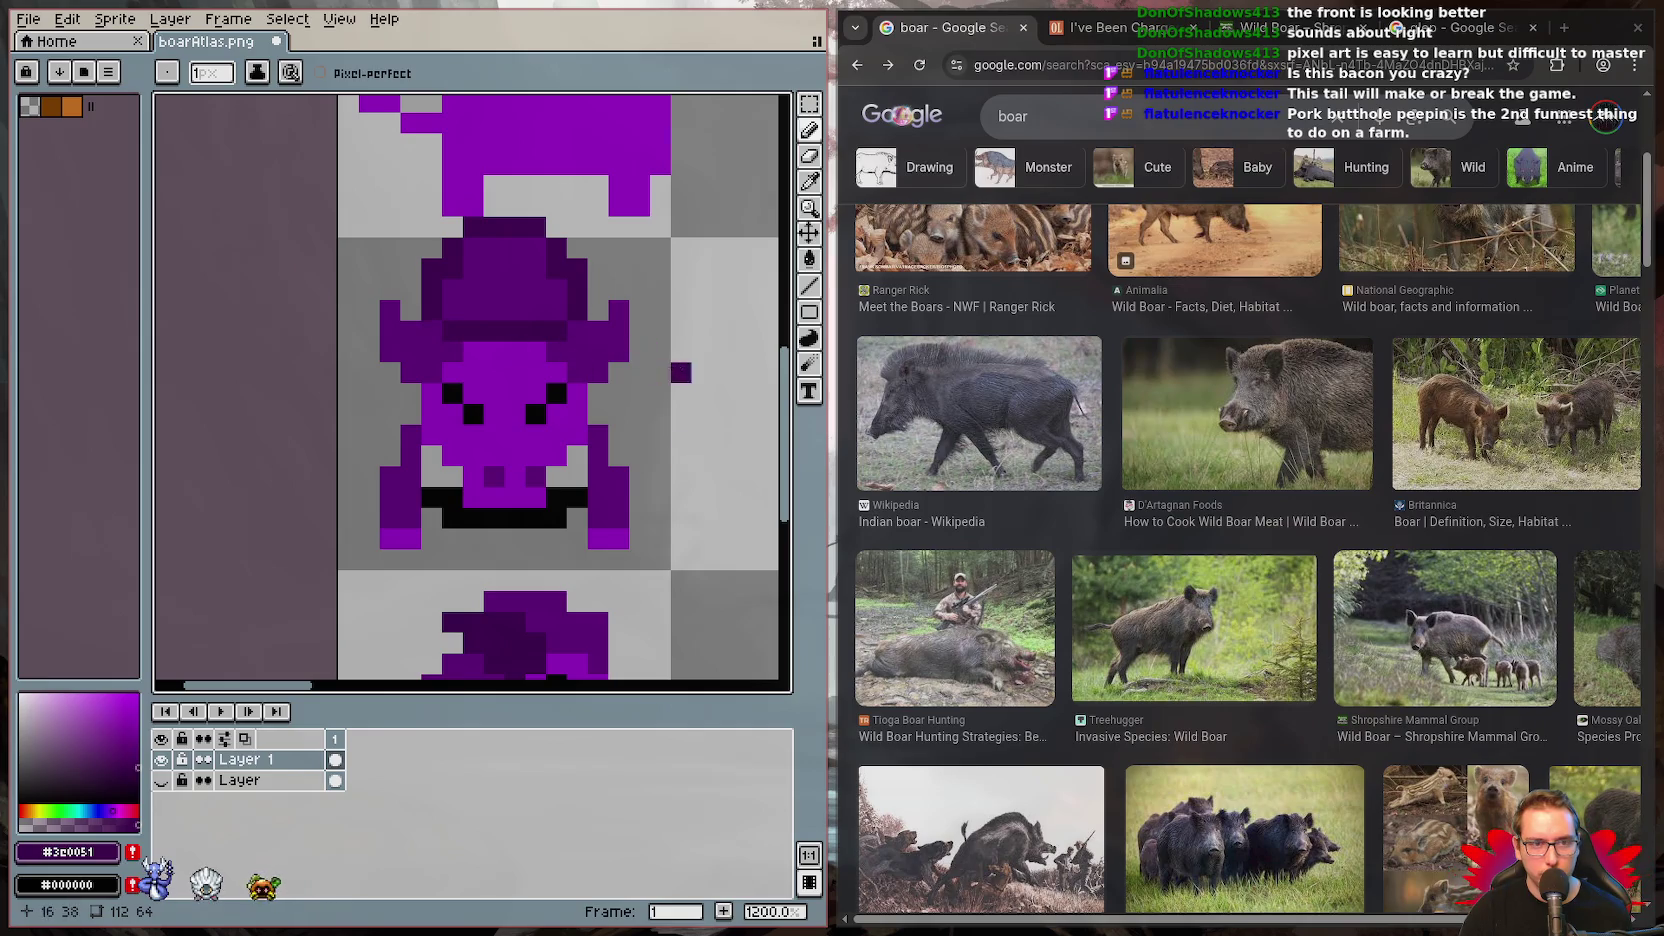
pyautogui.hotkey('ctrl', 'z')
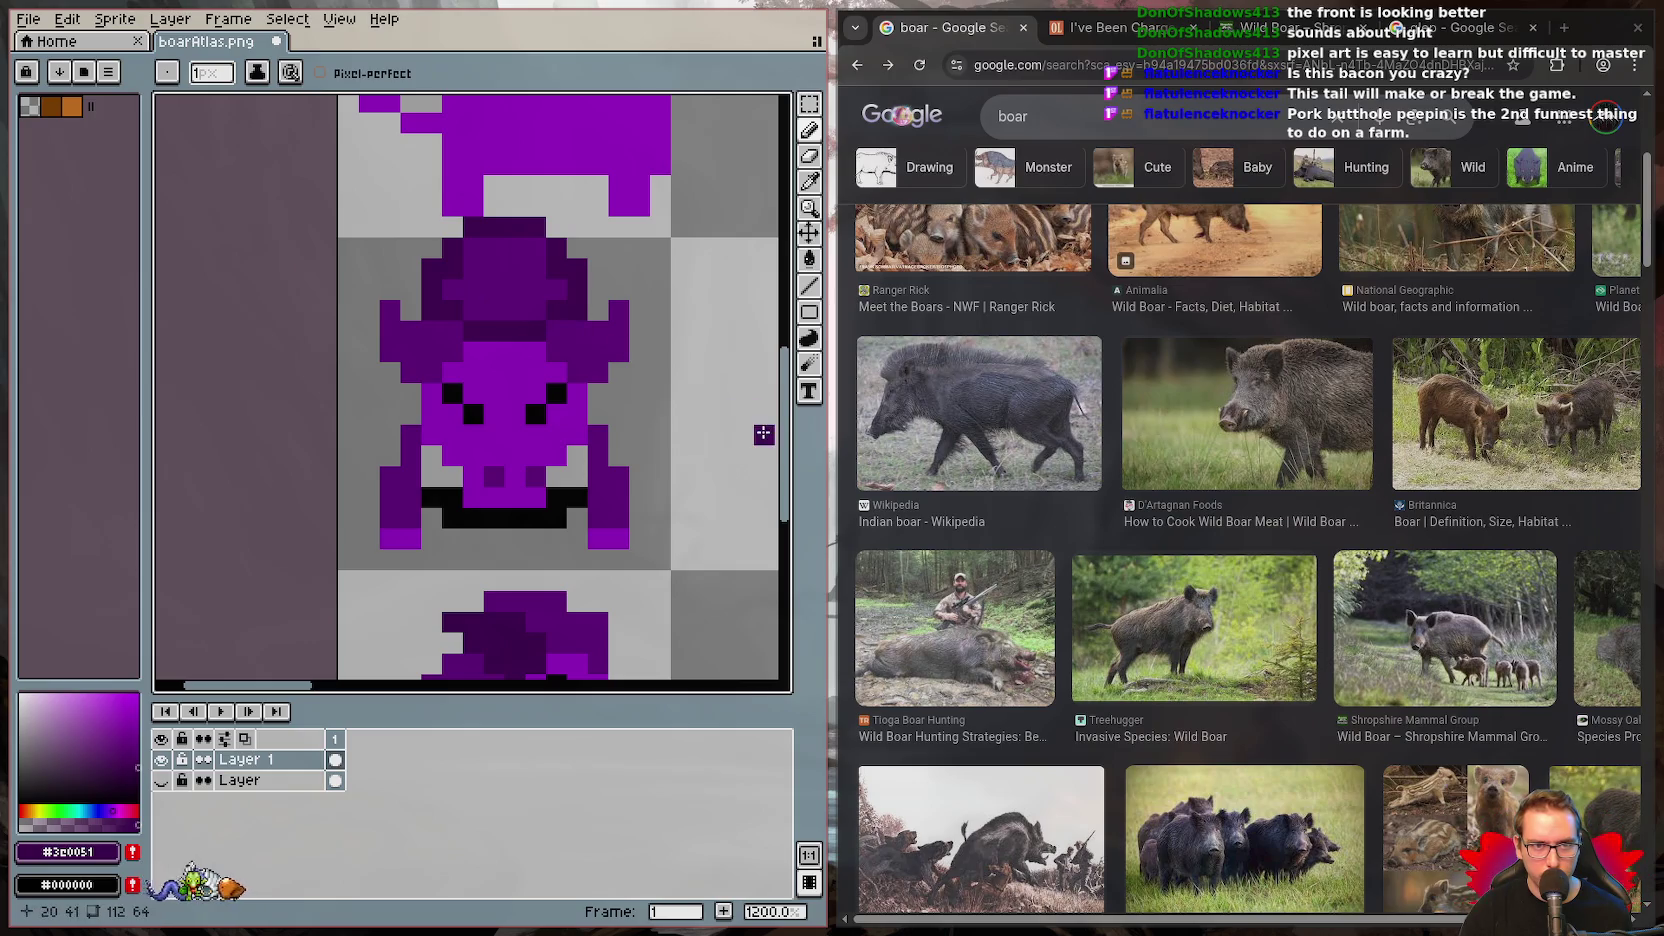
# - Erase the stray dark pixels above the boar's head for a clean flat top
pyautogui.moveTo(725, 420); pyautogui.dragTo(740, 345)
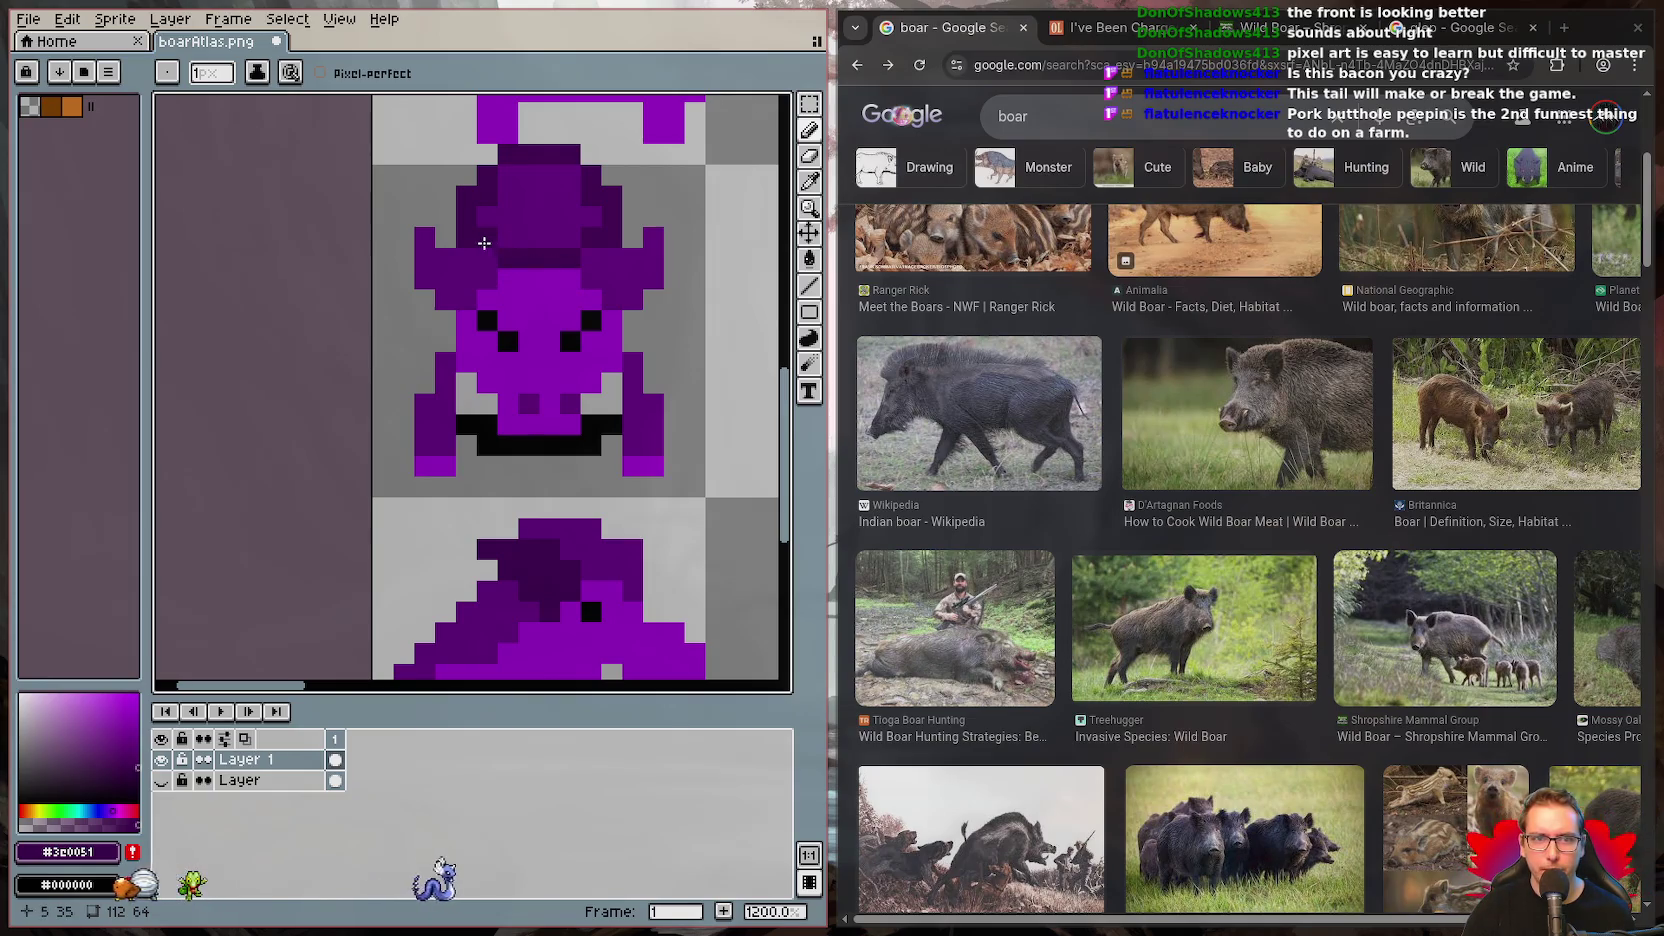
pyautogui.moveTo(656, 410); pyautogui.dragTo(682, 568)
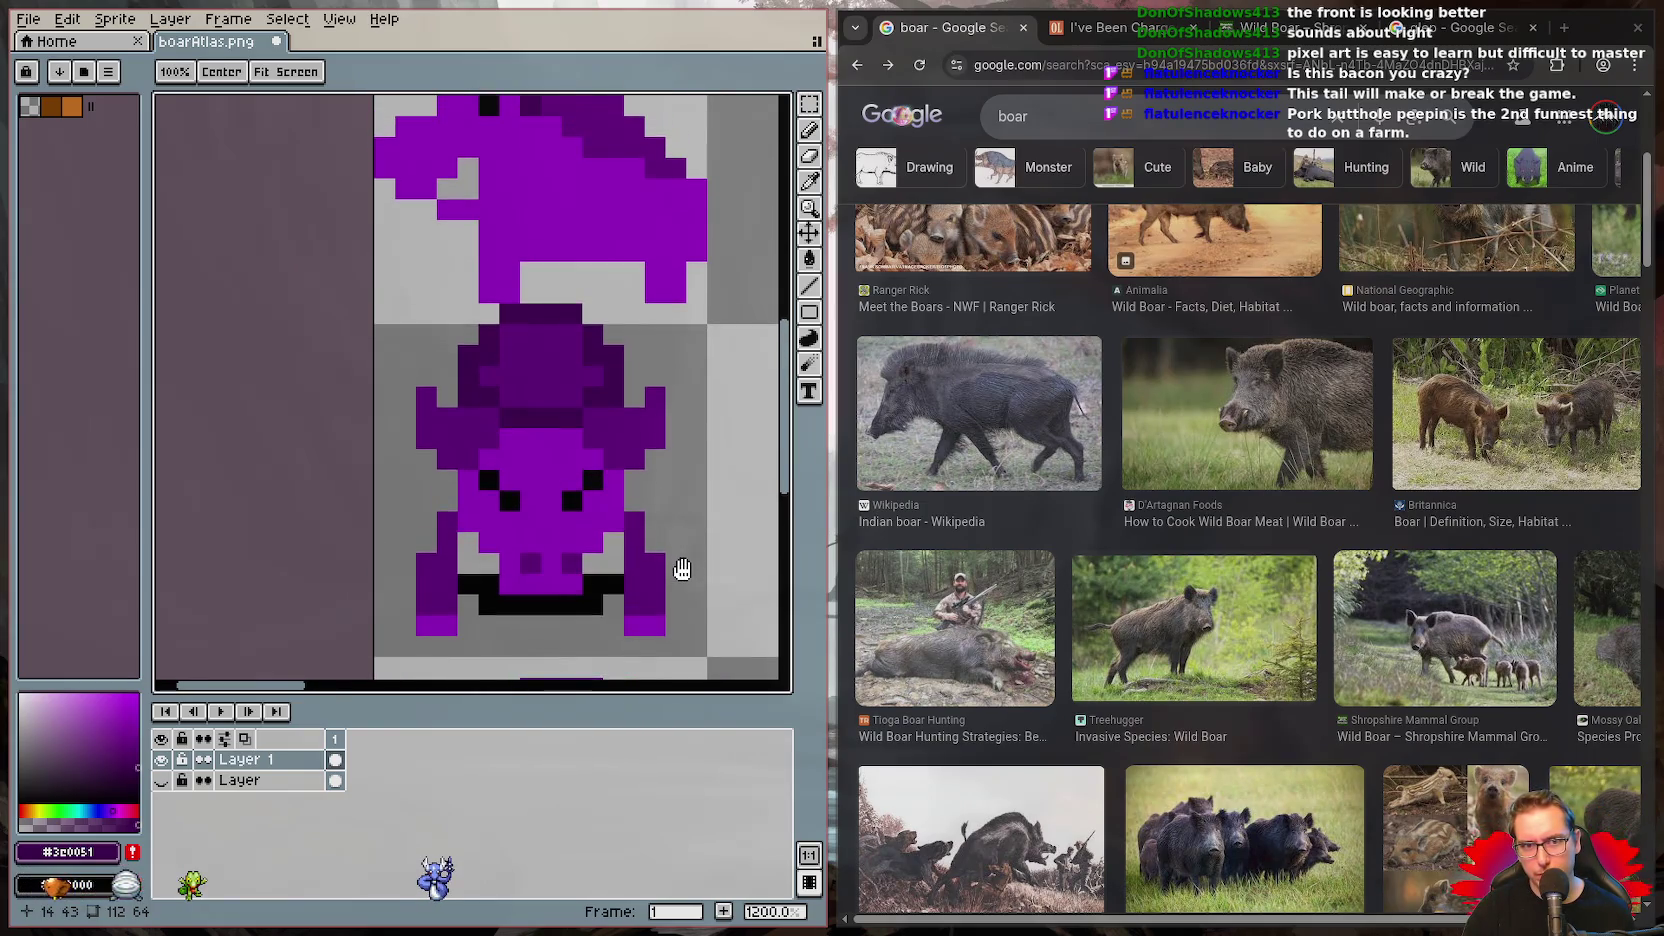
pyautogui.press('space')
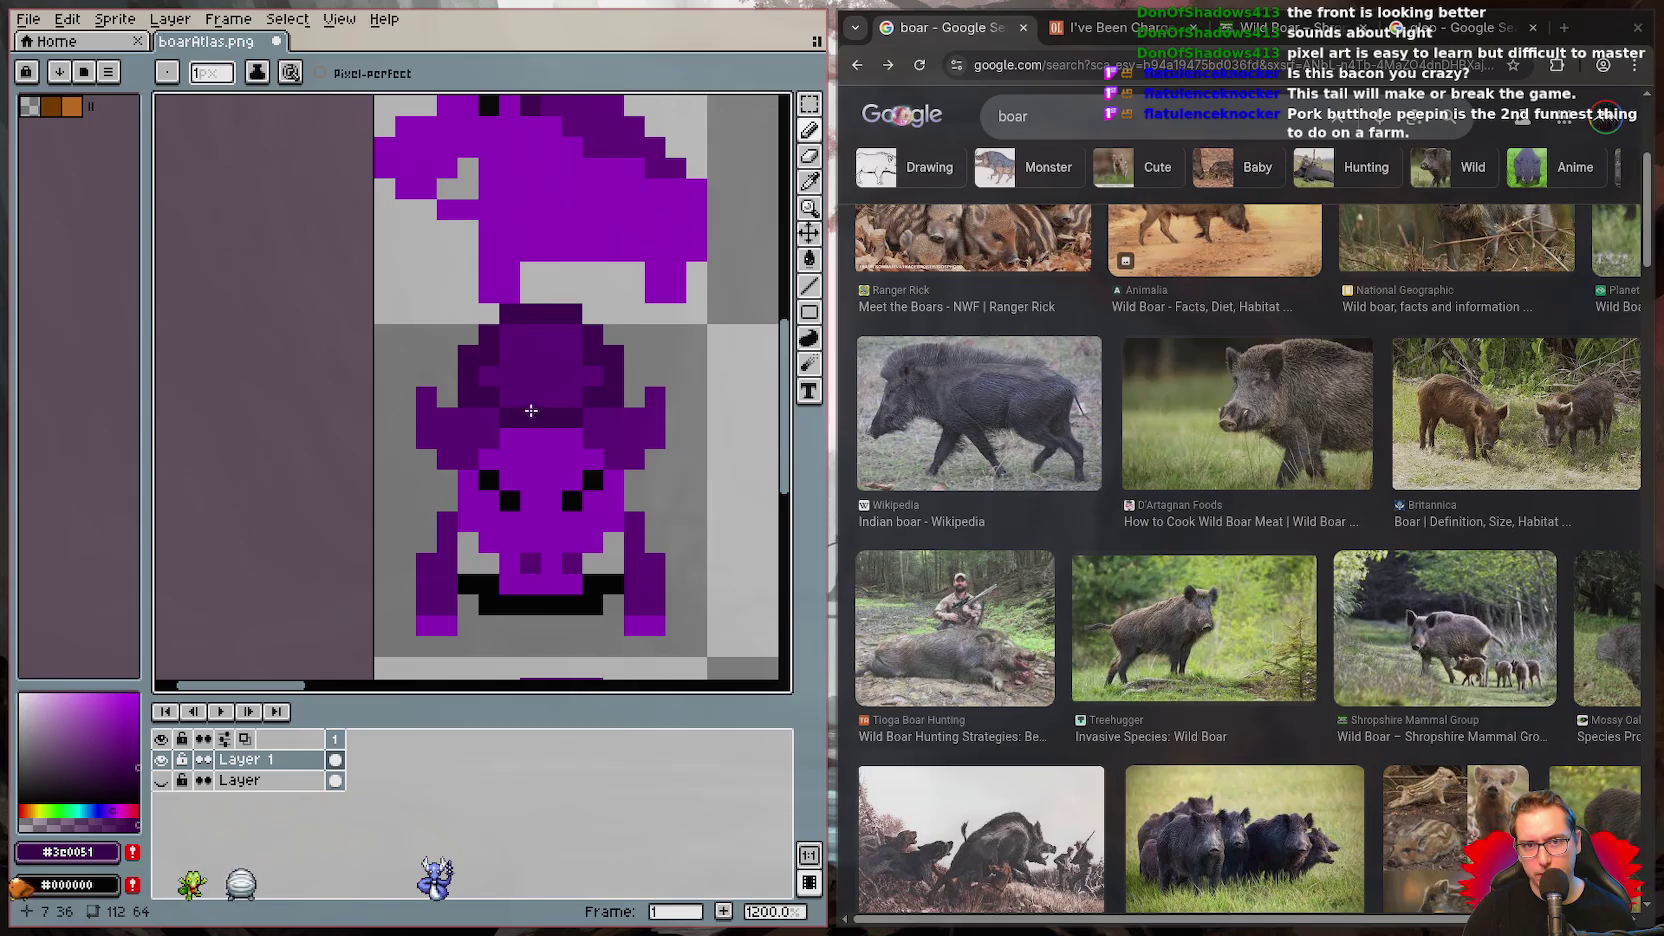
pyautogui.press('space')
pyautogui.moveTo(631, 341)
pyautogui.mouseDown()
pyautogui.moveTo(678, 284)
pyautogui.moveTo(720, 312)
pyautogui.moveTo(708, 628)
pyautogui.mouseUp()
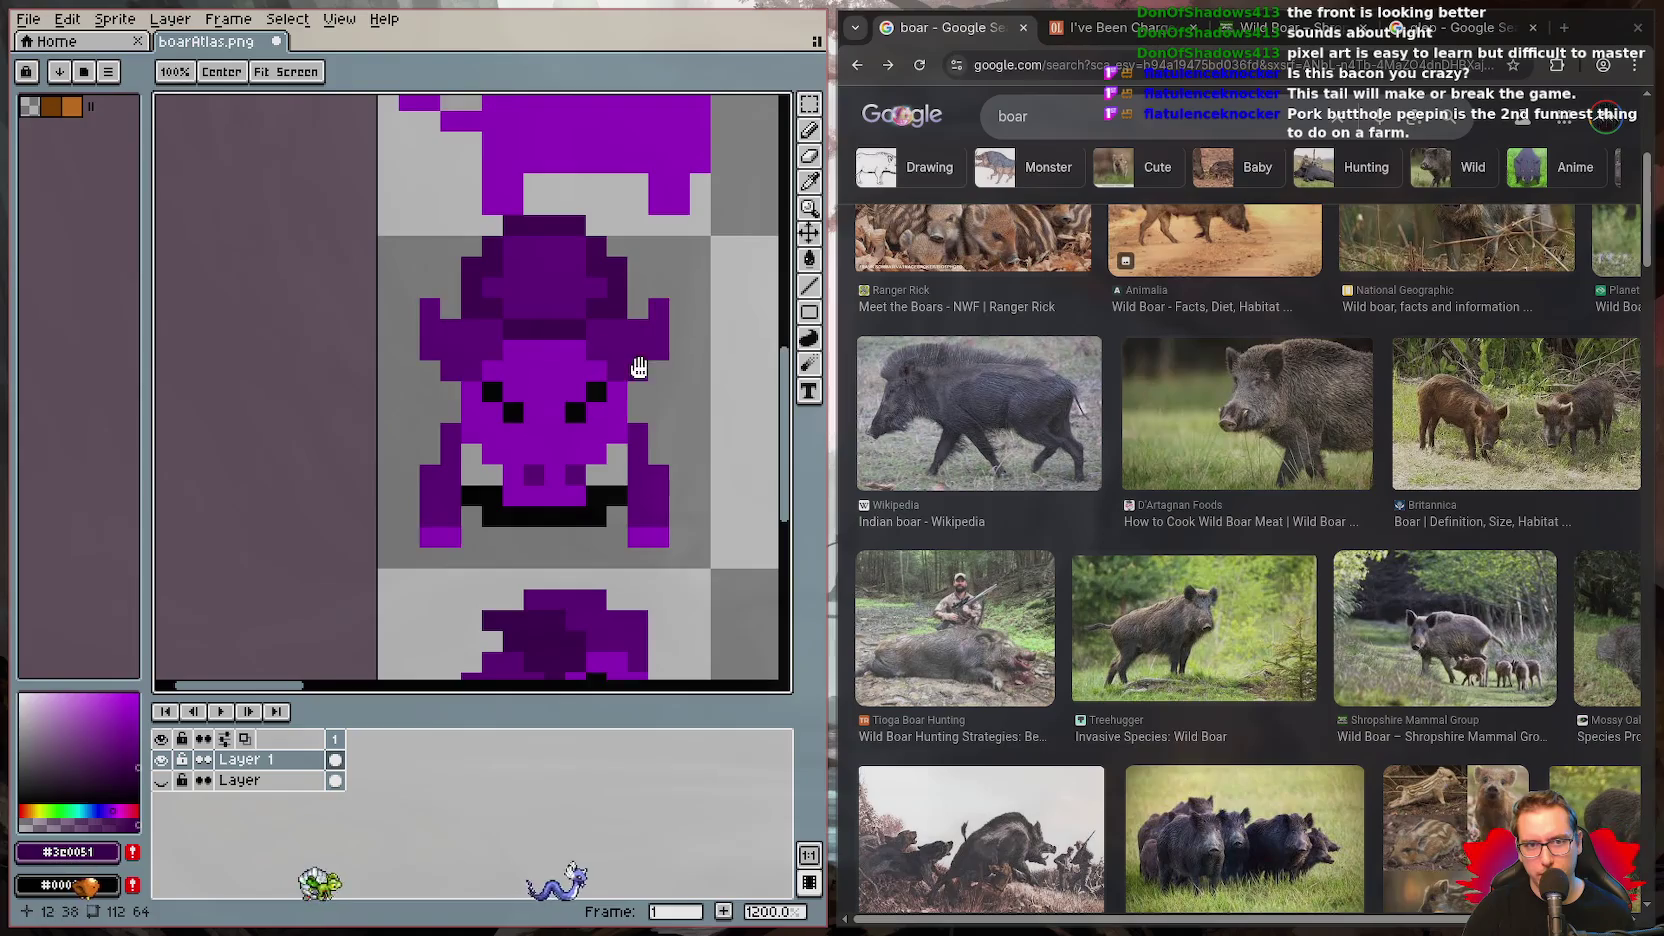
pyautogui.moveTo(640, 290); pyautogui.dragTo(626, 398)
pyautogui.press('space')
pyautogui.press('e')
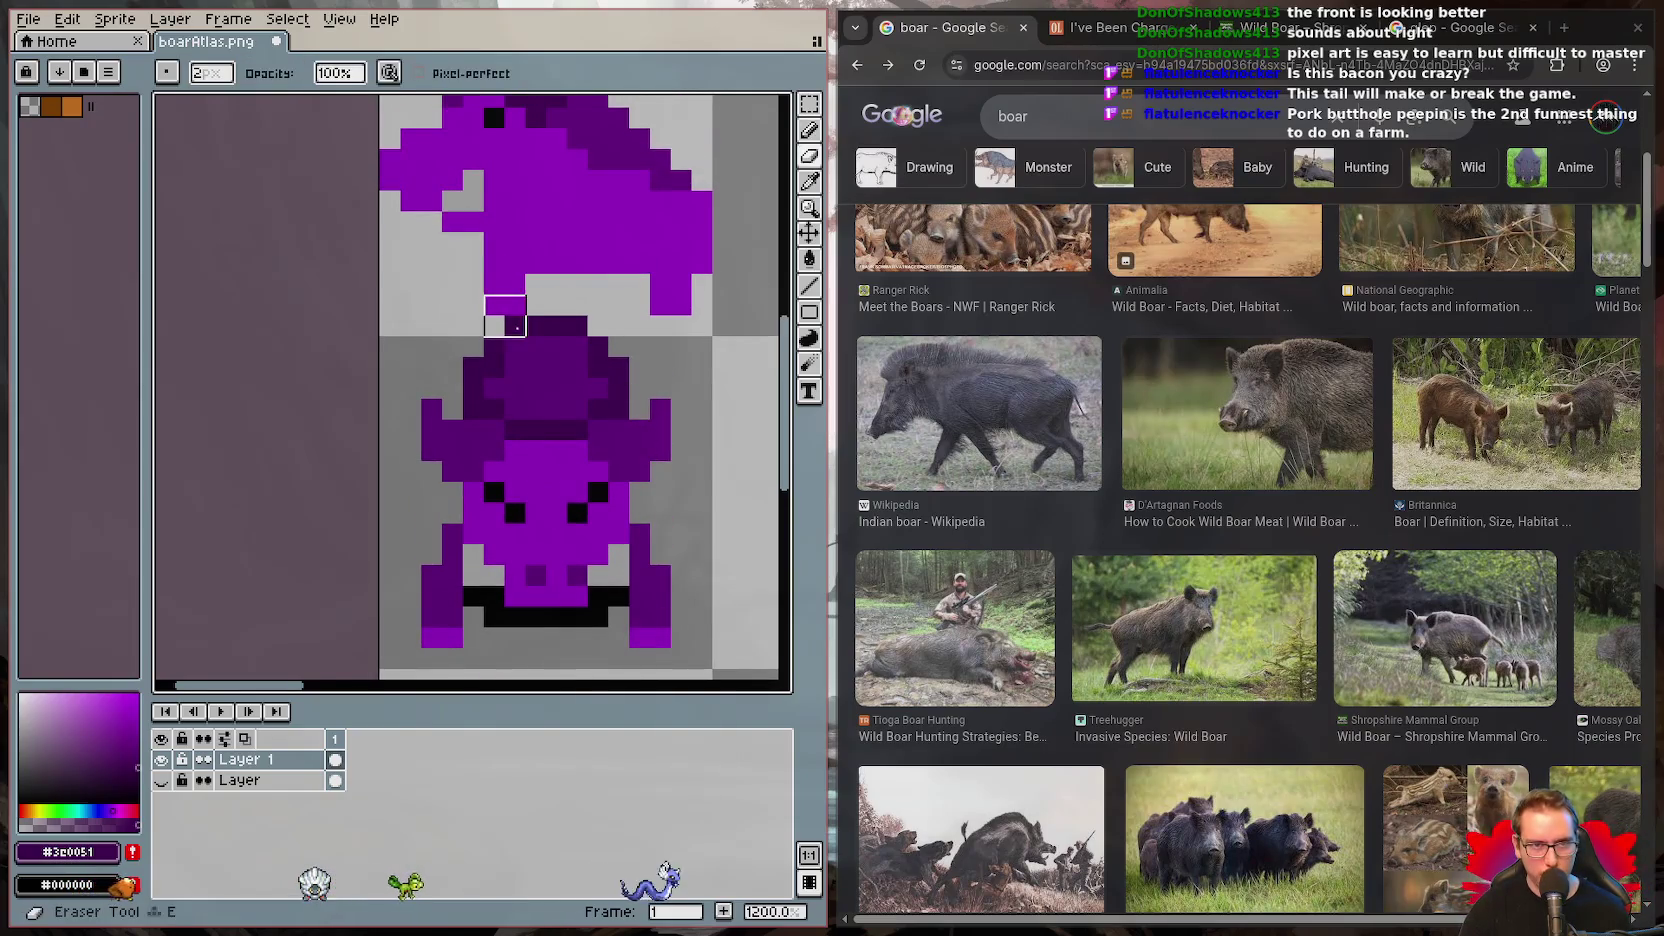
pyautogui.moveTo(515, 326); pyautogui.dragTo(557, 327)
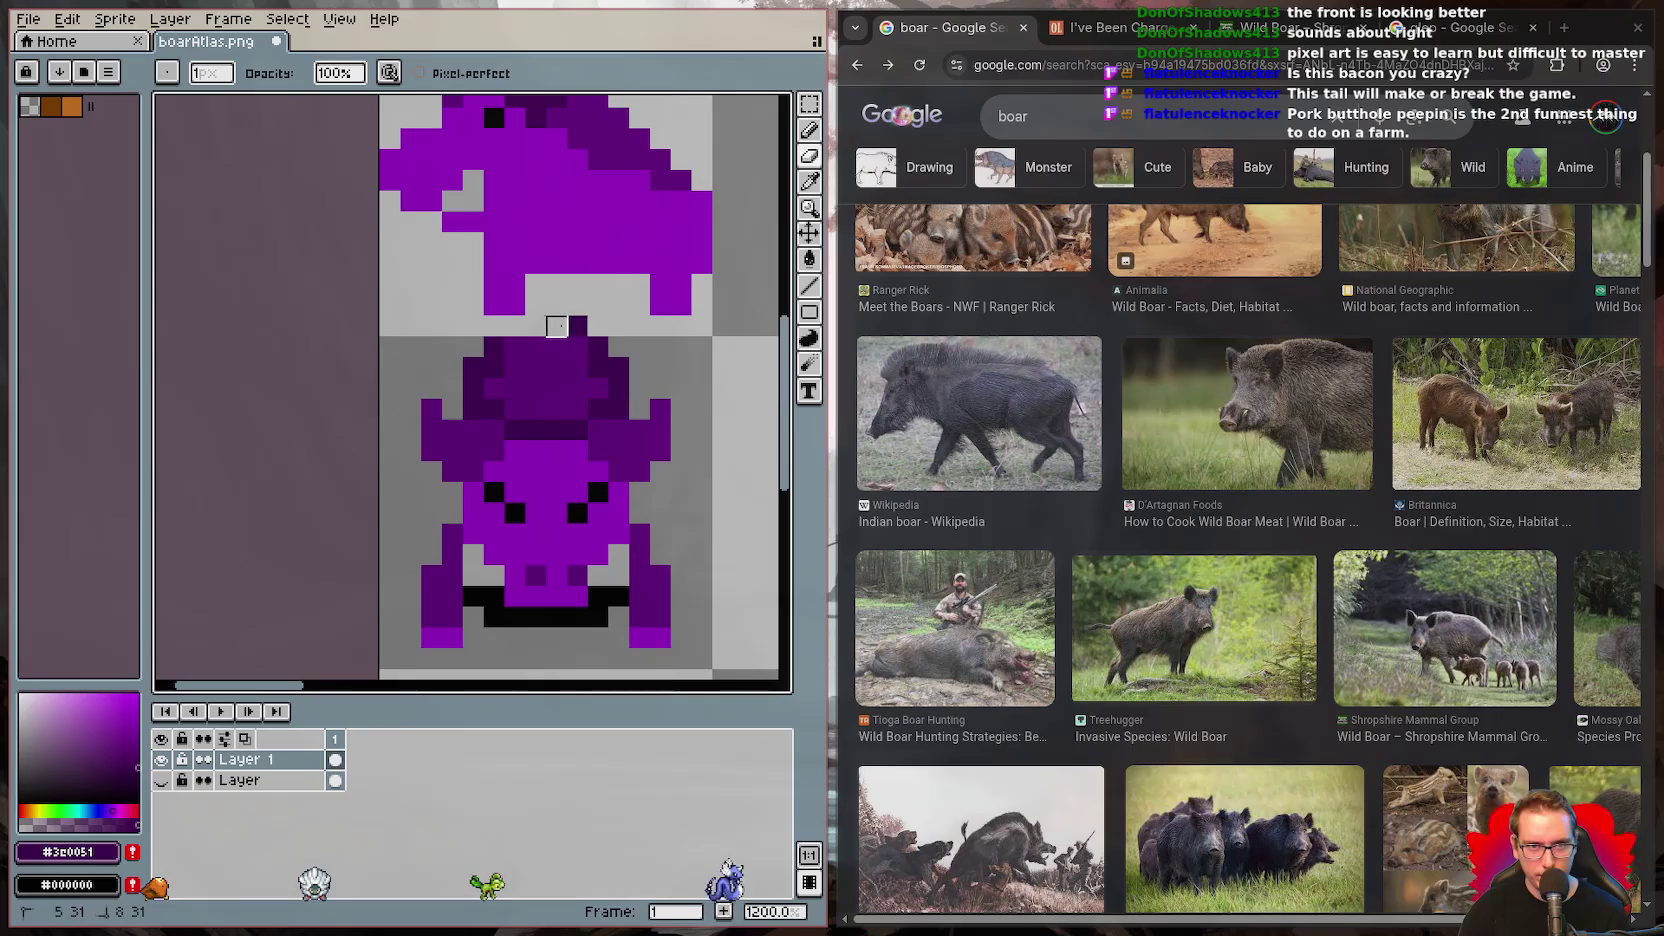
pyautogui.press('i')
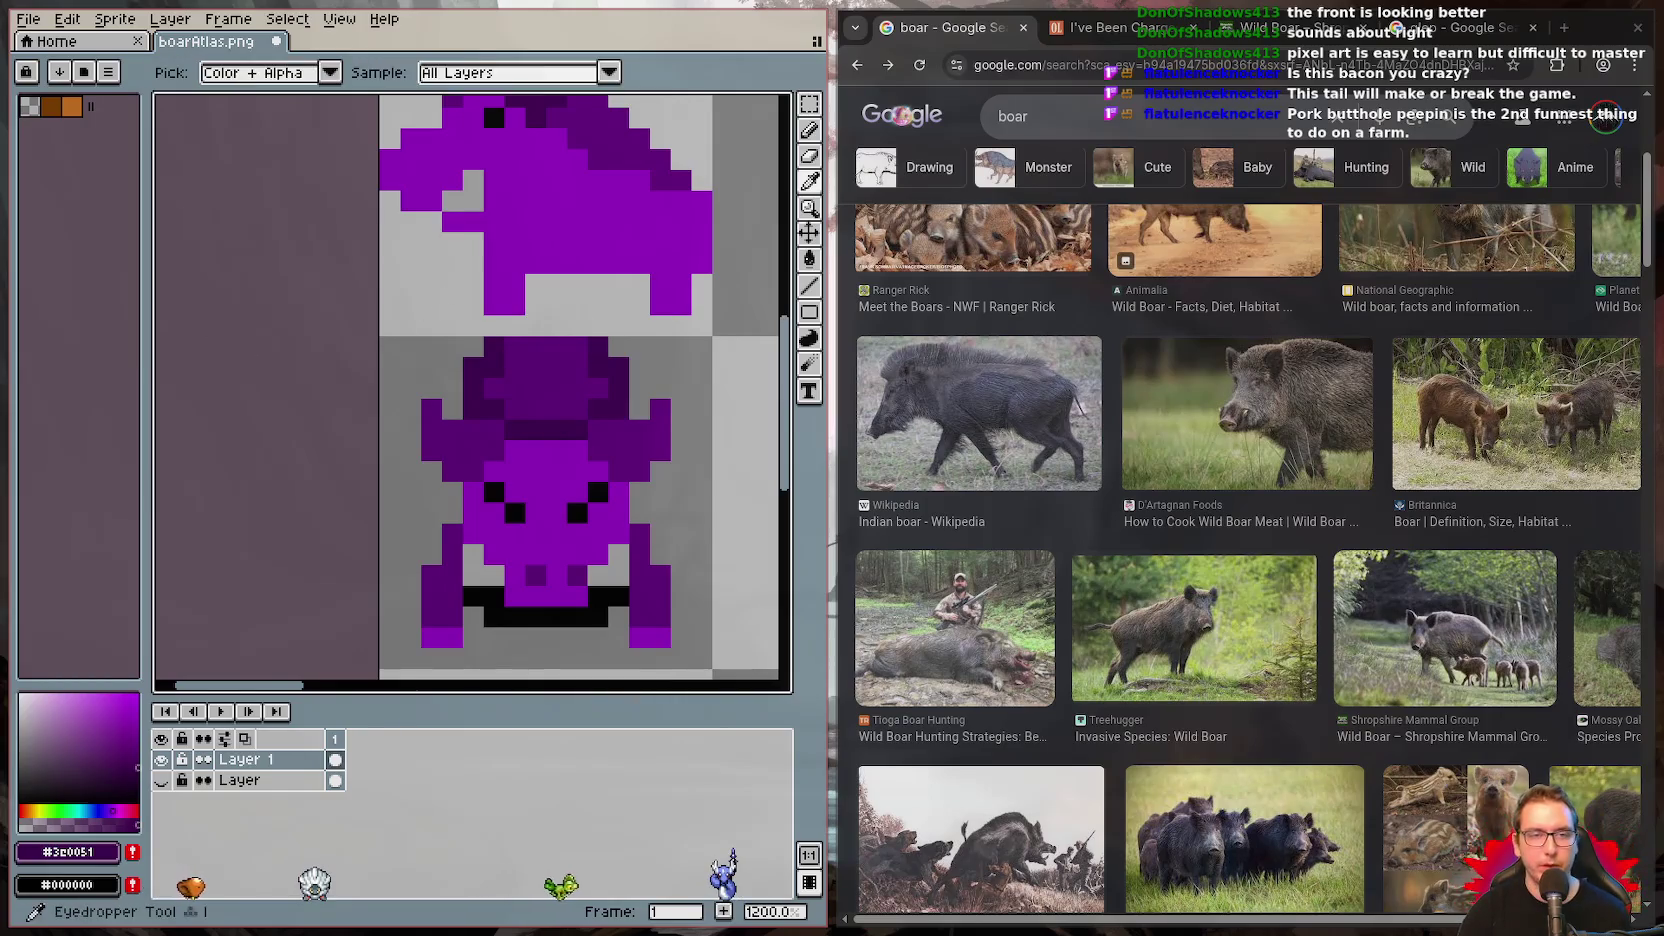
pyautogui.scroll(3, 700, 230)
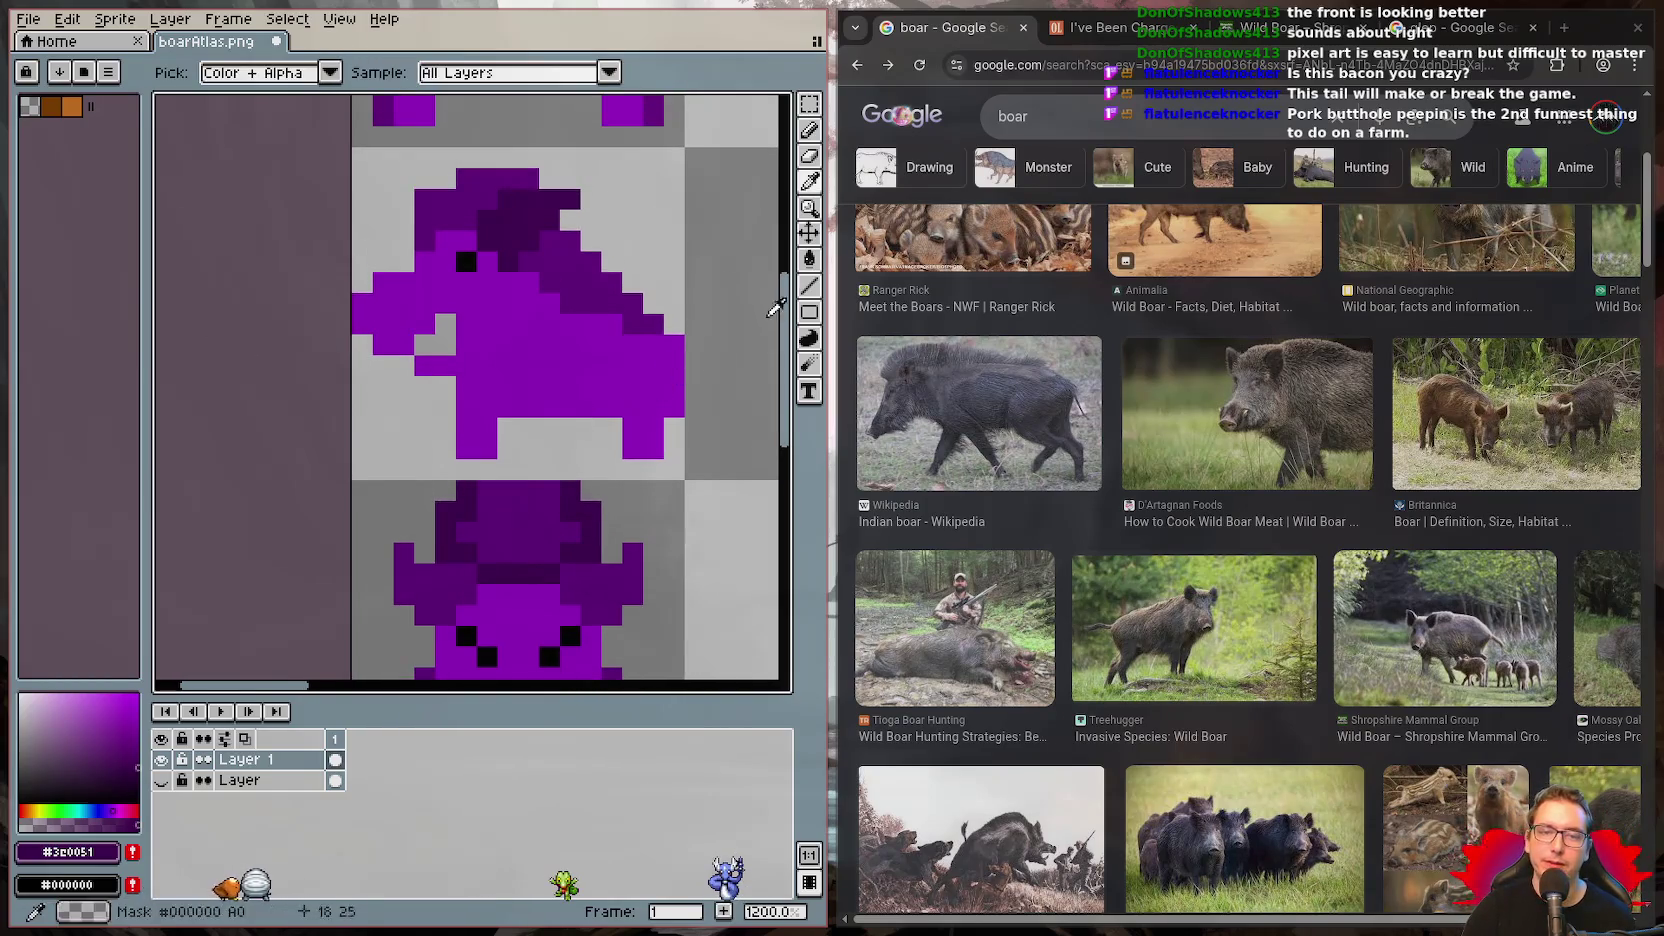
# - Select the side-view boar's 16x16 cell and move it down one pixel
pyautogui.moveTo(690, 422)
pyautogui.mouseDown()
pyautogui.moveTo(675, 234)
pyautogui.moveTo(672, 415)
pyautogui.mouseUp()
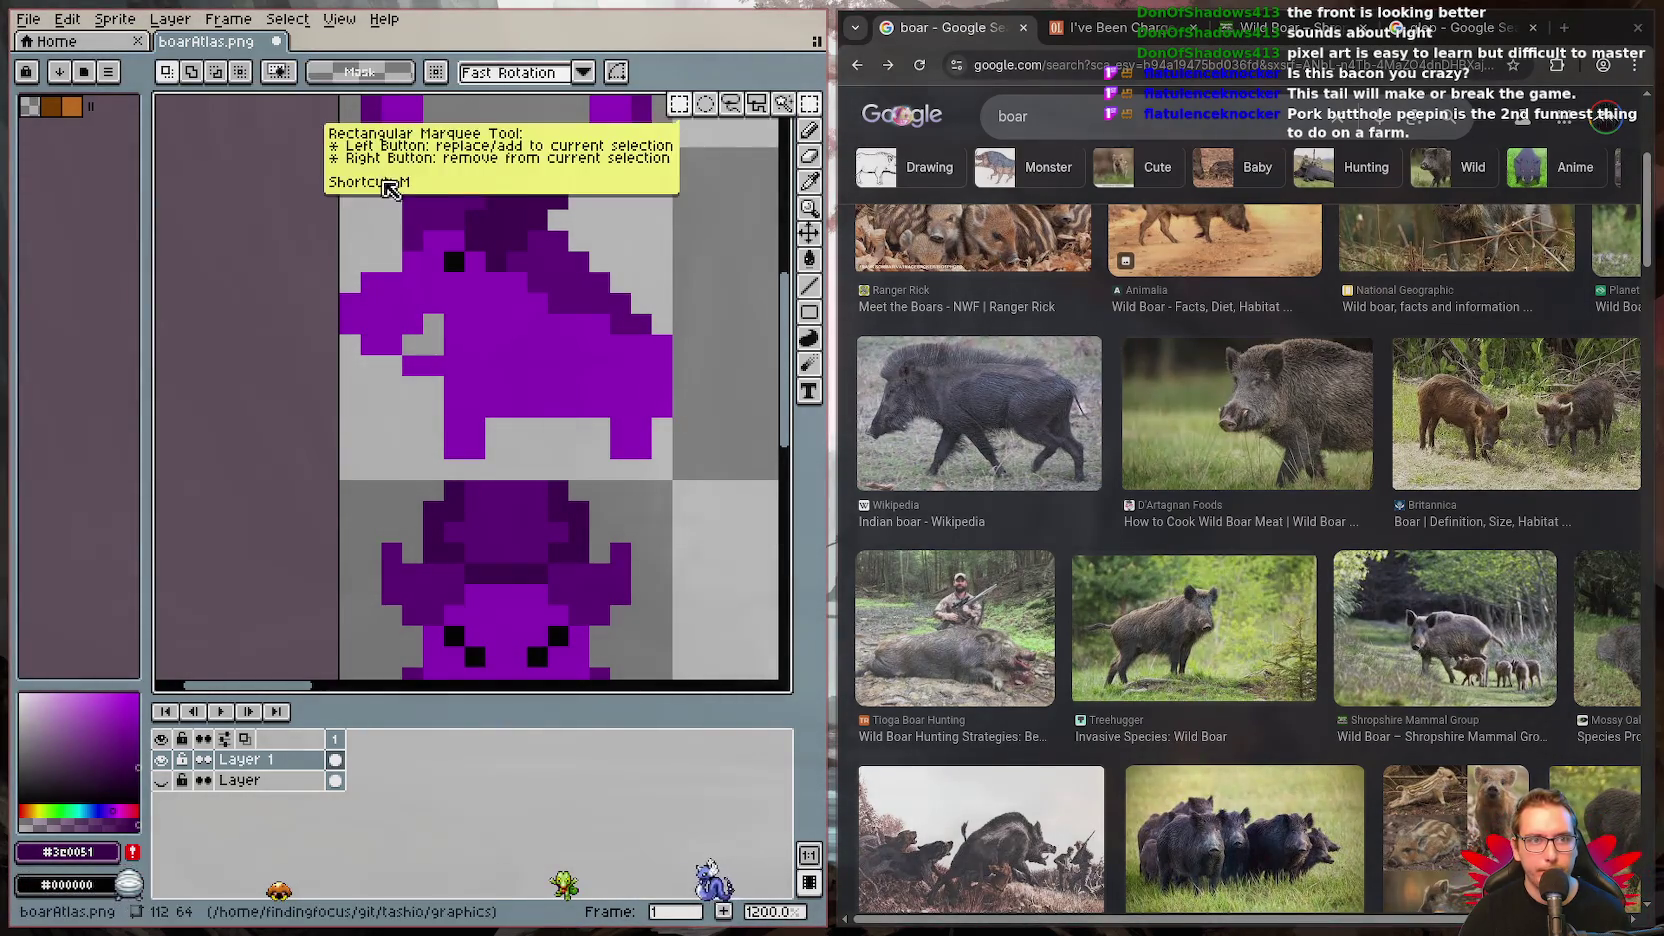
pyautogui.moveTo(338, 166); pyautogui.dragTo(674, 462)
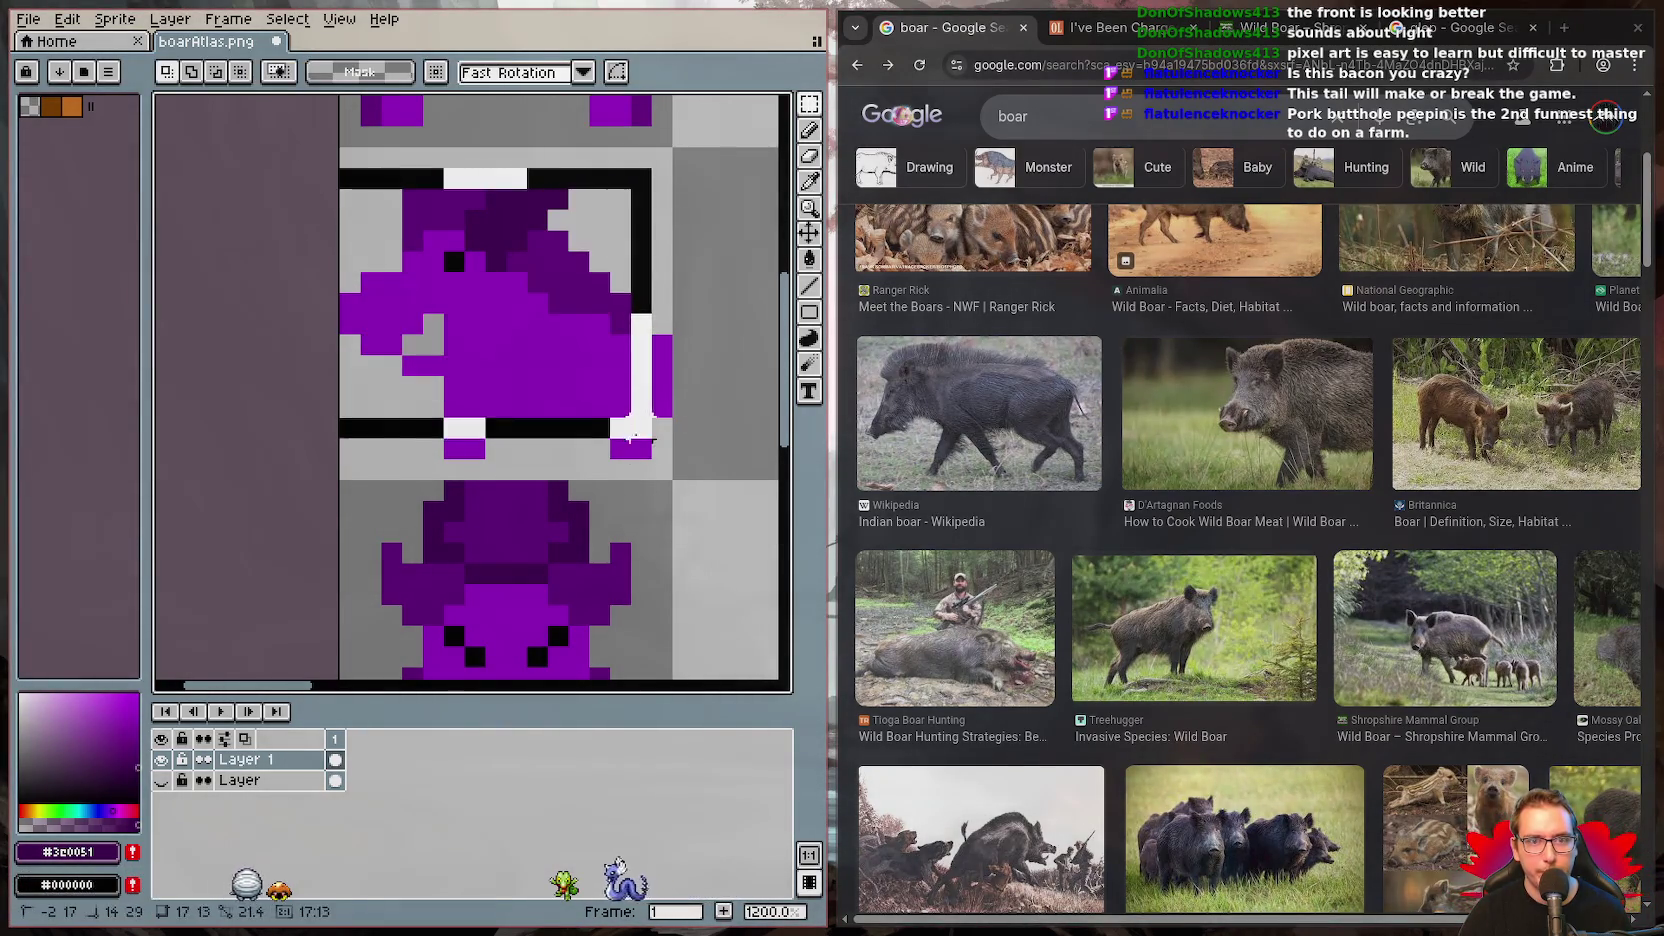
pyautogui.moveTo(585, 370); pyautogui.dragTo(585, 391)
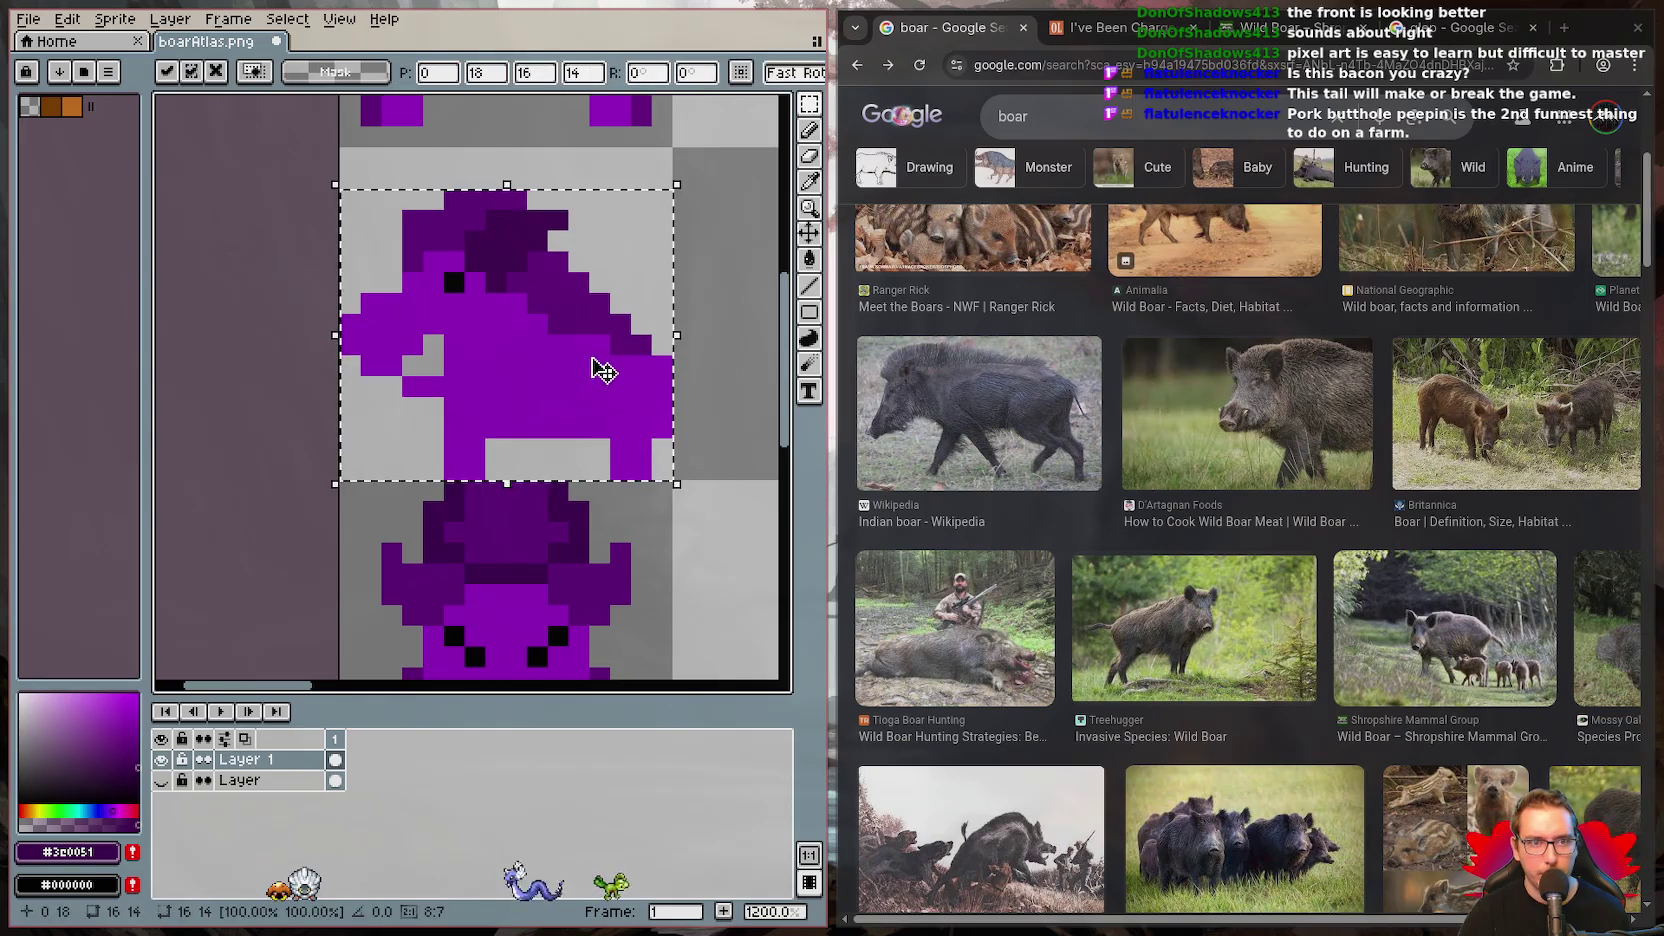
pyautogui.hotkey('ctrl', 'd')
# - Select the bottom side-view boar sprite and nudge it down one pixel
pyautogui.scroll(-3, 620, 450)
pyautogui.scroll(-3, 480, 380)
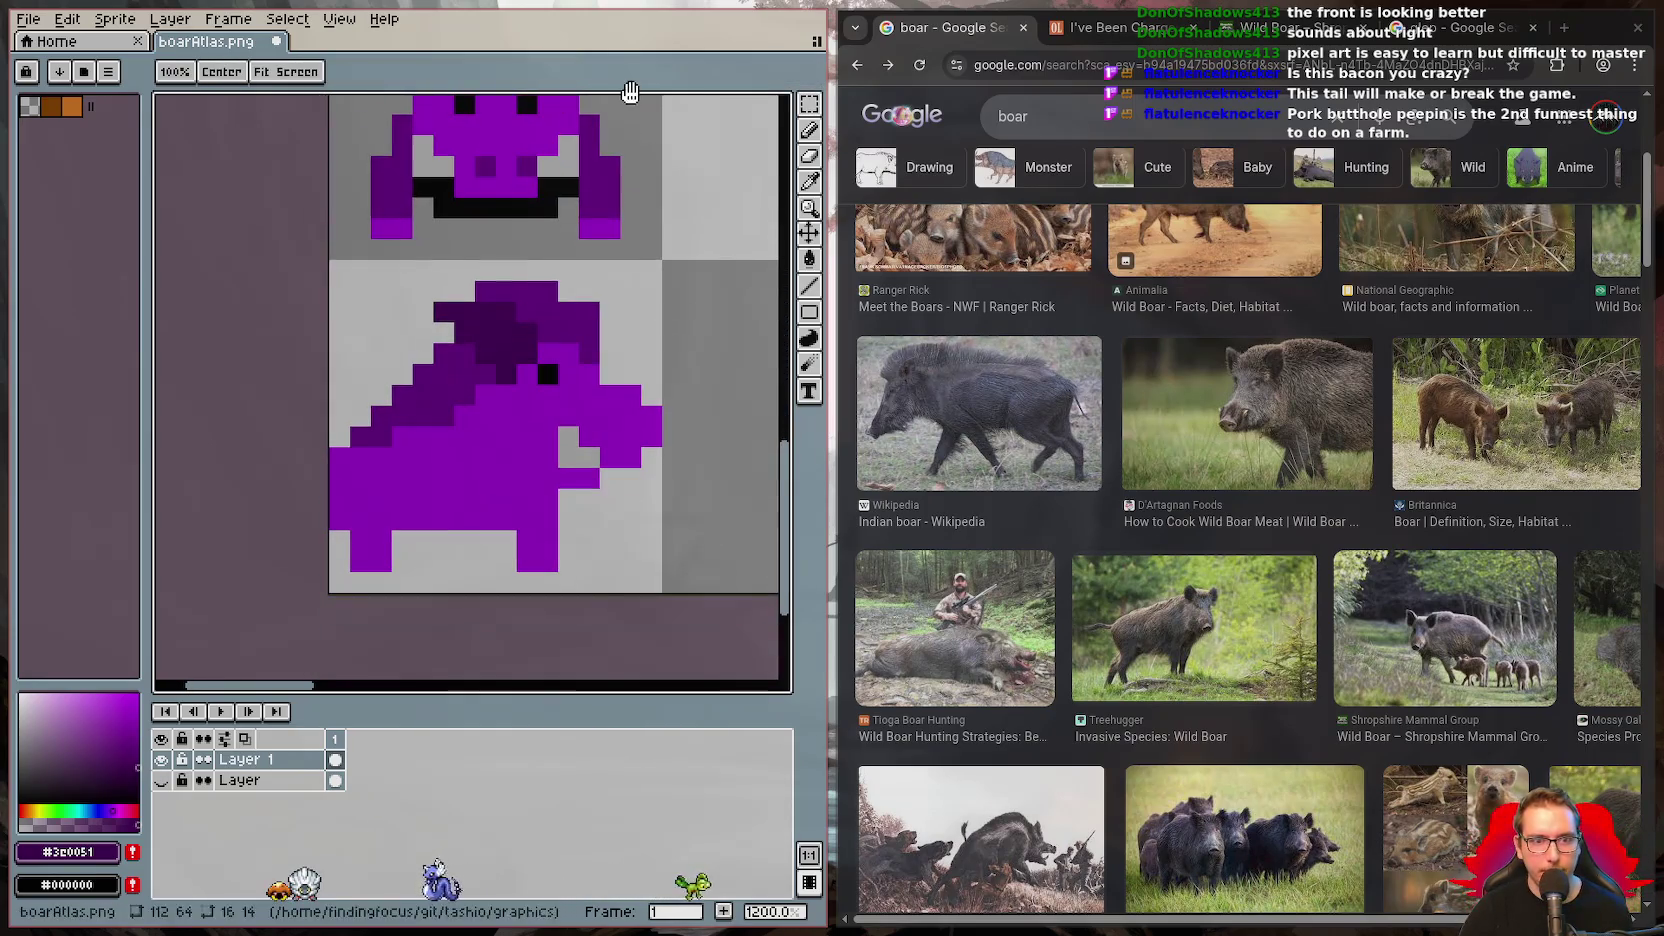
pyautogui.moveTo(327, 278); pyautogui.dragTo(665, 575)
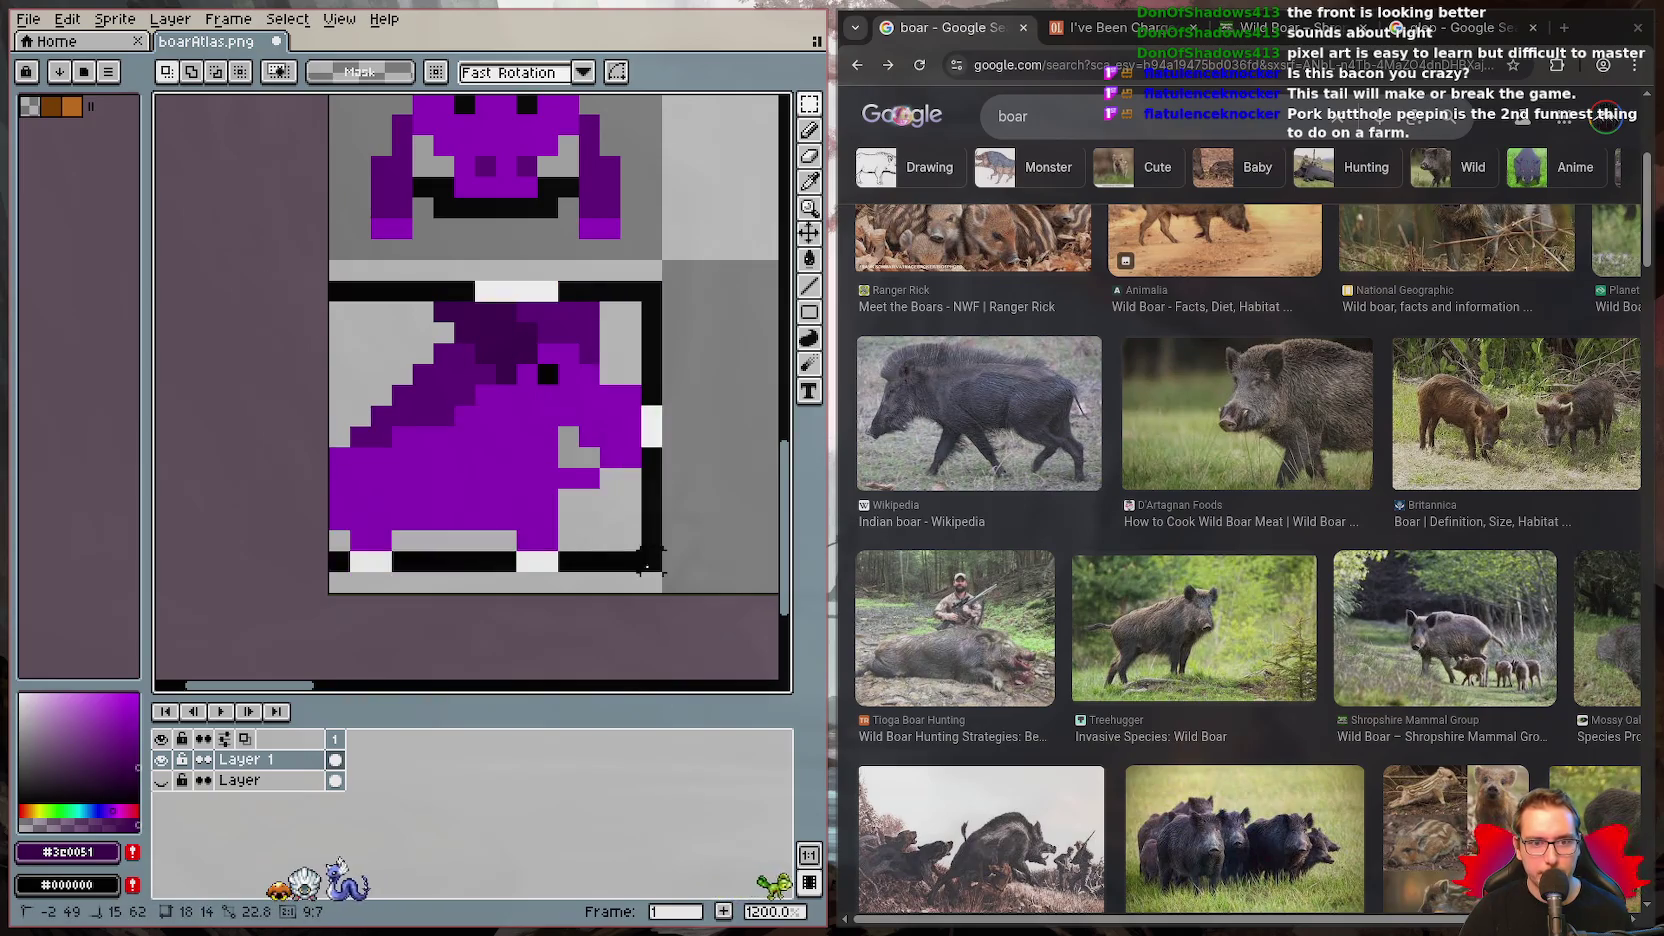
pyautogui.press('Down')
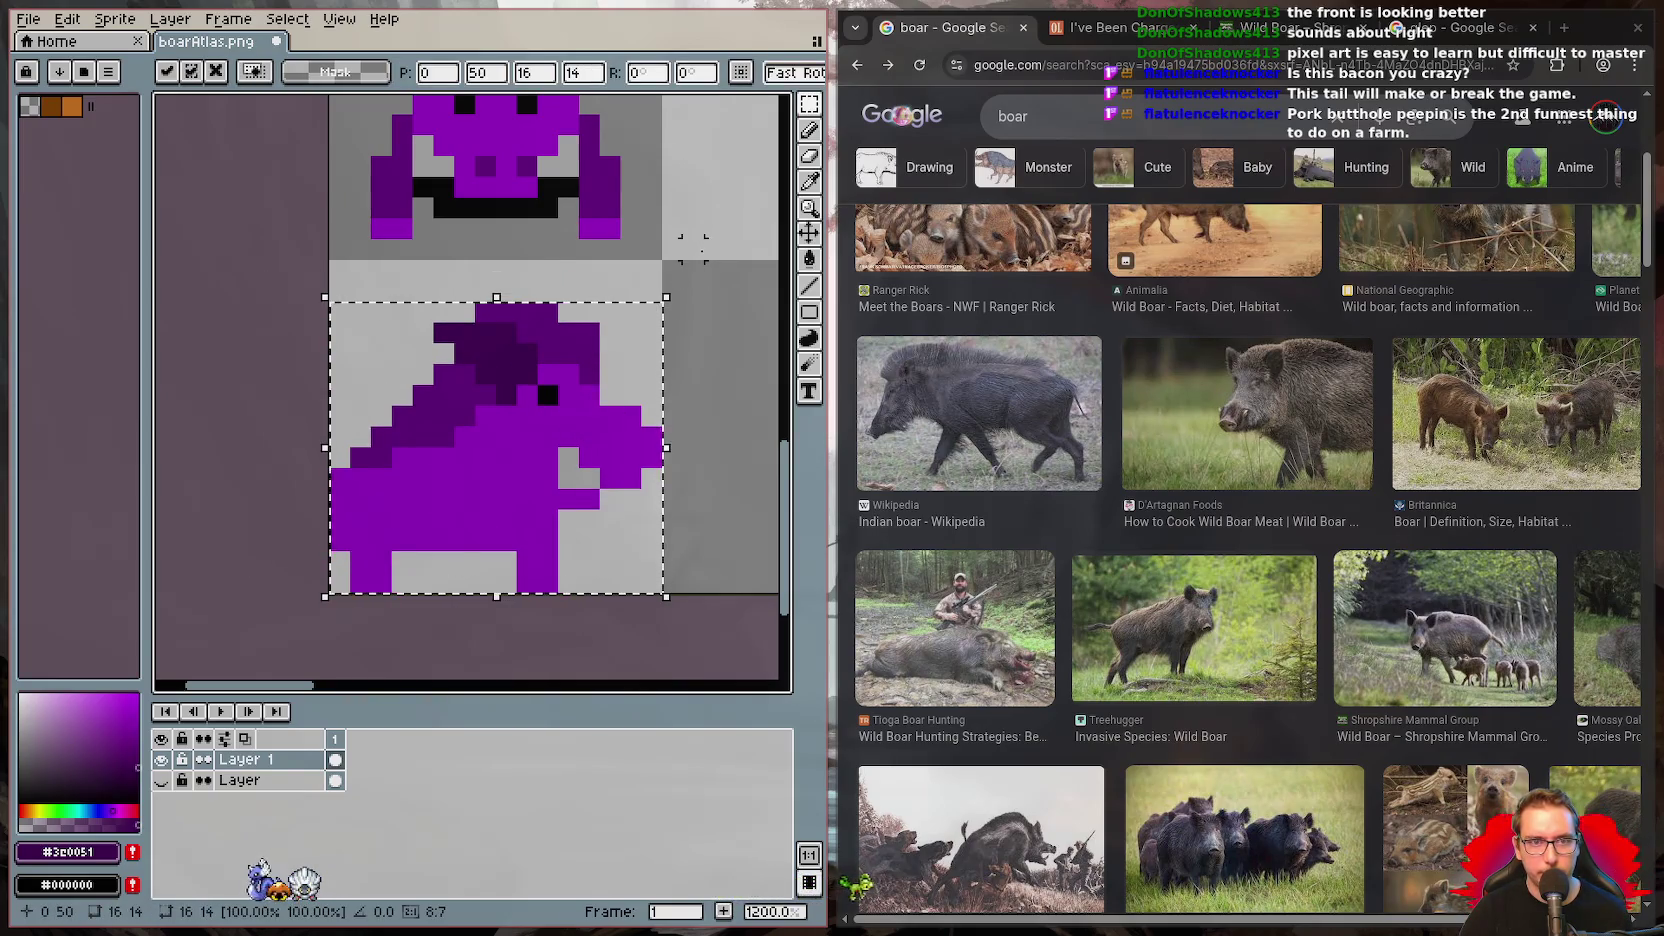
pyautogui.hotkey('ctrl', 'd')
# - Select the topmost back-view boar cell and nudge it down one pixel
pyautogui.scroll(2, 680, 408)
pyautogui.scroll(1, 687, 327)
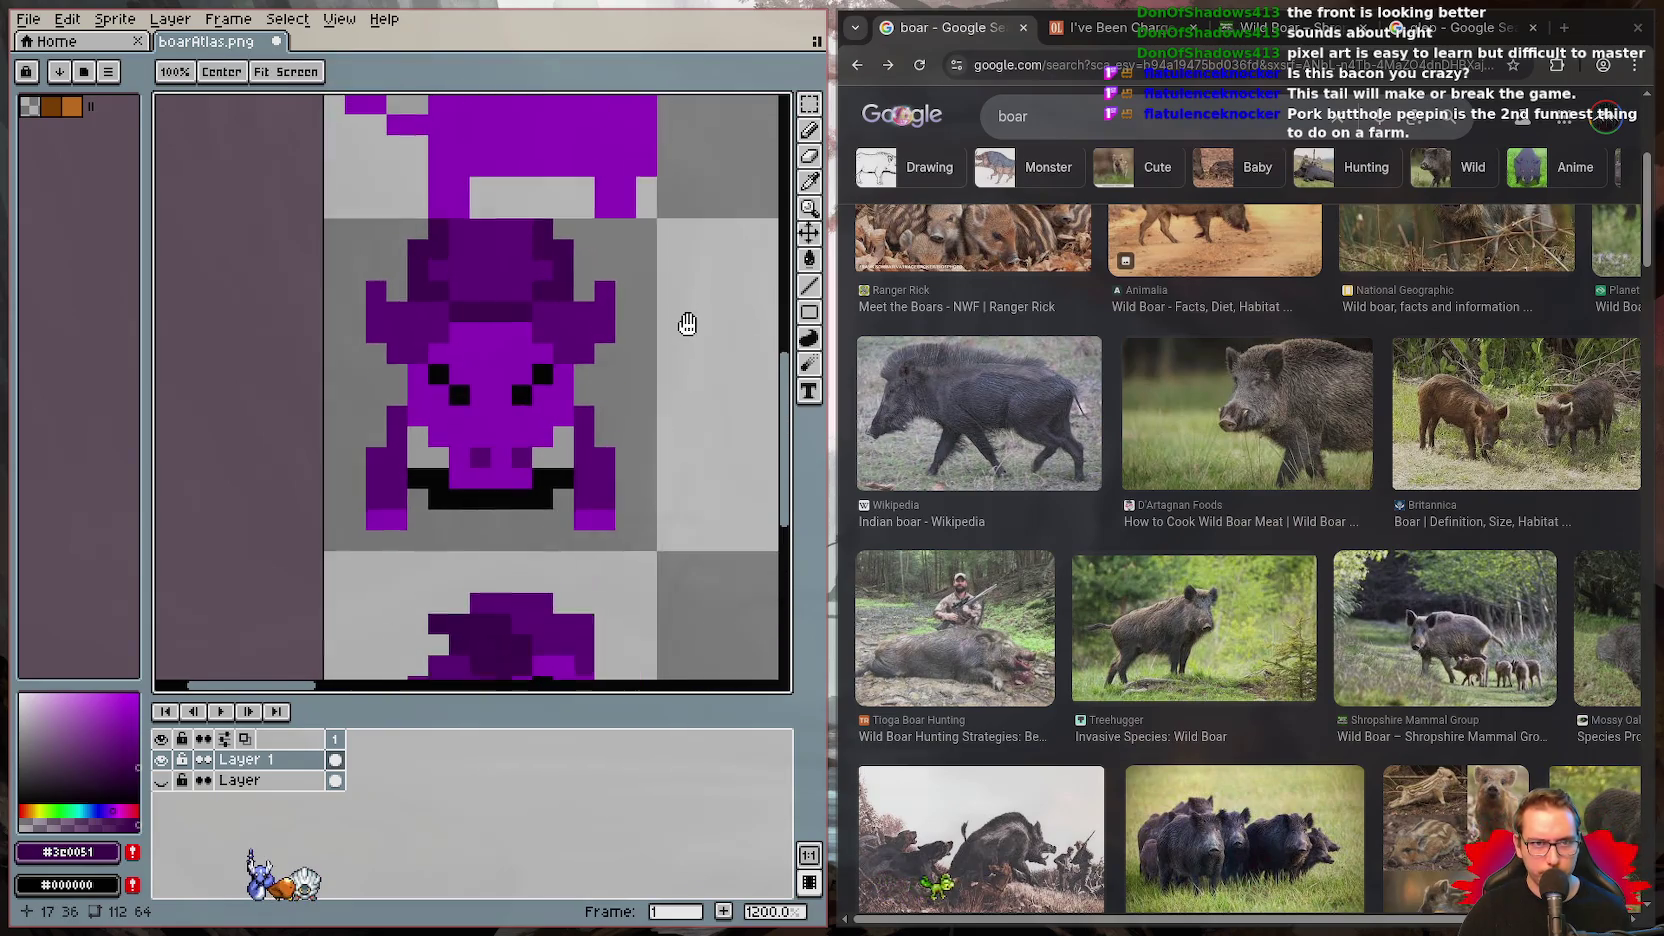
pyautogui.scroll(1, 661, 228)
pyautogui.scroll(2, 661, 228)
pyautogui.scroll(1, 646, 260)
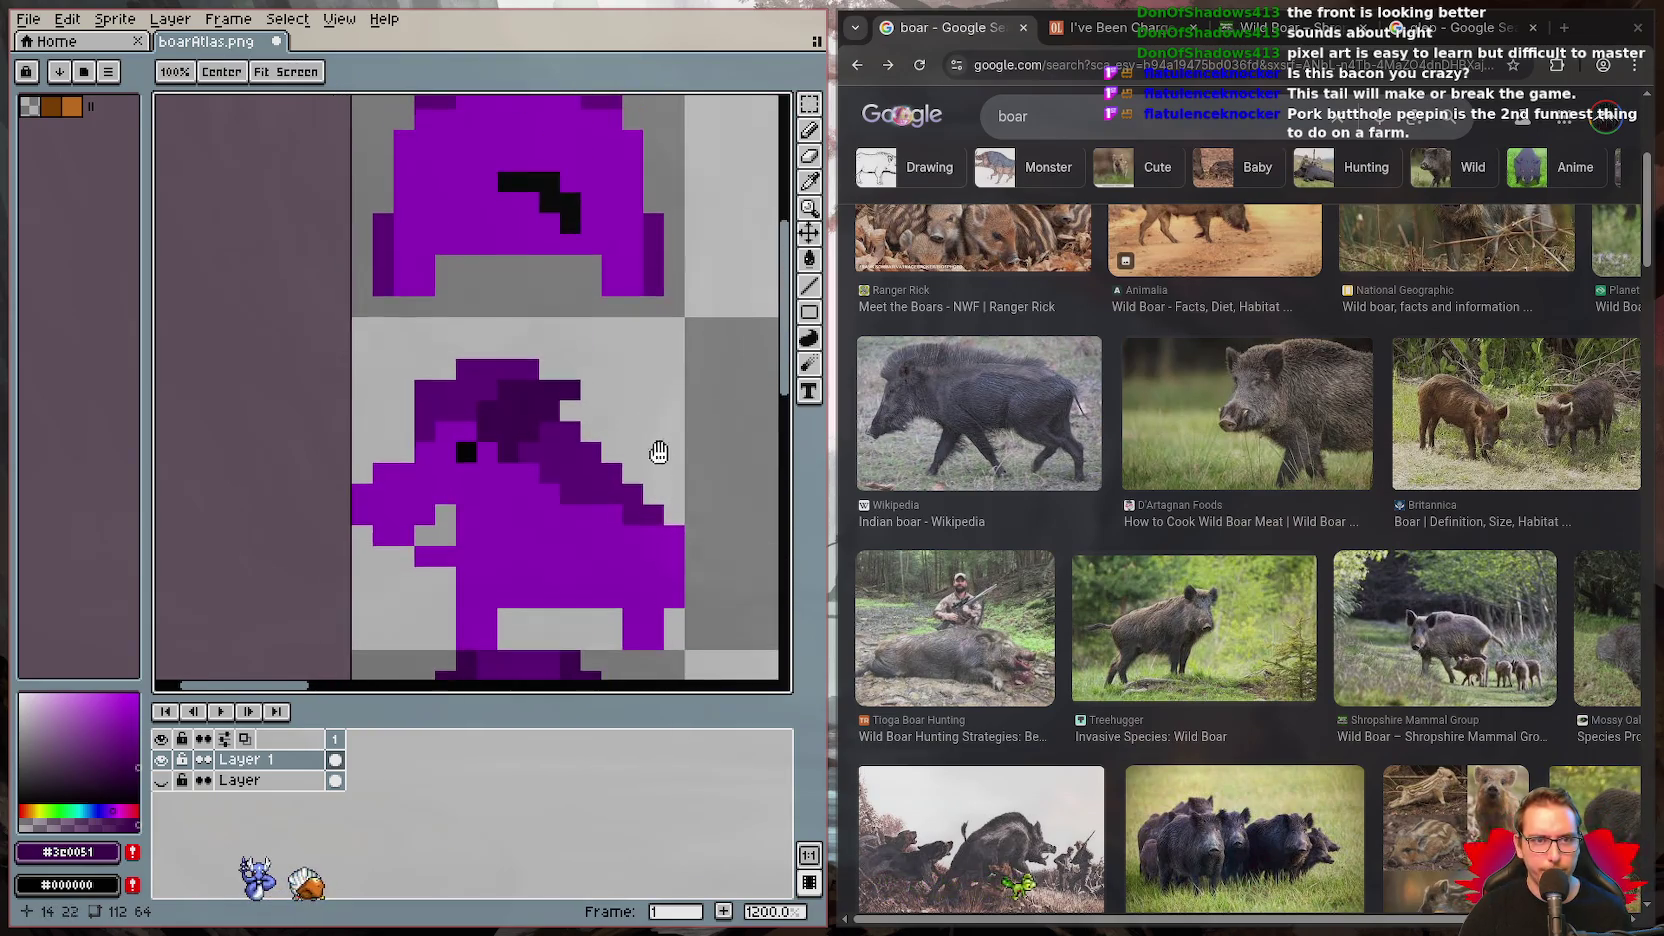
pyautogui.scroll(1, 654, 449)
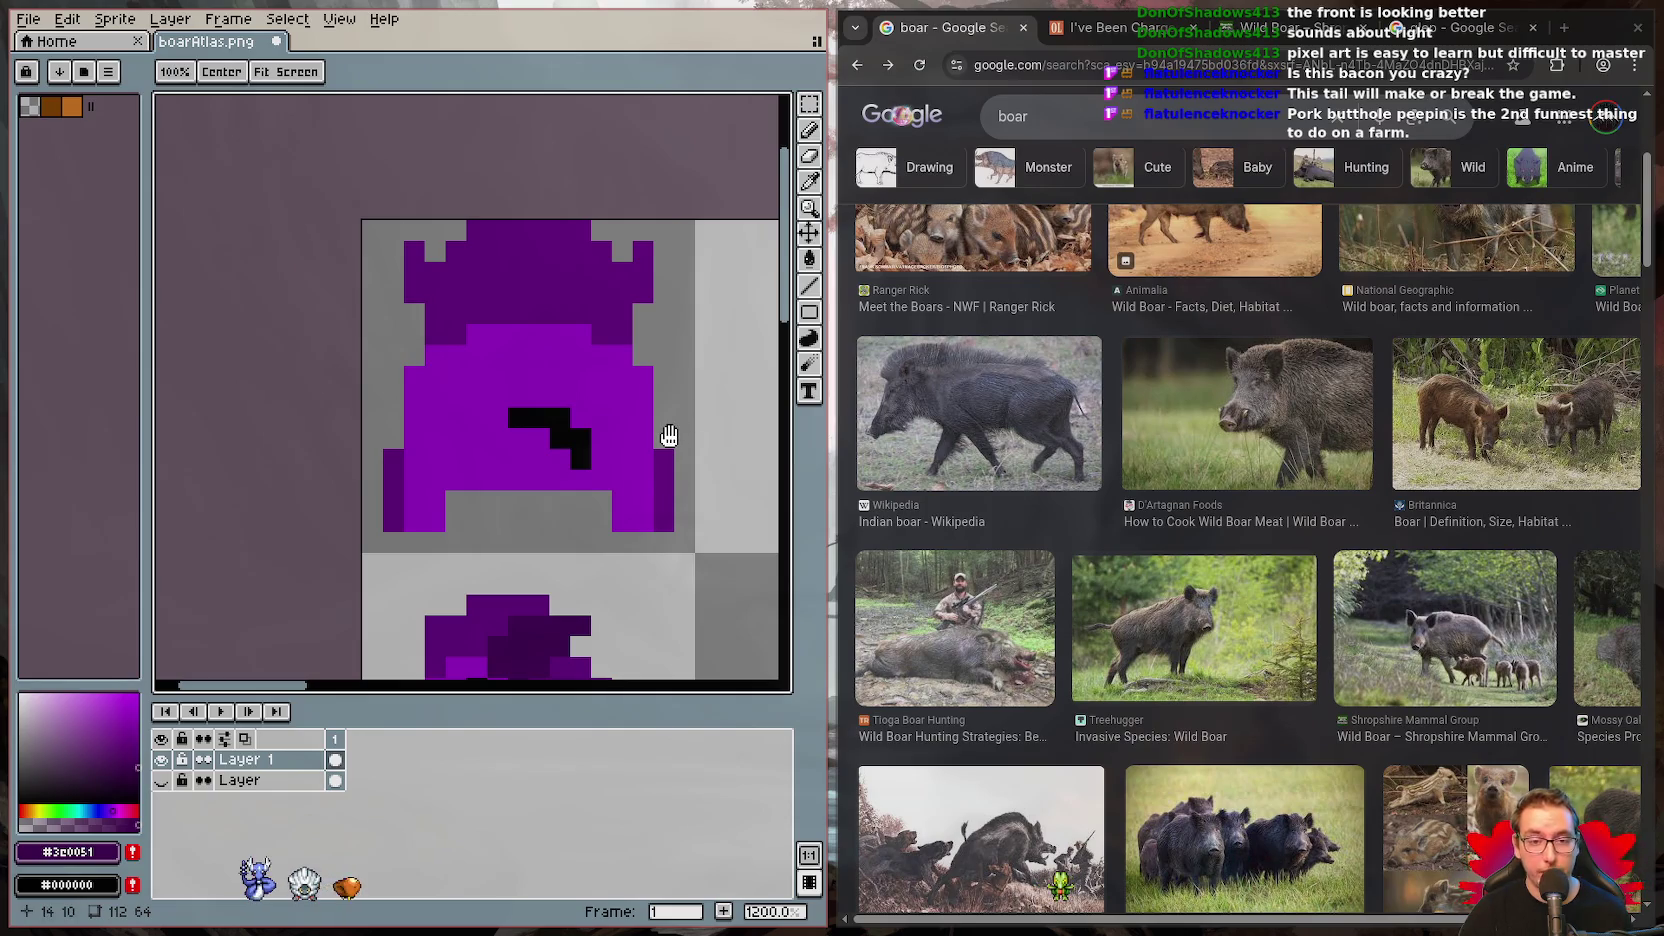
pyautogui.press('m')
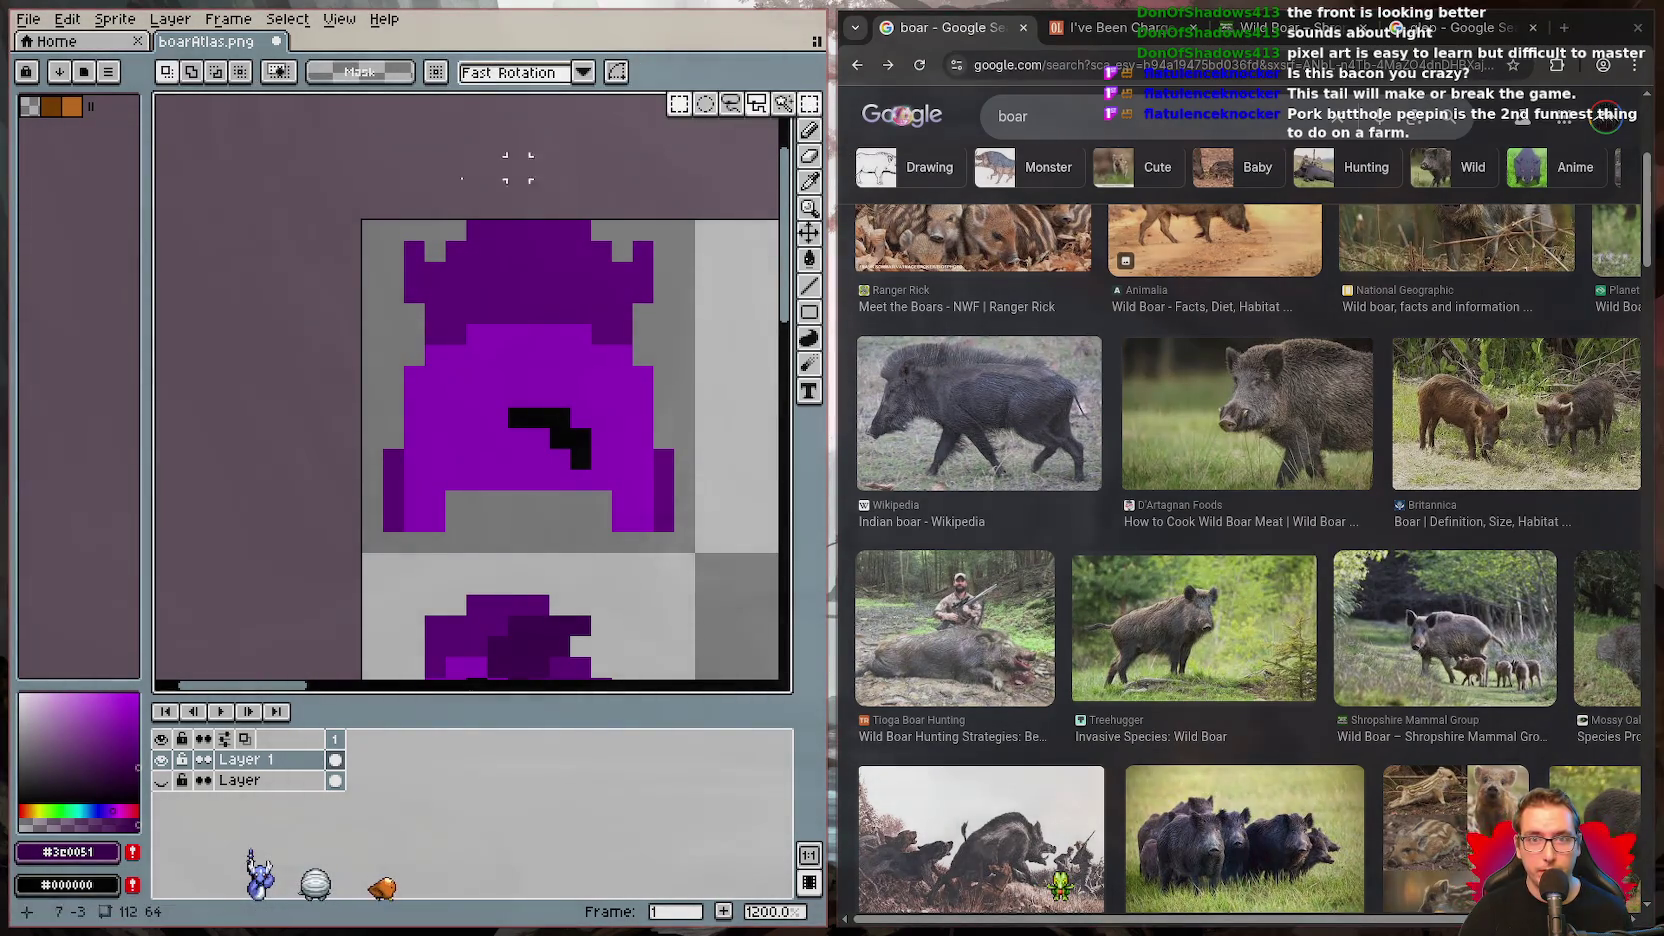
pyautogui.moveTo(362, 220); pyautogui.dragTo(696, 553)
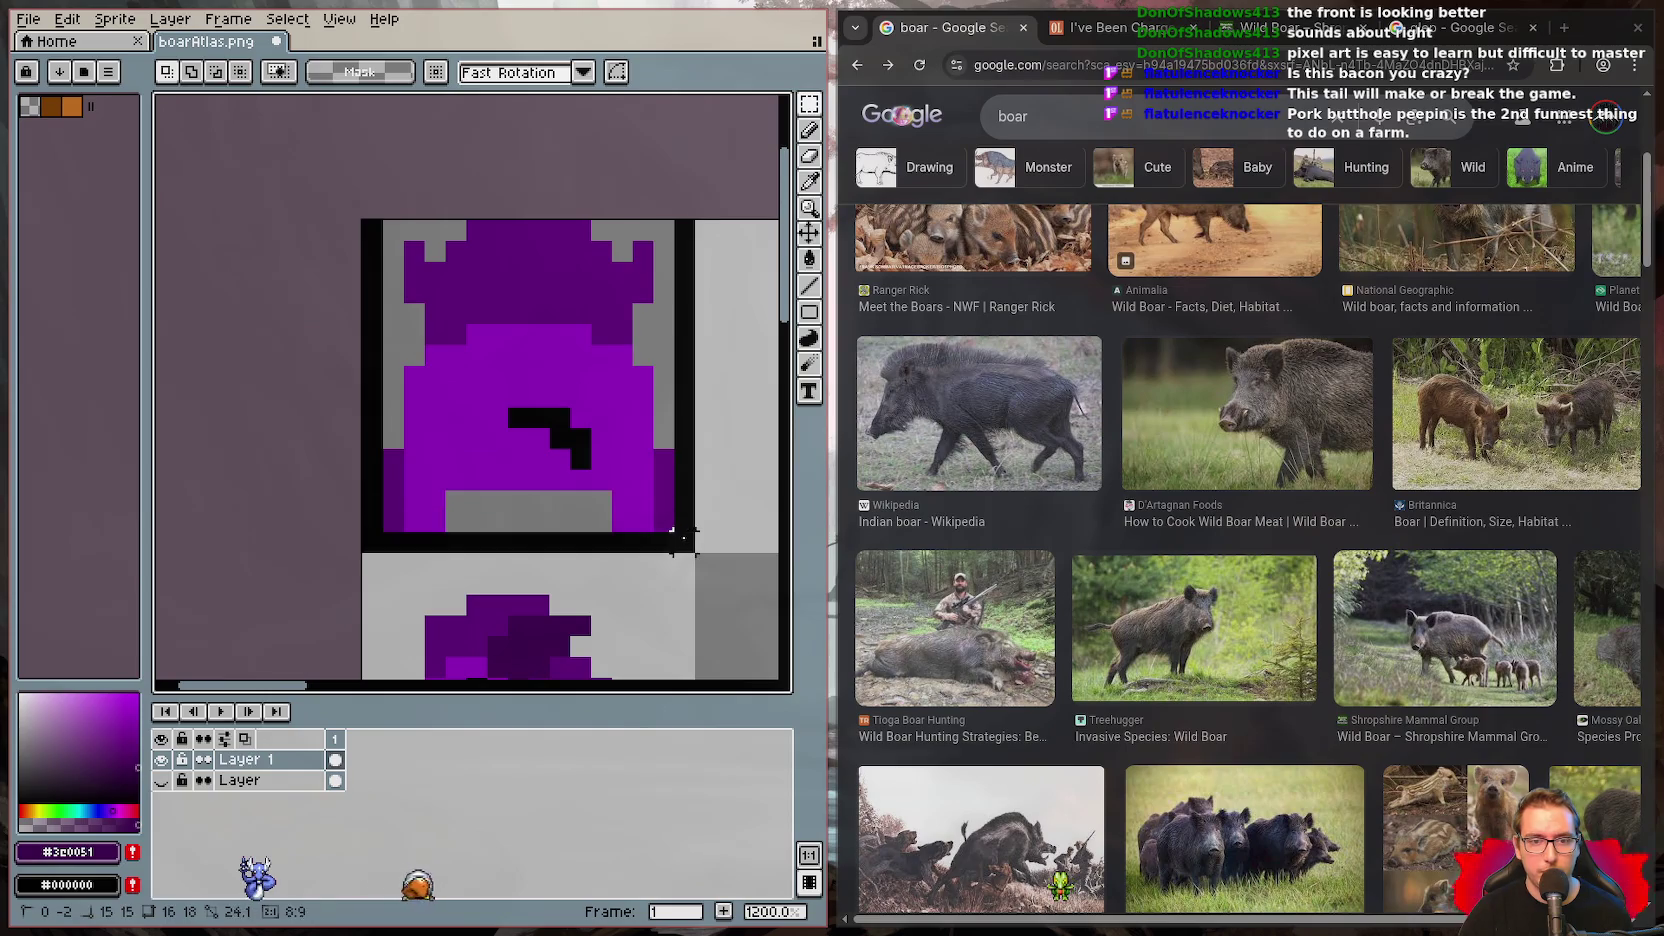
pyautogui.scroll(-3, 650, 223)
pyautogui.scroll(2, 650, 300)
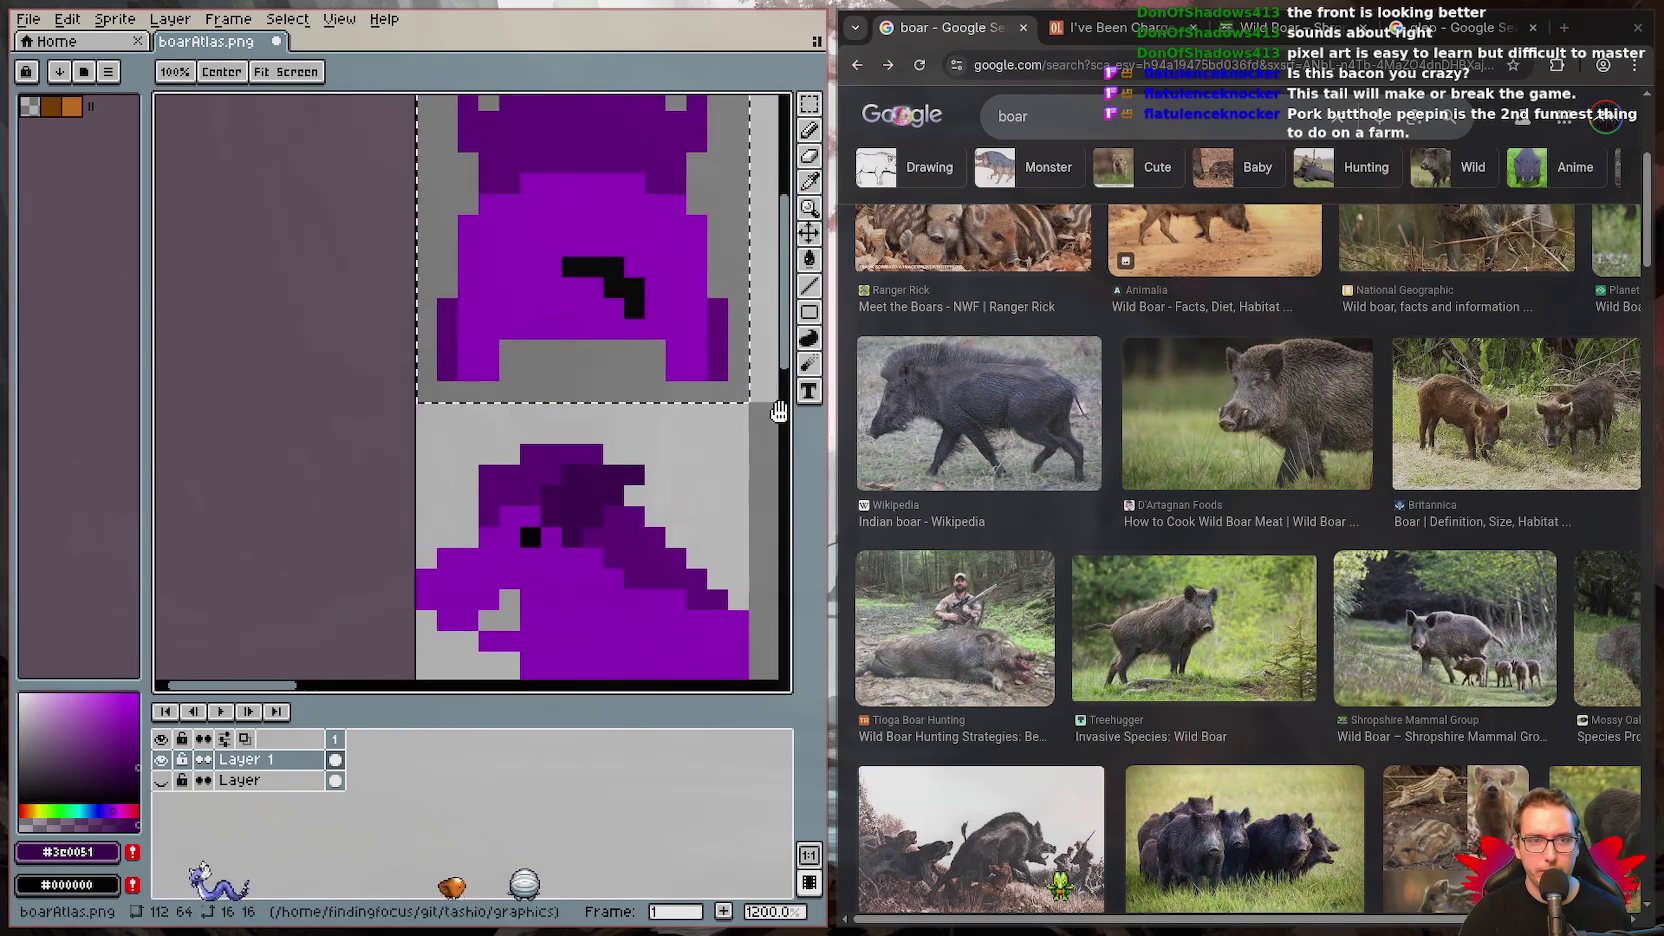
pyautogui.hotkey('ctrl', 't')
pyautogui.press('Return')
# - Select the middle front-view boar cell and shift it down one pixel
pyautogui.moveTo(710, 261)
pyautogui.mouseDown()
pyautogui.moveTo(696, 396)
pyautogui.moveTo(634, 294)
pyautogui.mouseUp()
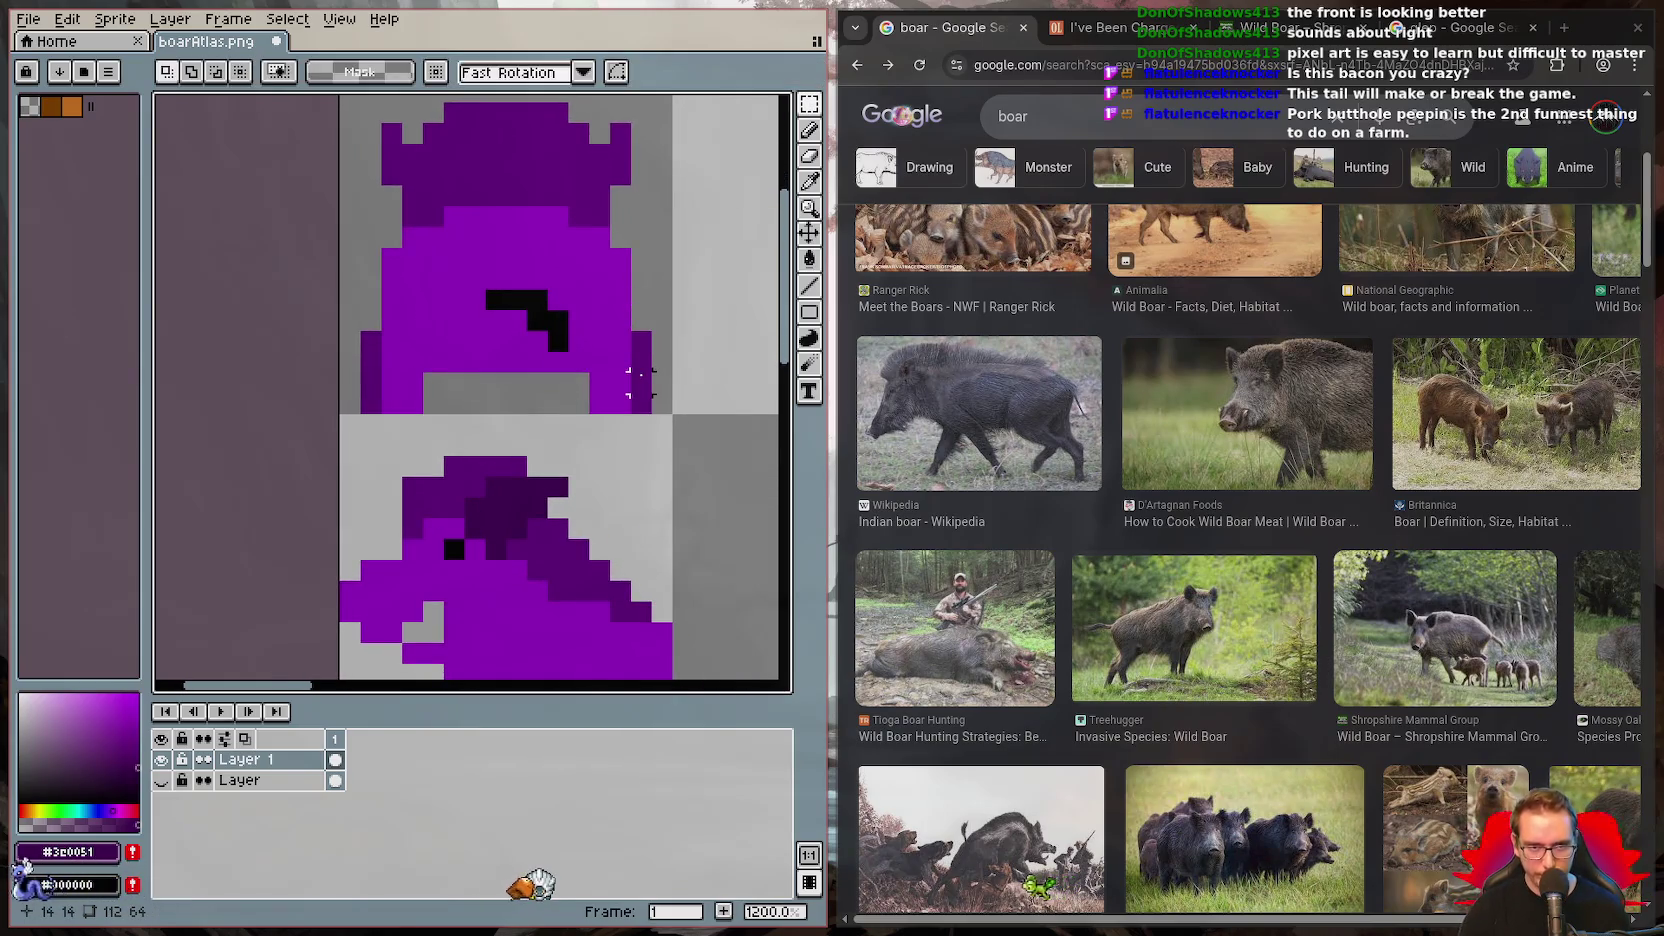
pyautogui.scroll(-2, 630, 360)
pyautogui.press('space')
pyautogui.moveTo(676, 565)
pyautogui.mouseDown()
pyautogui.moveTo(613, 420)
pyautogui.moveTo(594, 245)
pyautogui.mouseUp()
pyautogui.moveTo(645, 490)
pyautogui.mouseDown()
pyautogui.moveTo(651, 333)
pyautogui.moveTo(676, 271)
pyautogui.moveTo(706, 345)
pyautogui.mouseUp()
pyautogui.moveTo(703, 274); pyautogui.dragTo(706, 345)
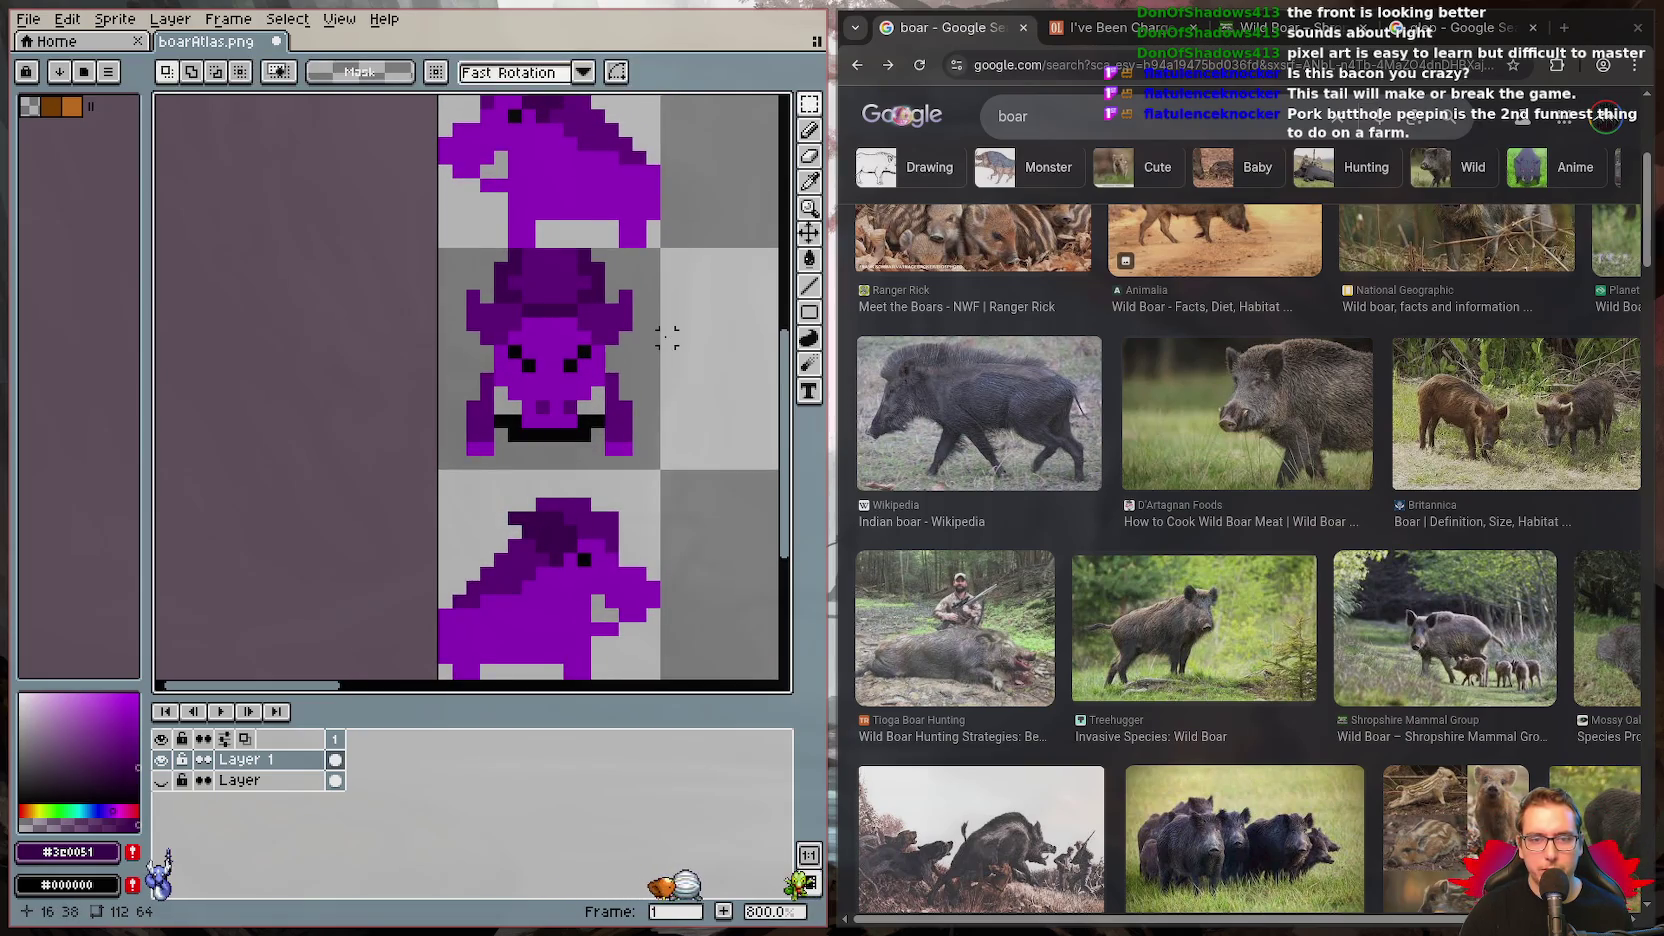
pyautogui.moveTo(451, 250); pyautogui.dragTo(637, 468)
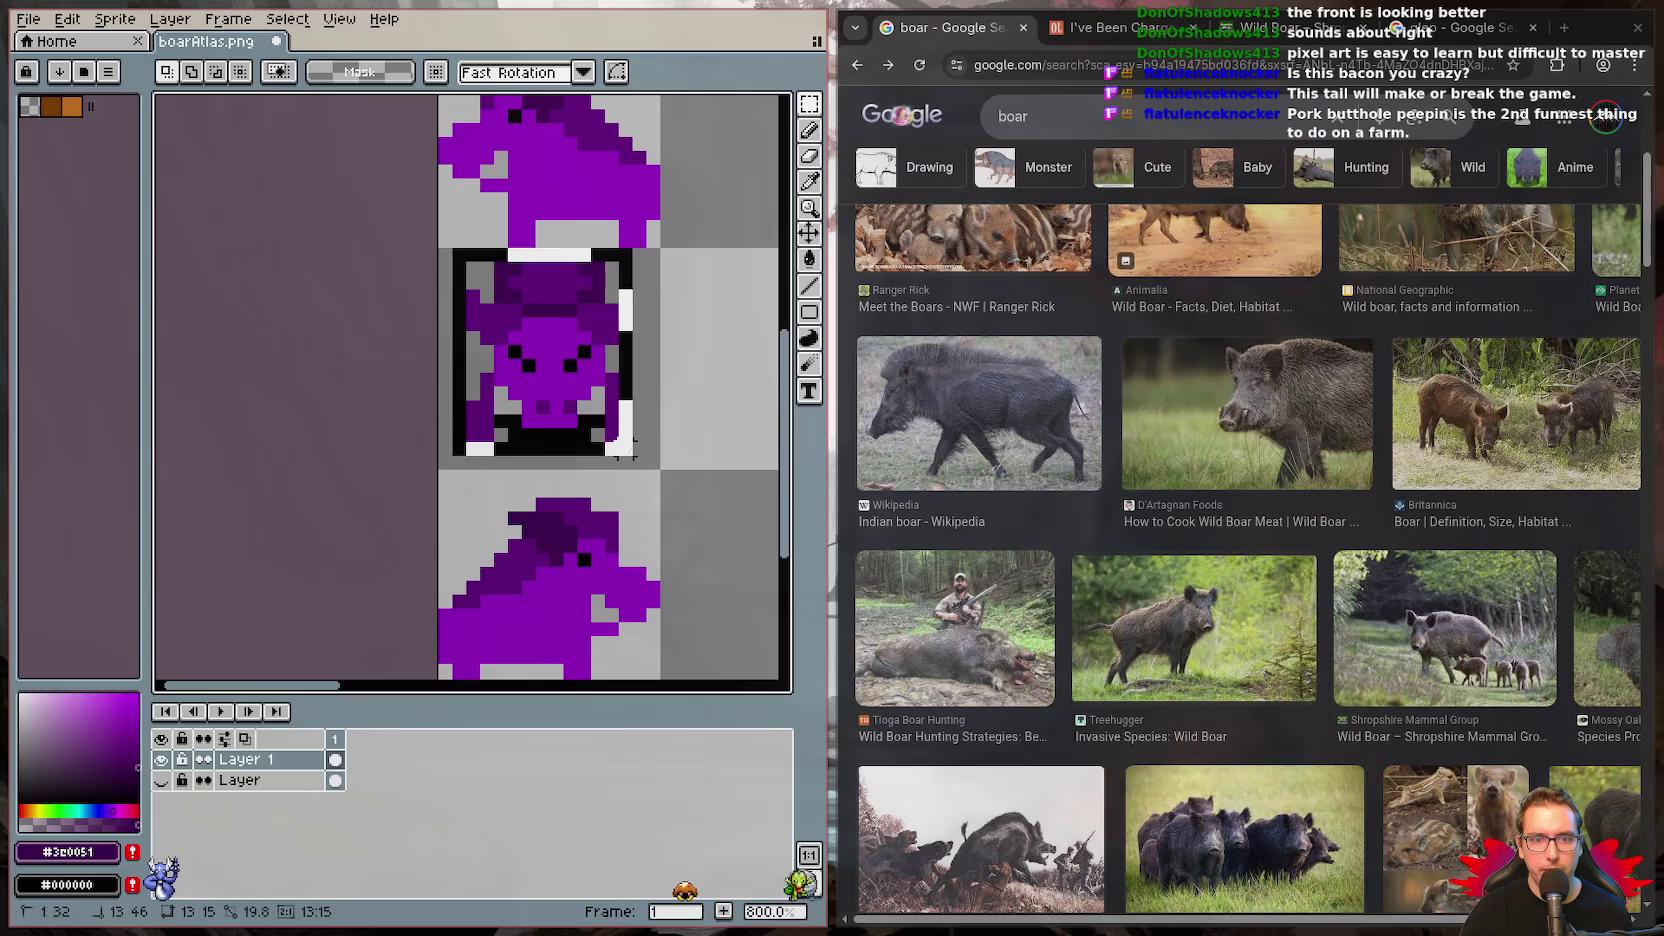
pyautogui.moveTo(557, 388); pyautogui.dragTo(570, 410)
pyautogui.hotkey('ctrl', 'd')
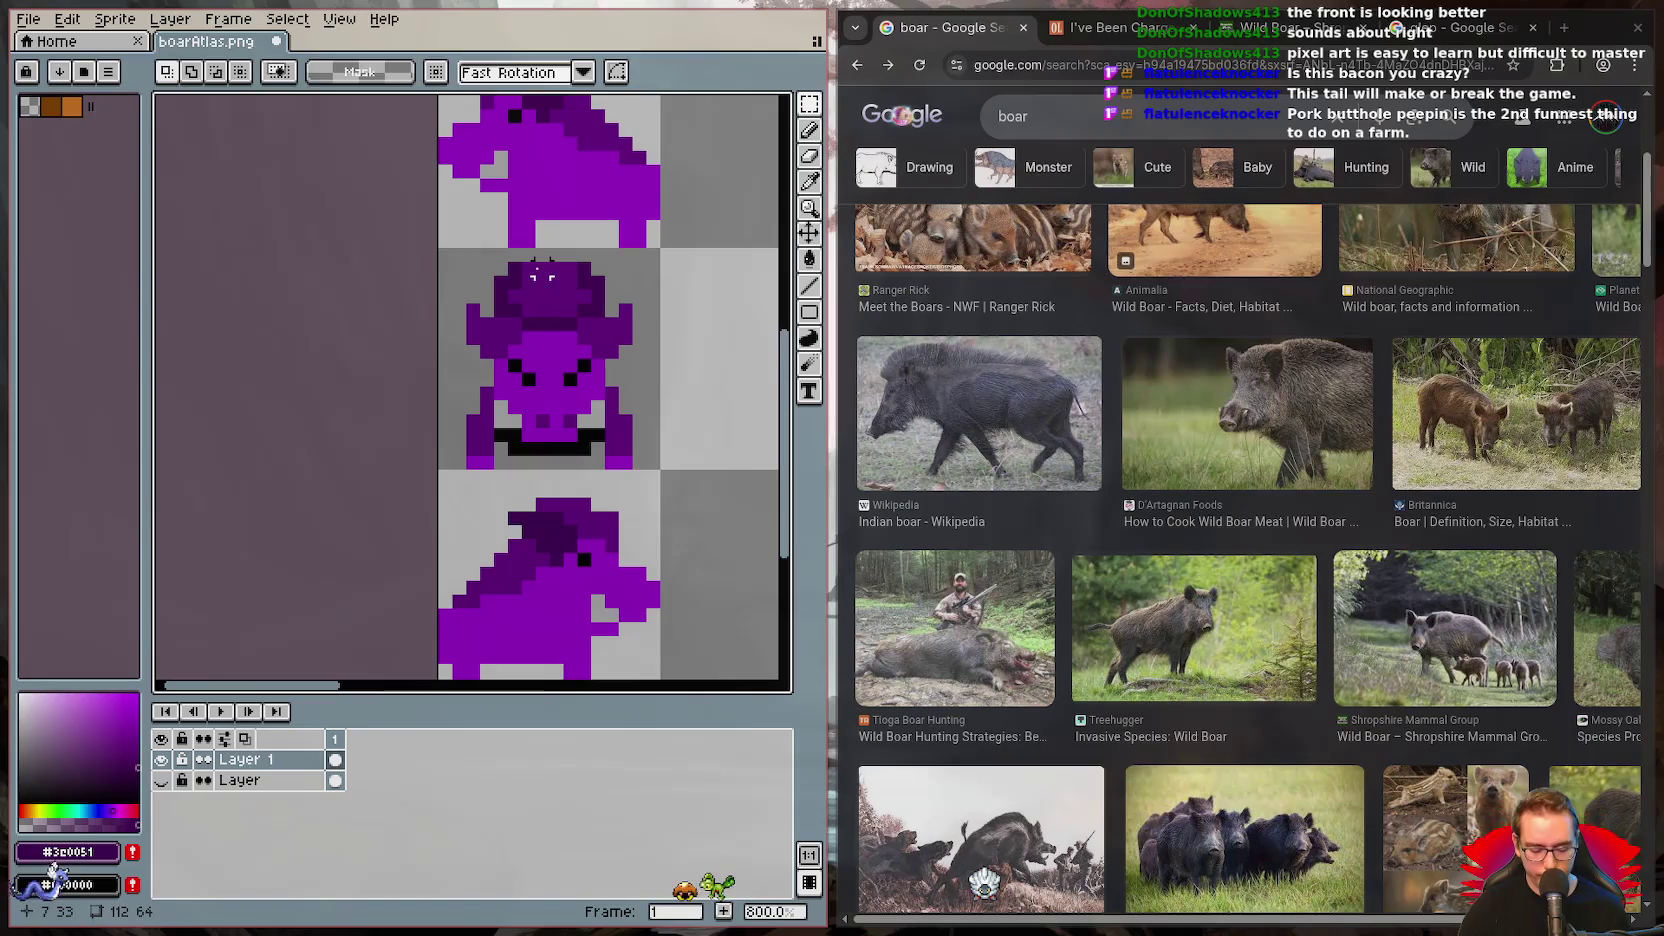
# - Pick #60007d and #3e0051 from the sprite, undoing the trial dark pixels atop the front boar's head
pyautogui.press('i')
pyautogui.press('b')
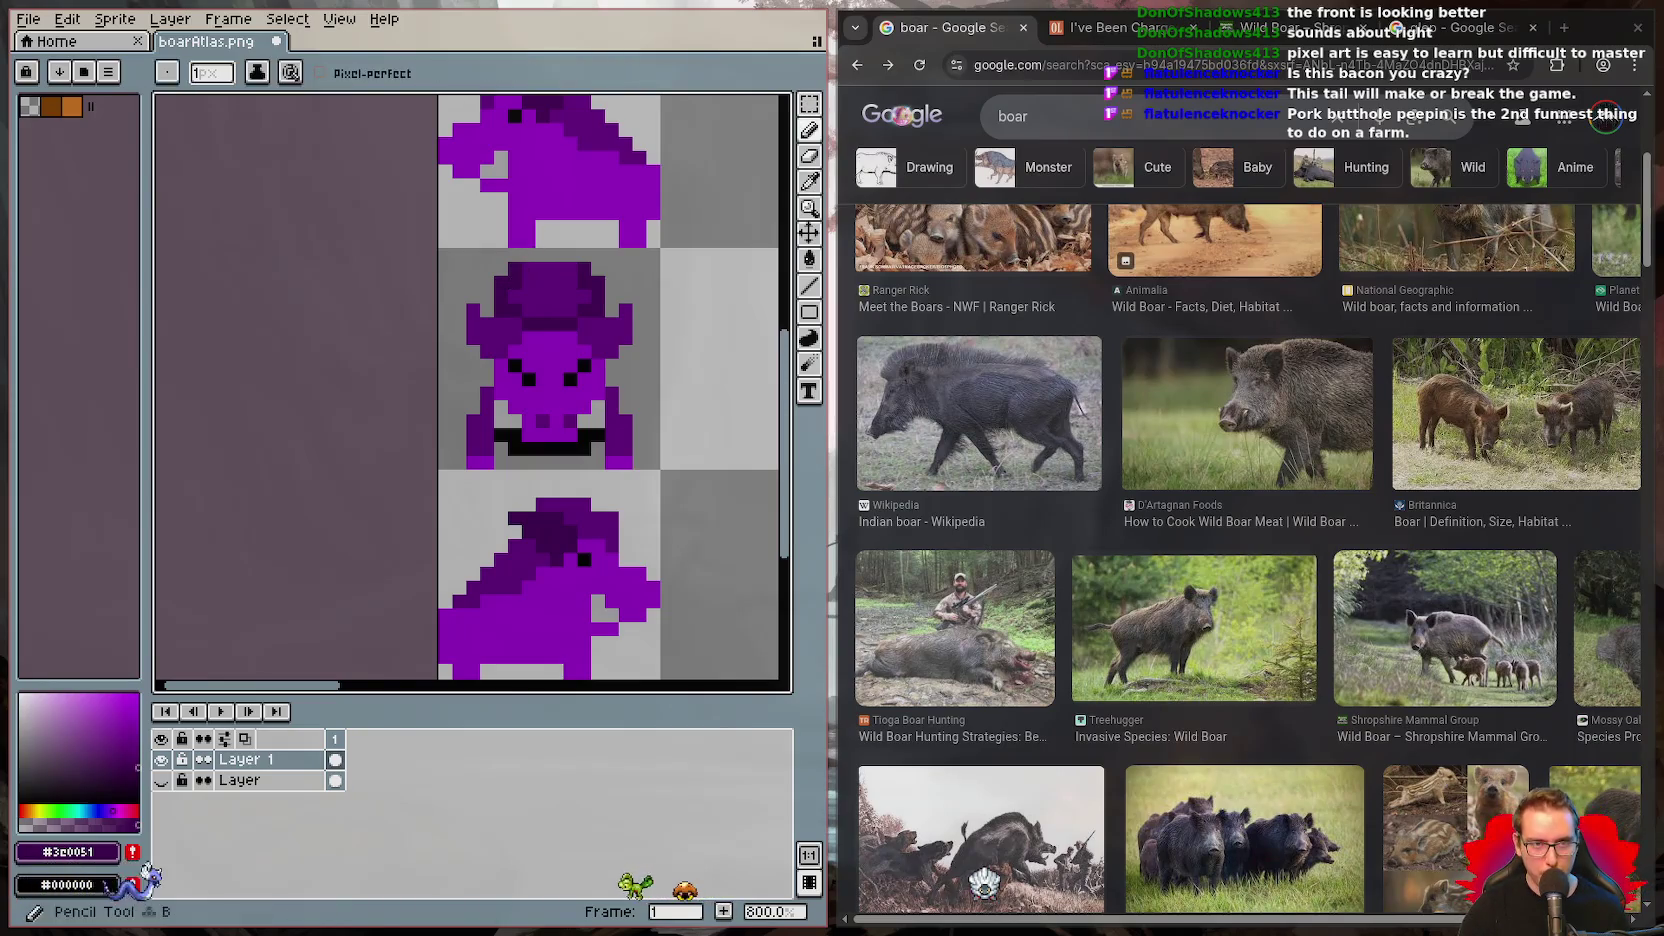
pyautogui.keyDown('alt'); pyautogui.click(514, 281); pyautogui.keyUp('alt')
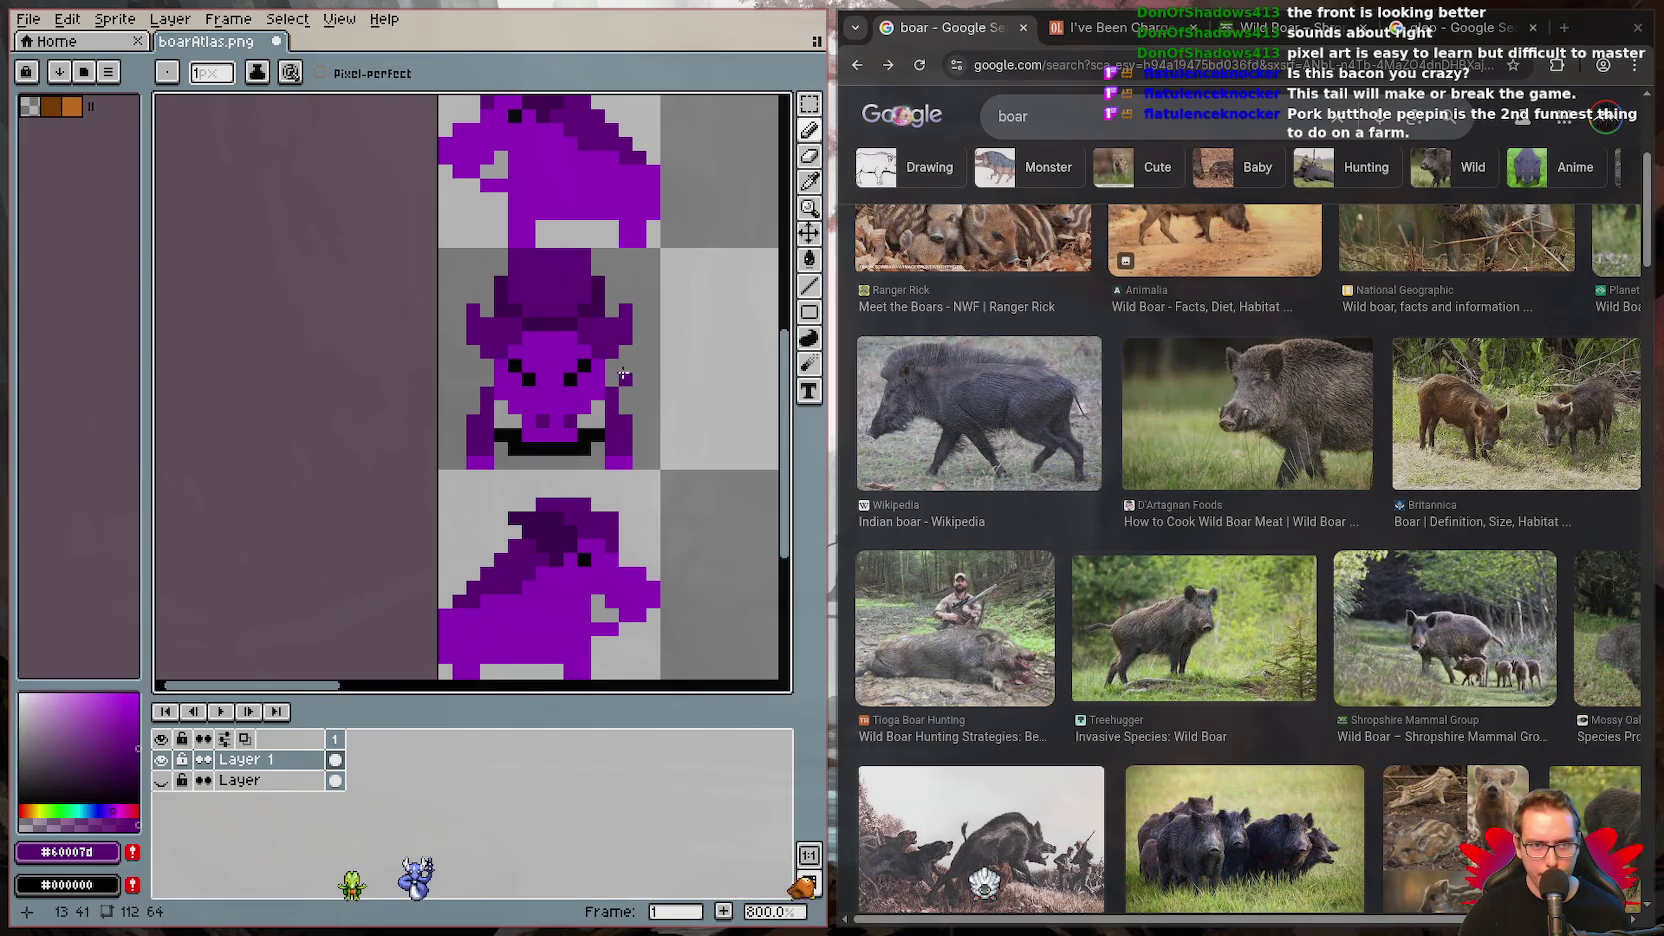
pyautogui.hotkey('ctrl', 'z')
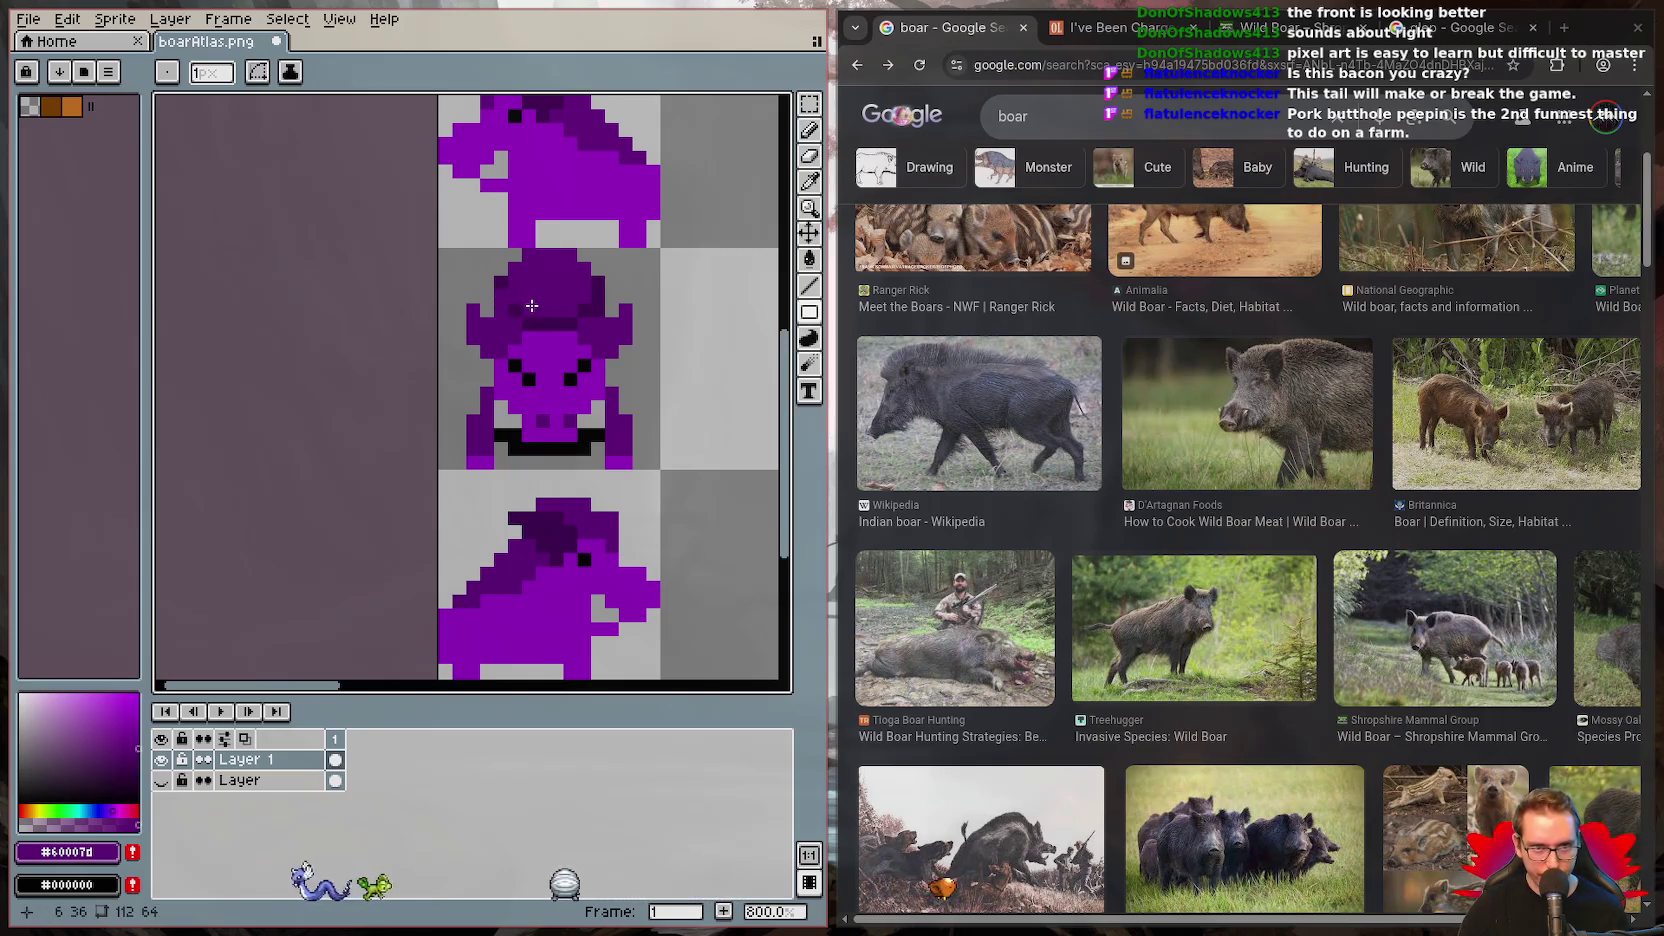
pyautogui.hotkey('ctrl', 'z')
pyautogui.hotkey('ctrl', 'z')
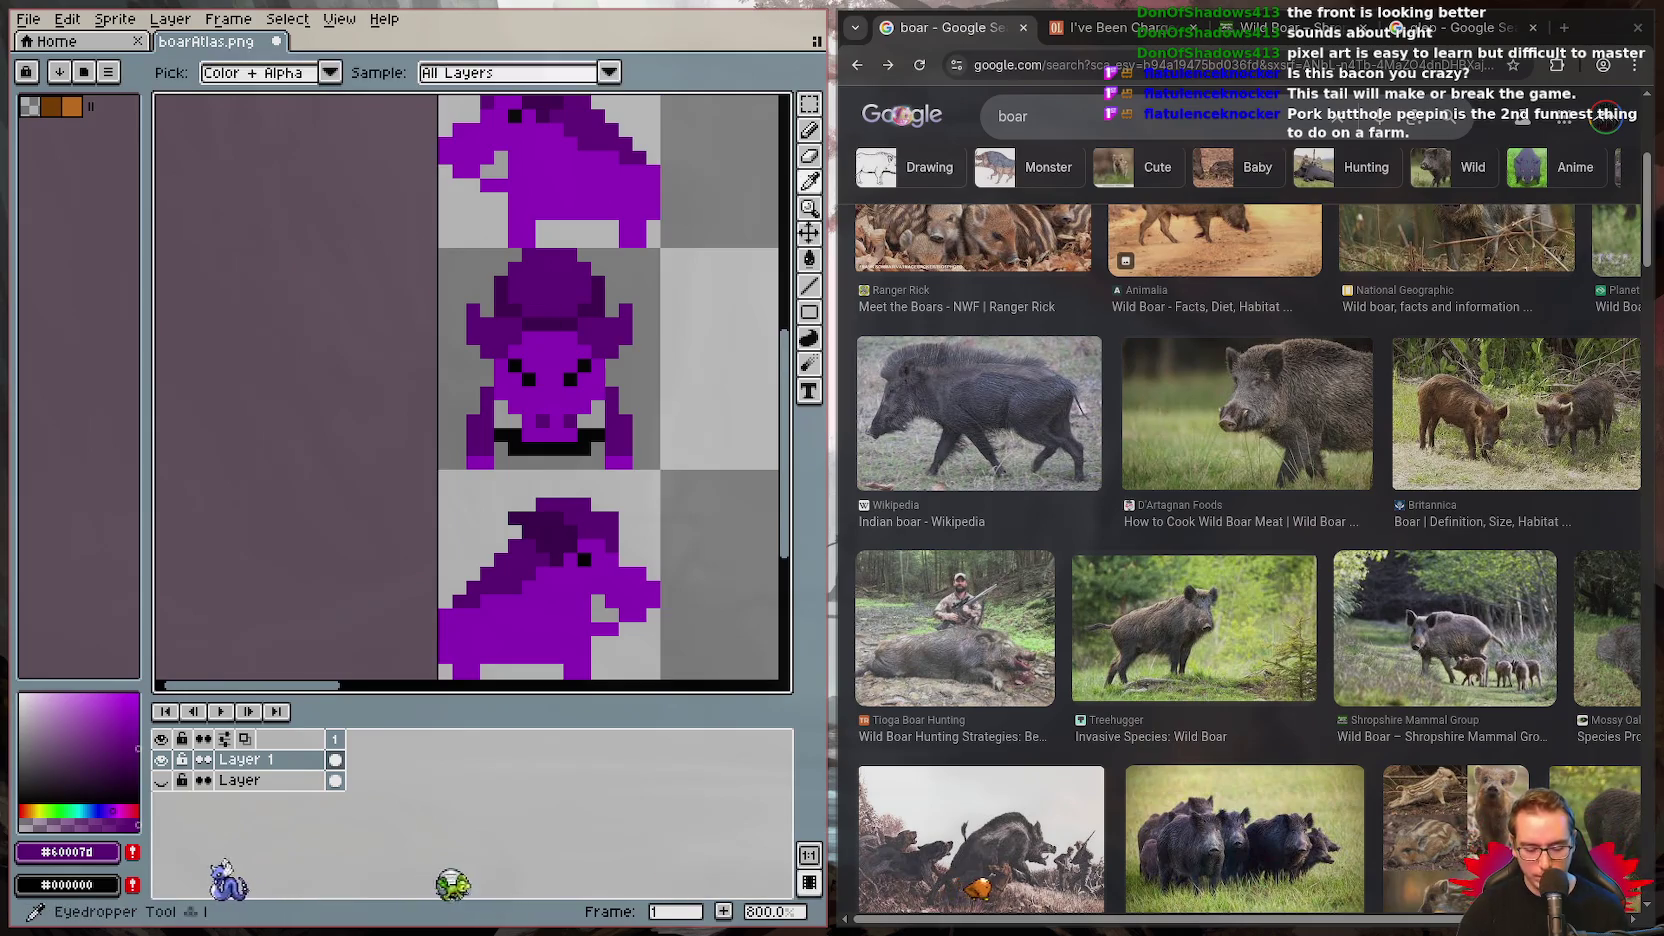
pyautogui.keyDown('alt'); pyautogui.click(538, 305); pyautogui.keyUp('alt')
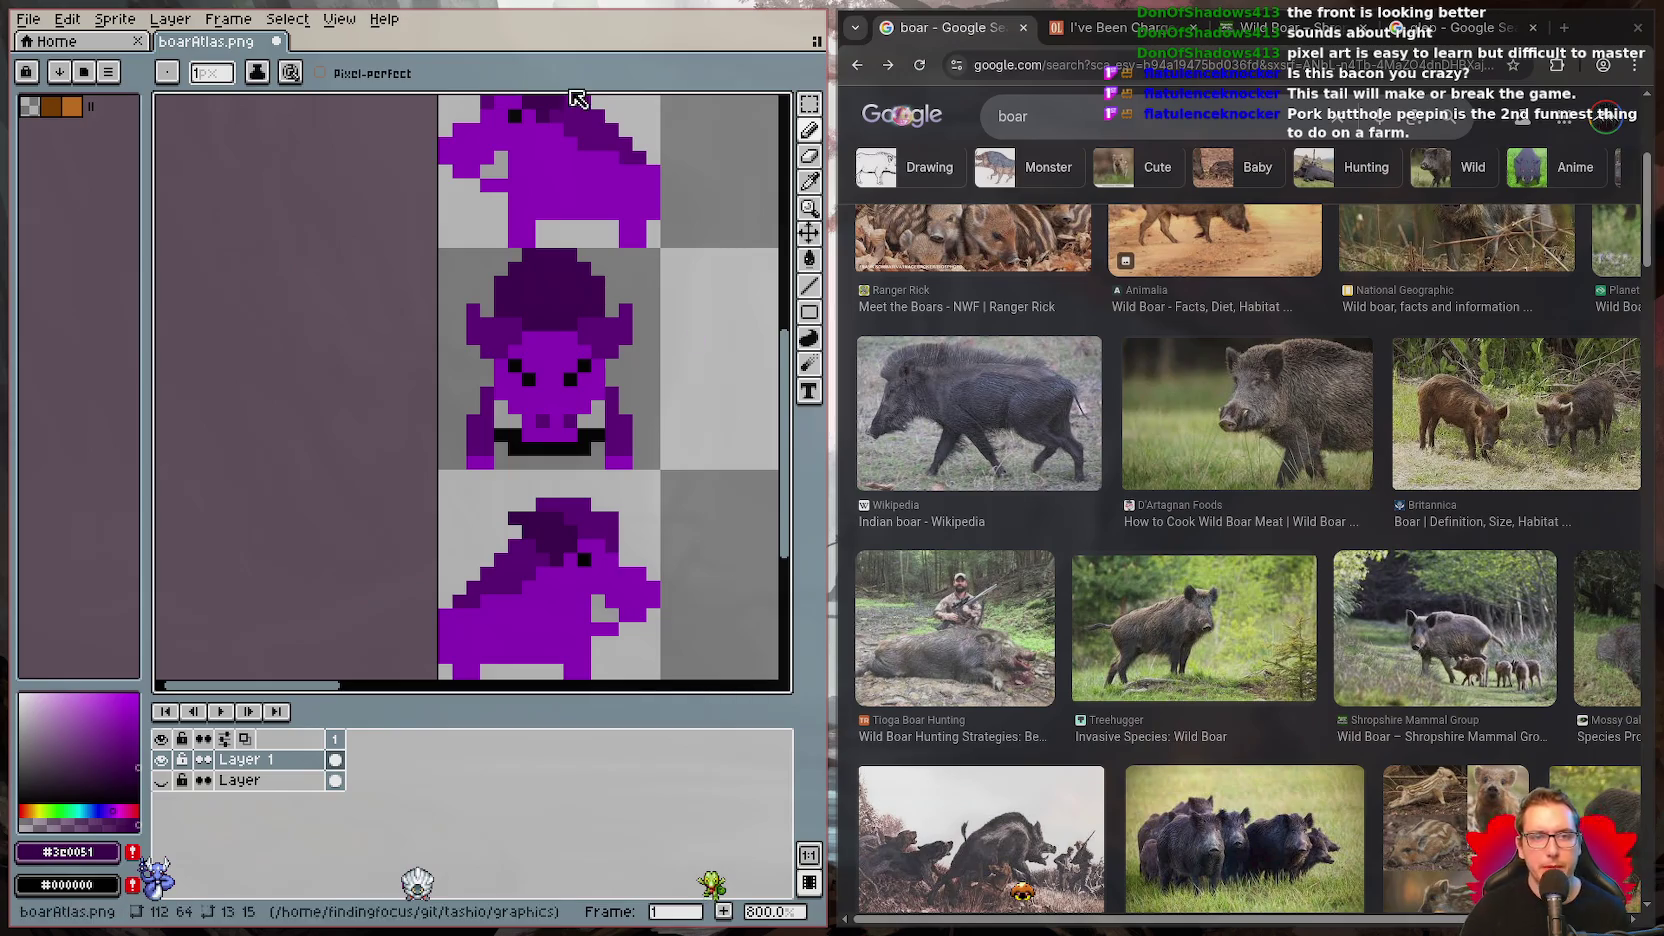
pyautogui.moveTo(661, 545); pyautogui.dragTo(655, 452)
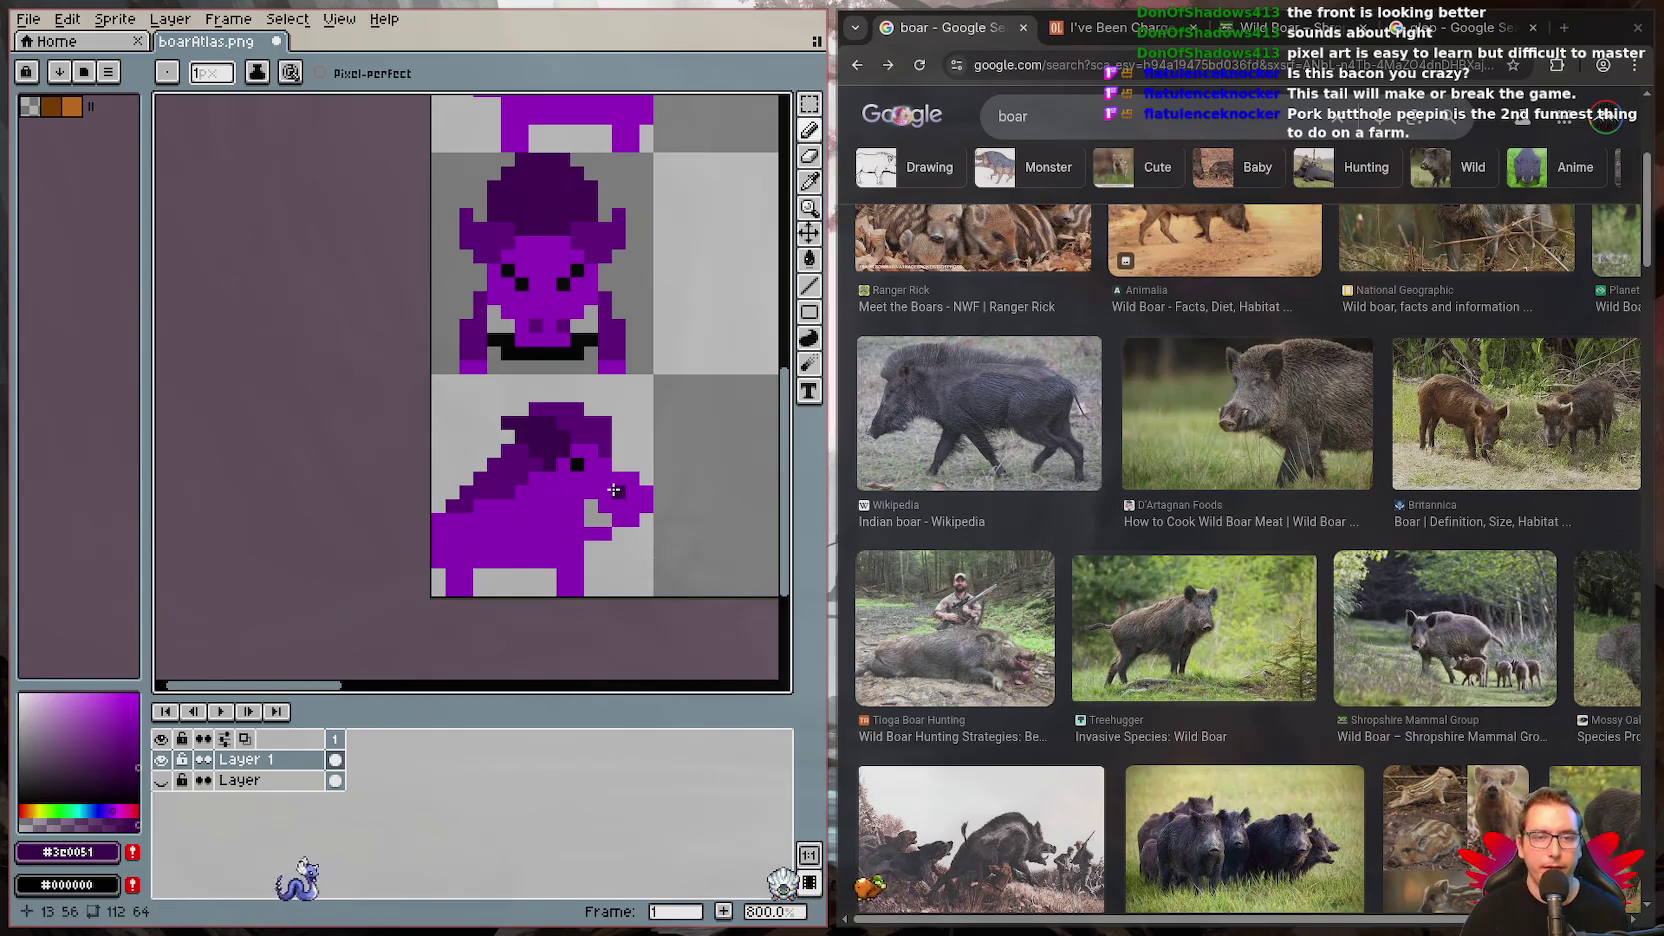
# - Pan across the back, front and side boar views, then switch to the nvim workspace
pyautogui.moveTo(680, 250)
pyautogui.mouseDown()
pyautogui.moveTo(706, 342)
pyautogui.moveTo(684, 454)
pyautogui.mouseUp()
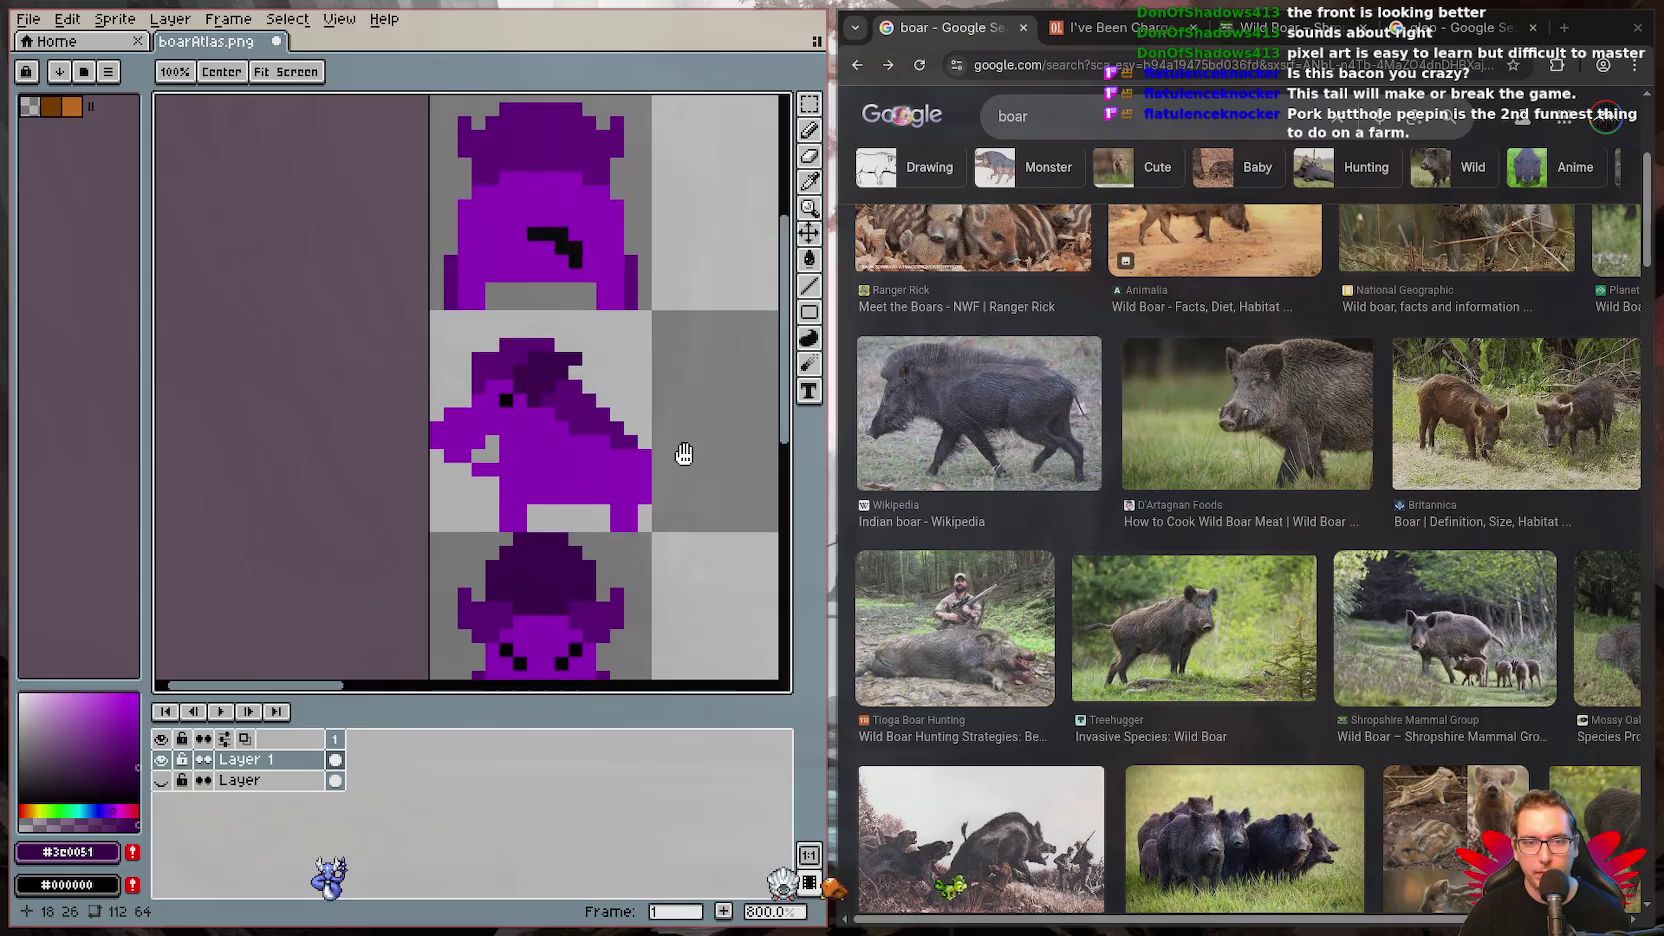
pyautogui.moveTo(672, 338); pyautogui.dragTo(687, 383)
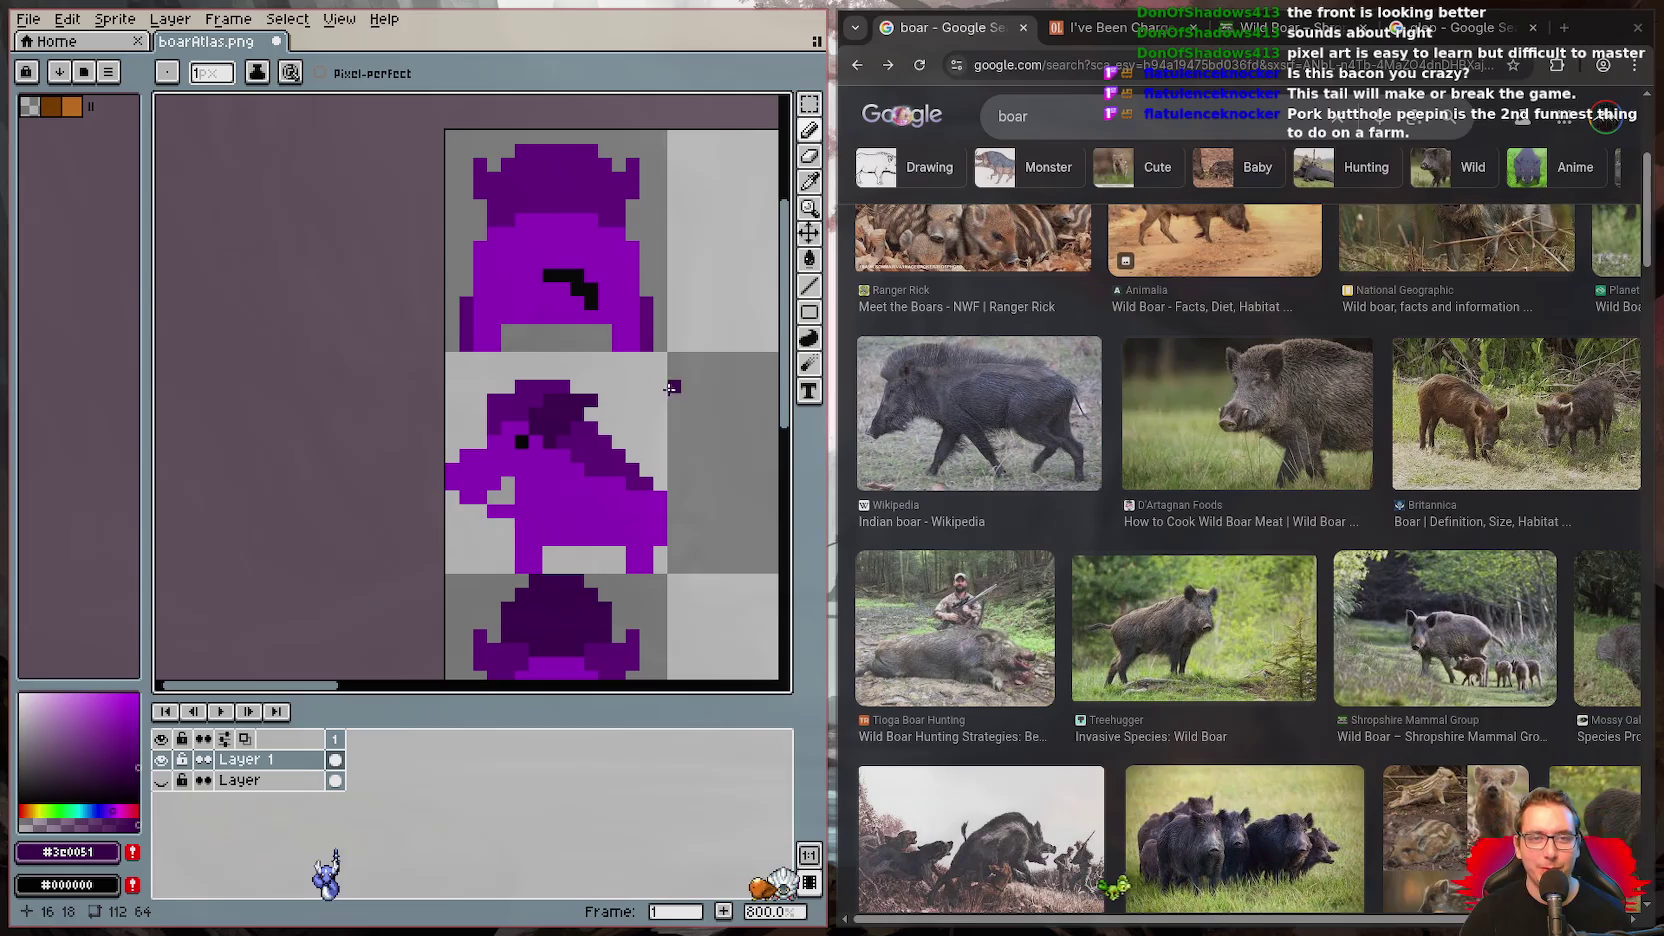
pyautogui.moveTo(728, 453)
pyautogui.mouseDown()
pyautogui.moveTo(717, 307)
pyautogui.moveTo(746, 567)
pyautogui.mouseUp()
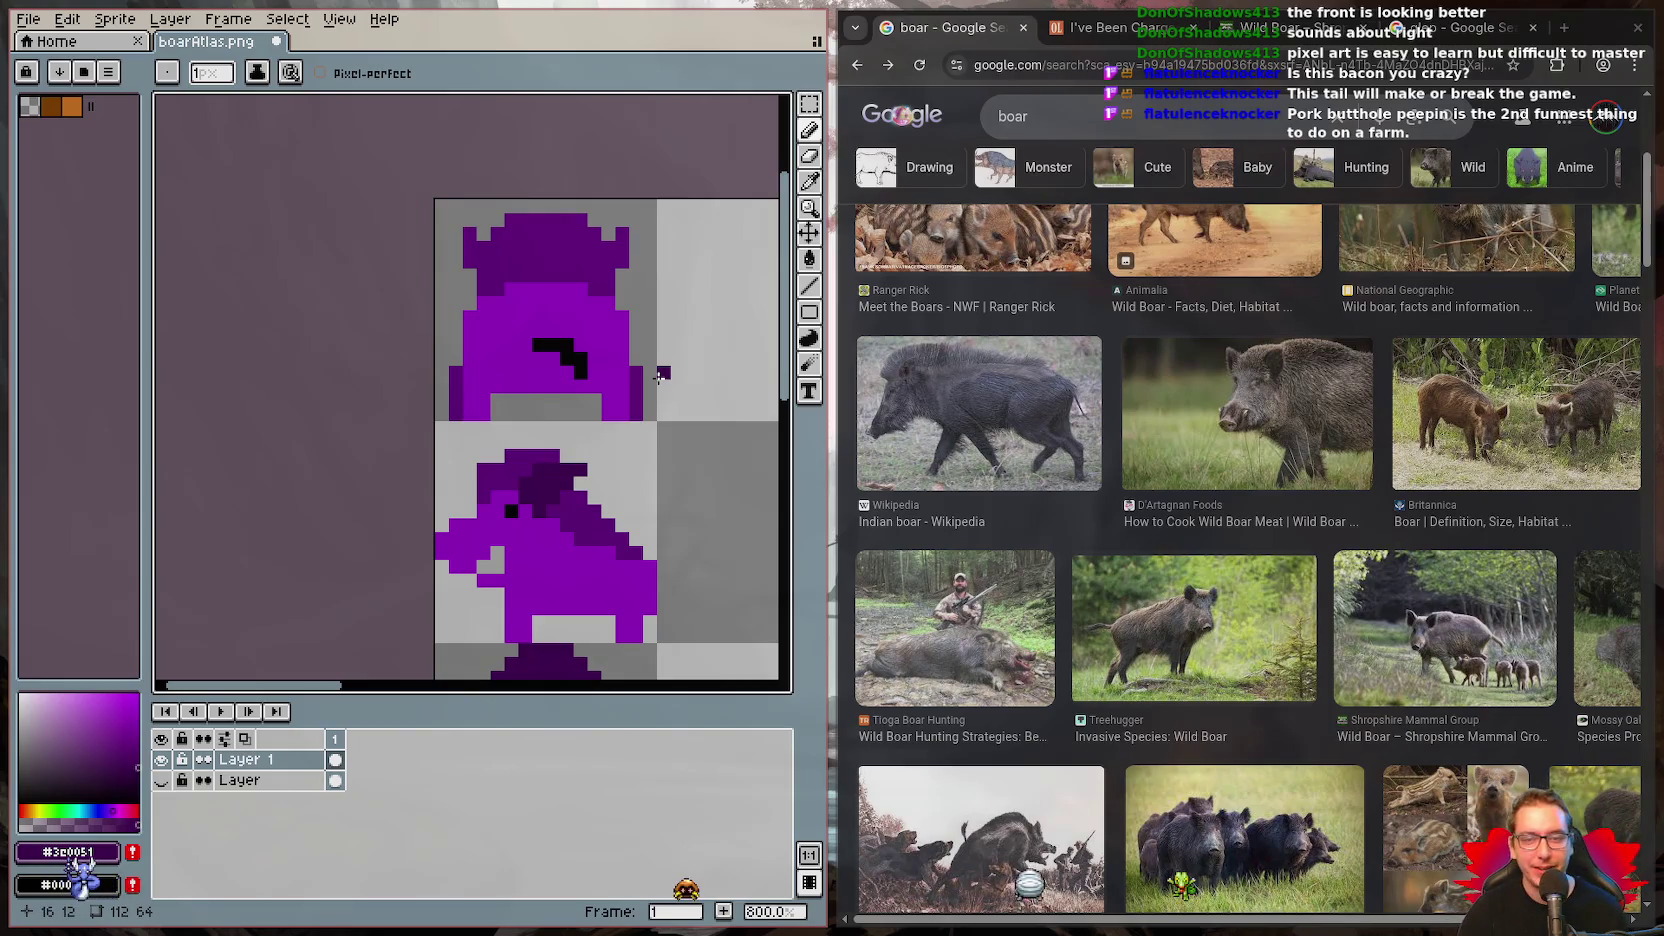
pyautogui.moveTo(625, 507); pyautogui.dragTo(615, 311)
pyautogui.moveTo(672, 386)
pyautogui.mouseDown()
pyautogui.moveTo(676, 234)
pyautogui.moveTo(710, 252)
pyautogui.moveTo(735, 379)
pyautogui.moveTo(742, 341)
pyautogui.moveTo(736, 425)
pyautogui.moveTo(663, 212)
pyautogui.moveTo(660, 128)
pyautogui.mouseUp()
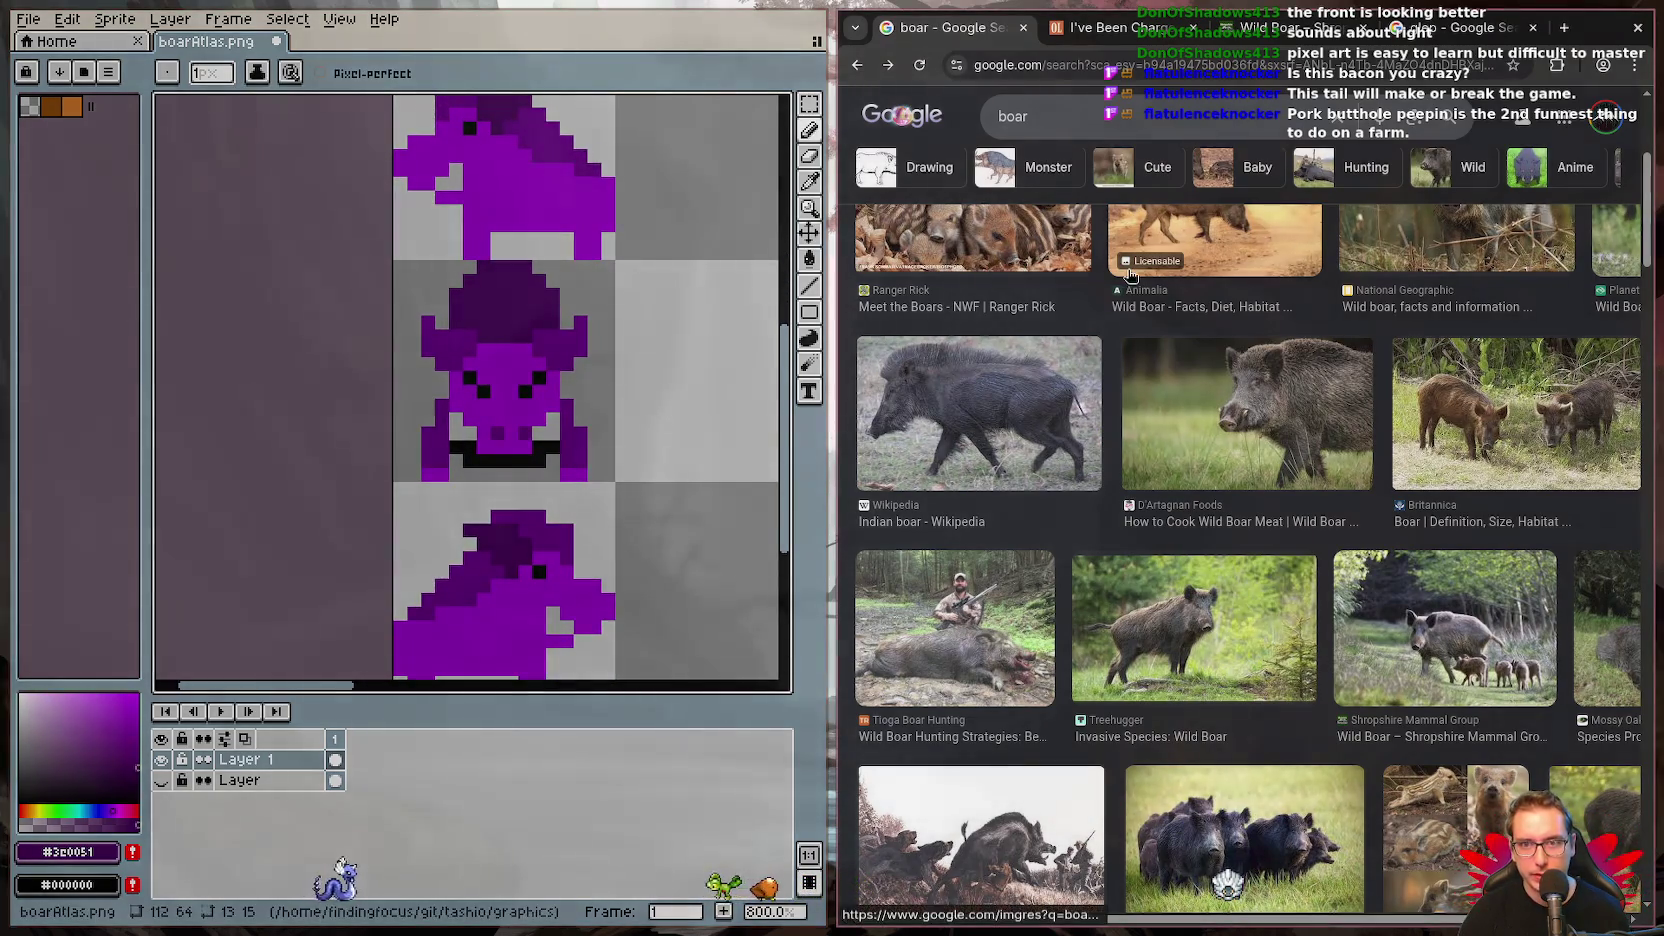
pyautogui.press('super+1')
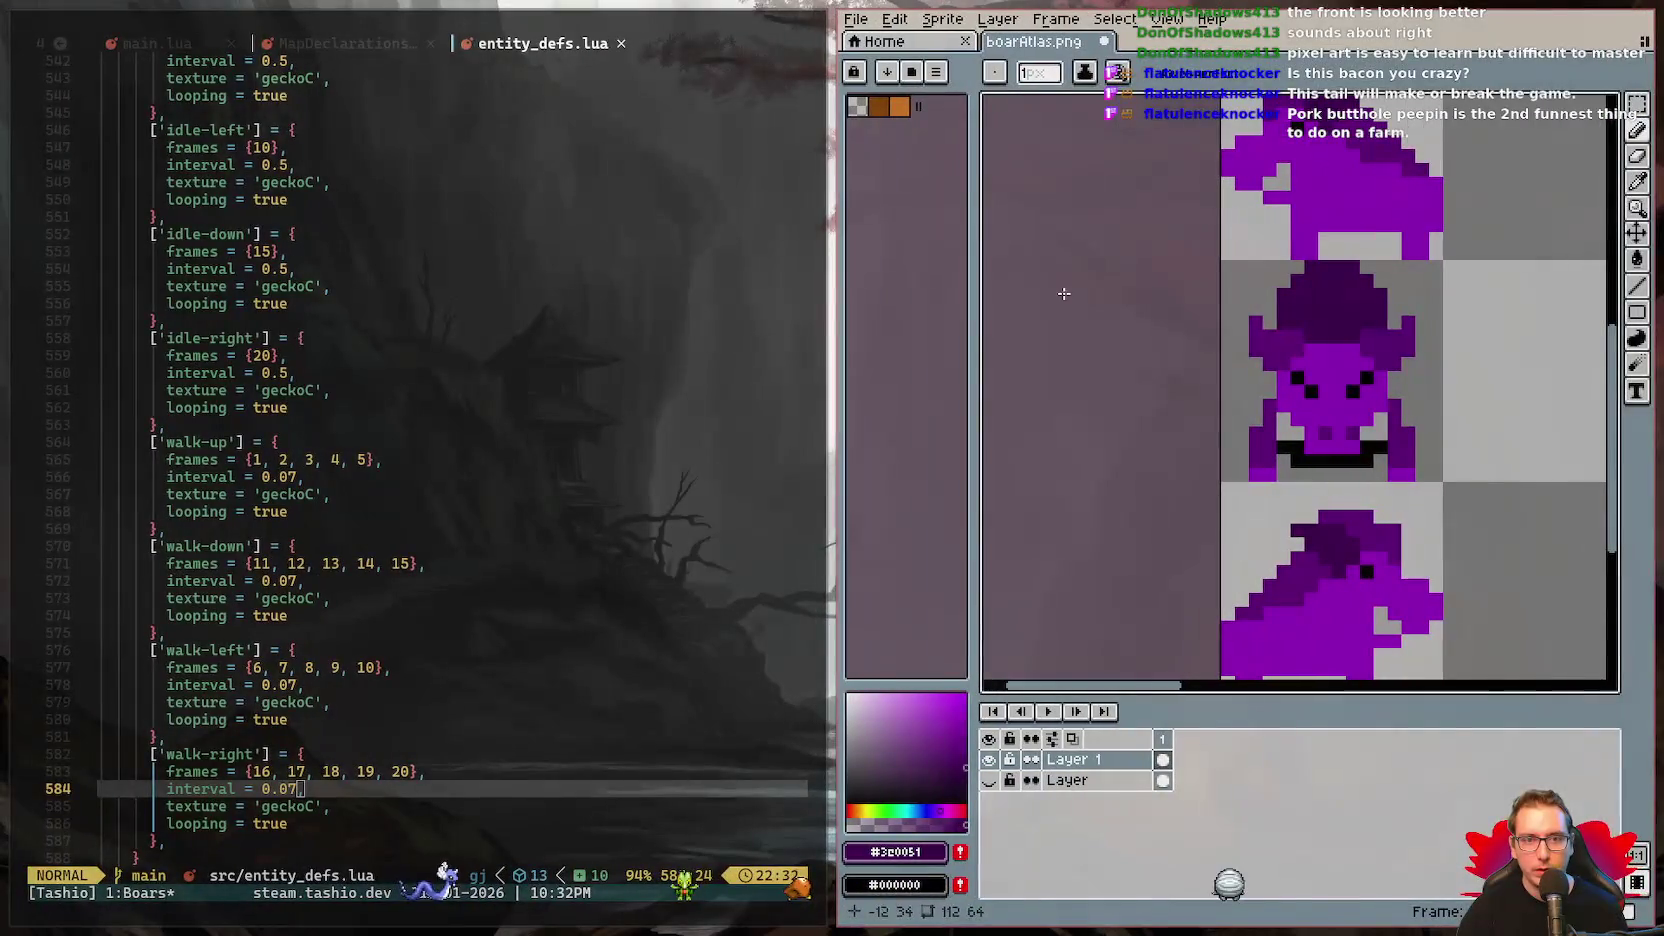
# - Make Aseprite fullscreen and centre the whole boar atlas in view
pyautogui.press('super+f')
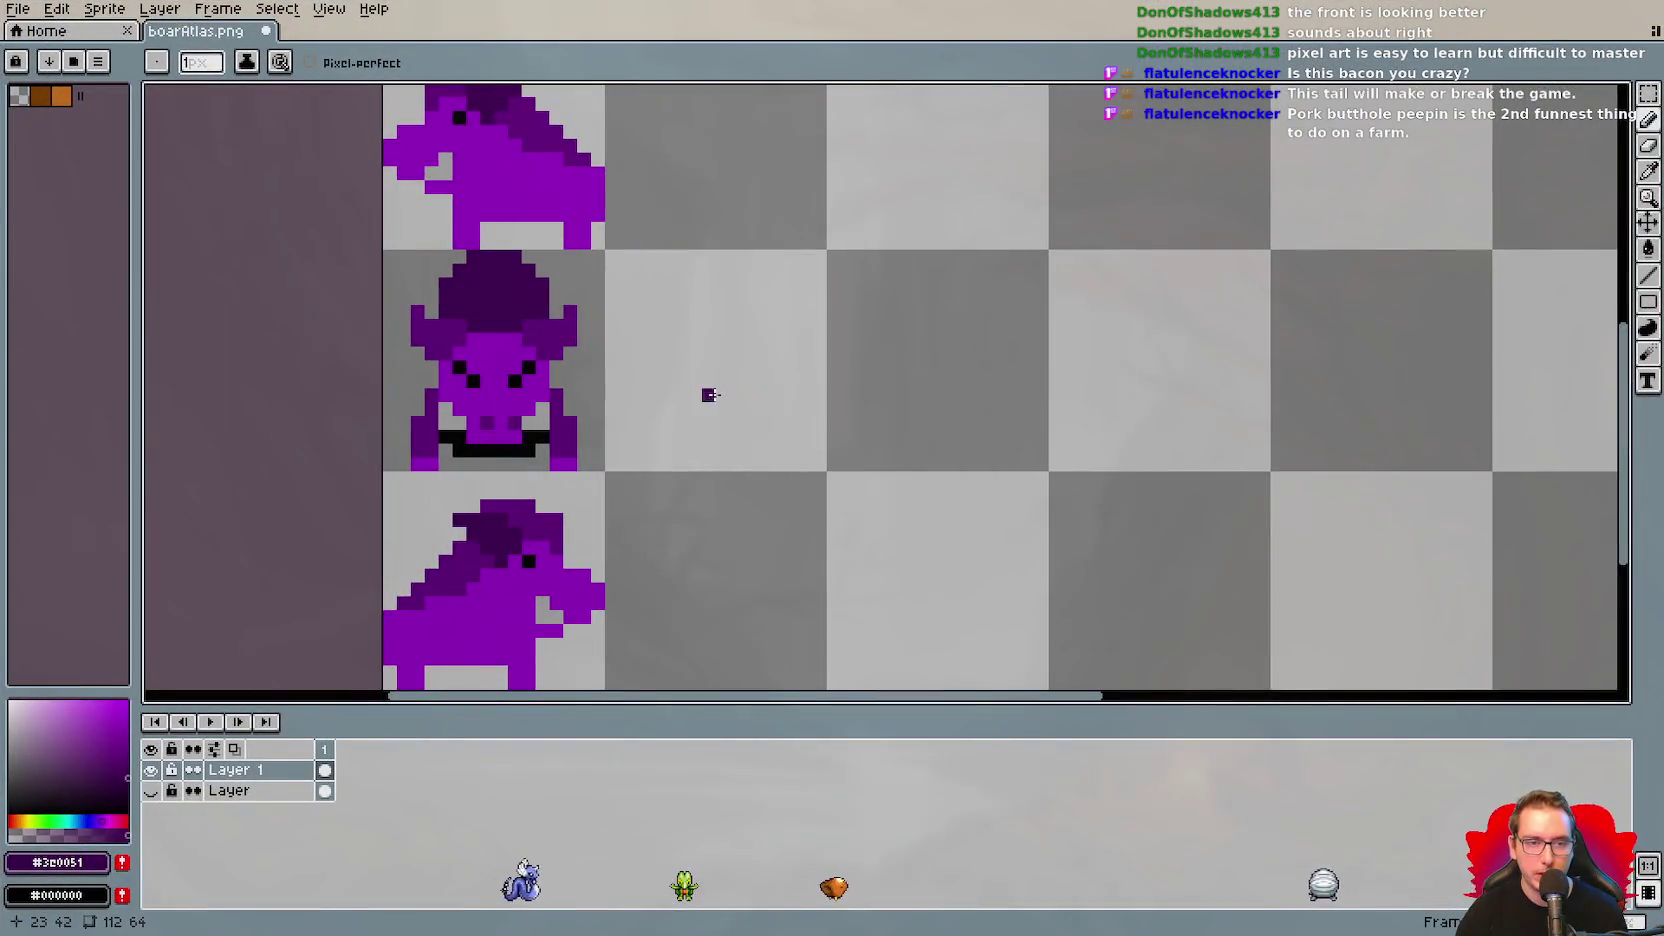
pyautogui.scroll(-2, 708, 408)
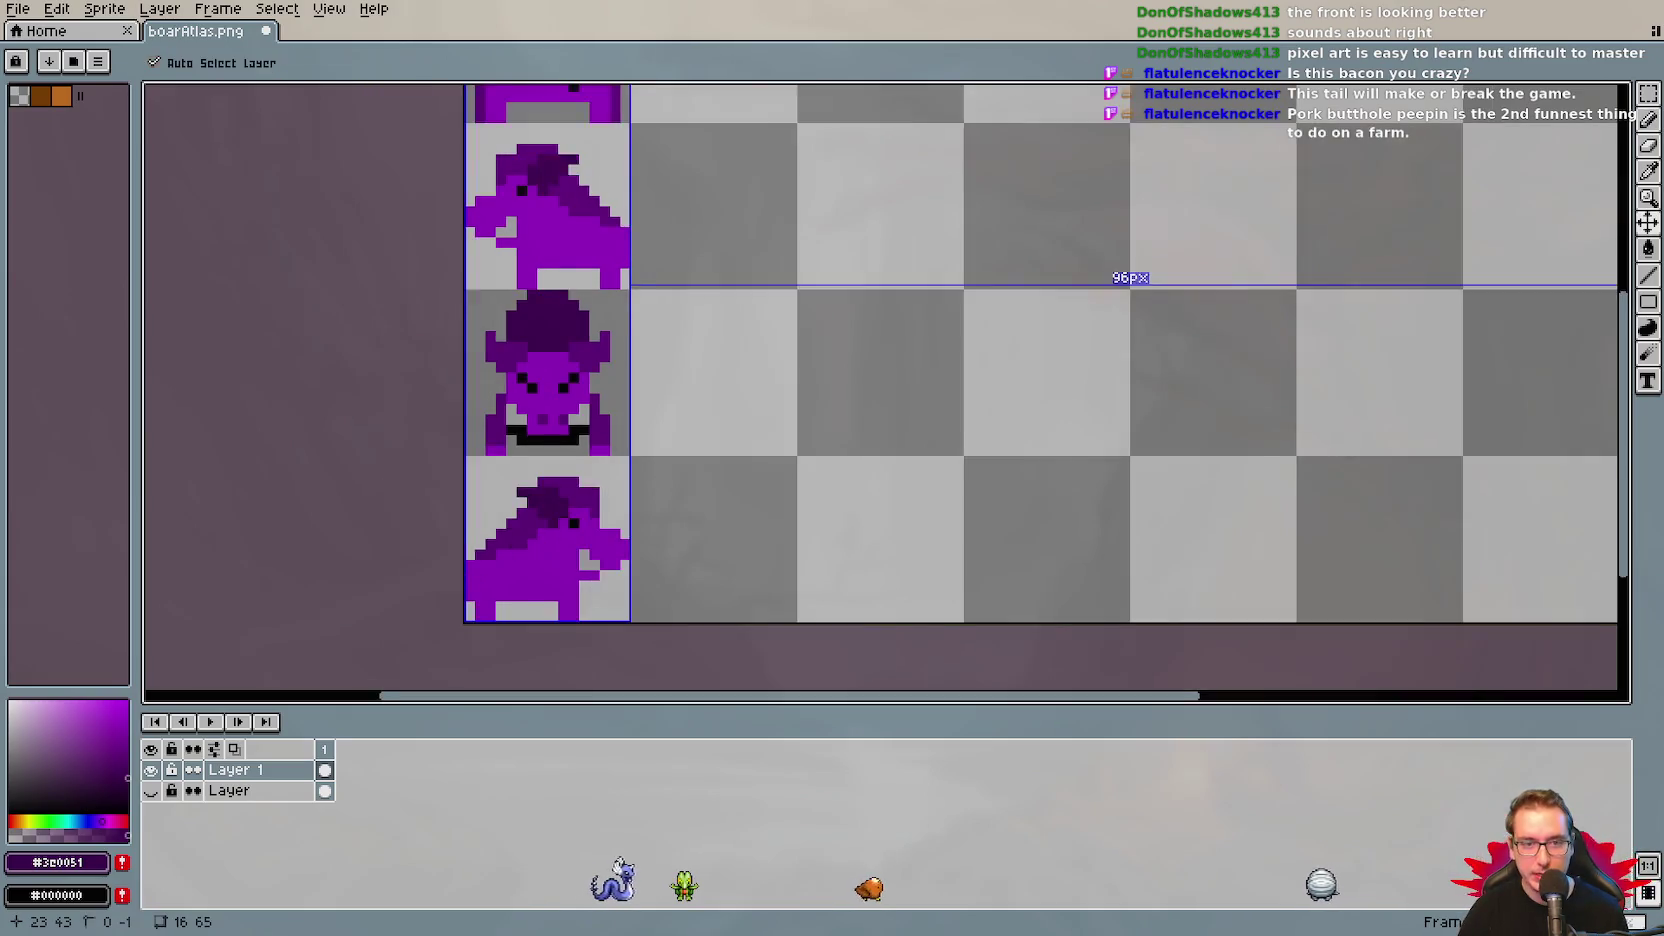
pyautogui.scroll(-1, 708, 408)
pyautogui.moveTo(747, 241); pyautogui.dragTo(799, 352)
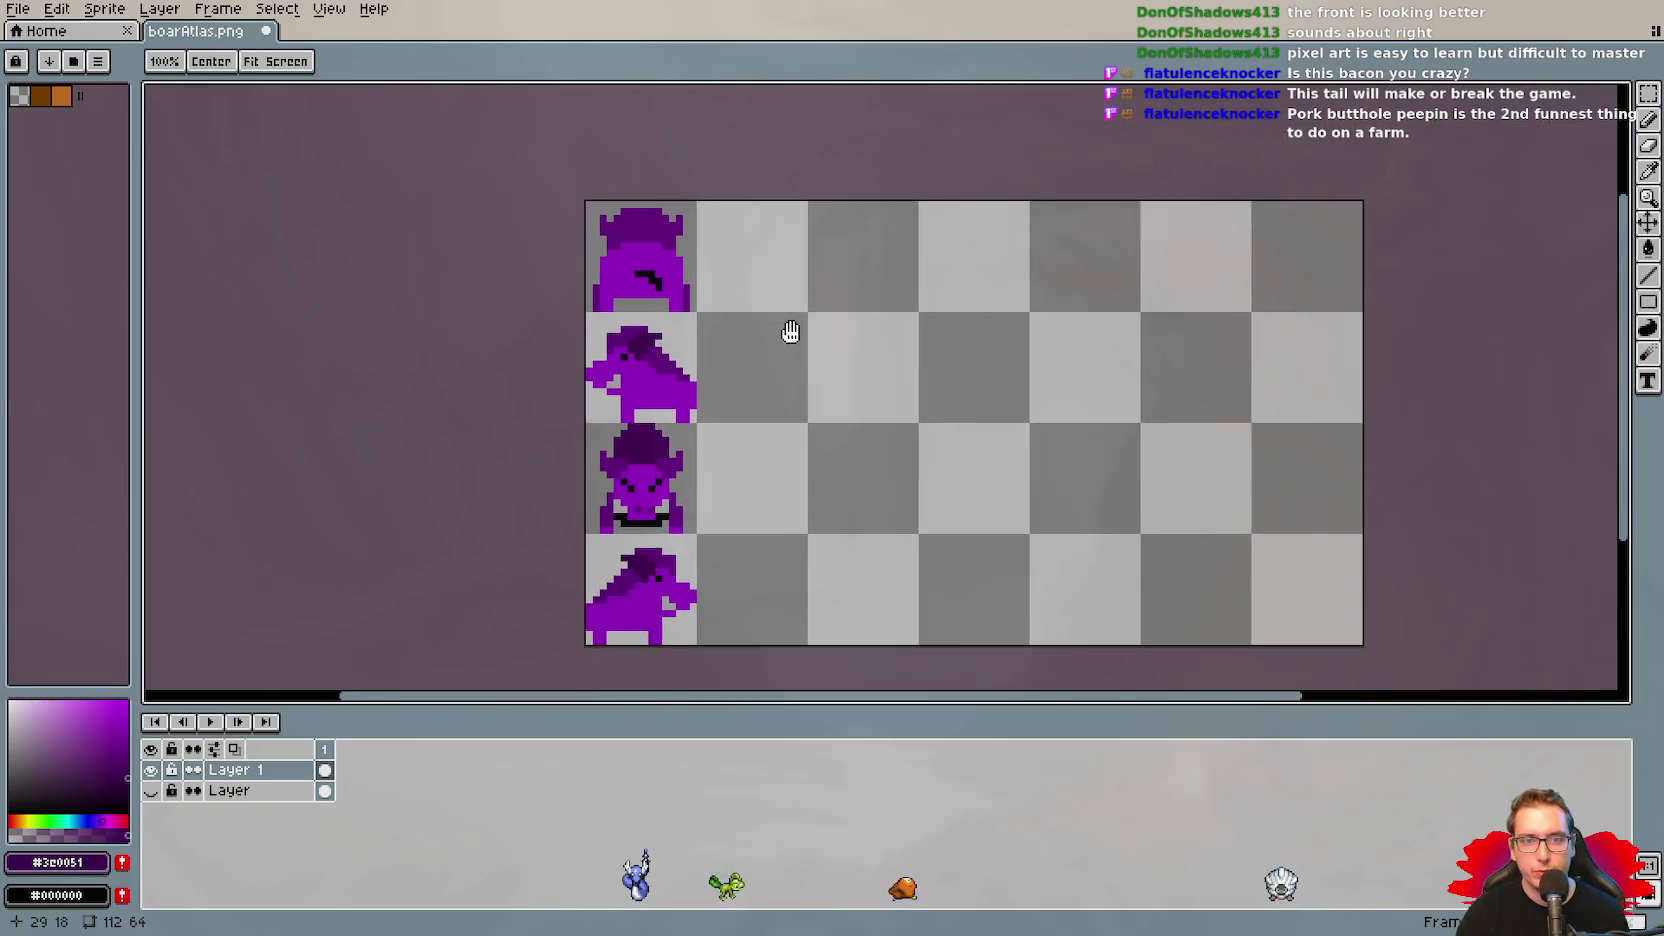
pyautogui.press('space')
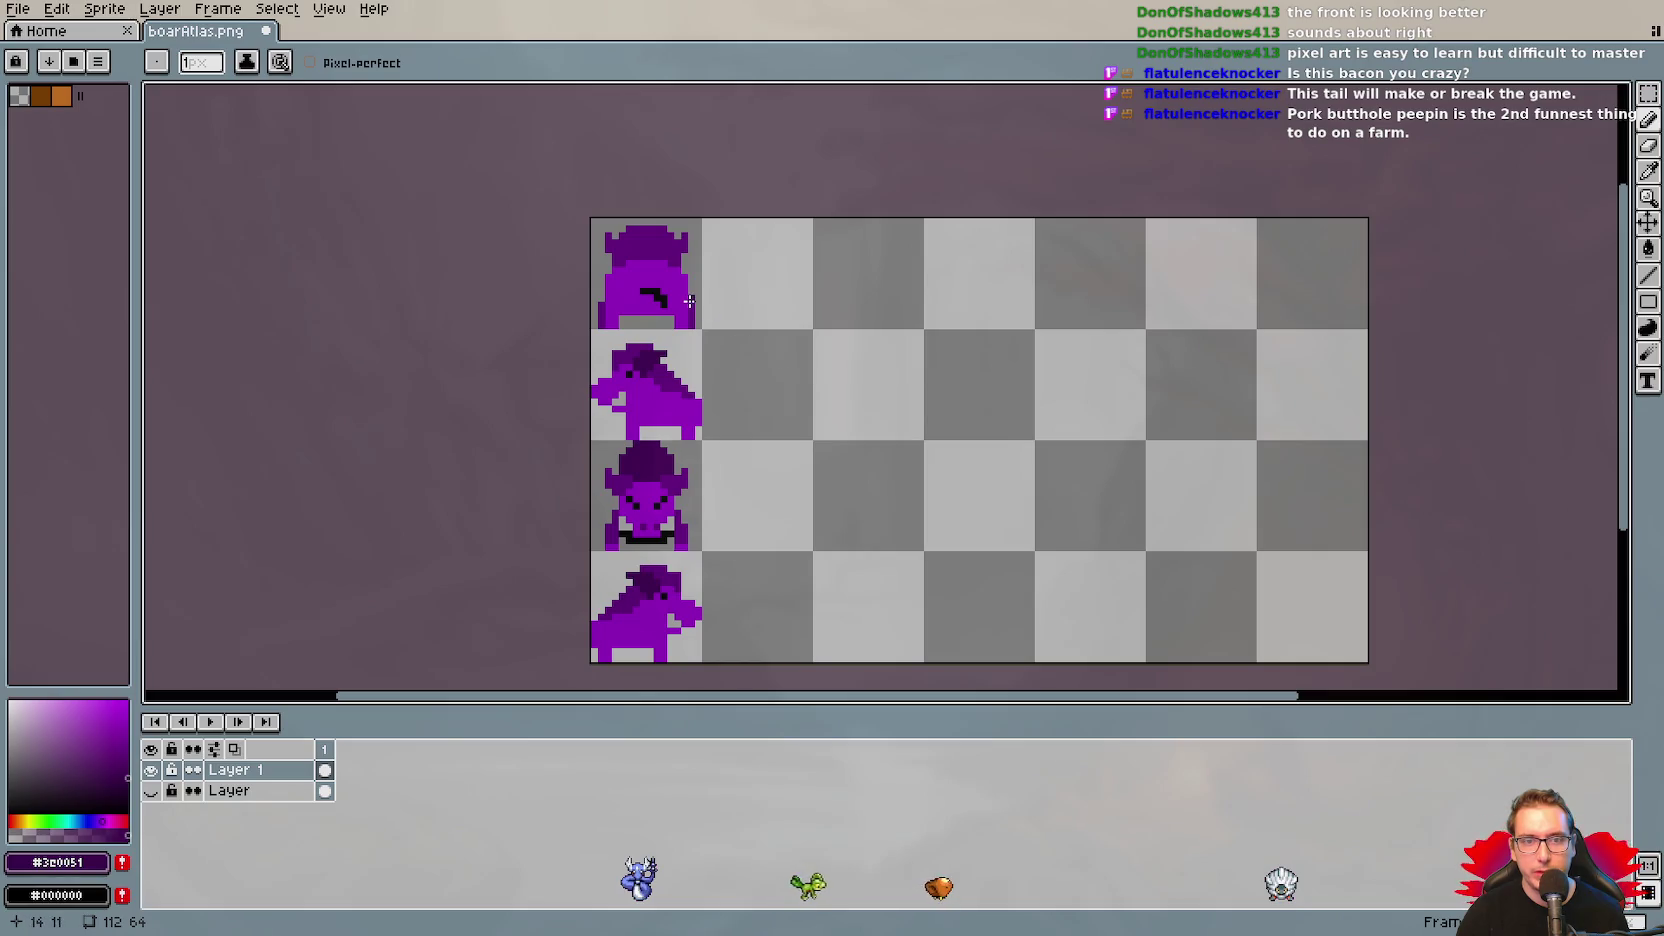
pyautogui.press('e')
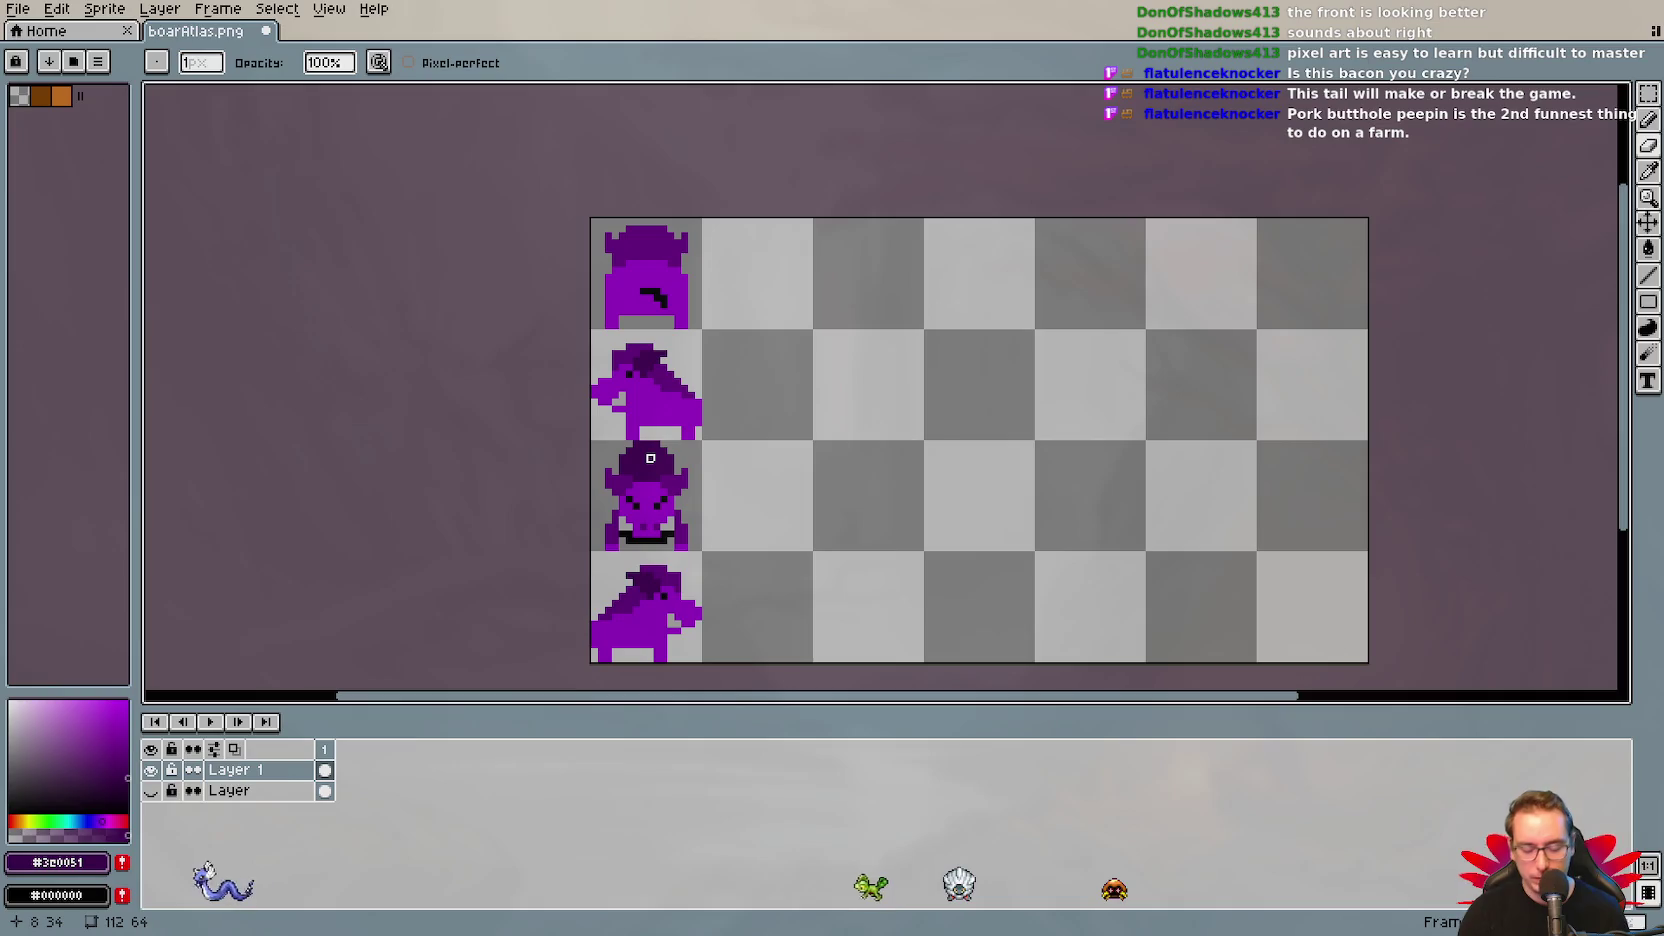
pyautogui.press('i')
pyautogui.press('b')
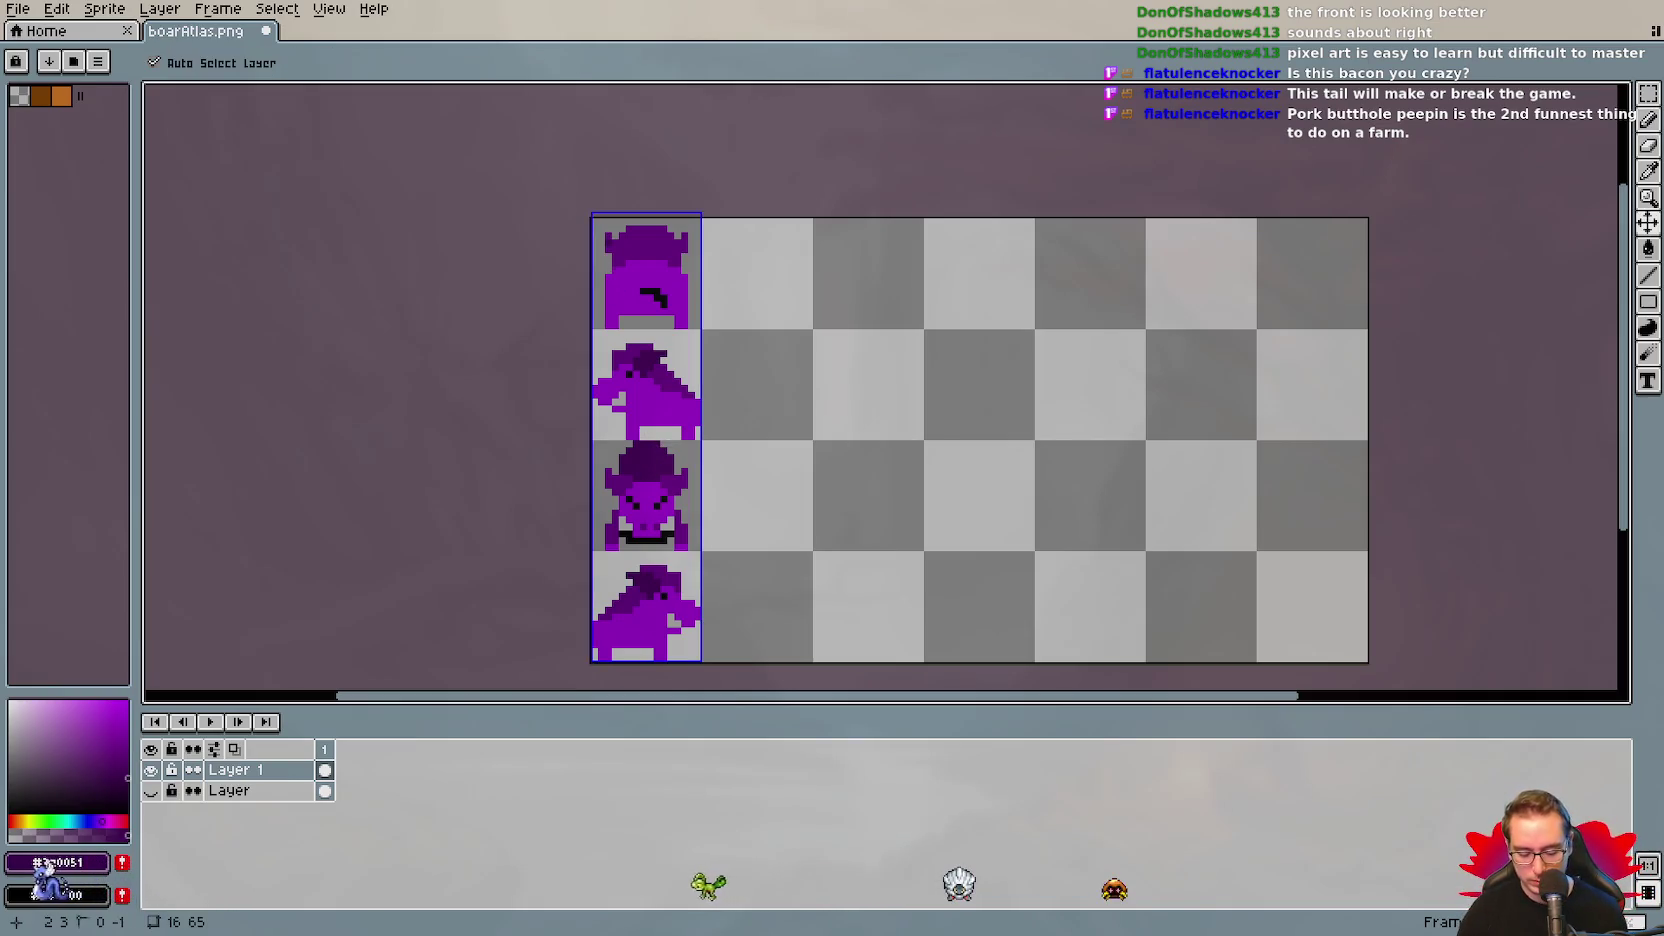
pyautogui.scroll(3, 609, 241)
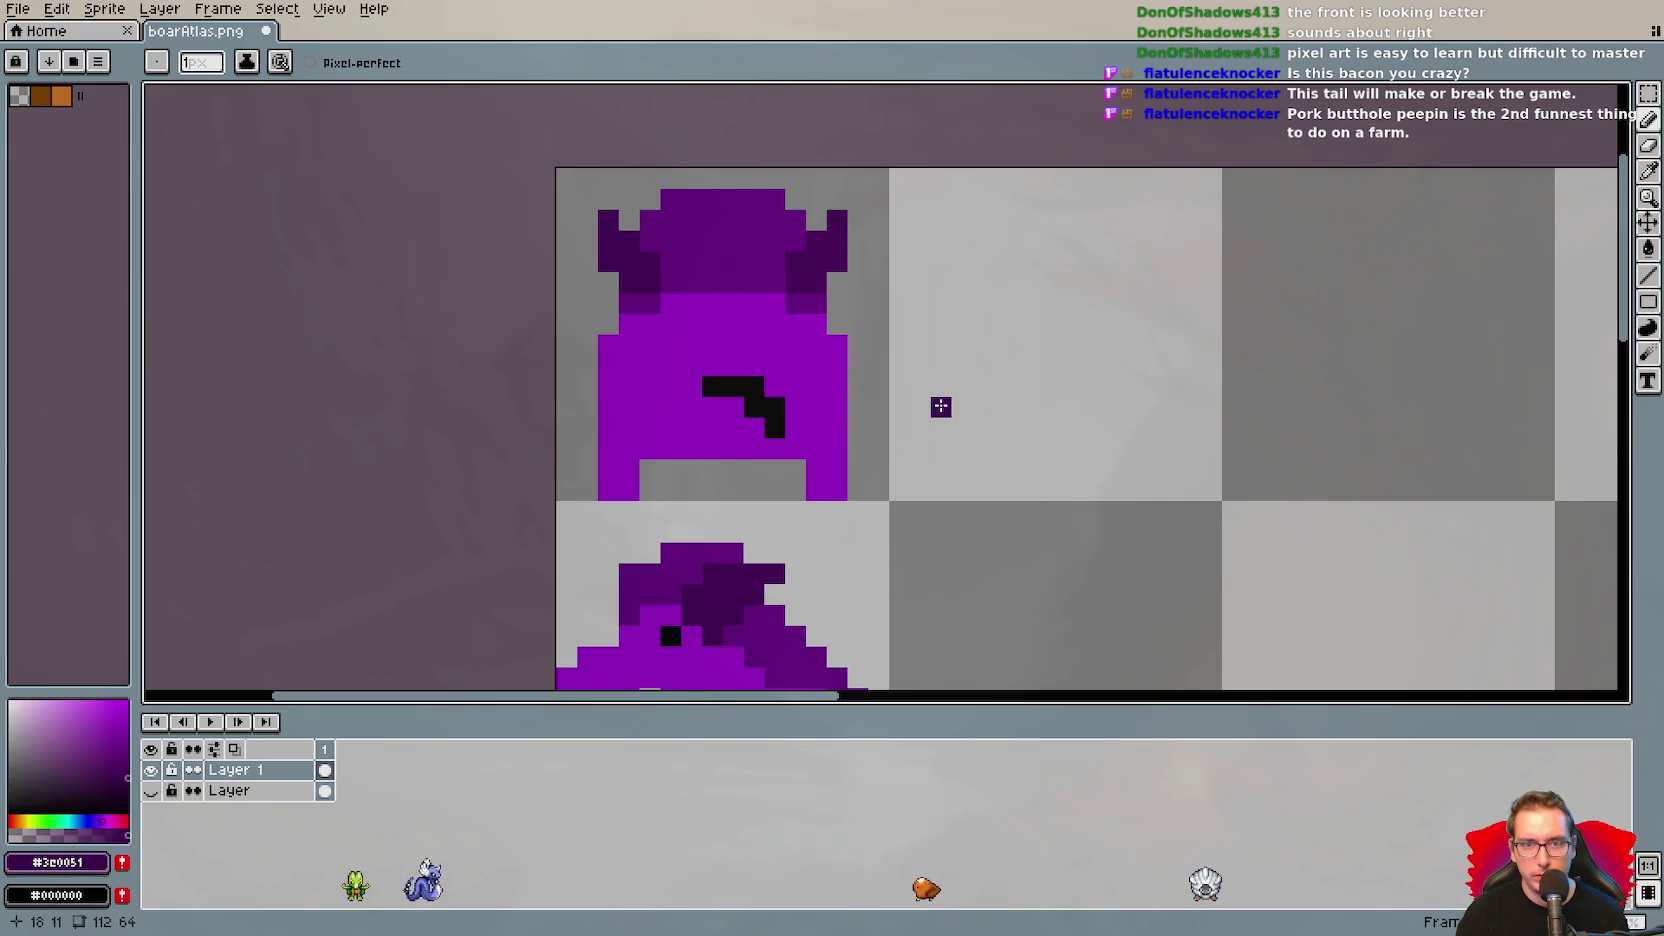
# - Start a new 16x16 px RGBA sprite with a transparent background
pyautogui.moveTo(947, 413); pyautogui.dragTo(962, 352)
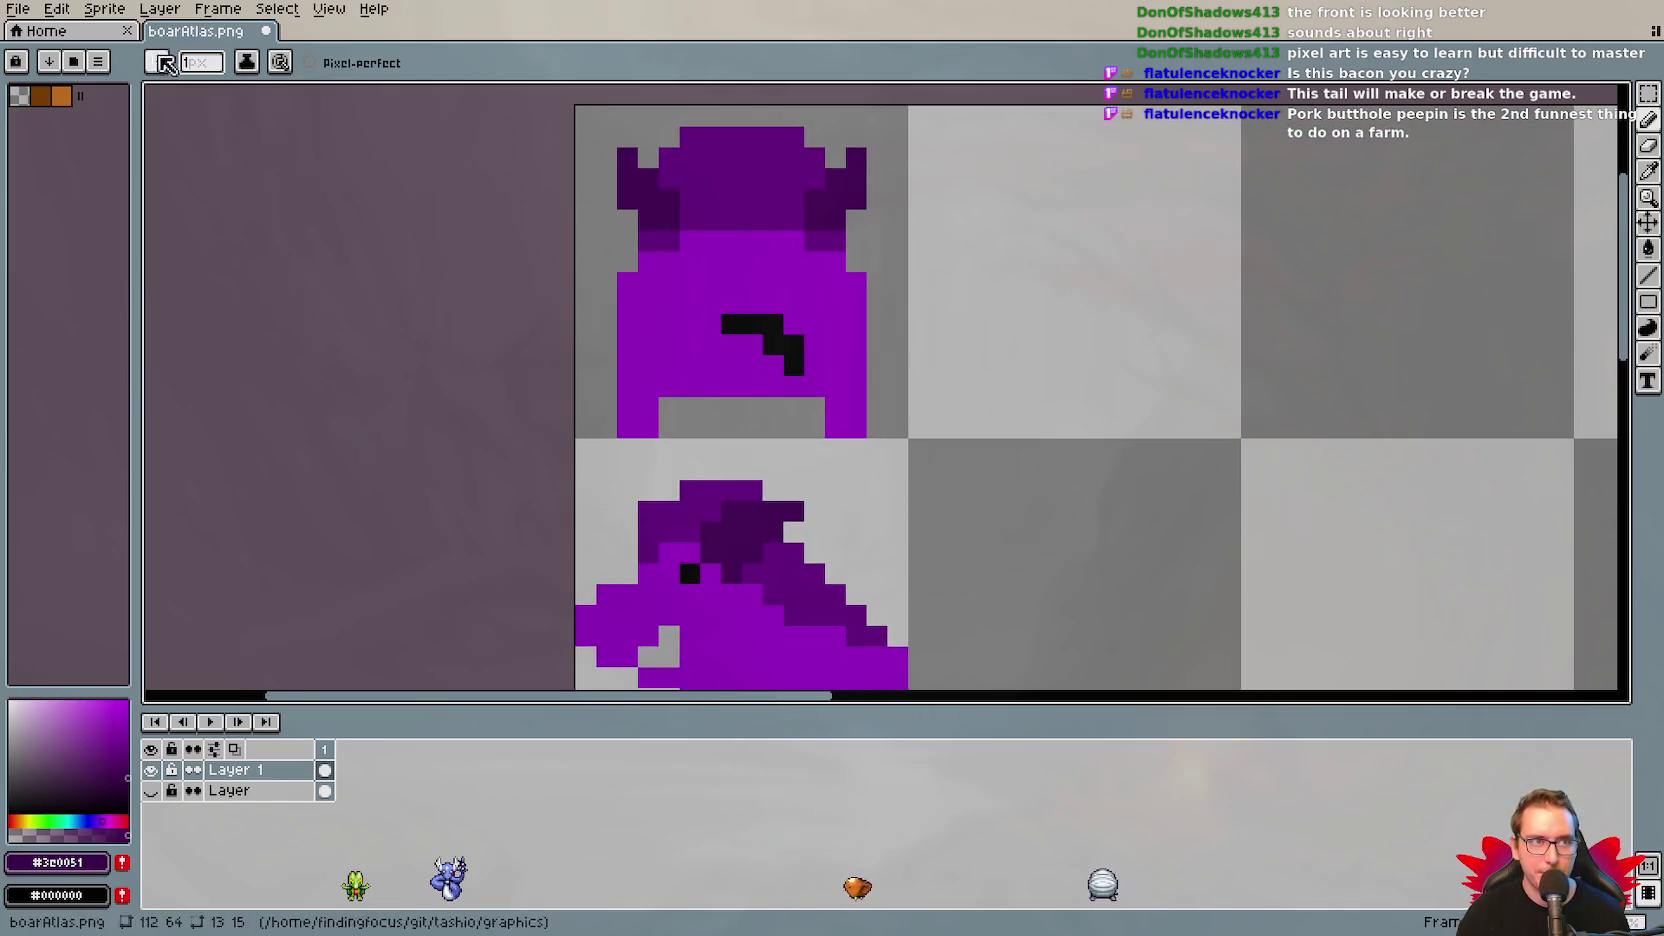
pyautogui.click(56, 9)
pyautogui.click(25, 33)
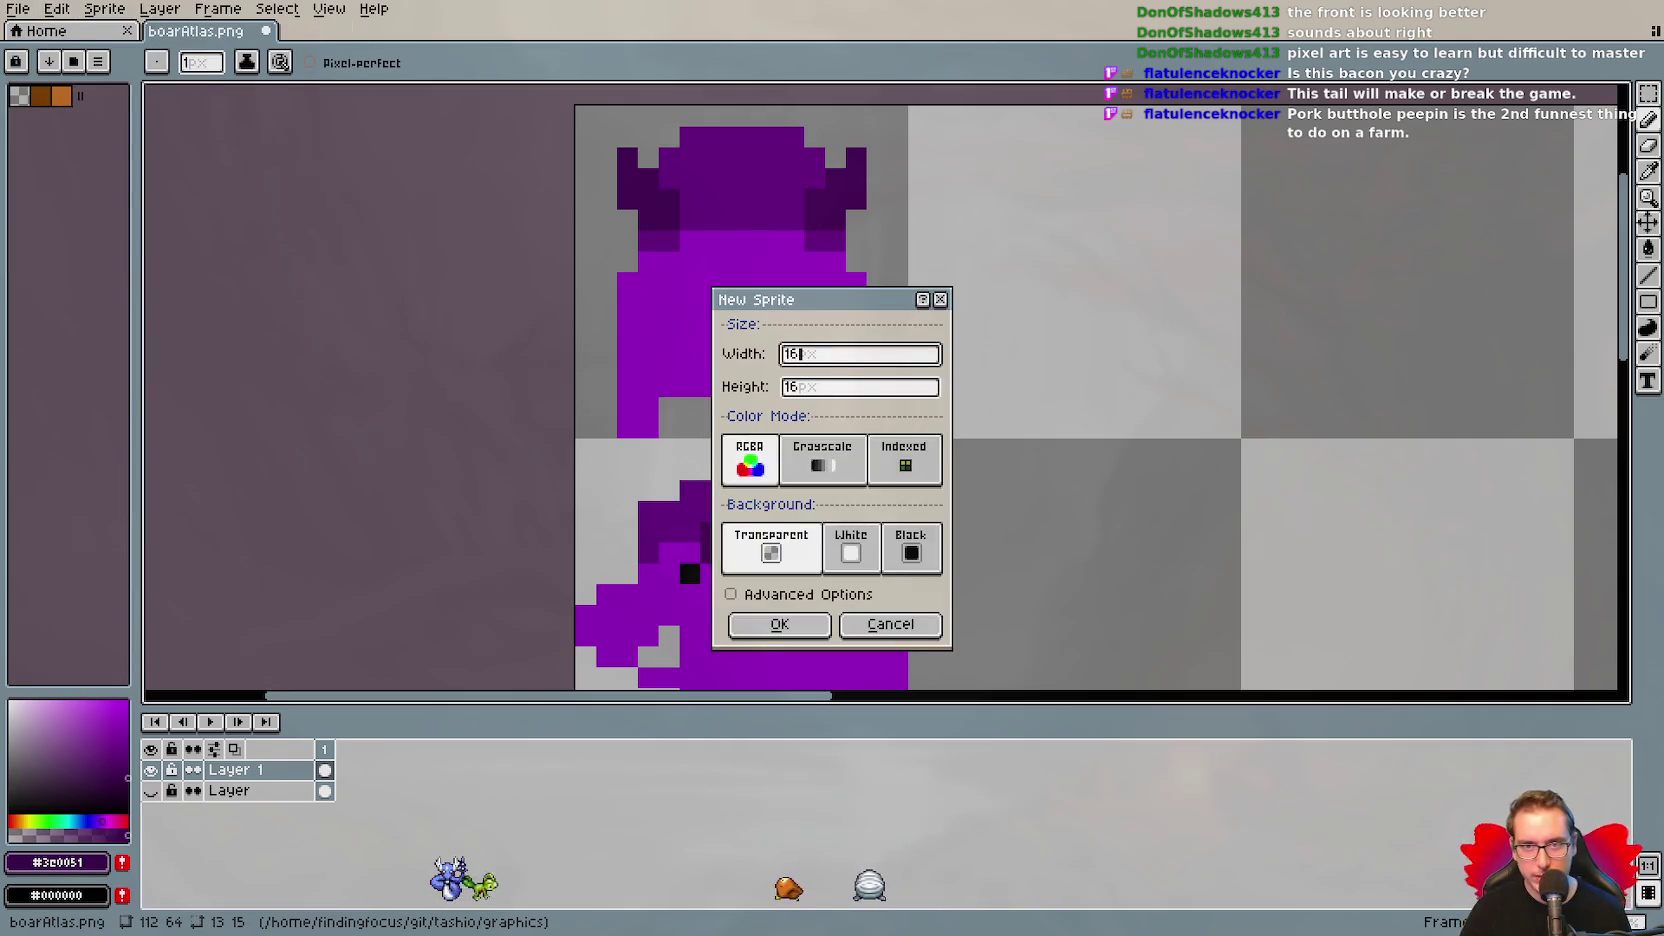
# - Create the blank 16x16 sprite and move its canvas toward the upper left
pyautogui.press('Return')
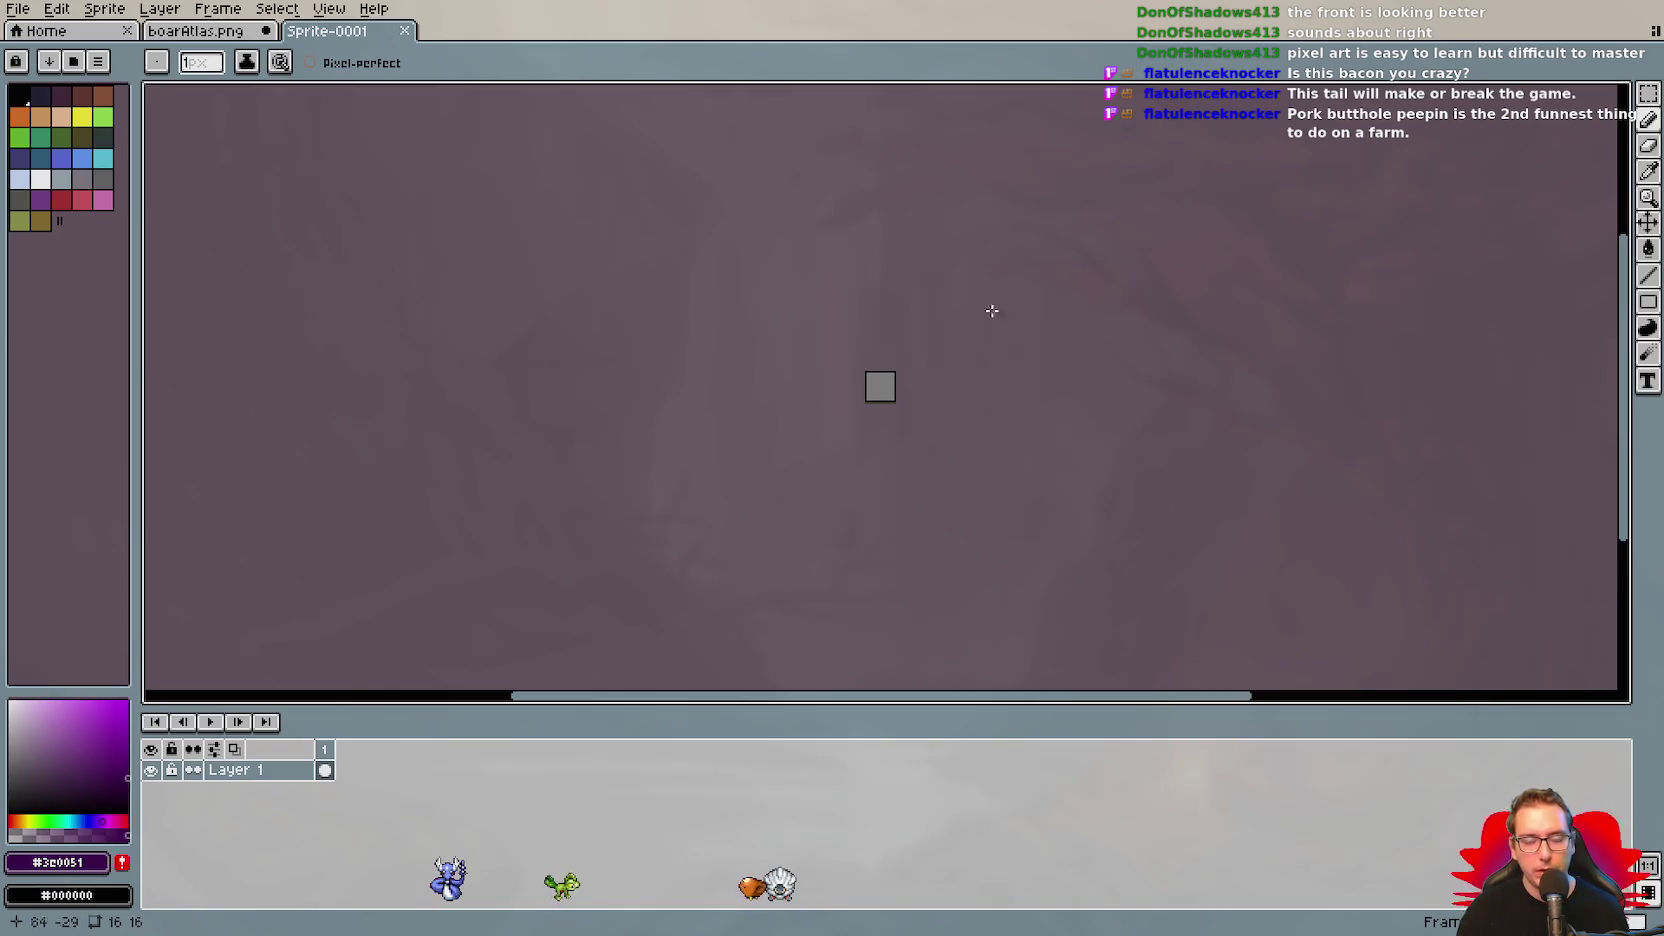
pyautogui.scroll(2, 897, 372)
pyautogui.scroll(2, 897, 372)
pyautogui.scroll(2, 897, 372)
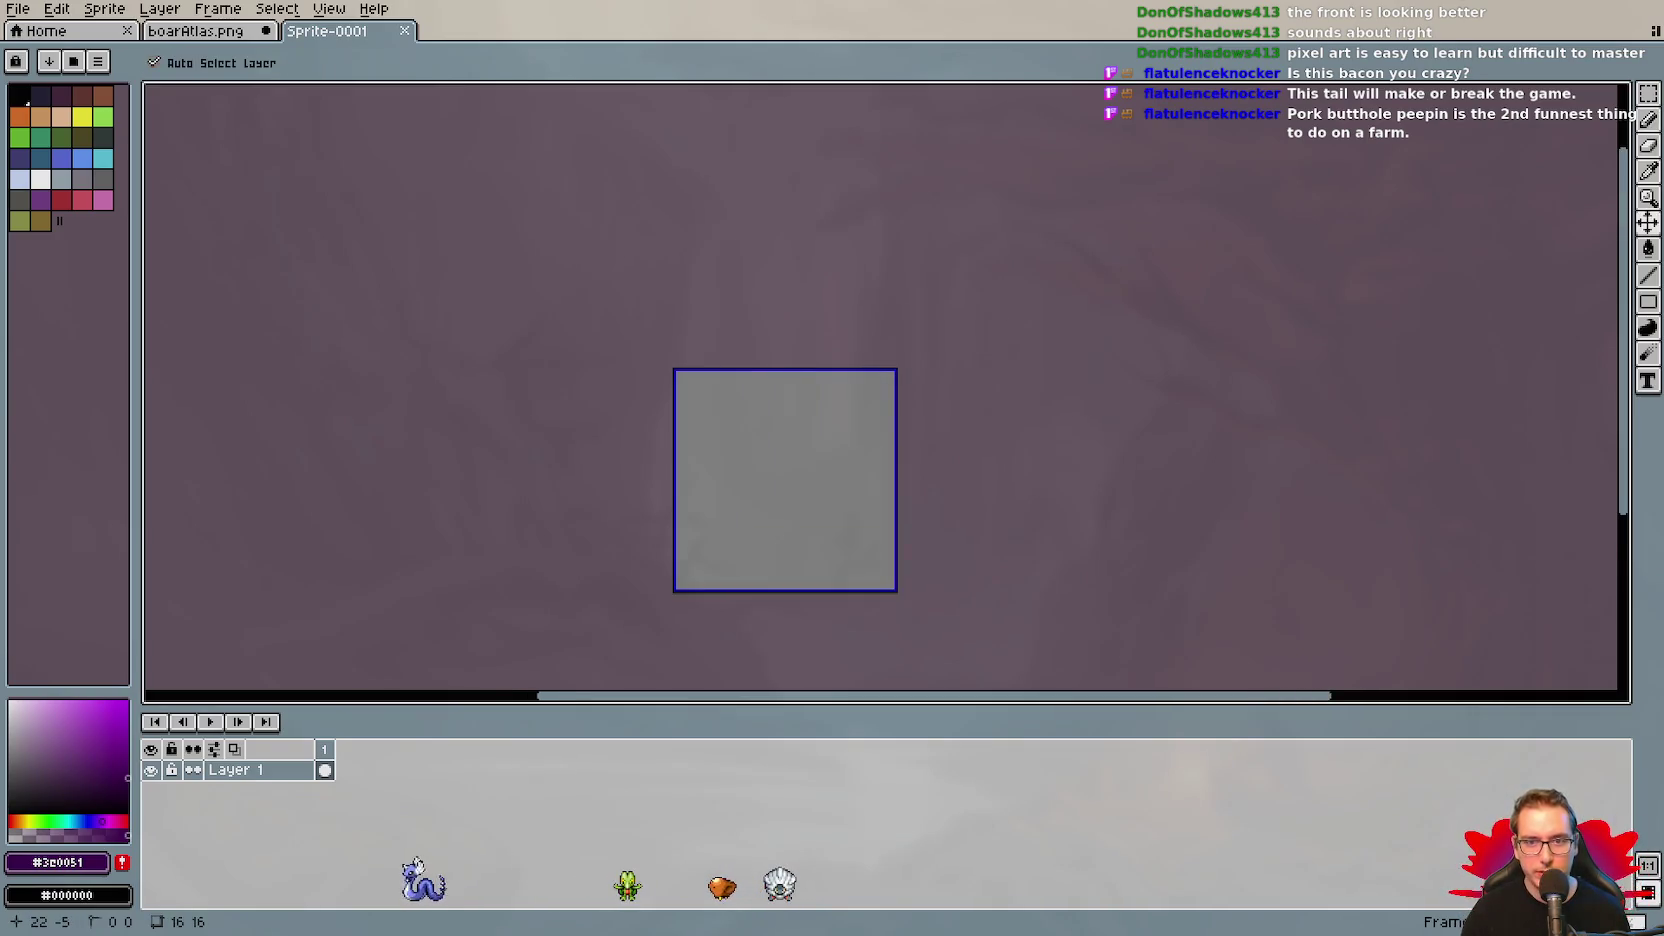
pyautogui.press('b')
pyautogui.moveTo(1109, 507); pyautogui.dragTo(958, 368)
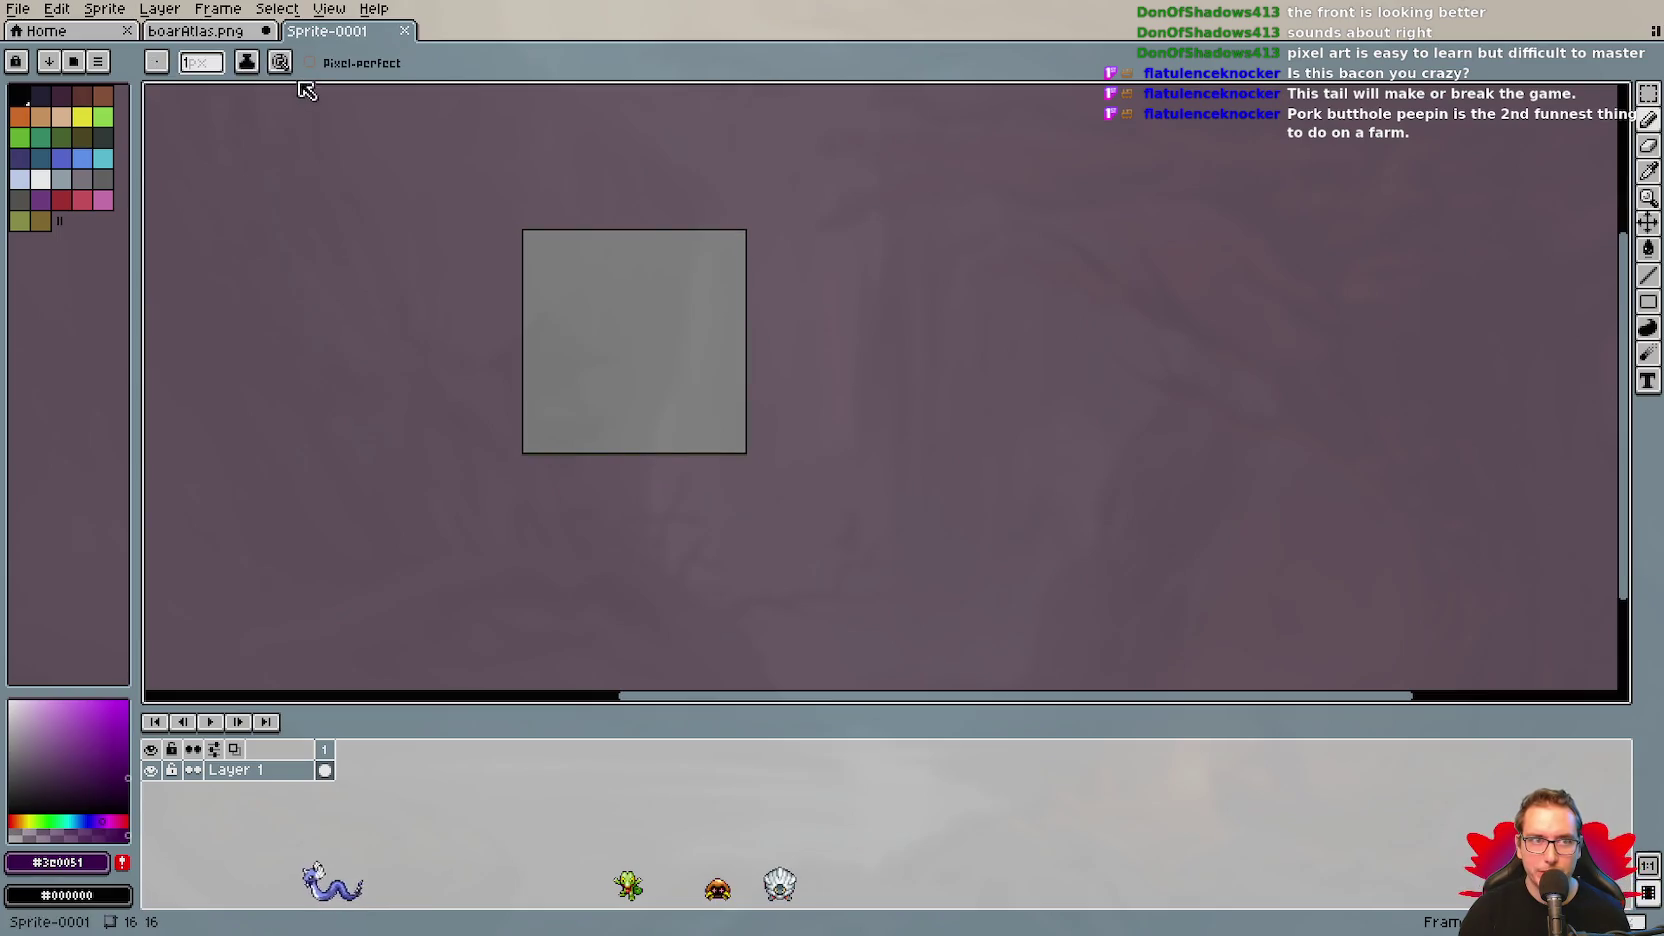
# - Paste the front-facing boar cell from the atlas into frame 1 of the new sprite
pyautogui.click(200, 31)
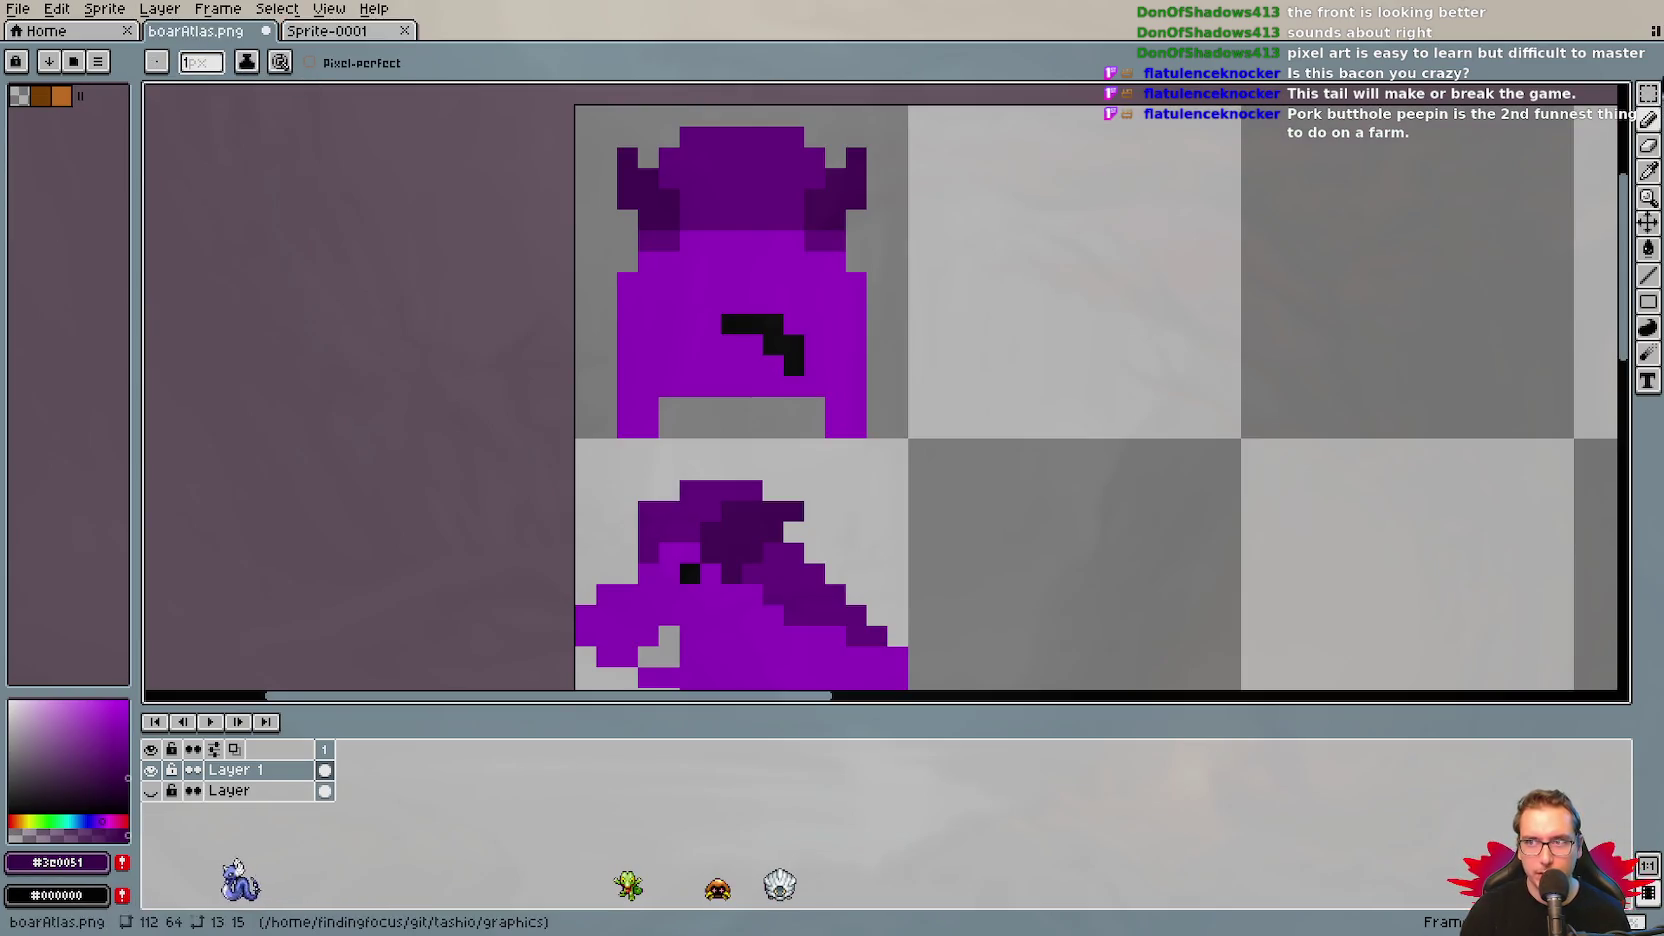
pyautogui.scroll(-5, 1059, 624)
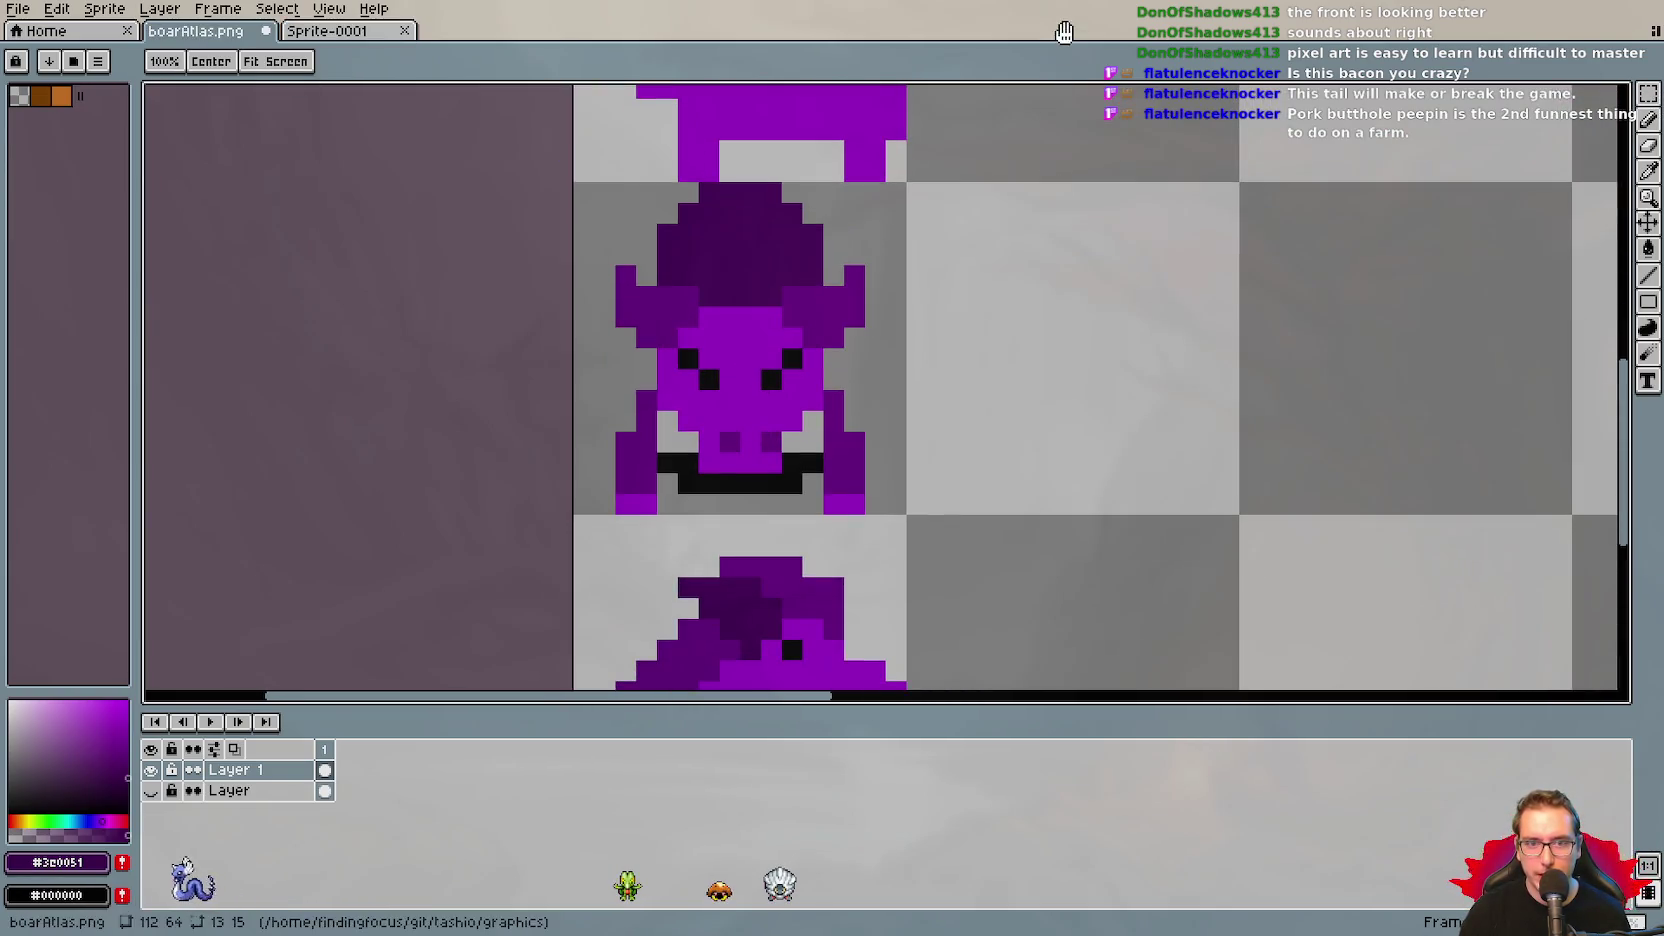
pyautogui.click(1650, 95)
pyautogui.moveTo(572, 183); pyautogui.dragTo(908, 516)
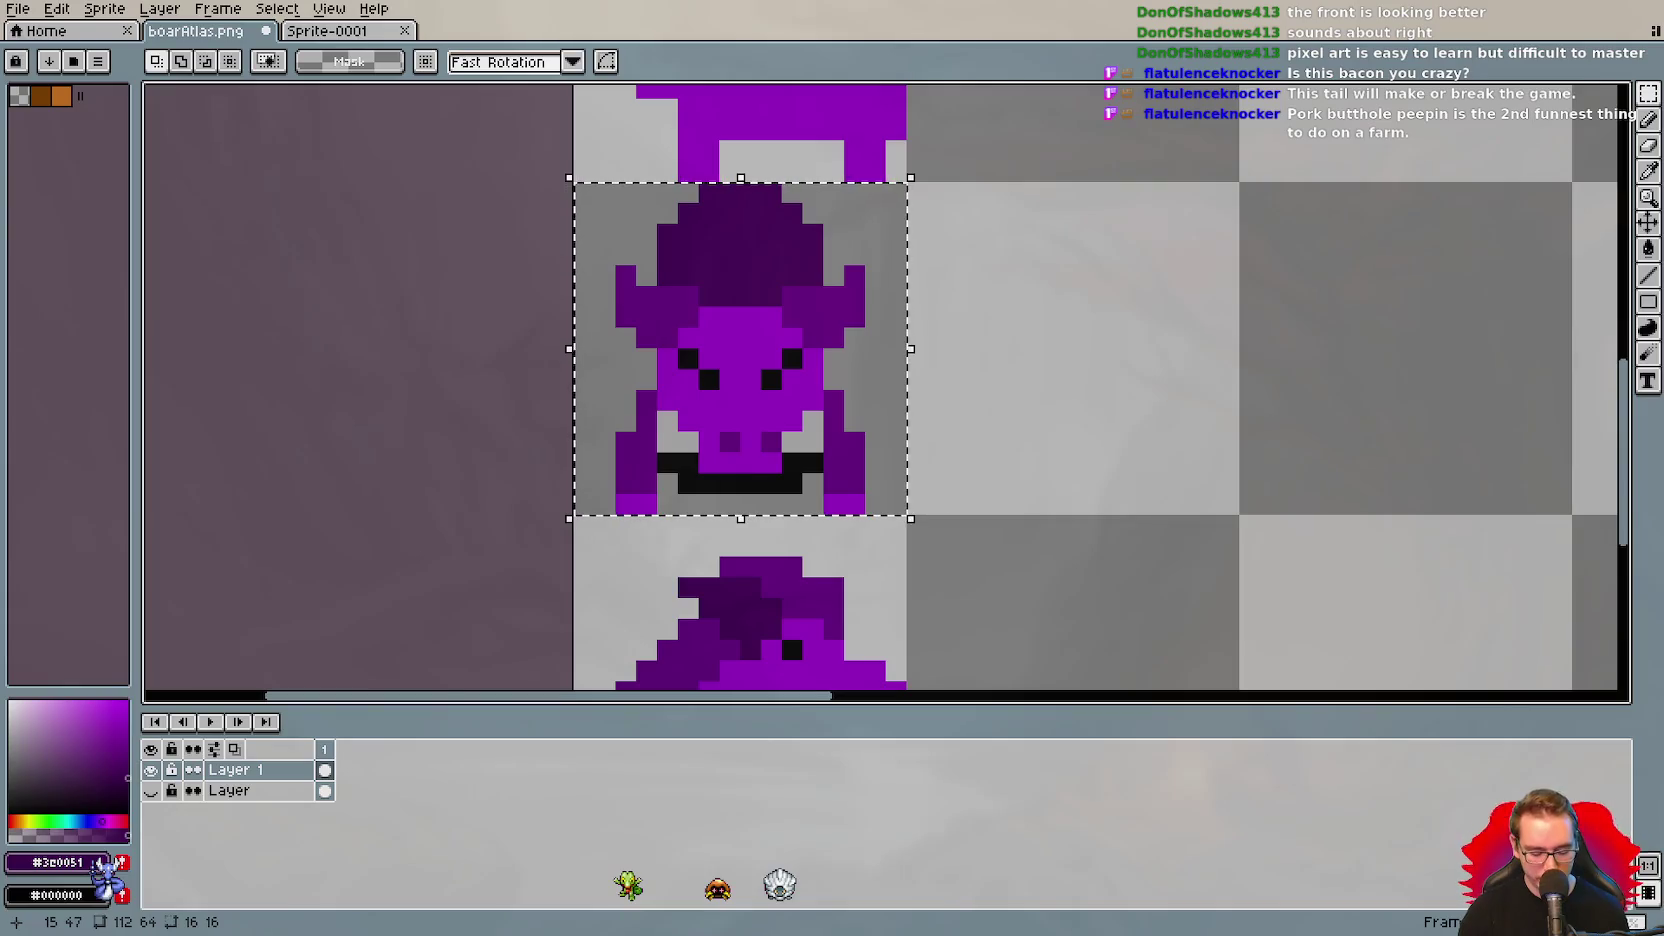
pyautogui.click(320, 36)
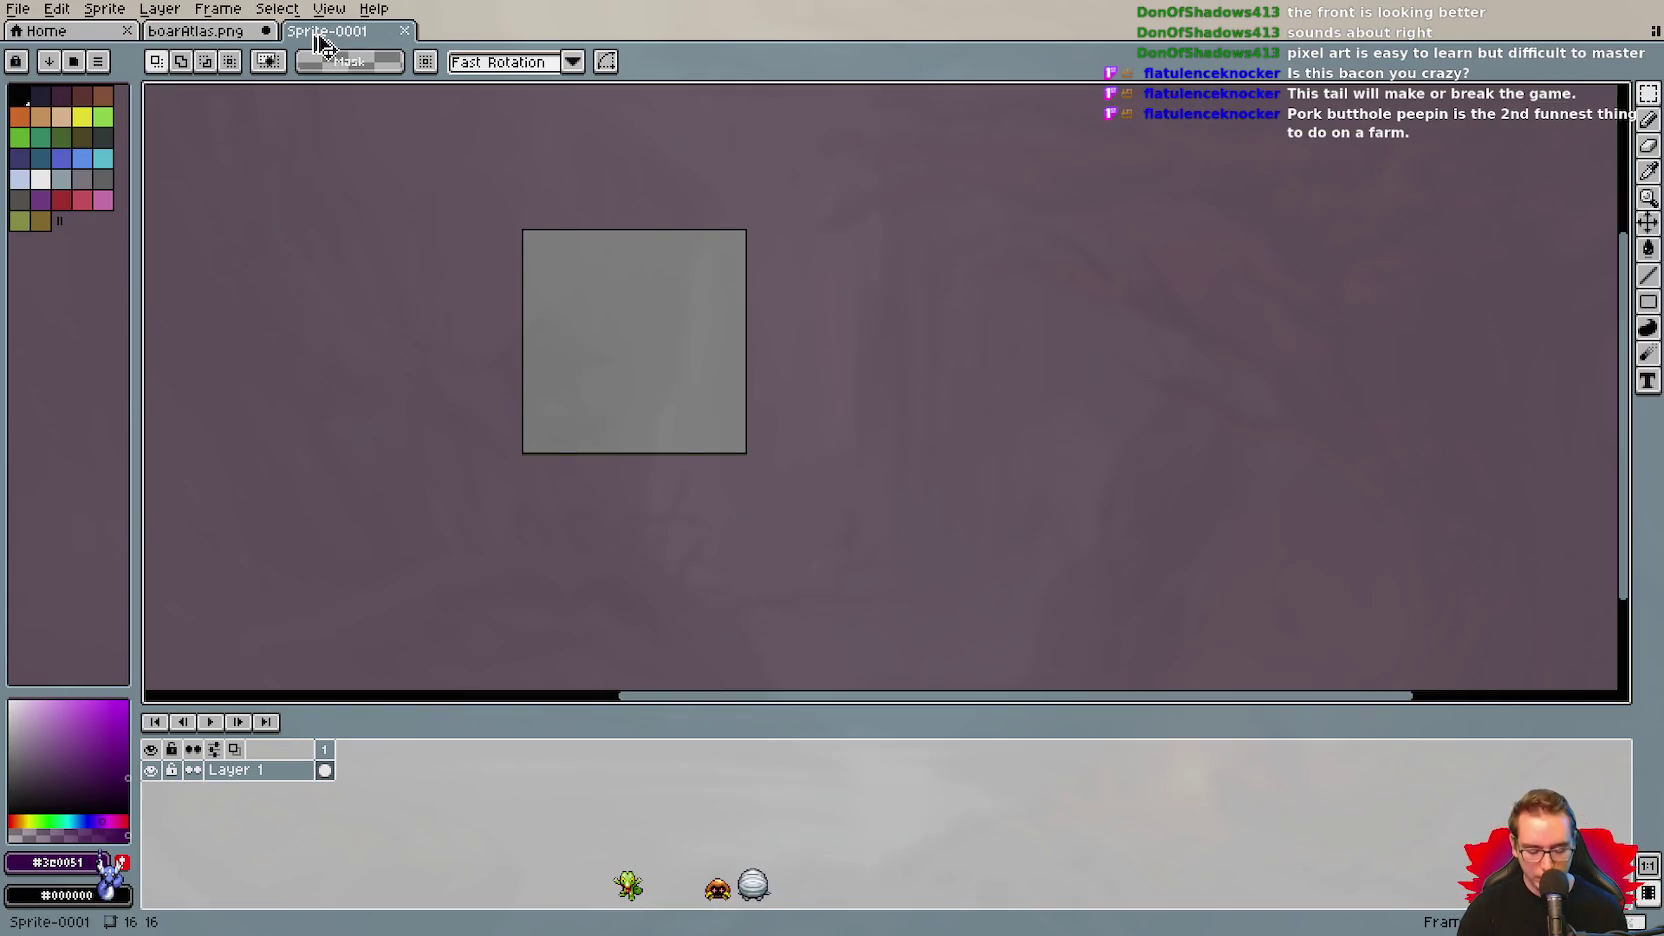
pyautogui.hotkey('ctrl', 'v')
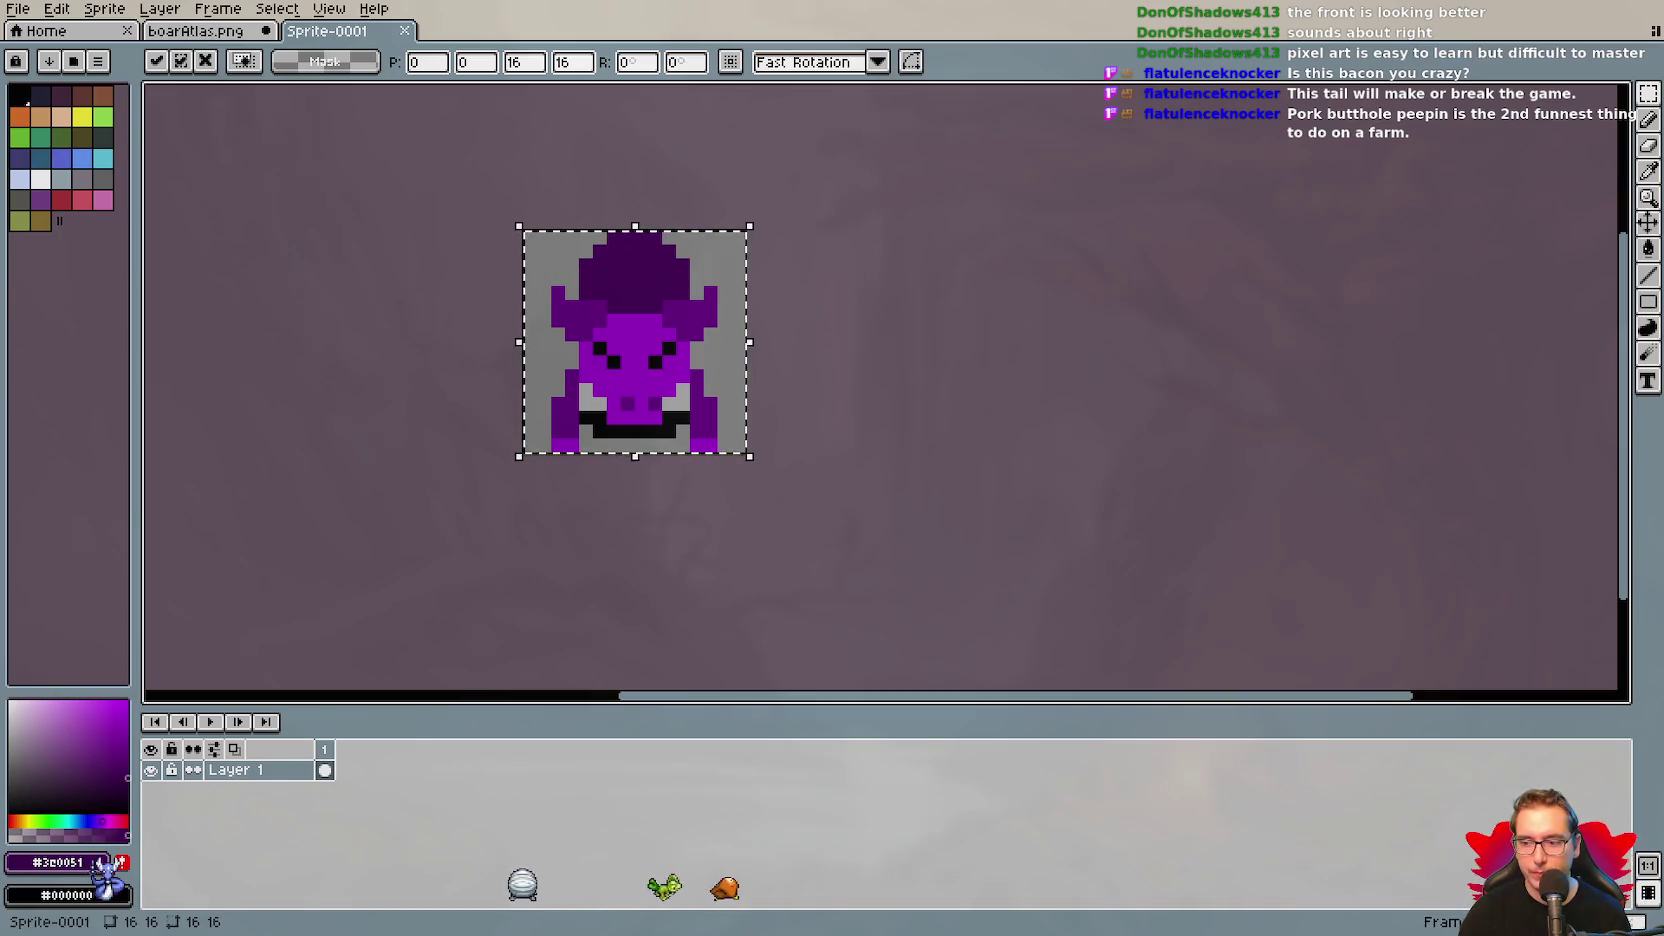
# - Add a cleared second frame and paste the side-view boar from the atlas into it
pyautogui.hotkey('alt', 'n')
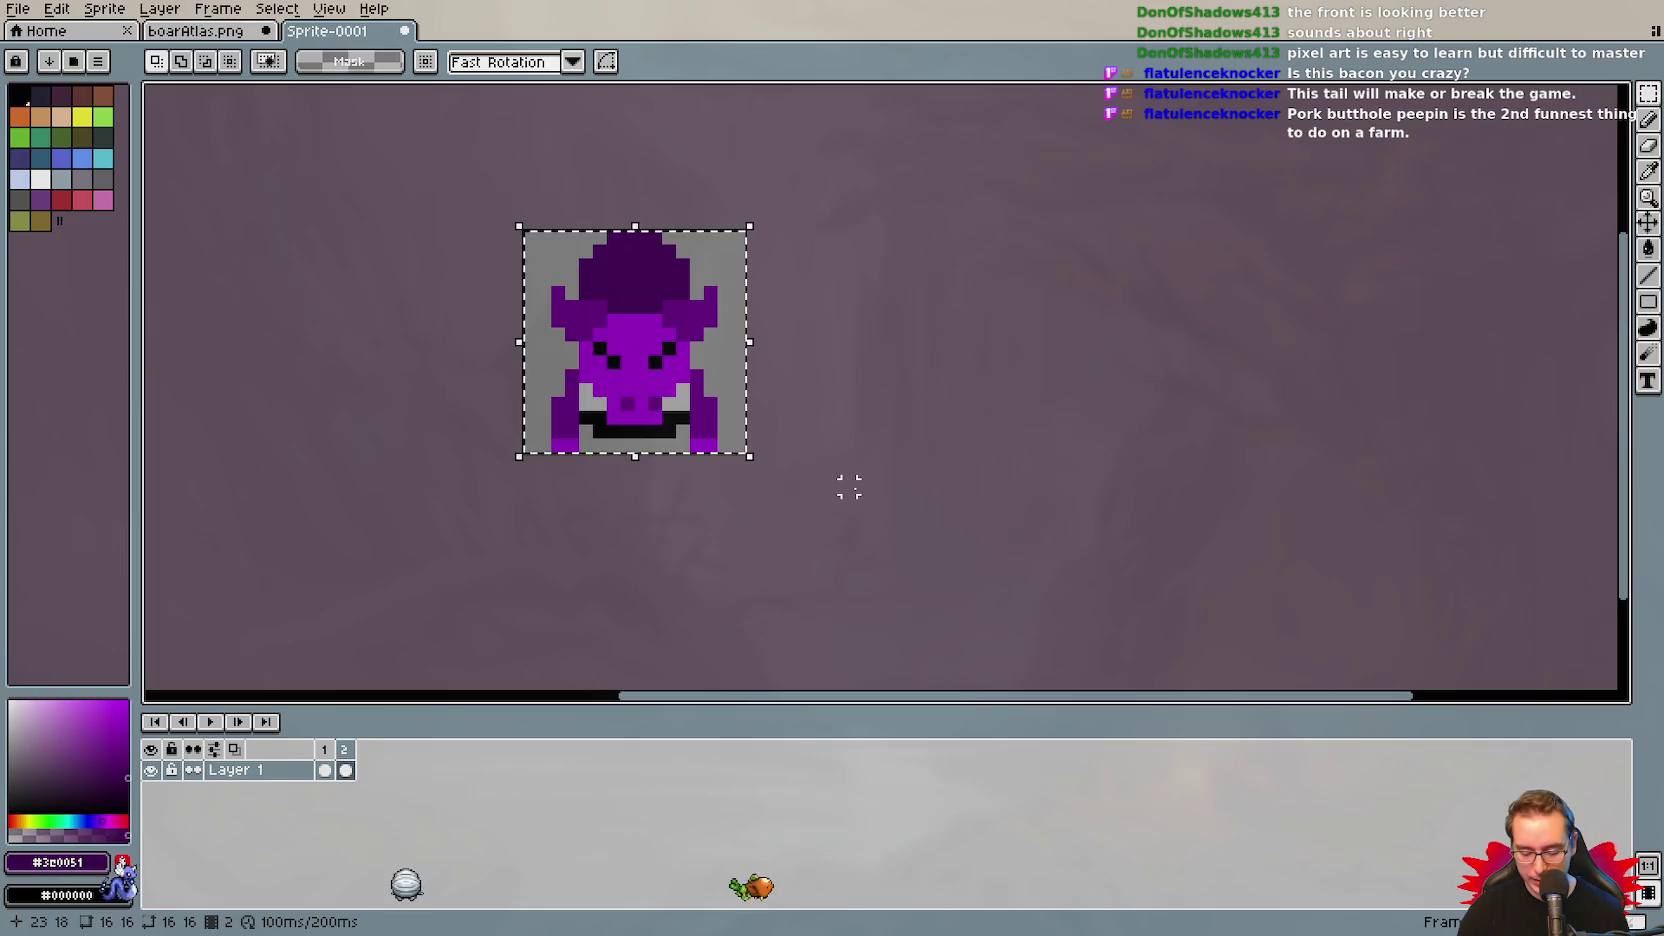
pyautogui.hotkey('ctrl', 'x')
pyautogui.hotkey('ctrl', 'Tab')
pyautogui.hotkey('ctrl', 'v')
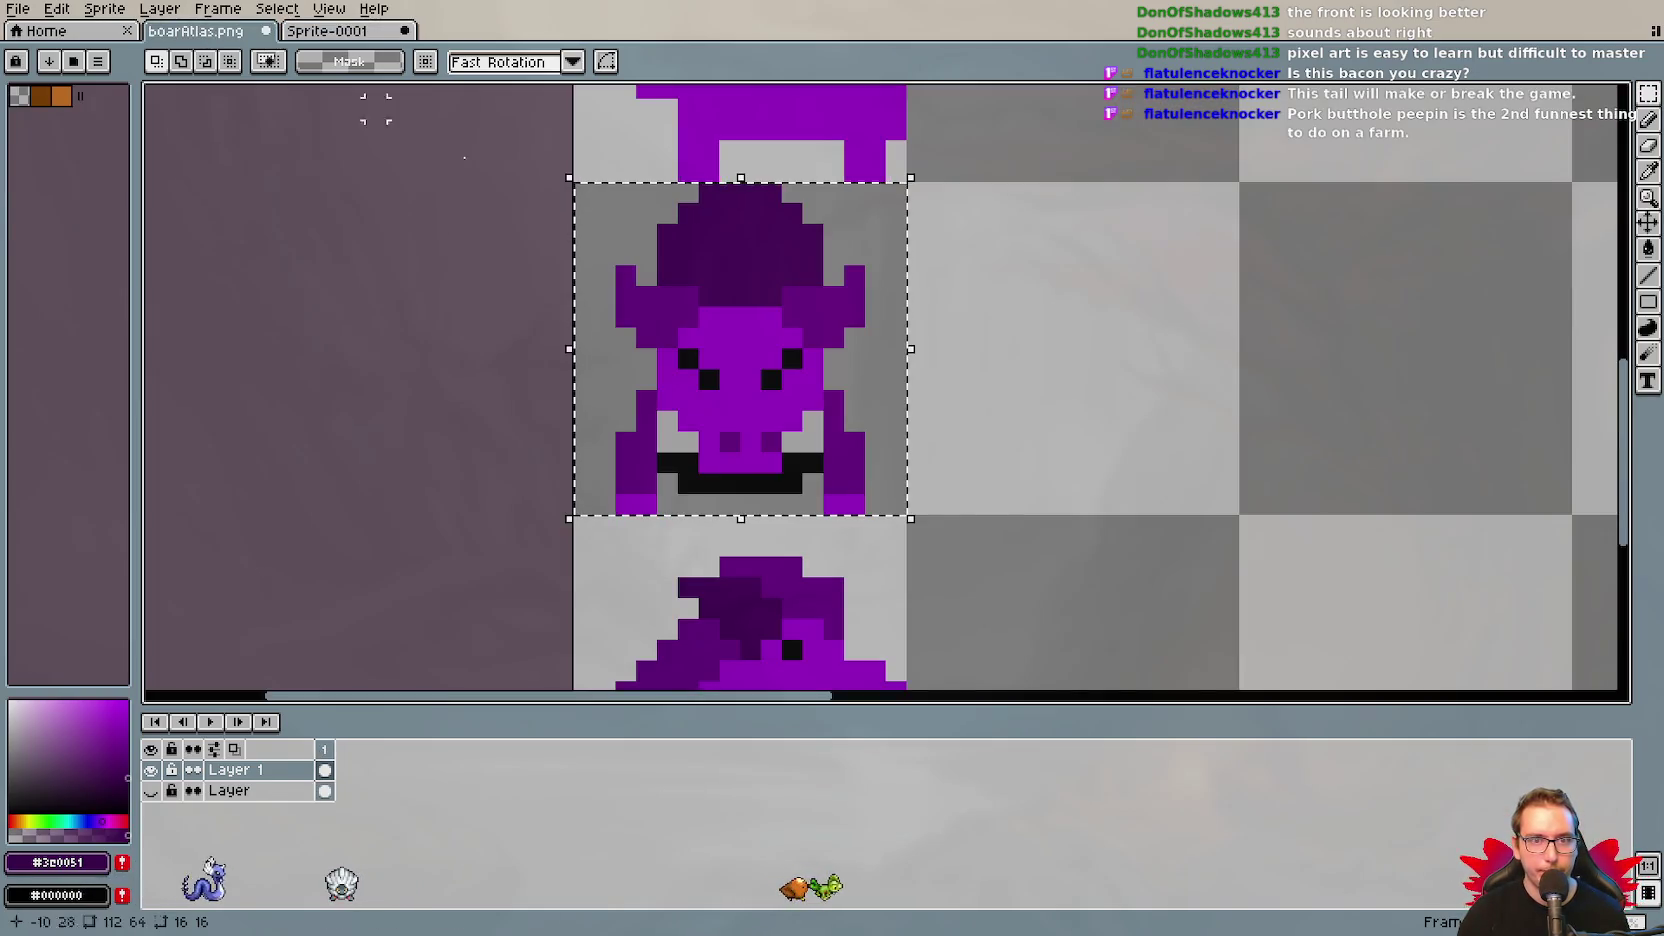
pyautogui.press('Return')
pyautogui.moveTo(884, 416); pyautogui.dragTo(930, 3)
pyautogui.moveTo(576, 179); pyautogui.dragTo(905, 508)
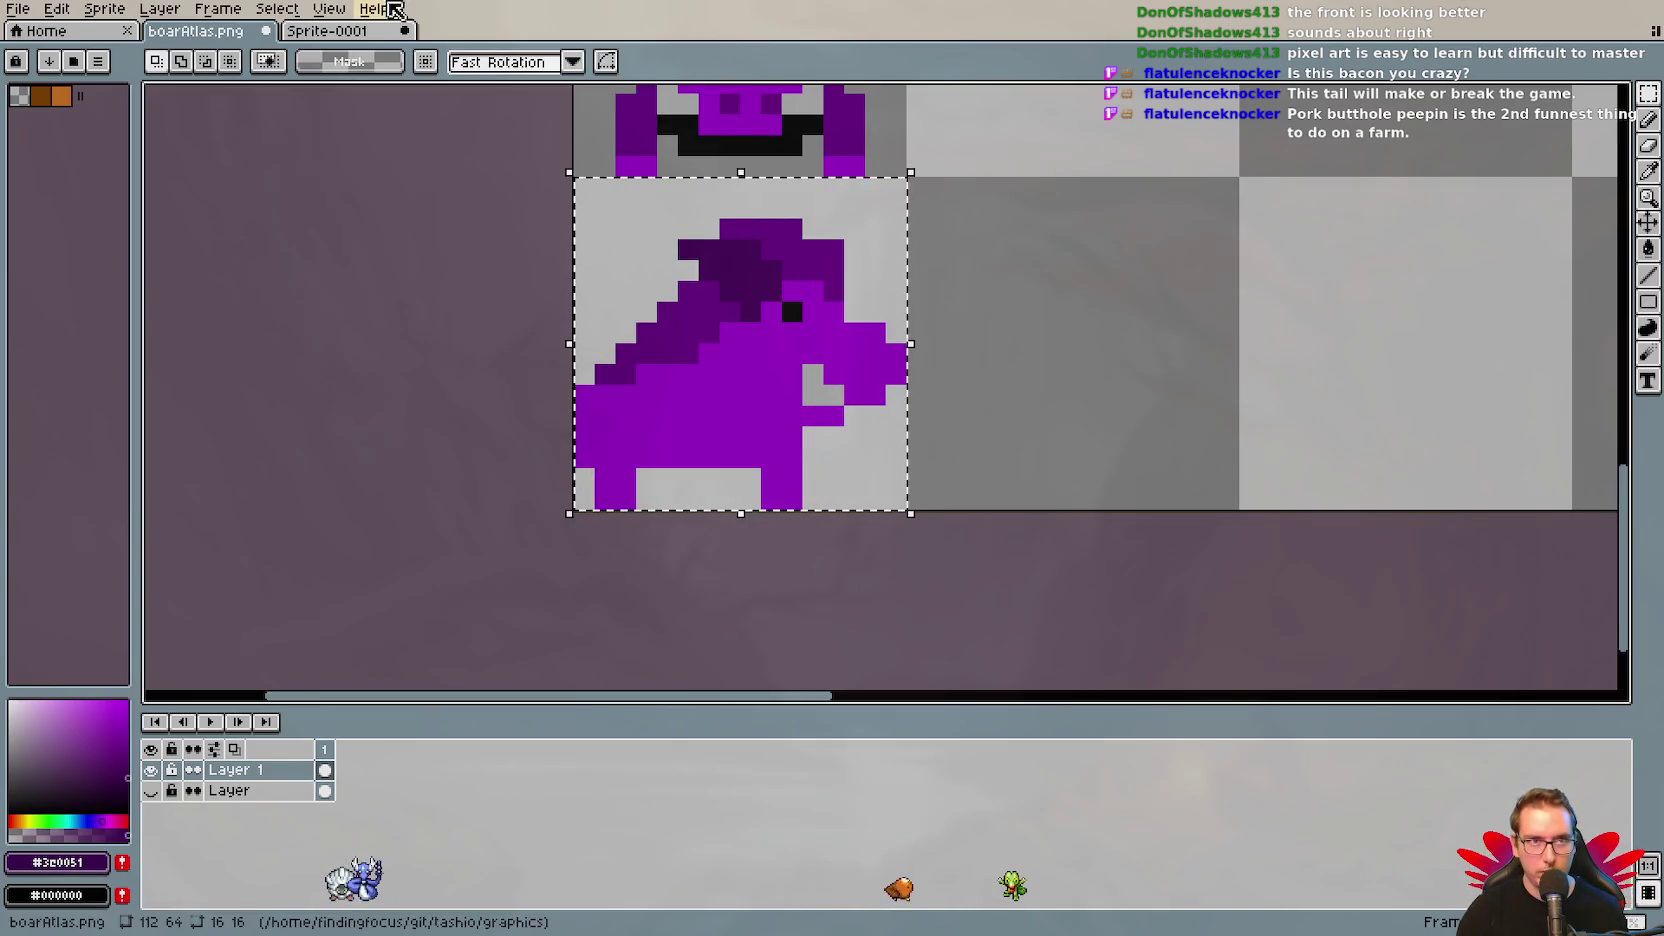
pyautogui.click(330, 31)
pyautogui.hotkey('ctrl', 'v')
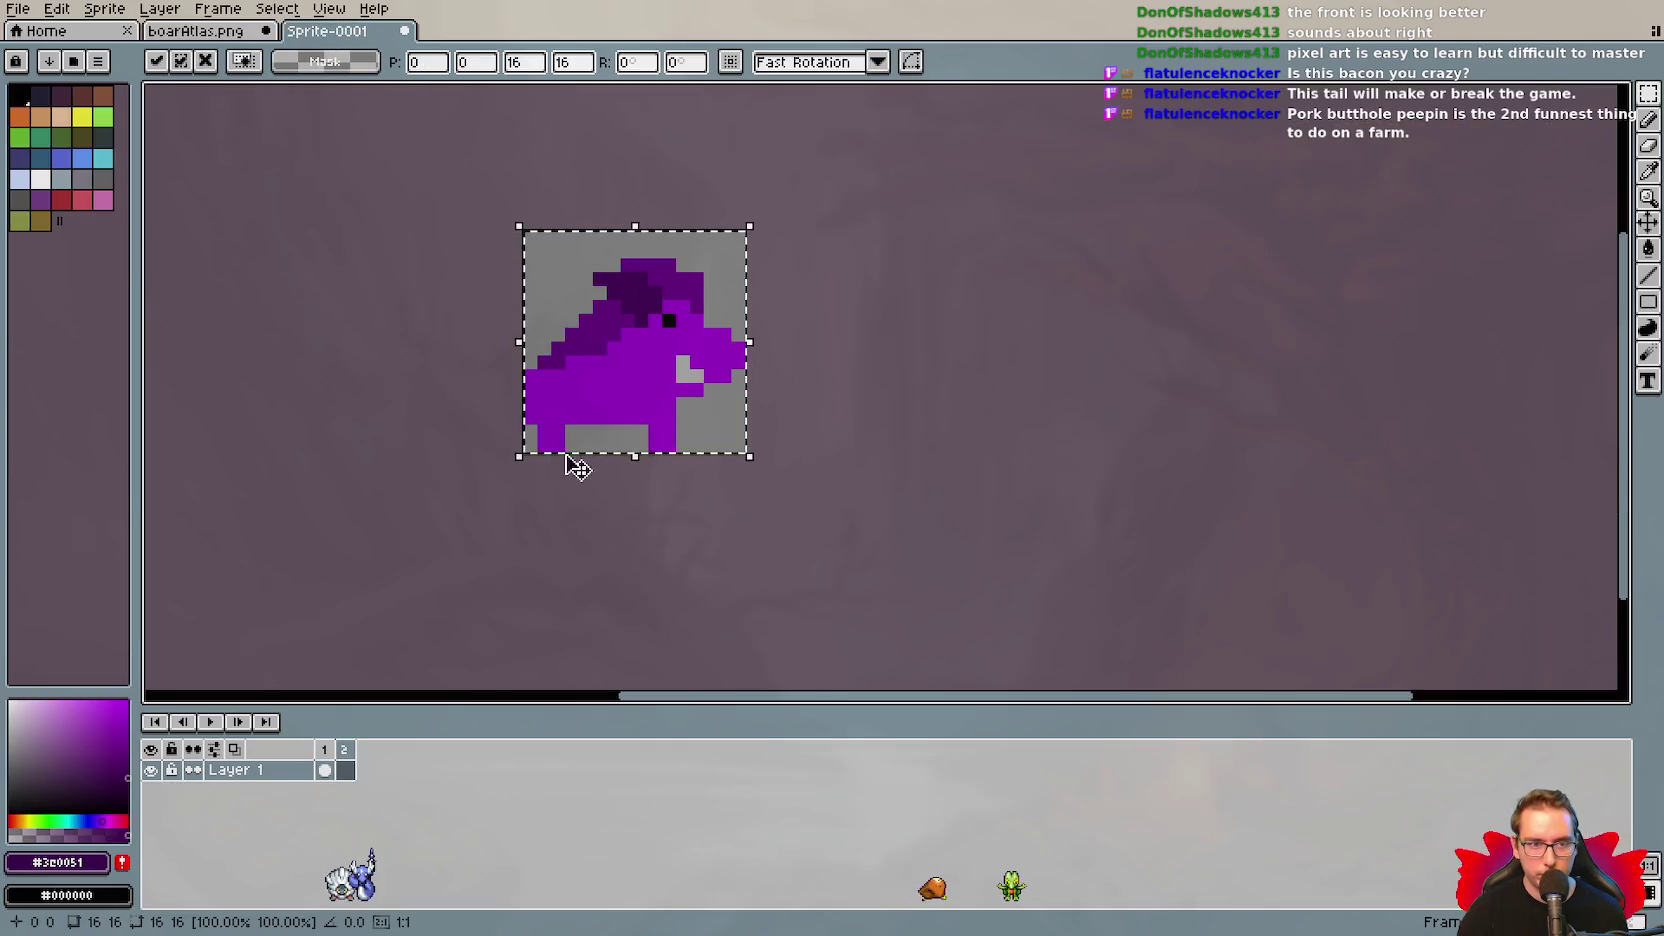
# - Add a third frame, clear its duplicated boar, and check frame 2's side view
pyautogui.hotkey('alt', 'n')
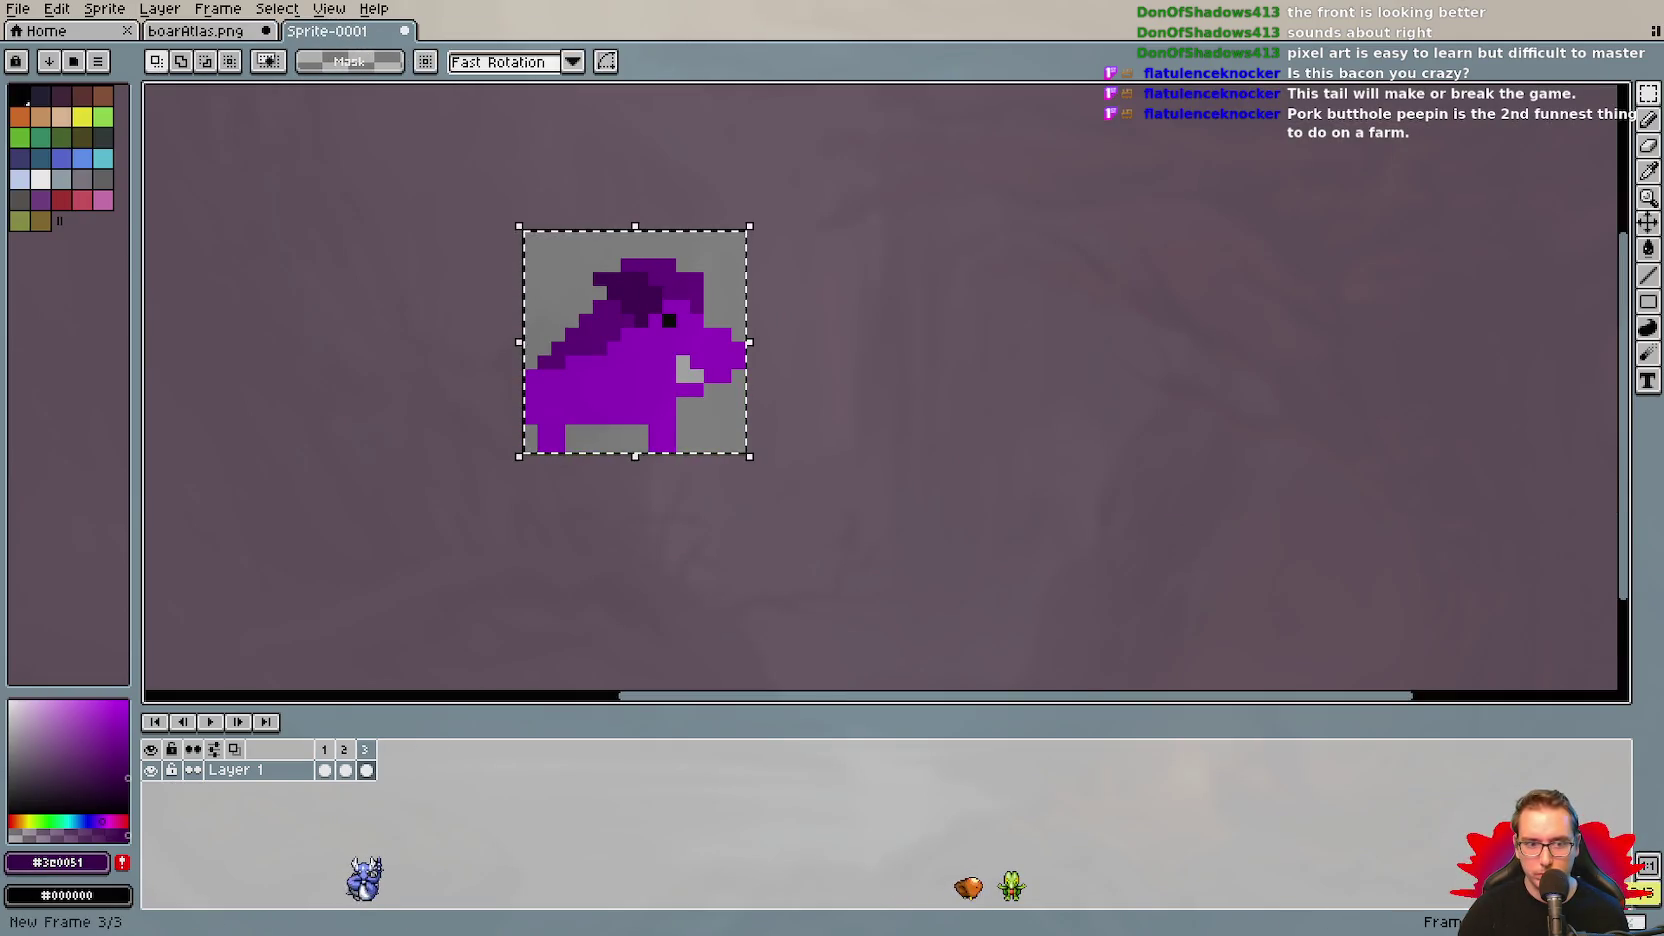
pyautogui.press('Delete')
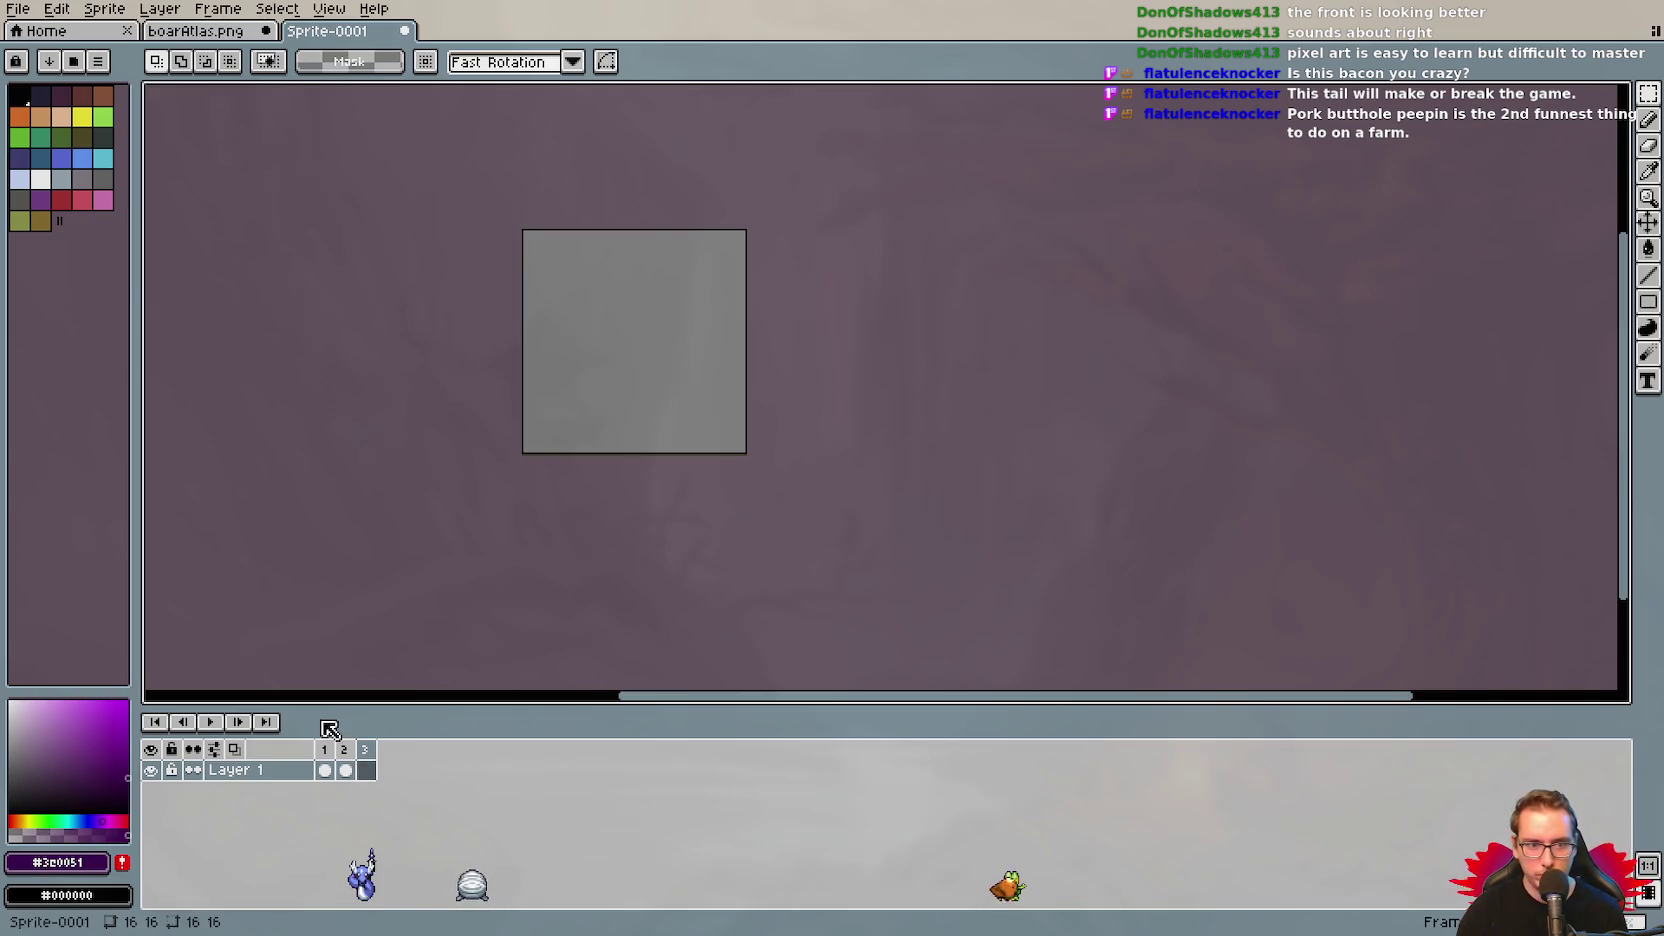
pyautogui.click(324, 769)
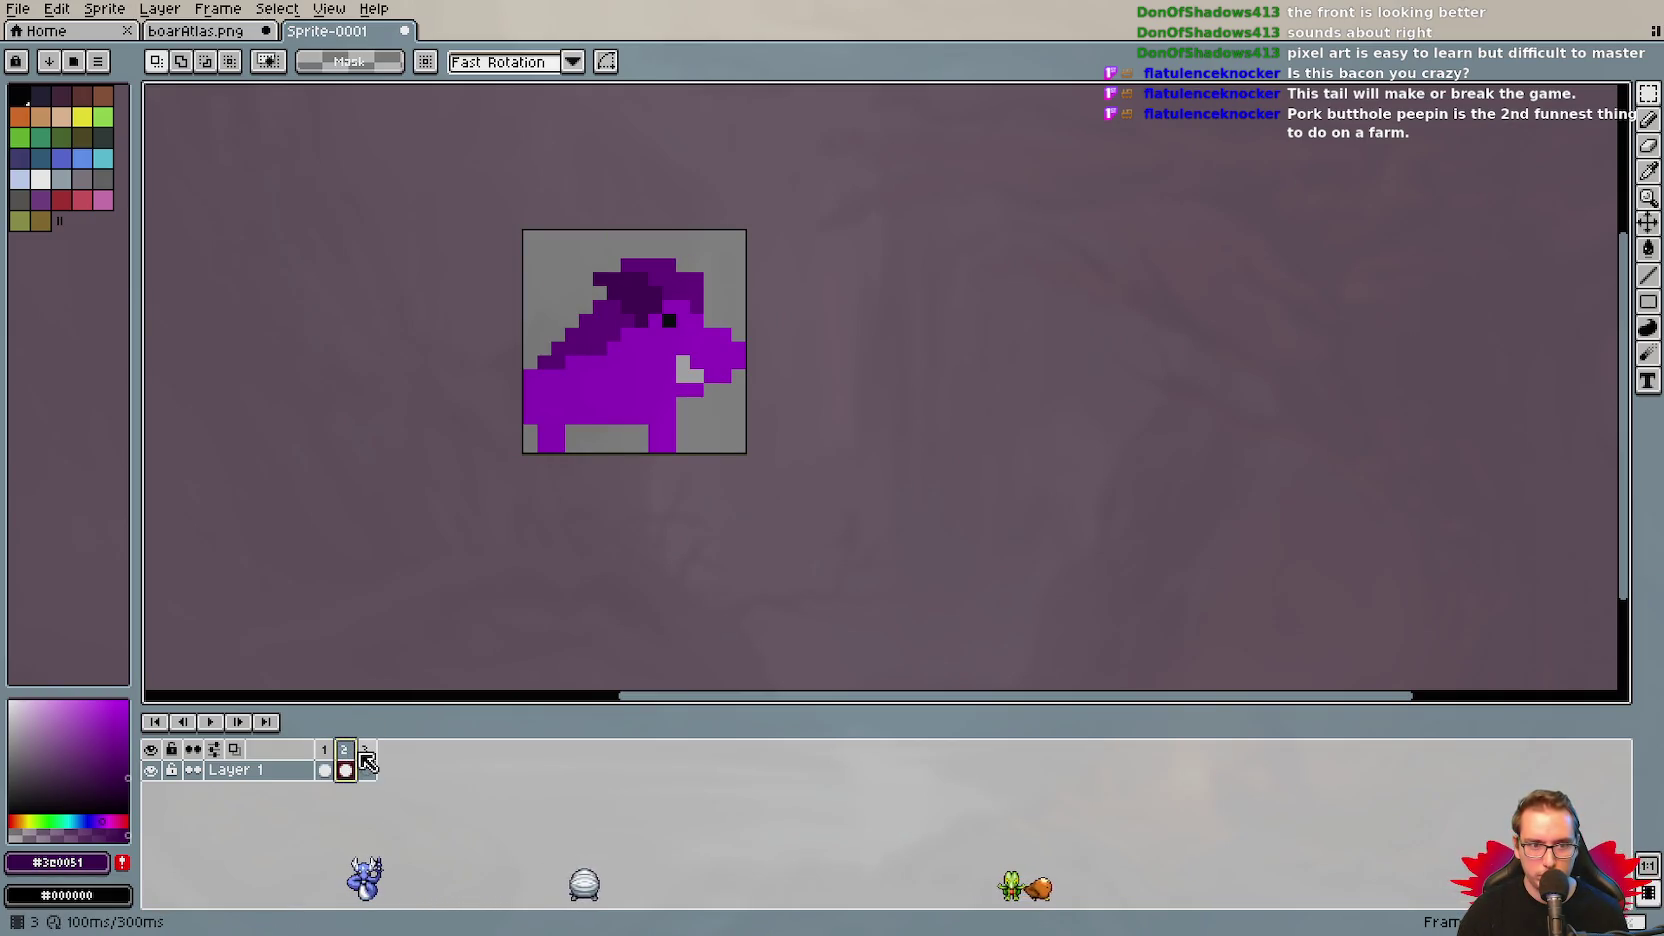
pyautogui.click(366, 769)
# - Paste the back-view boar into frame 3, then add a fourth frame and deselect
pyautogui.click(196, 31)
pyautogui.moveTo(1008, 175); pyautogui.dragTo(1062, 623)
pyautogui.click(1114, 308)
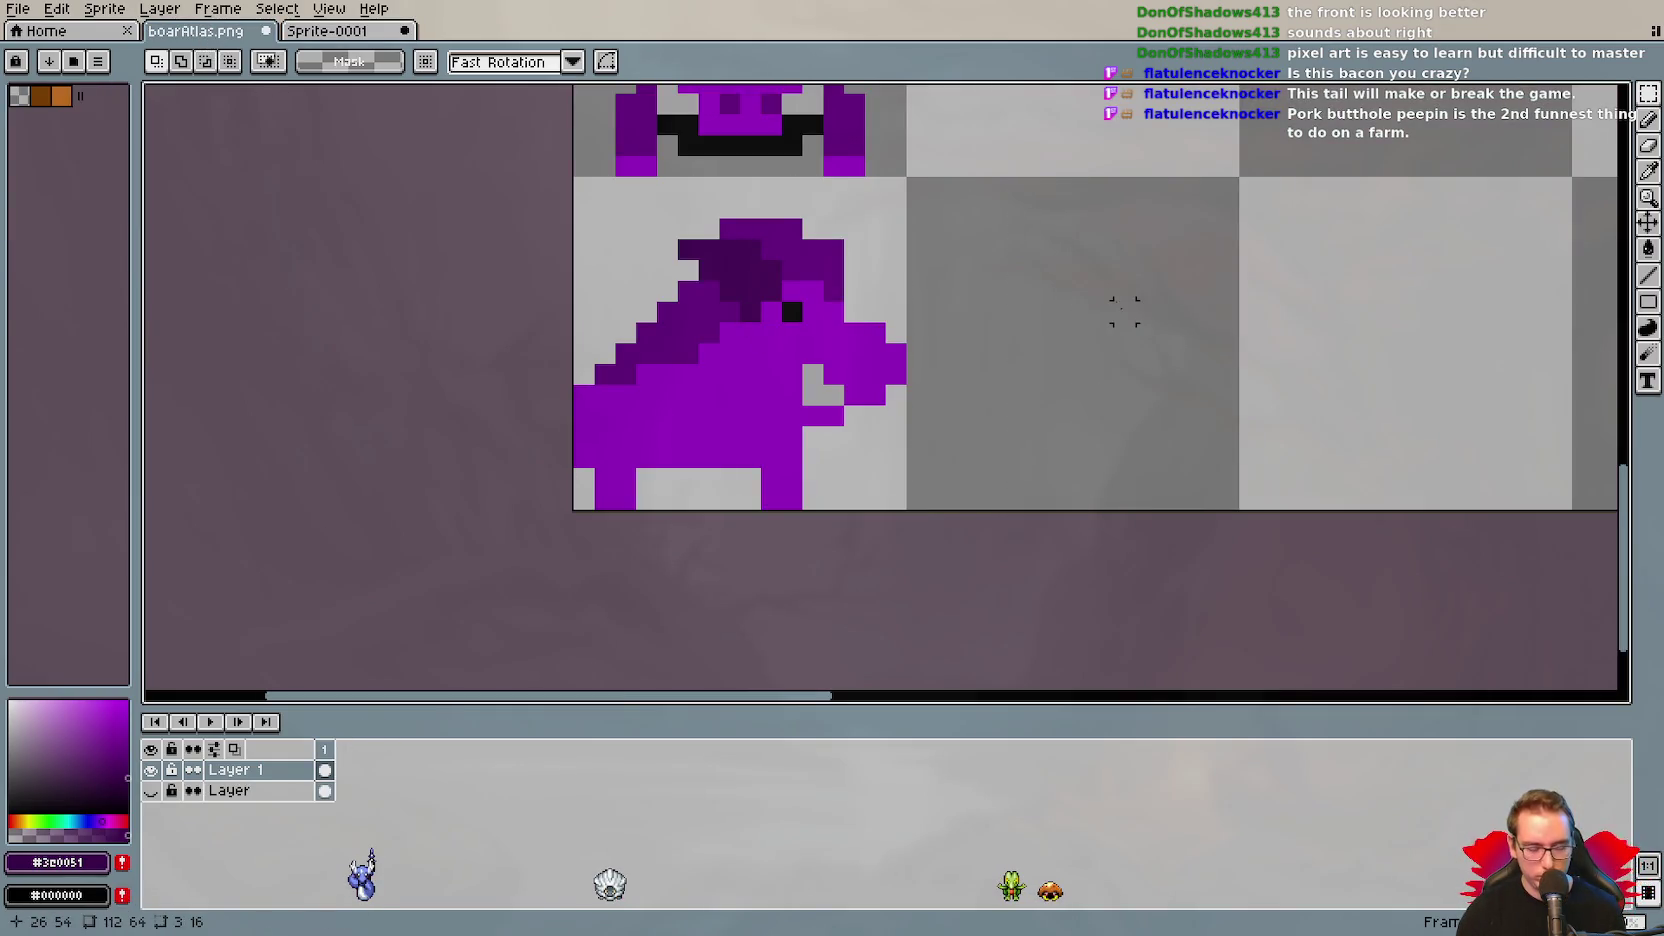
pyautogui.scroll(1, 1055, 327)
pyautogui.scroll(4, 1040, 290)
pyautogui.moveTo(1023, 242); pyautogui.dragTo(987, 471)
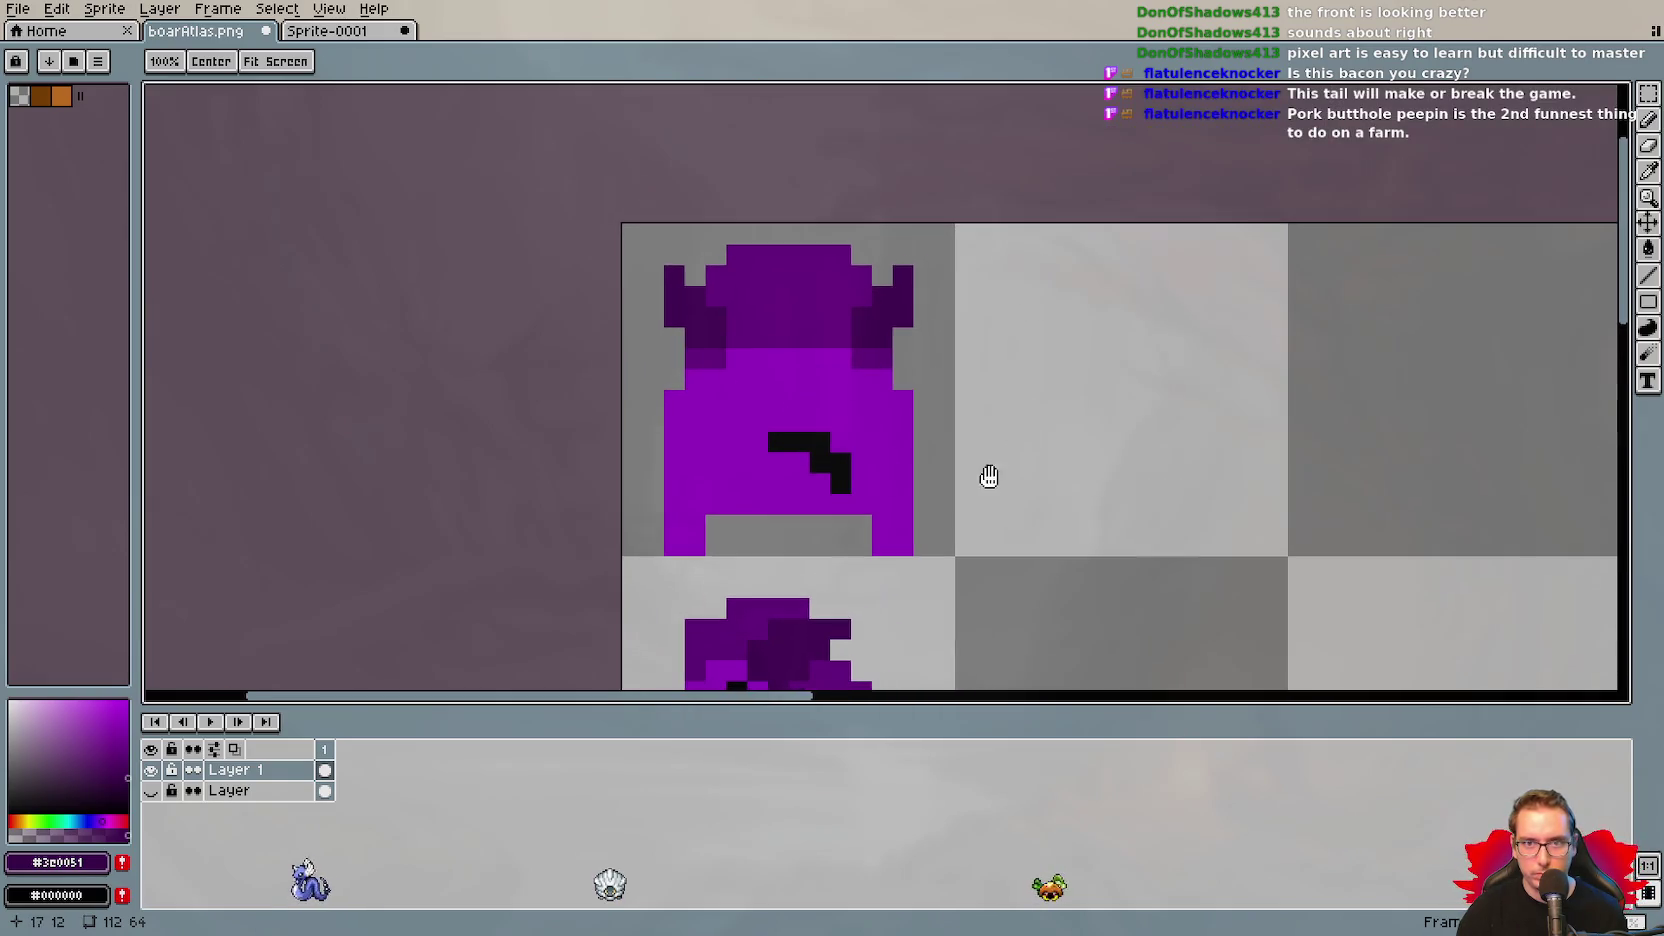
pyautogui.moveTo(622, 223); pyautogui.dragTo(958, 558)
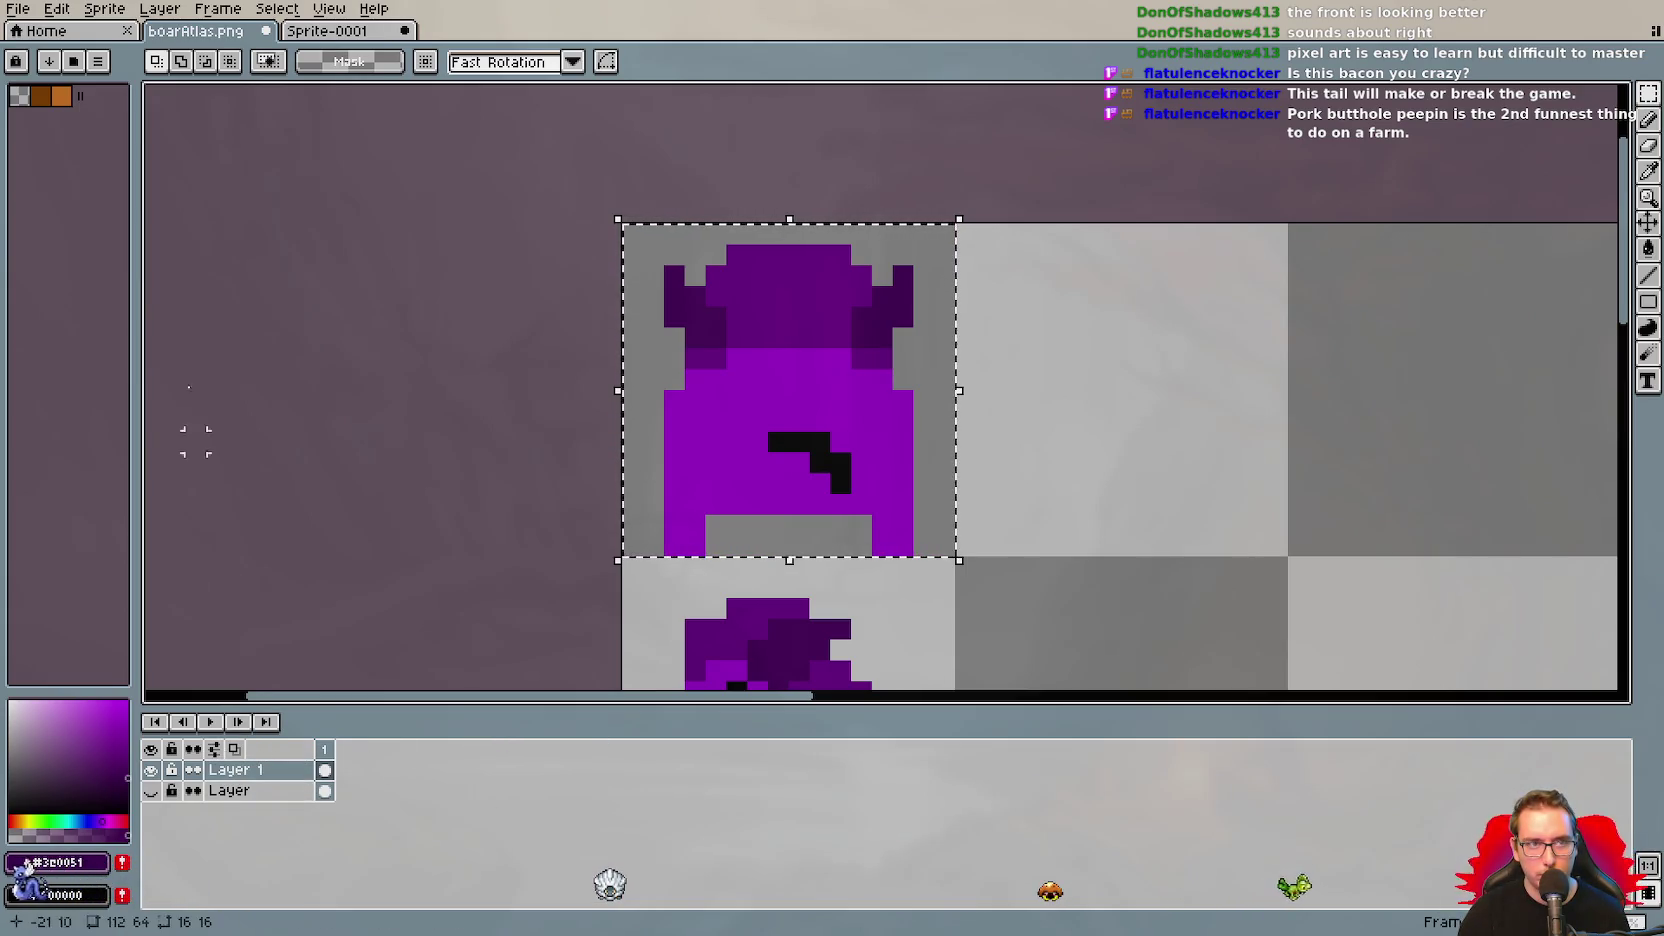
pyautogui.click(340, 33)
pyautogui.hotkey('ctrl', 'v')
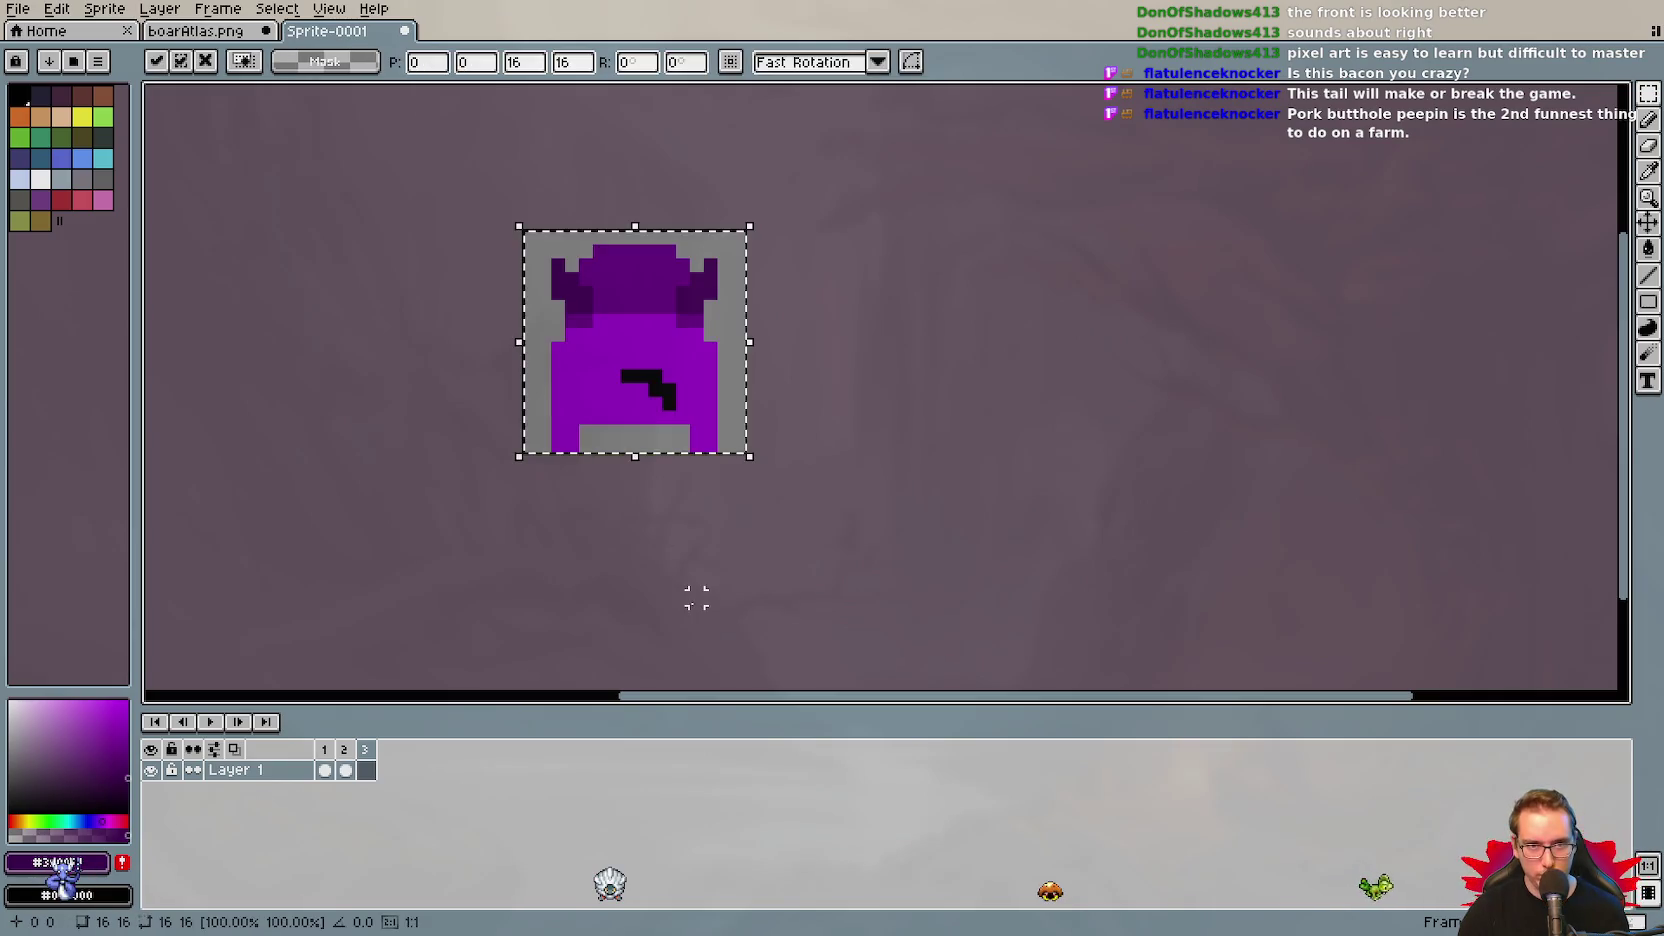
pyautogui.hotkey('alt', 'n')
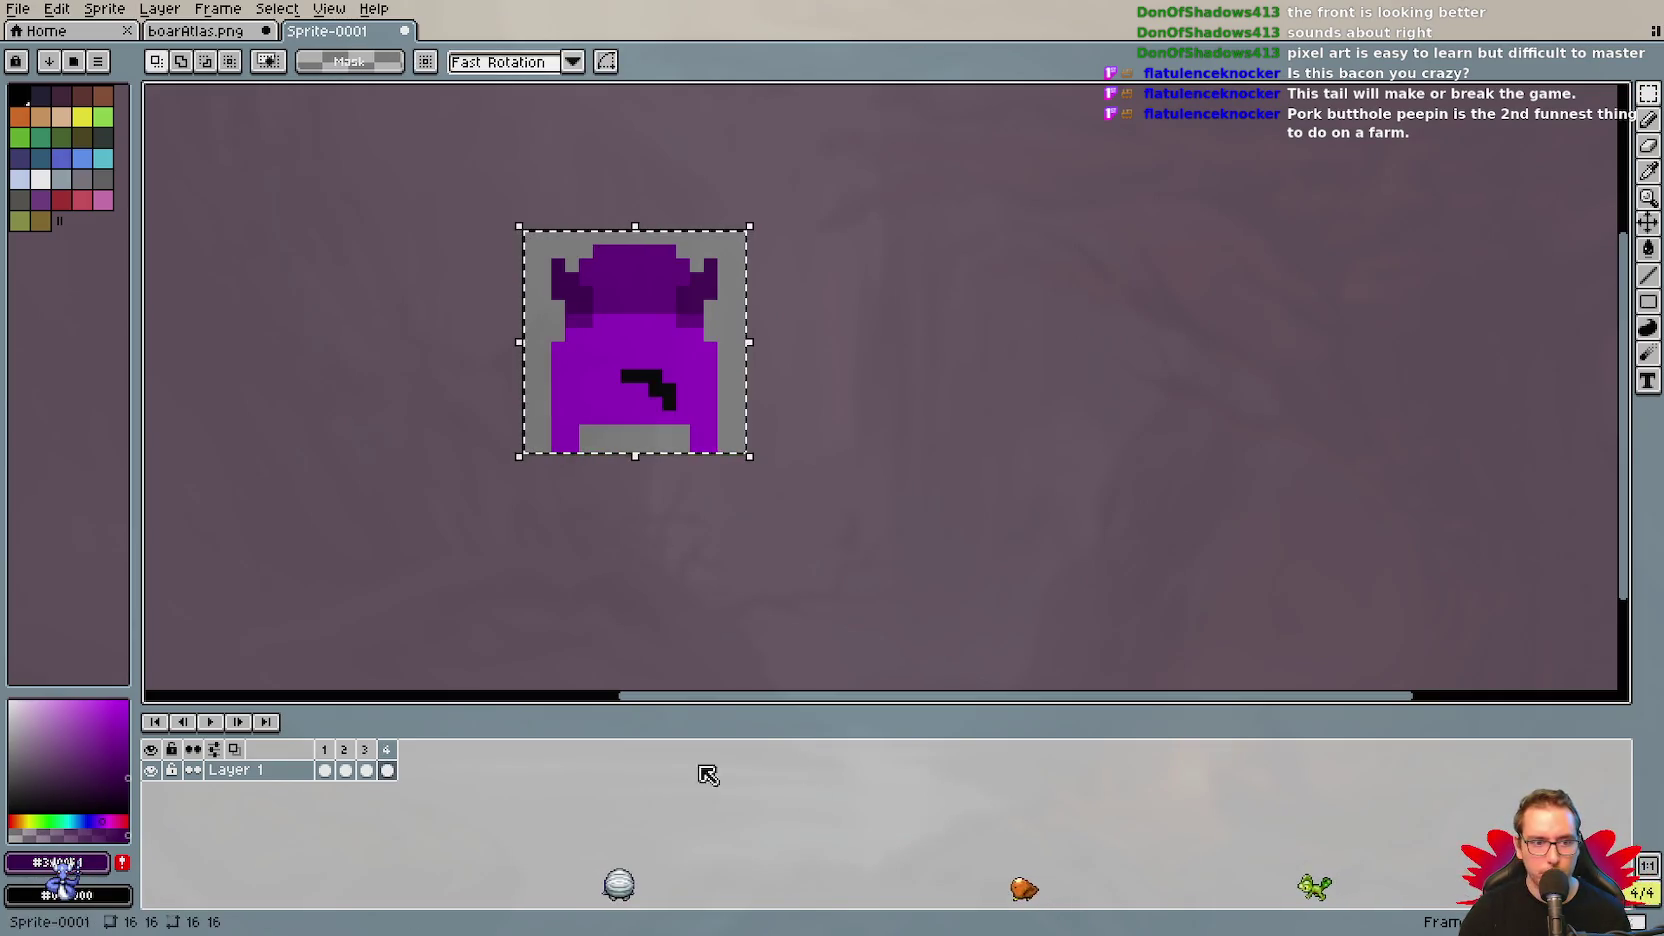
pyautogui.hotkey('ctrl', 'd')
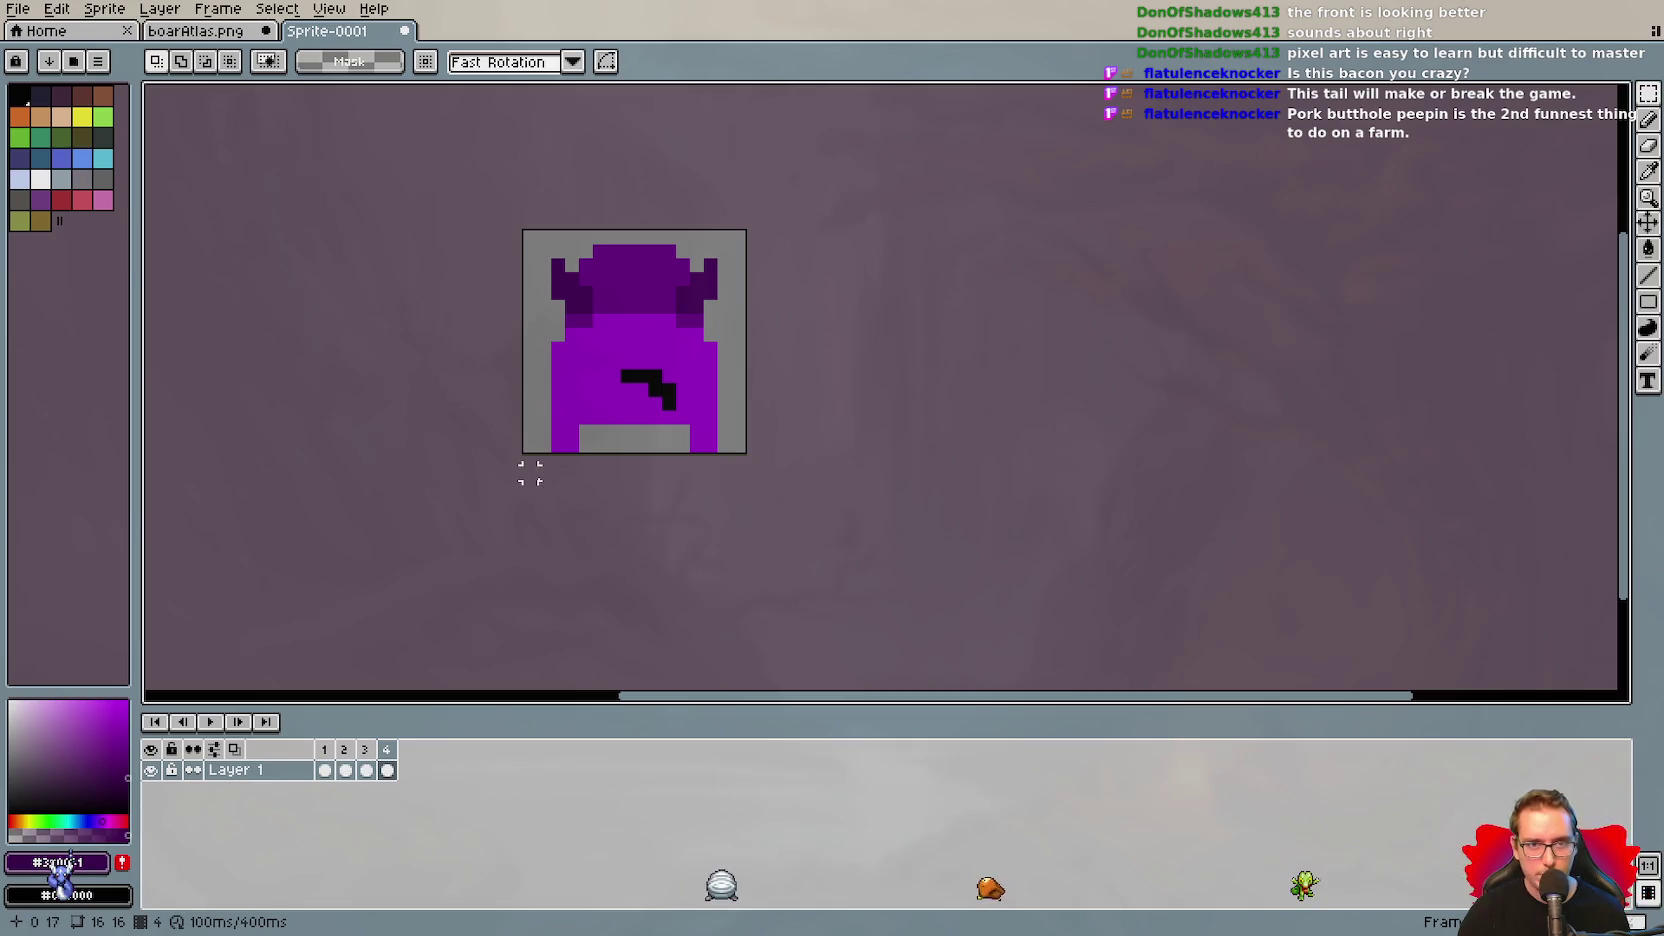